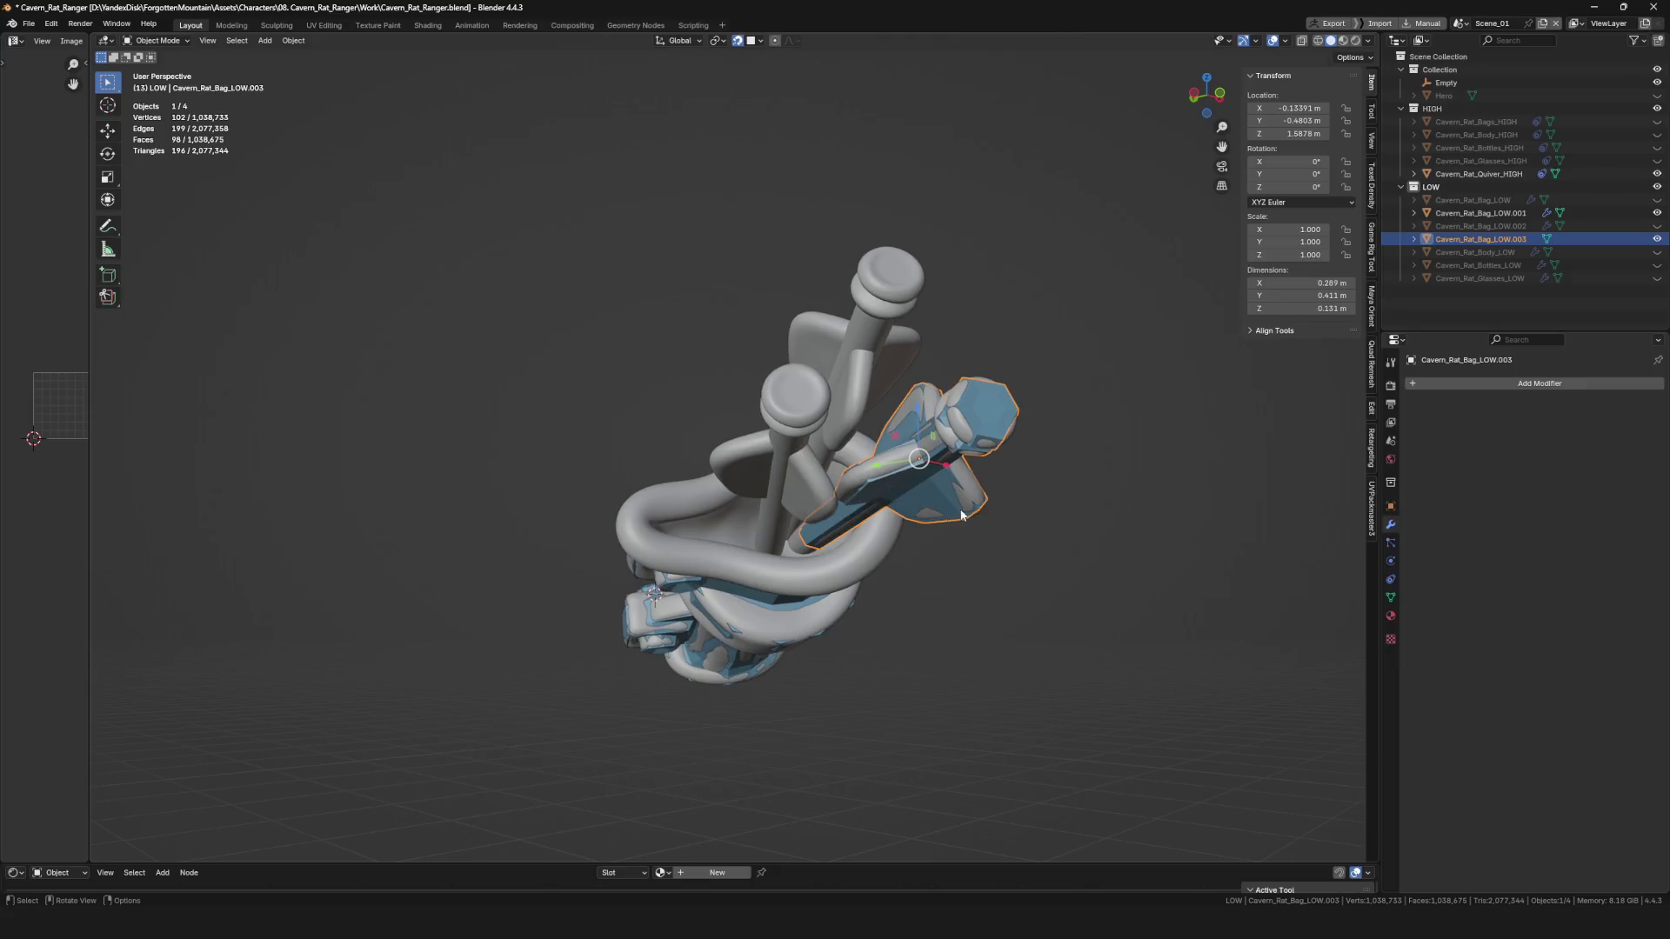
Duplicate the low-poly arrow Cavern_Rat_Bag_LOW.003 in place and give the copy an initial rotation.
scroll(964, 523, up, 3)
key(shift+d)
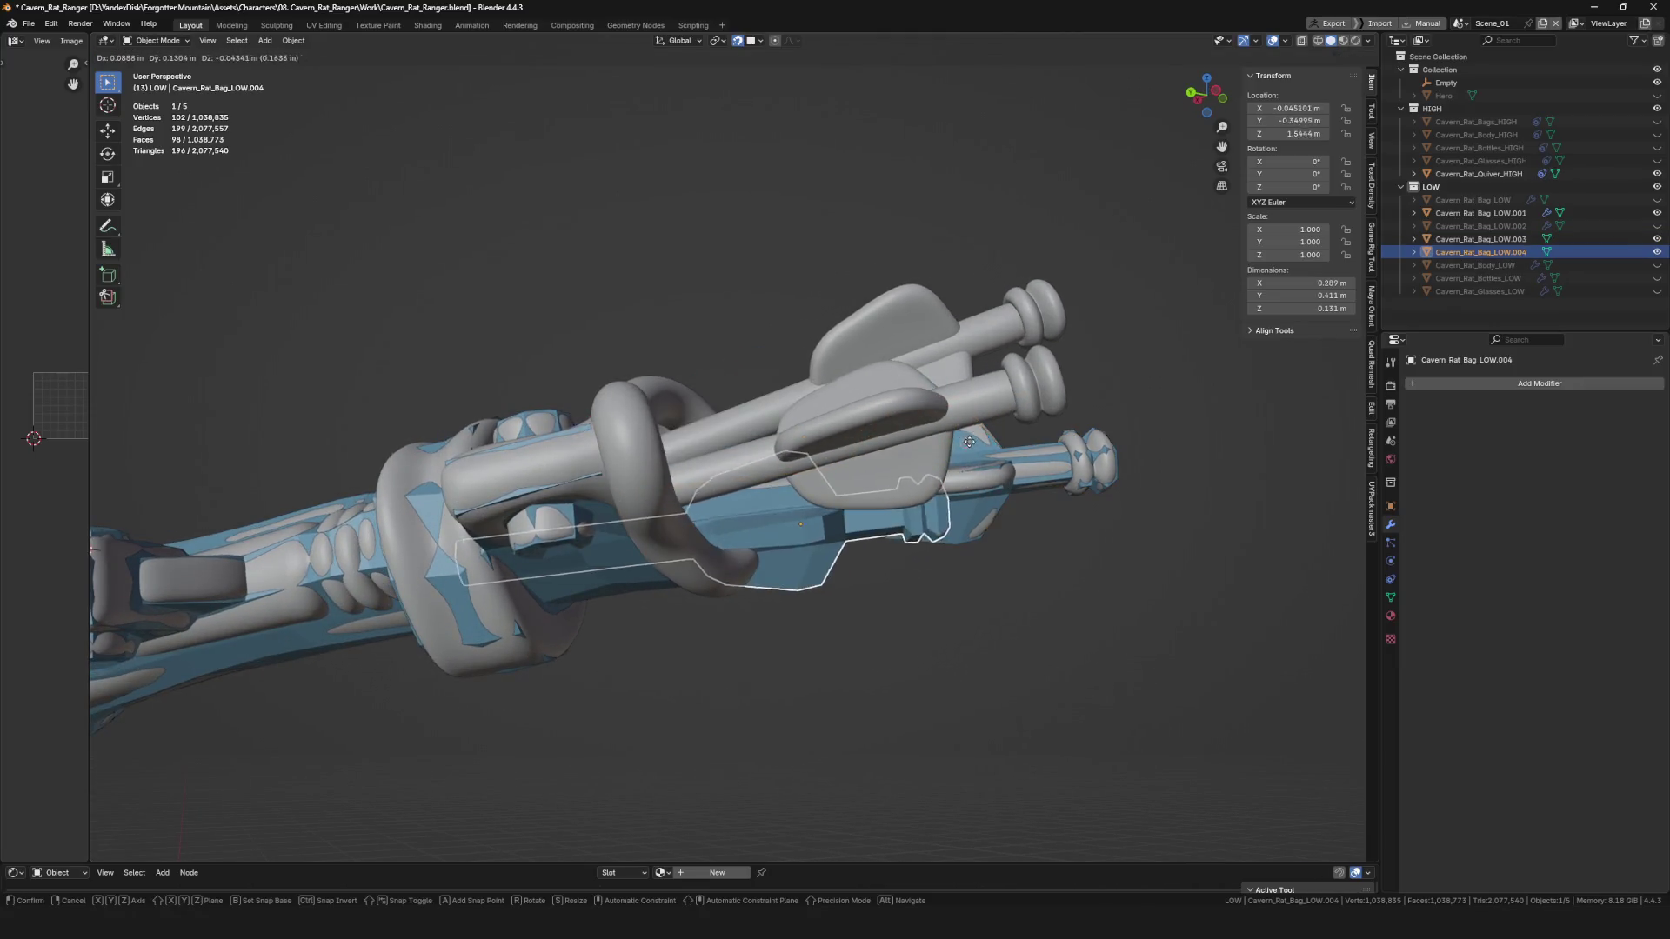
right_click(1065, 346)
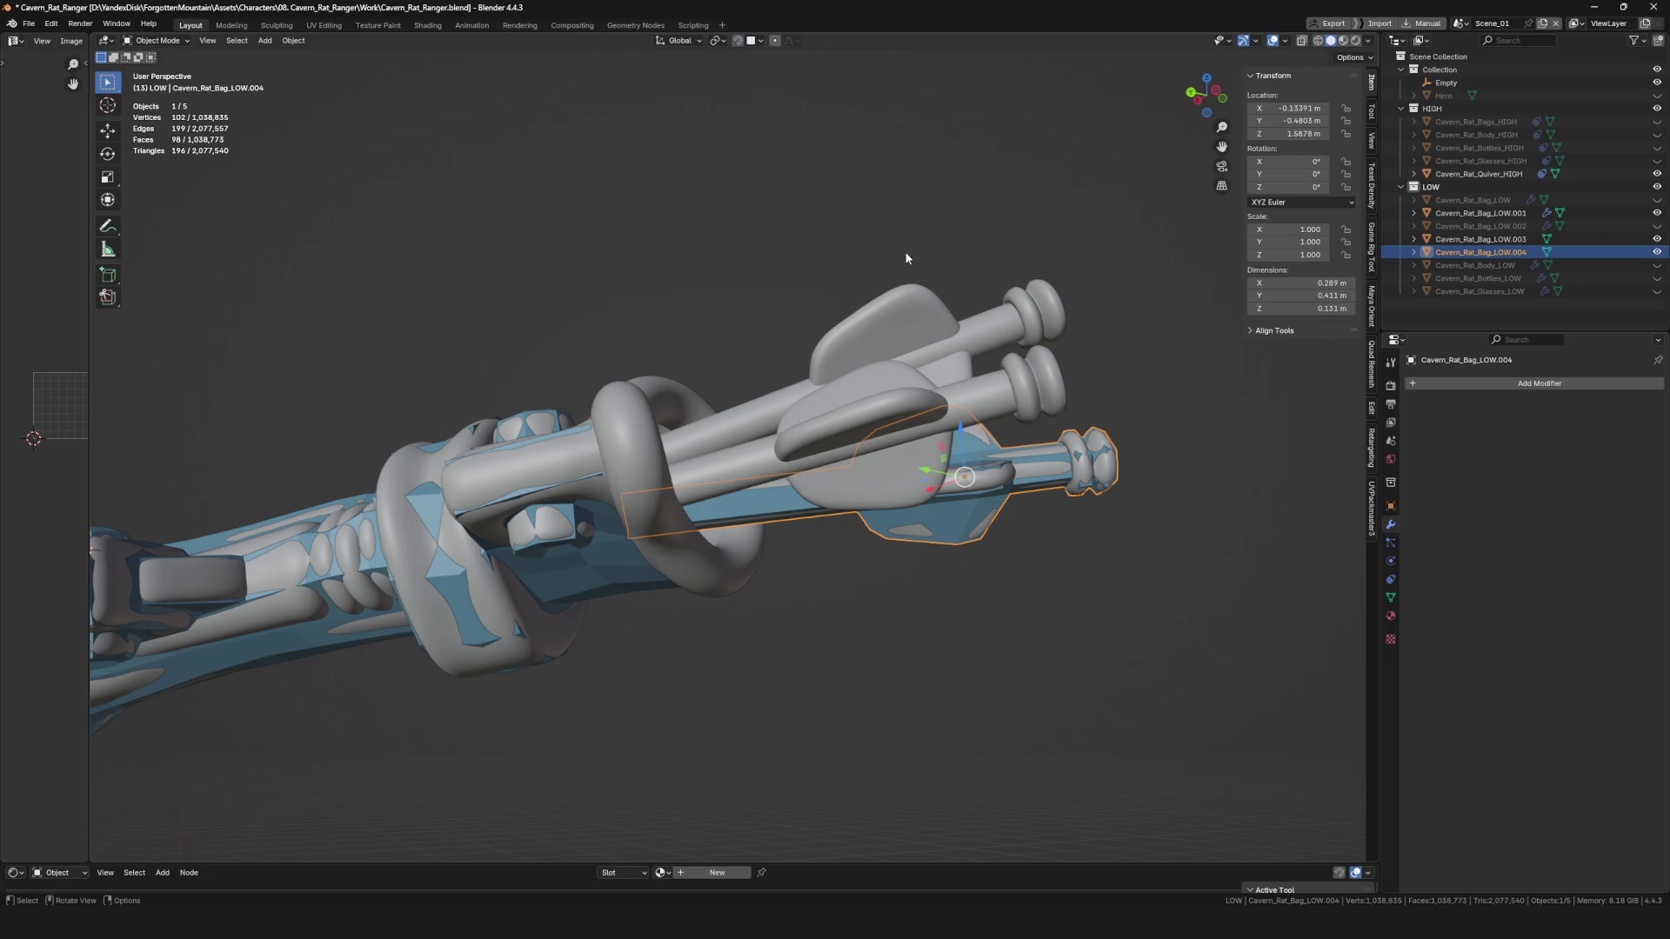
click(1000, 362)
mouse_move(1000, 362)
middle_down()
mouse_move(996, 409)
mouse_move(1083, 315)
mouse_move(1032, 425)
mouse_move(1066, 492)
middle_up()
key(r)
click(994, 411)
Rotate and nudge the duplicate arrow toward another high-poly arrow in the quiver.
key(r)
mouse_move(1030, 558)
middle_down()
mouse_move(978, 498)
mouse_move(1144, 497)
mouse_move(919, 502)
middle_up()
key(r)
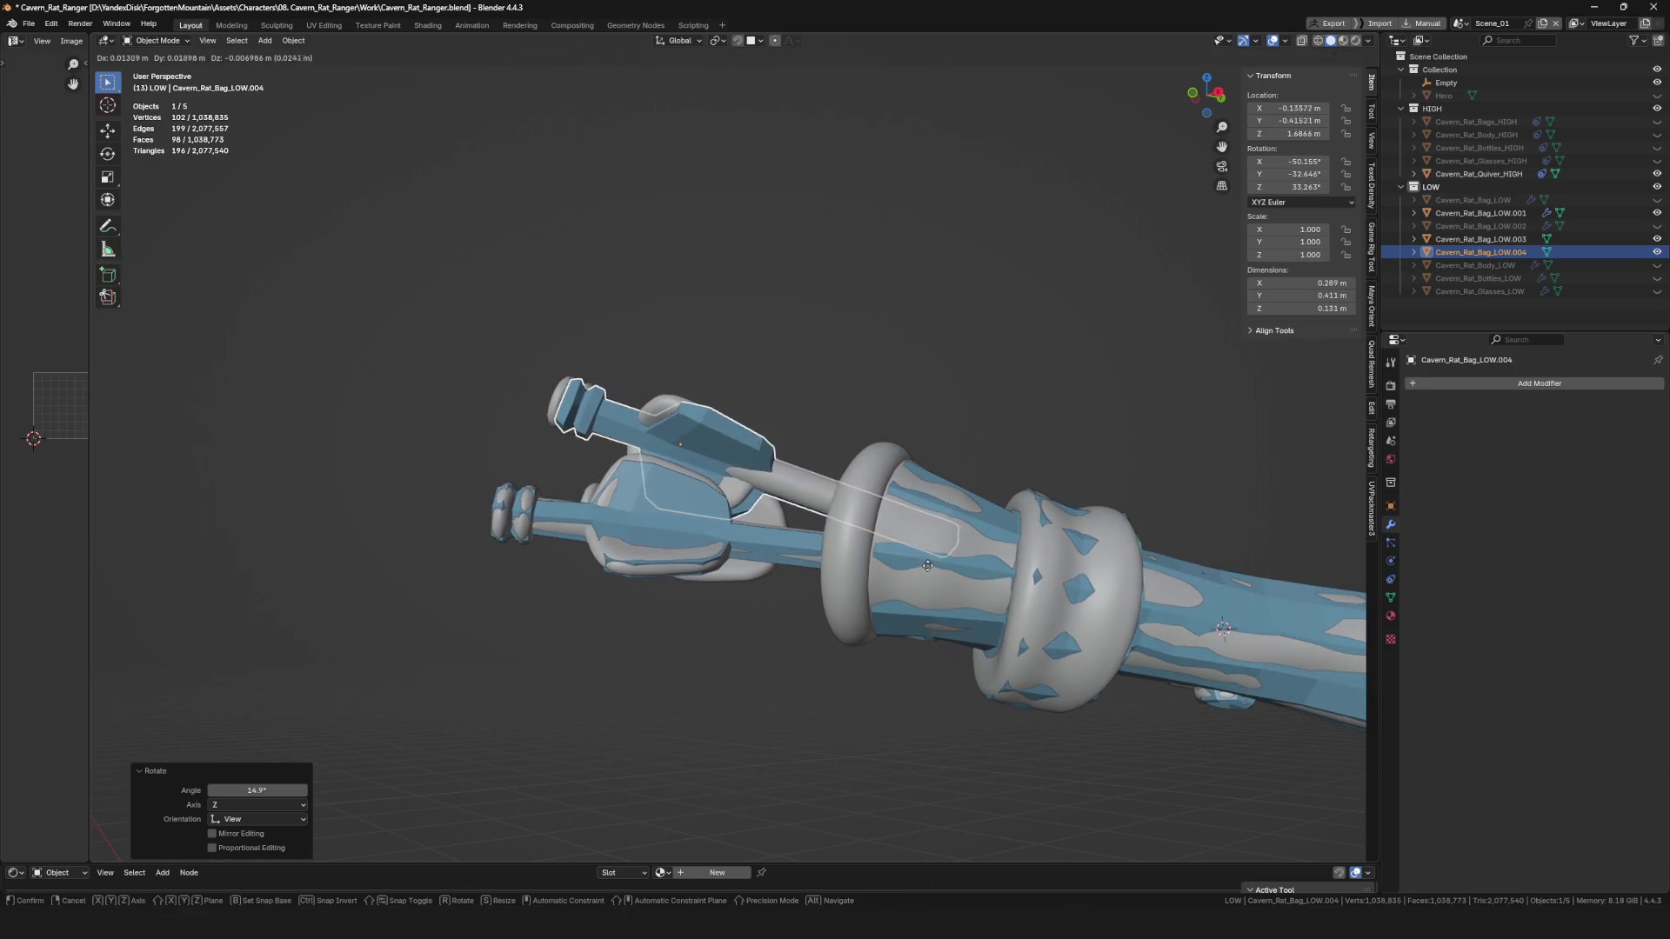
key(g)
click(869, 557)
mouse_move(869, 557)
middle_down()
mouse_move(973, 583)
mouse_move(905, 520)
middle_up()
scroll(919, 372, up, 5)
Fine-tune the copy's rotation and position so it sits over that high-poly arrow.
key(r)
mouse_move(919, 372)
middle_down()
mouse_move(825, 425)
mouse_move(909, 409)
mouse_move(889, 505)
mouse_move(818, 452)
mouse_move(785, 374)
mouse_move(851, 528)
mouse_move(921, 475)
middle_up()
click(939, 369)
scroll(825, 424, down, 4)
scroll(827, 425, up, 2)
click(936, 394)
scroll(904, 441, up, 3)
scroll(850, 525, down, 5)
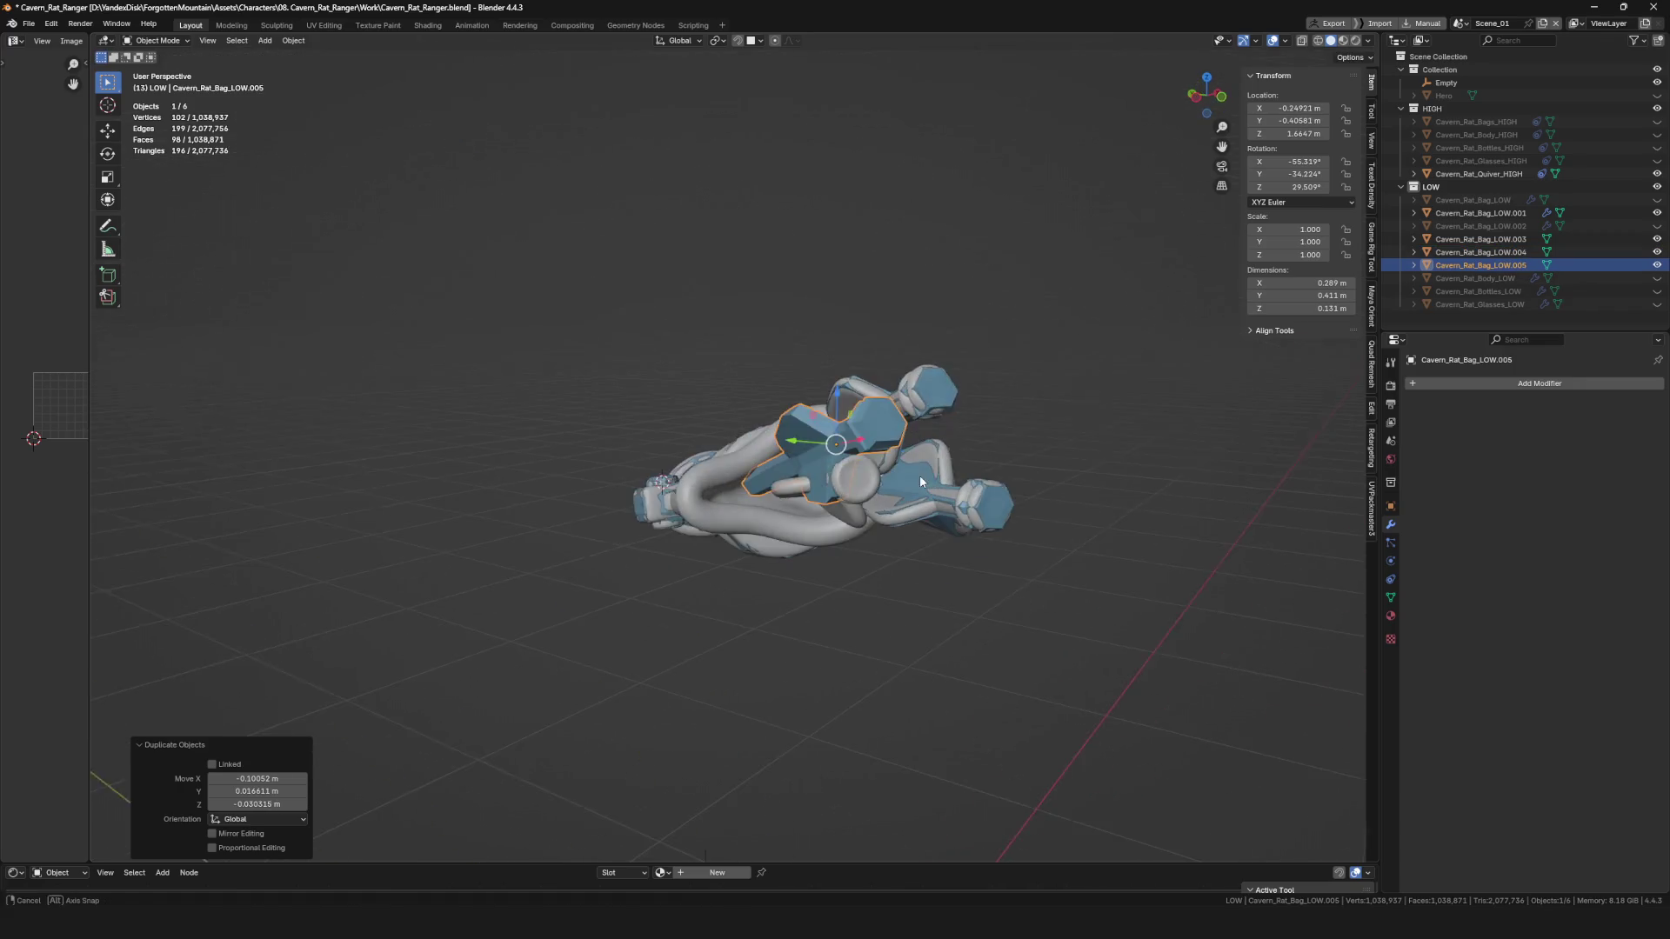
Rotate the new copy Cavern_Rat_Bag_LOW.005 toward the third high-poly arrow.
scroll(920, 475, up, 6)
click(883, 491)
key(r)
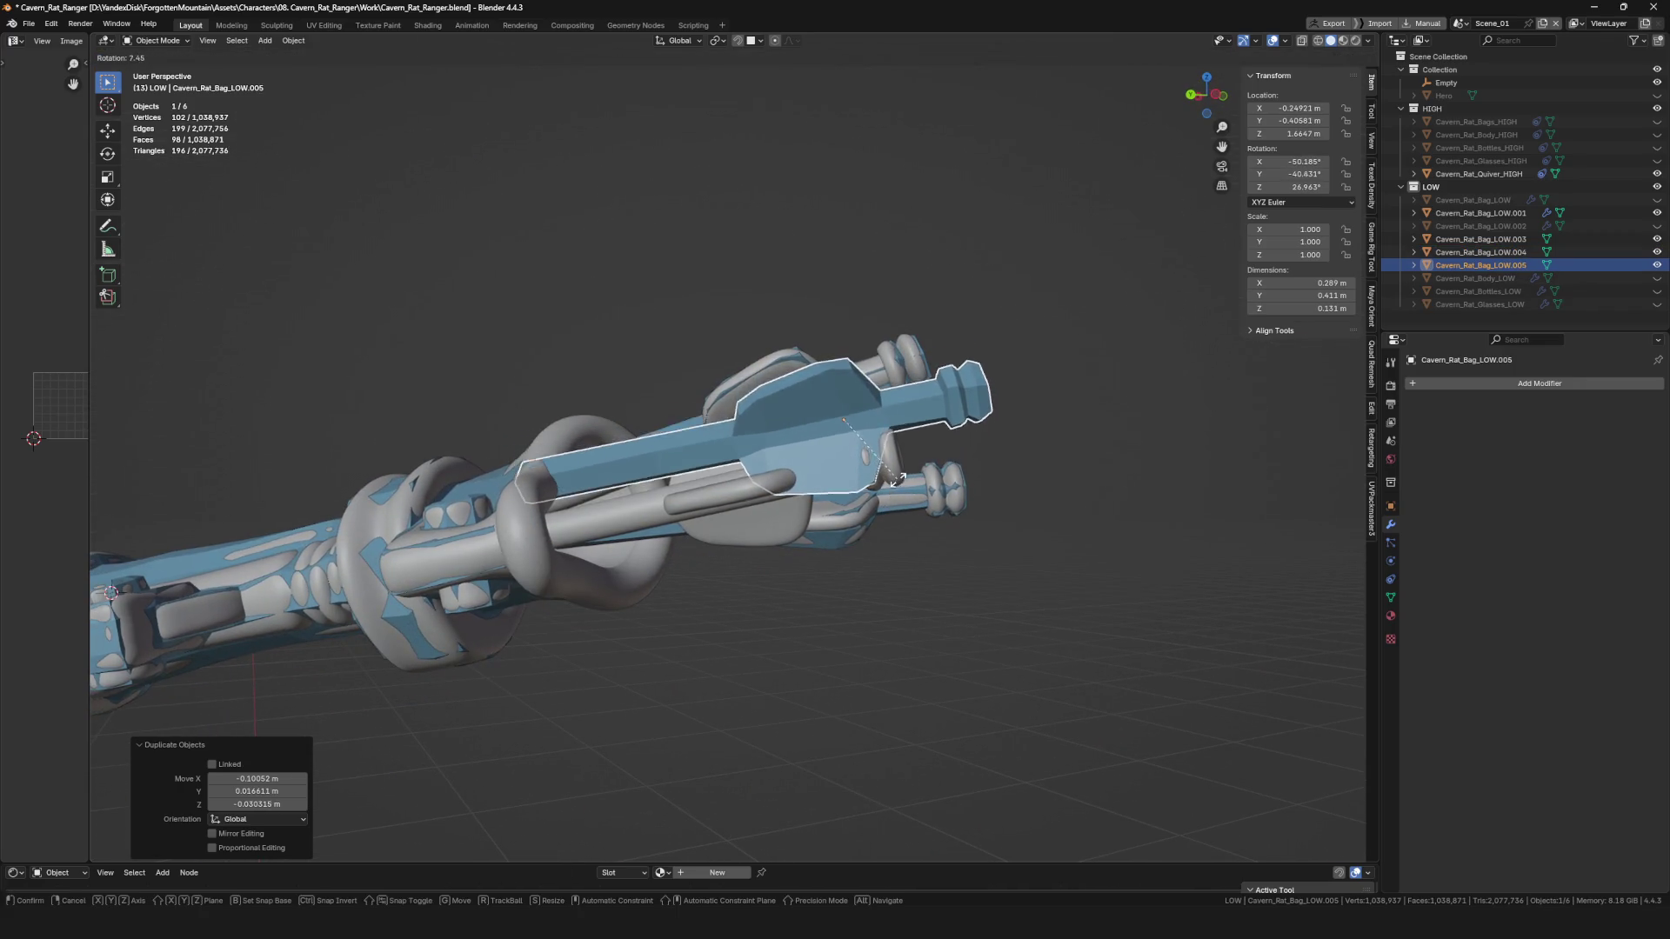
click(891, 502)
scroll(890, 502, down, 3)
middle_drag(891, 503, 985, 487)
scroll(986, 487, up, 3)
key(r)
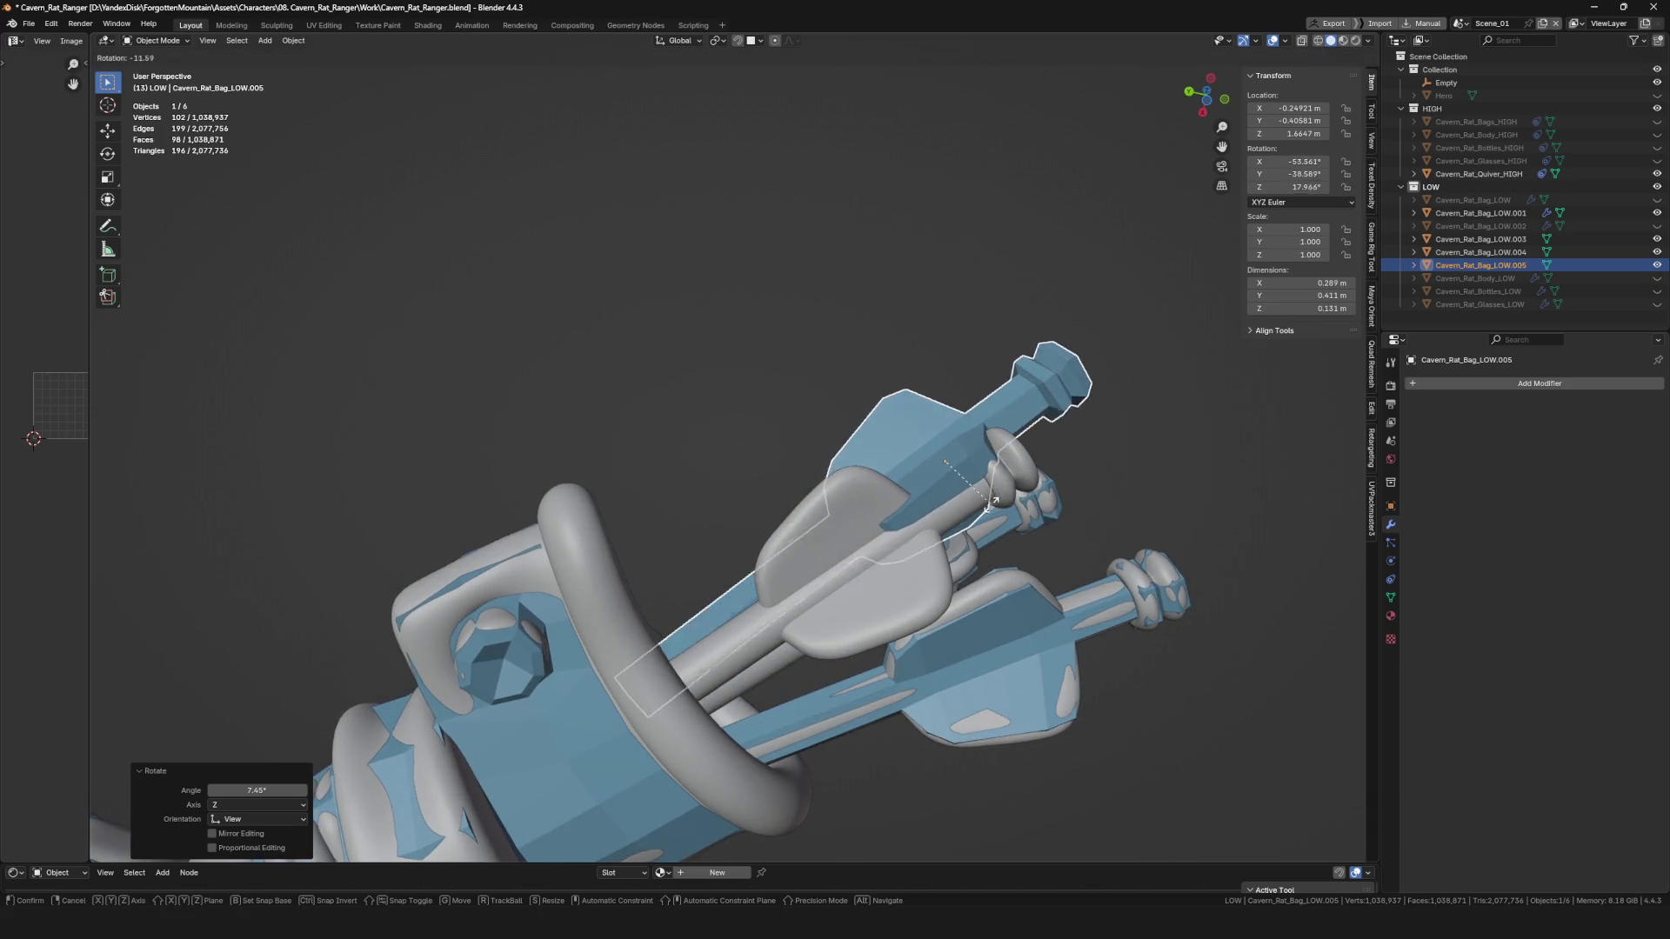
Move and rotate LOW.005 so it wraps around the remaining high-poly arrow.
key(g)
click(920, 614)
mouse_move(921, 614)
middle_down()
mouse_move(847, 661)
mouse_move(943, 616)
mouse_move(915, 607)
mouse_move(931, 592)
mouse_move(932, 614)
mouse_move(1072, 633)
mouse_move(995, 608)
middle_up()
click(929, 561)
key(r)
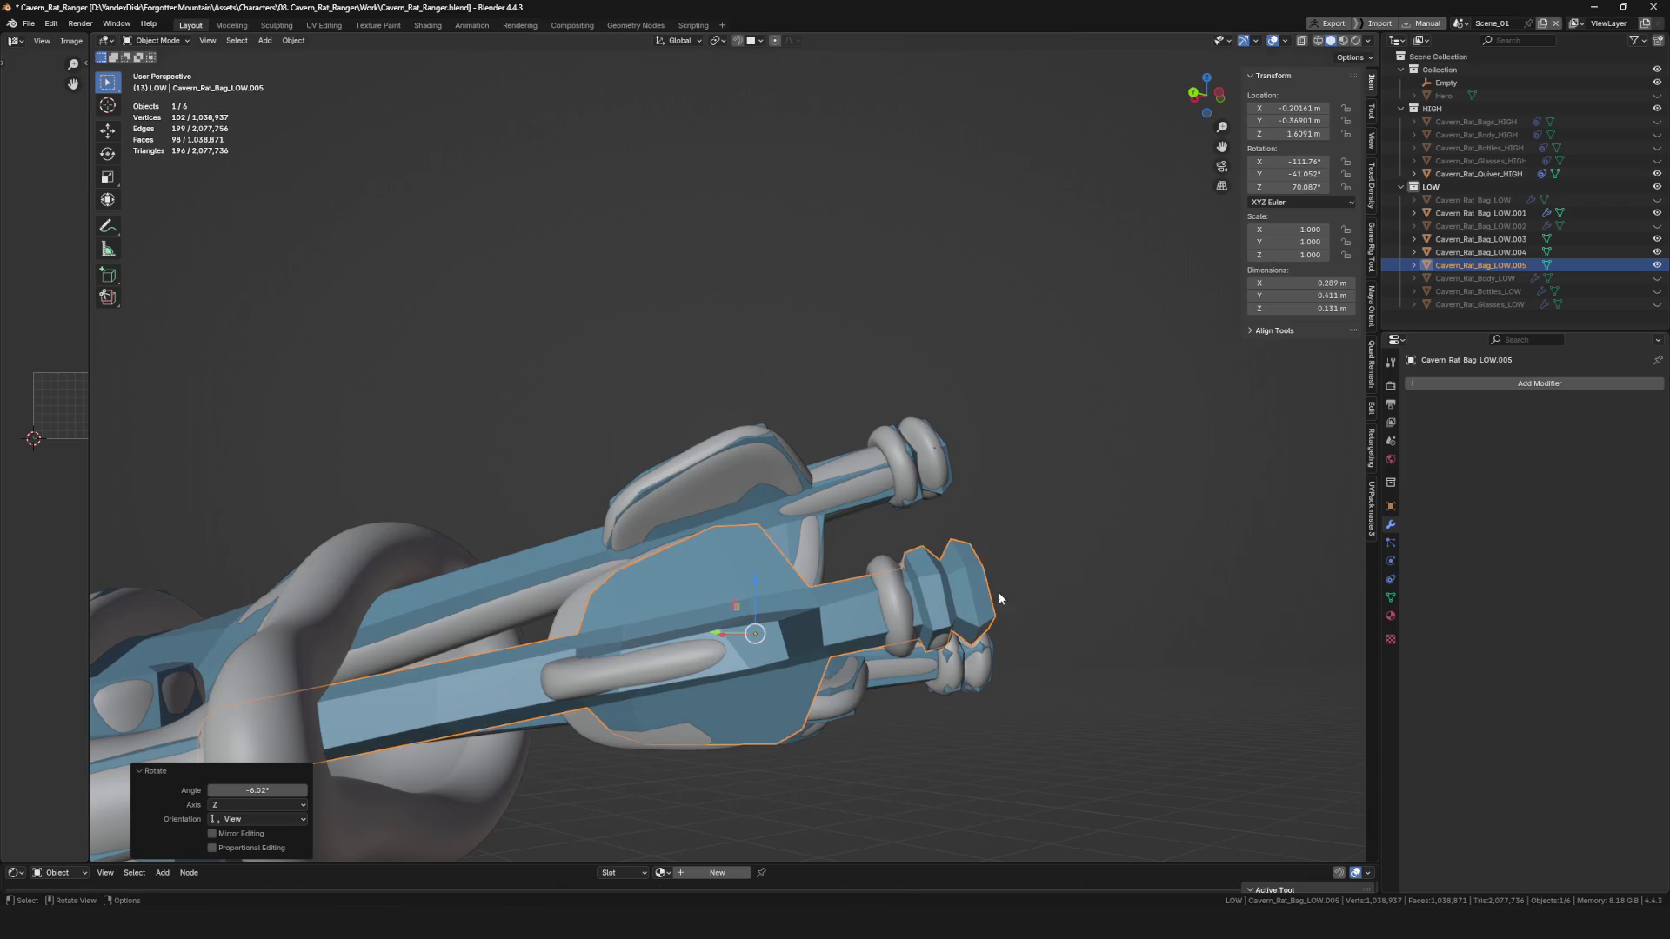
key(g)
mouse_move(839, 644)
middle_down()
mouse_move(1003, 619)
mouse_move(1044, 592)
middle_up()
key(r)
click(1011, 622)
Nudge LOW.005 into its final position and add arrow copy LOW.004 to the selection.
scroll(1044, 592, up, 4)
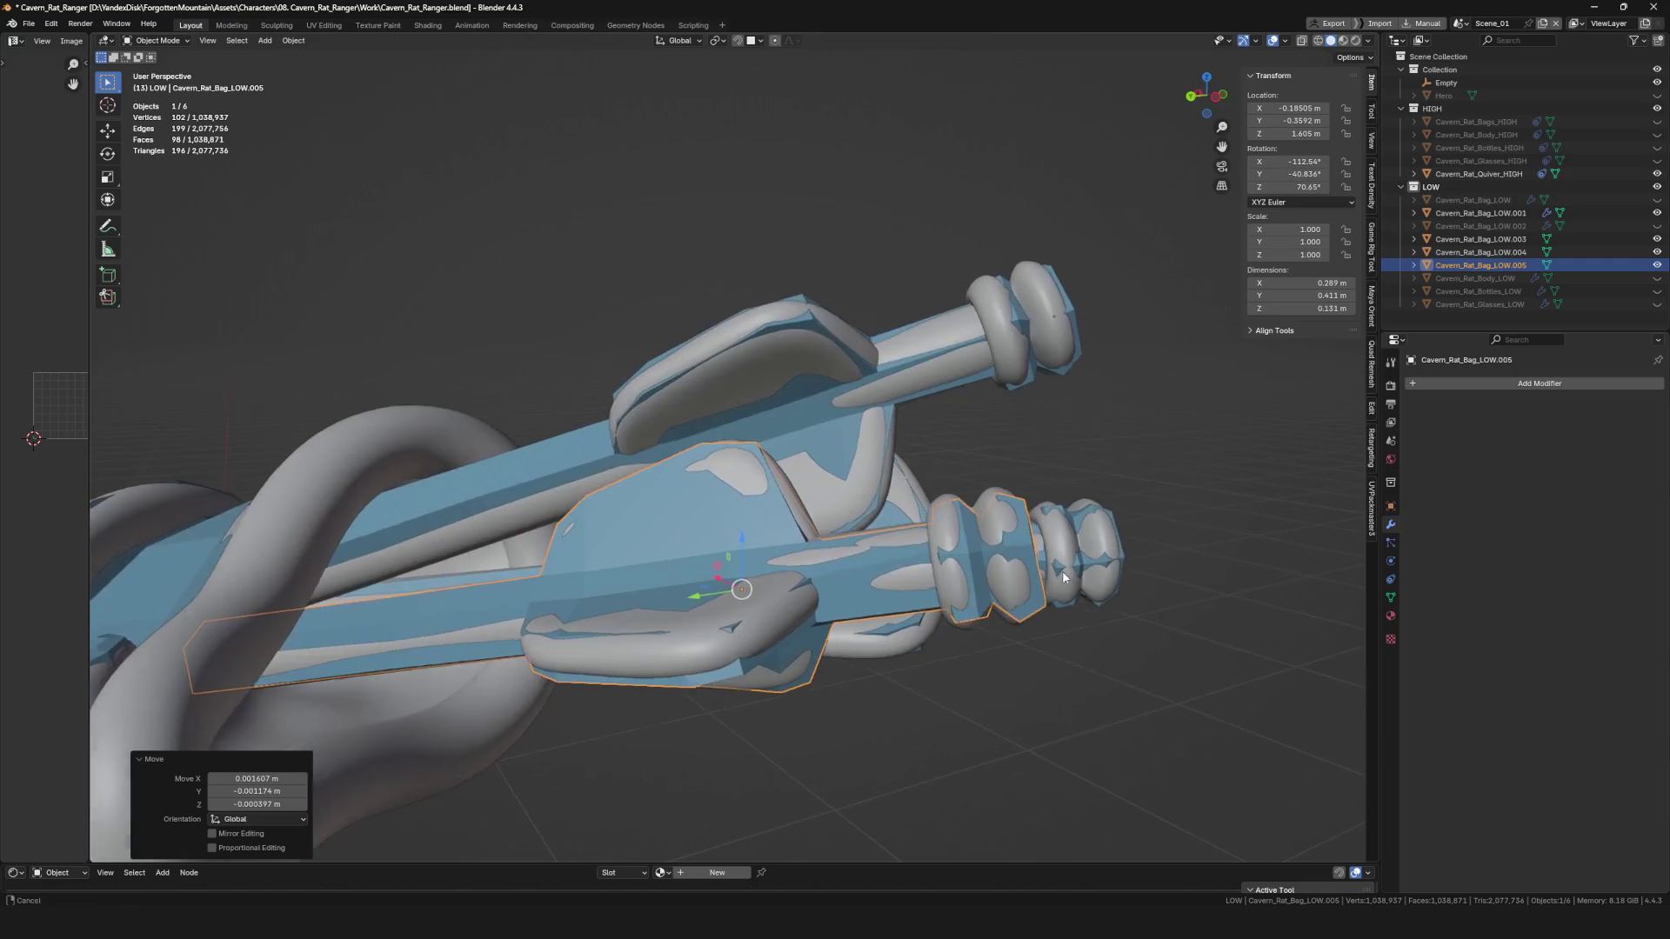
key(g)
scroll(1057, 566, down, 5)
mouse_move(1057, 567)
middle_down()
mouse_move(1000, 400)
mouse_move(938, 603)
mouse_move(898, 444)
middle_up()
scroll(1014, 355, up, 5)
scroll(1014, 355, down, 5)
scroll(899, 445, up, 8)
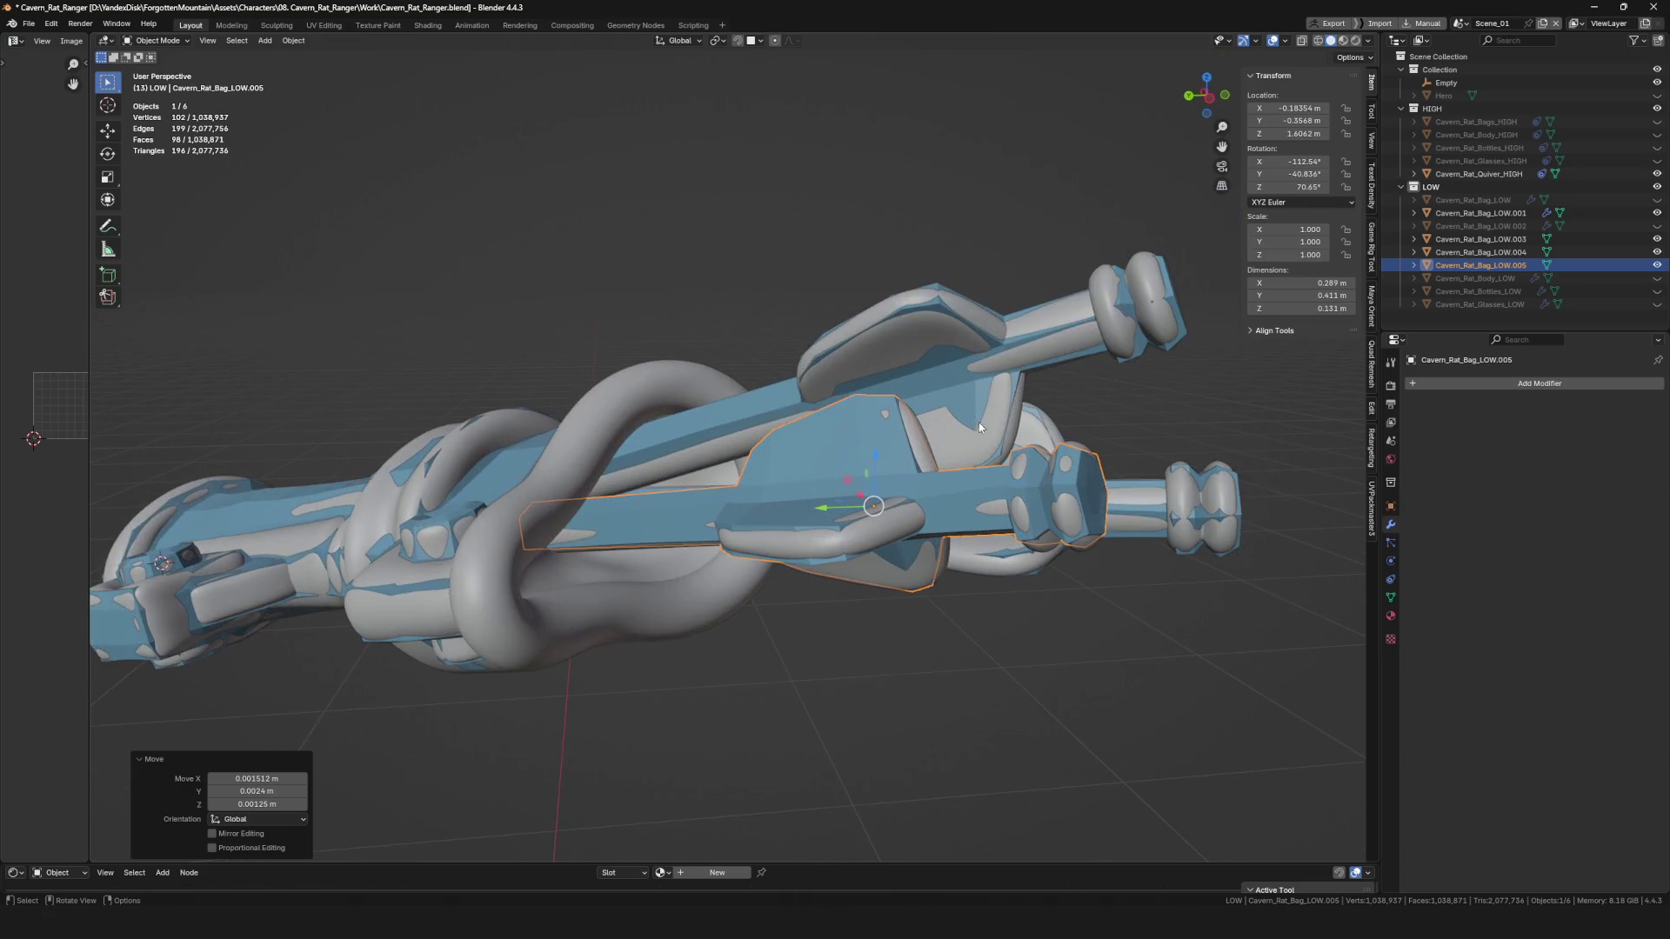
shift+click(1087, 365)
middle_drag(1345, 358, 972, 477)
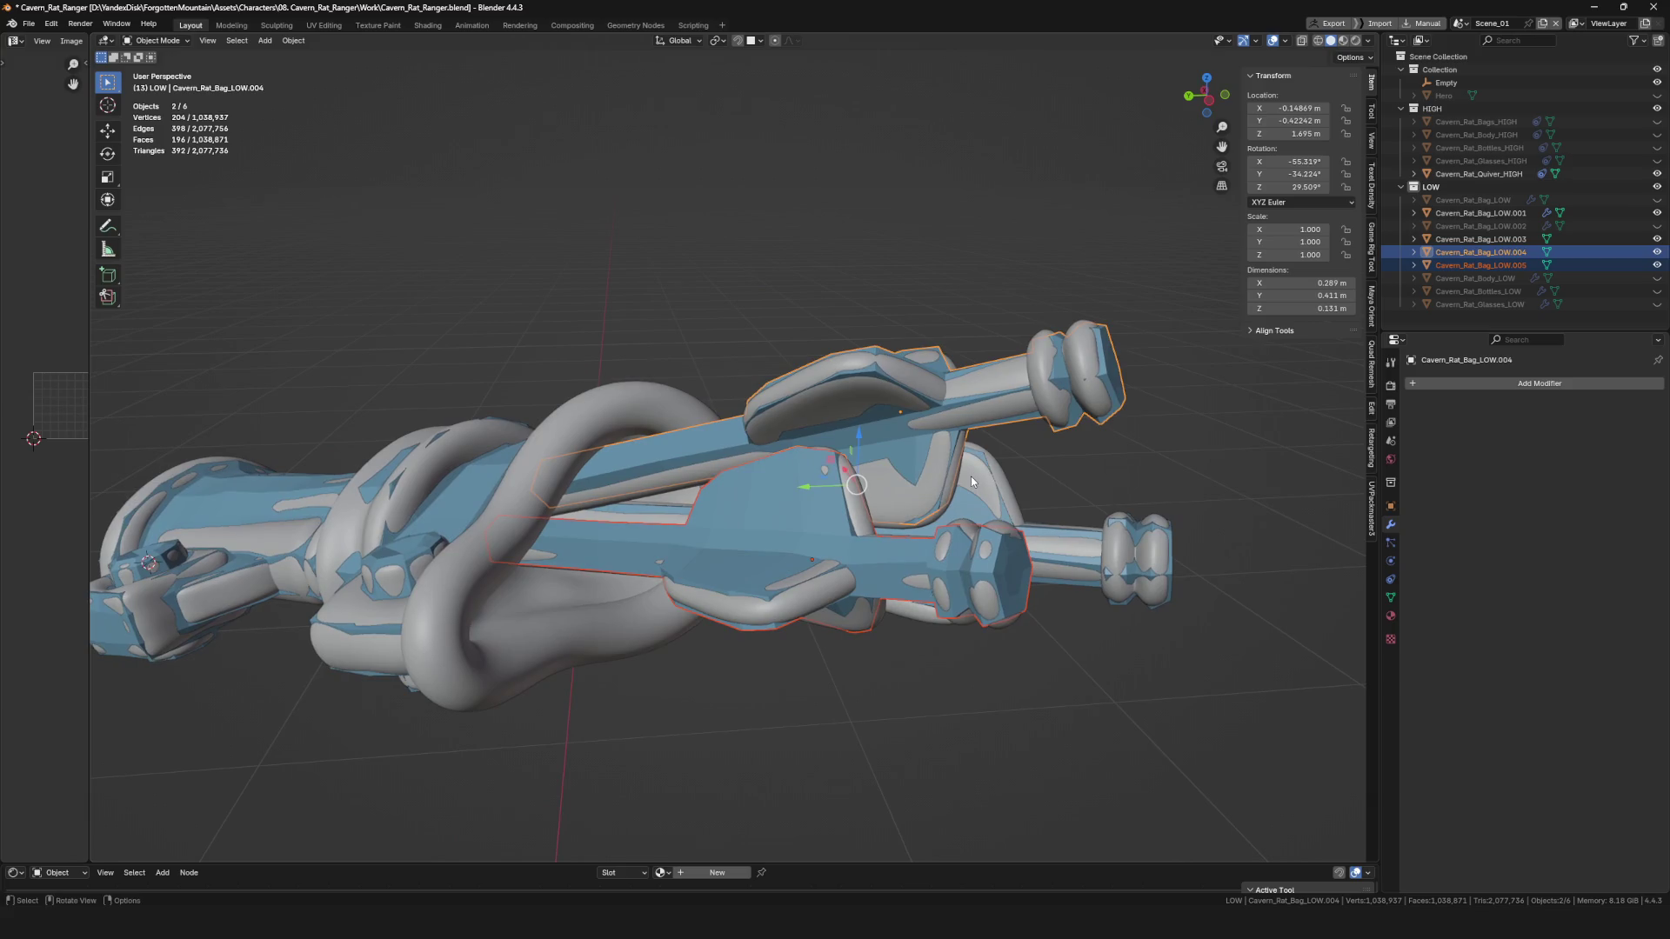
In local view, join the three arrow copies into Cavern_Rat_Bag_LOW.003, then show all objects again.
key(KP_Divide)
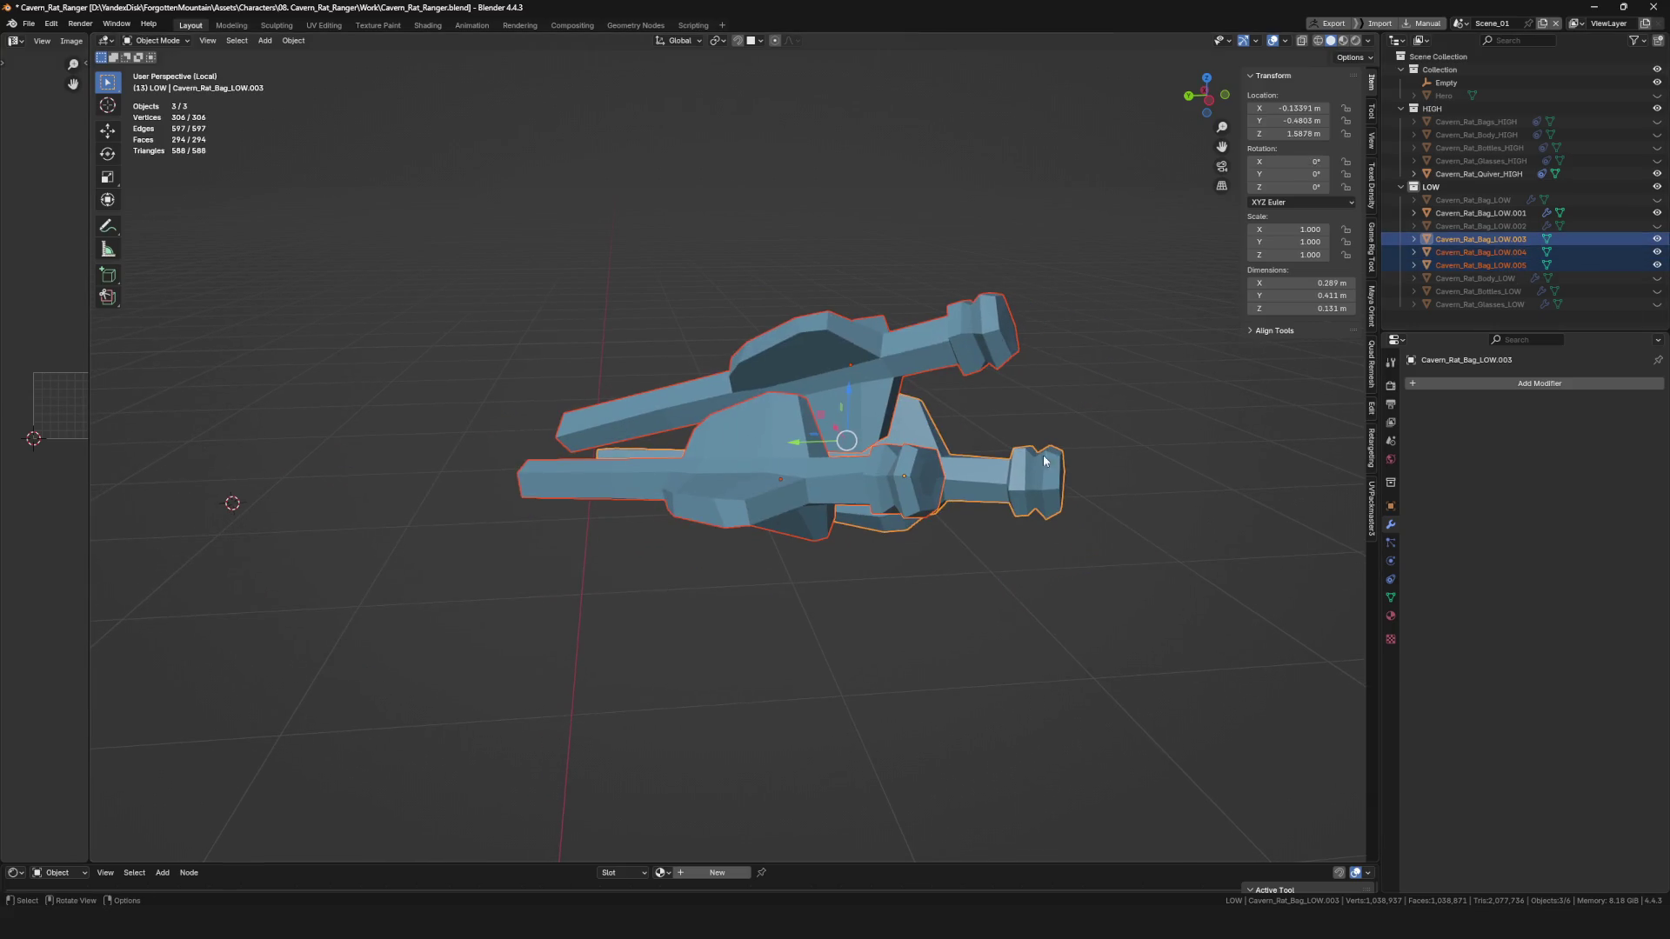
middle_drag(1170, 466, 874, 470)
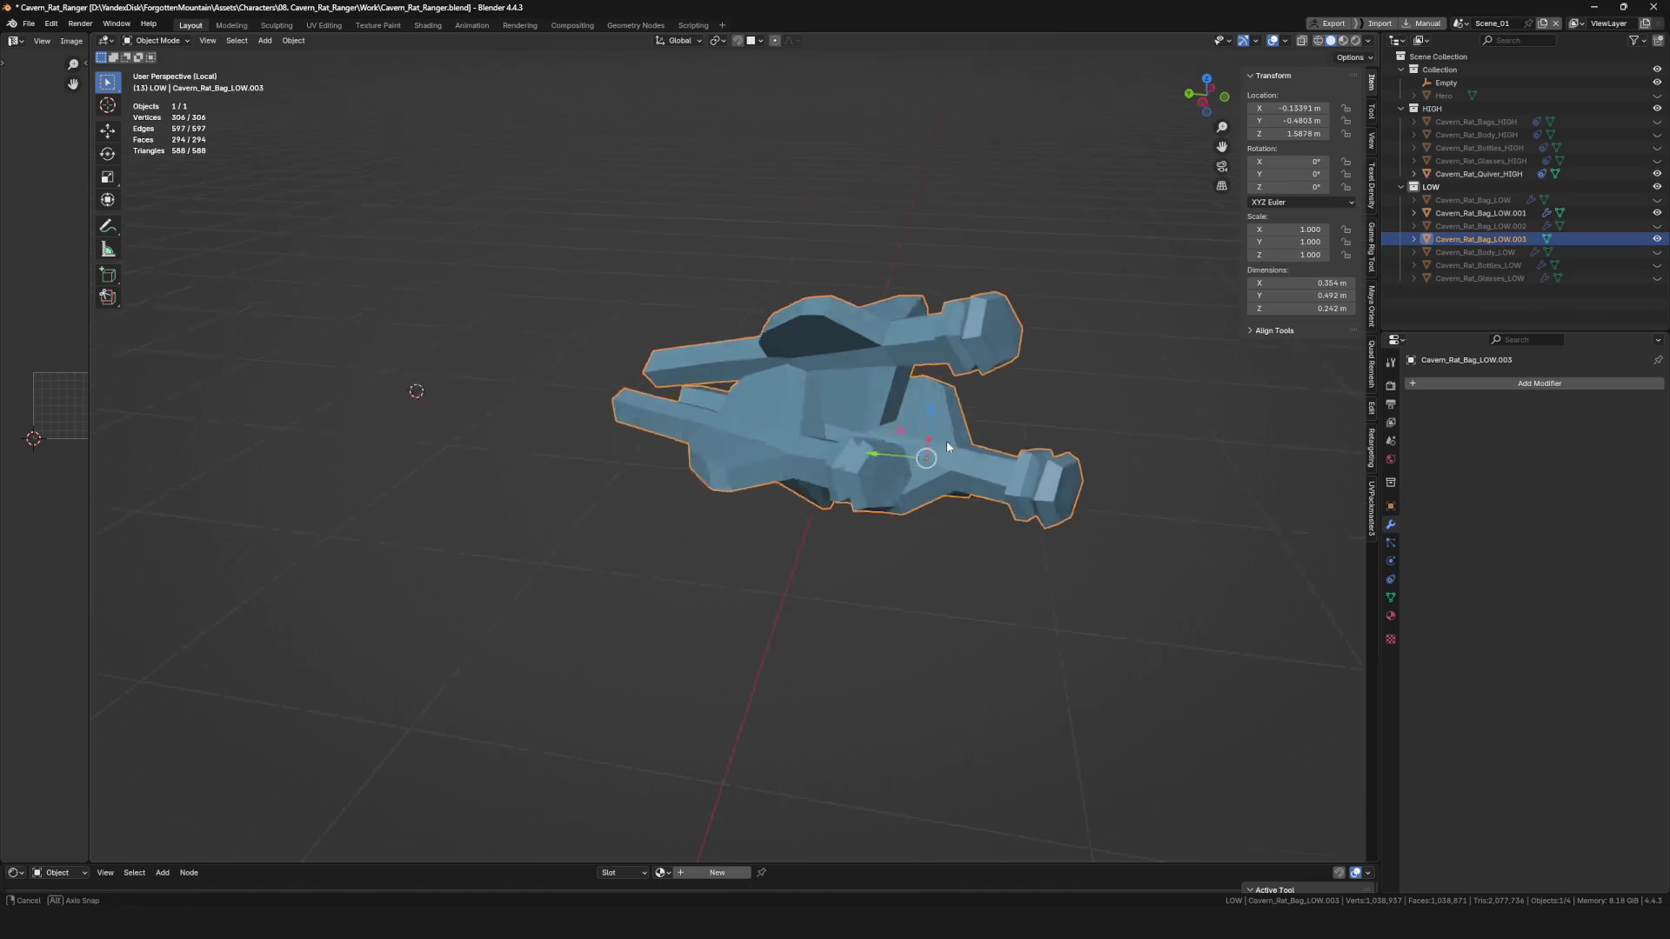
key(KP_Divide)
Select Cavern_Rat_Bag_LOW.002 with its Shrinkwrap, plus the joined arrow mesh LOW.003.
click(1515, 228)
mouse_move(1004, 442)
middle_down()
mouse_move(1124, 465)
mouse_move(1065, 406)
mouse_move(1182, 386)
middle_up()
shift+click(1531, 242)
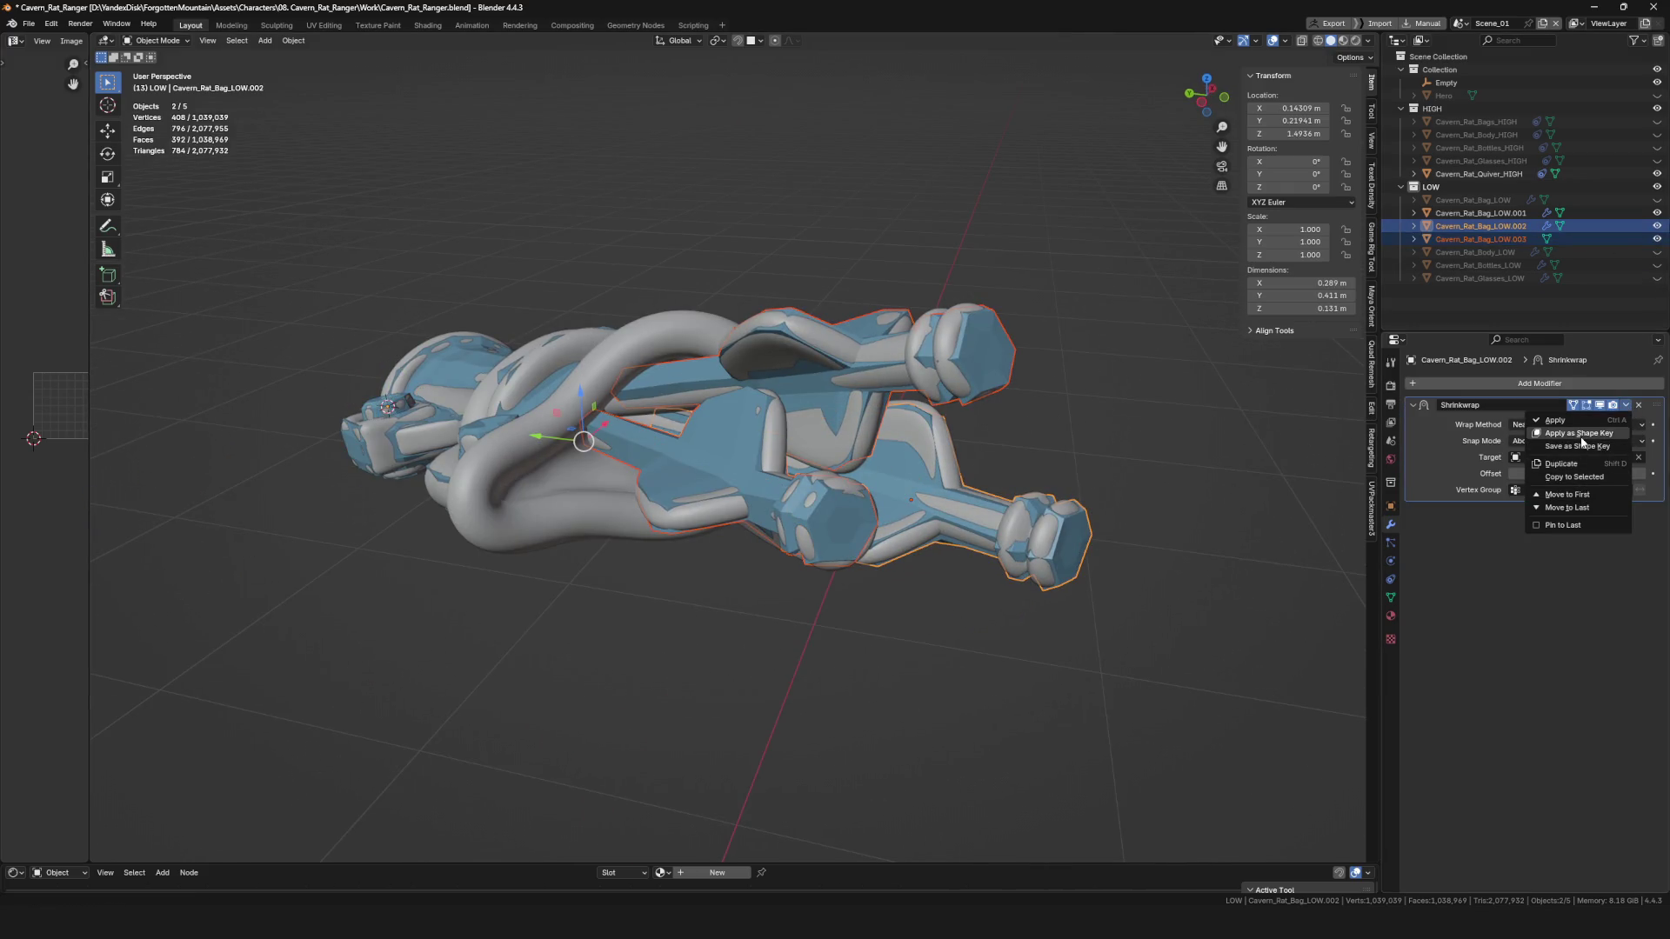
Copy the Shrinkwrap (target Cavern_Rat_Quiver_HIGH, offset 0.005 m) to LOW.003 and enter Edit Mode.
click(1596, 478)
mouse_move(1061, 453)
middle_down()
mouse_move(1004, 445)
mouse_move(1078, 435)
middle_up()
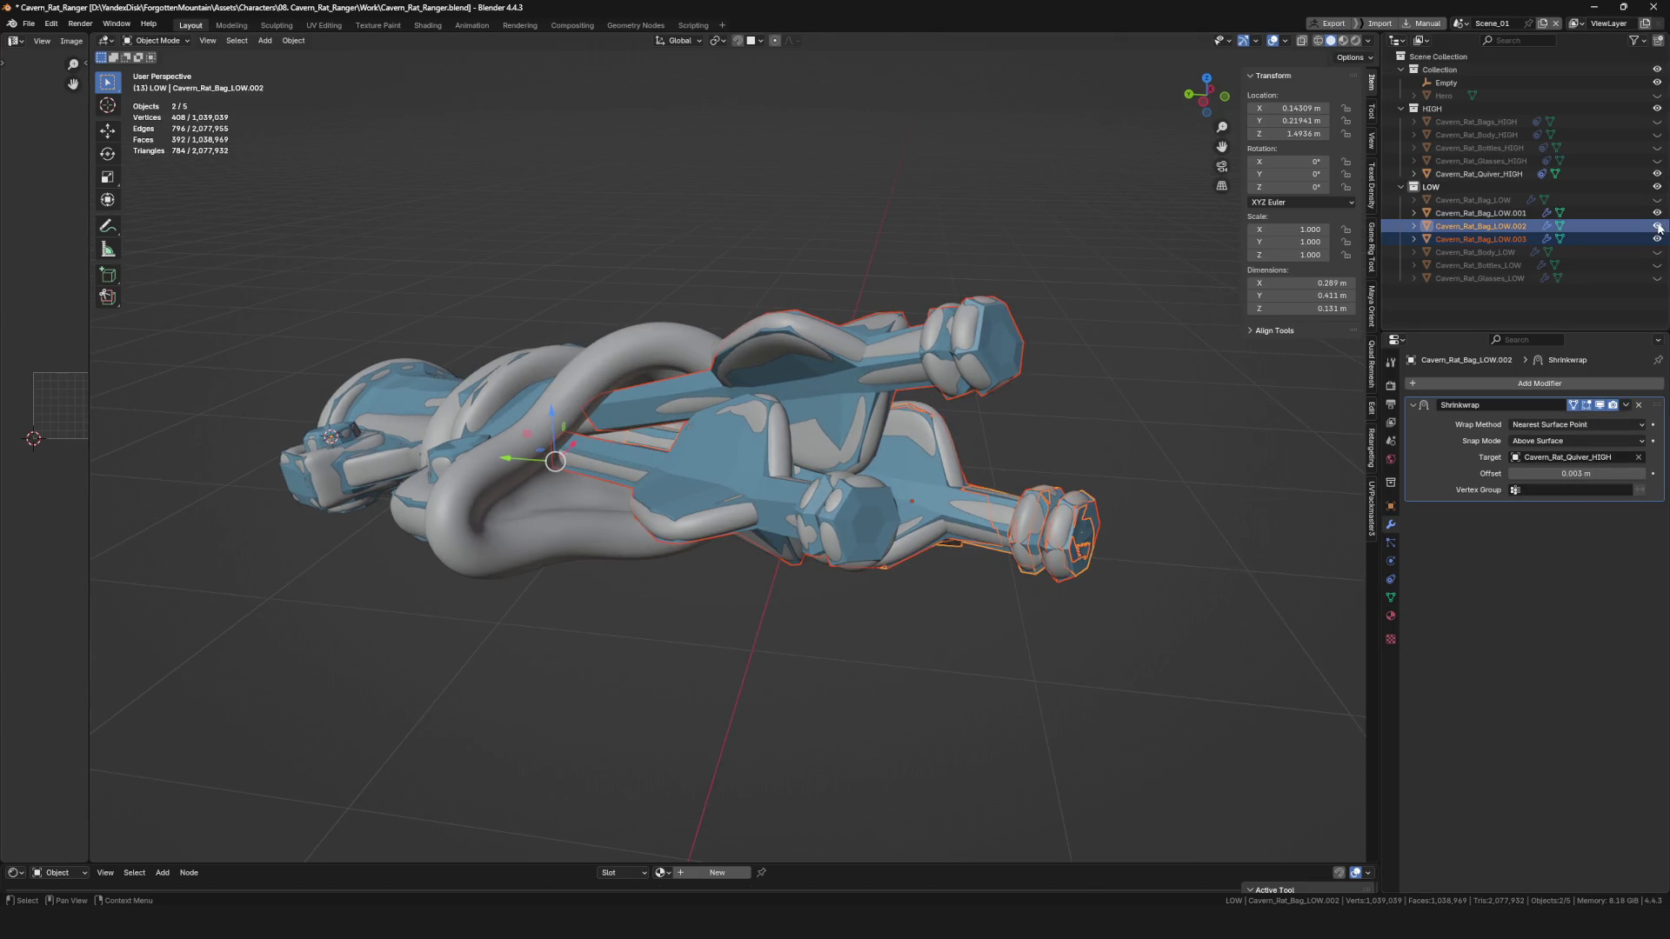
mouse_move(857, 486)
ctrl+middle_down()
mouse_move(1047, 311)
mouse_move(869, 435)
mouse_move(614, 547)
mouse_move(1012, 492)
mouse_move(889, 403)
mouse_move(766, 425)
mouse_move(696, 479)
mouse_move(776, 476)
mouse_move(951, 403)
mouse_move(732, 624)
mouse_move(874, 383)
ctrl+middle_up()
key(KP_Divide)
key(KP_Divide)
key(Tab)
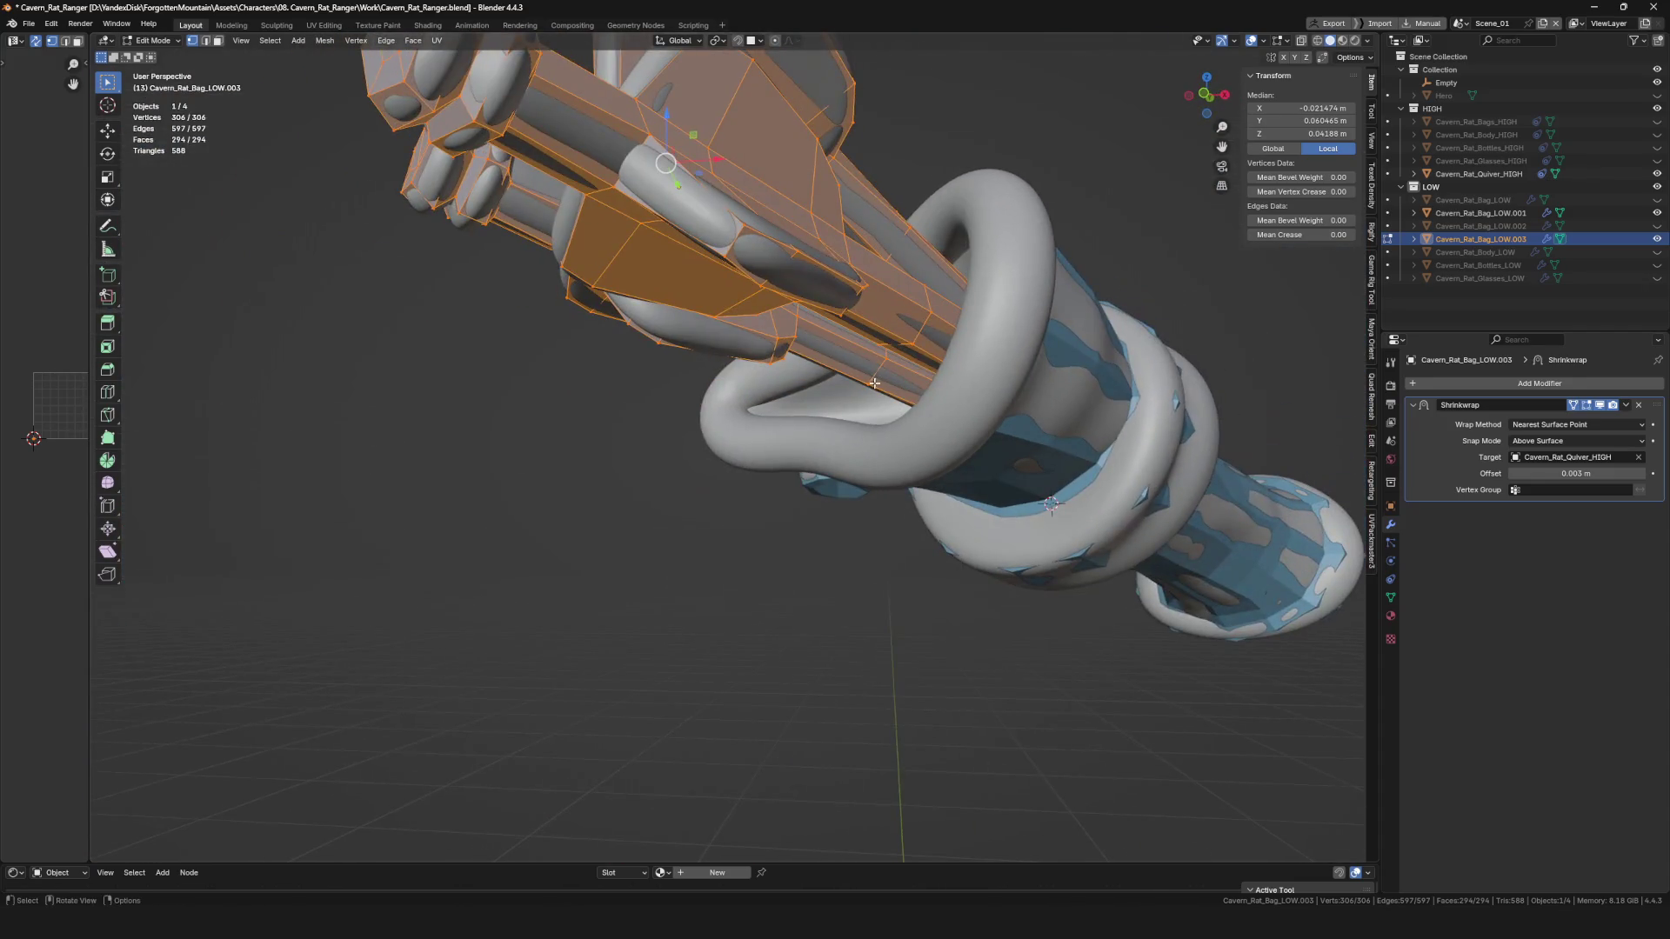
Join the arrow mesh into the quiver mesh Cavern_Rat_Bag_LOW.001.
scroll(874, 382, down, 5)
key(Tab)
mouse_move(742, 511)
middle_down()
mouse_move(635, 597)
mouse_move(671, 597)
mouse_move(613, 554)
mouse_move(860, 494)
mouse_move(834, 423)
mouse_move(864, 419)
mouse_move(870, 438)
mouse_move(739, 413)
middle_up()
scroll(618, 388, up, 3)
shift+click(618, 388)
key(KP_Divide)
mouse_move(845, 506)
middle_down()
mouse_move(880, 503)
mouse_move(951, 430)
mouse_move(927, 421)
middle_up()
key(ctrl+j)
key(KP_Divide)
scroll(1000, 435, up, 5)
mouse_move(709, 401)
middle_down()
mouse_move(889, 456)
mouse_move(853, 435)
mouse_move(838, 470)
middle_up()
Add two loop cuts at the quiver's tube end and delete the faces between them.
key(Tab)
scroll(839, 471, up, 10)
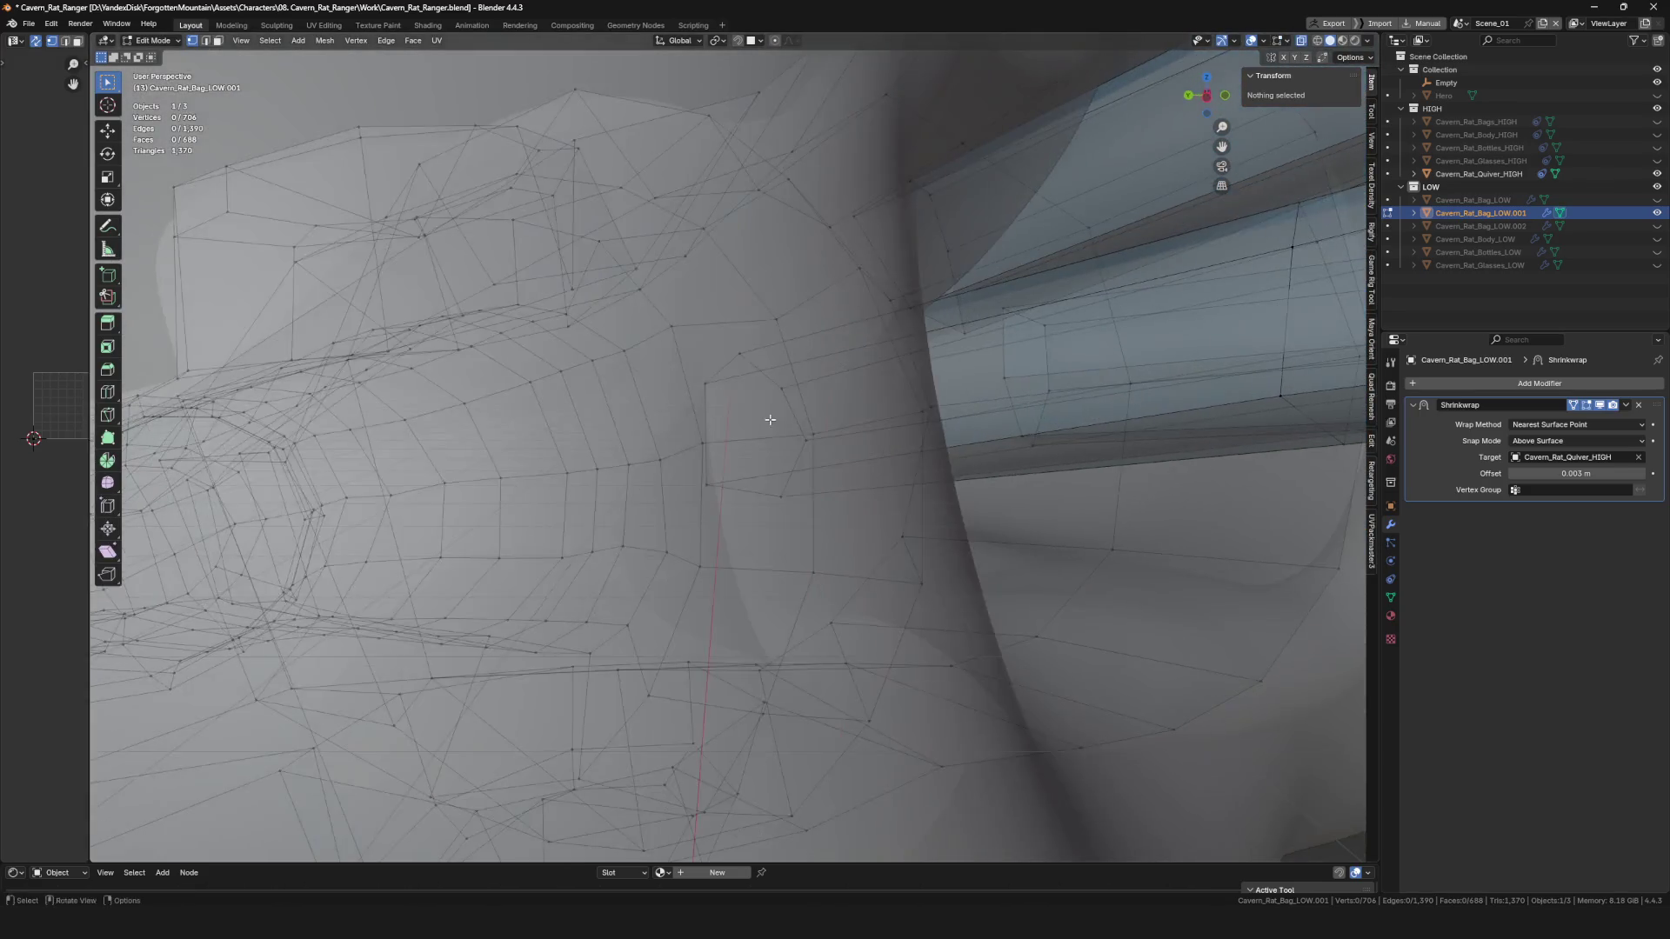
mouse_move(770, 420)
middle_down()
mouse_move(1036, 462)
mouse_move(646, 385)
middle_up()
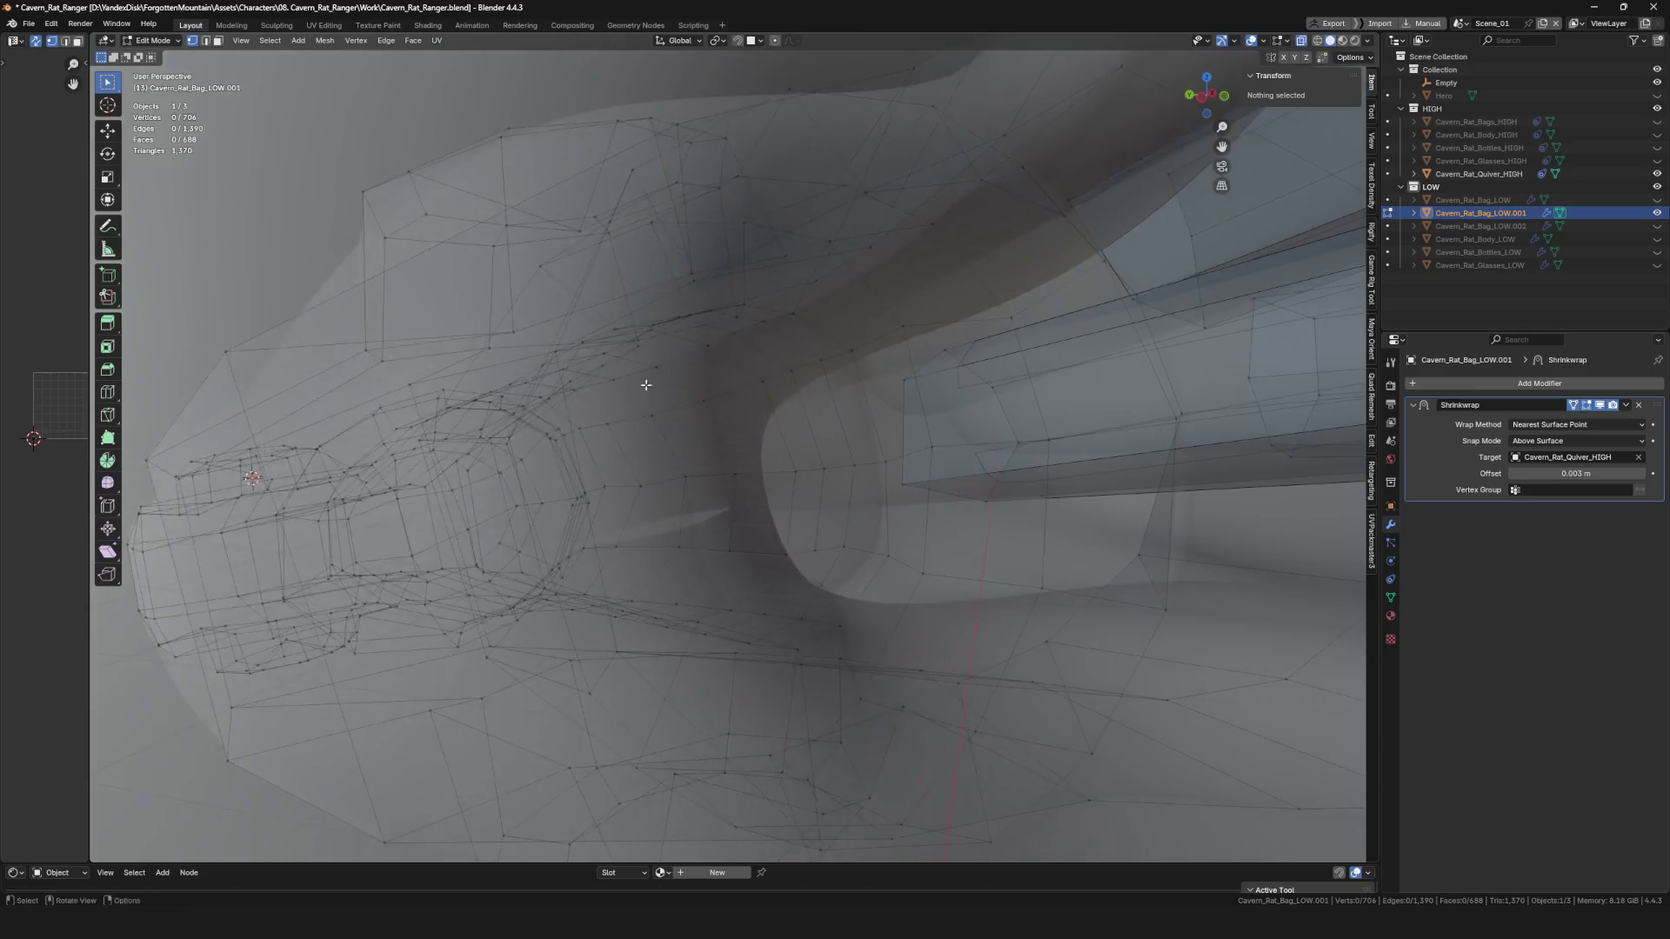
alt+click(892, 416)
middle_drag(892, 416, 870, 439)
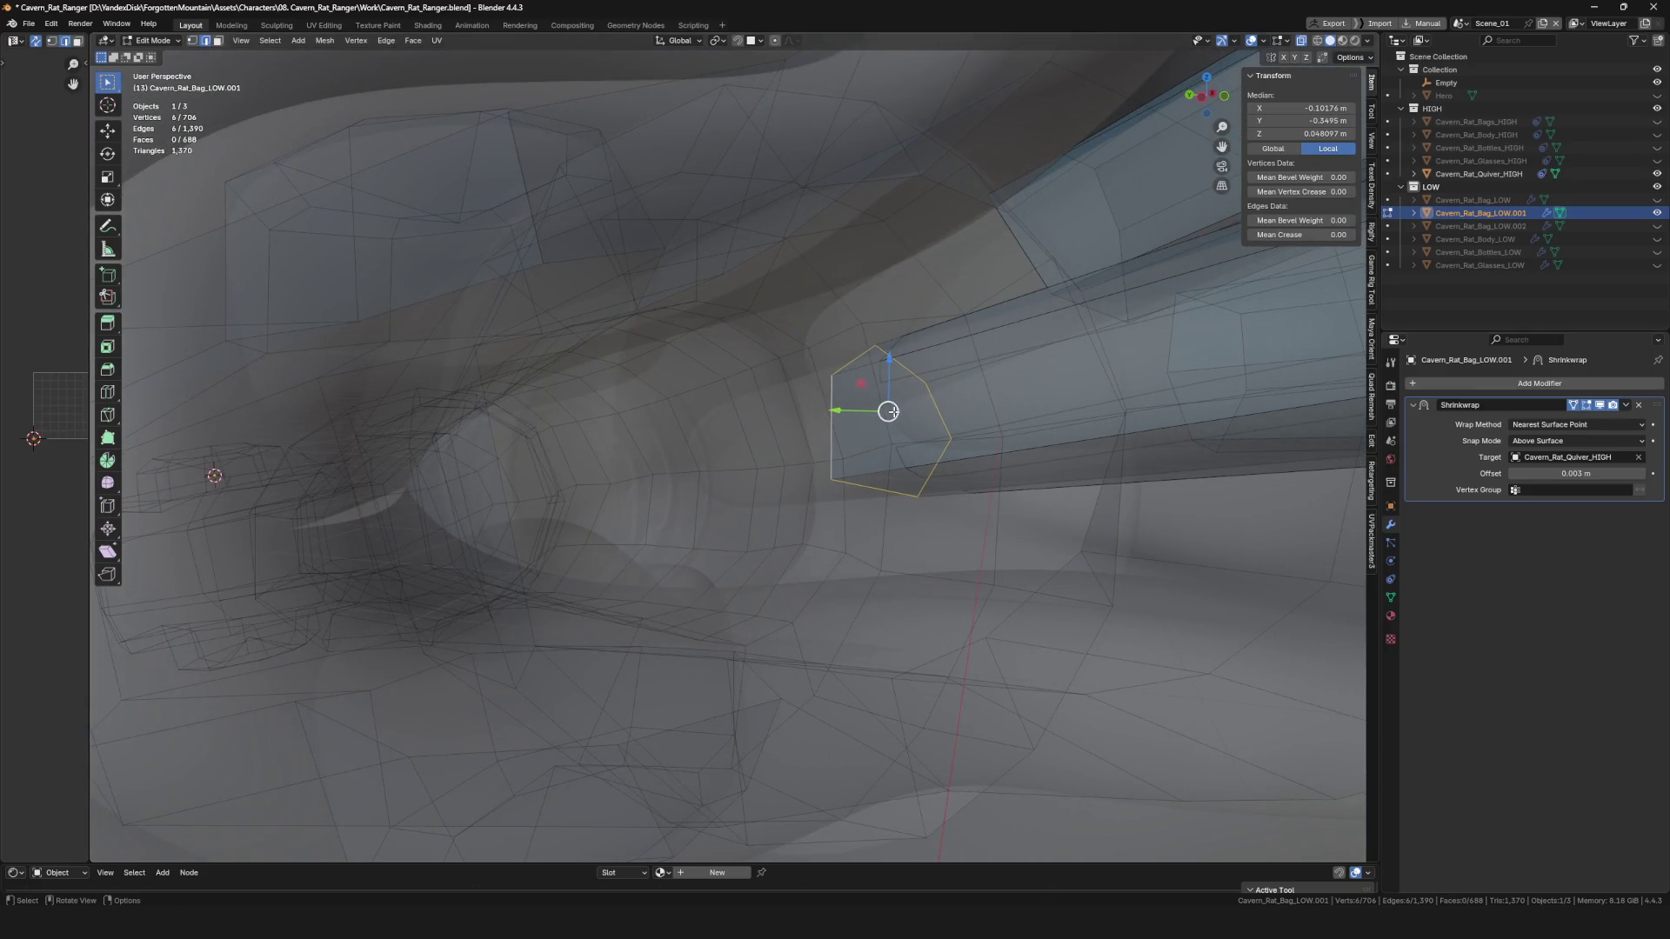
key(ctrl+r)
click(1039, 382)
right_click(1039, 382)
key(alt+z)
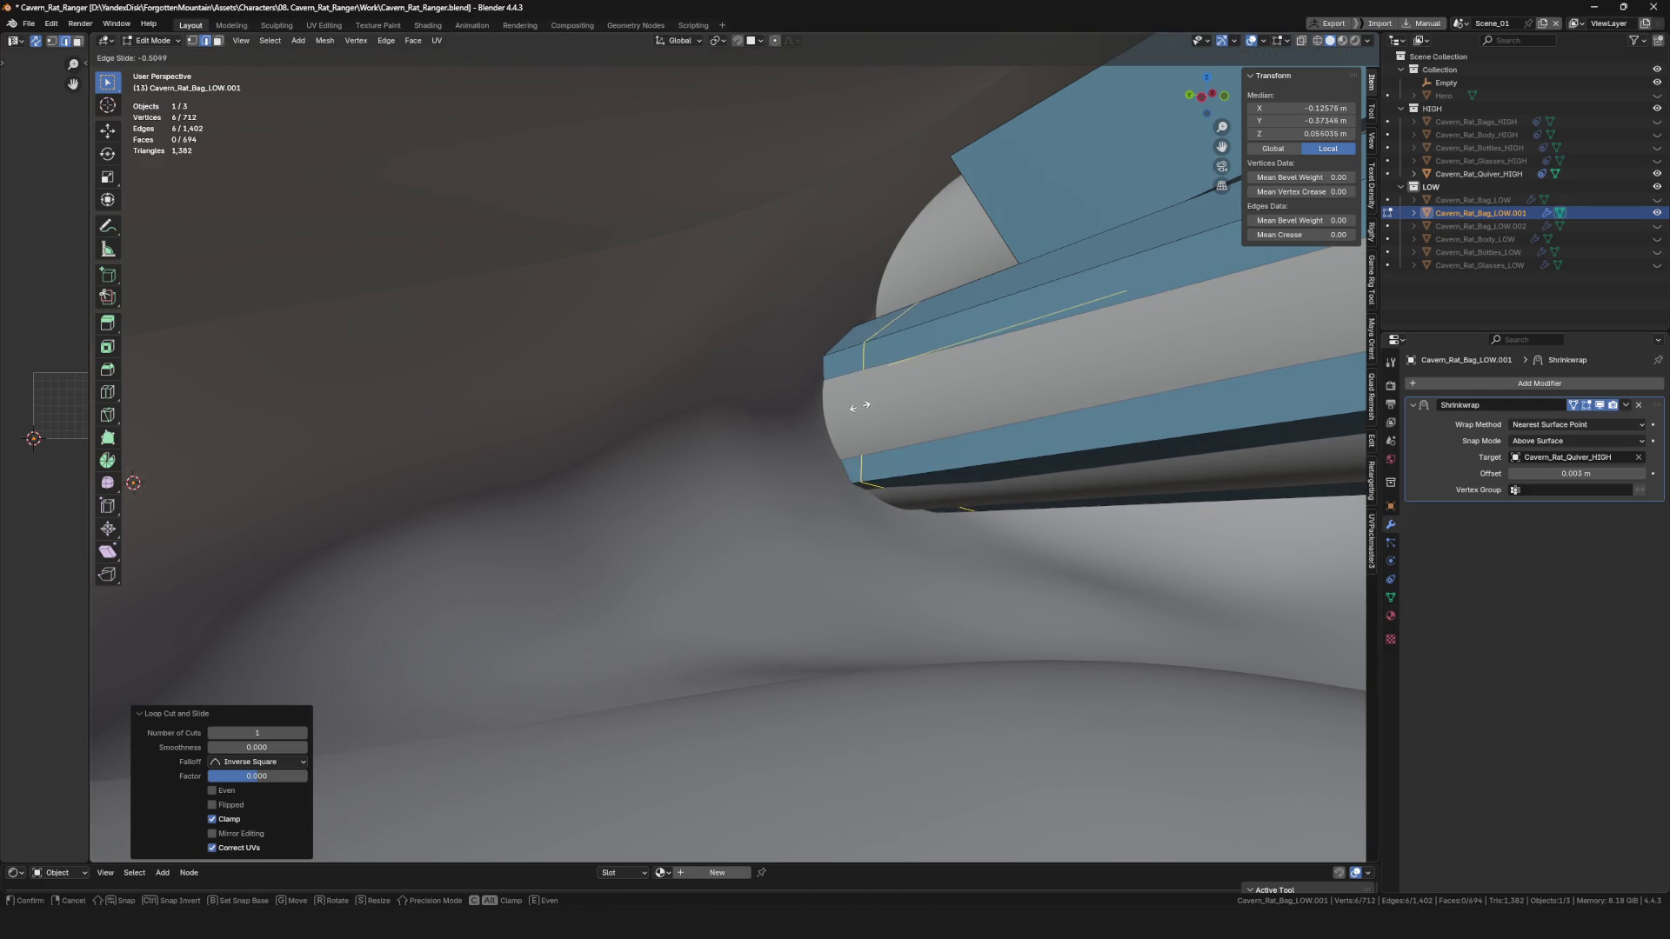
mouse_move(850, 409)
middle_down()
mouse_move(840, 365)
mouse_move(878, 429)
mouse_move(775, 454)
middle_up()
alt+shift+click(843, 350)
click(842, 351)
Select an edge loop on the blue slab near the strap knot, cancelling an accidental extrusion.
scroll(832, 484, down, 8)
click(774, 453)
scroll(868, 406, up, 5)
key(alt+a)
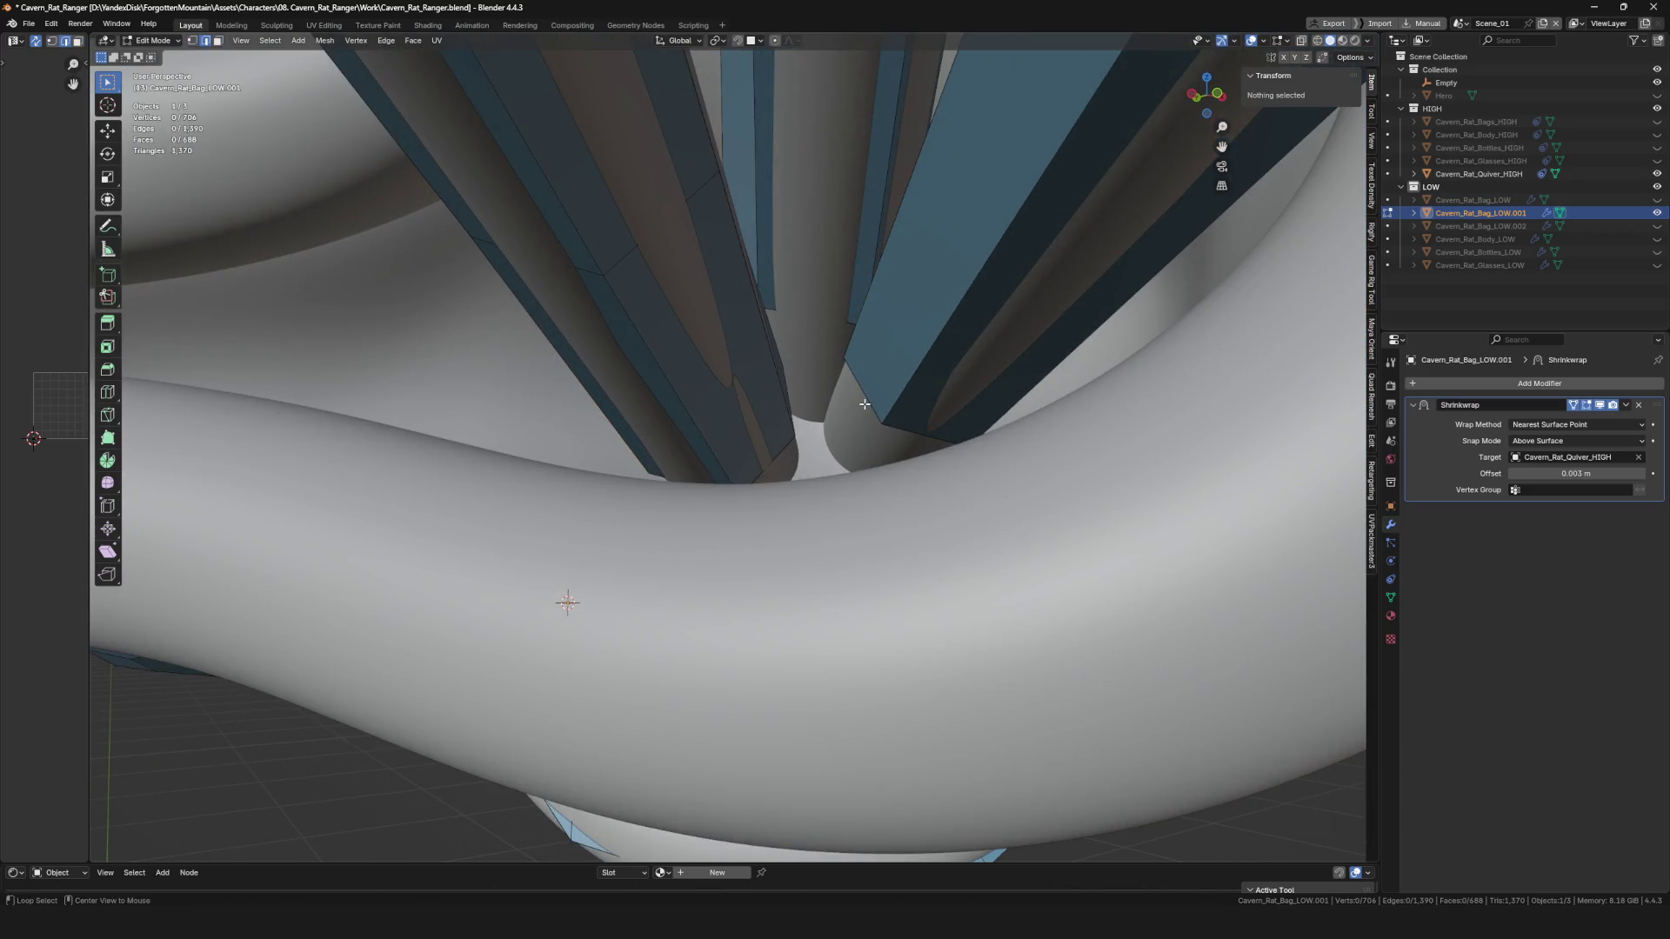
alt+click(864, 405)
middle_drag(865, 404, 908, 428)
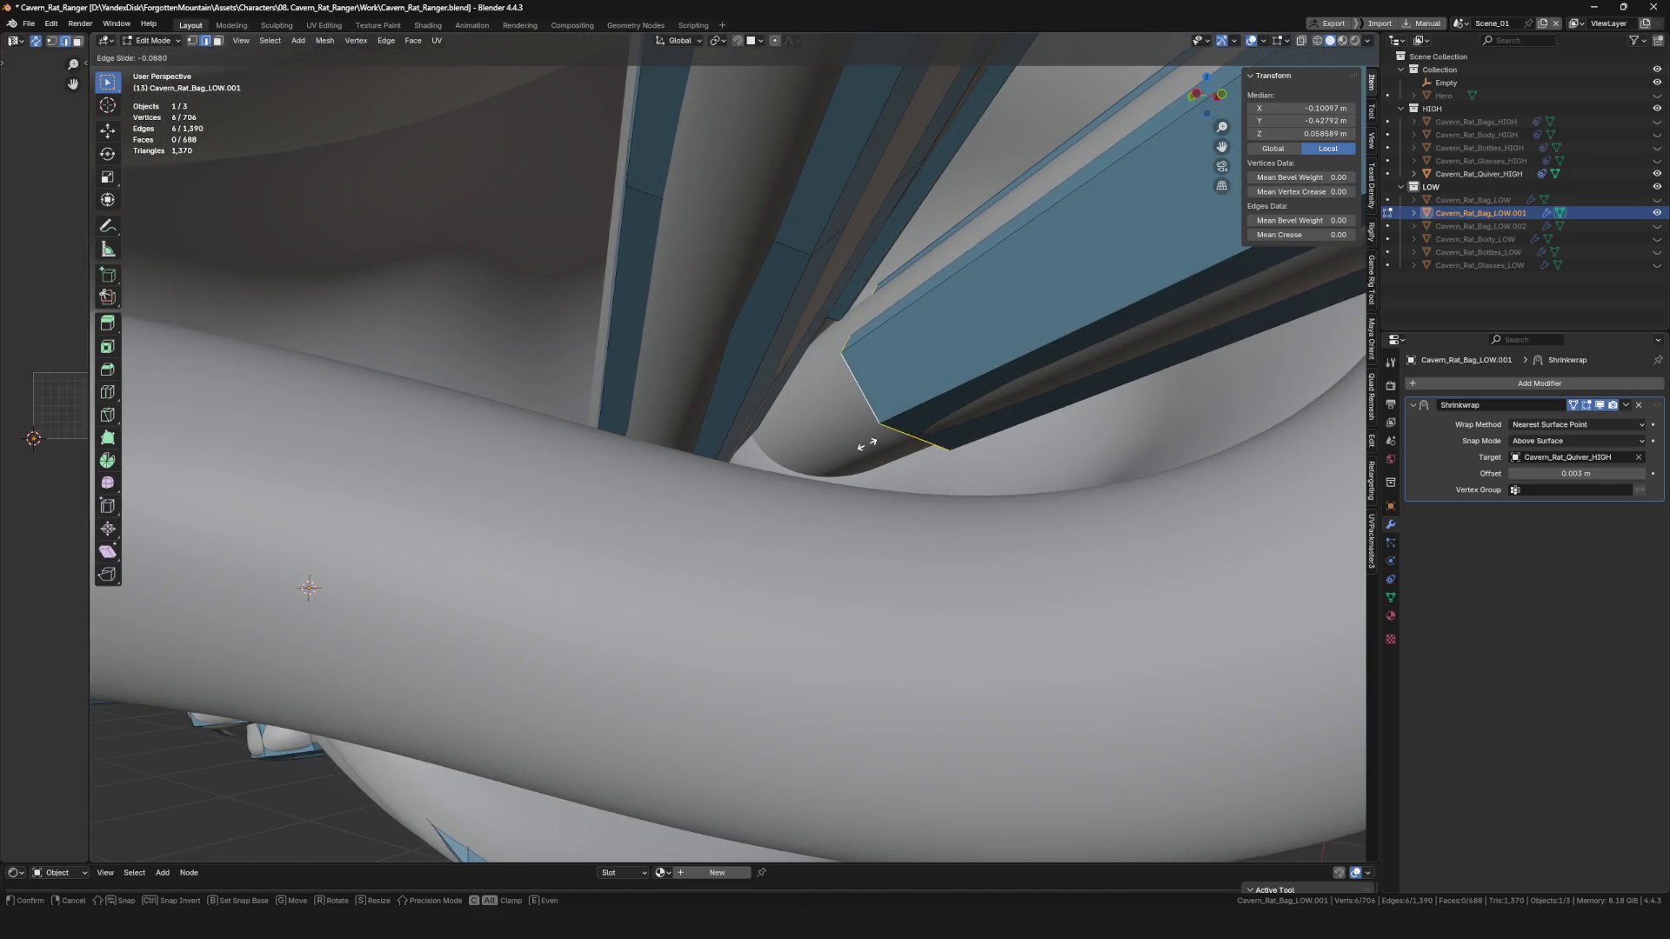
right_click(824, 479)
Undo the last extrusion, frame the tube mesh and confirm the extruded region's position.
key(ctrl+z)
key(ctrl+z)
mouse_move(824, 478)
middle_down()
mouse_move(763, 414)
mouse_move(721, 402)
middle_up()
key(Home)
scroll(763, 414, up, 8)
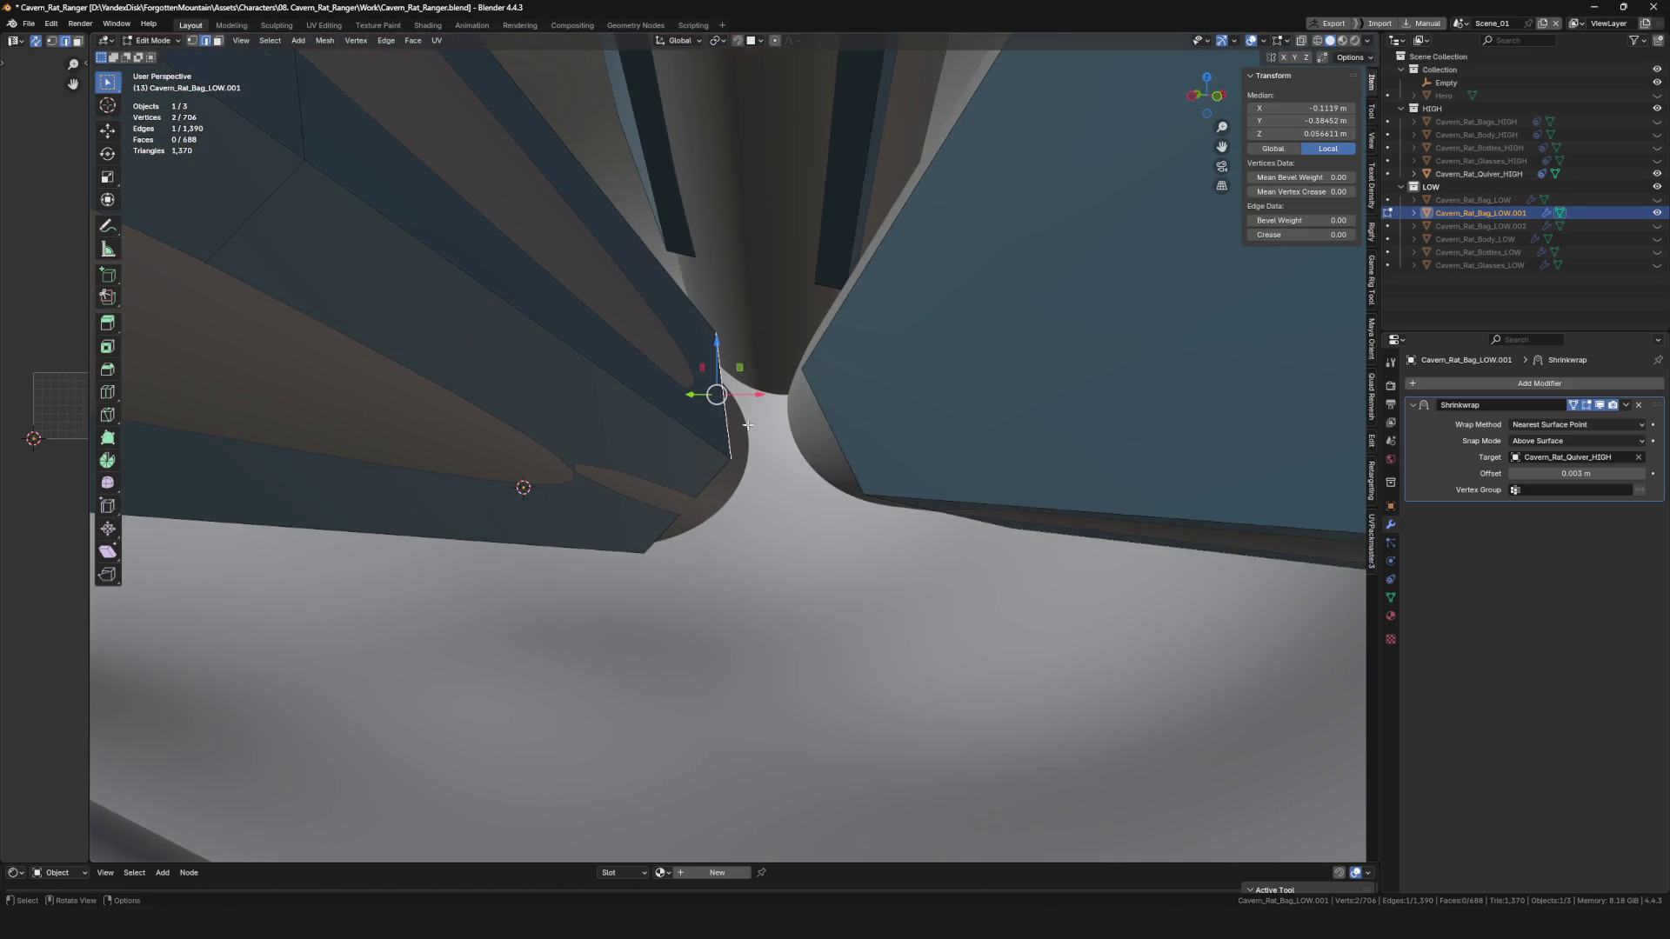
click(808, 489)
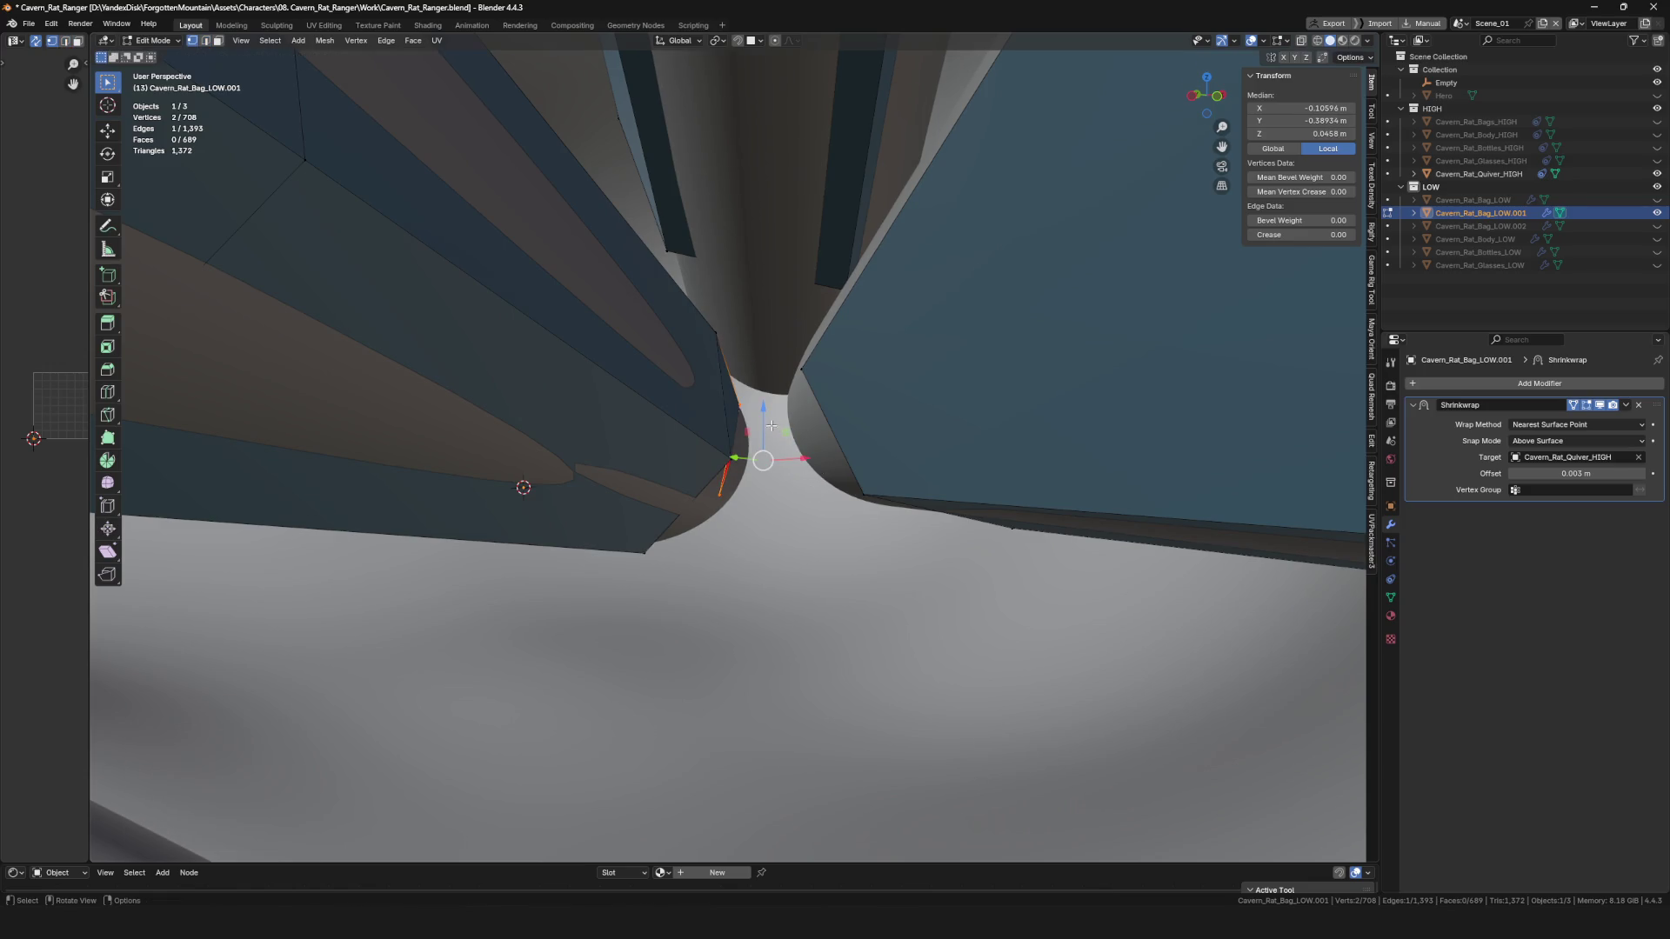
Reposition a single strap vertex so it sits just outside the quiver ring.
click(748, 403)
key(g)
click(765, 392)
key(g)
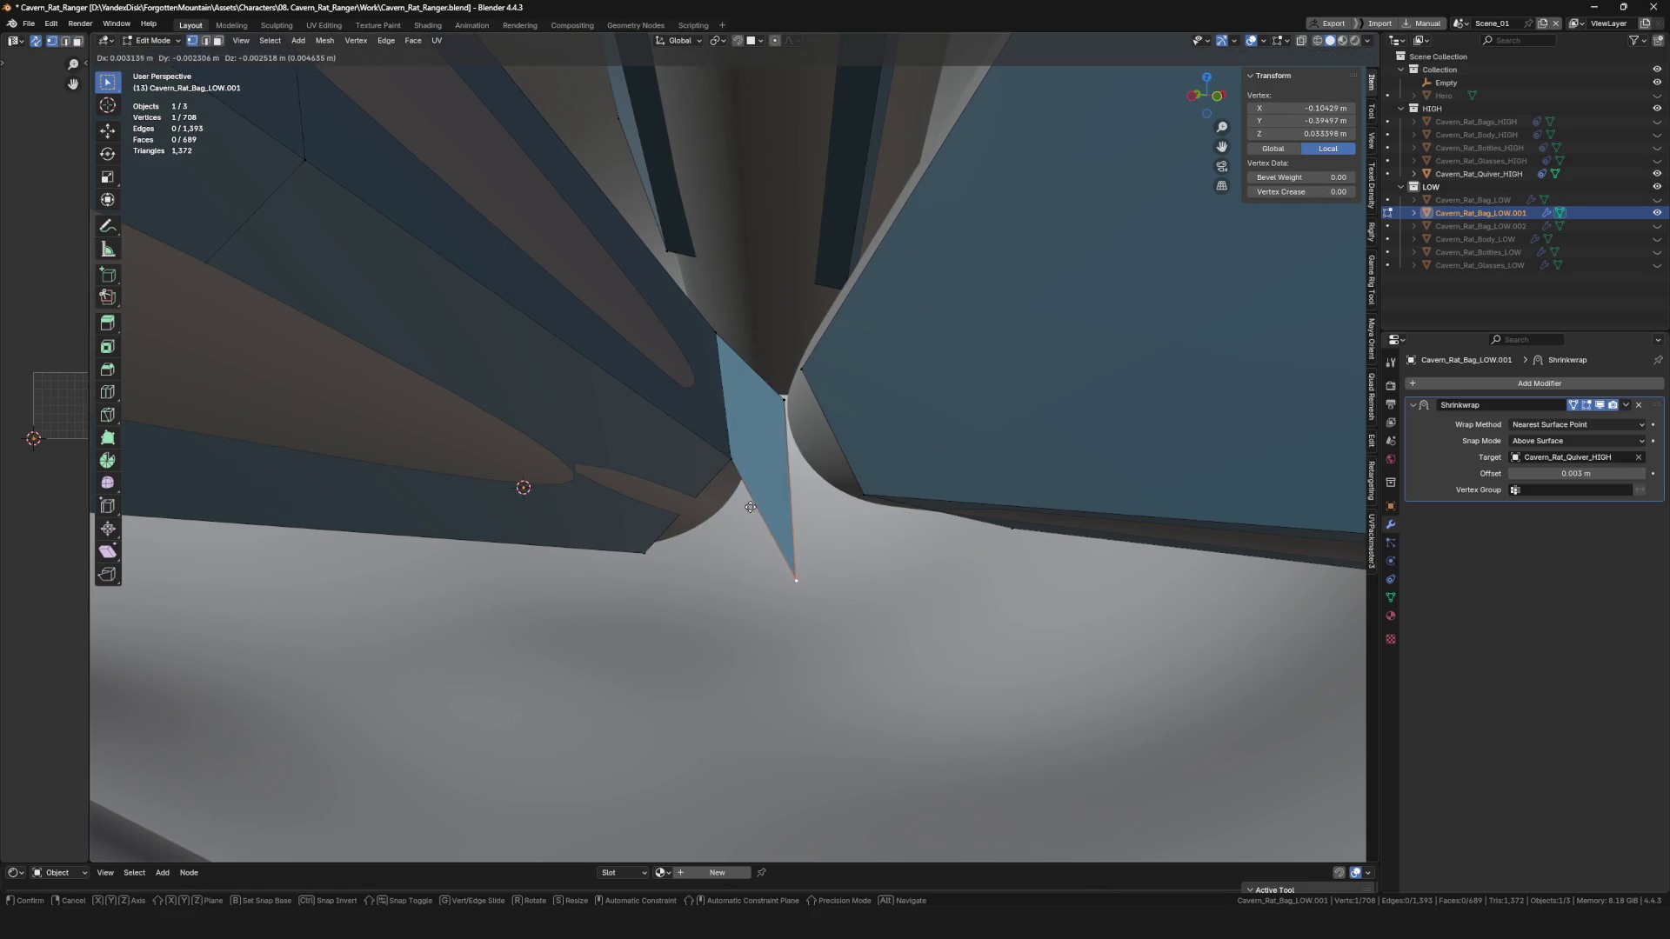
click(750, 507)
middle_drag(750, 507, 772, 393)
key(g)
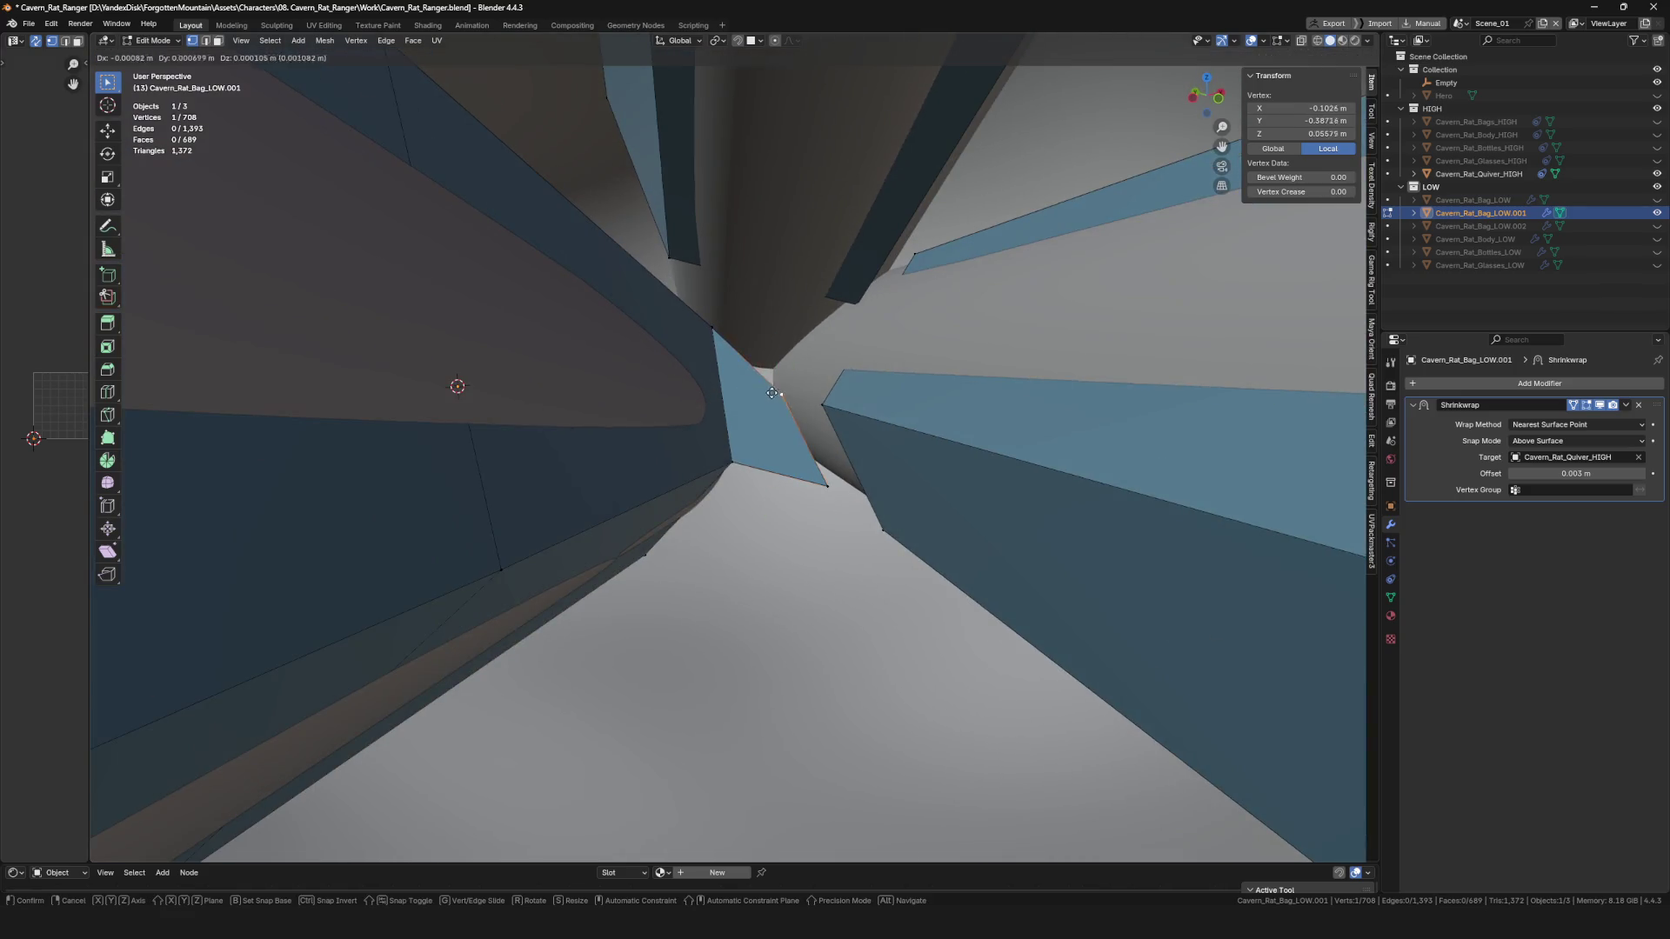
click(761, 376)
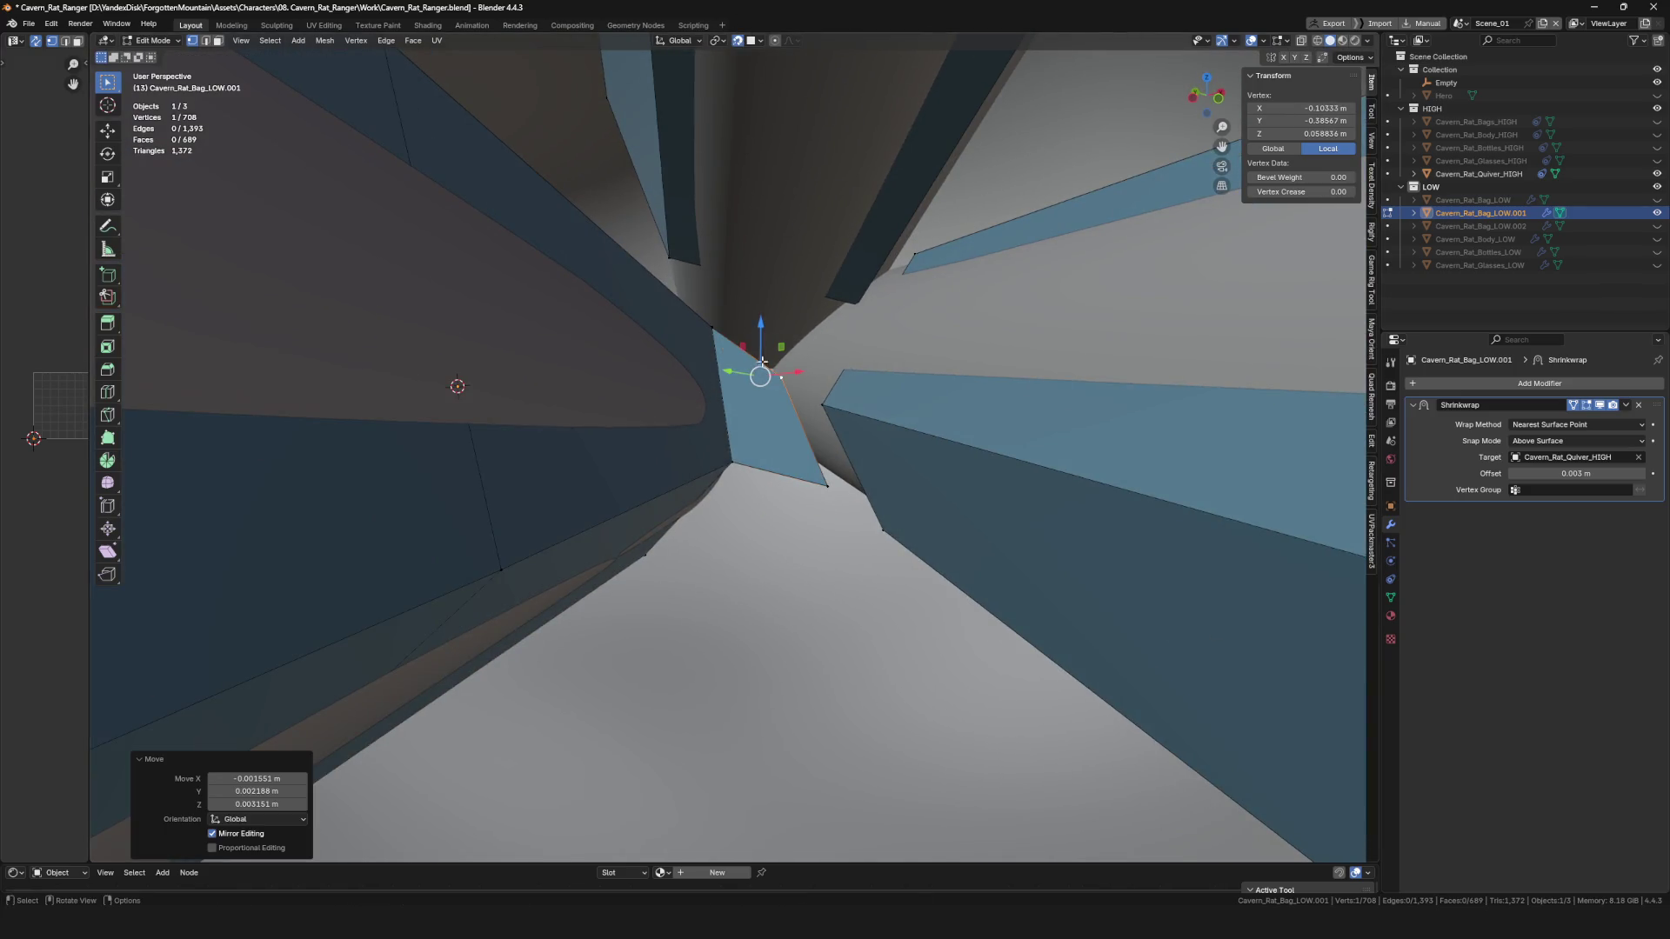
click(783, 499)
In edge mode, select and adjust strap edges near the ring, then clear the selection.
key(2)
mouse_move(783, 484)
middle_down()
mouse_move(748, 440)
mouse_move(882, 420)
mouse_move(776, 489)
middle_up()
ctrl+alt+click(882, 421)
click(720, 392)
mouse_move(721, 391)
middle_down()
mouse_move(734, 383)
mouse_move(751, 421)
middle_up()
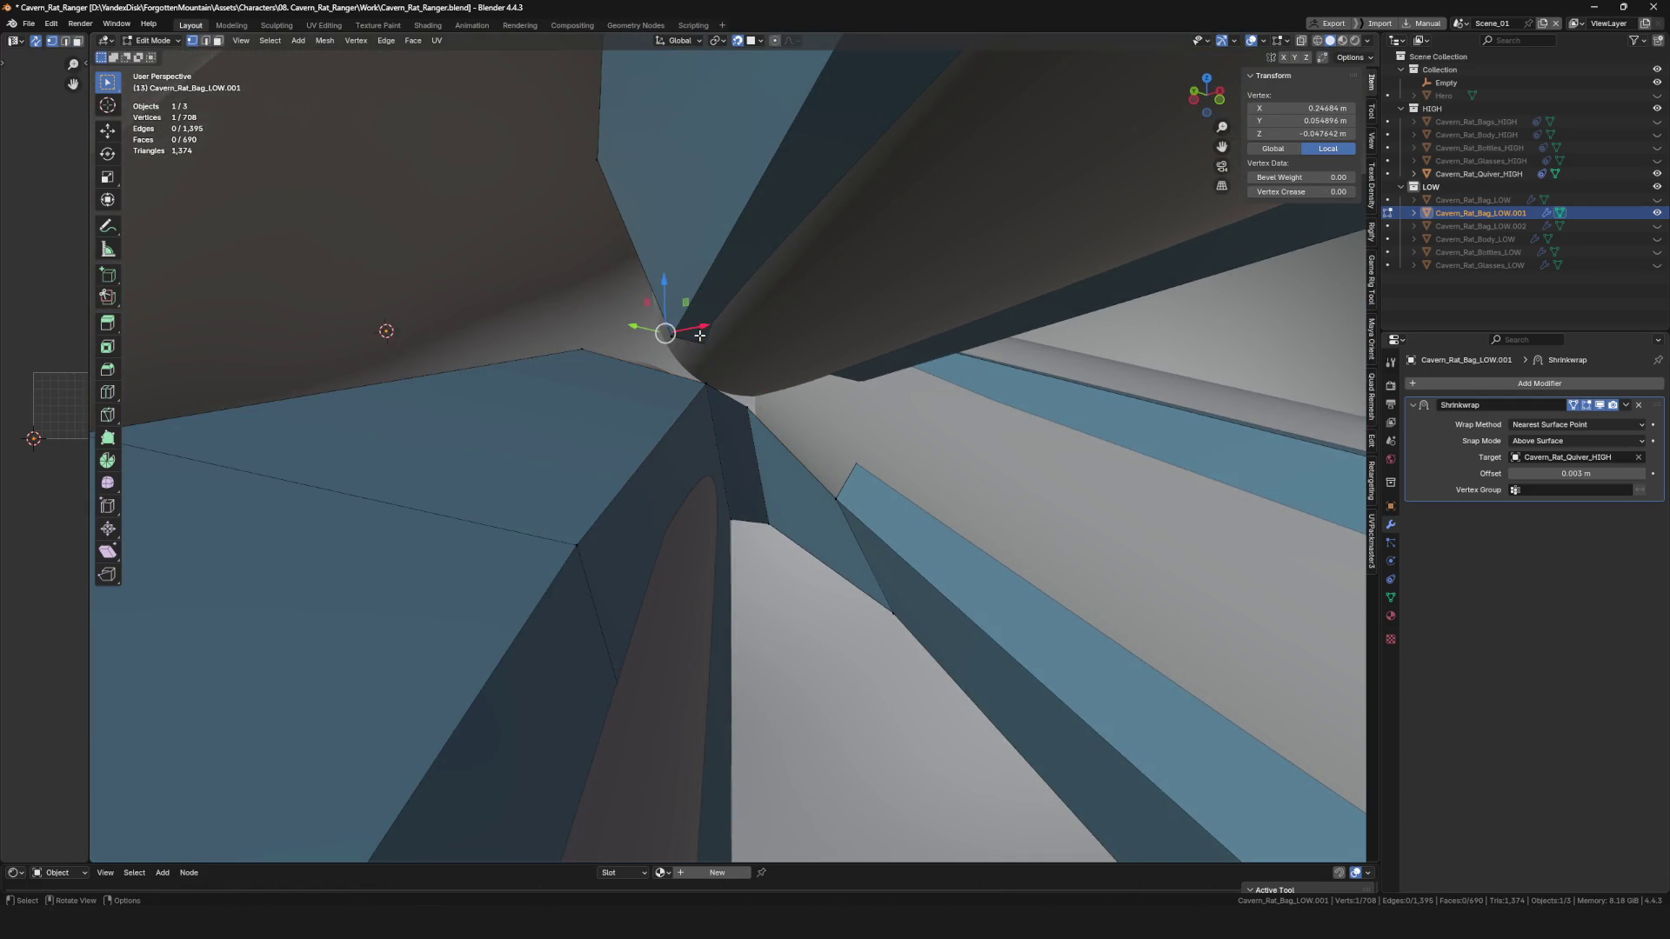
click(701, 336)
mouse_move(700, 336)
middle_down()
mouse_move(829, 366)
mouse_move(780, 339)
mouse_move(735, 402)
middle_up()
click(779, 339)
Fill two triangle faces across the gap between the strap edge and the new vertices.
click(830, 328)
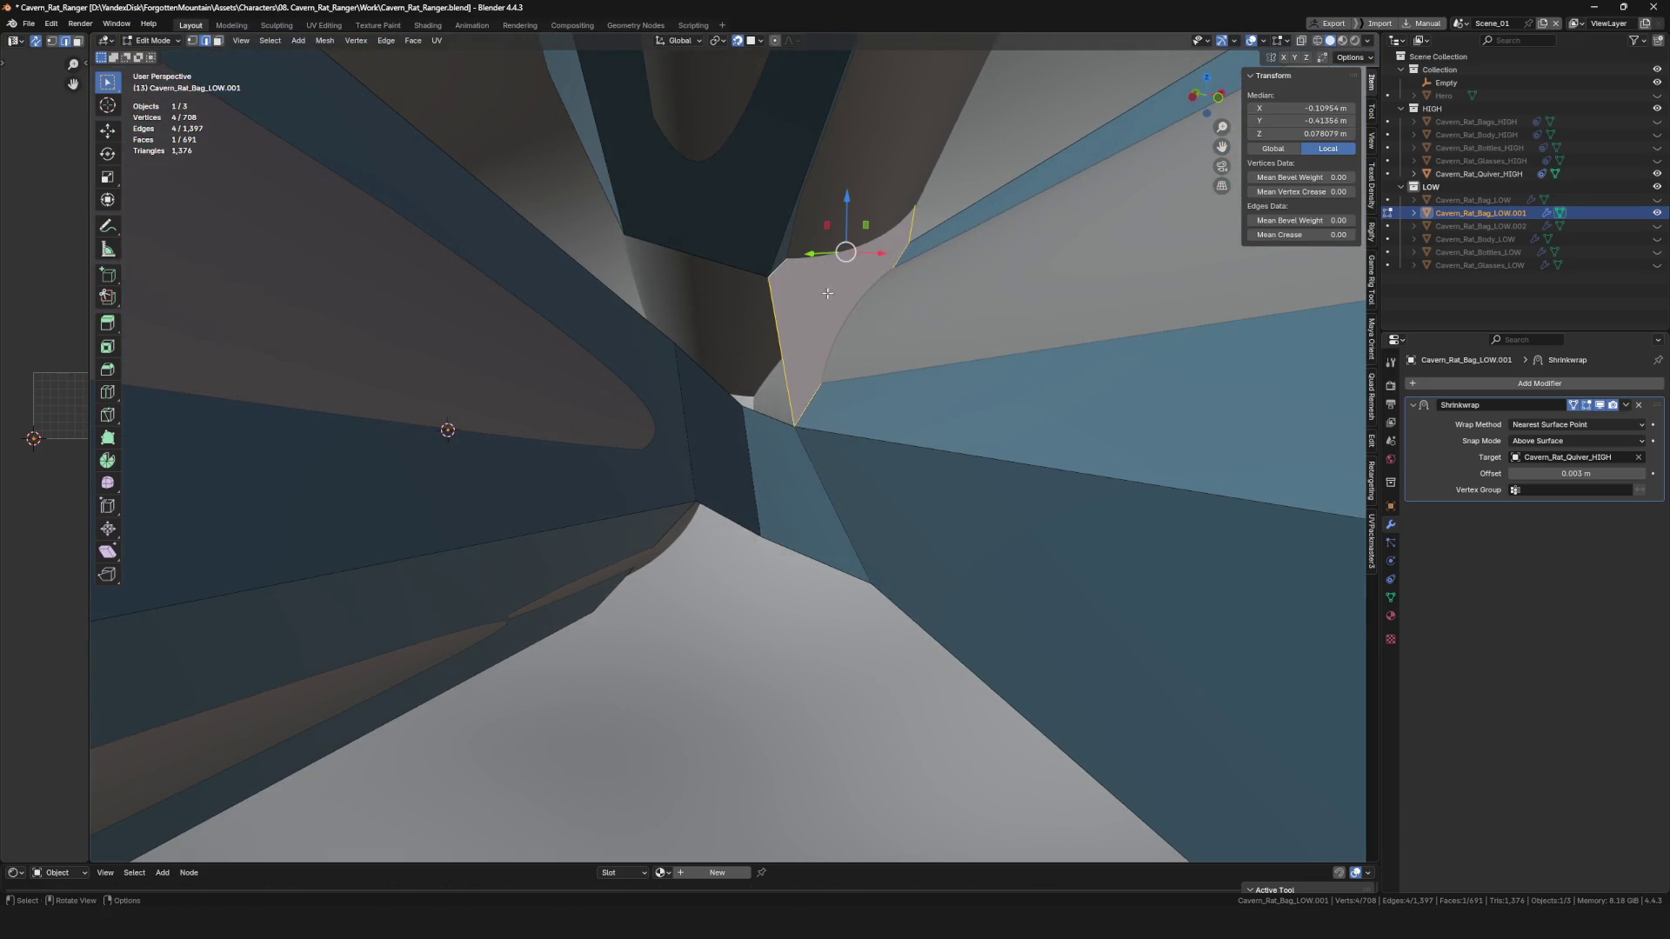
middle_drag(827, 293, 844, 366)
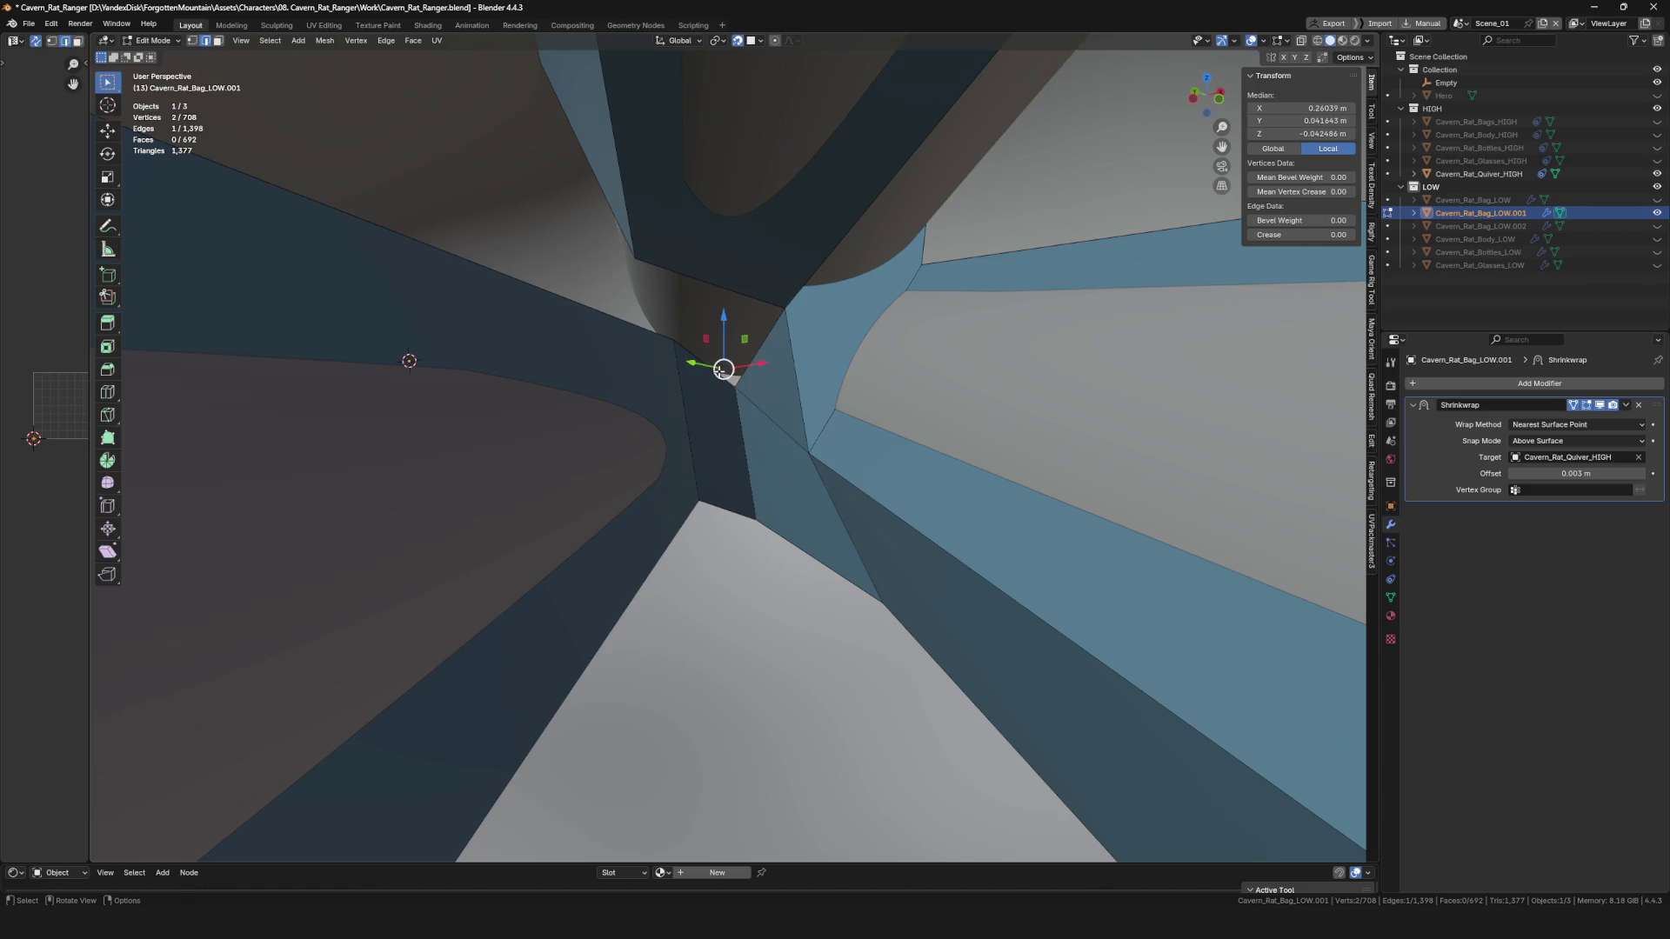
click(698, 372)
mouse_move(698, 372)
middle_down()
mouse_move(759, 395)
mouse_move(724, 302)
mouse_move(766, 369)
mouse_move(747, 321)
middle_up()
shift+click(758, 371)
key(f)
shift+click(726, 342)
key(f)
Adjust a strap vertex, then select a strap edge and move it toward the ring.
click(769, 326)
click(612, 247)
middle_drag(612, 247, 601, 296)
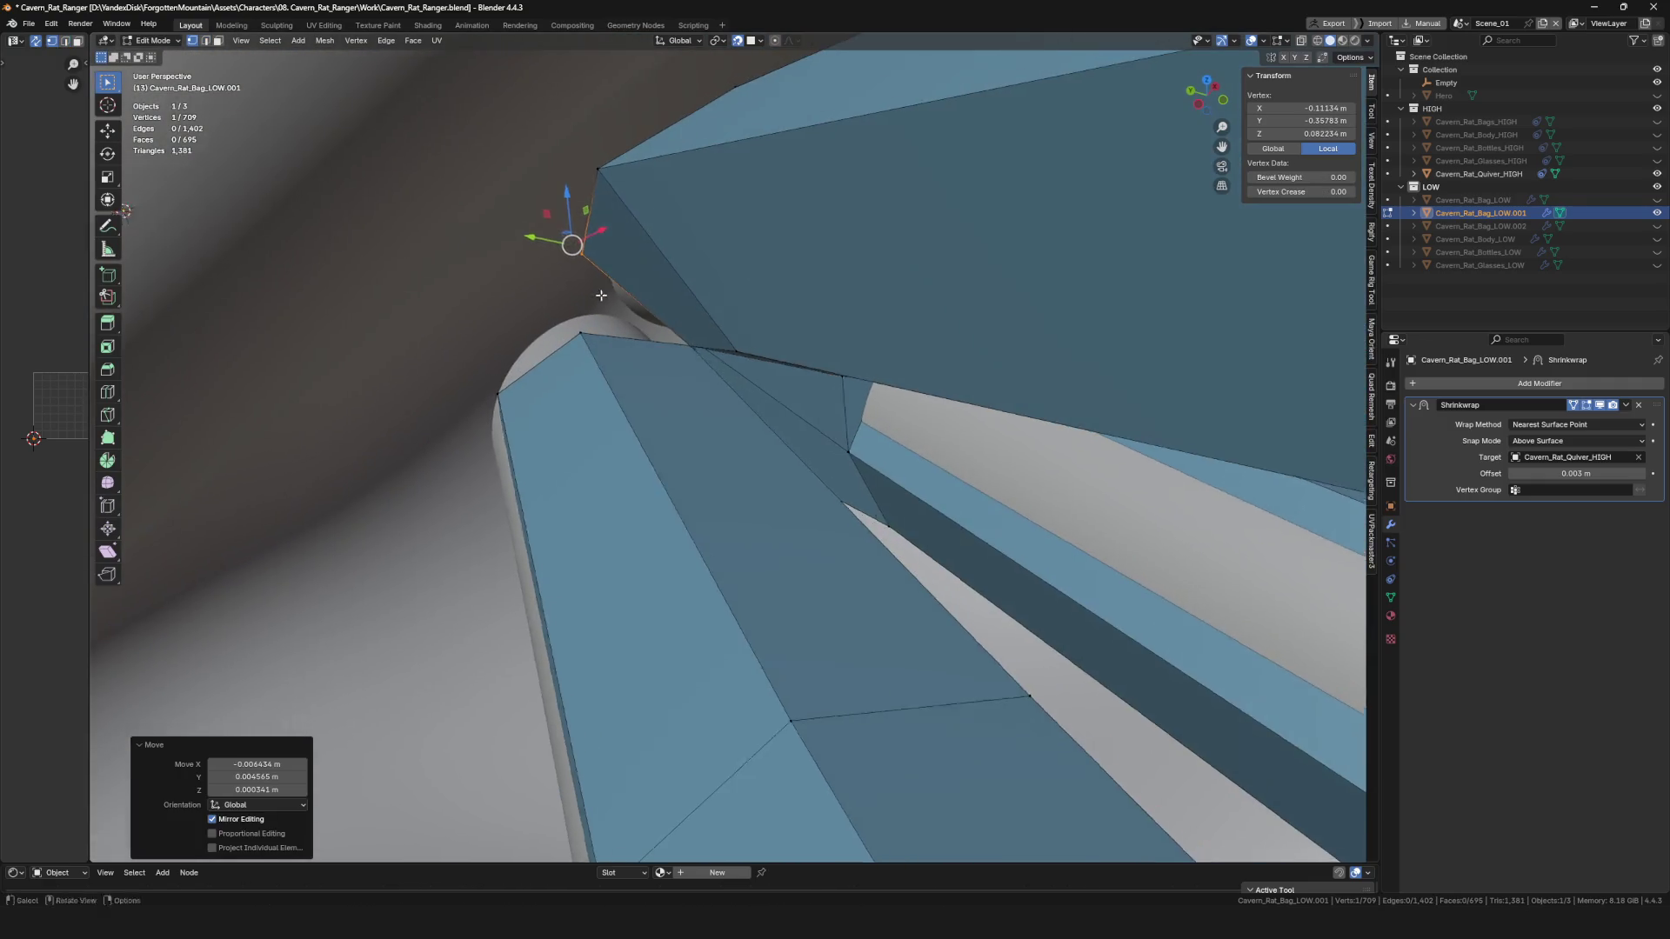
key(2)
click(668, 348)
key(g)
mouse_move(678, 347)
middle_down()
mouse_move(600, 326)
mouse_move(486, 388)
mouse_move(550, 406)
mouse_move(521, 388)
mouse_move(529, 536)
mouse_move(516, 548)
mouse_move(485, 526)
mouse_move(559, 478)
mouse_move(659, 578)
mouse_move(618, 514)
mouse_move(506, 431)
middle_up()
click(567, 314)
Knife-cut a new vertex into the strap's lower edge and select the vertices around it.
key(k)
click(474, 388)
key(Return)
click(439, 382)
click(522, 388)
Duplicate a boundary vertex out toward the ring, undo the stray face, and reposition it.
key(alt+d)
click(658, 578)
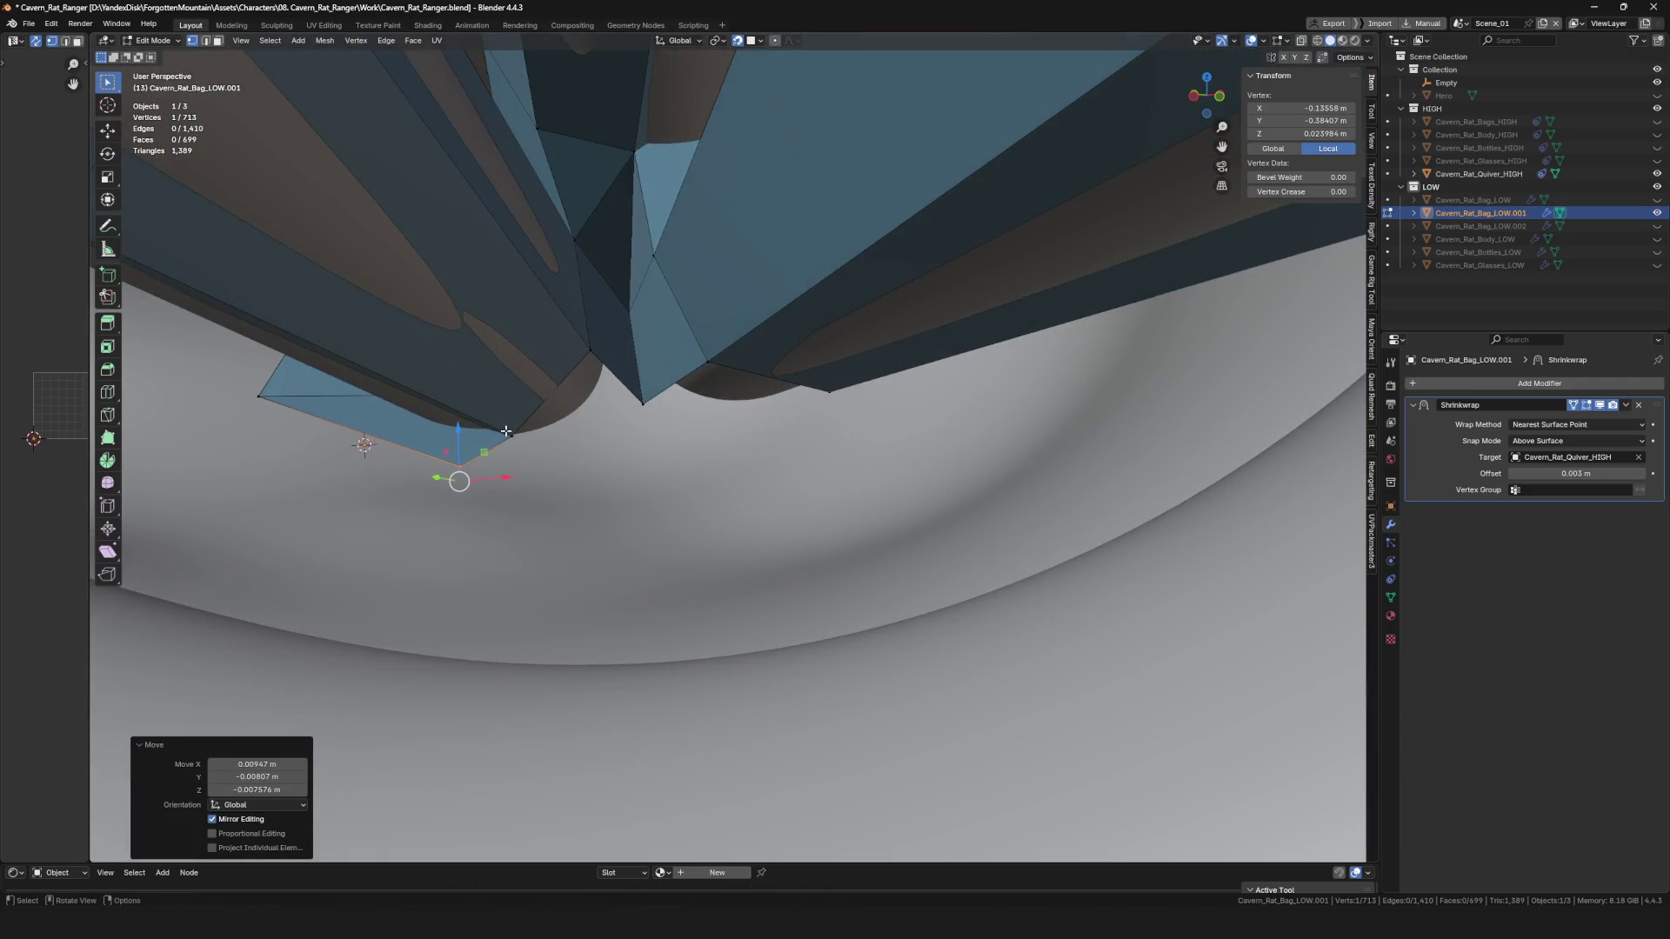
click(579, 478)
key(ctrl+z)
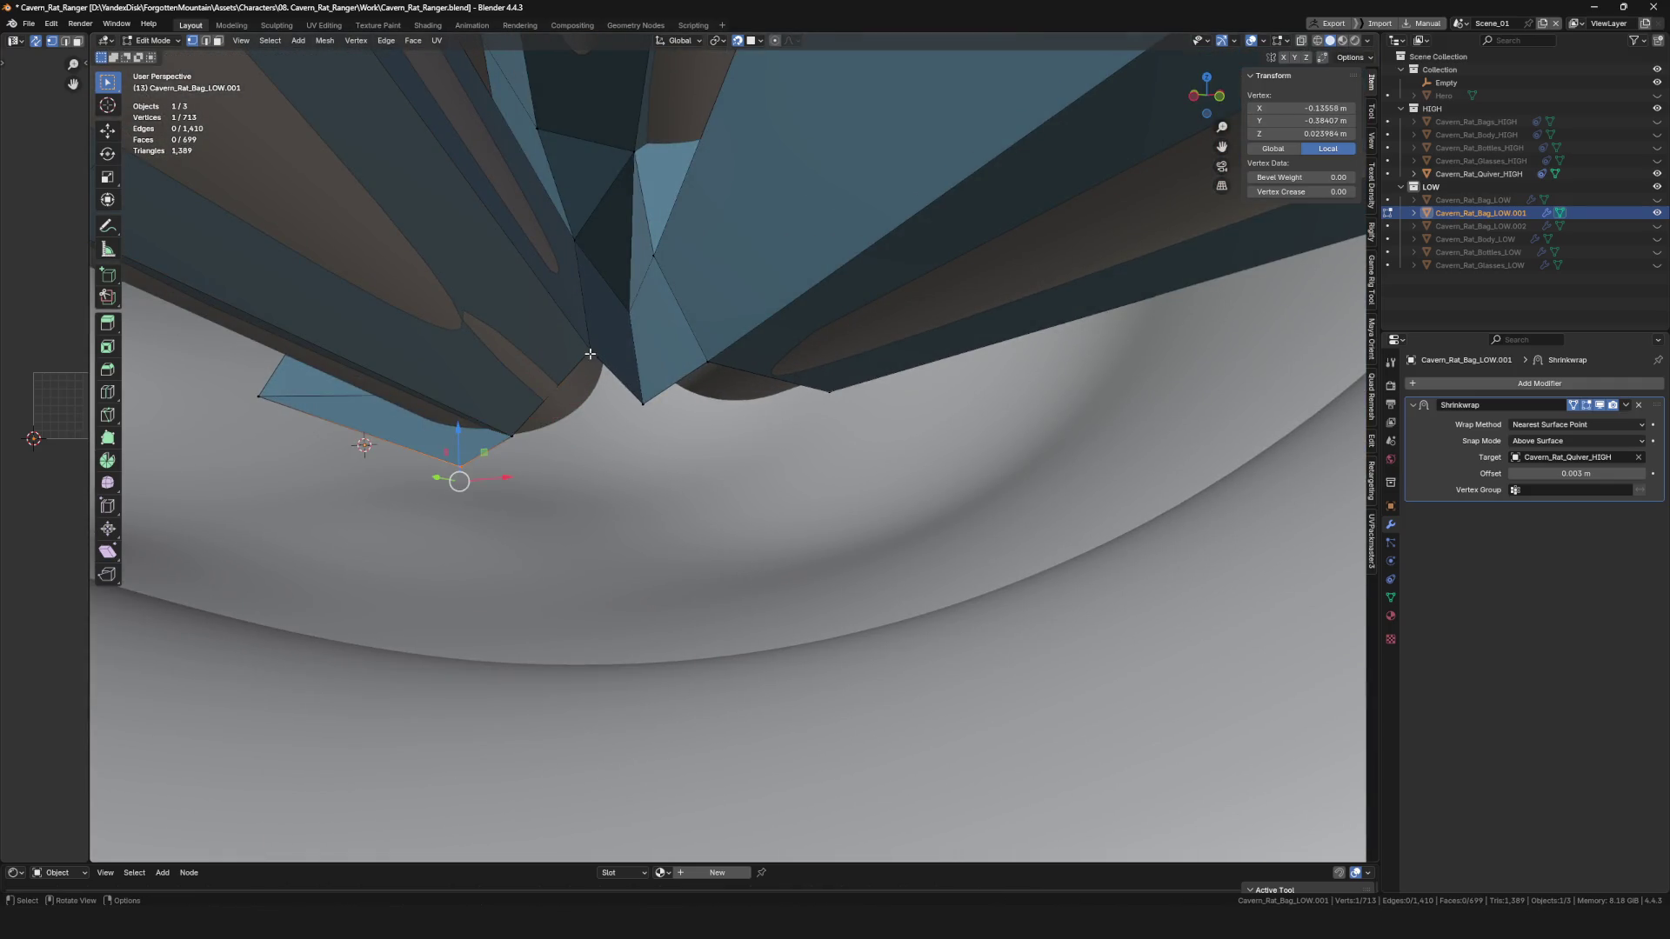
click(583, 462)
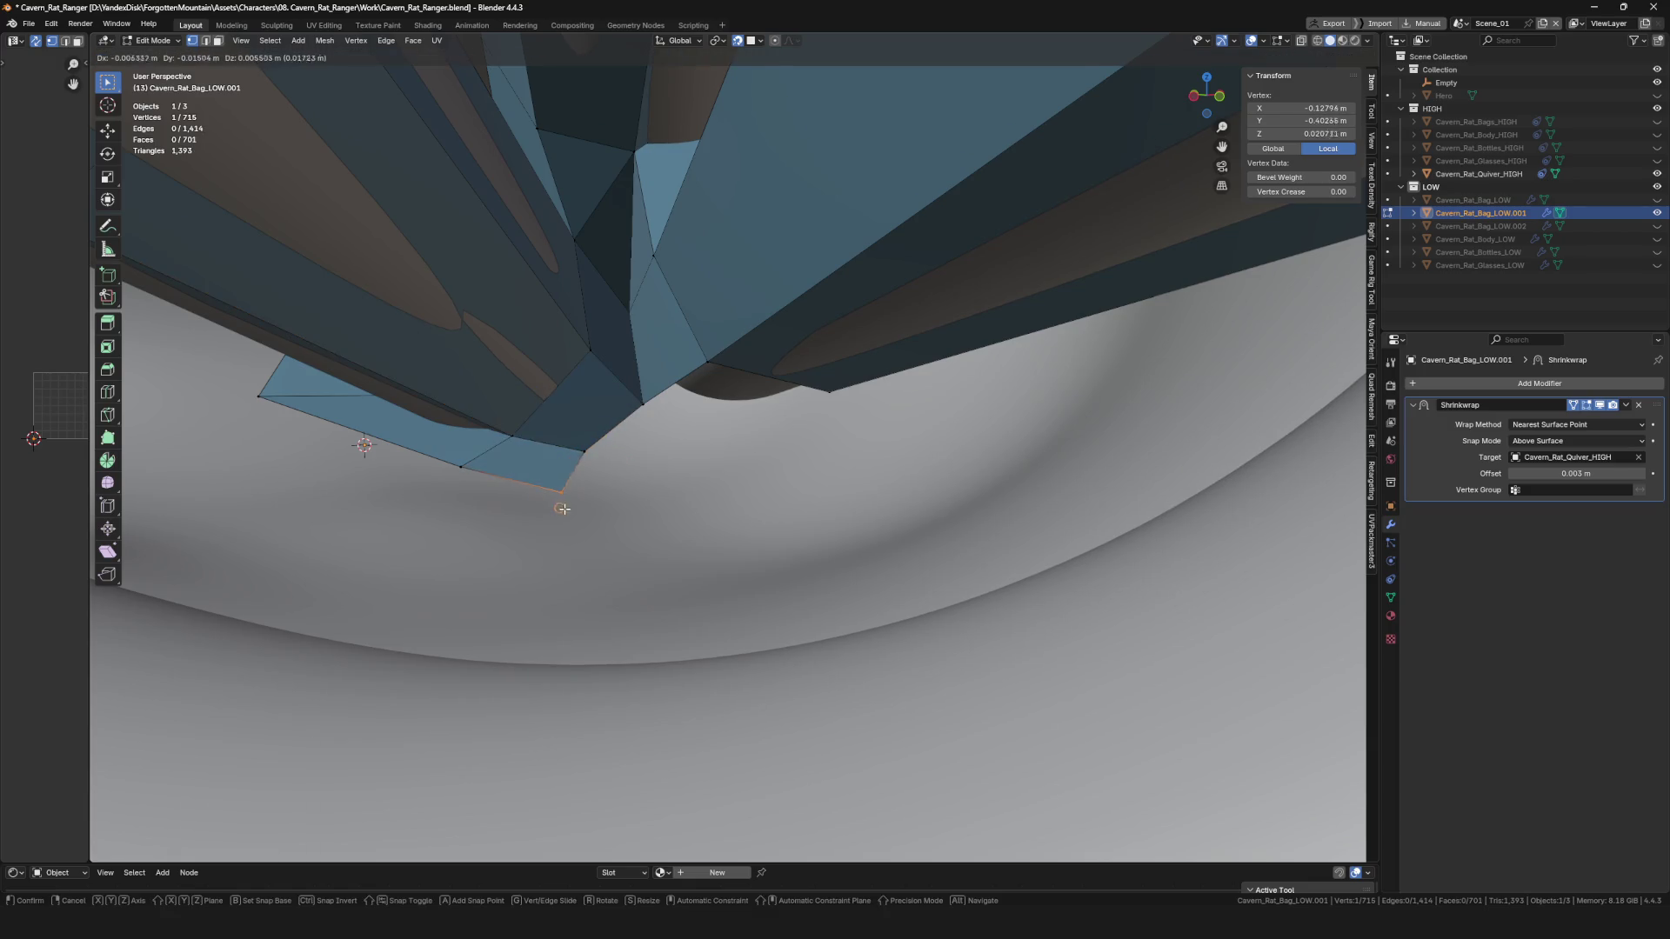
click(562, 509)
Extrude a new quad from the strap's corner vertex against the ring, check for clipping, then undo it.
middle_drag(562, 509, 639, 449)
click(772, 438)
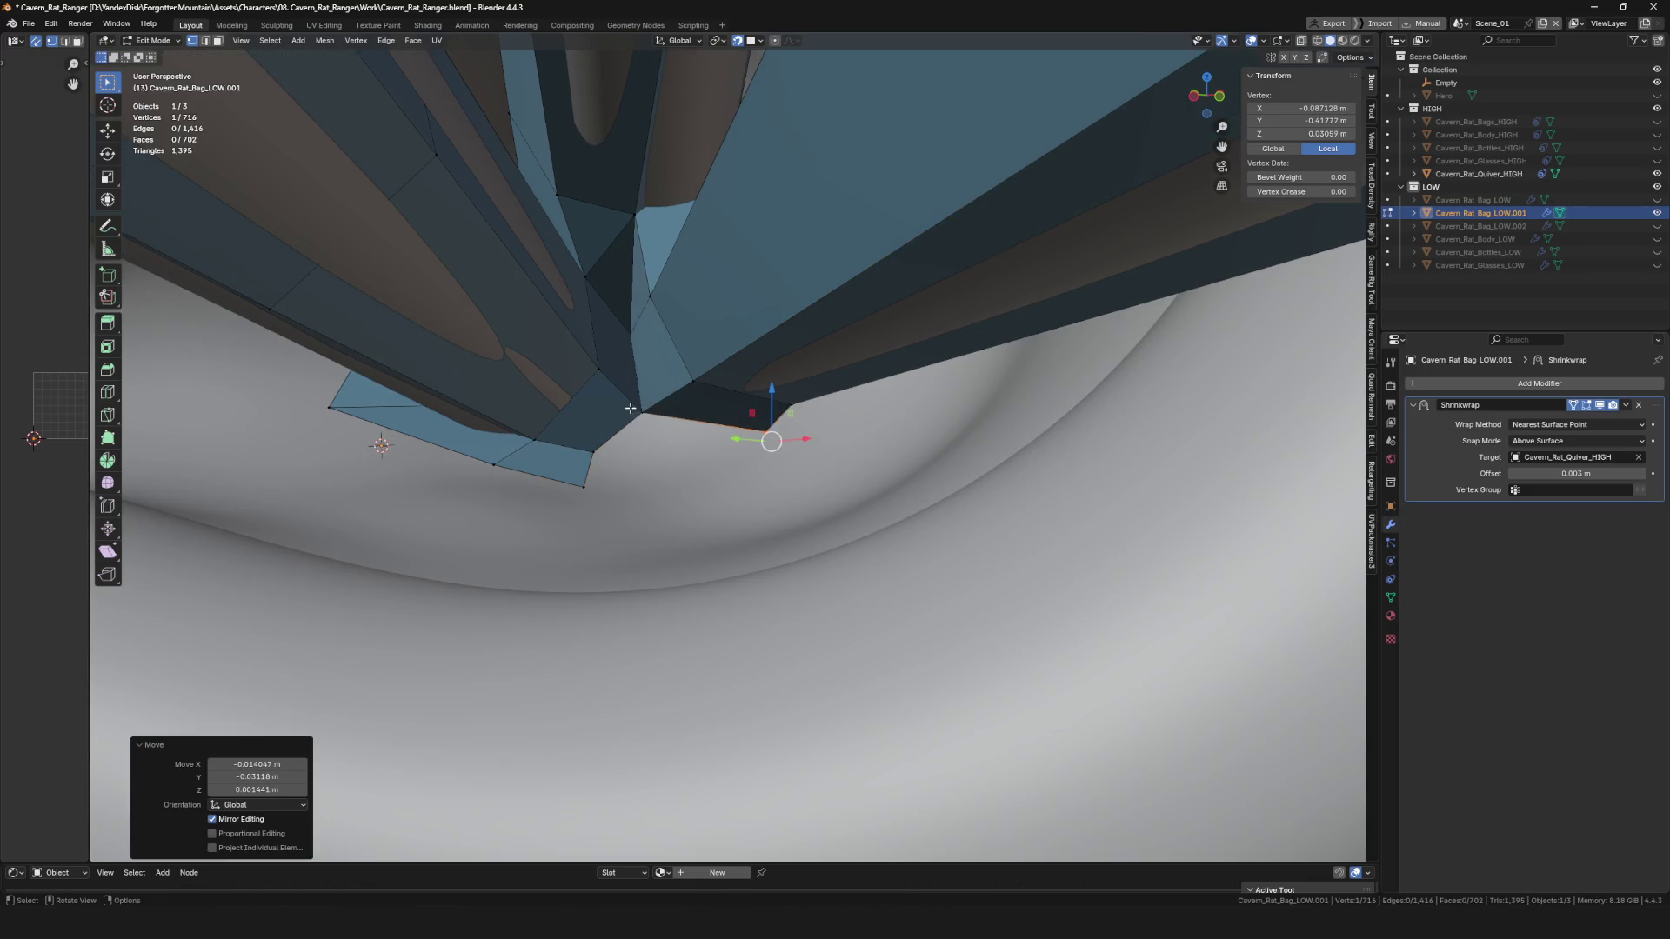
key(e)
click(765, 455)
drag(586, 462, 765, 496)
mouse_move(765, 497)
middle_down()
mouse_move(673, 472)
mouse_move(702, 534)
mouse_move(929, 541)
mouse_move(843, 437)
mouse_move(843, 466)
mouse_move(757, 485)
middle_up()
key(ctrl+z)
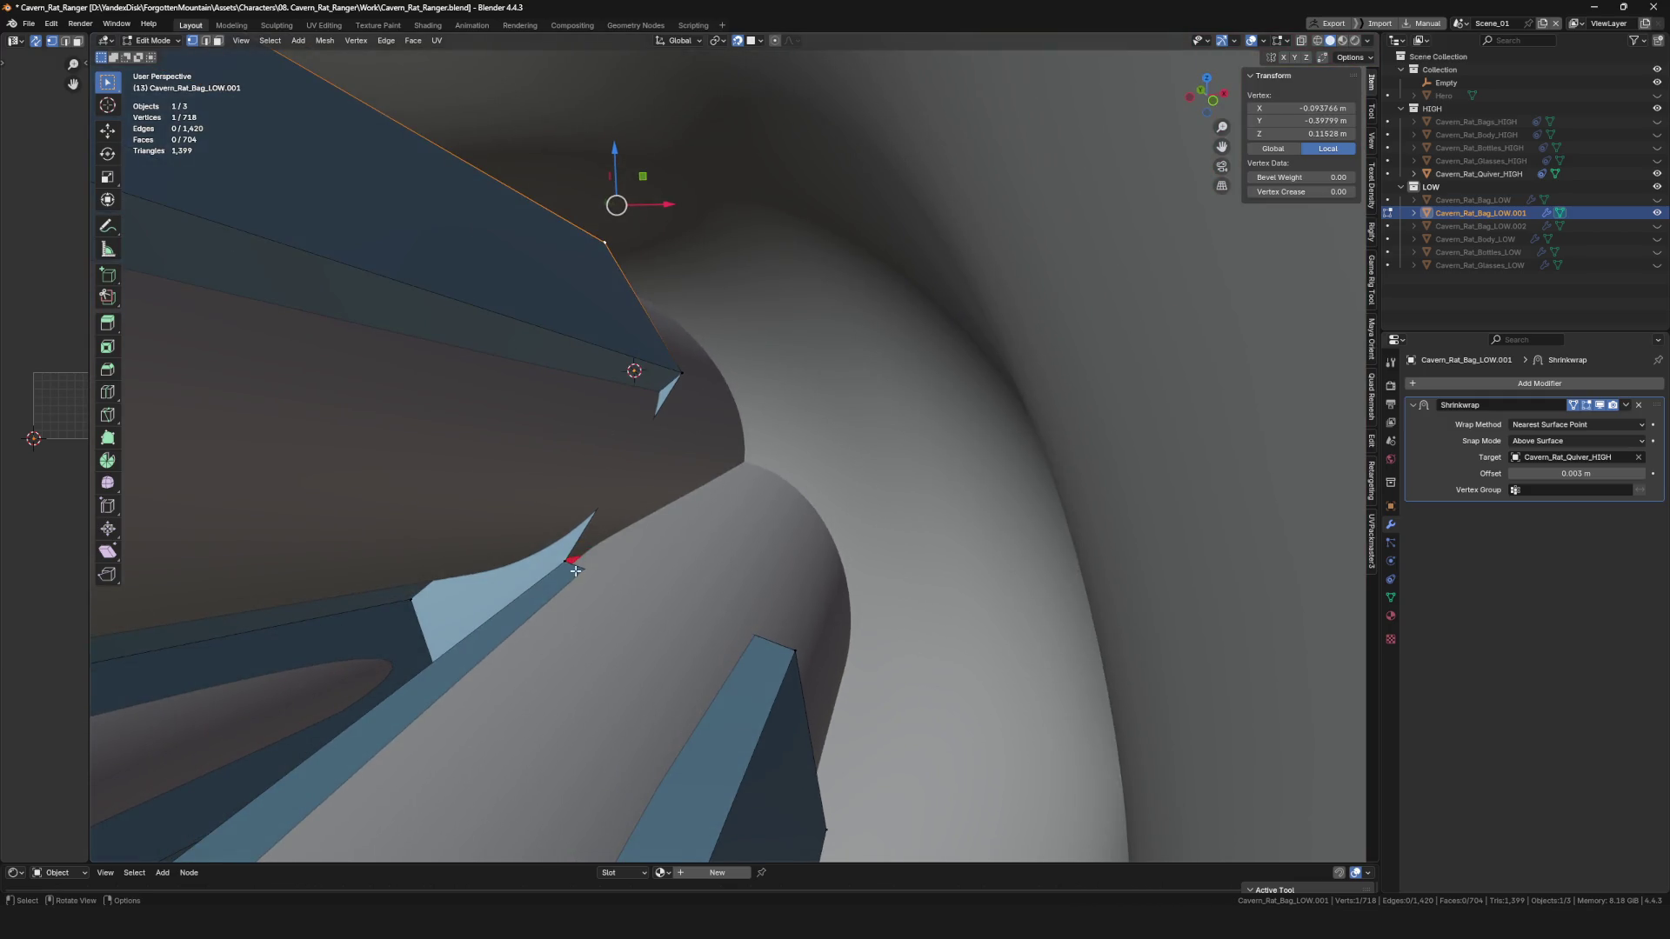
Extrude a new edge toward the ring, checking hidden geometry in X-ray, and place its vertex.
click(599, 550)
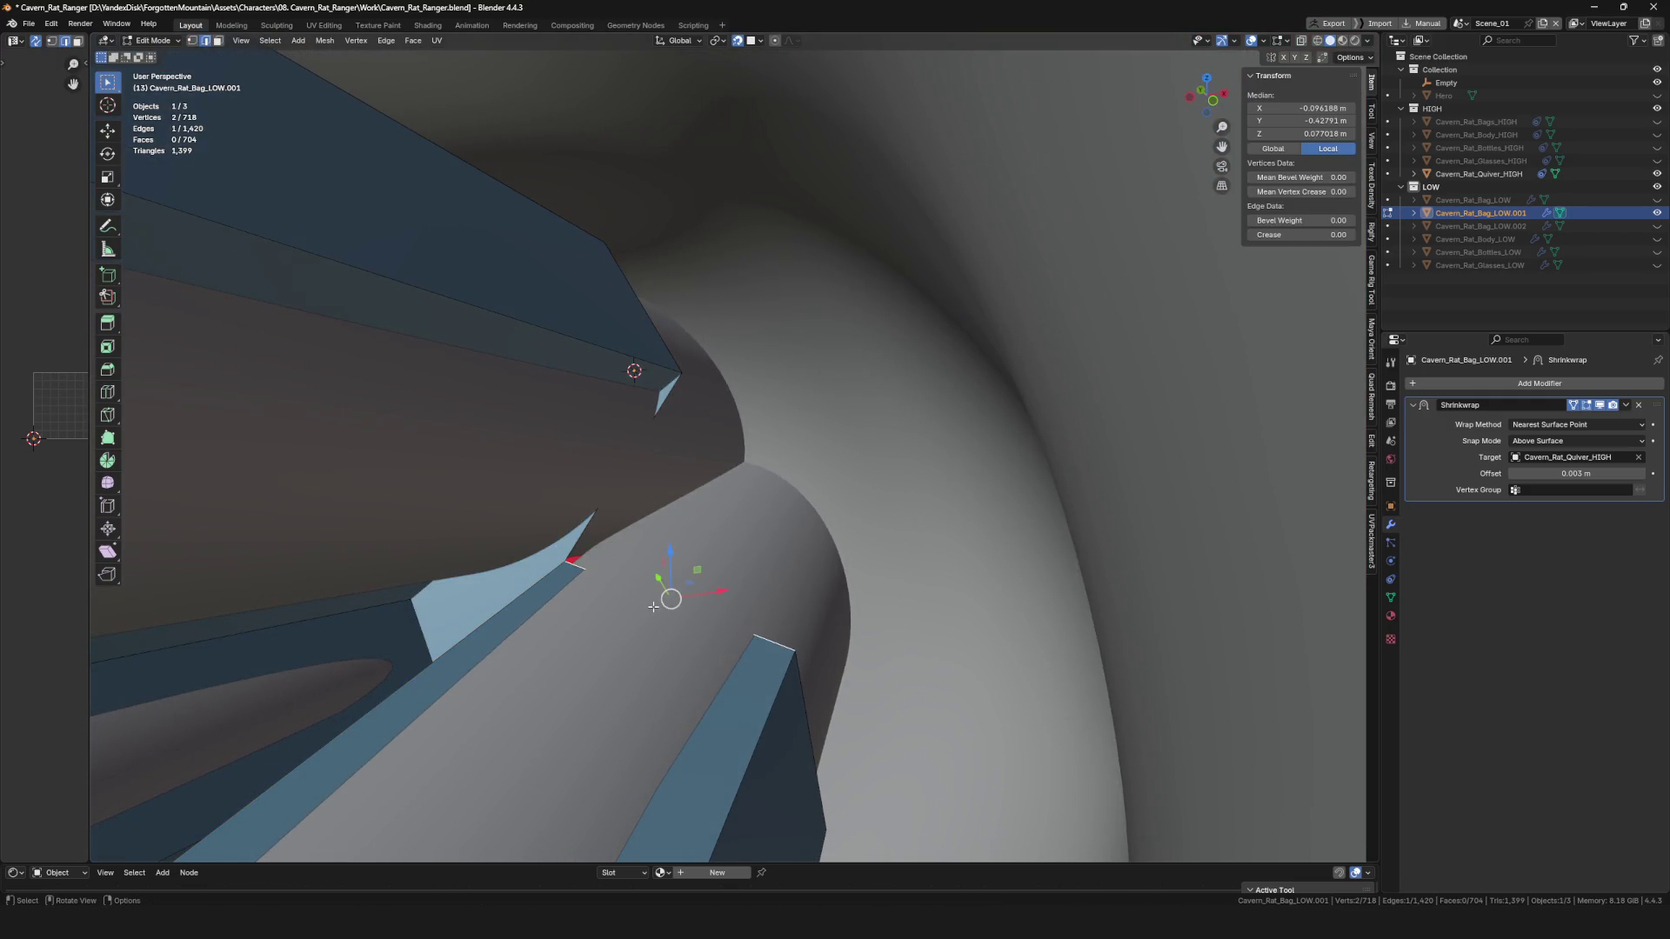
ctrl+right_click(698, 477)
key(alt+z)
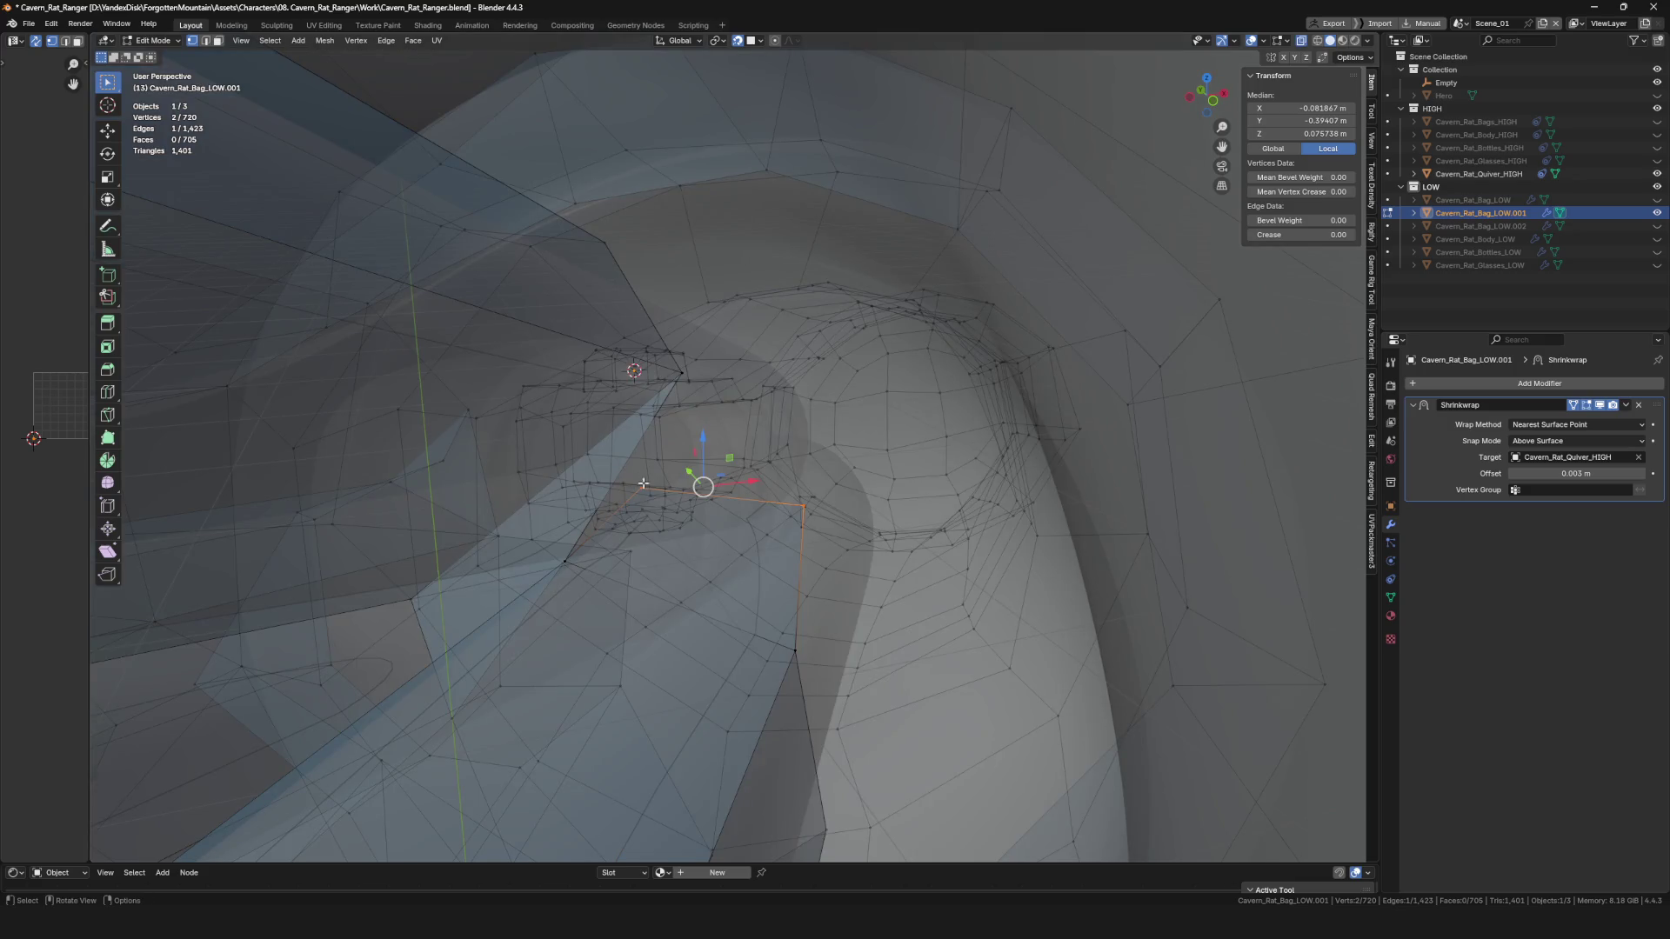
key(alt+z)
click(757, 461)
key(g)
click(882, 557)
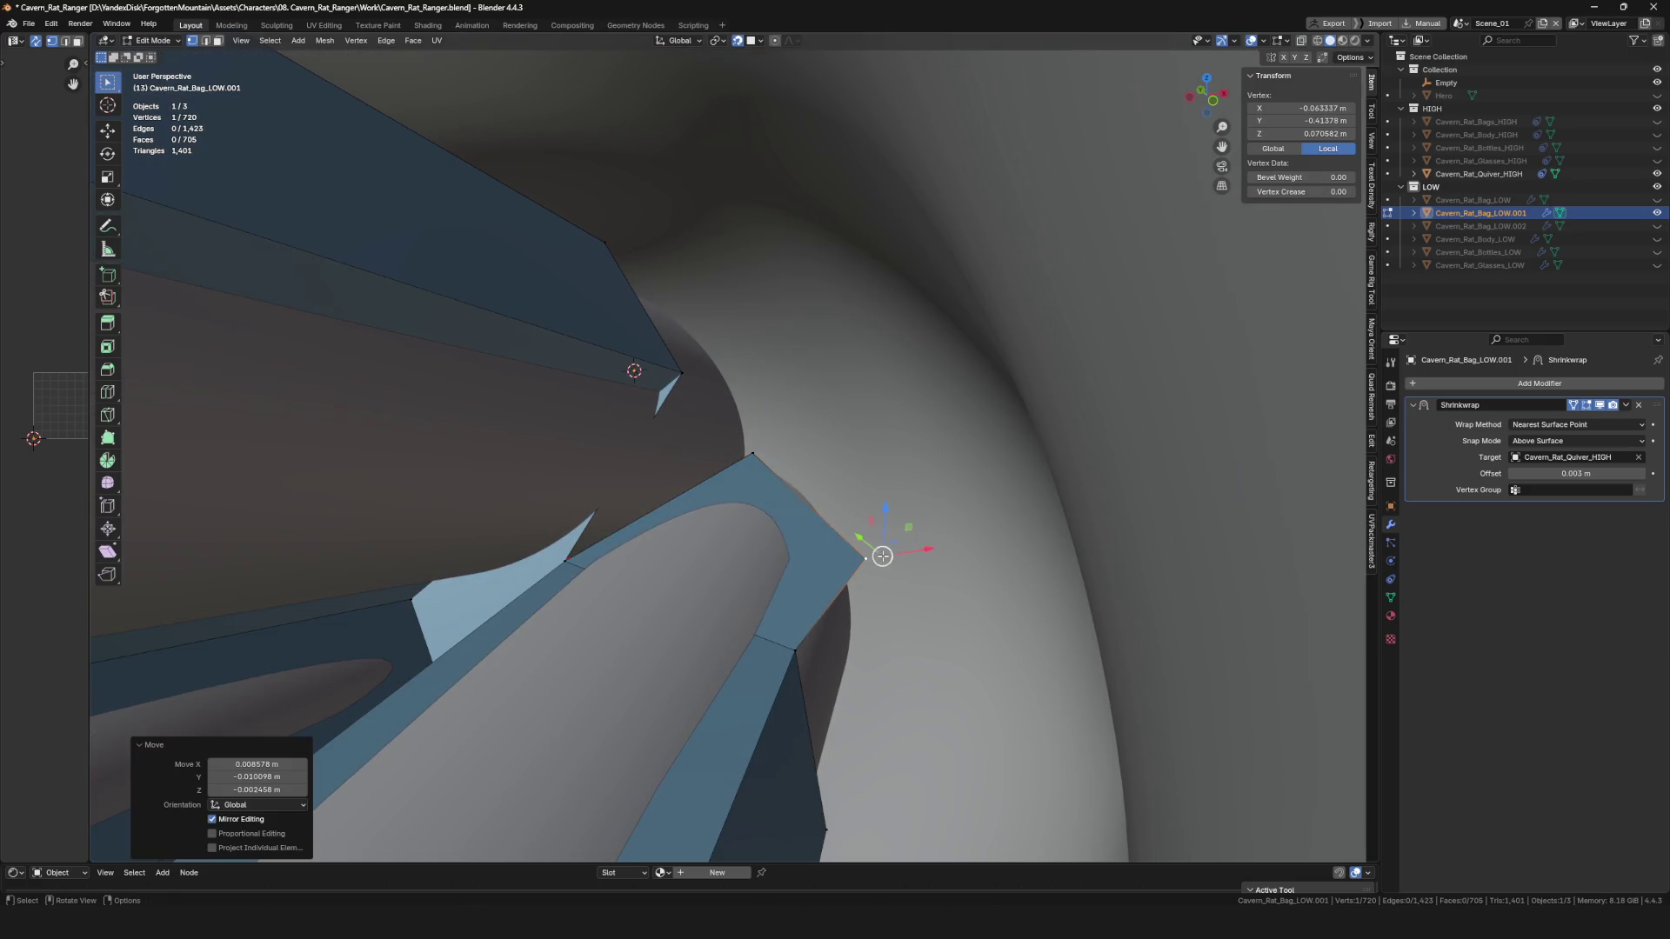
Add two more vertices along the strap edge and move them into place around the ring.
ctrl+right_click(911, 745)
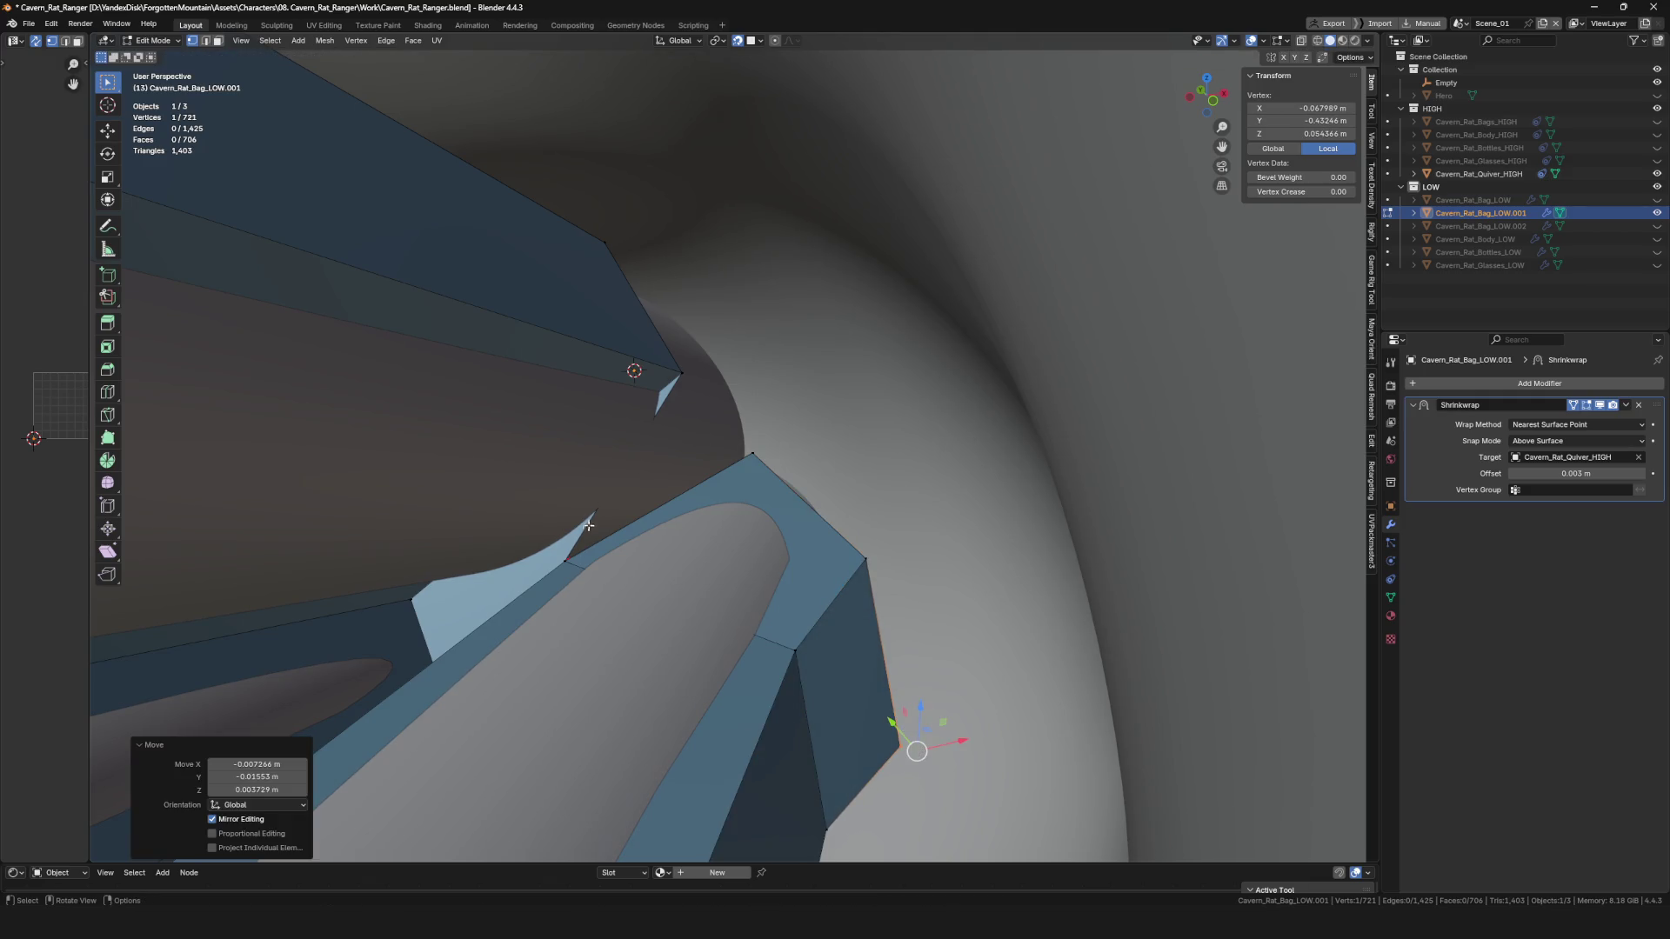
ctrl+right_click(739, 411)
key(g)
mouse_move(759, 373)
middle_down()
mouse_move(826, 543)
mouse_move(783, 600)
mouse_move(765, 487)
mouse_move(781, 554)
mouse_move(781, 522)
middle_up()
click(781, 522)
click(774, 400)
middle_drag(774, 402, 784, 408)
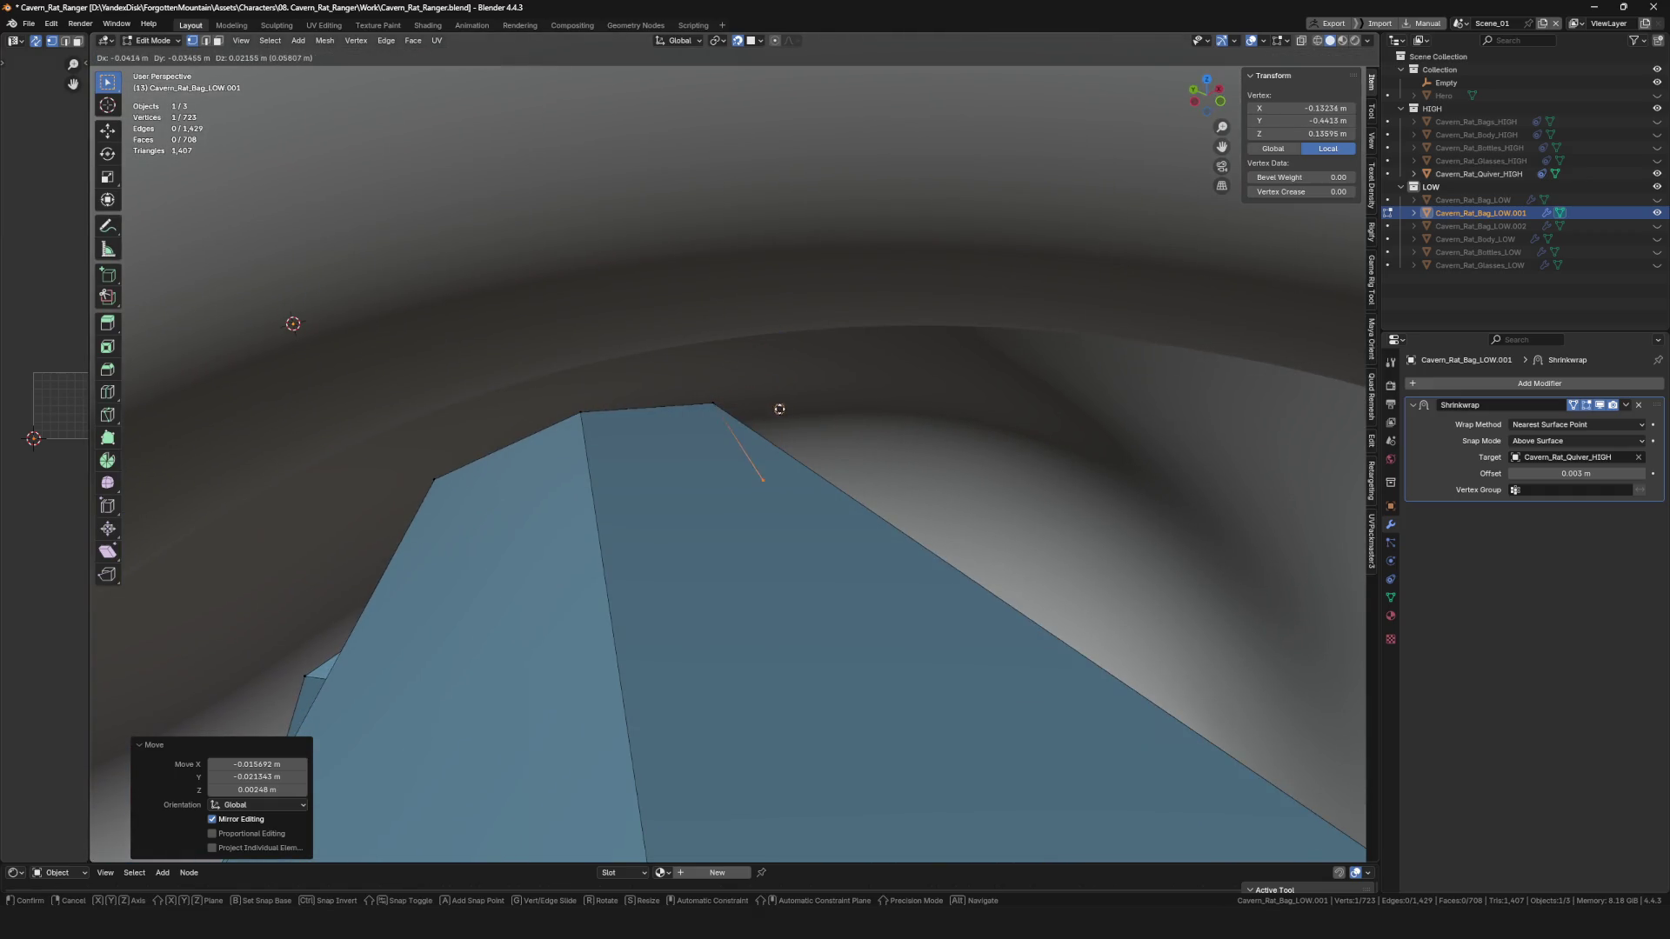
mouse_move(795, 458)
middle_down()
mouse_move(805, 374)
mouse_move(689, 393)
mouse_move(609, 521)
mouse_move(717, 561)
mouse_move(619, 438)
mouse_move(708, 478)
mouse_move(716, 462)
mouse_move(790, 467)
middle_up()
scroll(660, 539, up, 5)
Move the strap's bottom edge and its right corner vertex up against the inner ring.
click(660, 539)
click(659, 538)
click(538, 455)
click(791, 467)
key(g)
click(704, 445)
mouse_move(712, 393)
middle_down()
mouse_move(779, 451)
mouse_move(857, 434)
mouse_move(873, 452)
middle_up()
click(780, 453)
click(886, 454)
key(g)
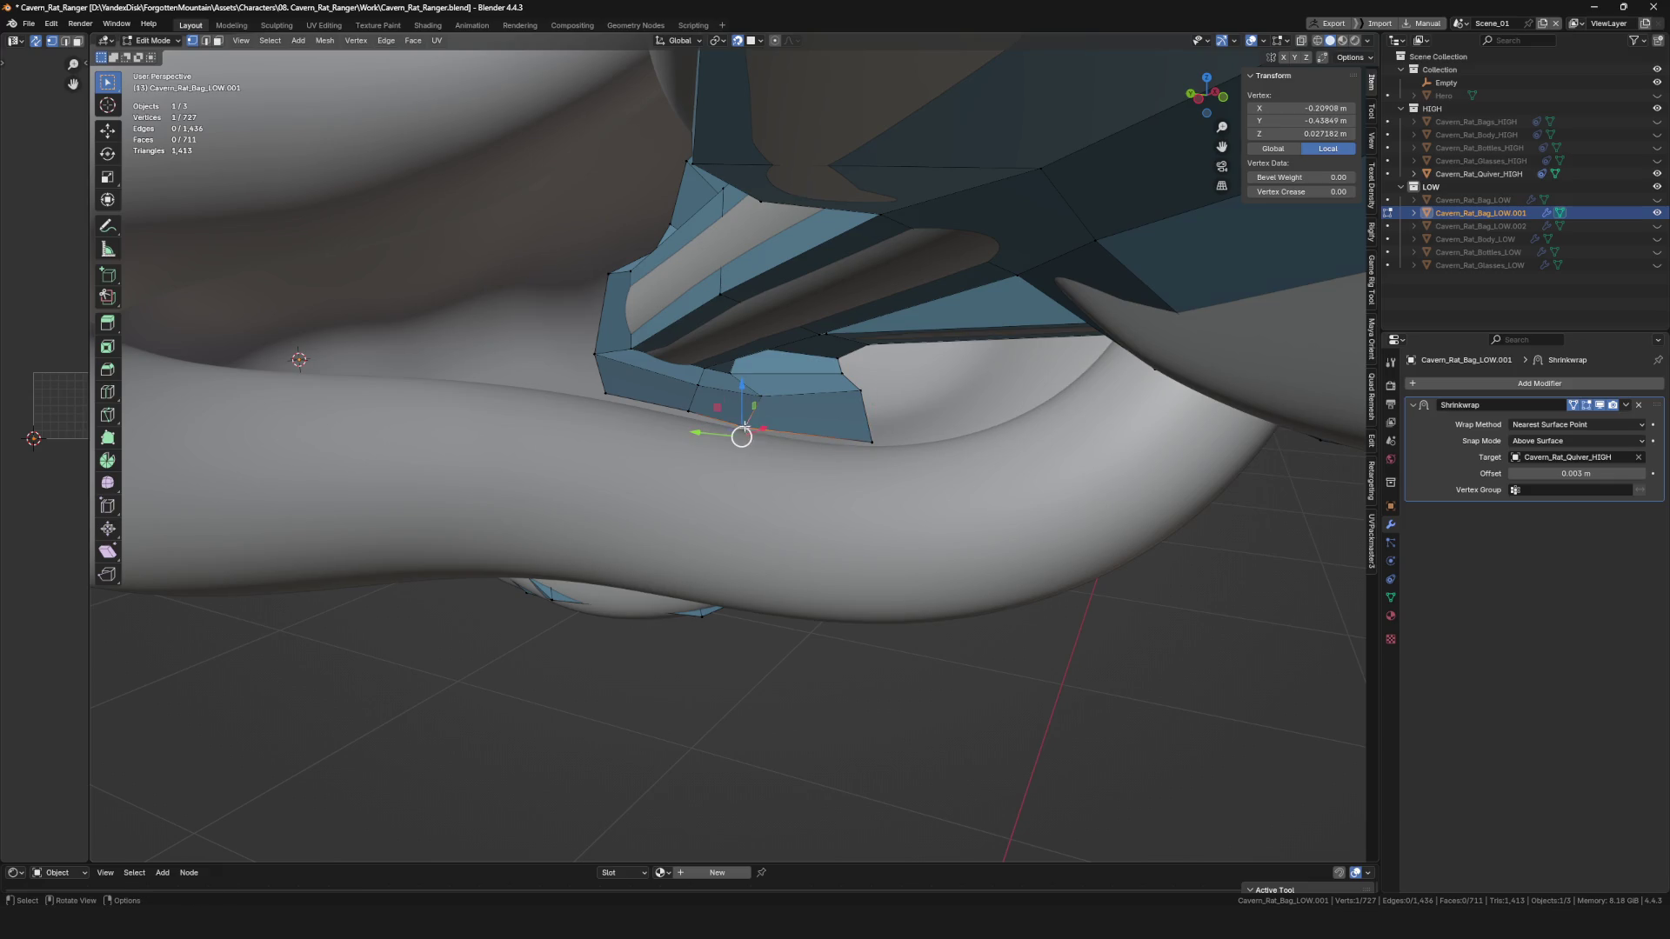
click(760, 434)
Deselect everything, then move a single strap edge and its vertex closer to the ring.
key(Home)
scroll(729, 481, up, 5)
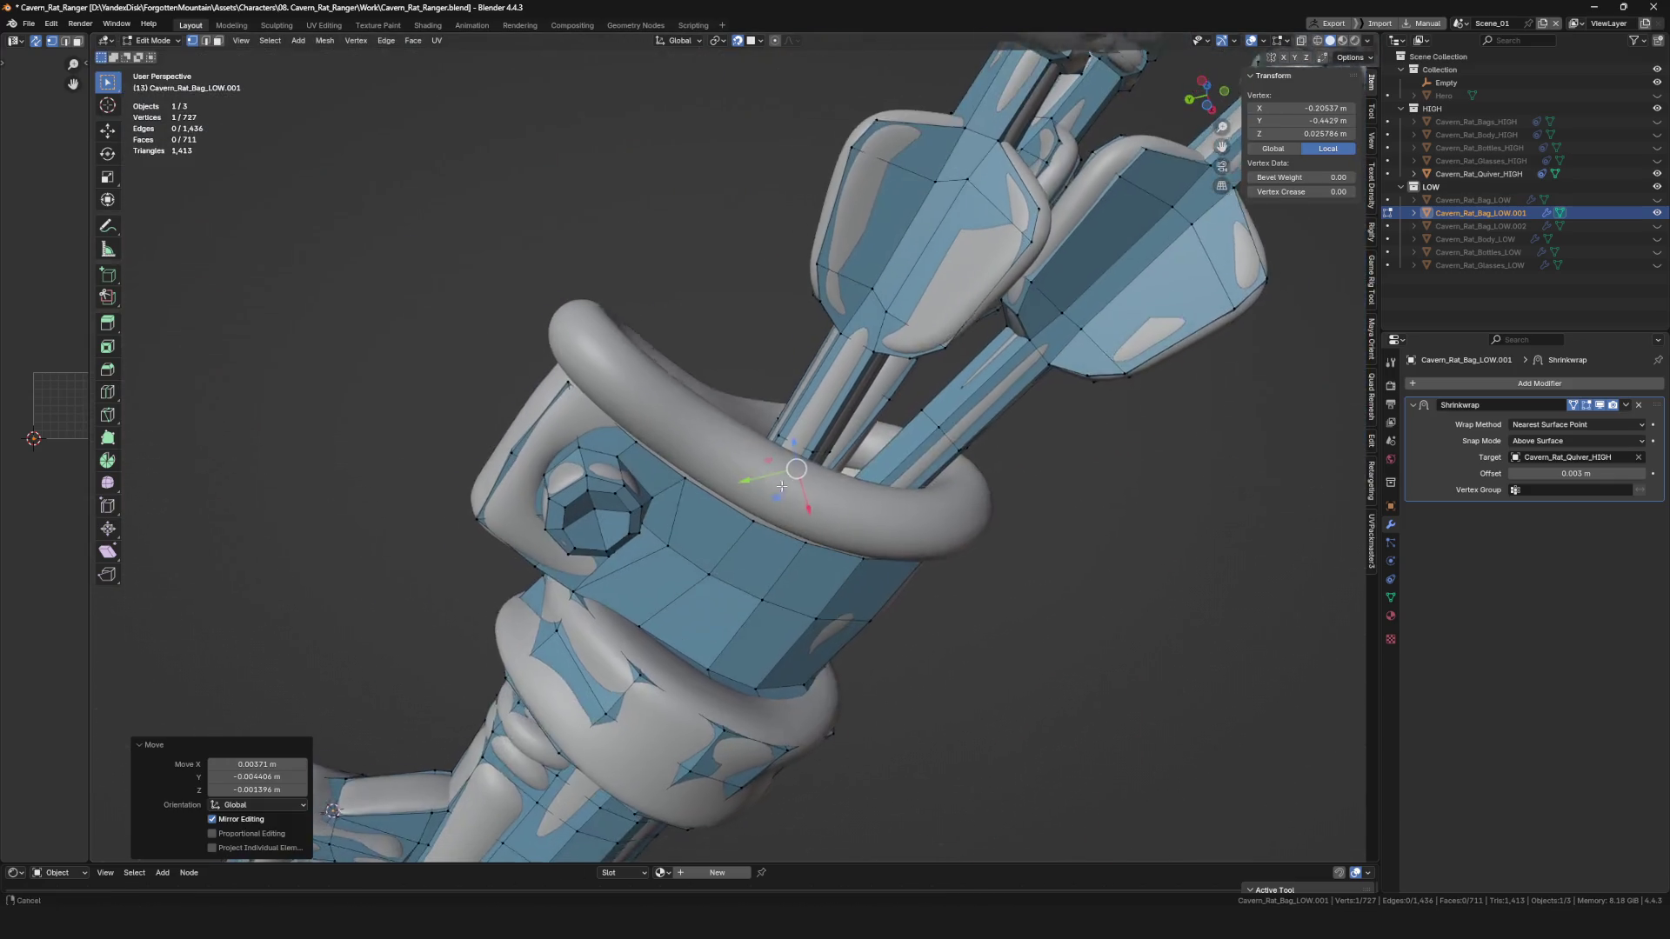
key(alt+a)
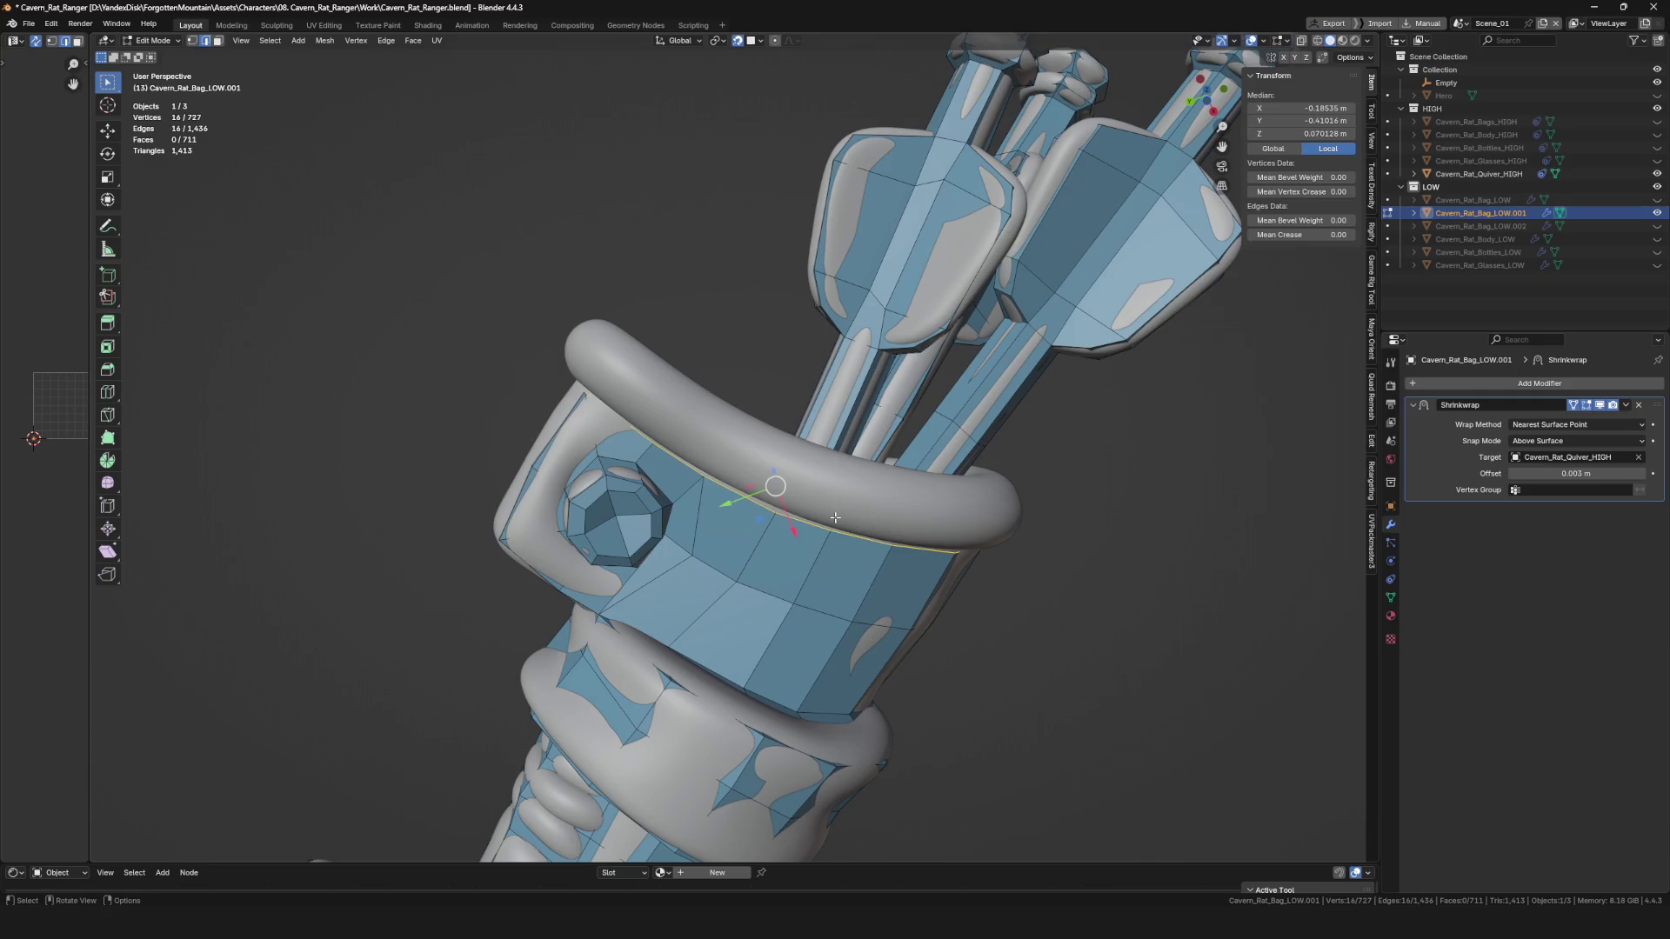
mouse_move(769, 454)
middle_down()
mouse_move(818, 466)
mouse_move(896, 236)
mouse_move(860, 332)
middle_up()
scroll(783, 457, up, 3)
click(896, 236)
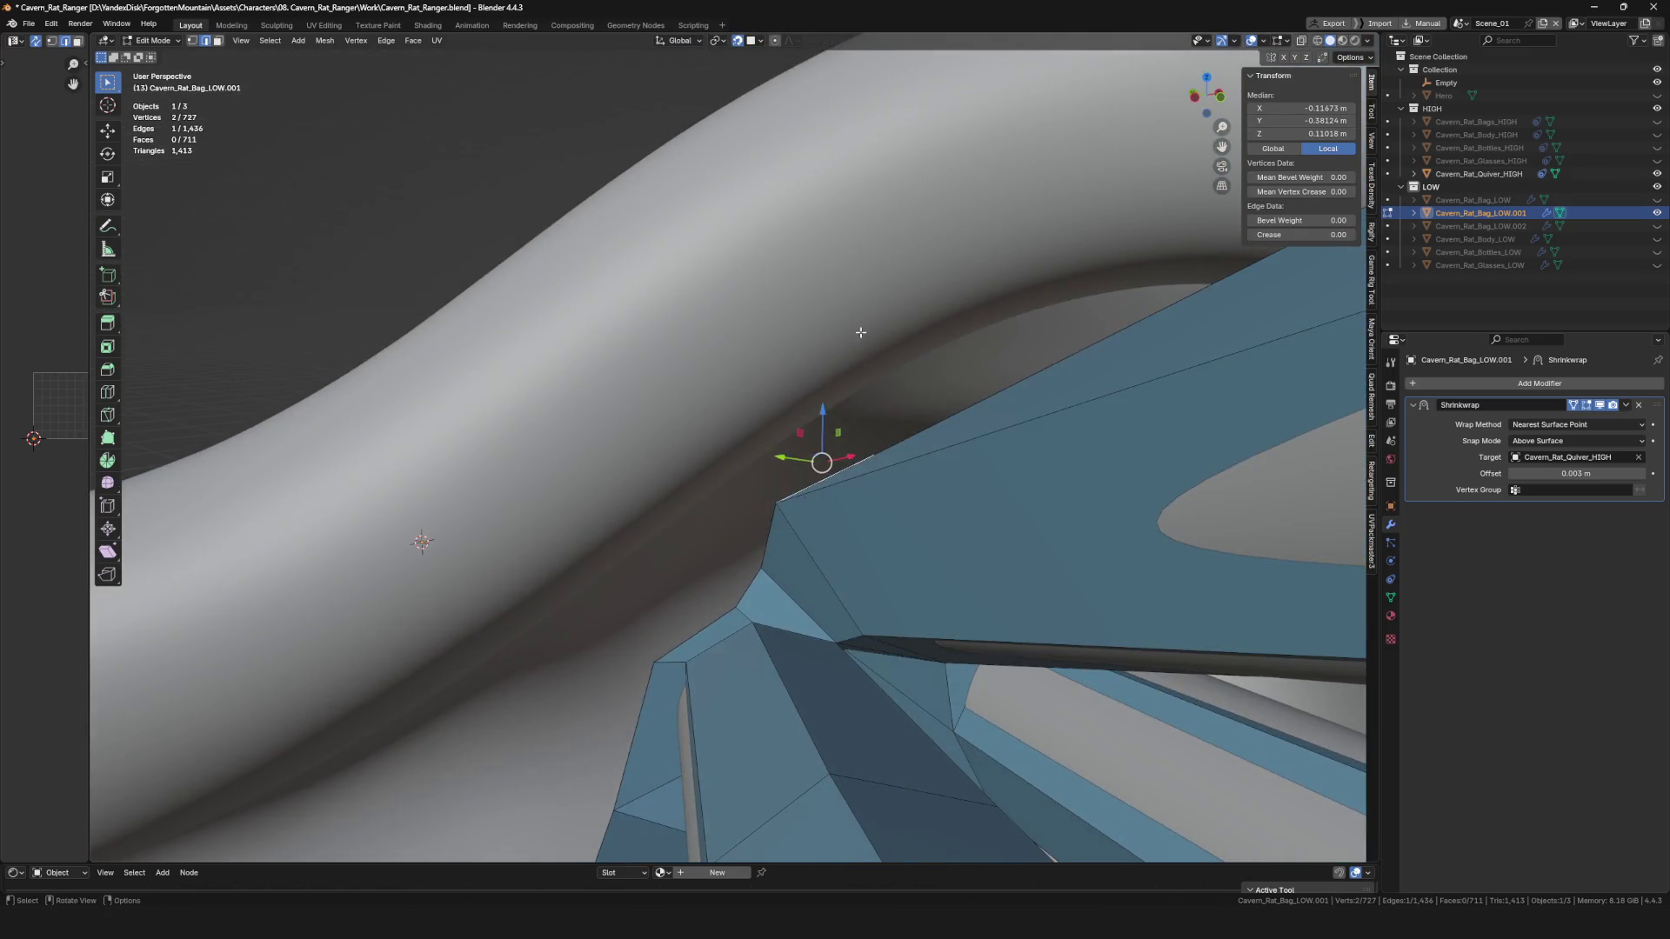
click(756, 406)
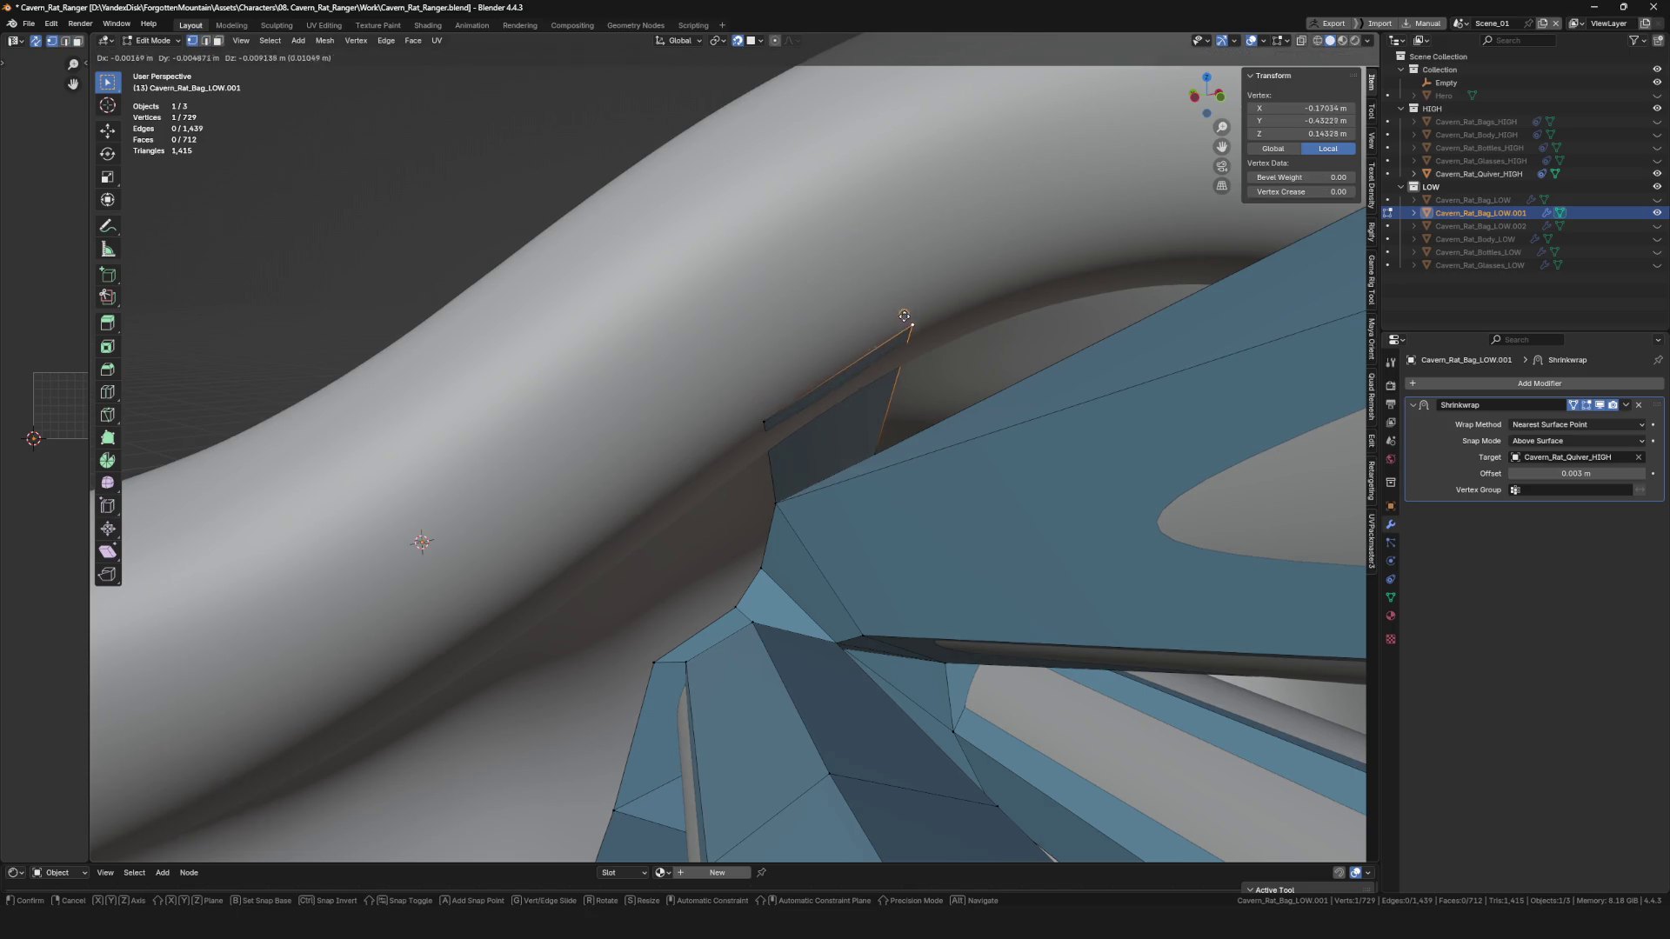
click(905, 316)
scroll(906, 321, down, 3)
mouse_move(906, 321)
middle_down()
mouse_move(883, 361)
mouse_move(925, 380)
mouse_move(843, 520)
mouse_move(795, 466)
mouse_move(731, 451)
mouse_move(857, 455)
mouse_move(869, 429)
mouse_move(802, 363)
mouse_move(748, 348)
mouse_move(729, 417)
mouse_move(777, 476)
mouse_move(736, 464)
middle_up()
scroll(857, 455, up, 3)
In vertex mode, extrude a new vertex and face from the strap edge and place it.
key(1)
key(F2)
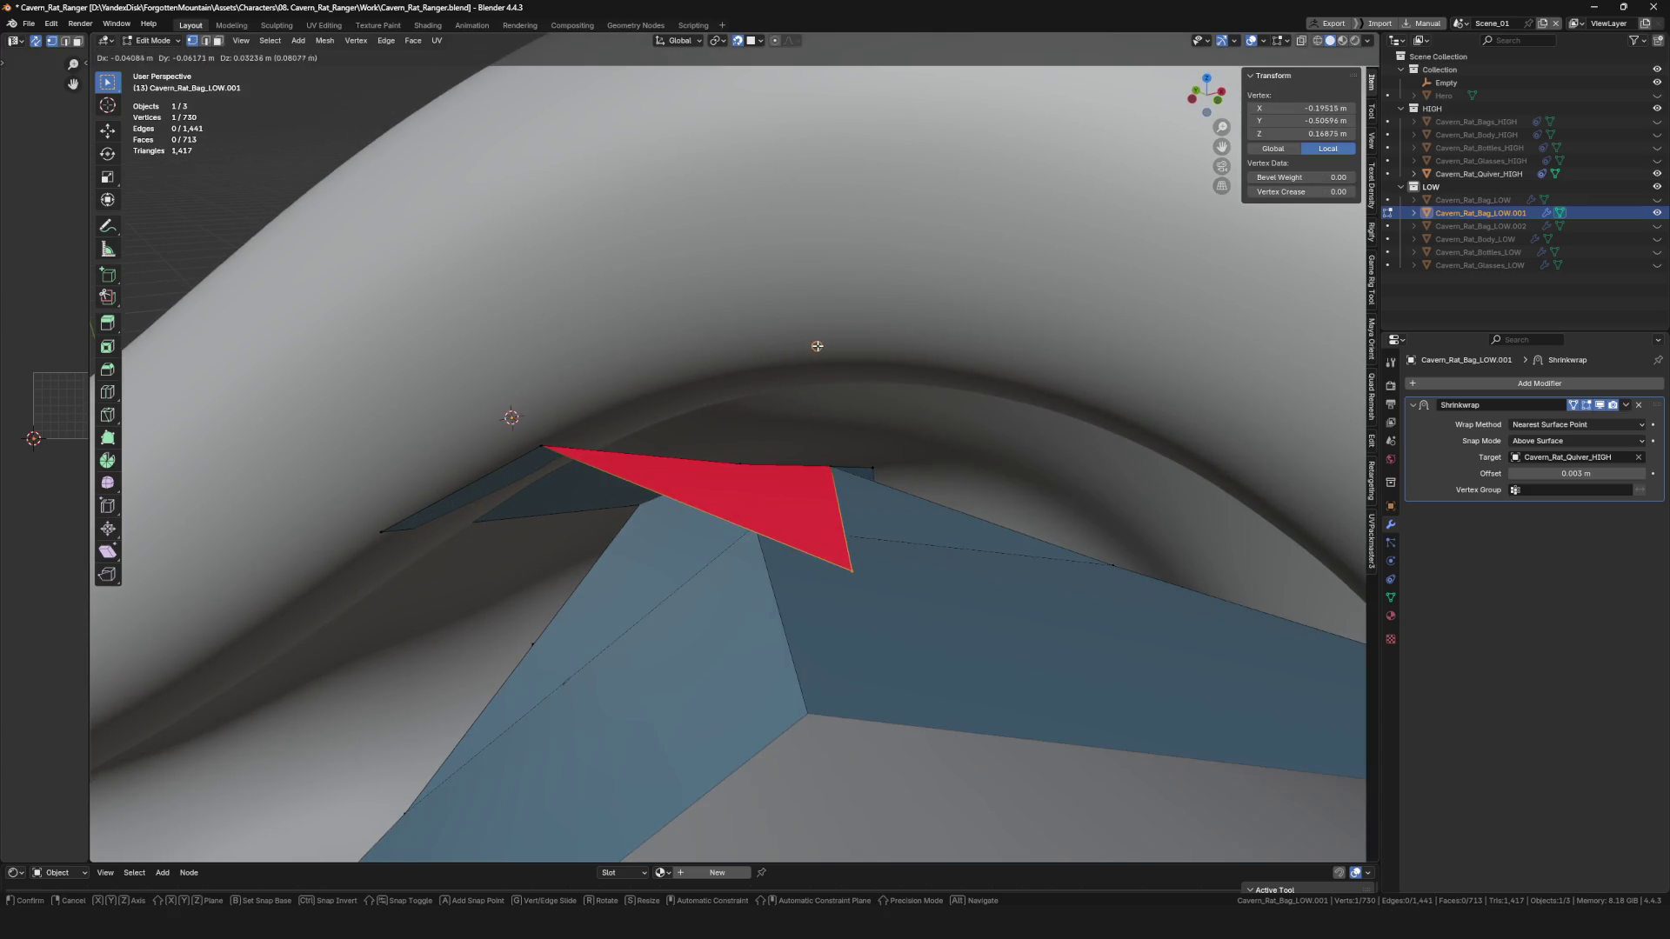
click(816, 347)
key(g)
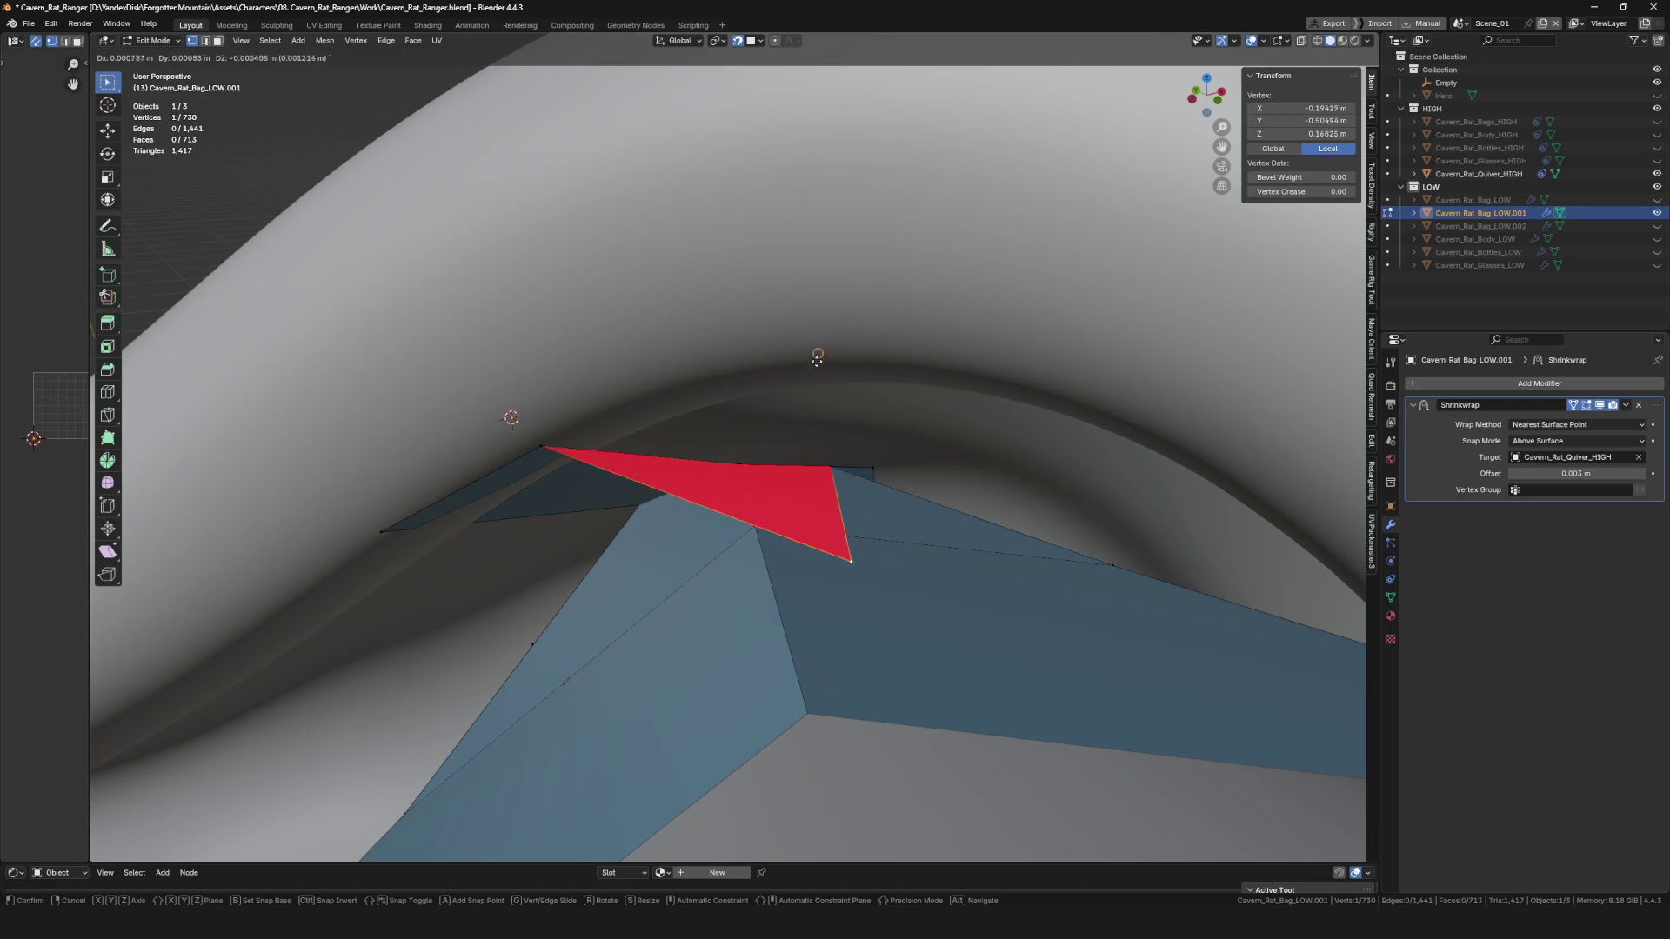
click(817, 357)
mouse_move(828, 361)
middle_down()
mouse_move(876, 401)
mouse_move(815, 449)
mouse_move(788, 426)
mouse_move(746, 444)
middle_up()
click(838, 400)
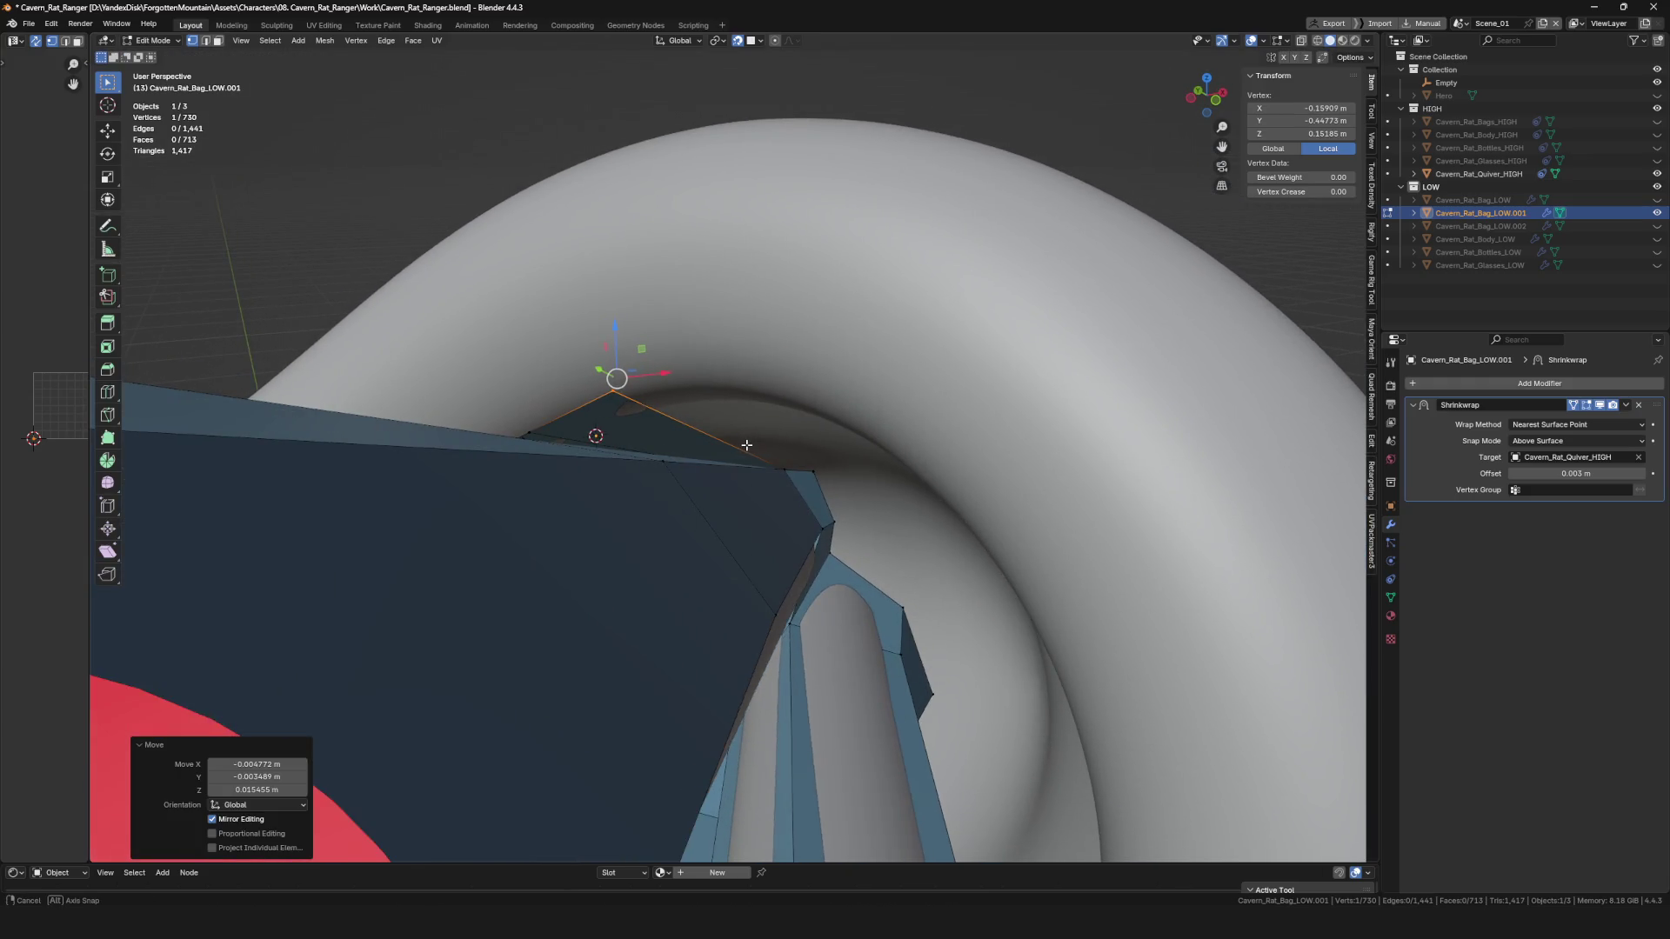
Set a strap vertex just outside the ring and fill the open boundary edge with a face.
scroll(783, 463, up, 3)
key(g)
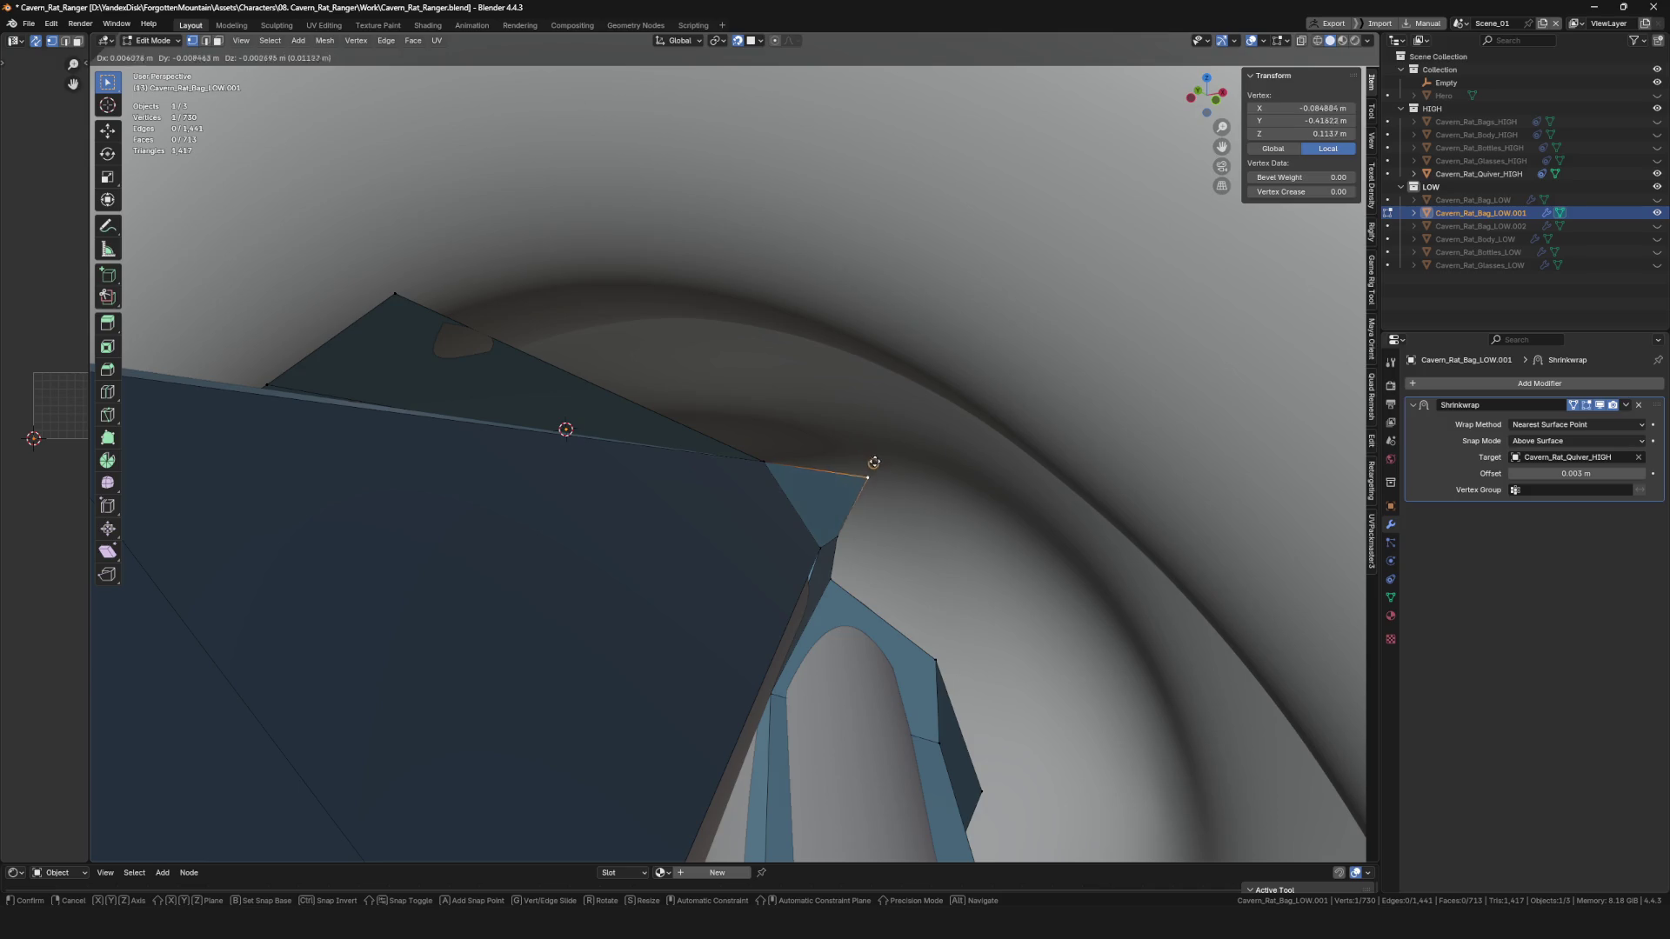
click(874, 463)
middle_drag(874, 463, 840, 528)
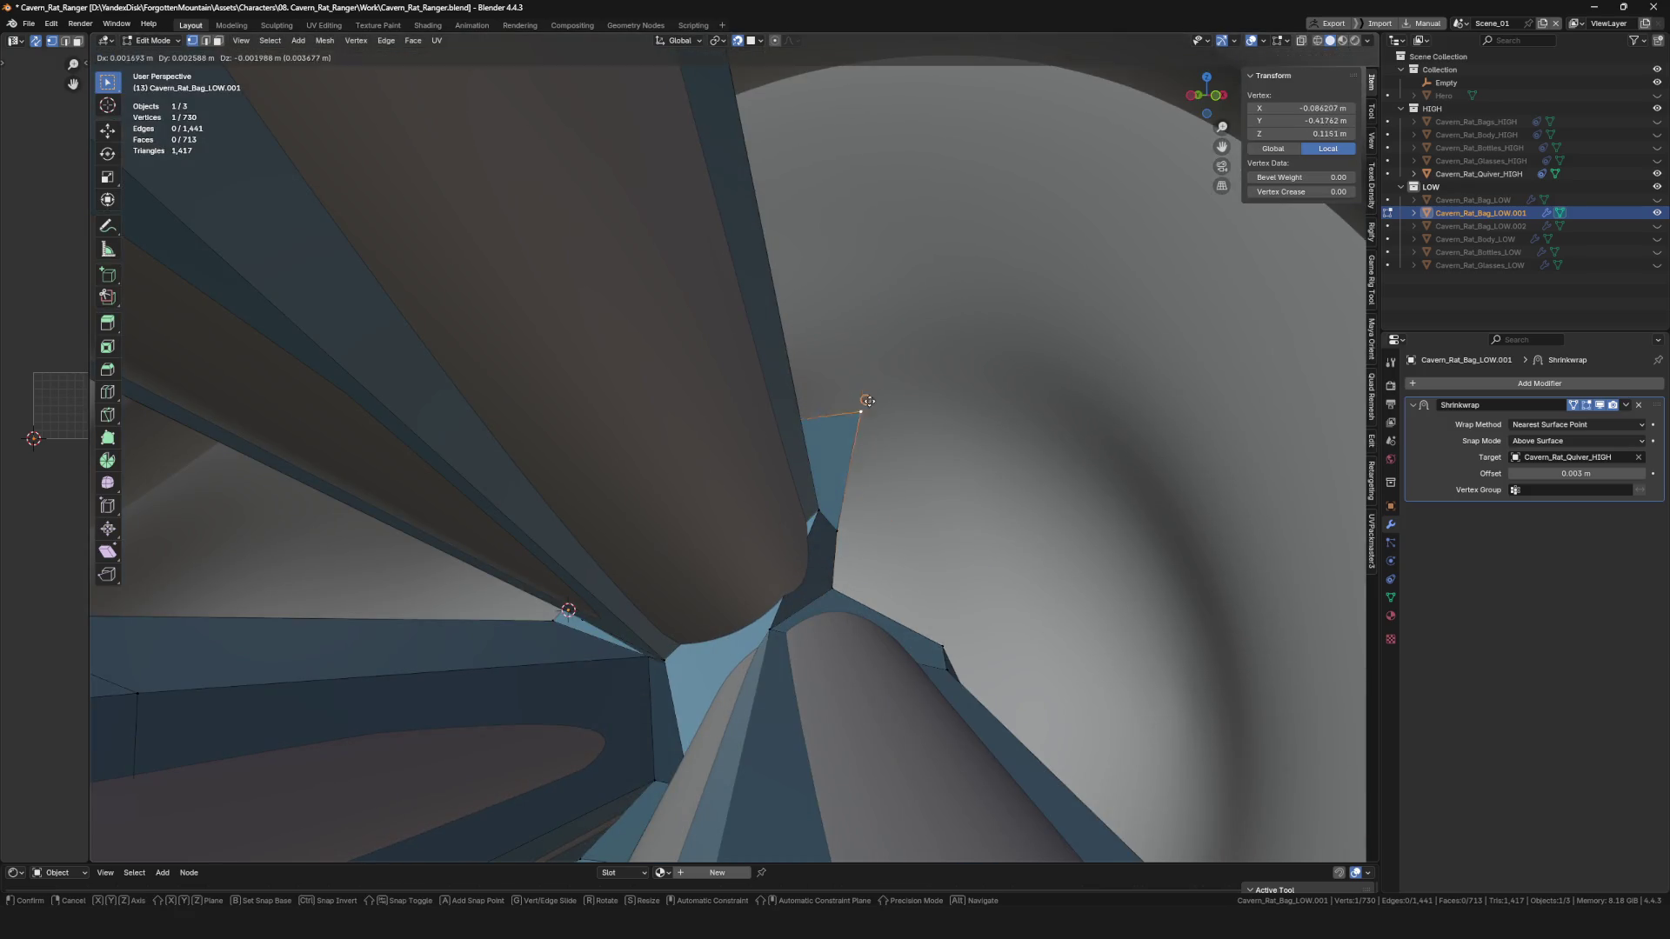
click(909, 425)
key(f)
middle_drag(888, 616, 881, 574)
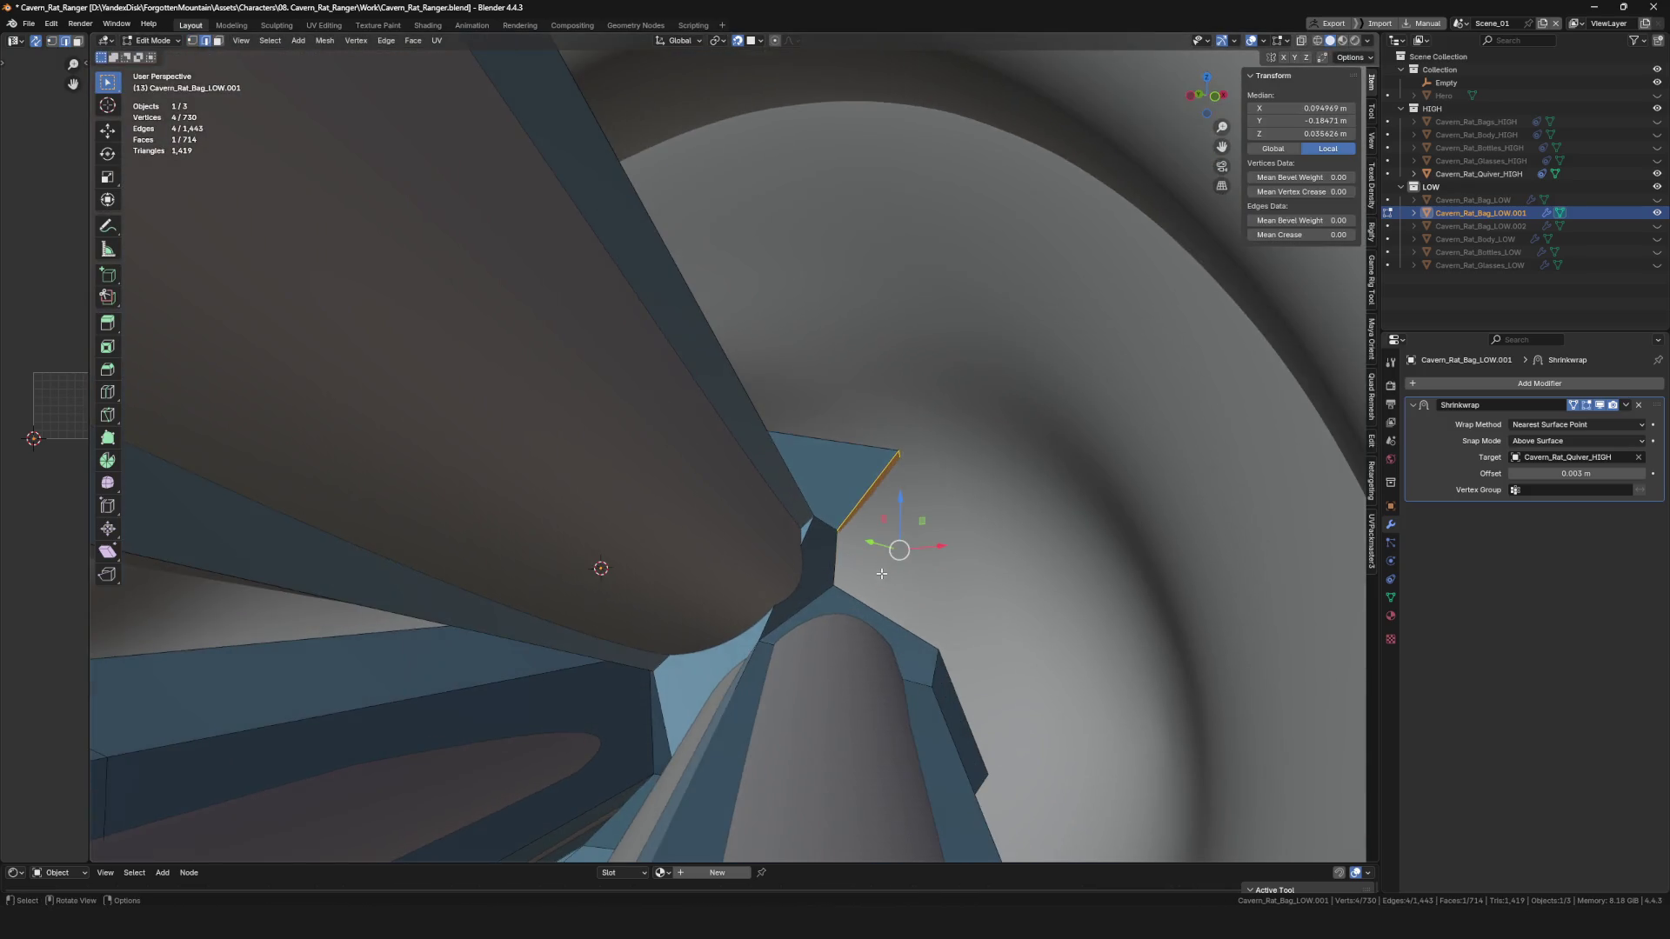
Select a vertex on the new face and reposition it to clear the quiver tube.
mouse_move(896, 507)
middle_down()
mouse_move(794, 520)
mouse_move(765, 403)
mouse_move(666, 384)
mouse_move(736, 355)
mouse_move(812, 426)
mouse_move(707, 423)
mouse_move(748, 474)
mouse_move(748, 522)
mouse_move(809, 562)
mouse_move(860, 527)
middle_up()
click(795, 521)
click(711, 391)
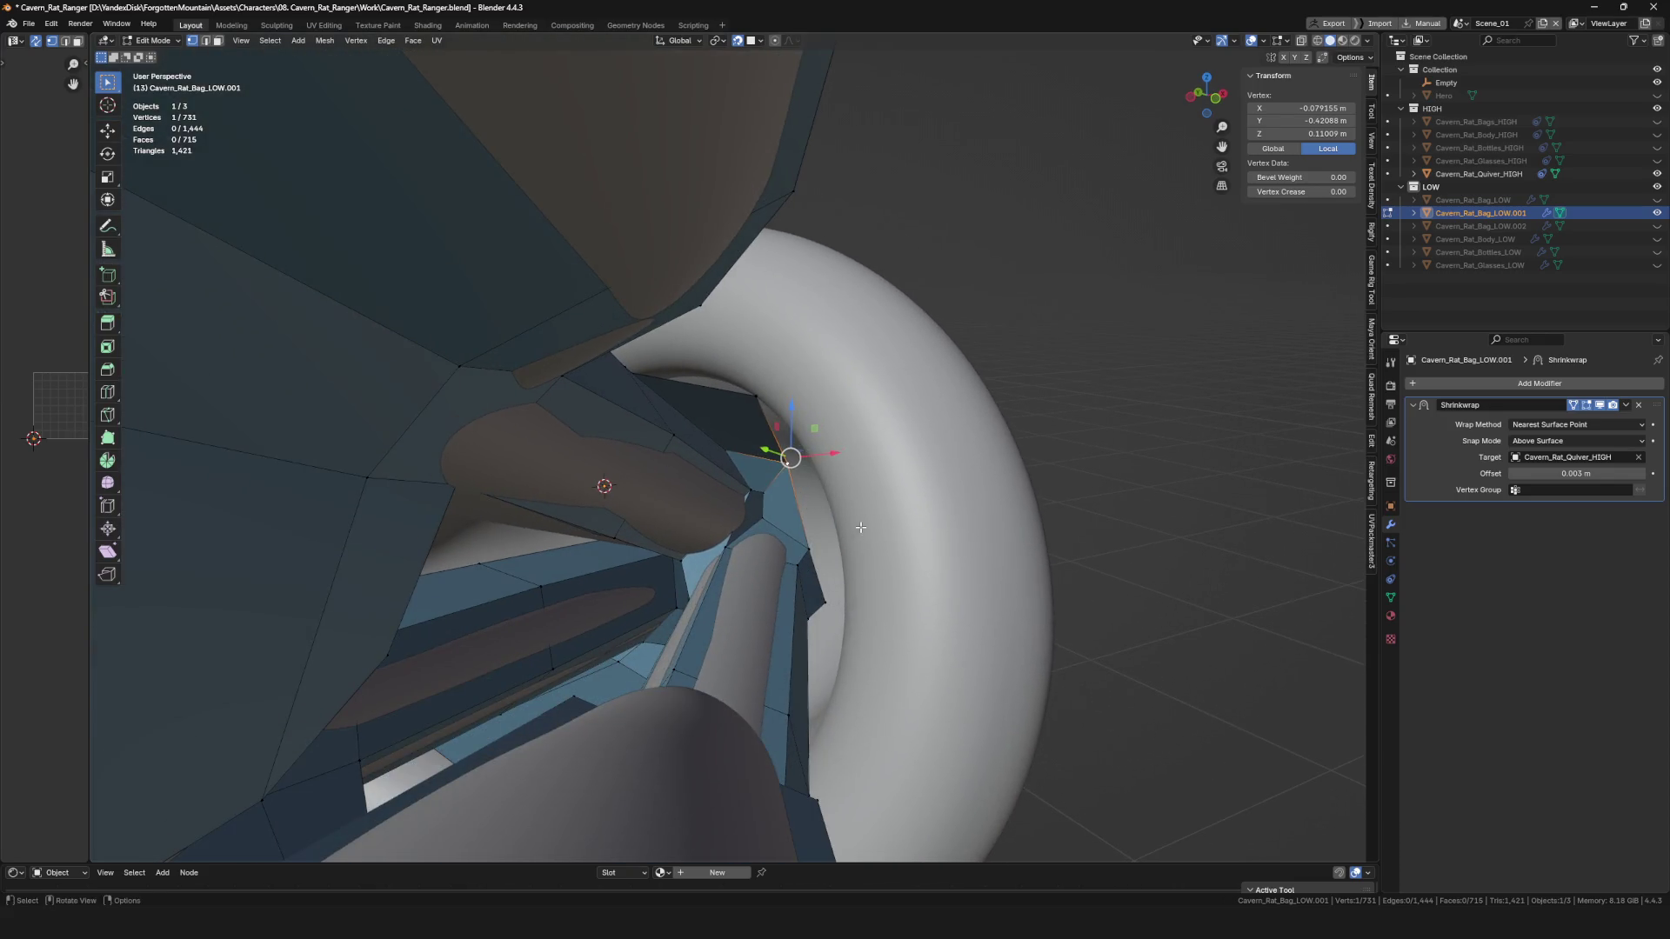
click(851, 533)
click(864, 627)
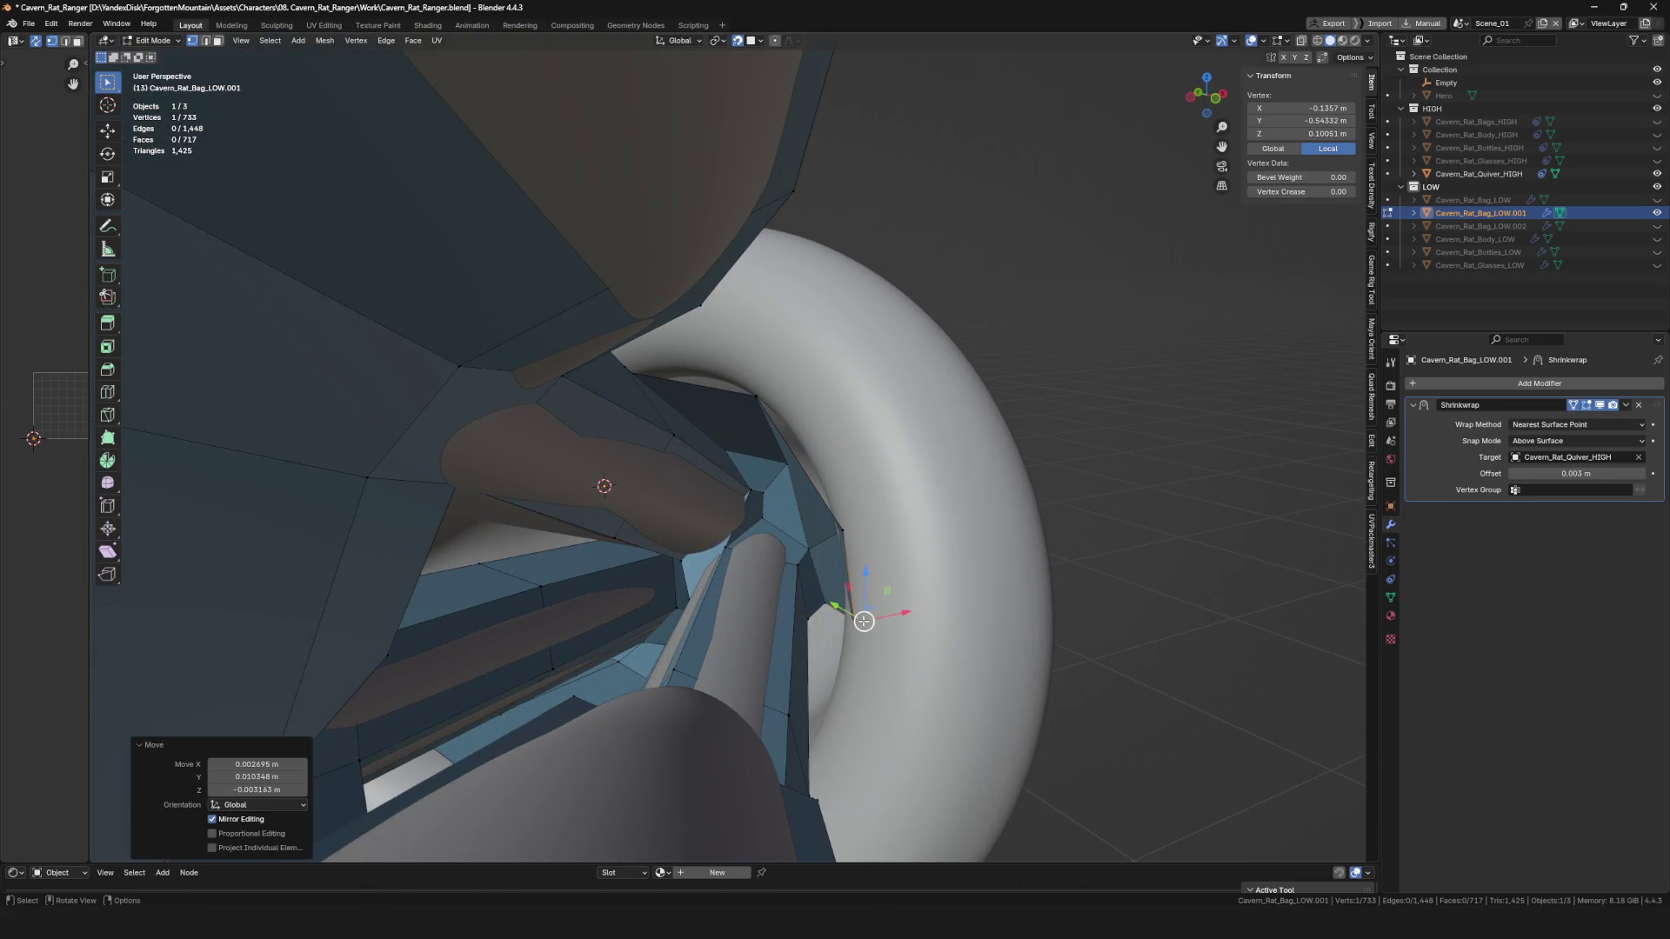
Inspect the new face's clearance around the quiver tube, then start moving the selected vertex again.
scroll(865, 618, down, 5)
mouse_move(864, 551)
middle_down()
mouse_move(850, 566)
mouse_move(844, 548)
mouse_move(869, 548)
mouse_move(644, 571)
mouse_move(643, 533)
middle_up()
scroll(869, 548, up, 5)
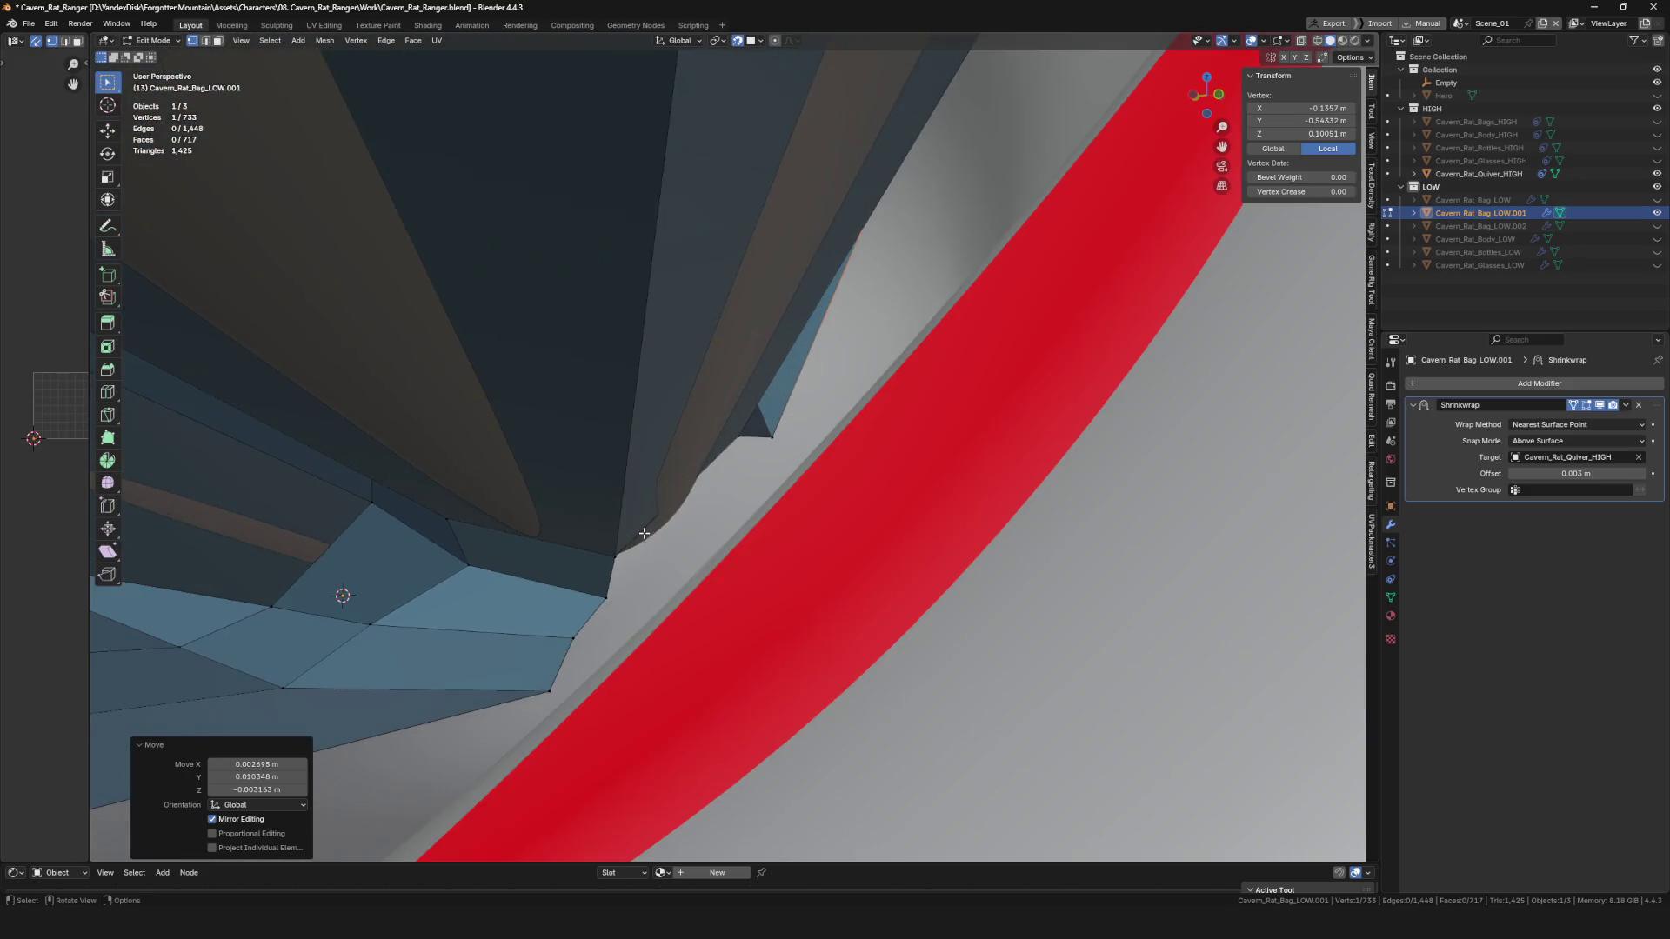
middle_drag(763, 432, 466, 627)
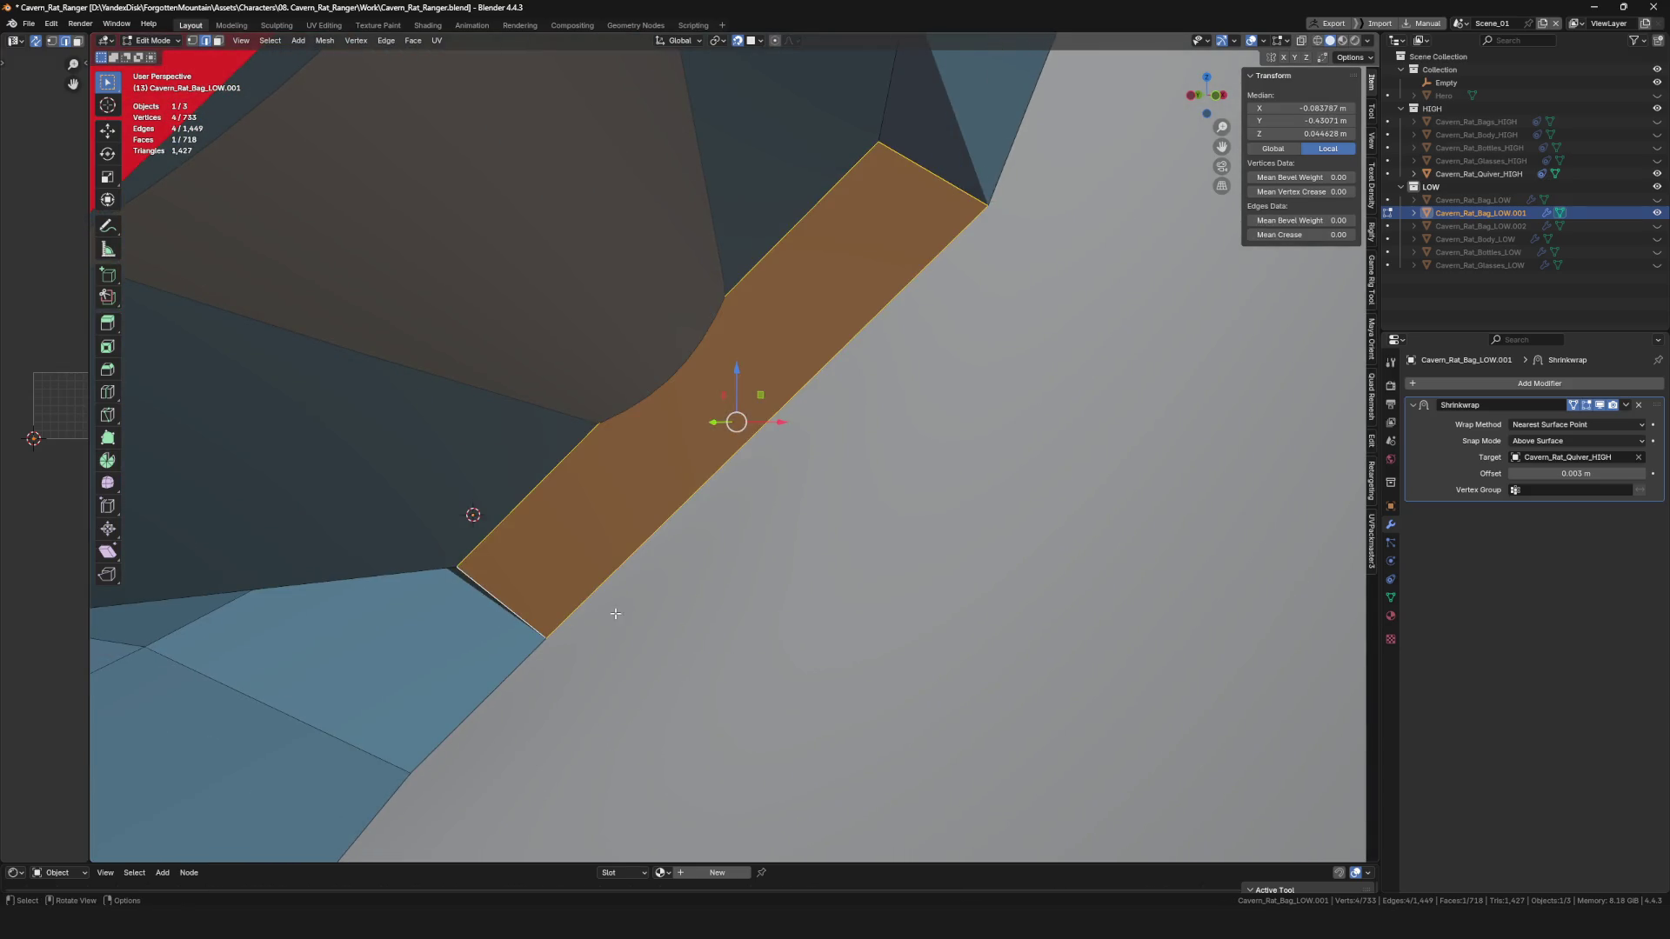
mouse_move(656, 579)
middle_down()
mouse_move(663, 599)
mouse_move(743, 556)
mouse_move(753, 568)
middle_up()
mouse_move(834, 484)
middle_down()
mouse_move(745, 548)
mouse_move(849, 433)
middle_up()
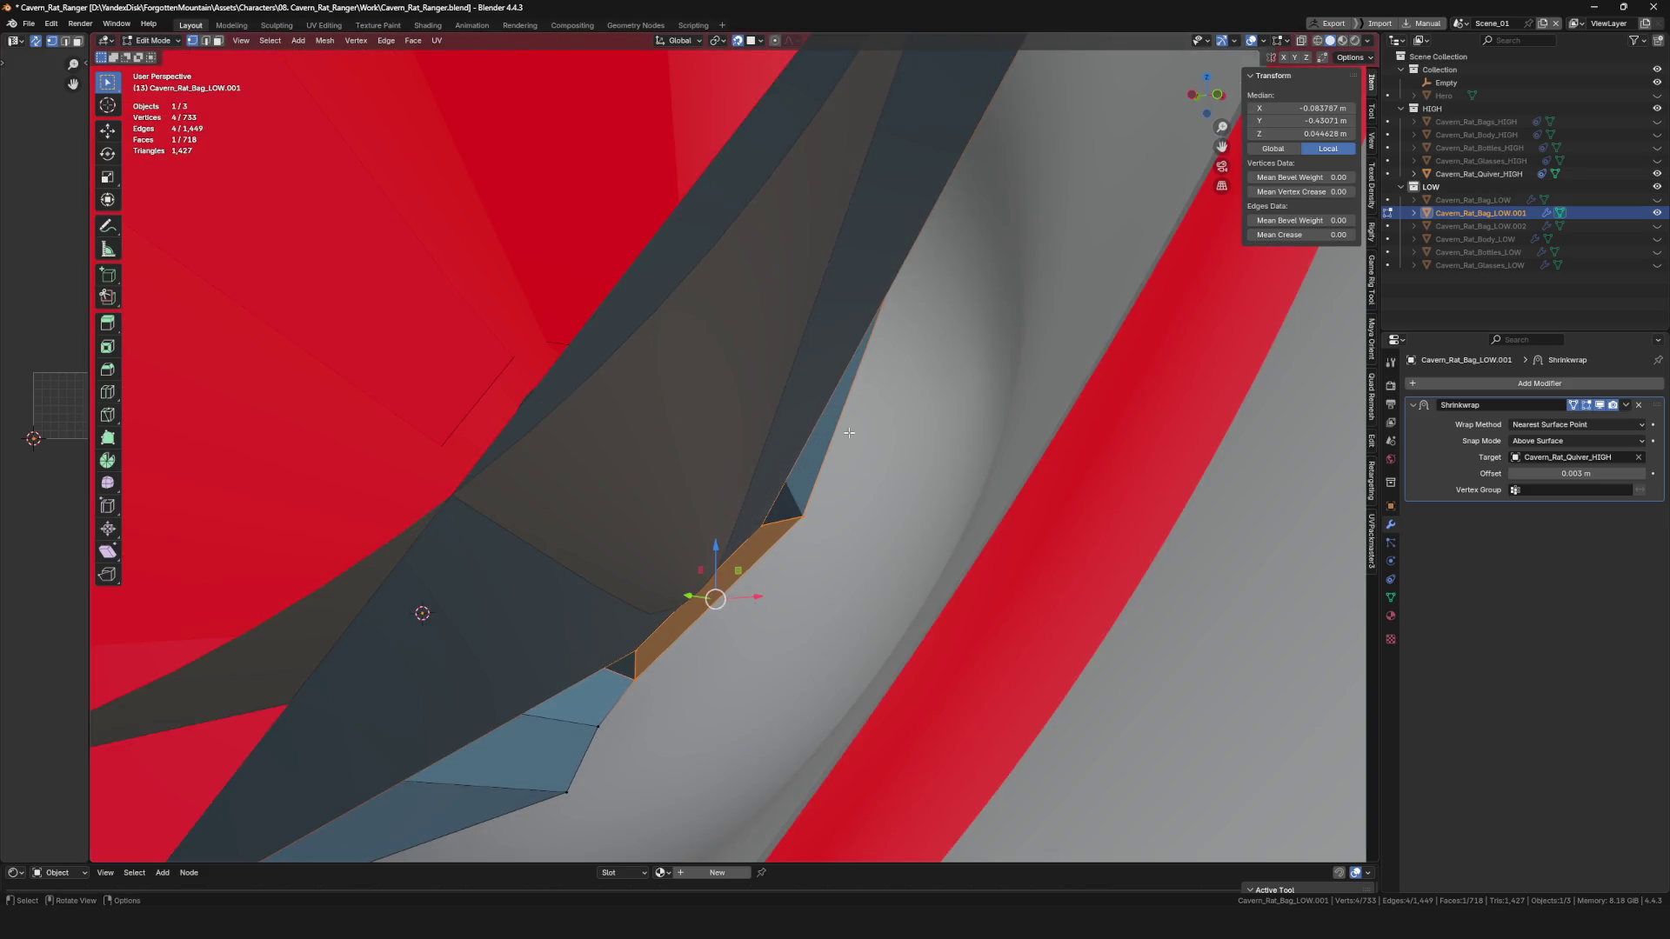
scroll(849, 432, down, 10)
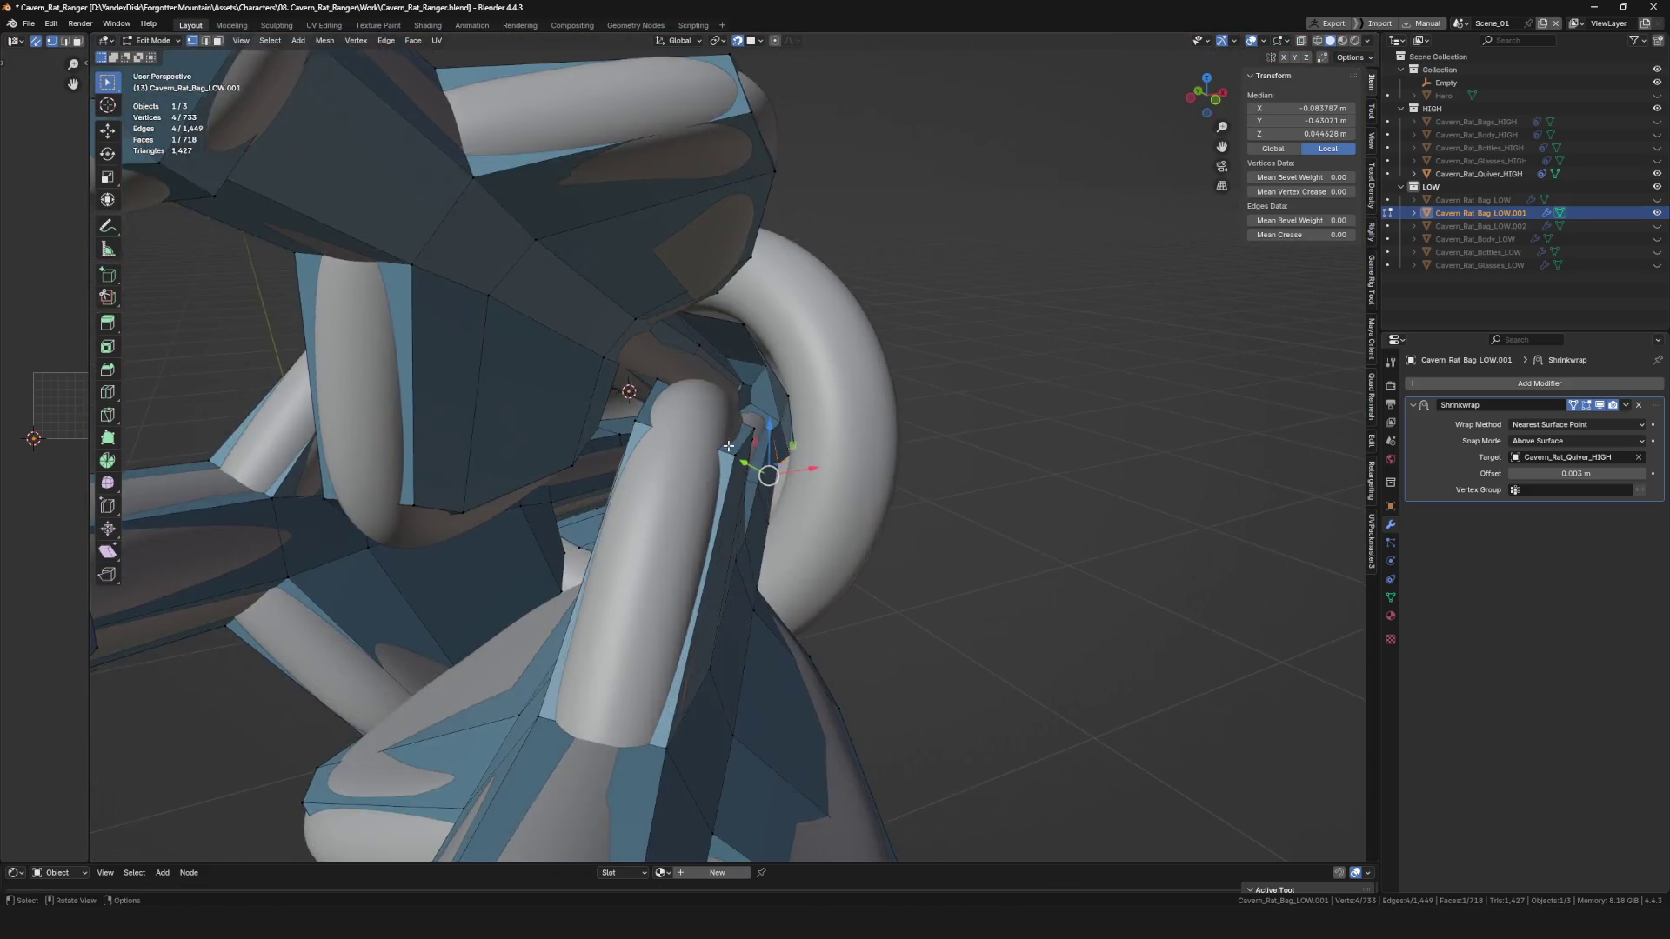
mouse_move(728, 446)
middle_down()
mouse_move(615, 580)
mouse_move(696, 580)
mouse_move(772, 548)
middle_up()
key(g)
key(g)
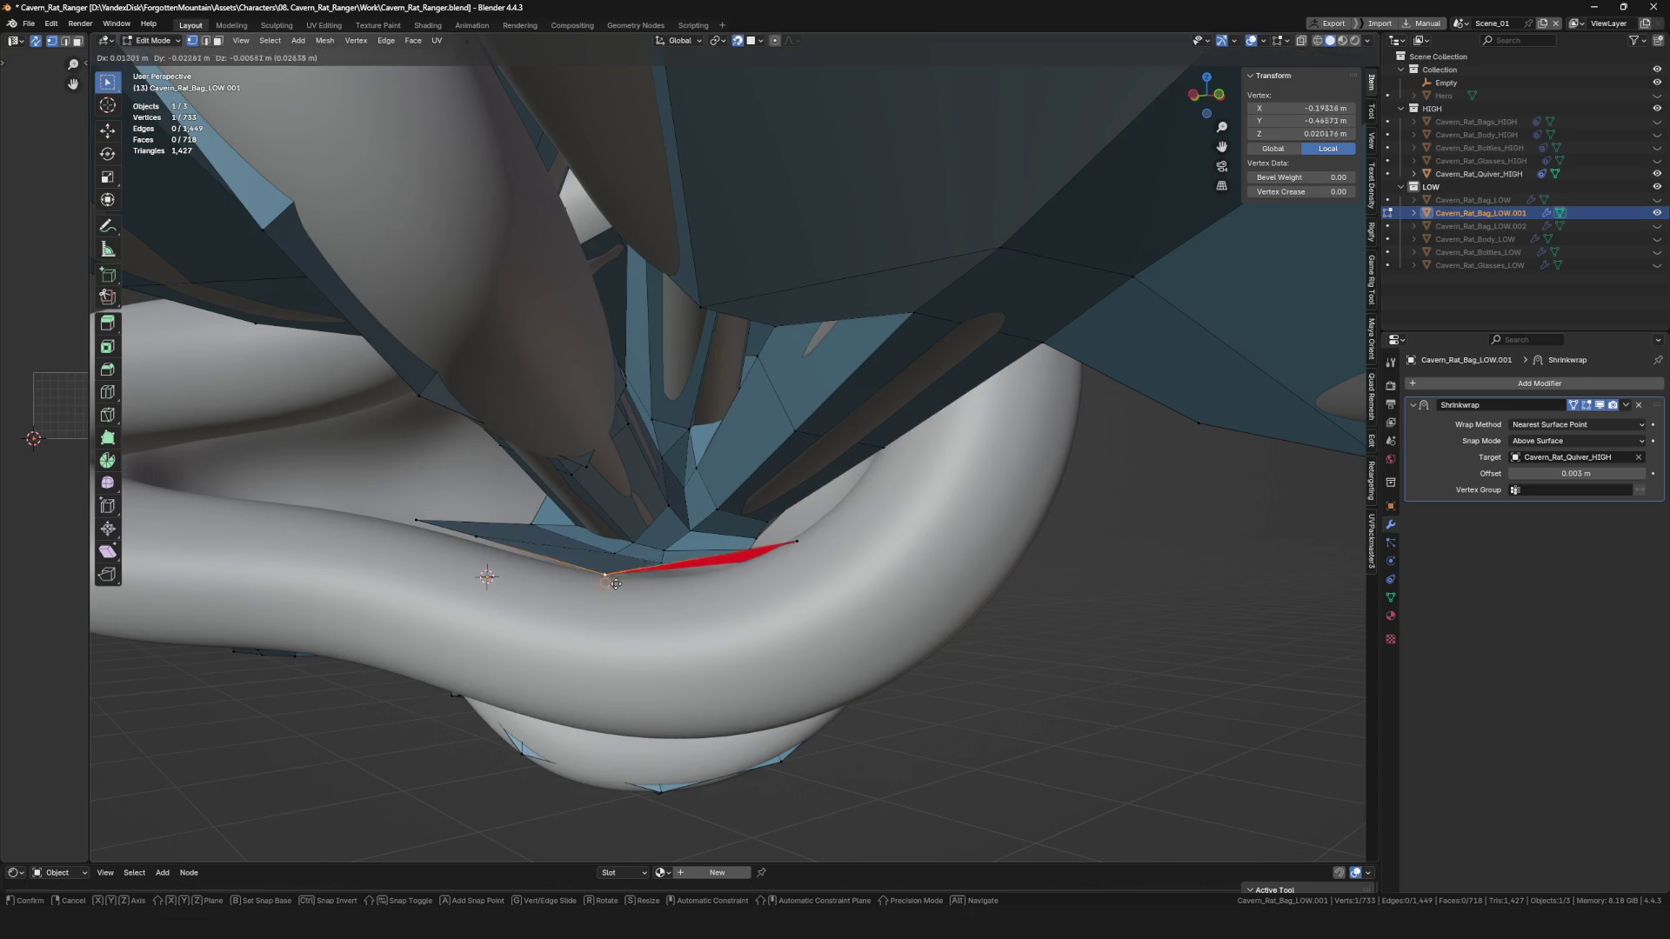
Nudge the strap's lower-edge vertex under the ring, checking it against the tube.
mouse_move(616, 592)
middle_down()
mouse_move(724, 588)
mouse_move(688, 574)
mouse_move(779, 490)
mouse_move(802, 443)
middle_up()
key(g)
click(713, 582)
key(g)
click(748, 567)
middle_drag(861, 286, 868, 296)
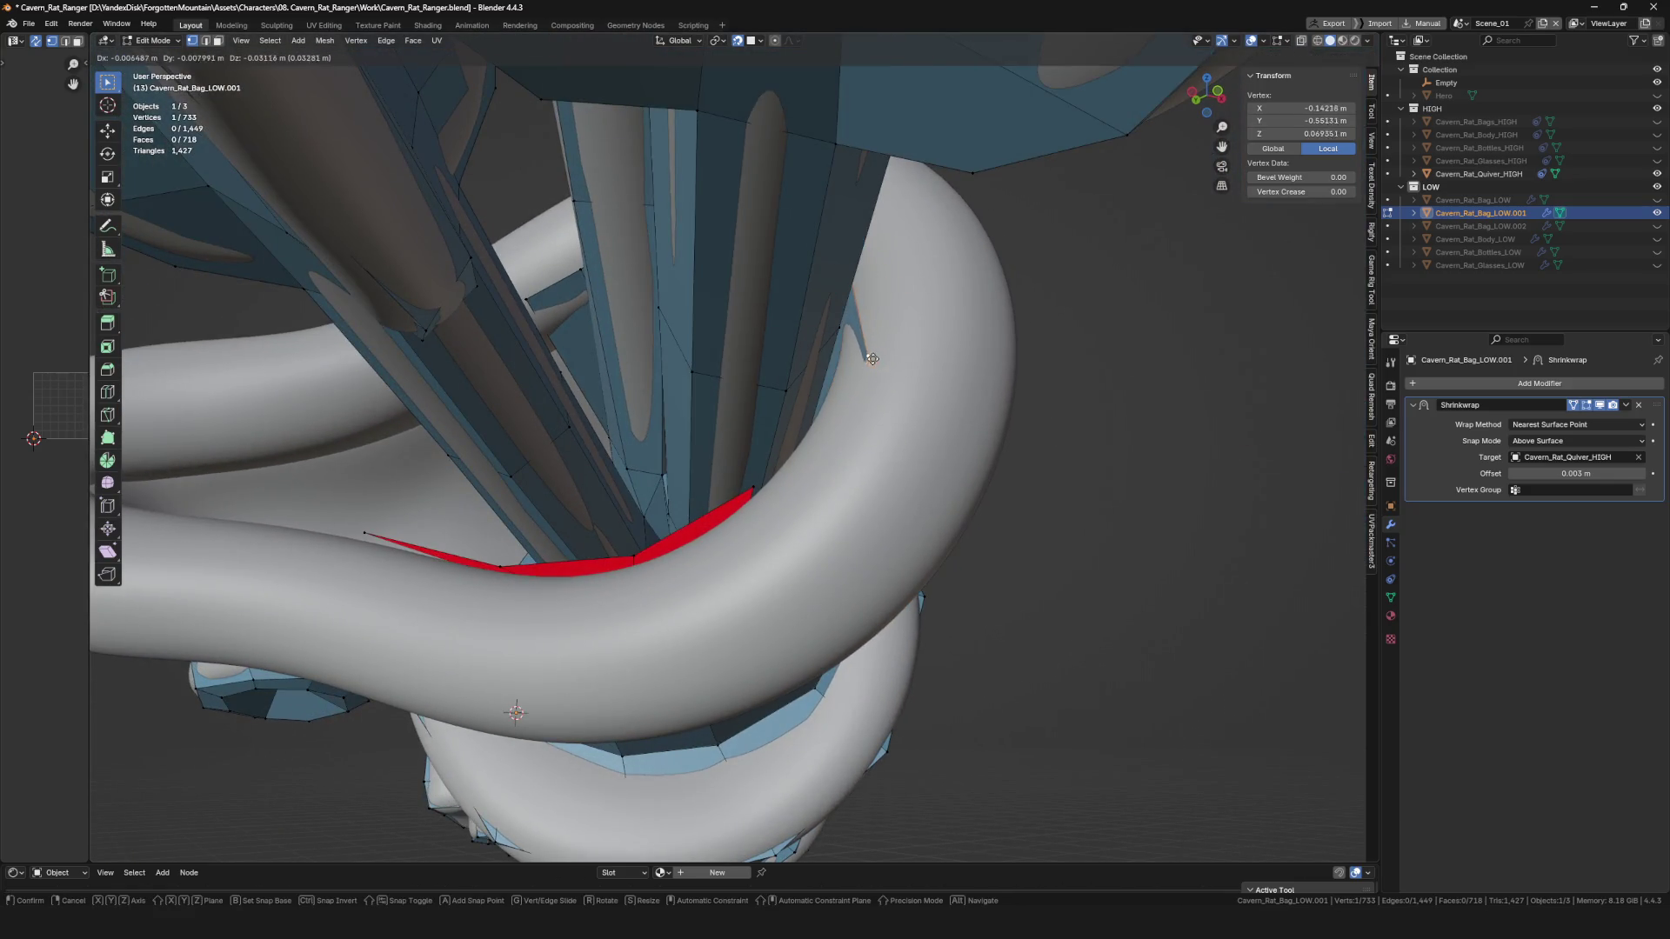
click(873, 359)
Move another inner-corner vertex clear of the tube, cancel the final move and clear the selection.
middle_drag(879, 358, 783, 435)
scroll(649, 506, up, 5)
mouse_move(649, 505)
middle_down()
mouse_move(557, 557)
mouse_move(557, 601)
mouse_move(588, 514)
mouse_move(504, 429)
mouse_move(552, 466)
mouse_move(709, 496)
mouse_move(729, 526)
middle_up()
scroll(556, 557, up, 5)
click(513, 604)
key(g)
click(565, 609)
key(g)
right_click(628, 532)
click(617, 526)
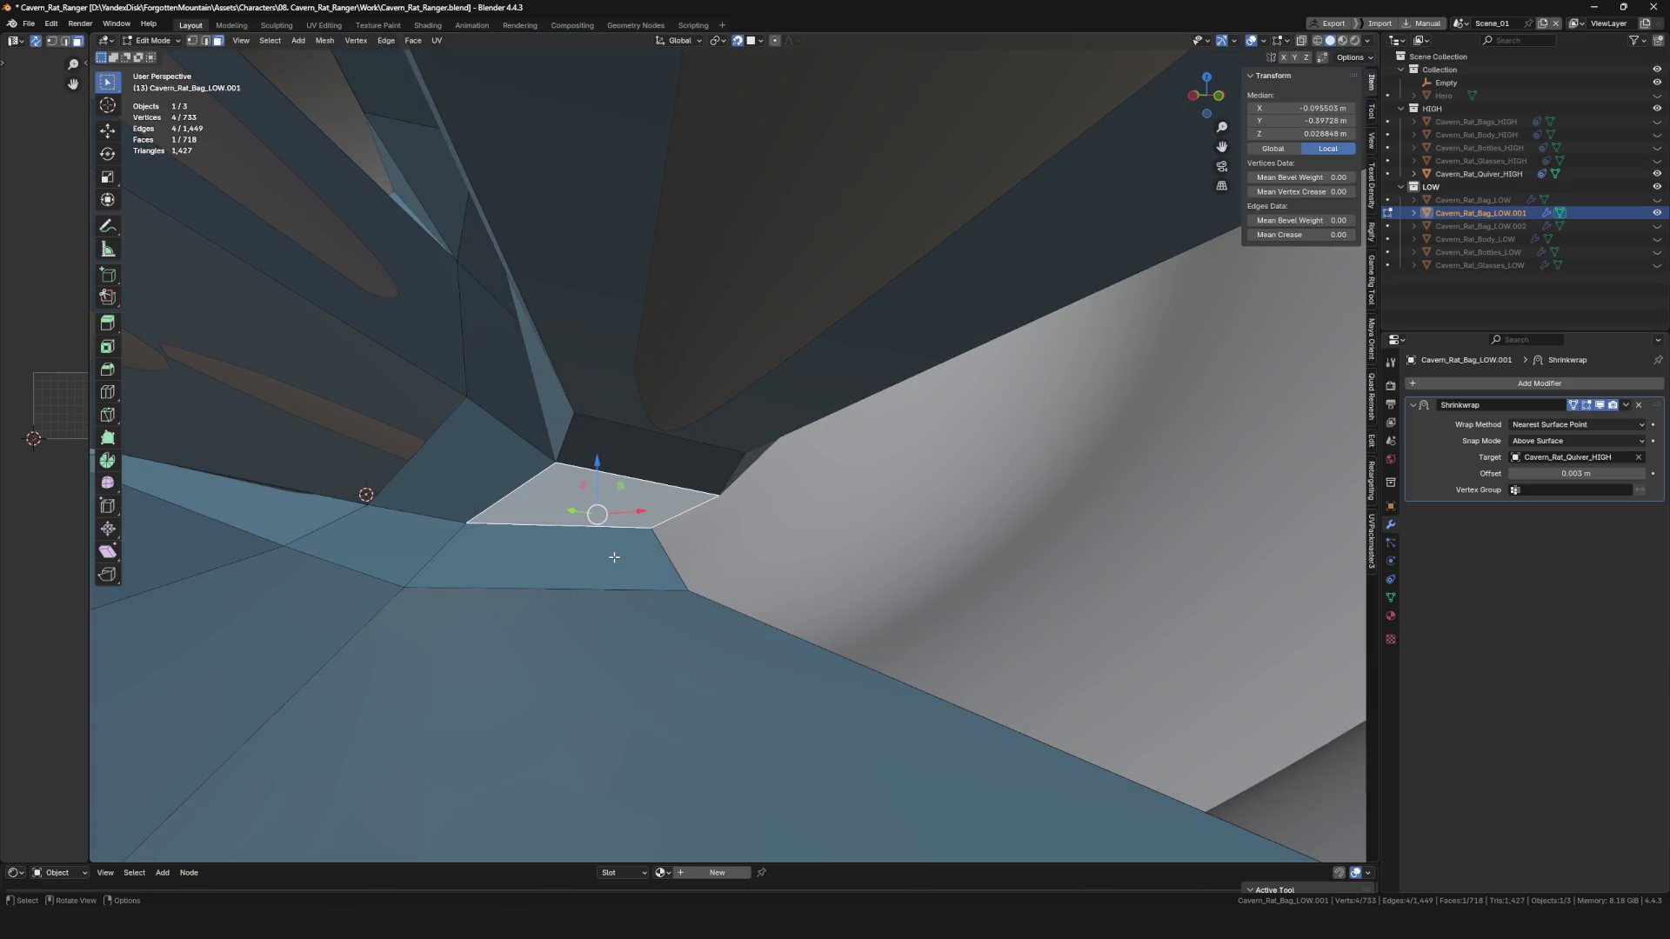
Delete the misaligned face at the strap's edge and fill the gap with a new face.
key(x)
click(652, 563)
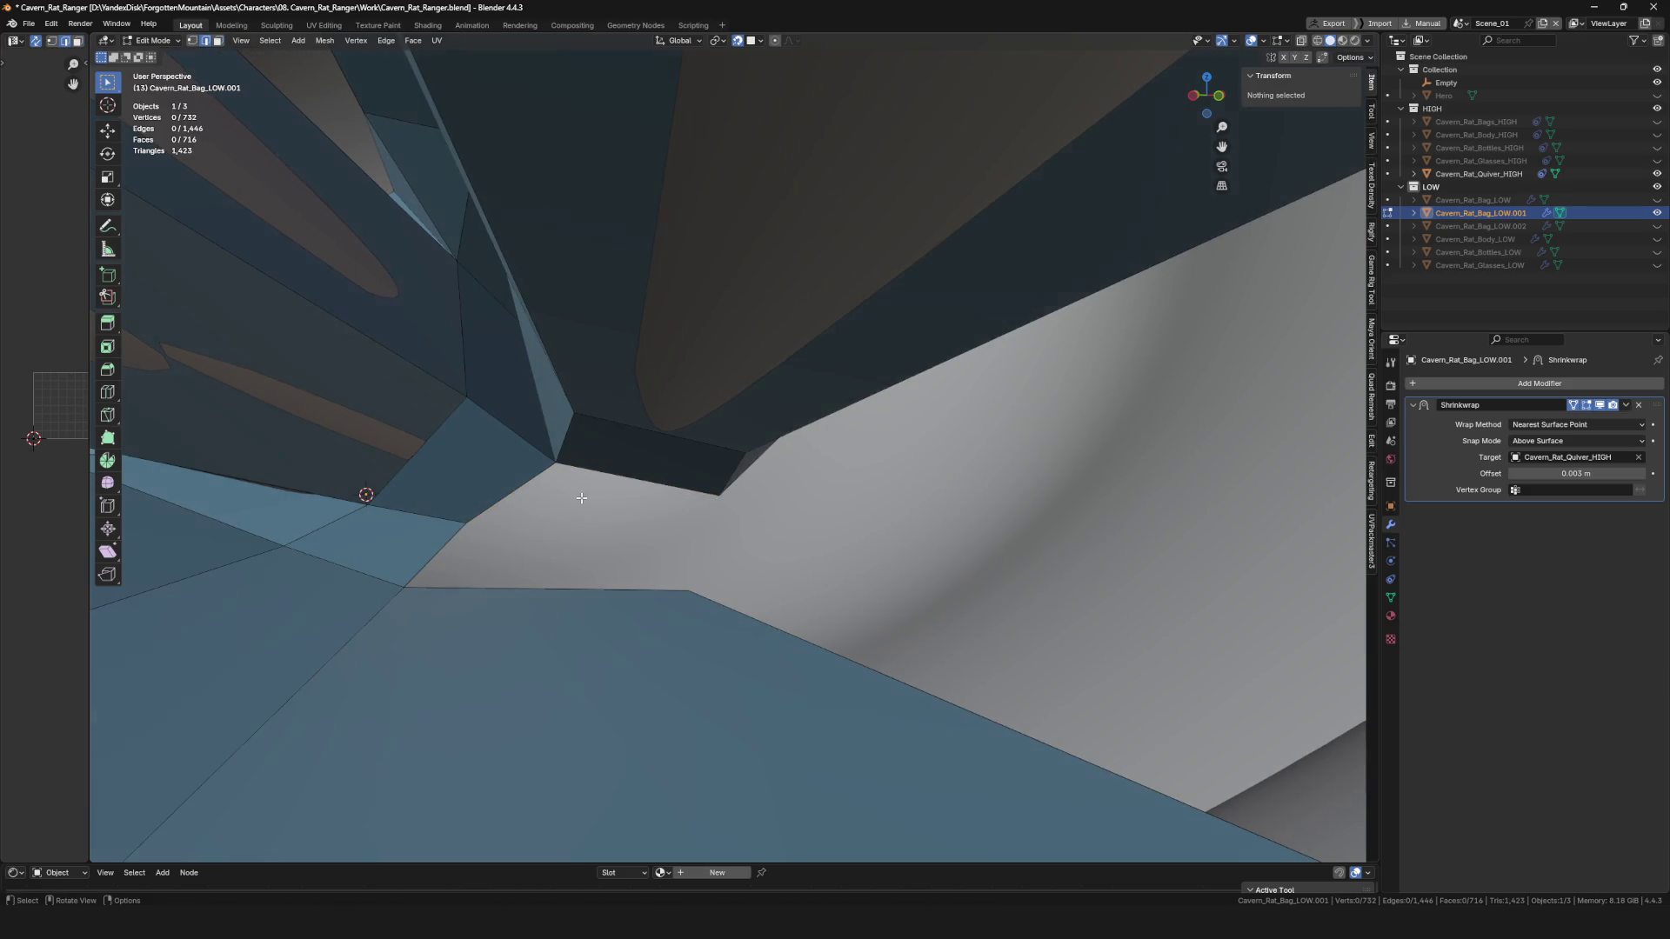
key(f)
Add an edge loop across the strap faces to reshape the corner inside the quiver ring.
mouse_move(597, 592)
middle_down()
mouse_move(722, 528)
mouse_move(697, 608)
mouse_move(700, 553)
mouse_move(896, 318)
mouse_move(913, 355)
middle_up()
click(707, 548)
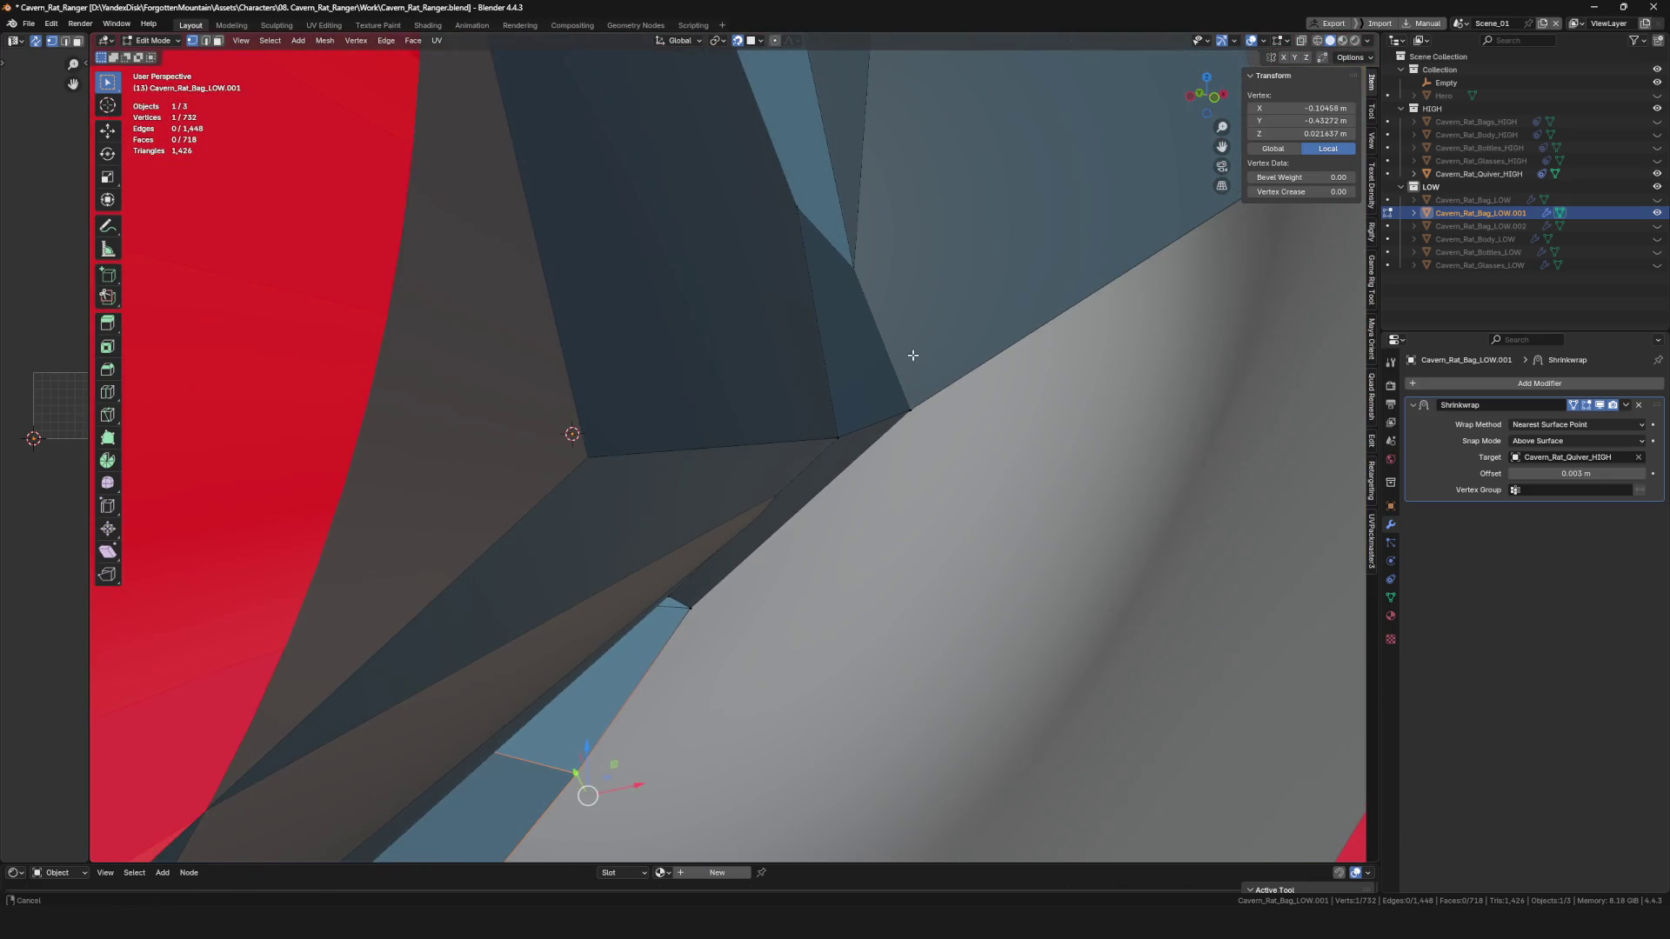
click(875, 218)
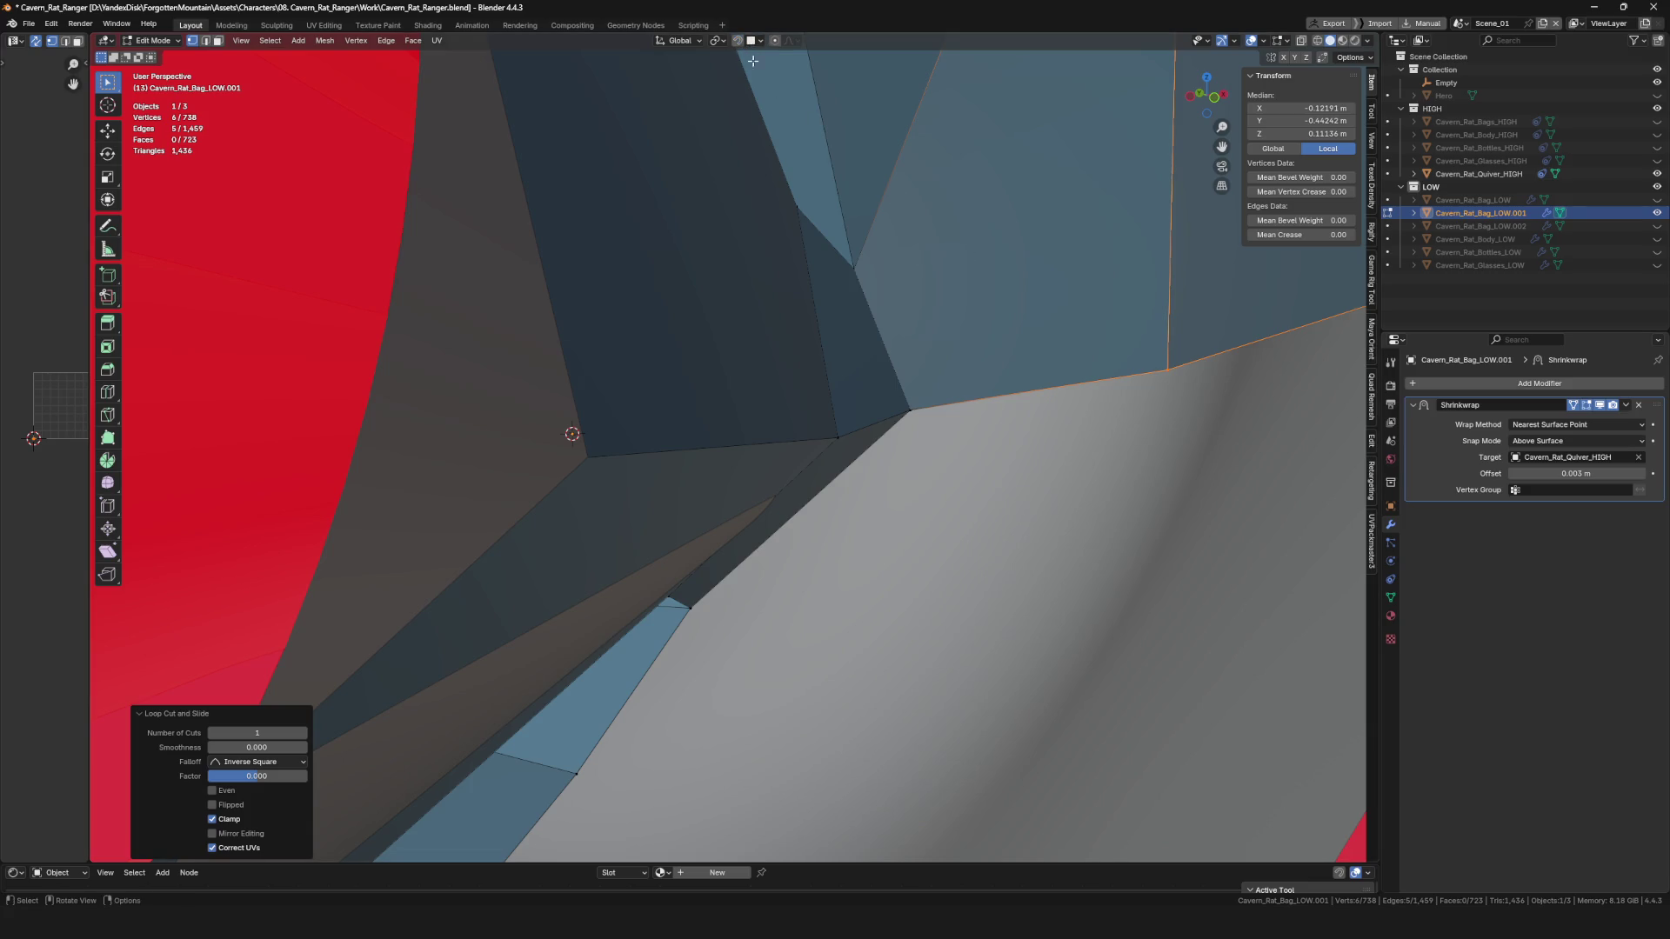
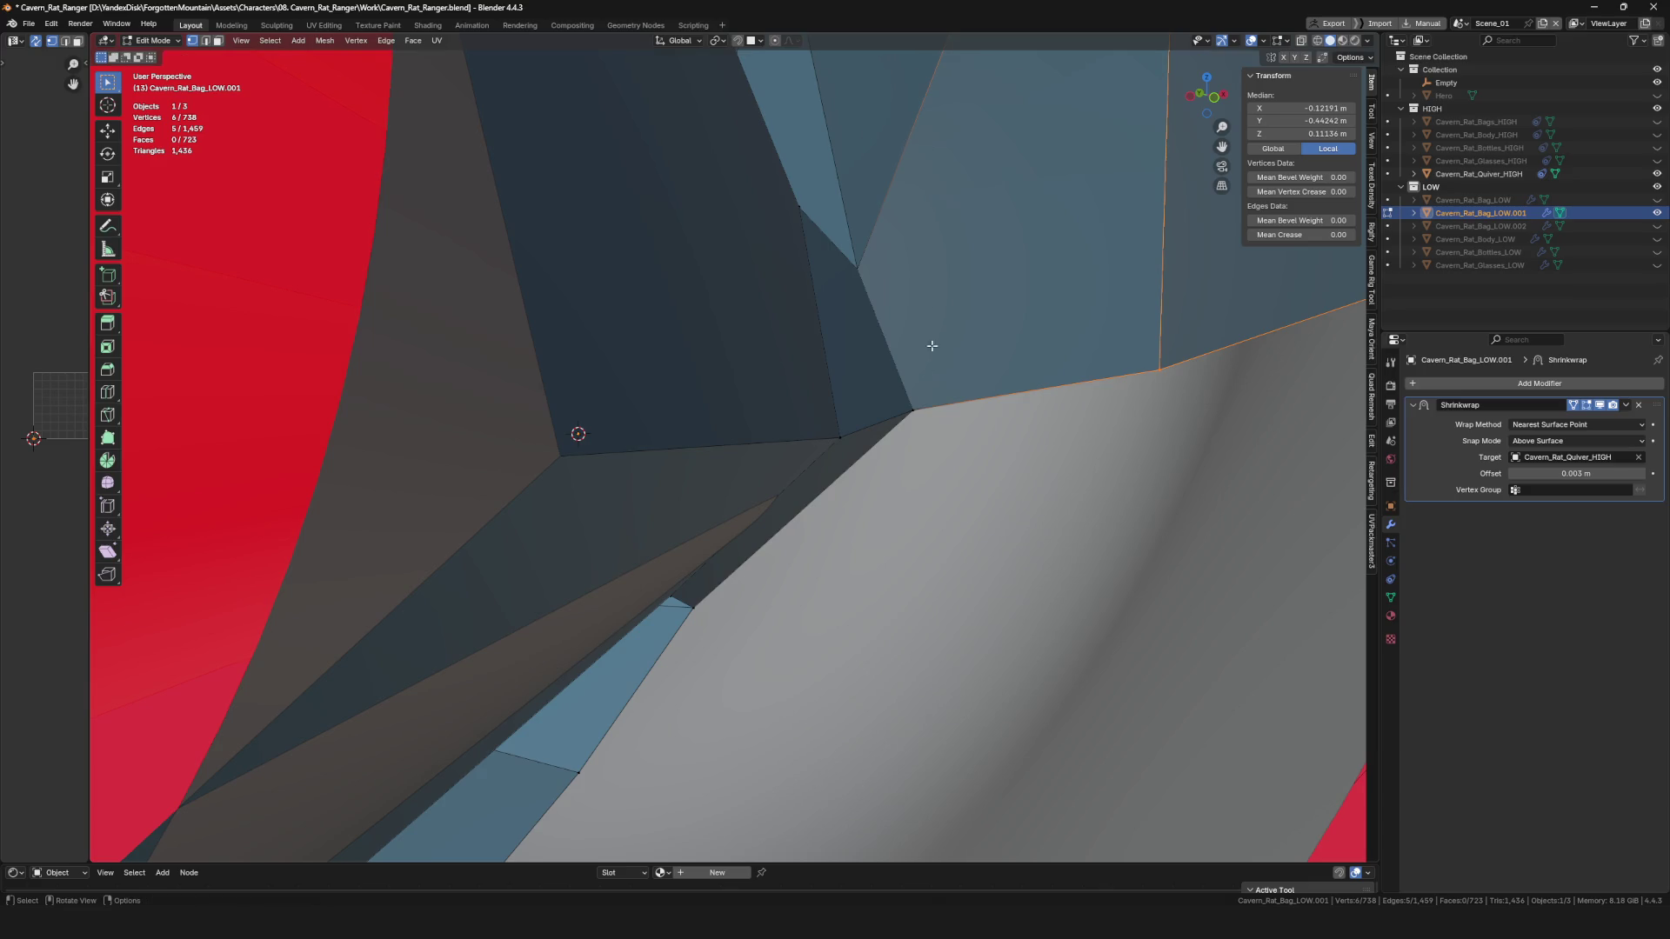
Try two unslid loop cuts near the gap between the meshes, undoing both.
scroll(932, 345, down, 10)
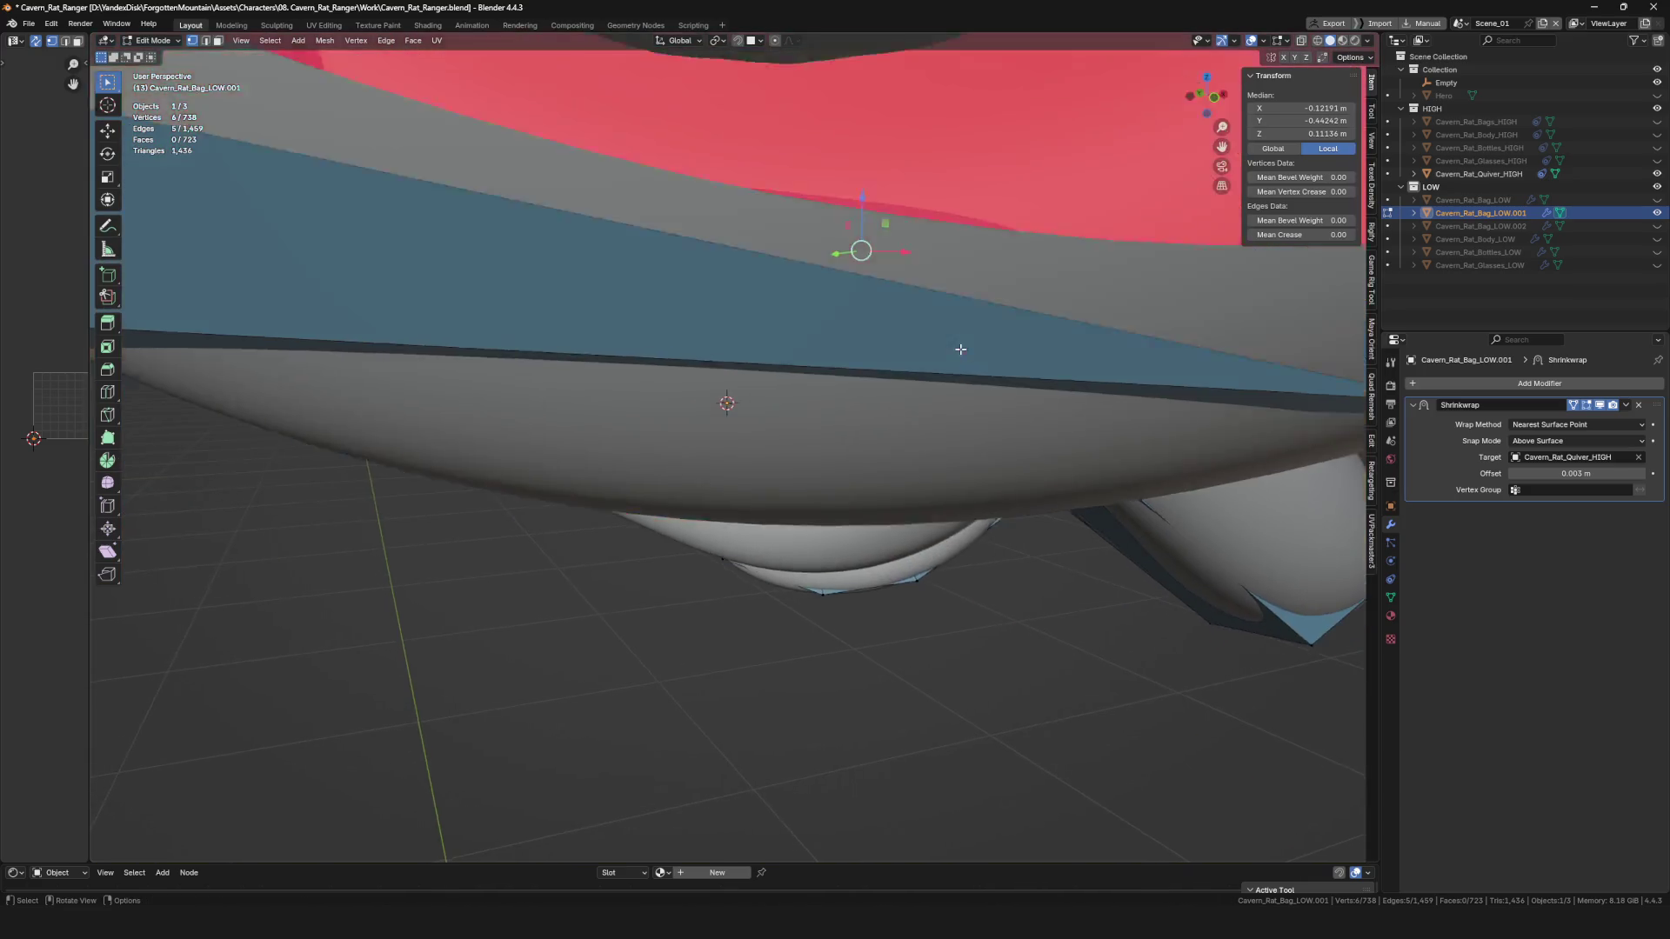
mouse_move(960, 349)
middle_down()
mouse_move(931, 391)
mouse_move(983, 487)
mouse_move(959, 531)
mouse_move(884, 489)
middle_up()
key(ctrl+r)
click(957, 522)
right_click(957, 521)
key(ctrl+z)
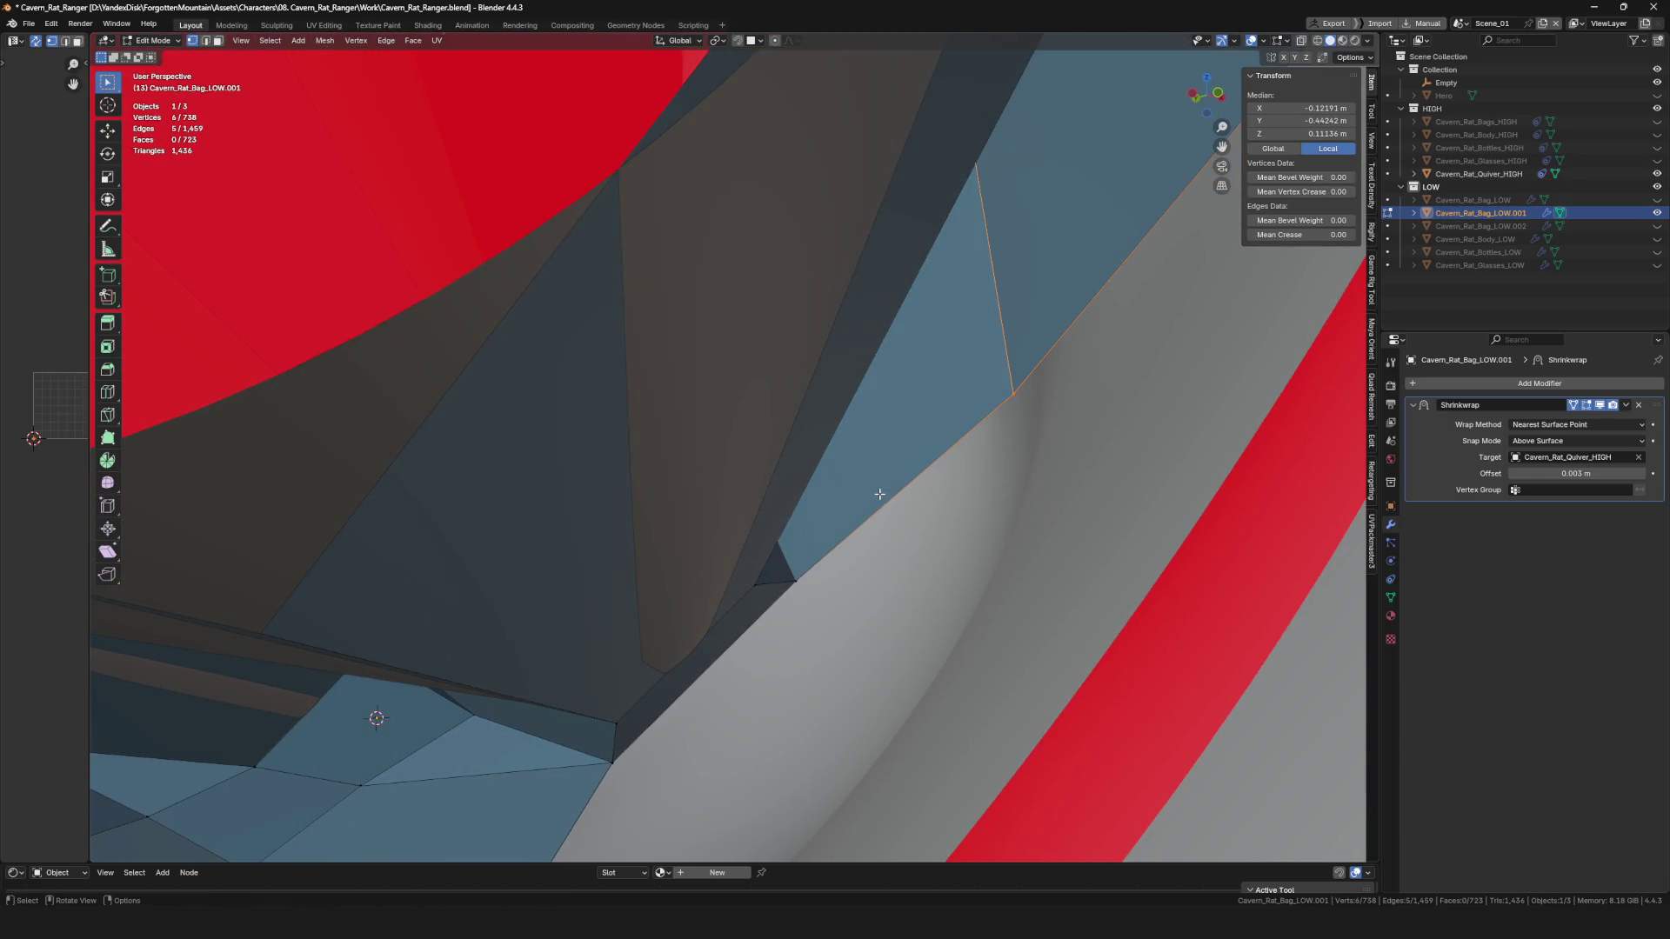
click(915, 475)
right_click(915, 475)
key(ctrl+z)
Slide and reposition vertices along the bag edge to reshape the corners.
mouse_move(936, 485)
middle_down()
mouse_move(944, 548)
mouse_move(925, 514)
mouse_move(1029, 343)
mouse_move(1050, 344)
middle_up()
middle_drag(1004, 283, 991, 297)
key(g)
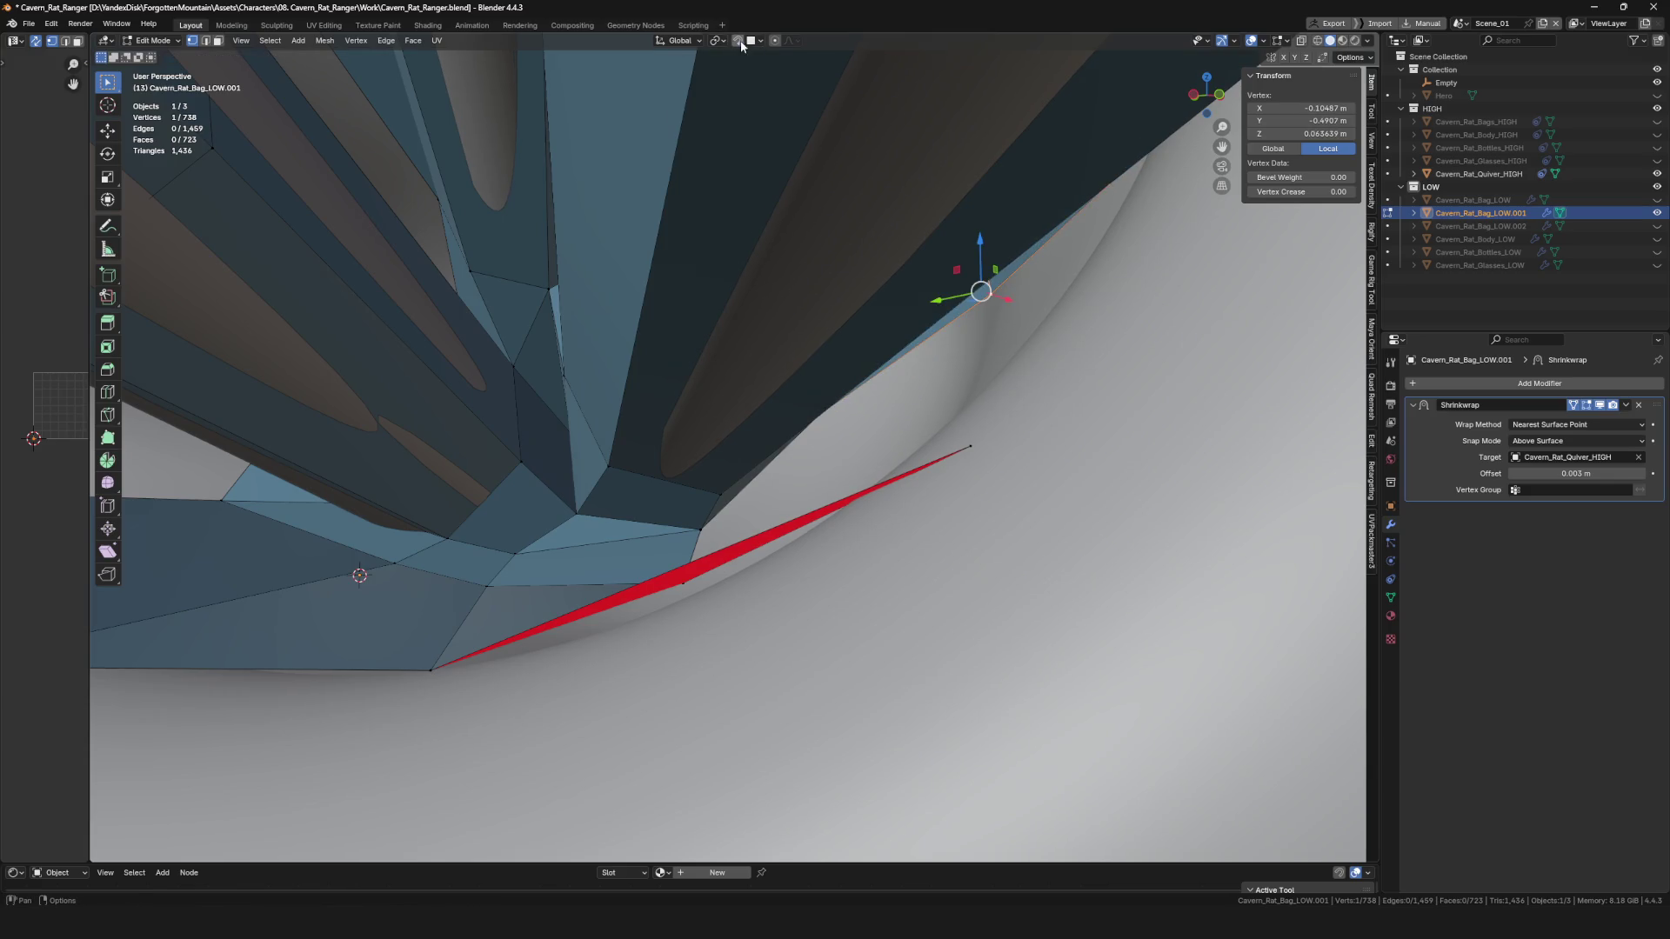
click(938, 340)
middle_drag(918, 362, 922, 302)
key(alt+a)
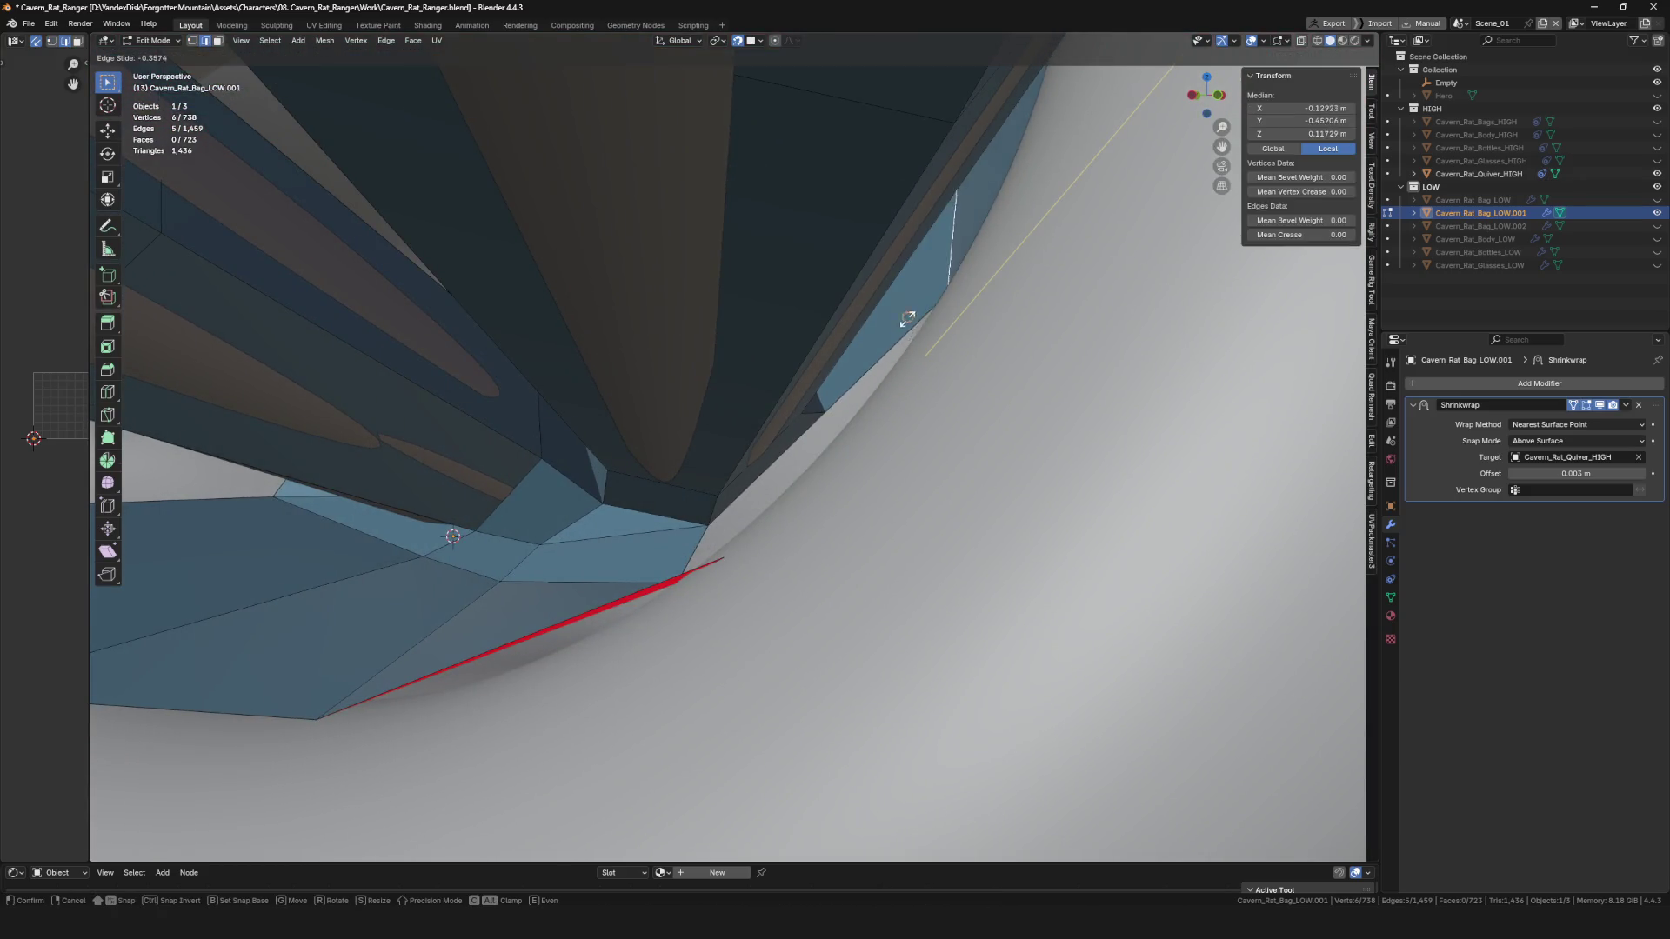
click(956, 276)
middle_drag(956, 276, 850, 421)
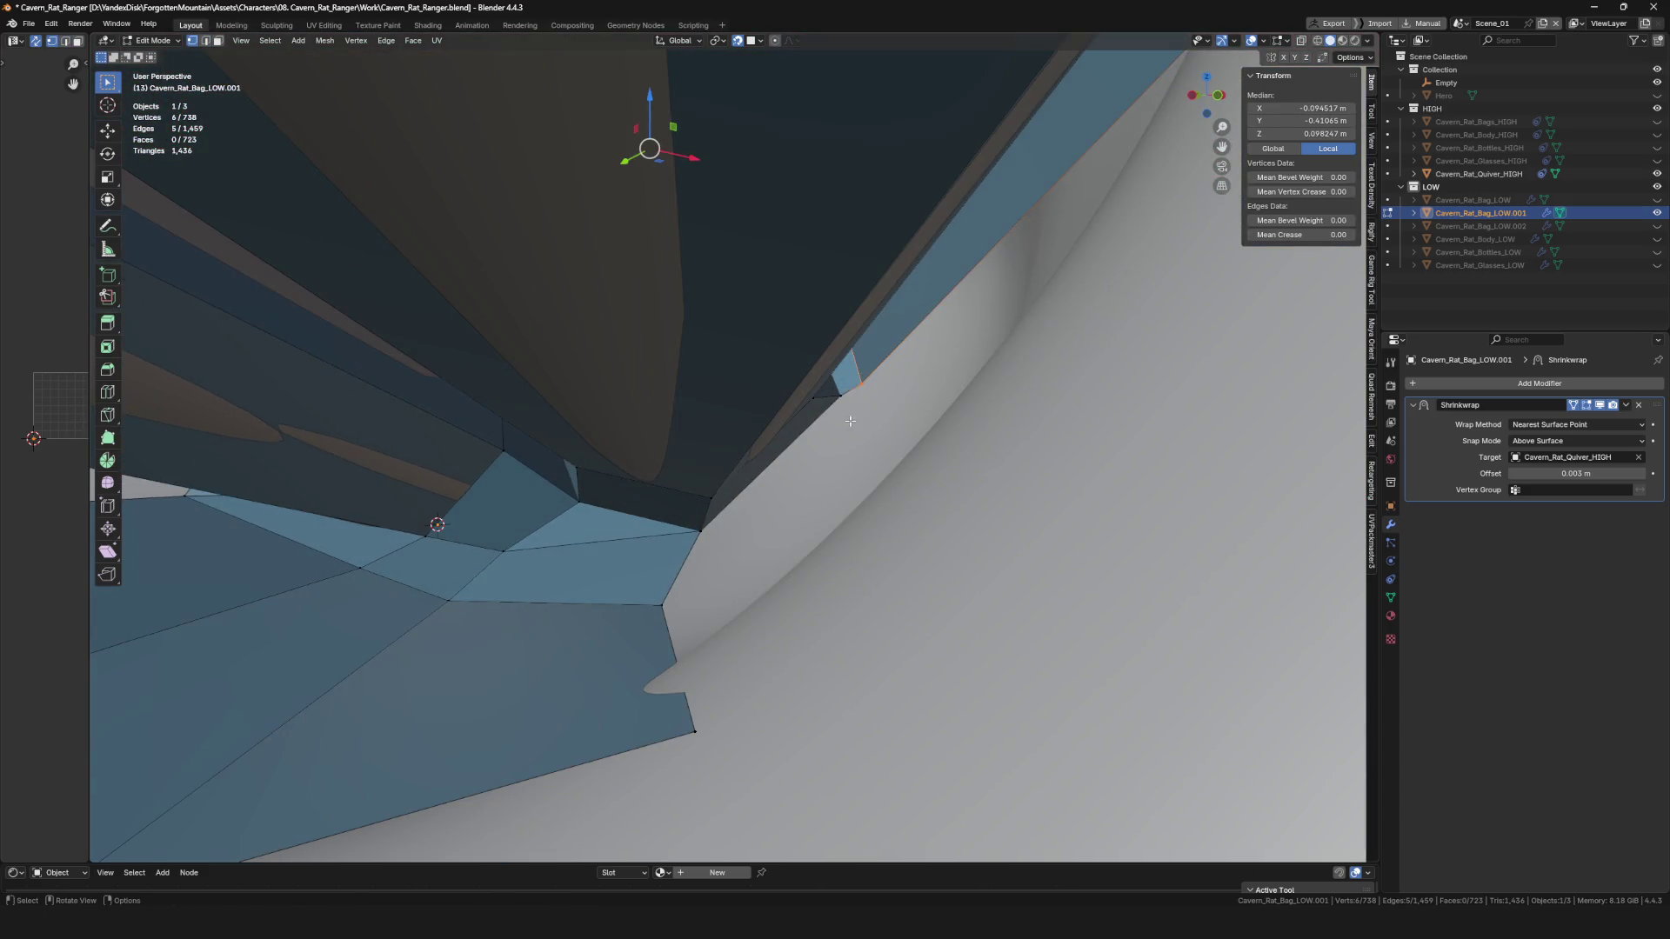
click(915, 347)
key(alt+a)
Select the bag's rim edge and move its vertices onto the surface.
click(727, 591)
key(2)
click(715, 567)
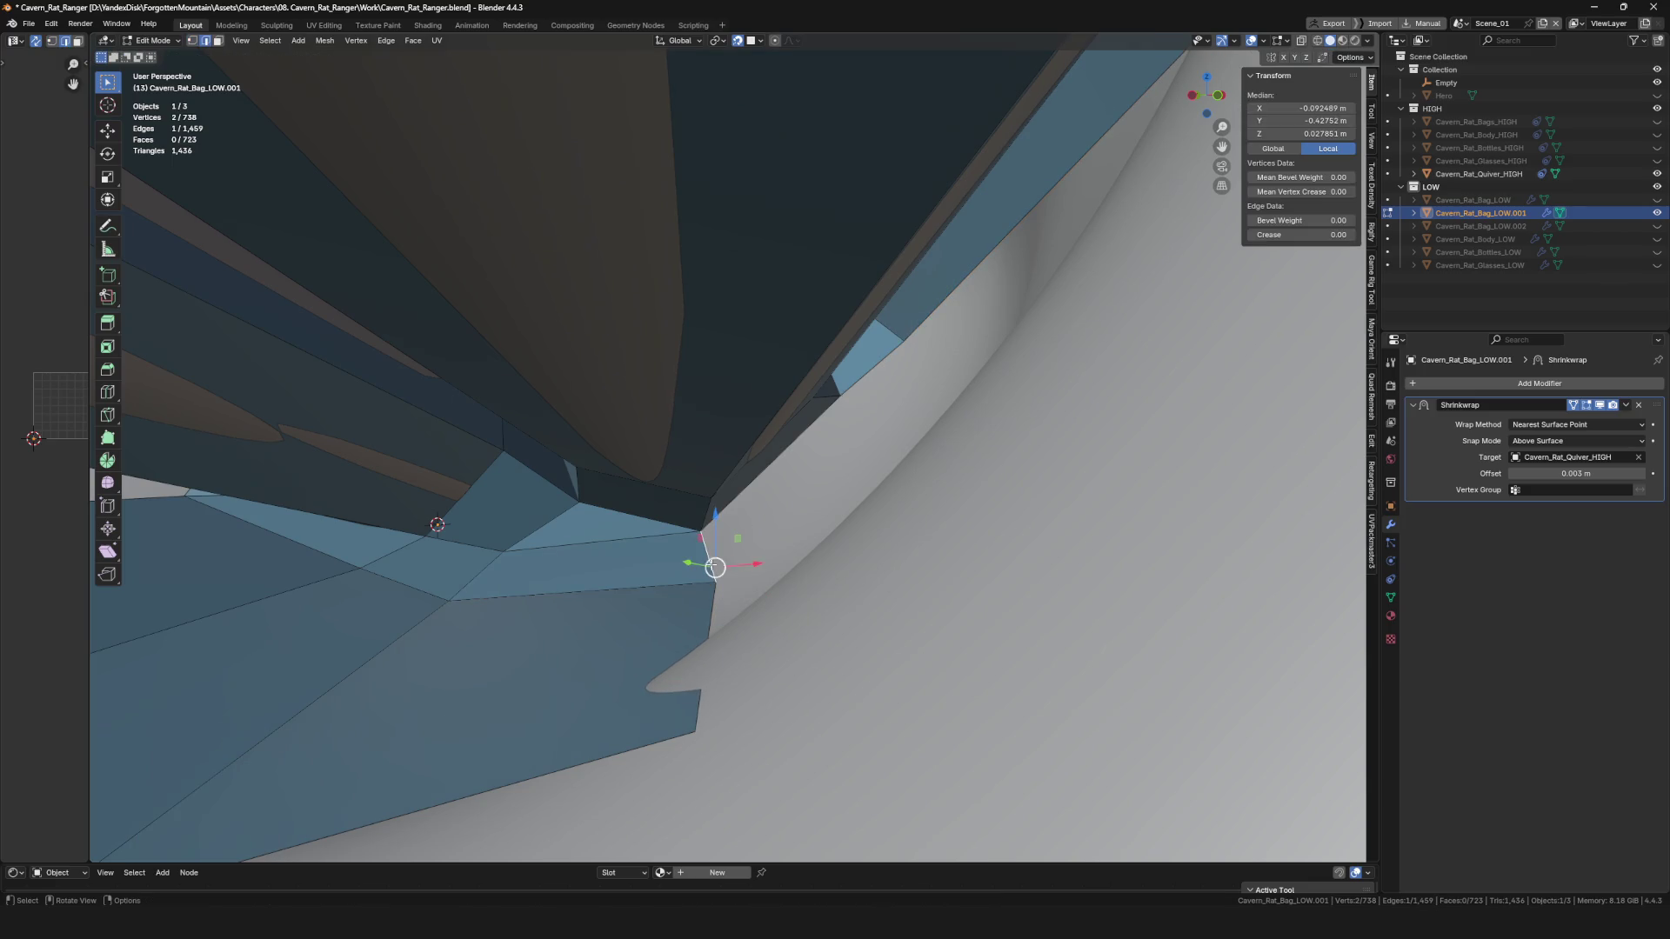
click(897, 403)
mouse_move(894, 392)
middle_down()
mouse_move(939, 298)
mouse_move(931, 280)
mouse_move(725, 562)
mouse_move(654, 579)
mouse_move(616, 632)
middle_up()
click(906, 336)
Fill a new face toward the red quiver band and snap its corner vertex onto the surface.
mouse_move(562, 720)
middle_down()
mouse_move(726, 496)
mouse_move(800, 514)
mouse_move(813, 453)
mouse_move(740, 567)
middle_up()
key(f)
scroll(739, 503, down, 5)
click(813, 453)
key(g)
click(819, 465)
drag(709, 578, 702, 584)
mouse_move(702, 584)
middle_down()
mouse_move(710, 607)
mouse_move(748, 552)
mouse_move(731, 500)
mouse_move(661, 440)
middle_up()
Select the rim edge loop and reposition one of its vertices.
key(2)
alt+click(710, 606)
scroll(710, 606, down, 8)
scroll(724, 475, up, 8)
click(701, 474)
key(g)
click(513, 436)
mouse_move(513, 431)
middle_down()
mouse_move(774, 321)
mouse_move(698, 351)
mouse_move(683, 388)
mouse_move(696, 396)
middle_up()
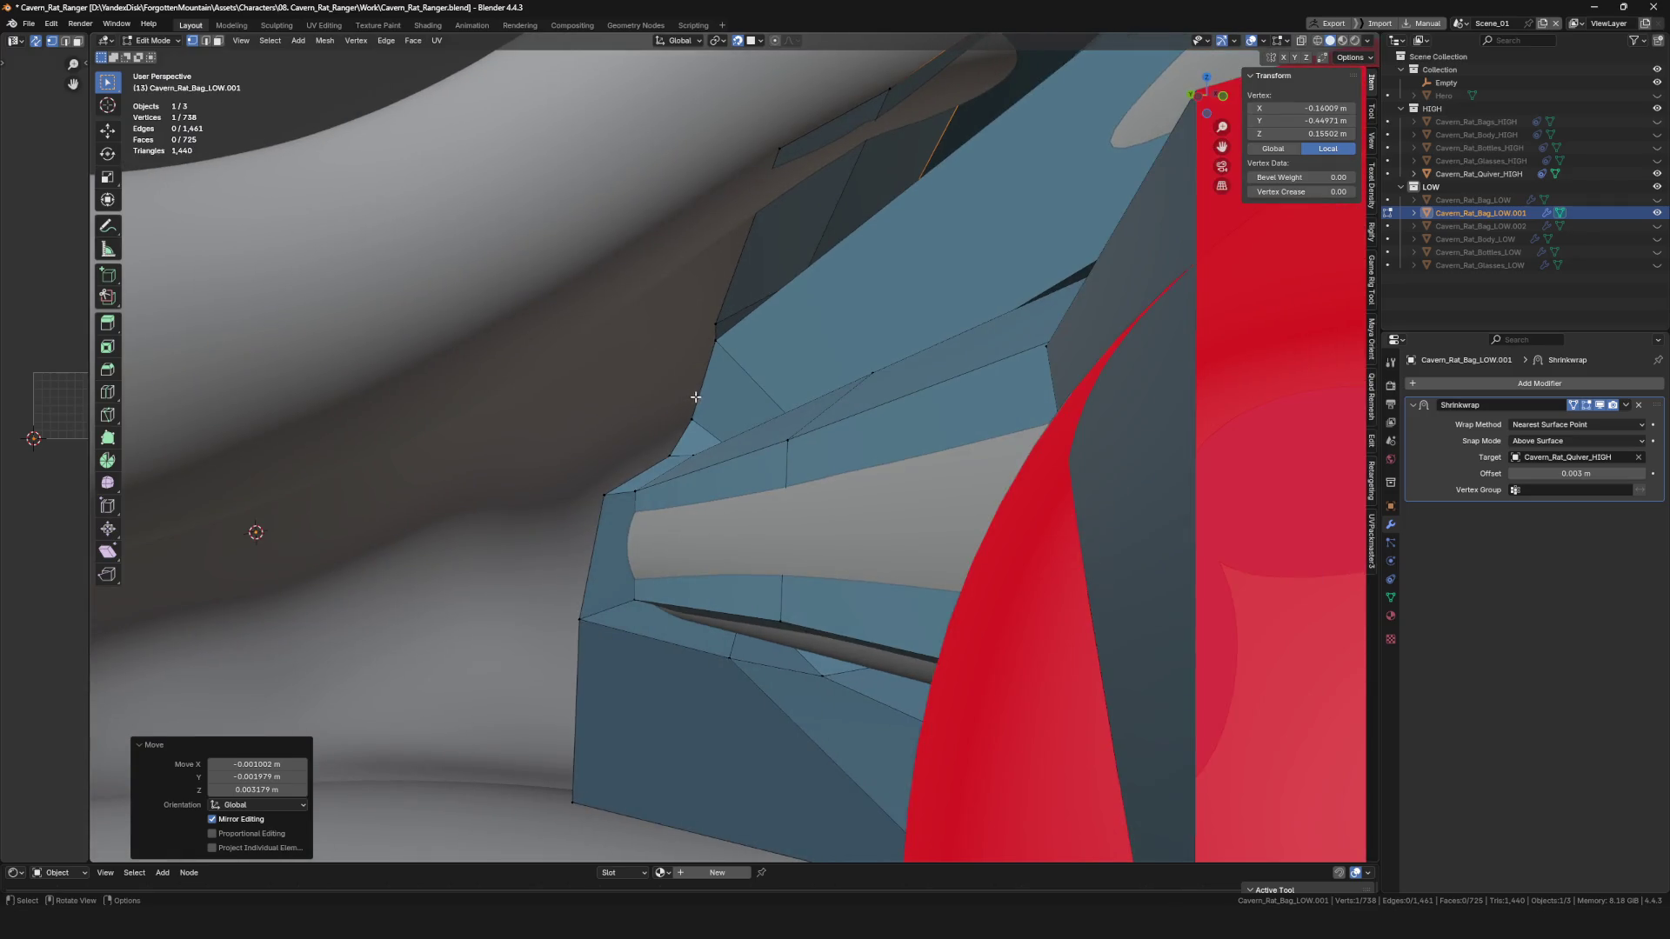
scroll(696, 397, up, 1)
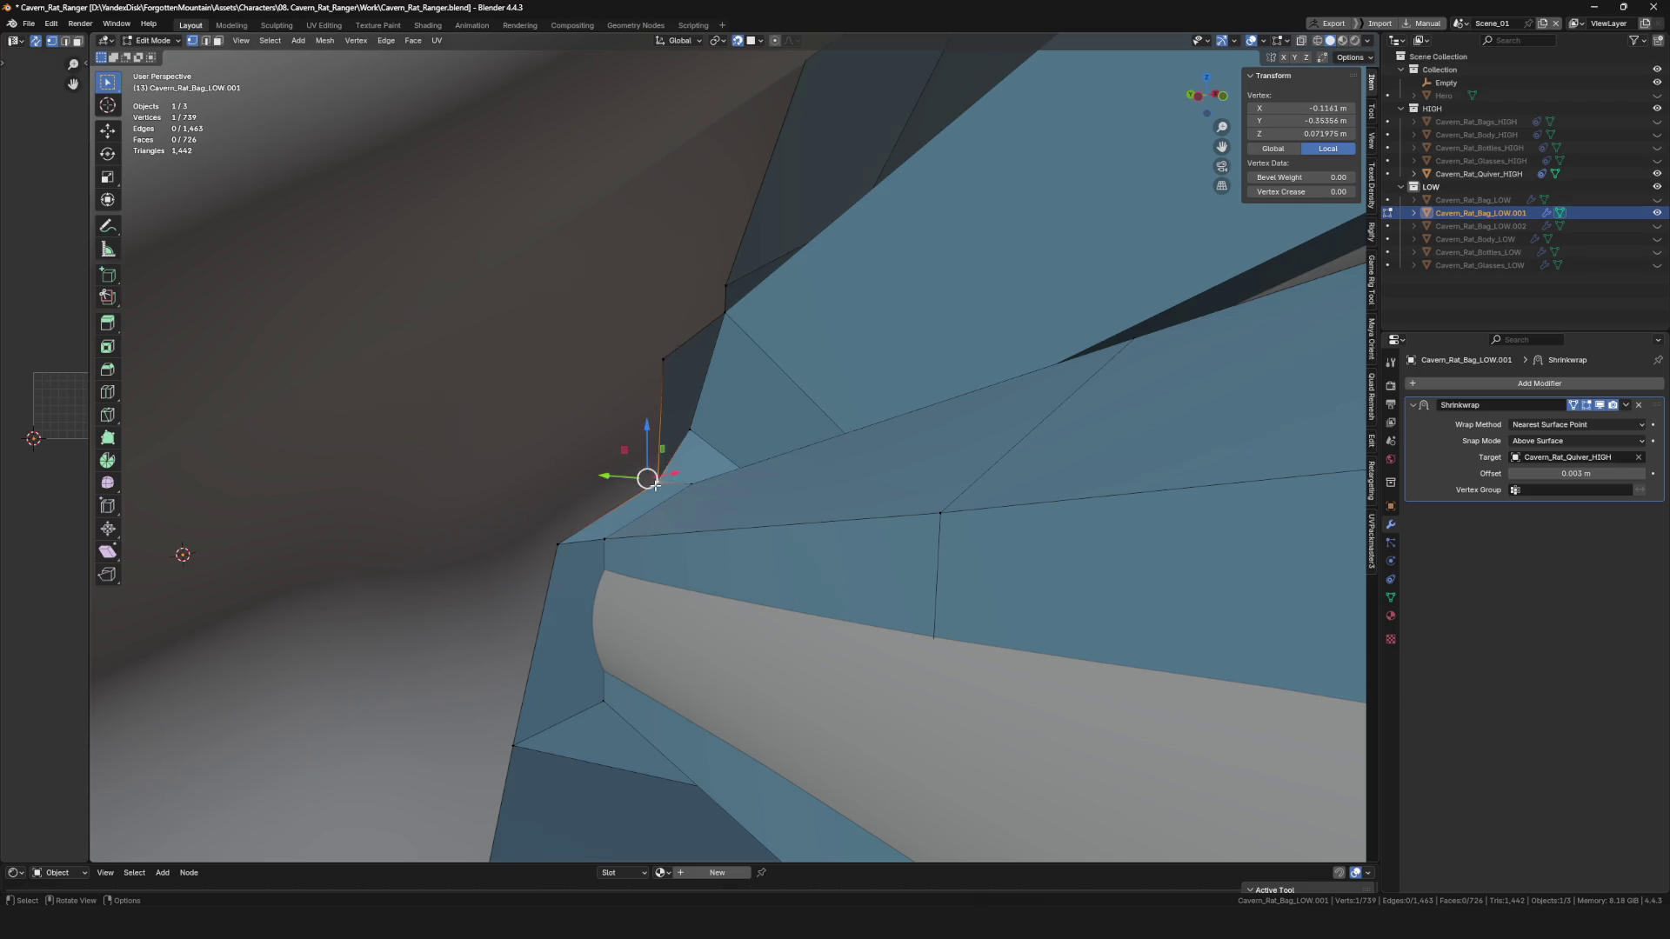
click(558, 433)
Merge the two overlapping vertices at the quiver into one and adjust nearby vertices.
mouse_move(548, 428)
middle_down()
mouse_move(694, 351)
mouse_move(428, 460)
mouse_move(570, 478)
mouse_move(470, 559)
mouse_move(531, 538)
middle_up()
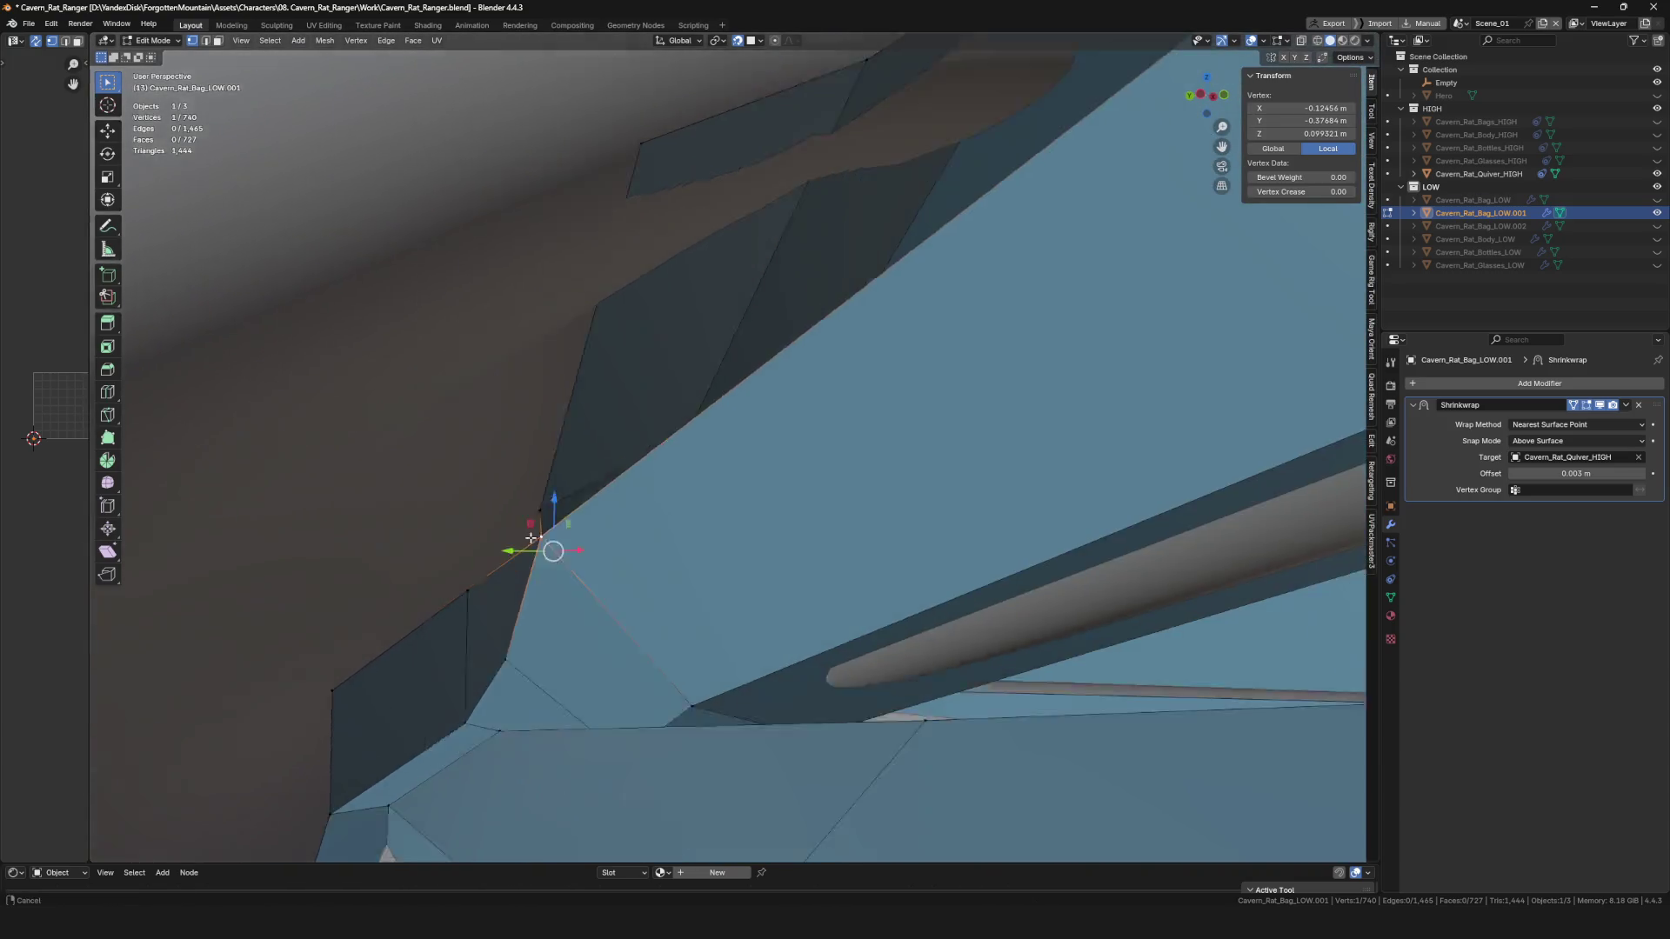
scroll(530, 539, down, 5)
scroll(656, 470, up, 5)
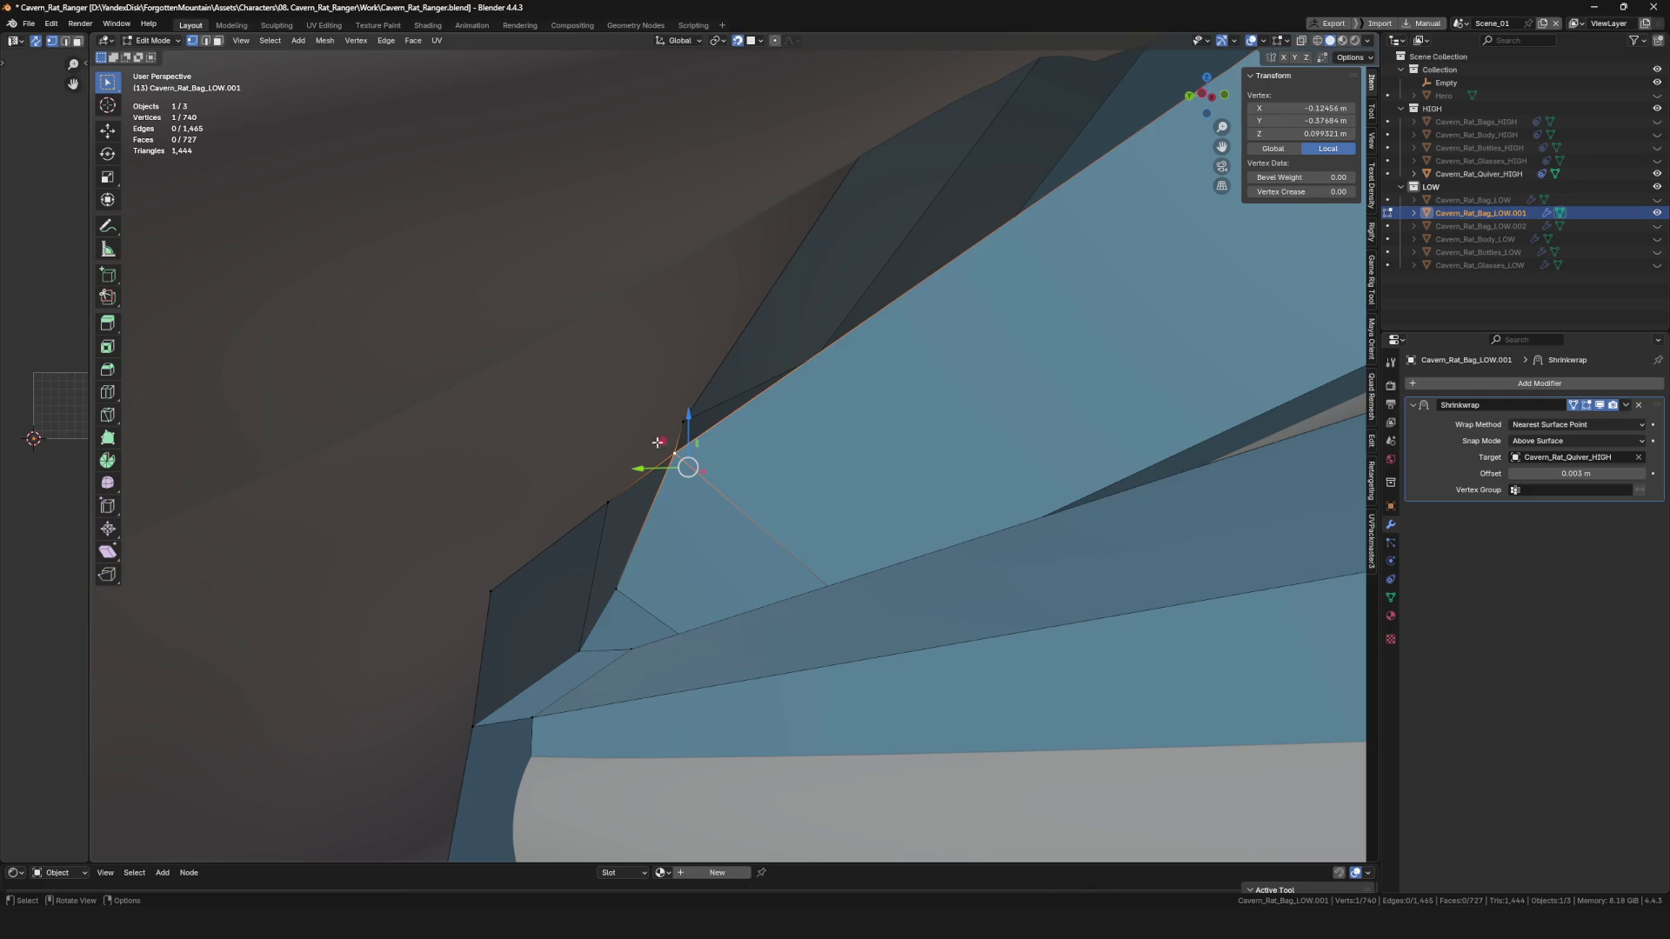
click(600, 444)
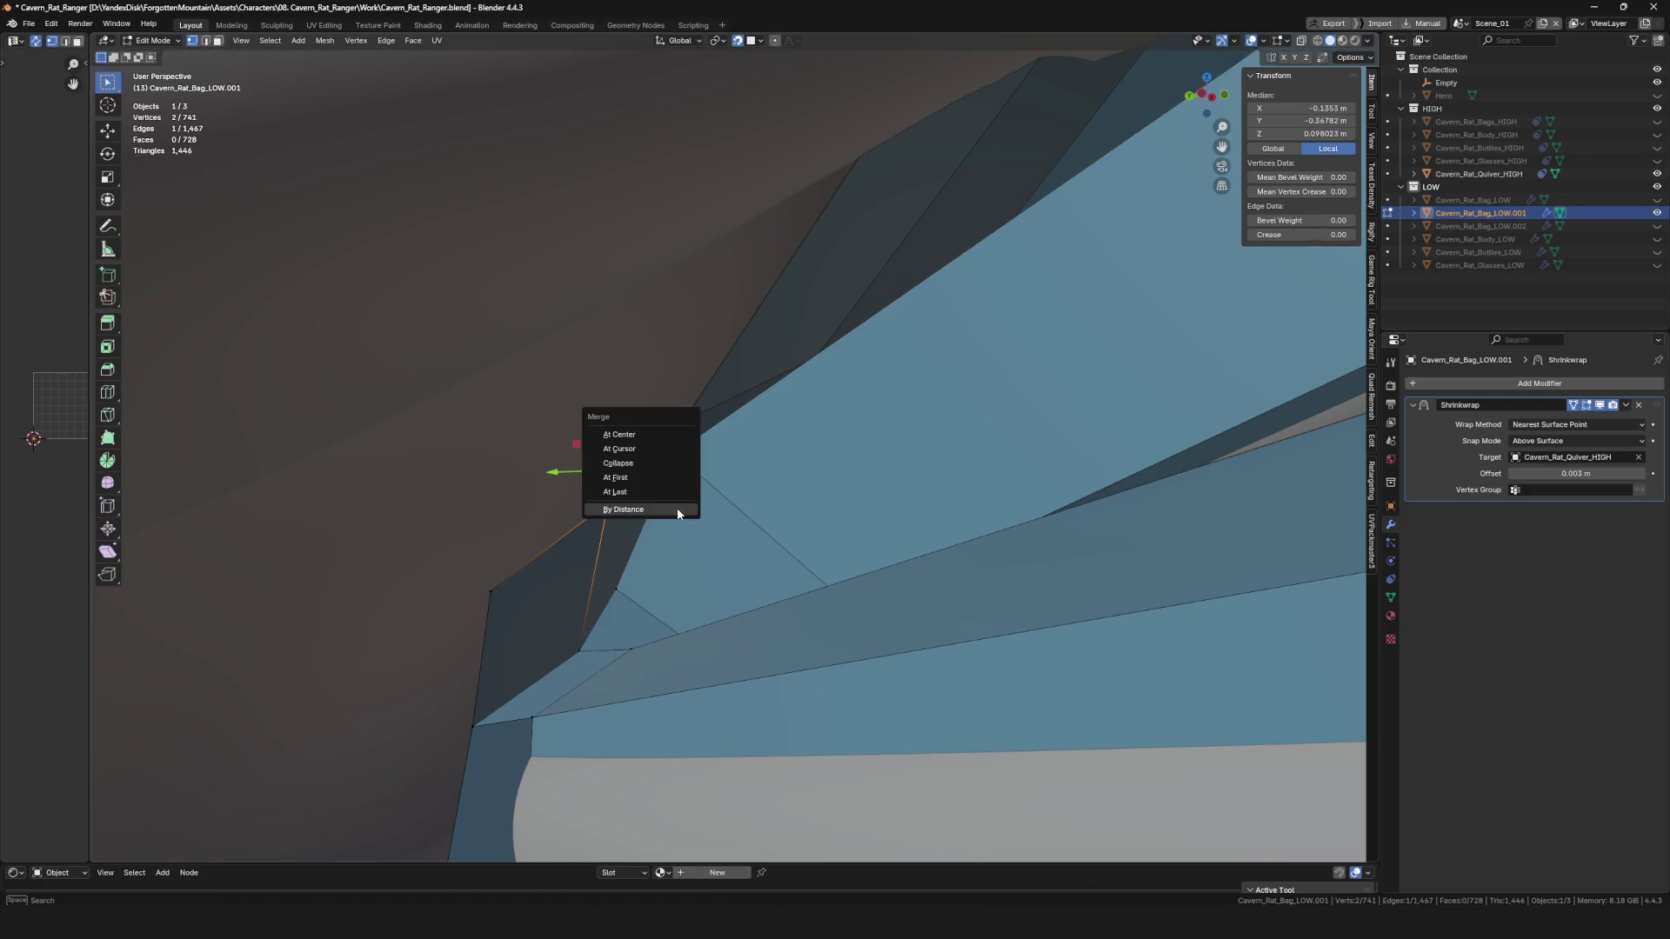
click(666, 493)
mouse_move(666, 492)
middle_down()
mouse_move(600, 487)
mouse_move(698, 460)
middle_up()
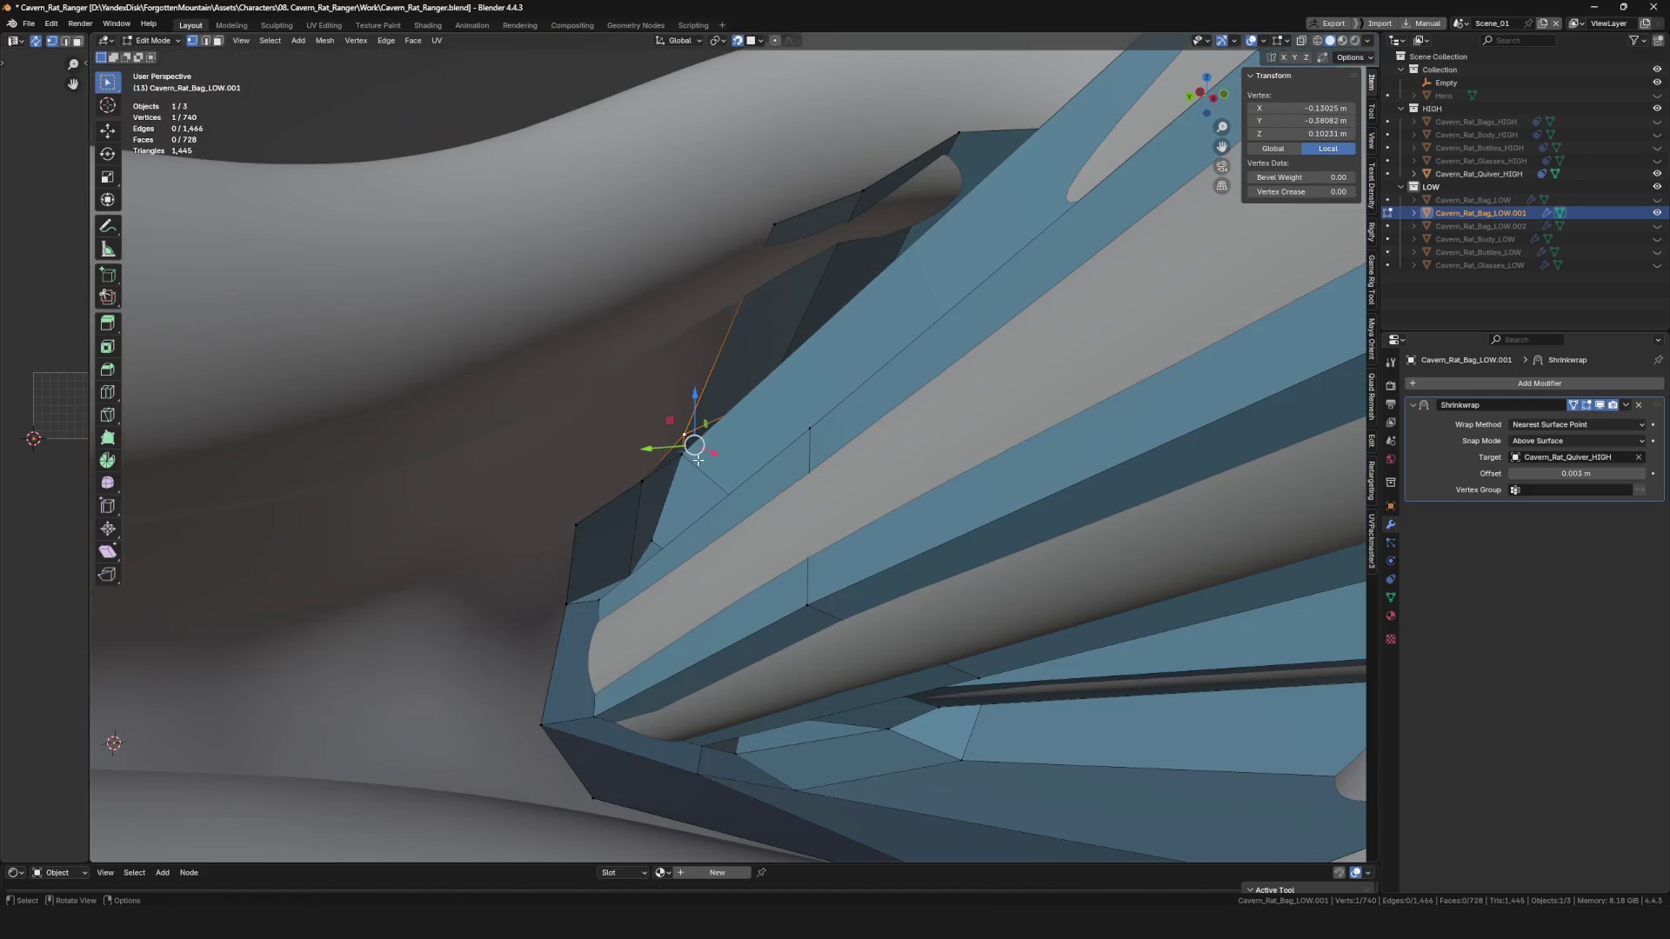
click(598, 293)
mouse_move(599, 293)
middle_down()
mouse_move(615, 328)
mouse_move(701, 336)
mouse_move(693, 440)
mouse_move(617, 422)
mouse_move(627, 452)
mouse_move(708, 476)
mouse_move(759, 453)
mouse_move(697, 387)
mouse_move(737, 491)
mouse_move(748, 398)
mouse_move(805, 401)
mouse_move(768, 388)
mouse_move(773, 425)
mouse_move(778, 337)
mouse_move(782, 408)
mouse_move(766, 381)
mouse_move(696, 404)
middle_up()
Add a centred loop cut across the strap faces and save the file.
key(e)
key(l)
click(799, 407)
right_click(798, 407)
key(ctrl+s)
Extrude a border edge into a new face inside the strap loop.
click(778, 336)
scroll(781, 358, down, 4)
scroll(766, 381, up, 5)
key(e)
click(685, 399)
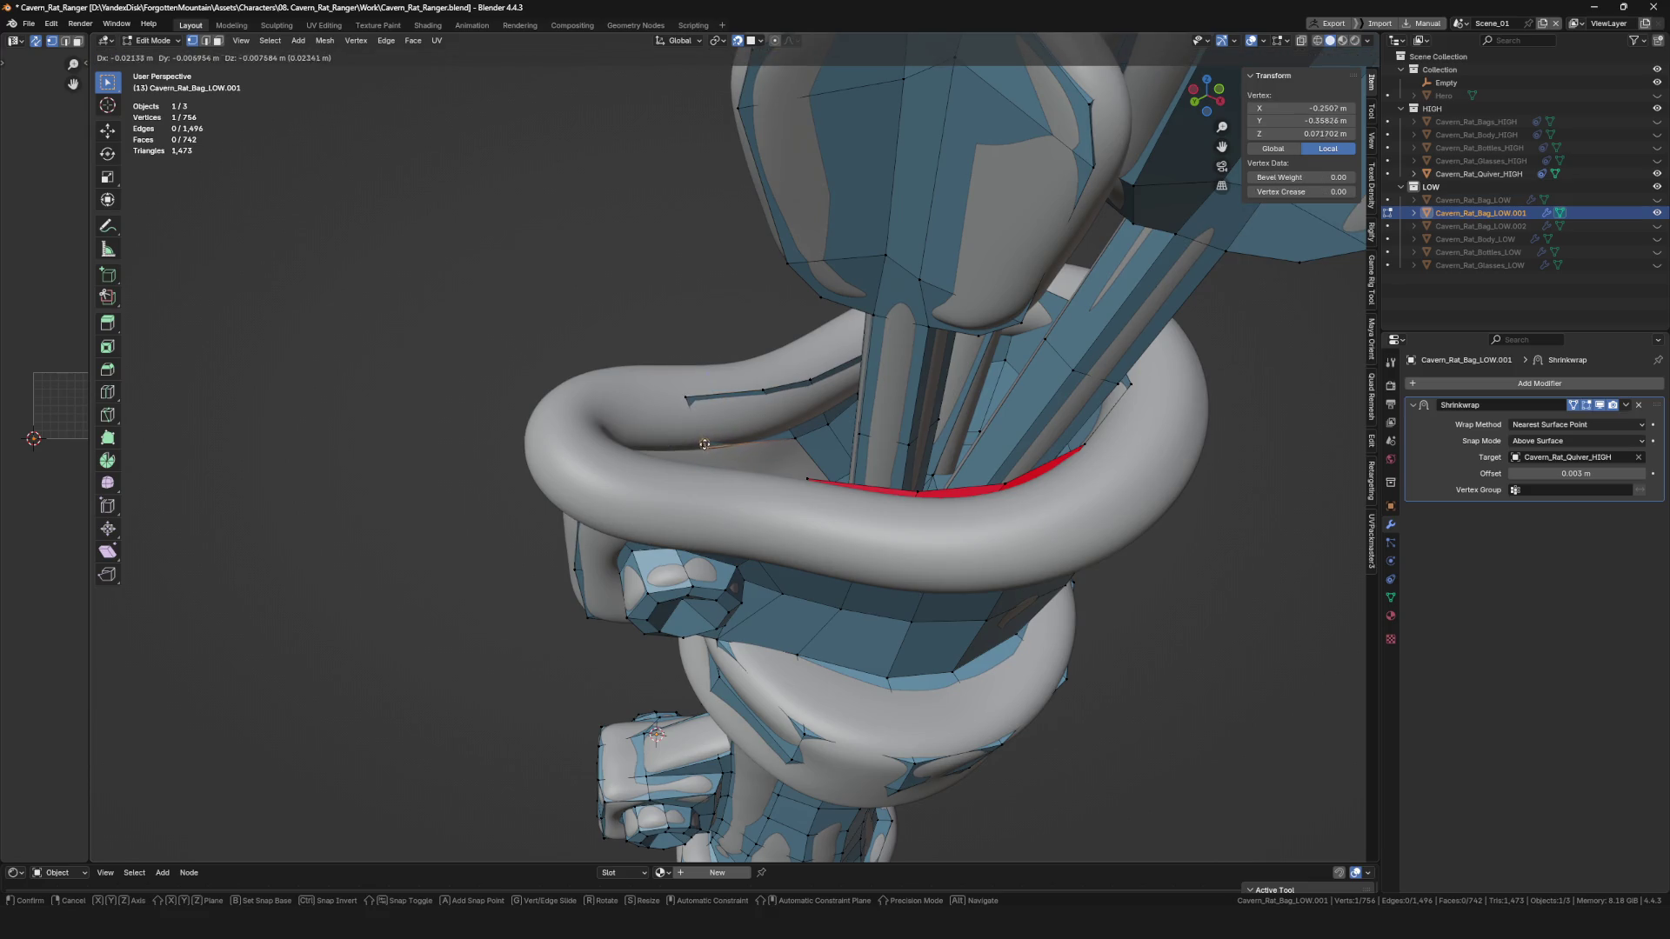
click(704, 445)
key(2)
click(697, 446)
mouse_move(698, 446)
middle_down()
mouse_move(678, 422)
mouse_move(691, 426)
middle_up()
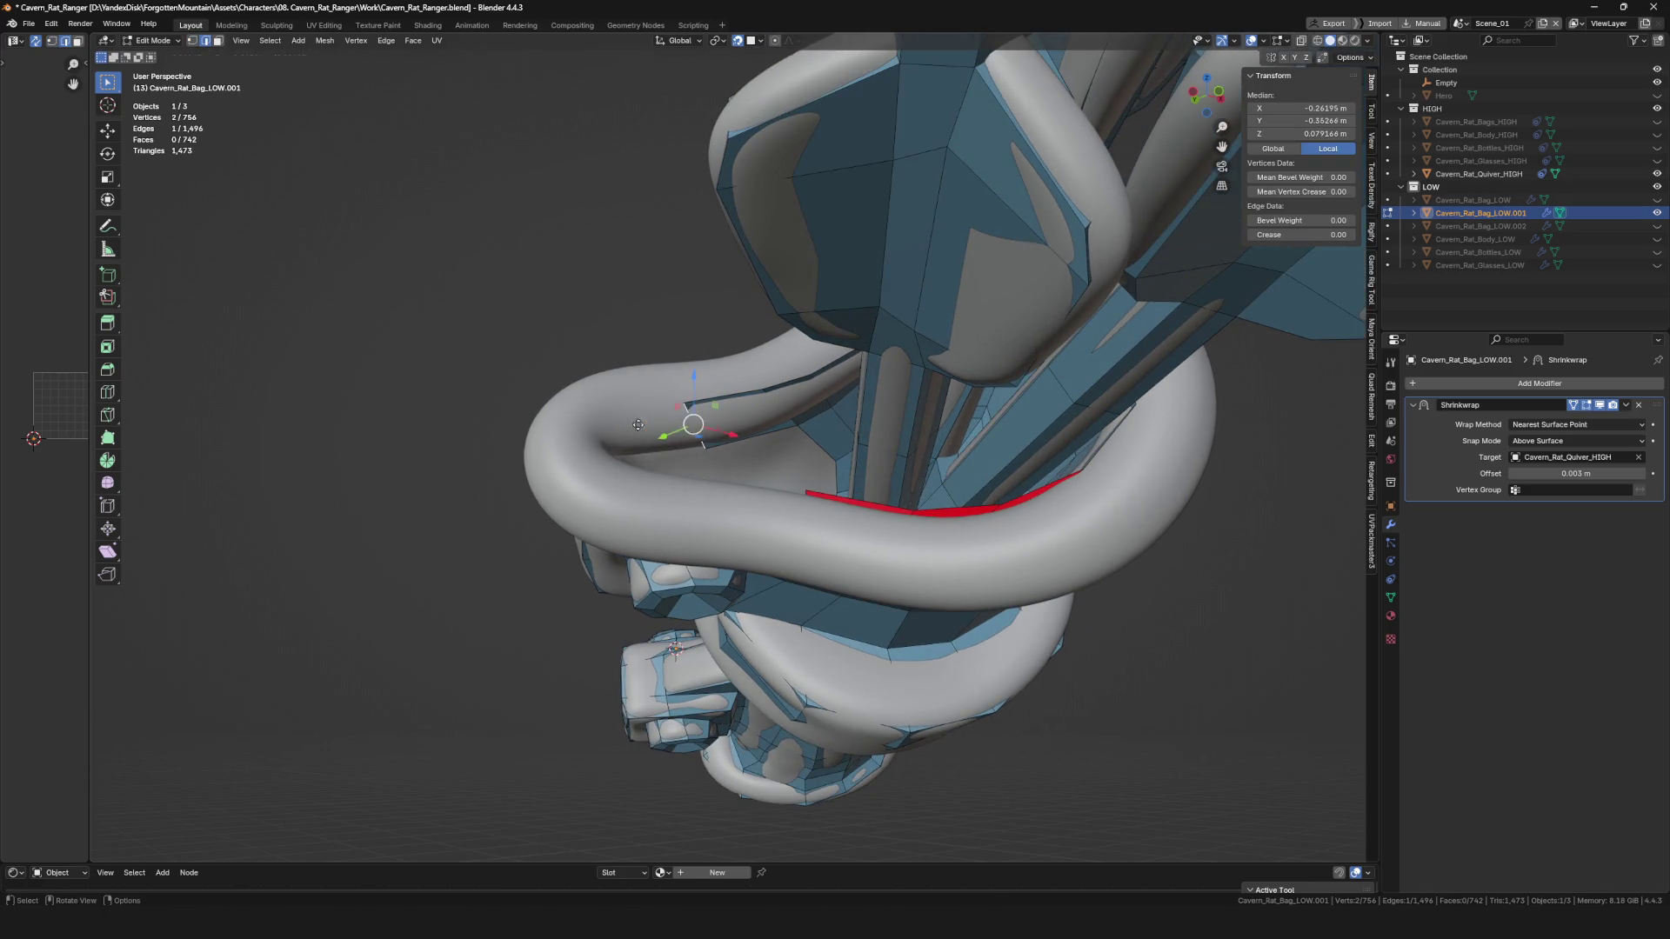
click(636, 460)
Extrude another border edge into a face along the strap.
key(2)
click(637, 458)
mouse_move(637, 458)
middle_down()
mouse_move(613, 465)
mouse_move(628, 508)
mouse_move(644, 465)
mouse_move(675, 453)
middle_up()
key(e)
click(621, 472)
click(656, 455)
key(2)
click(671, 472)
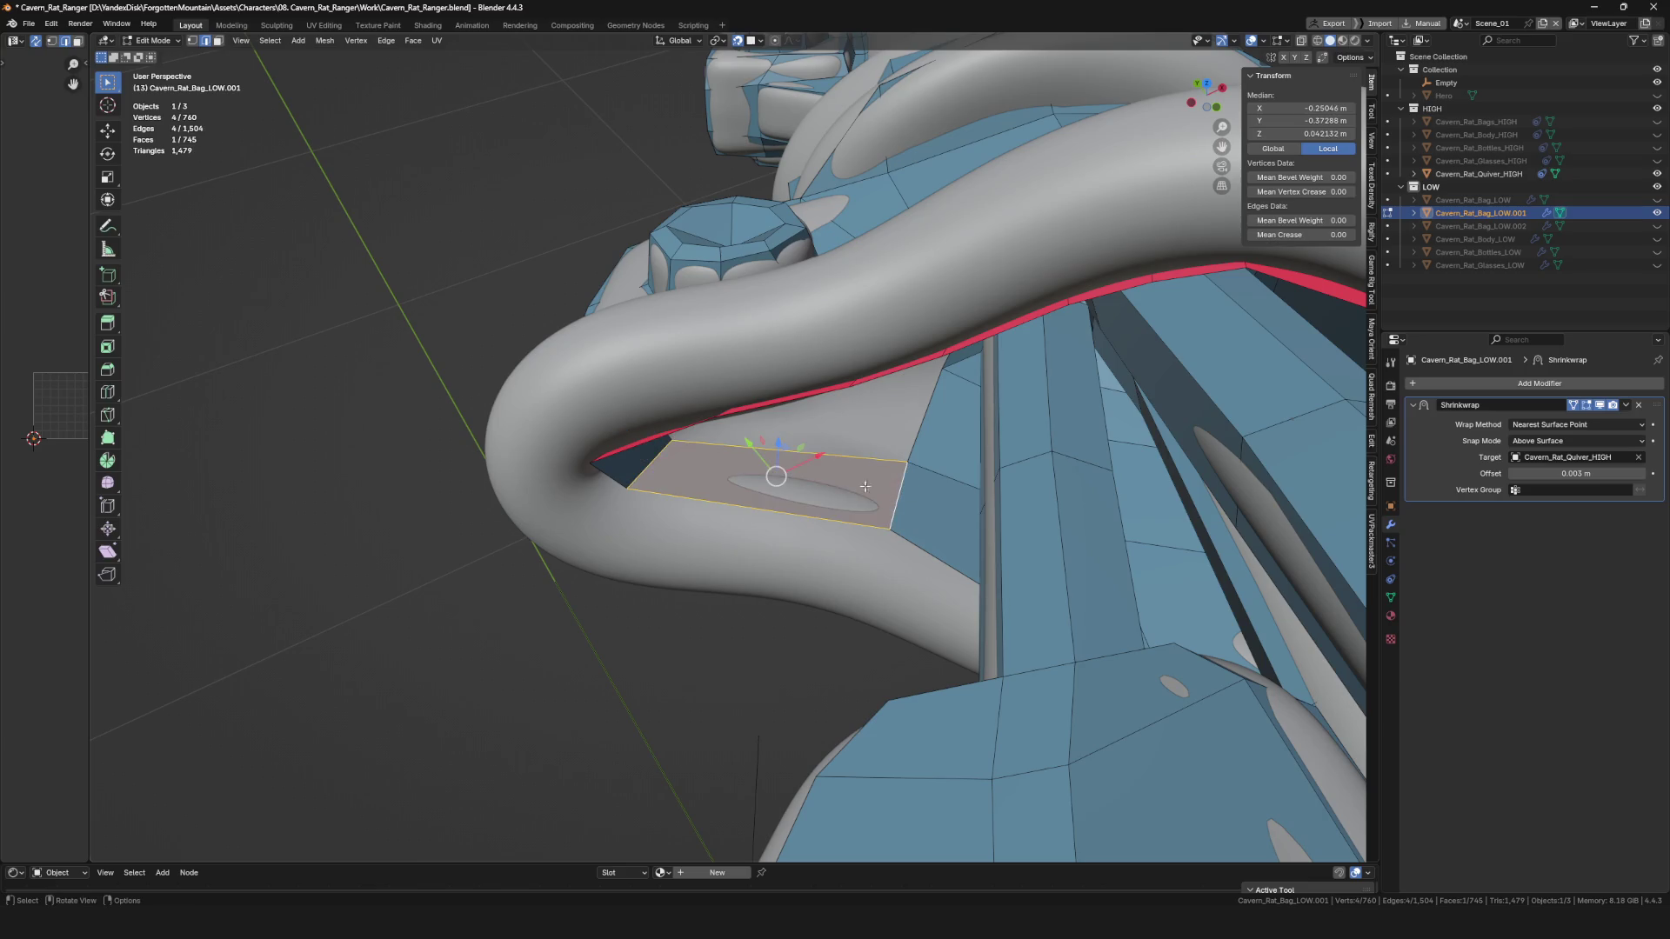
Confirm the unslid loop cut and adjust its edges and vertices onto the strap.
right_click(789, 455)
mouse_move(788, 455)
middle_down()
mouse_move(797, 481)
mouse_move(851, 493)
mouse_move(925, 483)
mouse_move(838, 644)
mouse_move(809, 418)
mouse_move(822, 435)
mouse_move(853, 507)
mouse_move(713, 444)
mouse_move(696, 470)
mouse_move(726, 459)
middle_up()
click(826, 456)
click(768, 448)
click(817, 441)
click(838, 483)
click(896, 525)
click(769, 470)
click(732, 457)
Fill a face between two selected vertices, bringing the mesh to 768 vertices and 751 faces.
click(727, 458)
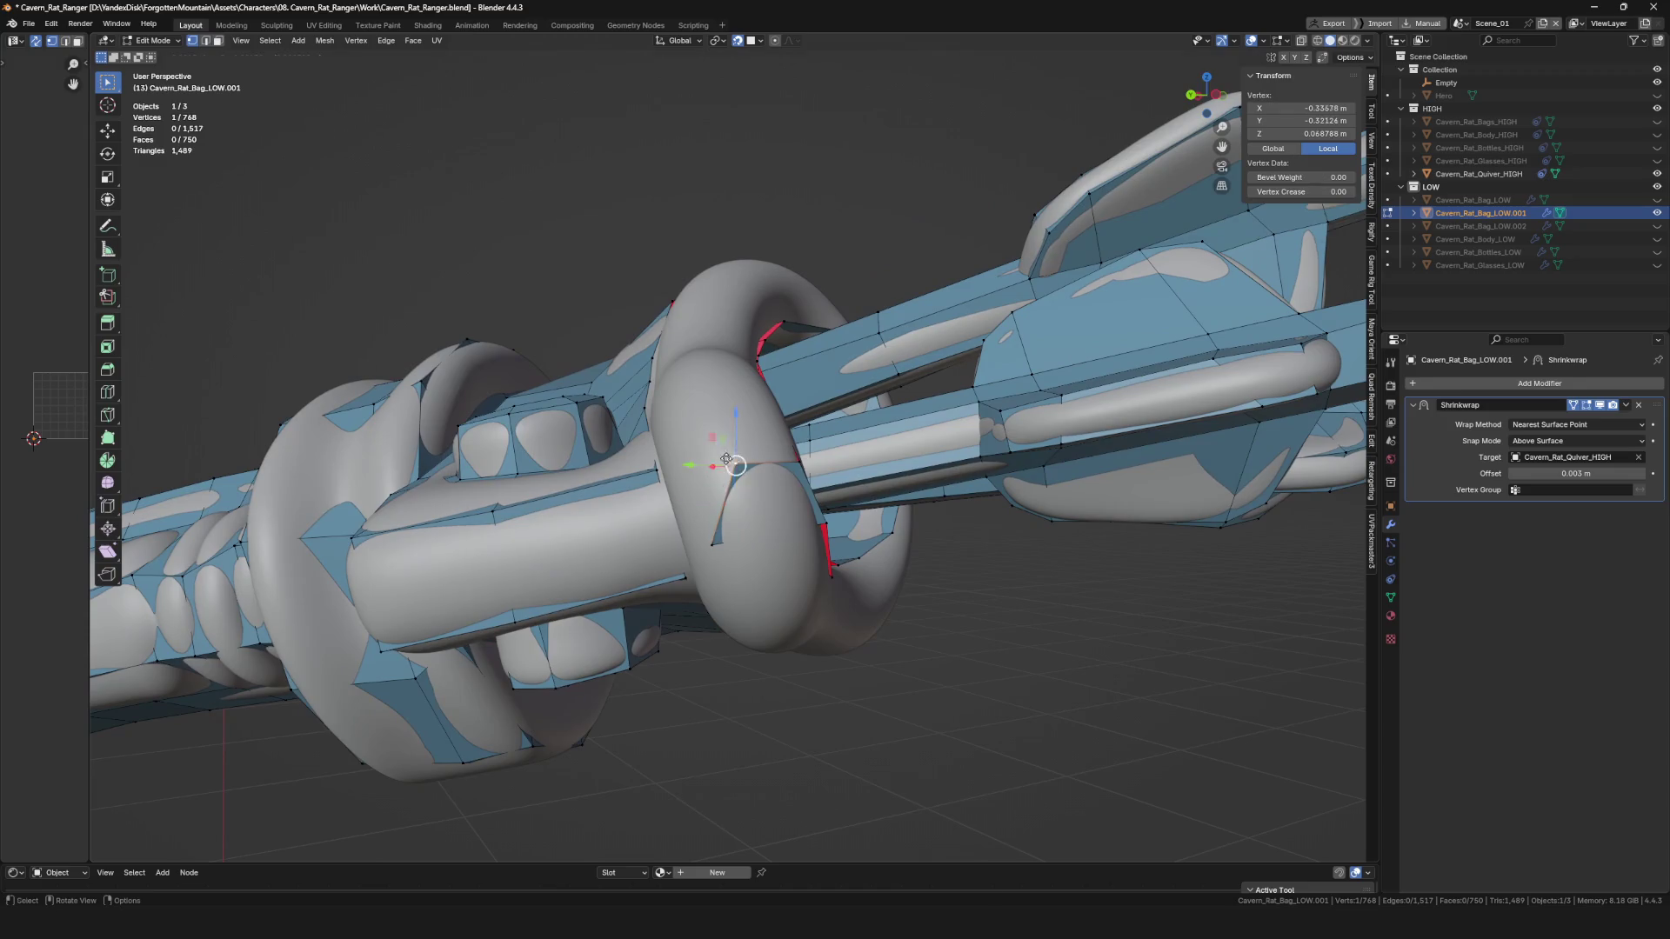
middle_drag(732, 571, 726, 572)
shift+click(725, 572)
key(f)
middle_drag(645, 528, 780, 467)
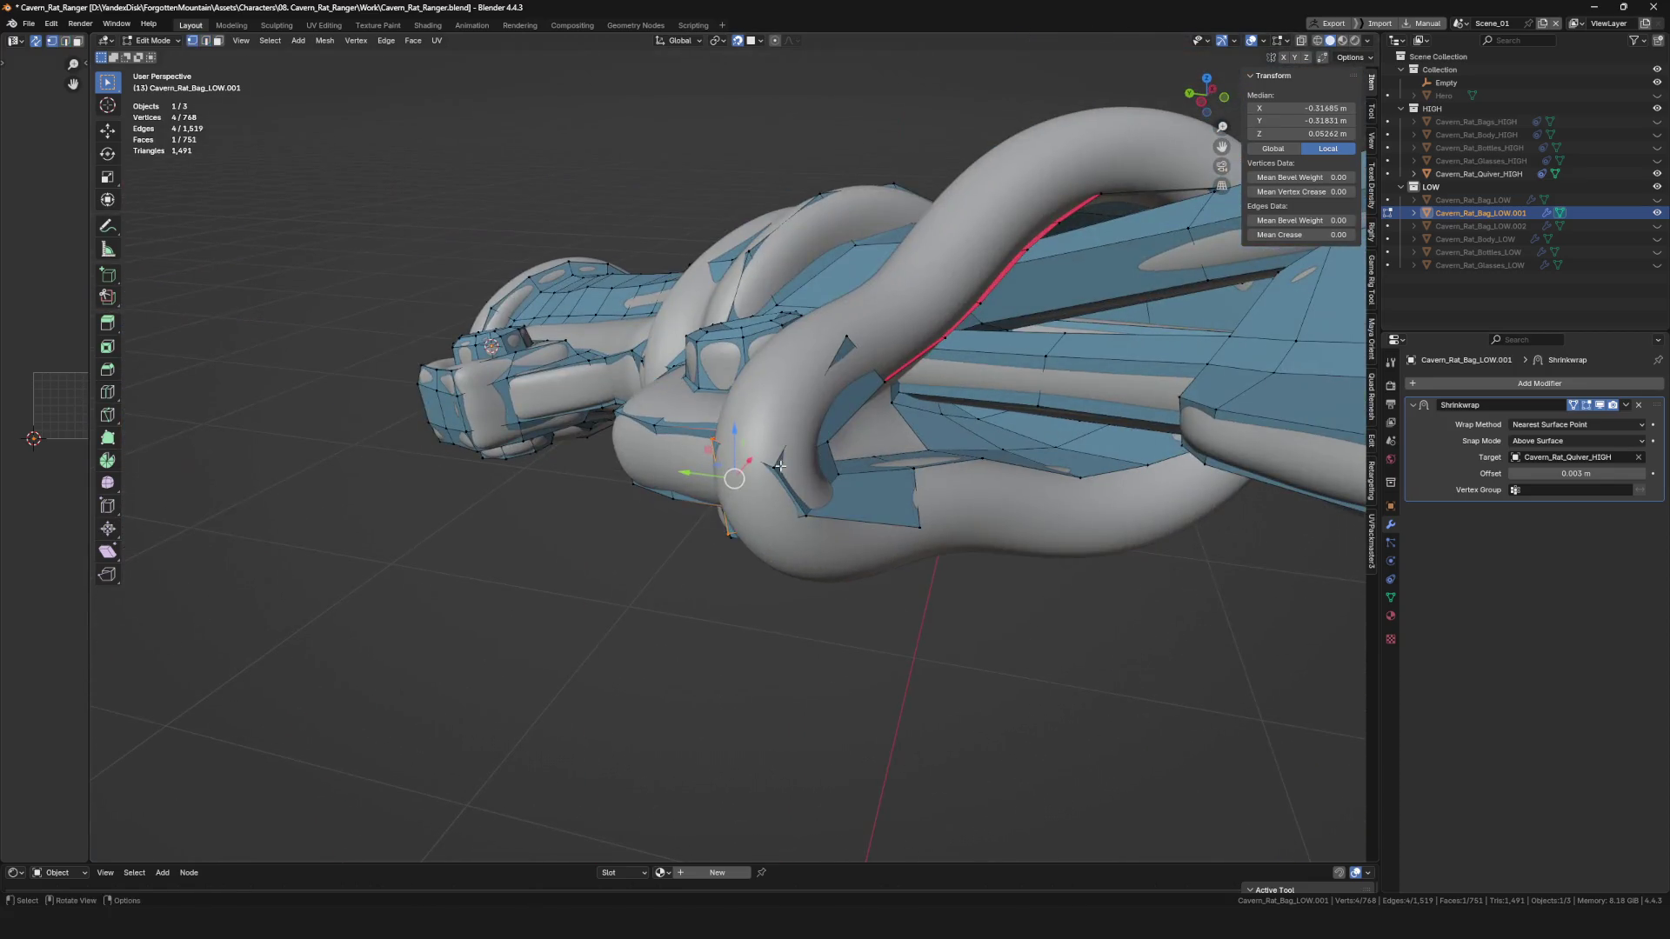
Fill a quad from vertices on the strap edge and reposition its vertices.
click(799, 516)
mouse_move(804, 539)
middle_down()
mouse_move(799, 517)
mouse_move(747, 551)
mouse_move(748, 471)
mouse_move(665, 391)
mouse_move(736, 400)
mouse_move(708, 505)
mouse_move(726, 603)
mouse_move(736, 579)
mouse_move(821, 546)
middle_up()
shift+click(666, 391)
click(669, 521)
click(720, 614)
key(f)
click(810, 560)
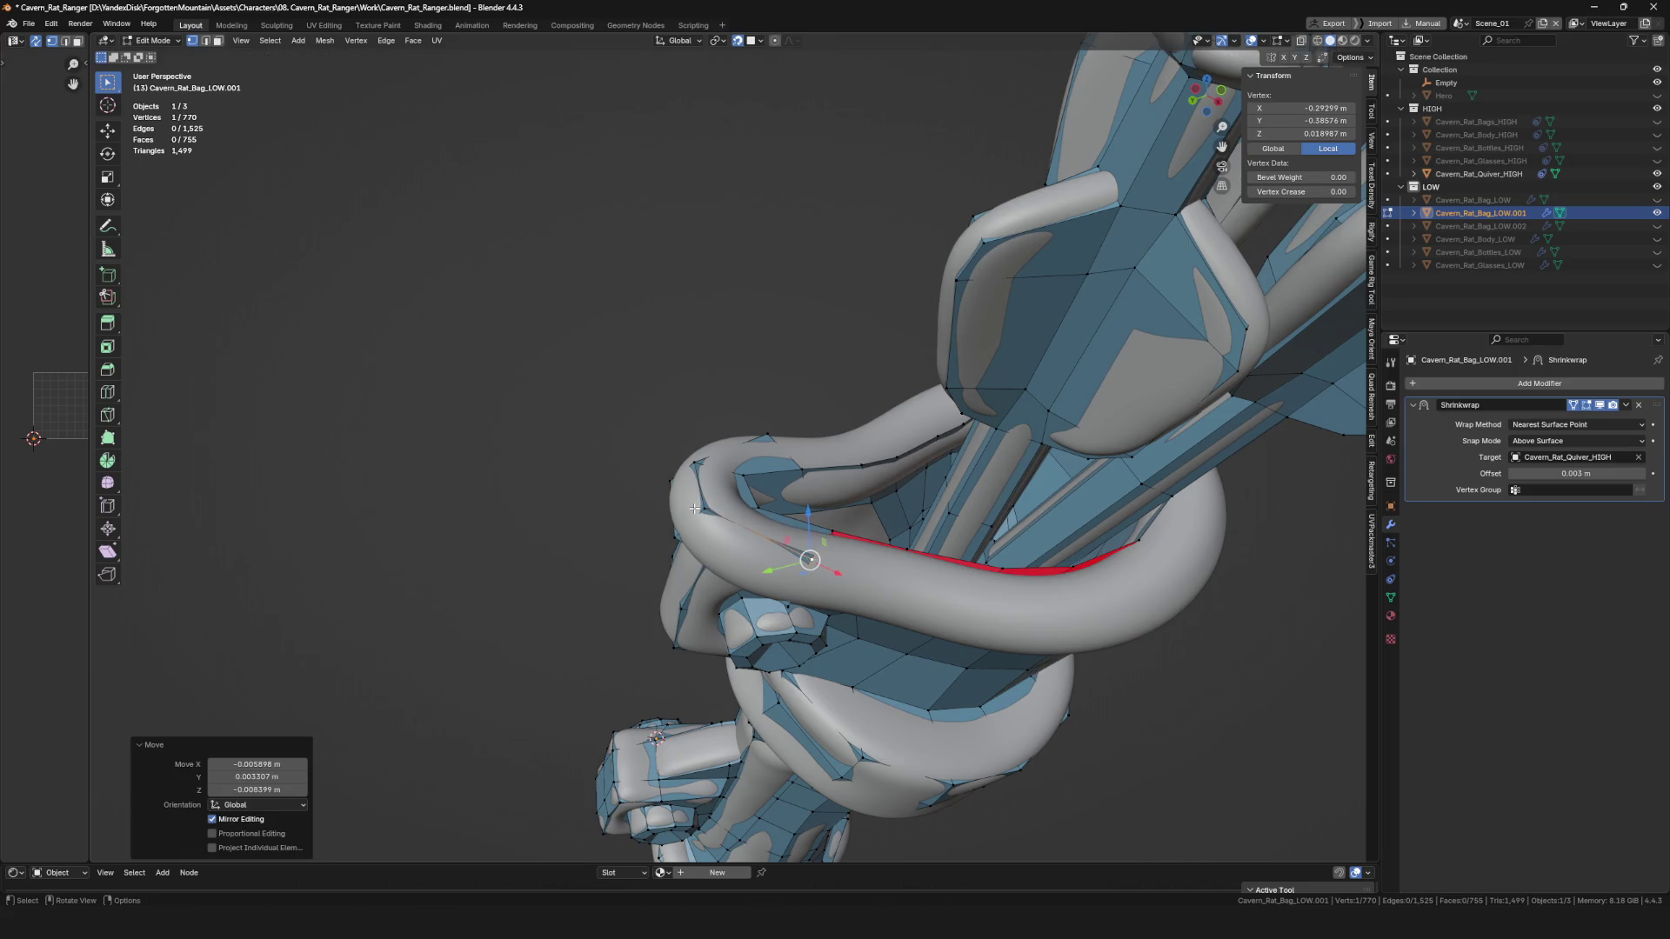
click(719, 534)
mouse_move(719, 534)
middle_down()
mouse_move(663, 527)
mouse_move(696, 535)
mouse_move(775, 483)
mouse_move(754, 602)
mouse_move(805, 587)
mouse_move(800, 552)
mouse_move(822, 540)
mouse_move(889, 592)
mouse_move(908, 561)
mouse_move(892, 563)
middle_up()
click(680, 545)
Extrude a new vertex lower on the strap, then undo the last change.
key(alt+d)
scroll(801, 552, up, 2)
click(826, 576)
click(914, 573)
click(921, 545)
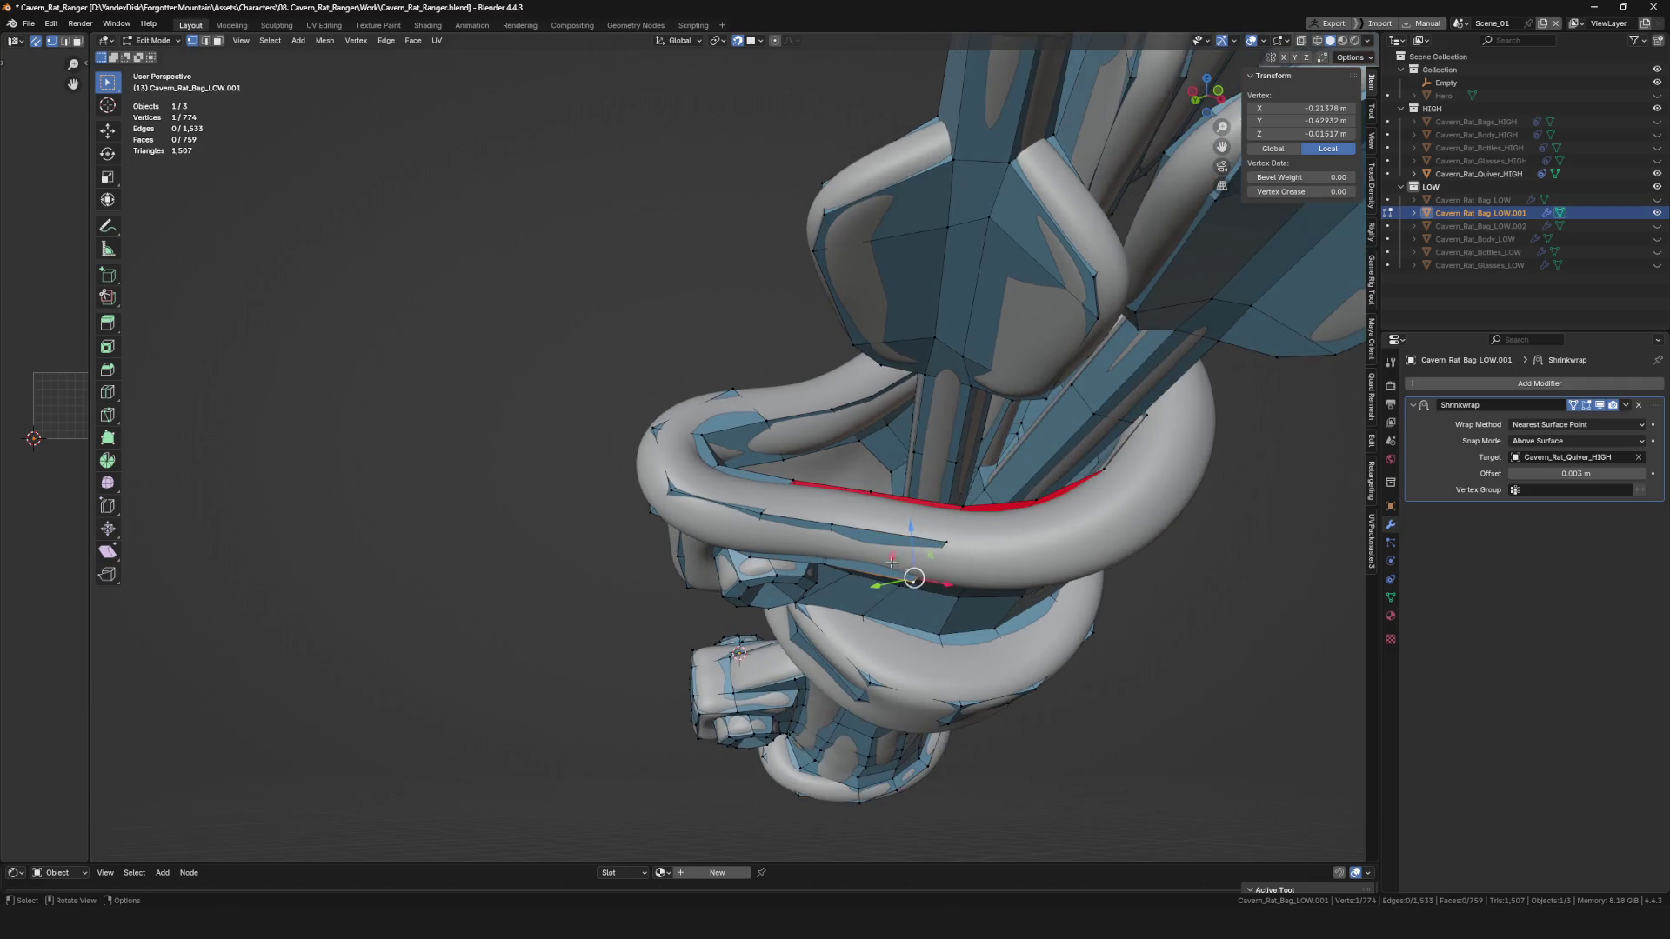
click(807, 529)
mouse_move(808, 529)
middle_down()
mouse_move(824, 485)
mouse_move(869, 570)
mouse_move(860, 509)
mouse_move(810, 528)
middle_up()
key(ctrl+z)
Fill faces between pairs of edges under the strap and adjust their vertices.
shift+click(816, 471)
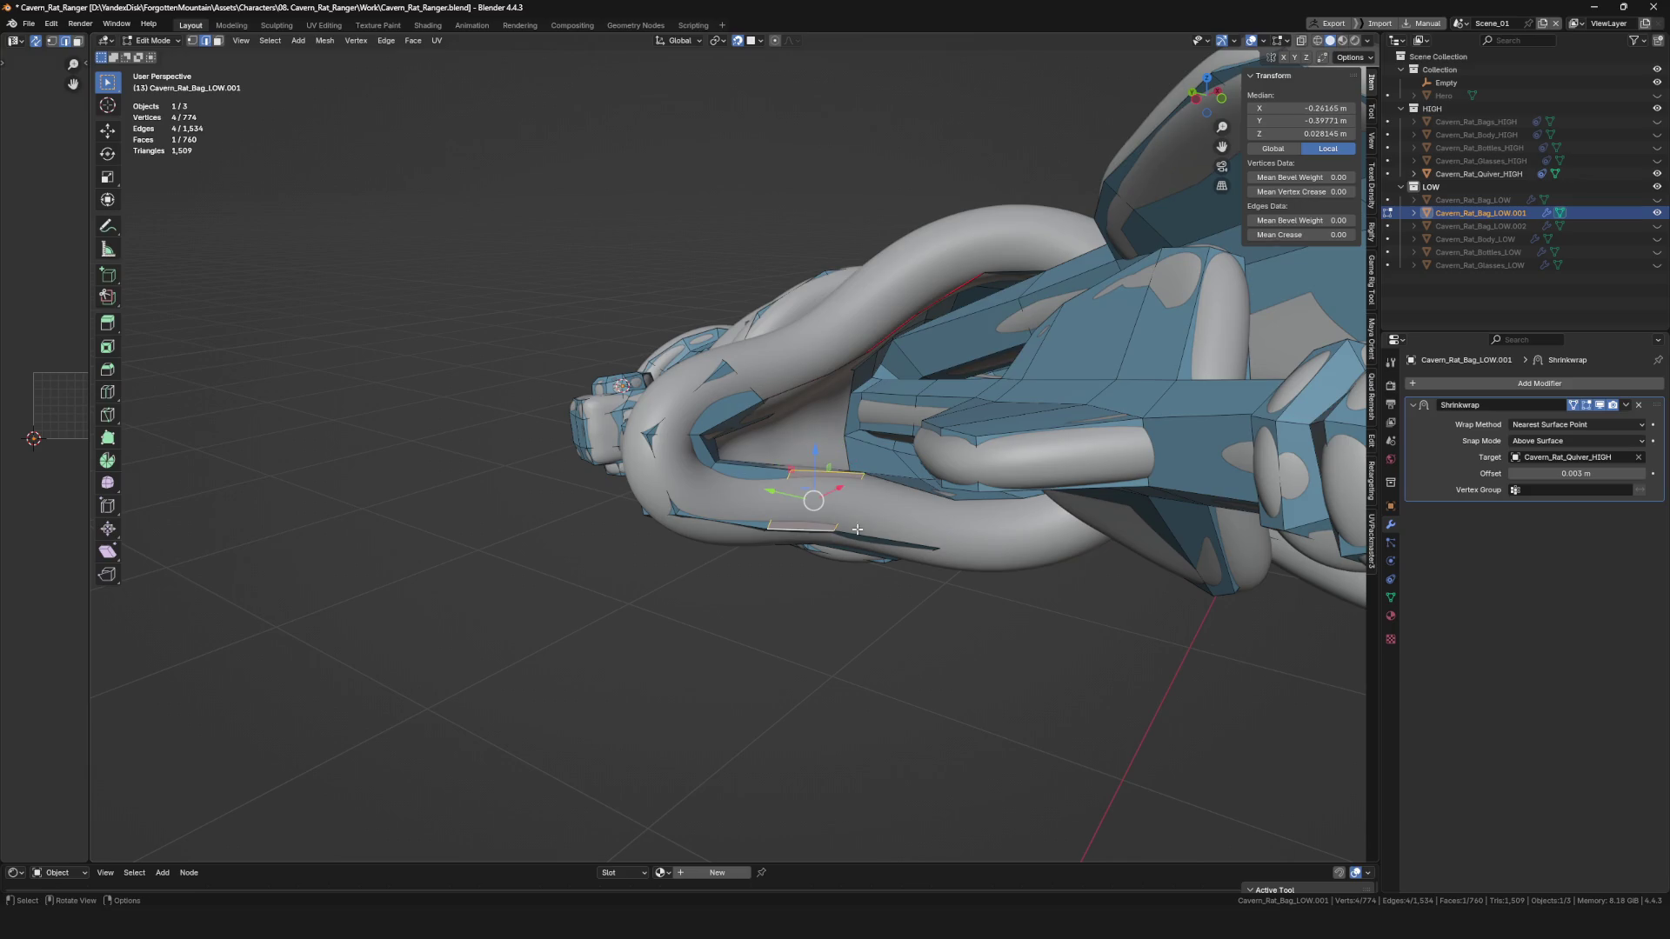
middle_drag(940, 537, 901, 566)
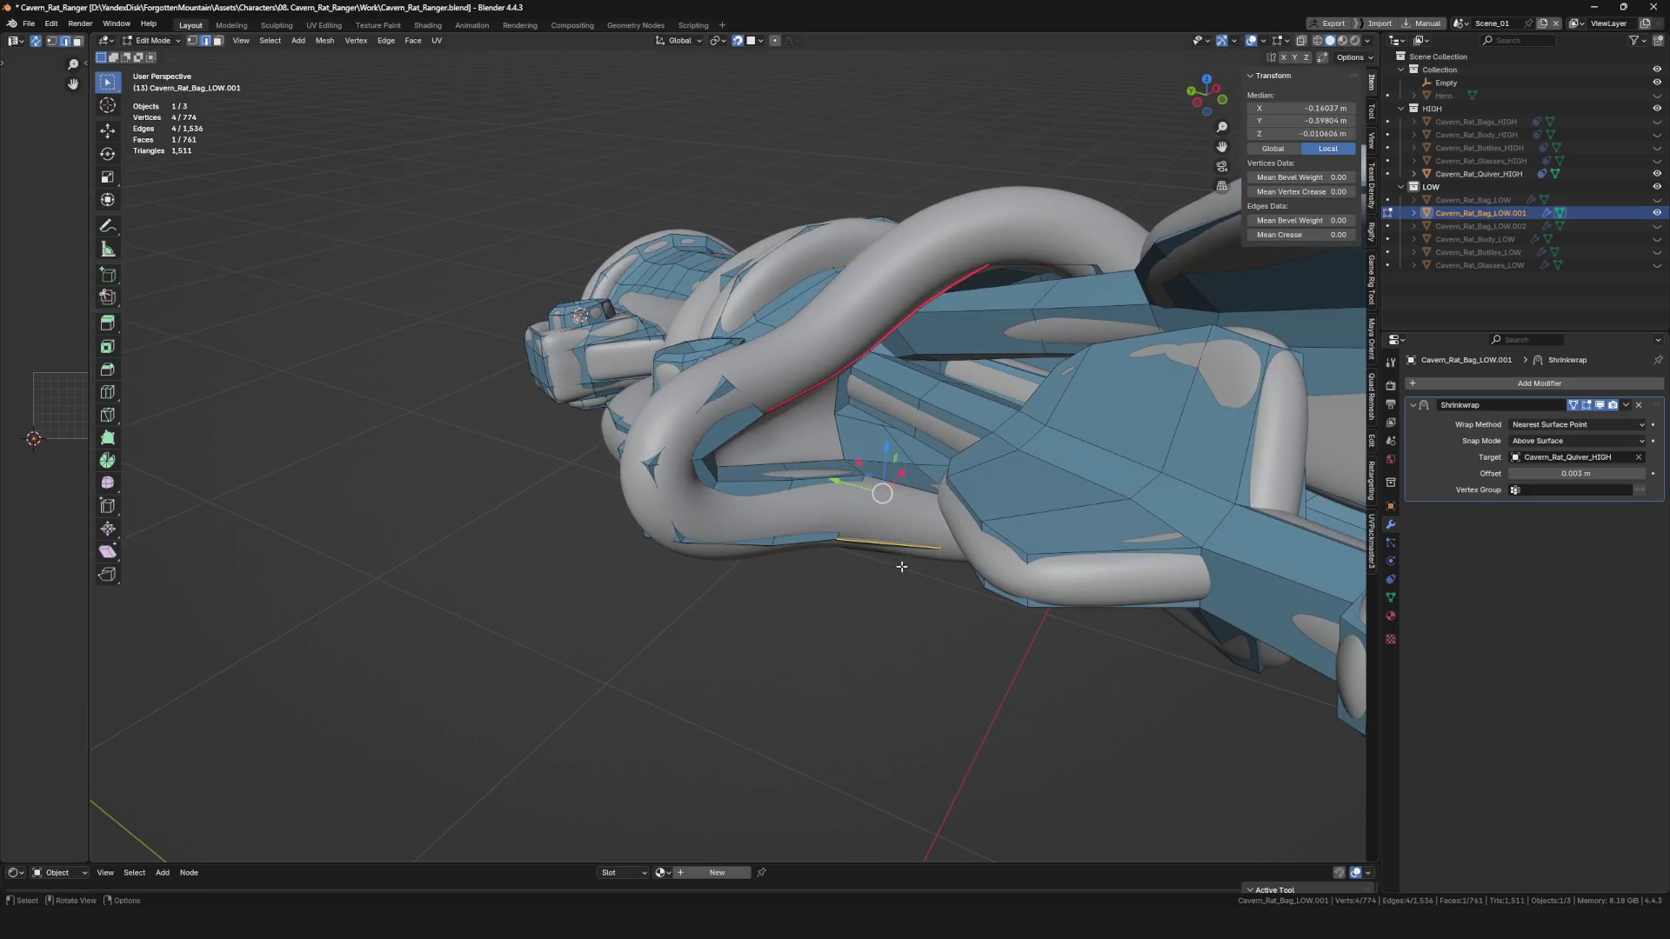
click(901, 485)
mouse_move(901, 484)
middle_down()
mouse_move(896, 533)
mouse_move(802, 430)
mouse_move(787, 470)
mouse_move(850, 427)
mouse_move(850, 258)
middle_up()
key(f)
click(862, 406)
click(860, 365)
key(2)
click(805, 377)
key(f)
scroll(813, 333, down, 5)
Inspect the low-poly mesh in local view, then restore the high-poly objects.
key(KP_Divide)
mouse_move(809, 417)
middle_down()
mouse_move(834, 444)
mouse_move(738, 401)
mouse_move(902, 617)
middle_up()
scroll(740, 387, down, 4)
scroll(739, 387, up, 4)
key(KP_Divide)
mouse_move(781, 469)
middle_down()
mouse_move(710, 399)
mouse_move(787, 557)
mouse_move(858, 566)
mouse_move(845, 483)
mouse_move(840, 518)
middle_up()
scroll(757, 444, up, 5)
Grow new quads from a vertex under the strap, reaching 780 vertices and 769 faces.
click(787, 556)
scroll(788, 557, up, 5)
click(858, 466)
mouse_move(862, 420)
middle_down()
mouse_move(818, 409)
mouse_move(878, 474)
mouse_move(940, 430)
mouse_move(931, 453)
mouse_move(957, 459)
middle_up()
key(alt+v)
click(809, 400)
key(alt+v)
click(884, 481)
mouse_move(825, 393)
middle_down()
mouse_move(916, 434)
mouse_move(891, 461)
mouse_move(912, 452)
middle_up()
key(alt+d)
click(913, 451)
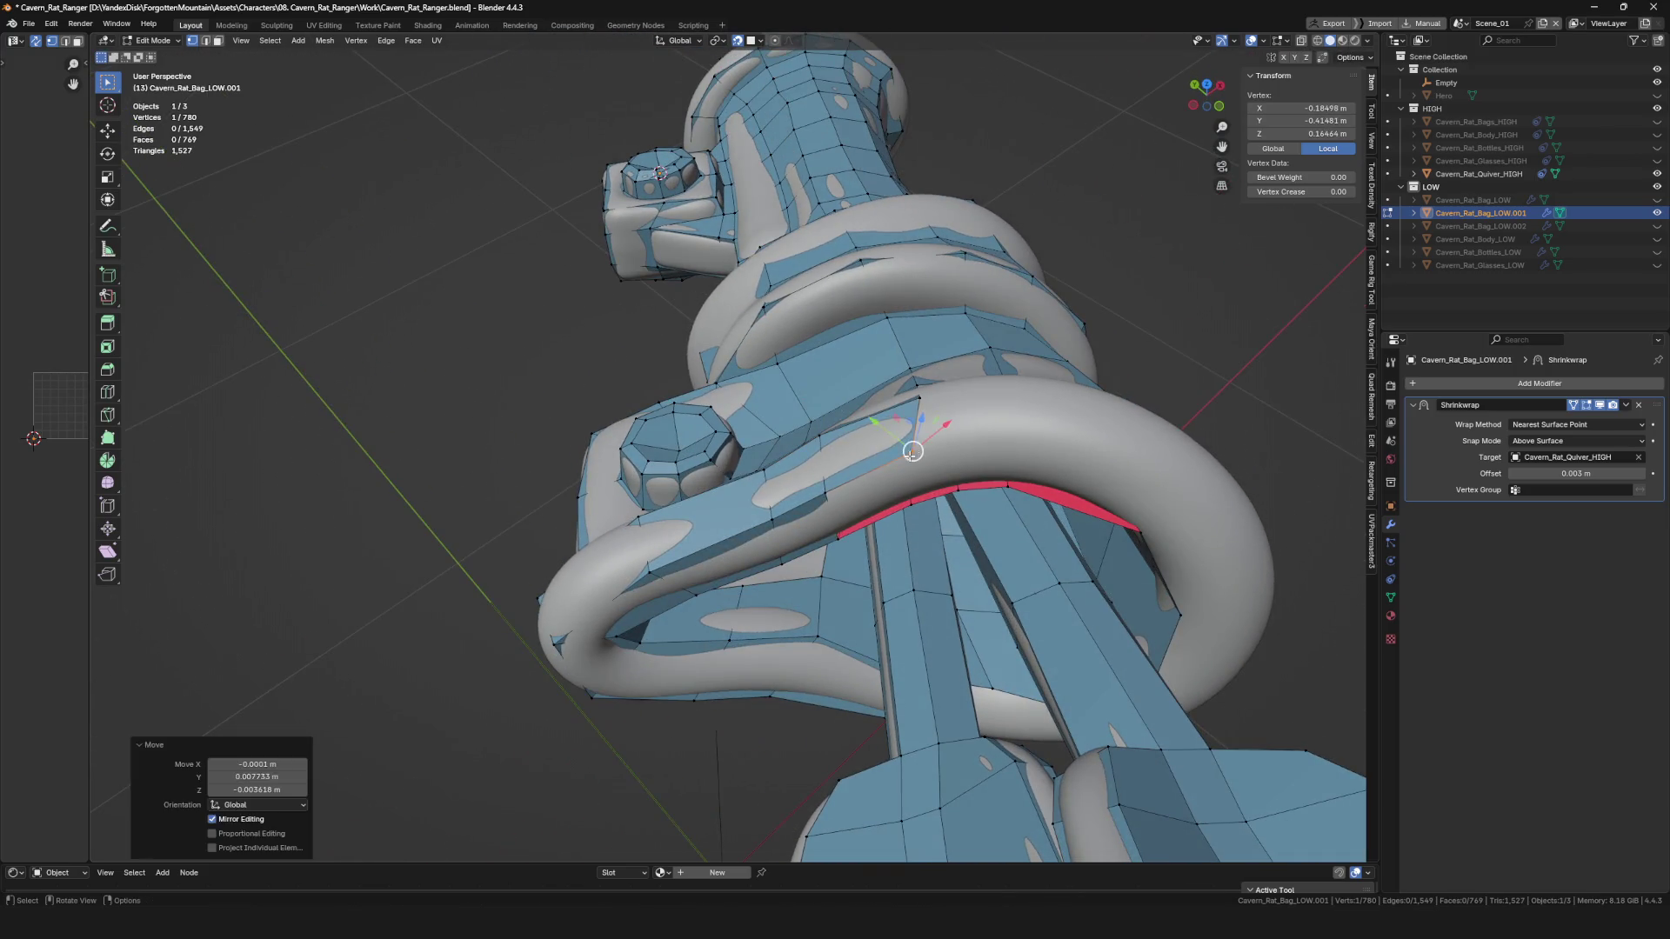
Grow new faces from a border vertex where the strap loop crosses the quiver.
mouse_move(892, 519)
middle_down()
mouse_move(870, 487)
mouse_move(906, 479)
mouse_move(906, 496)
mouse_move(995, 465)
mouse_move(917, 480)
mouse_move(957, 392)
mouse_move(905, 469)
mouse_move(907, 496)
mouse_move(940, 435)
mouse_move(971, 485)
middle_up()
click(905, 478)
key(f)
click(991, 451)
key(alt+a)
key(f)
Grow a quad from another border vertex and fill a second quad on the strap.
click(939, 434)
key(f)
click(981, 352)
middle_drag(981, 351, 1004, 291)
shift+click(1004, 291)
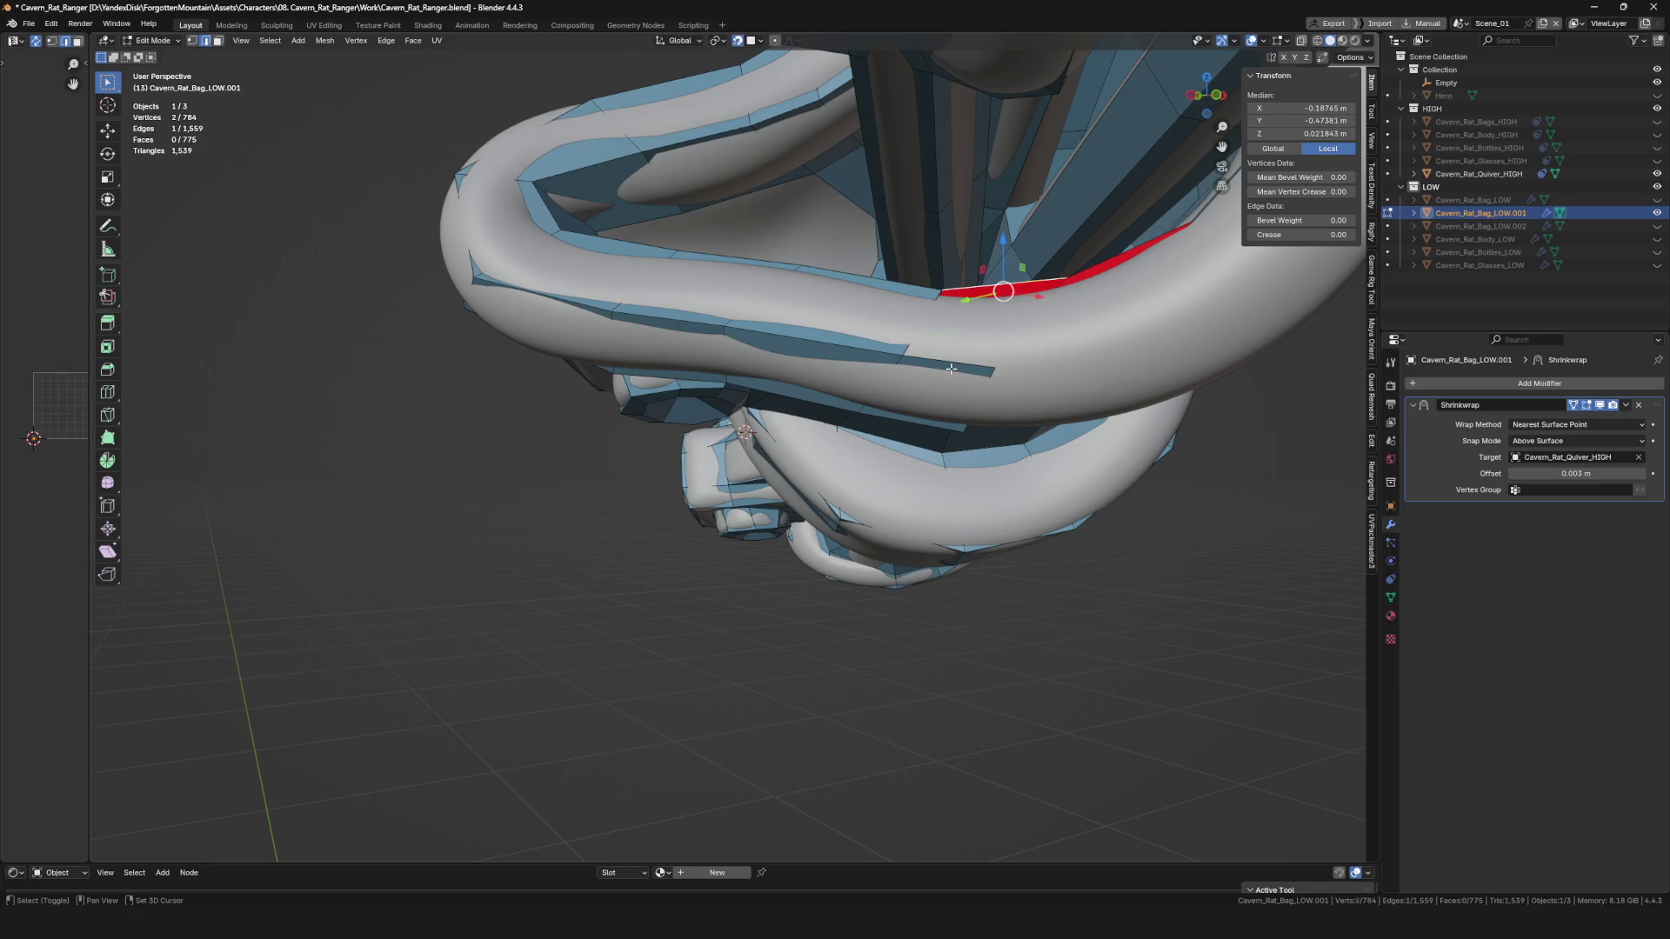
key(f)
Settle the new strap vertex in place from a side view and clear the selection.
middle_drag(952, 369, 910, 406)
click(927, 316)
mouse_move(928, 316)
middle_down()
mouse_move(621, 417)
mouse_move(849, 477)
mouse_move(748, 487)
mouse_move(618, 370)
mouse_move(870, 461)
mouse_move(903, 528)
middle_up()
key(alt+a)
click(859, 439)
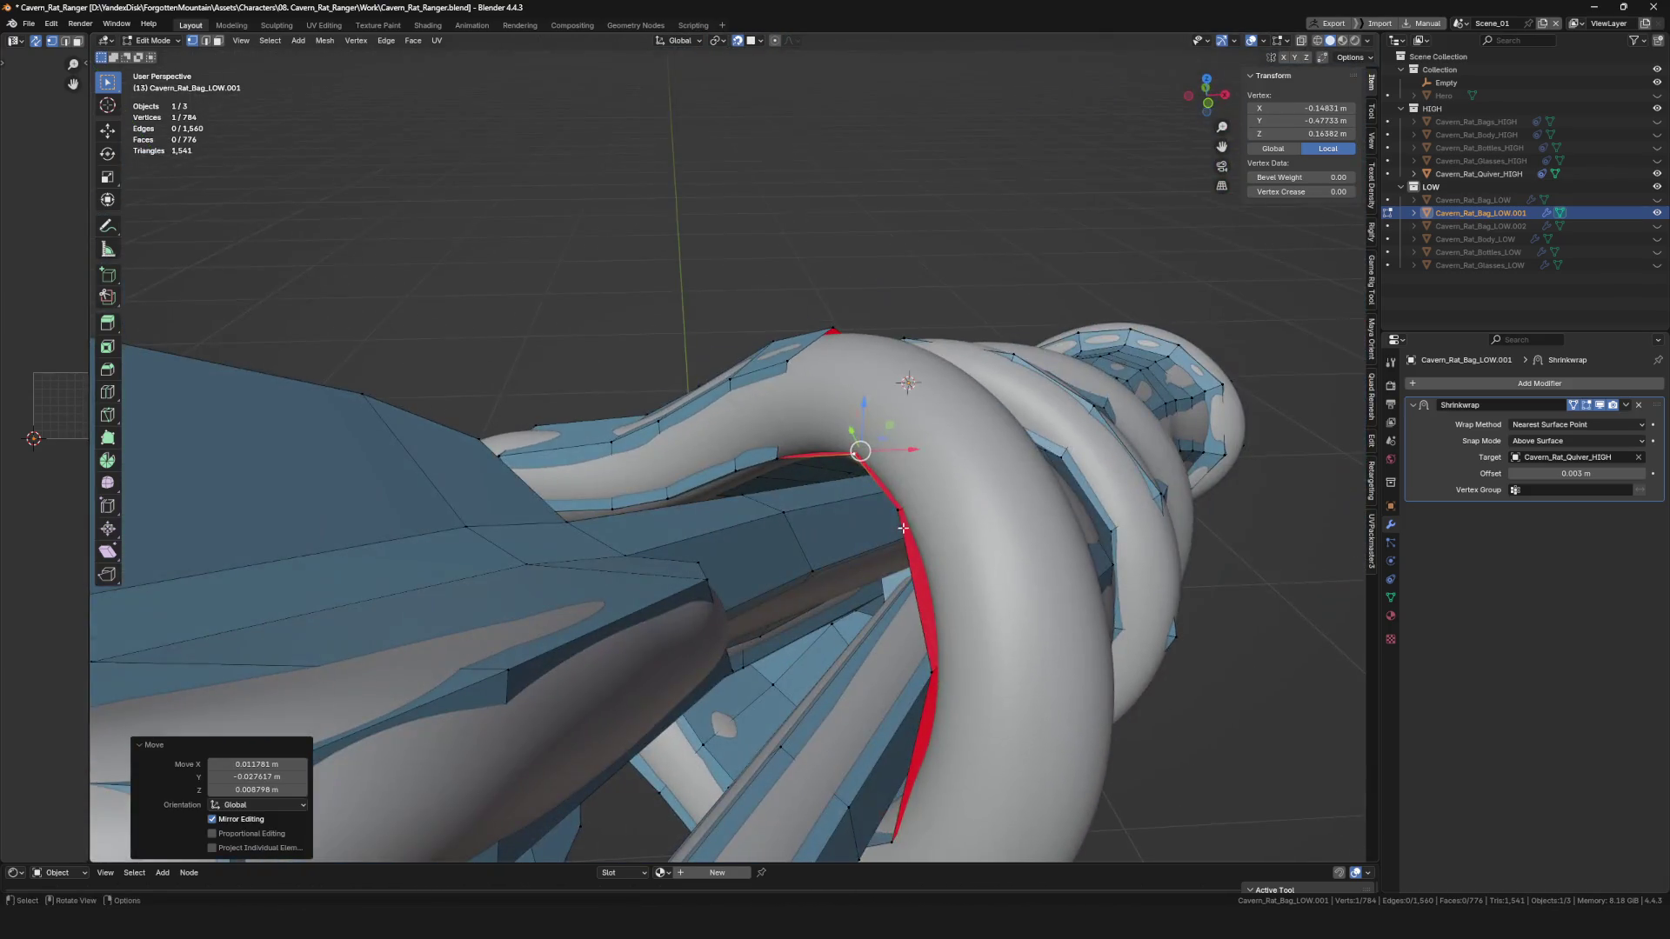
Move vertices under the quiver onto the high-poly strap surface.
key(g)
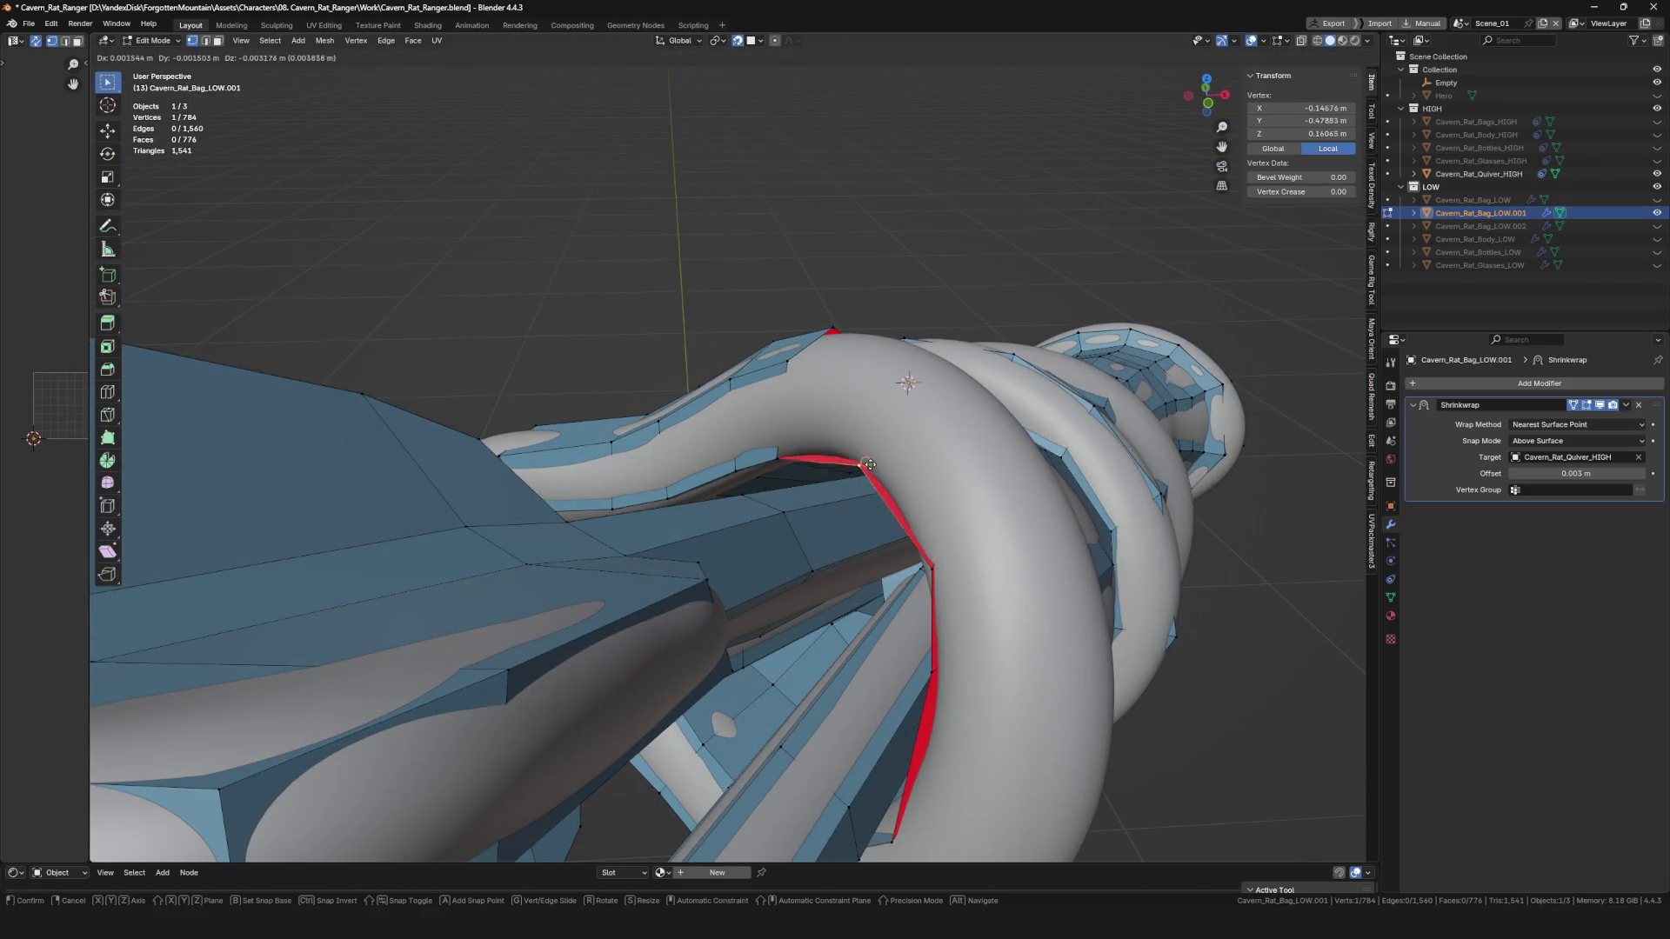
middle_drag(898, 446, 926, 478)
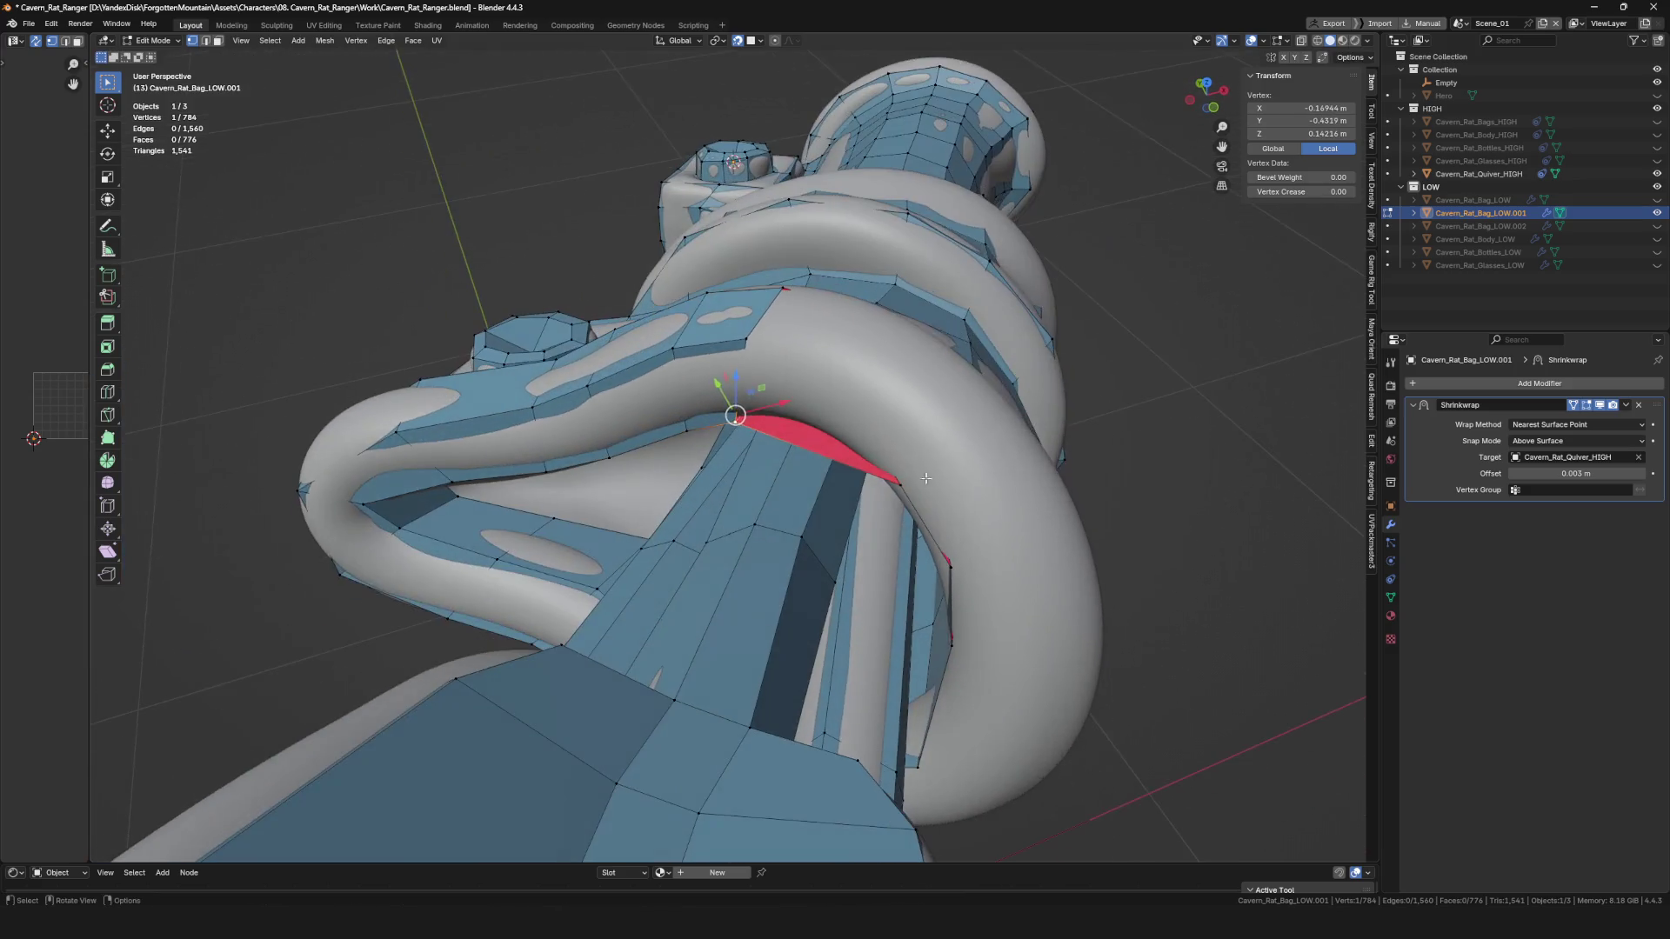
click(892, 385)
middle_drag(891, 385, 801, 267)
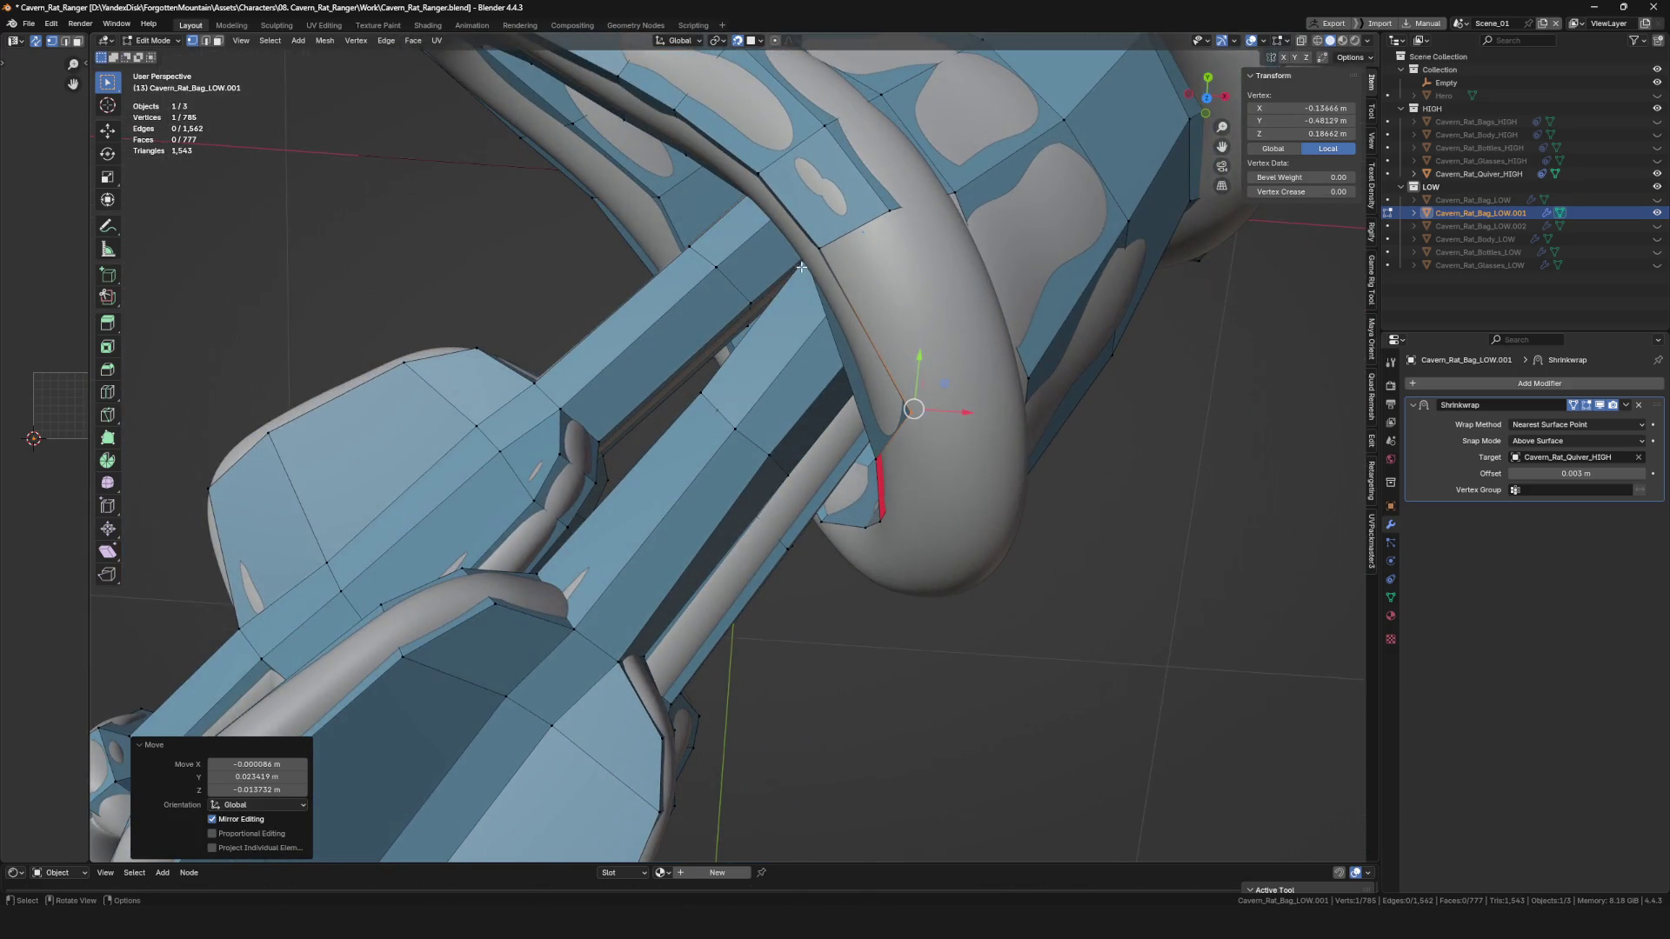
mouse_move(972, 355)
middle_down()
mouse_move(970, 468)
mouse_move(1033, 467)
middle_up()
key(g)
click(972, 383)
Fill a face between two border edges along the strap underside.
click(1006, 472)
click(971, 467)
click(1033, 467)
shift+click(1022, 358)
key(f)
mouse_move(1022, 358)
middle_down()
mouse_move(992, 395)
mouse_move(999, 362)
mouse_move(999, 440)
middle_up()
click(990, 373)
Reposition two vertices and extrude a new vertex along the strap loop.
key(g)
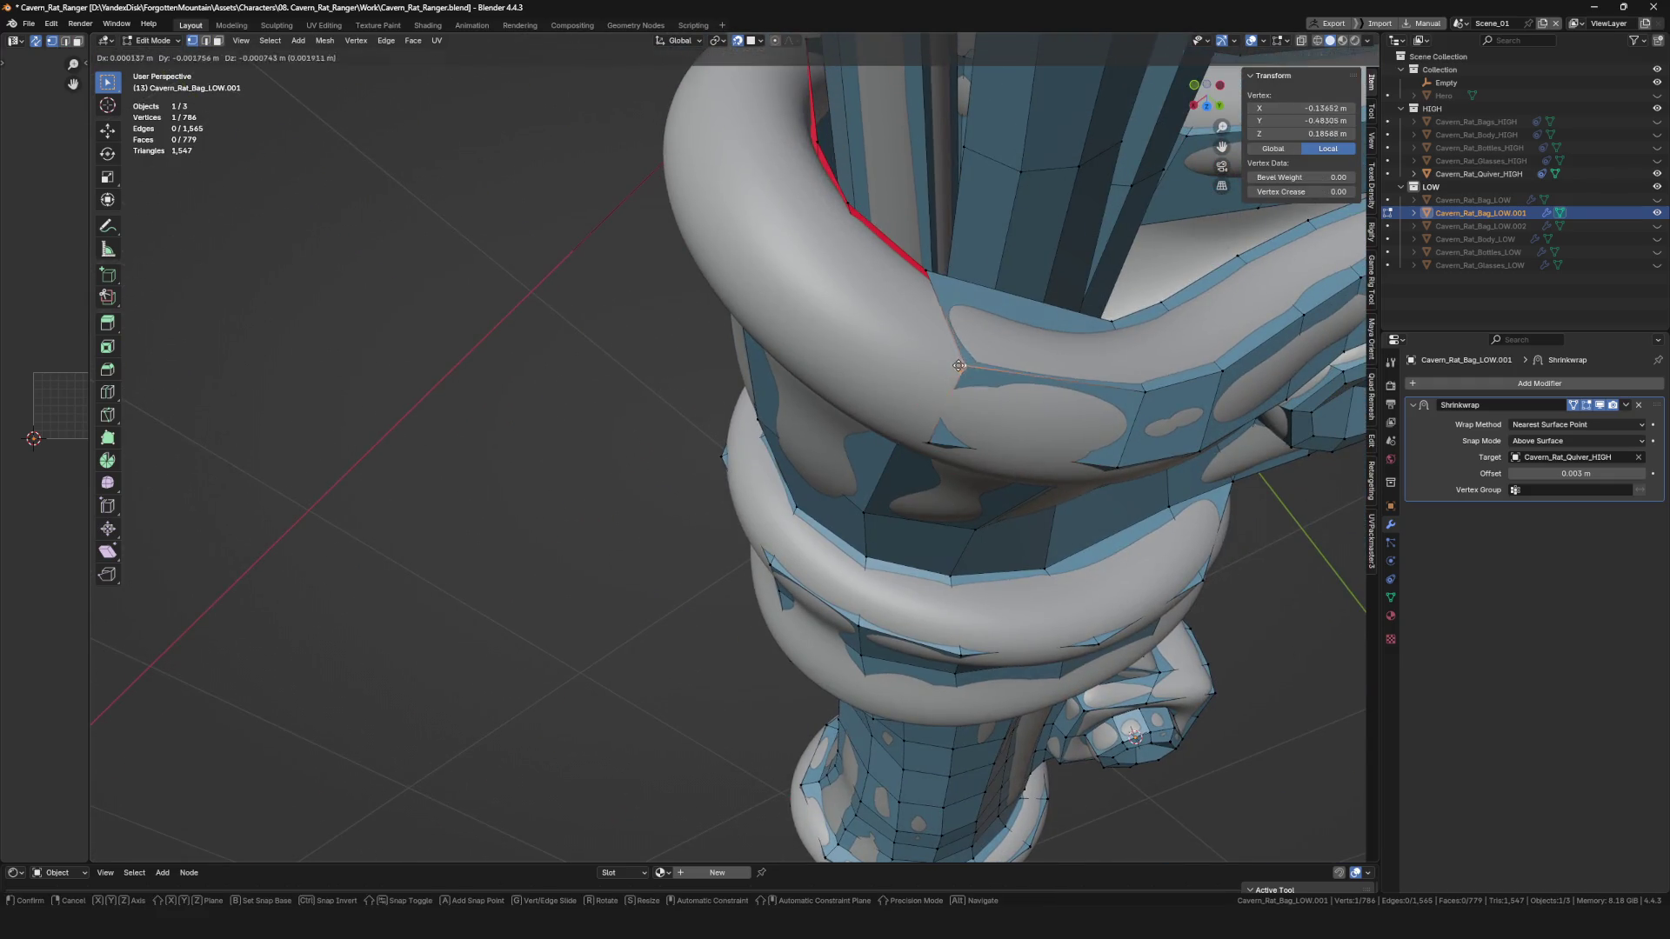
click(955, 374)
mouse_move(954, 374)
middle_down()
mouse_move(853, 297)
mouse_move(954, 383)
middle_up()
key(alt+v)
click(953, 384)
click(868, 285)
mouse_move(868, 285)
middle_down()
mouse_move(910, 268)
mouse_move(910, 290)
mouse_move(855, 336)
mouse_move(891, 332)
mouse_move(963, 430)
mouse_move(918, 424)
mouse_move(922, 461)
middle_up()
Pick a border edge, then nudge a single vertex into place on the strap.
key(2)
click(802, 318)
key(1)
click(870, 339)
key(g)
click(870, 339)
key(g)
click(954, 428)
Snap more loop vertices down onto the high-poly strap.
key(g)
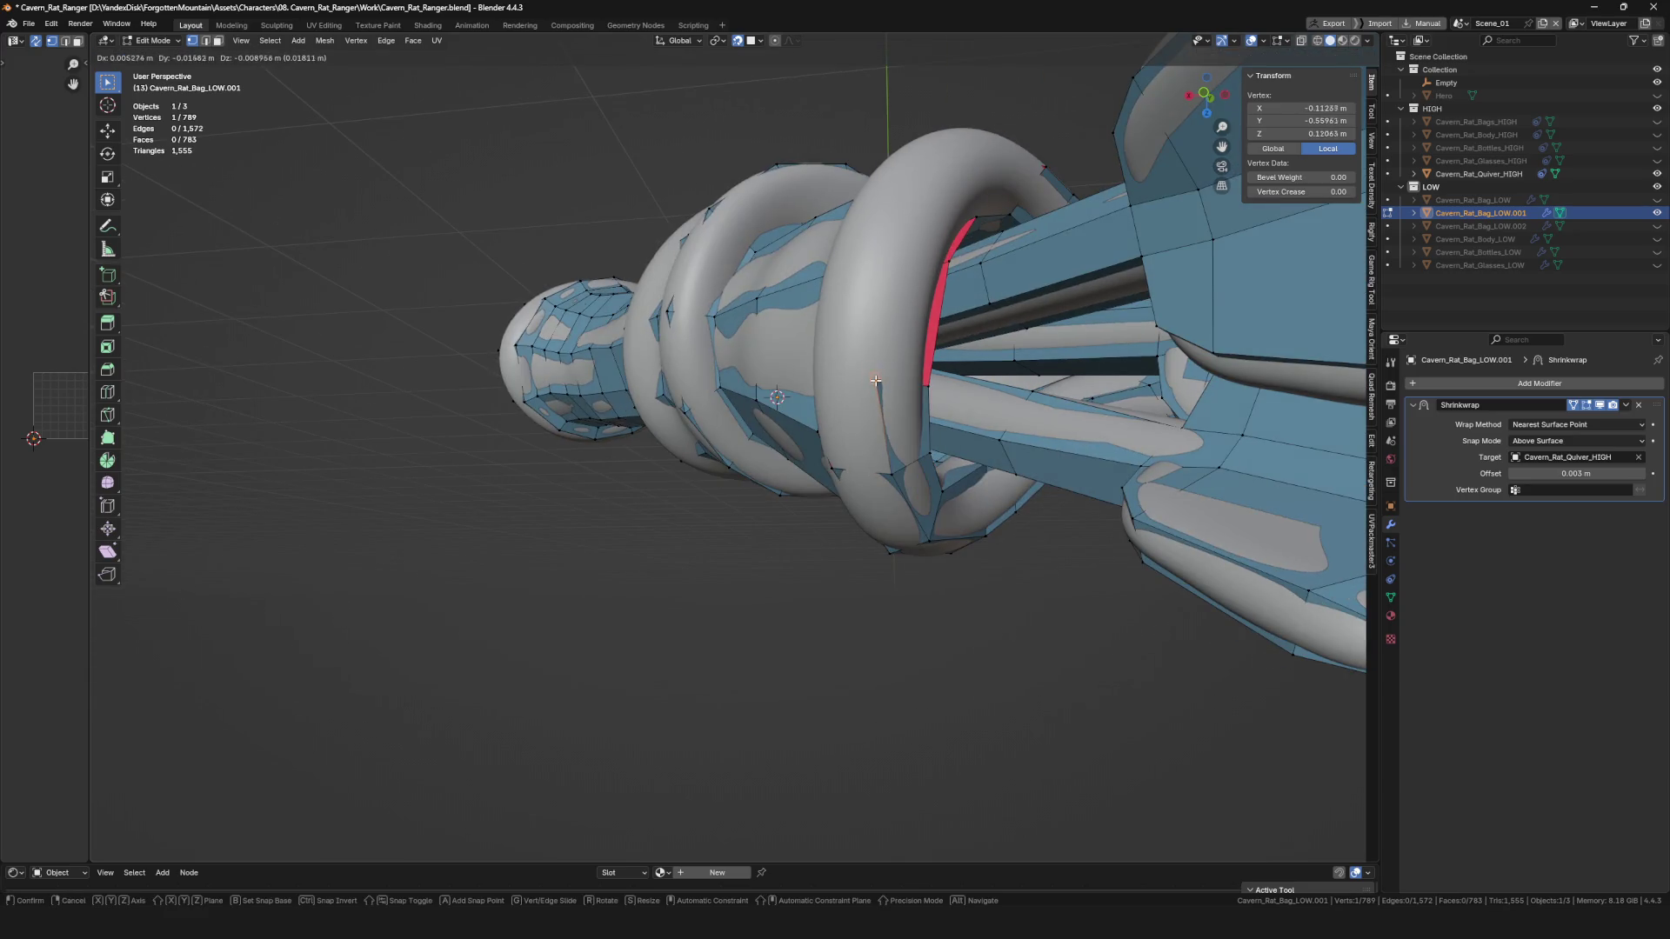
click(876, 380)
middle_drag(876, 380, 933, 433)
mouse_move(865, 476)
middle_down()
mouse_move(869, 373)
mouse_move(824, 330)
middle_up()
click(846, 343)
key(g)
click(813, 292)
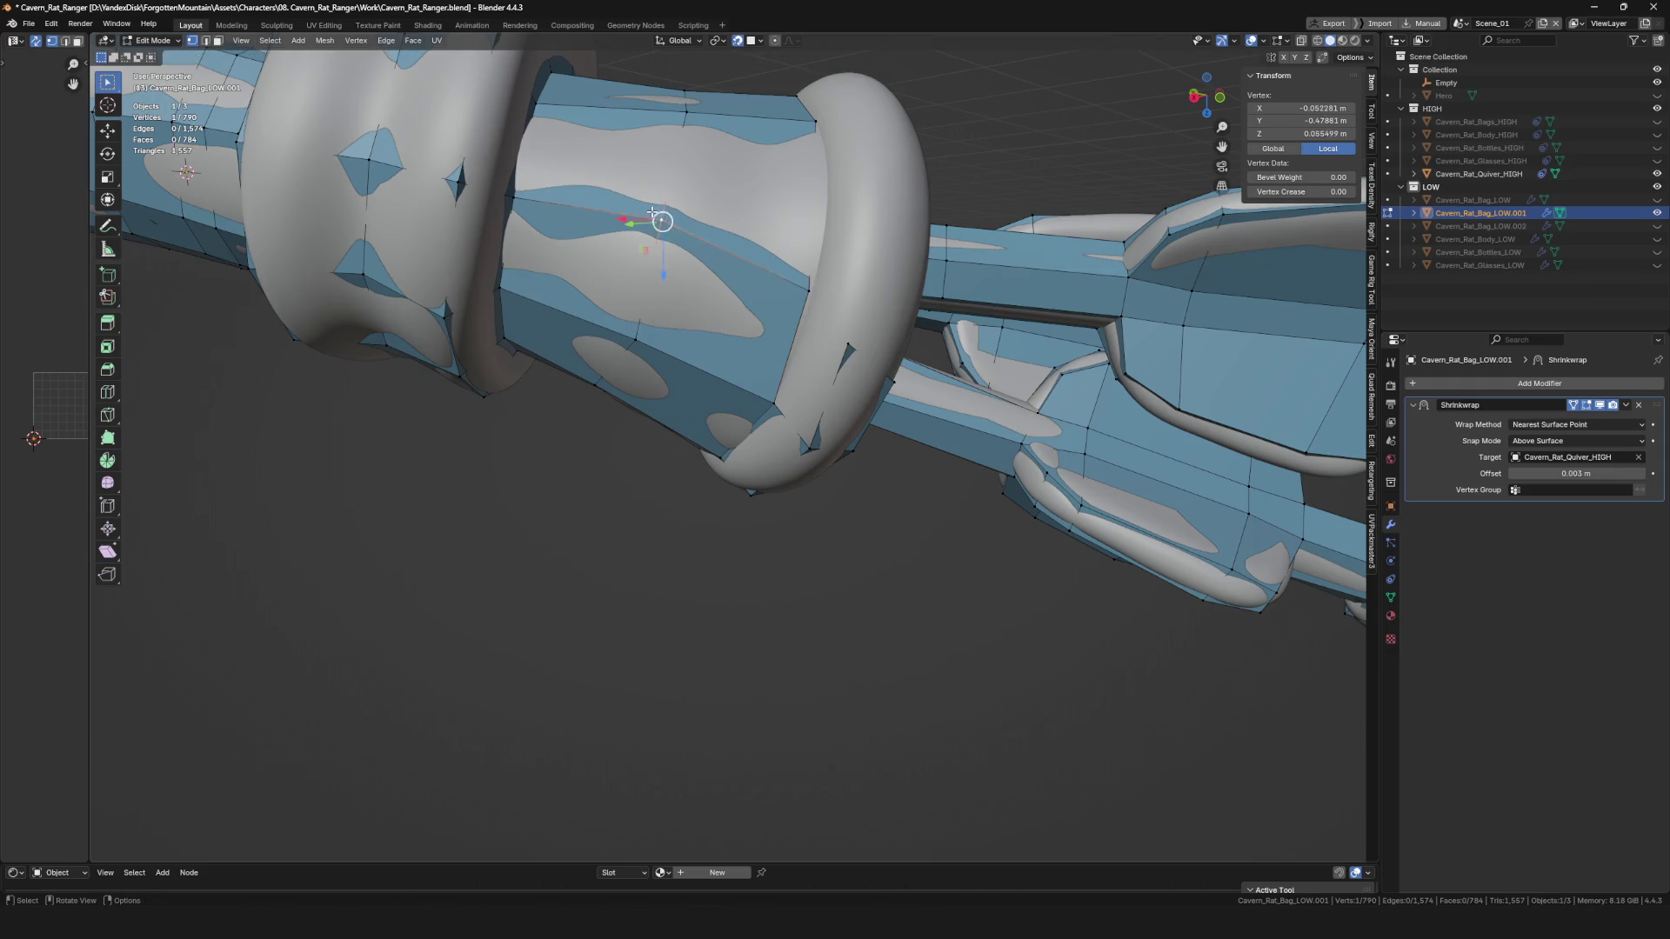
Fill a new face between the strap vertices and nudge one into place.
key(alt+a)
middle_drag(656, 243, 843, 373)
key(f)
drag(909, 382, 911, 384)
Grow two new quads from the selected vertex on the quiver strap.
mouse_move(912, 385)
middle_down()
mouse_move(975, 390)
mouse_move(835, 354)
mouse_move(862, 338)
middle_up()
key(f)
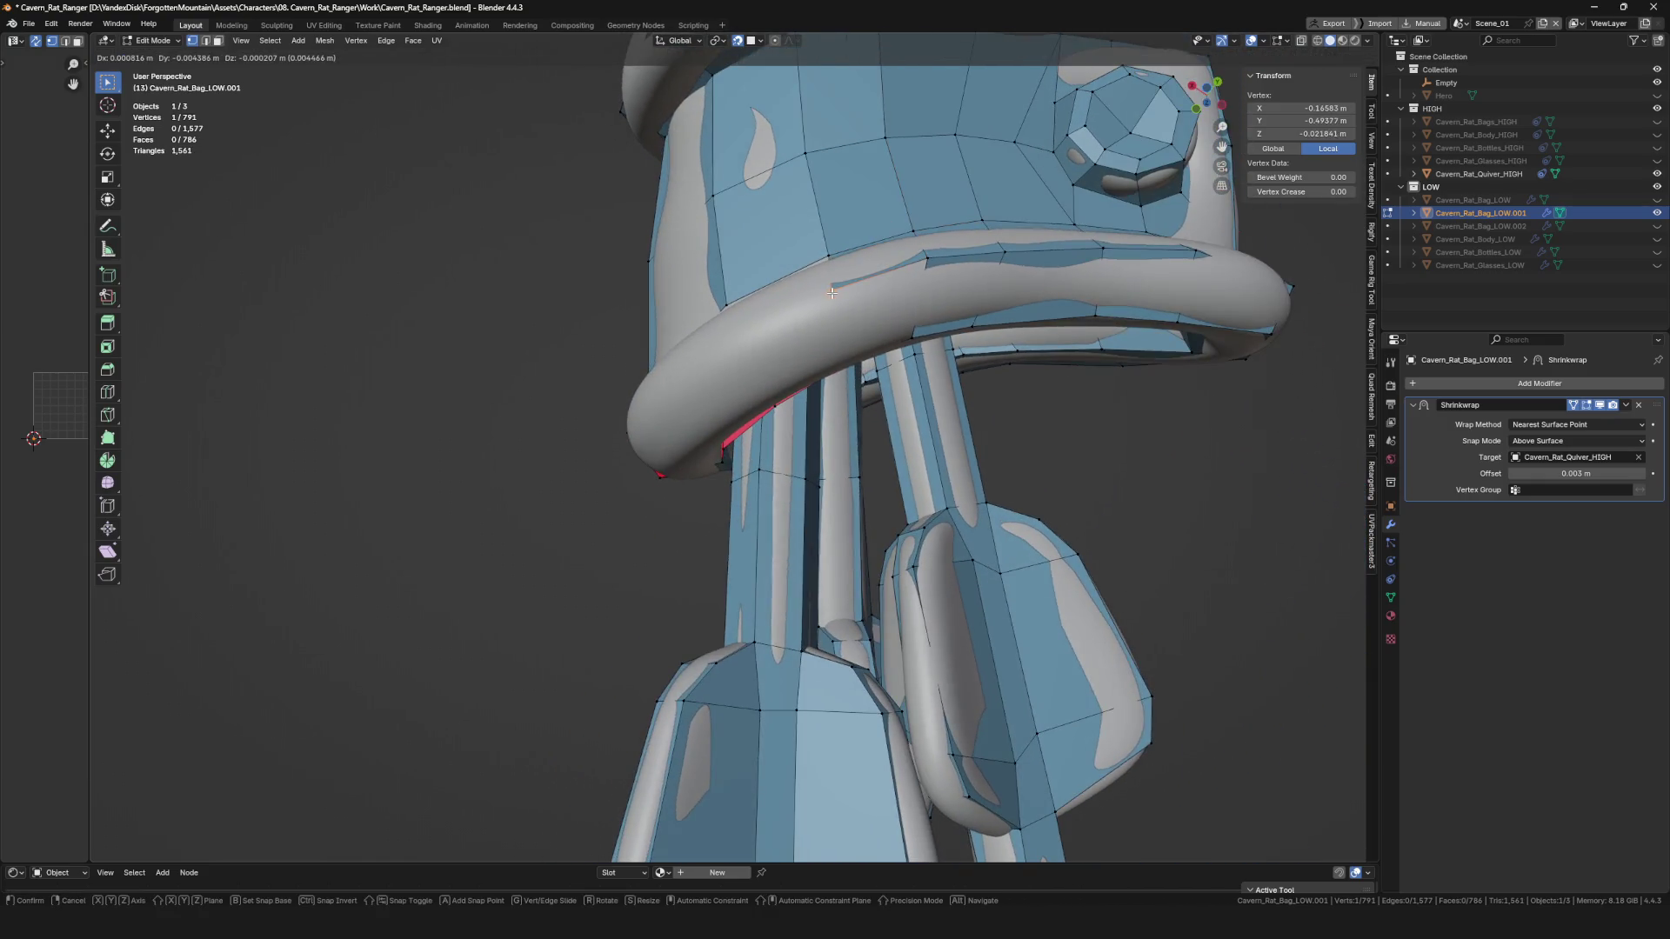
mouse_move(890, 277)
middle_down()
mouse_move(809, 304)
mouse_move(774, 443)
mouse_move(920, 379)
mouse_move(847, 408)
mouse_move(879, 376)
mouse_move(933, 369)
mouse_move(871, 531)
middle_up()
click(814, 413)
key(f)
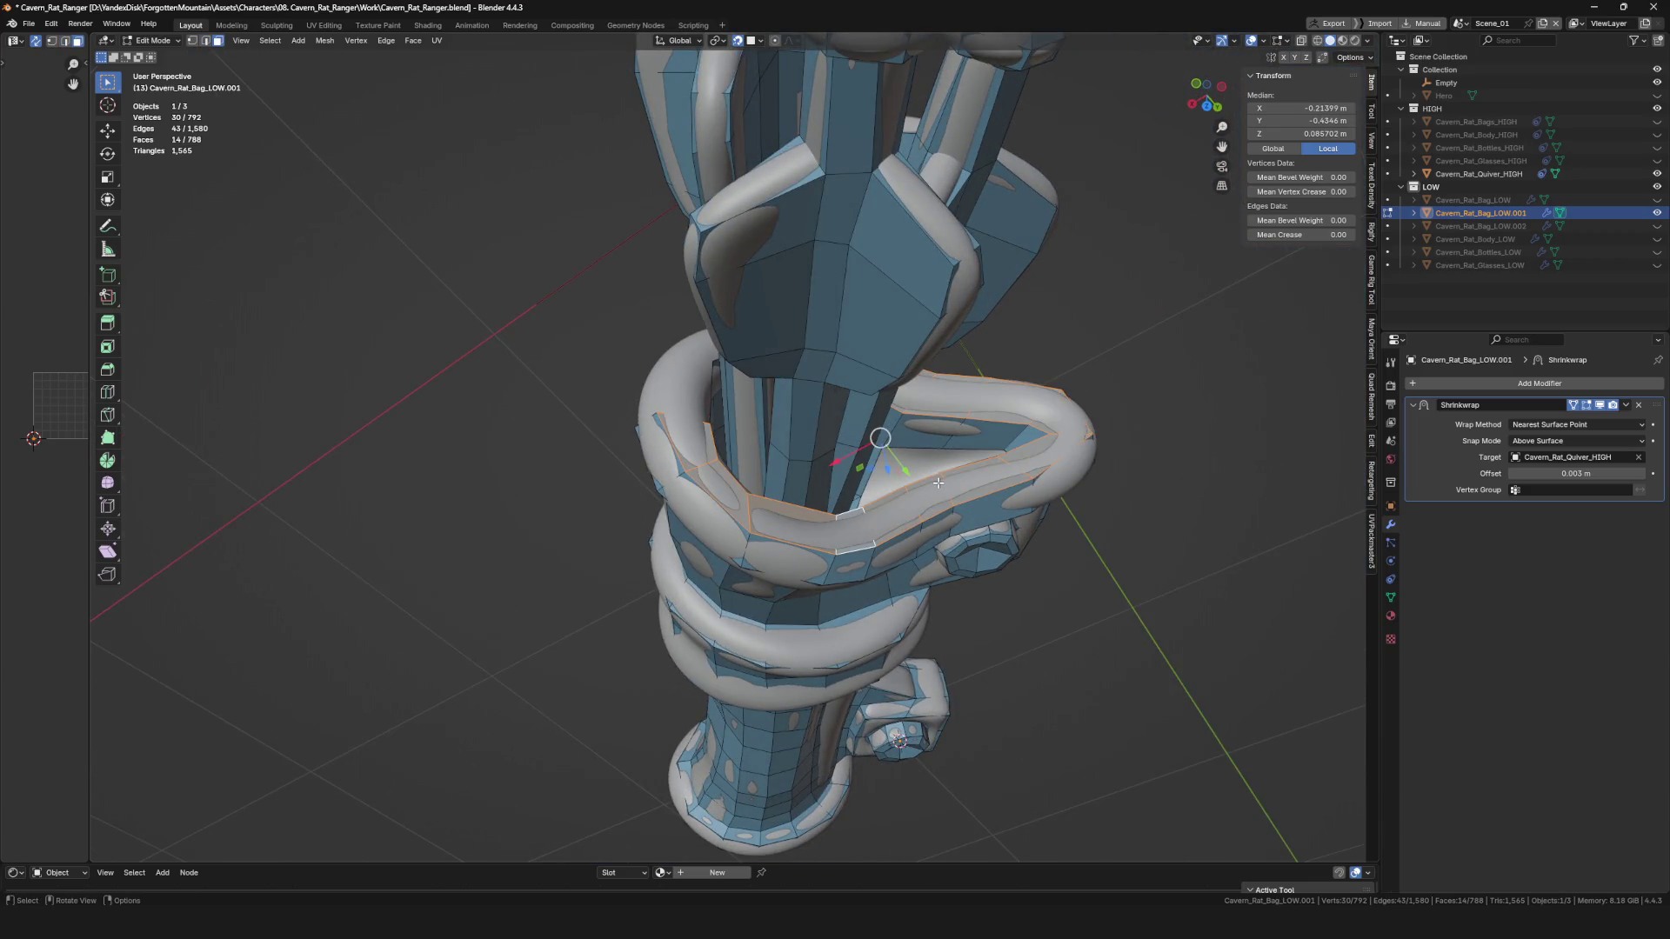
mouse_move(939, 482)
middle_down()
mouse_move(831, 546)
mouse_move(861, 571)
mouse_move(787, 552)
mouse_move(726, 387)
middle_up()
Reposition a vertex on the quiver's front ring and extrude a new vertex from it.
key(1)
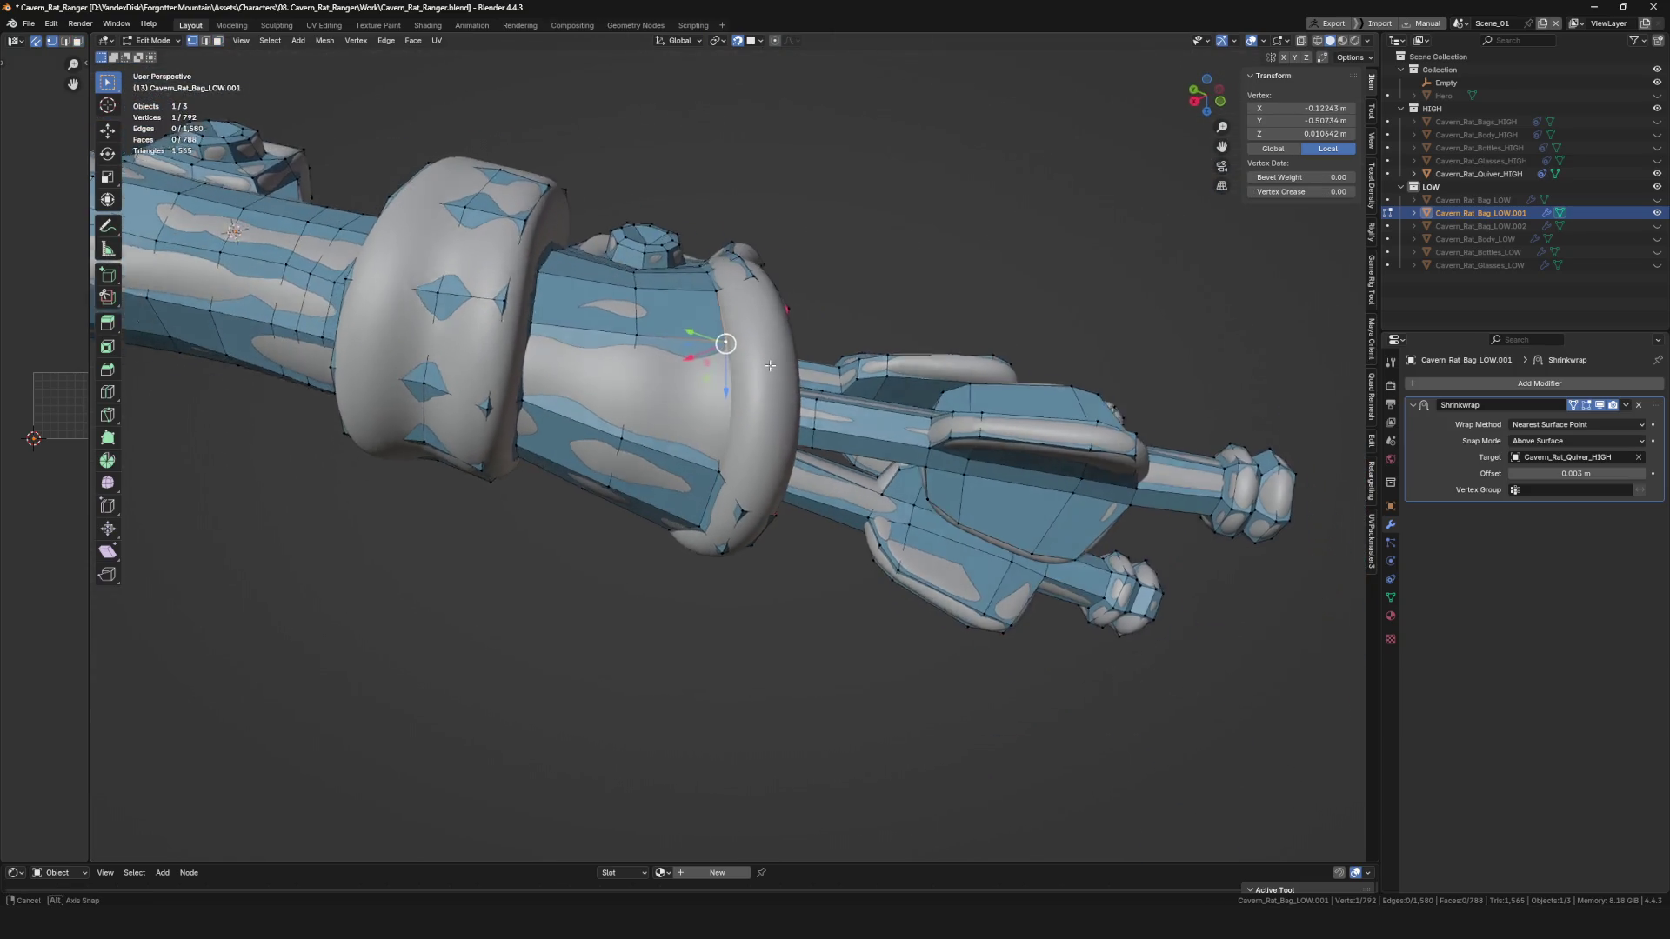
click(722, 387)
mouse_move(722, 388)
mouse_down()
mouse_move(635, 335)
mouse_move(731, 396)
mouse_up()
mouse_move(709, 299)
middle_down()
mouse_move(810, 300)
mouse_move(753, 398)
mouse_move(779, 387)
mouse_move(783, 453)
mouse_move(721, 572)
middle_up()
key(g)
click(810, 300)
Extrude another strap vertex, fill two faces from the edge, and return to Object Mode.
scroll(753, 398, up, 3)
key(g)
click(753, 398)
key(2)
click(762, 393)
key(f)
key(f)
middle_drag(757, 414, 645, 327)
key(f)
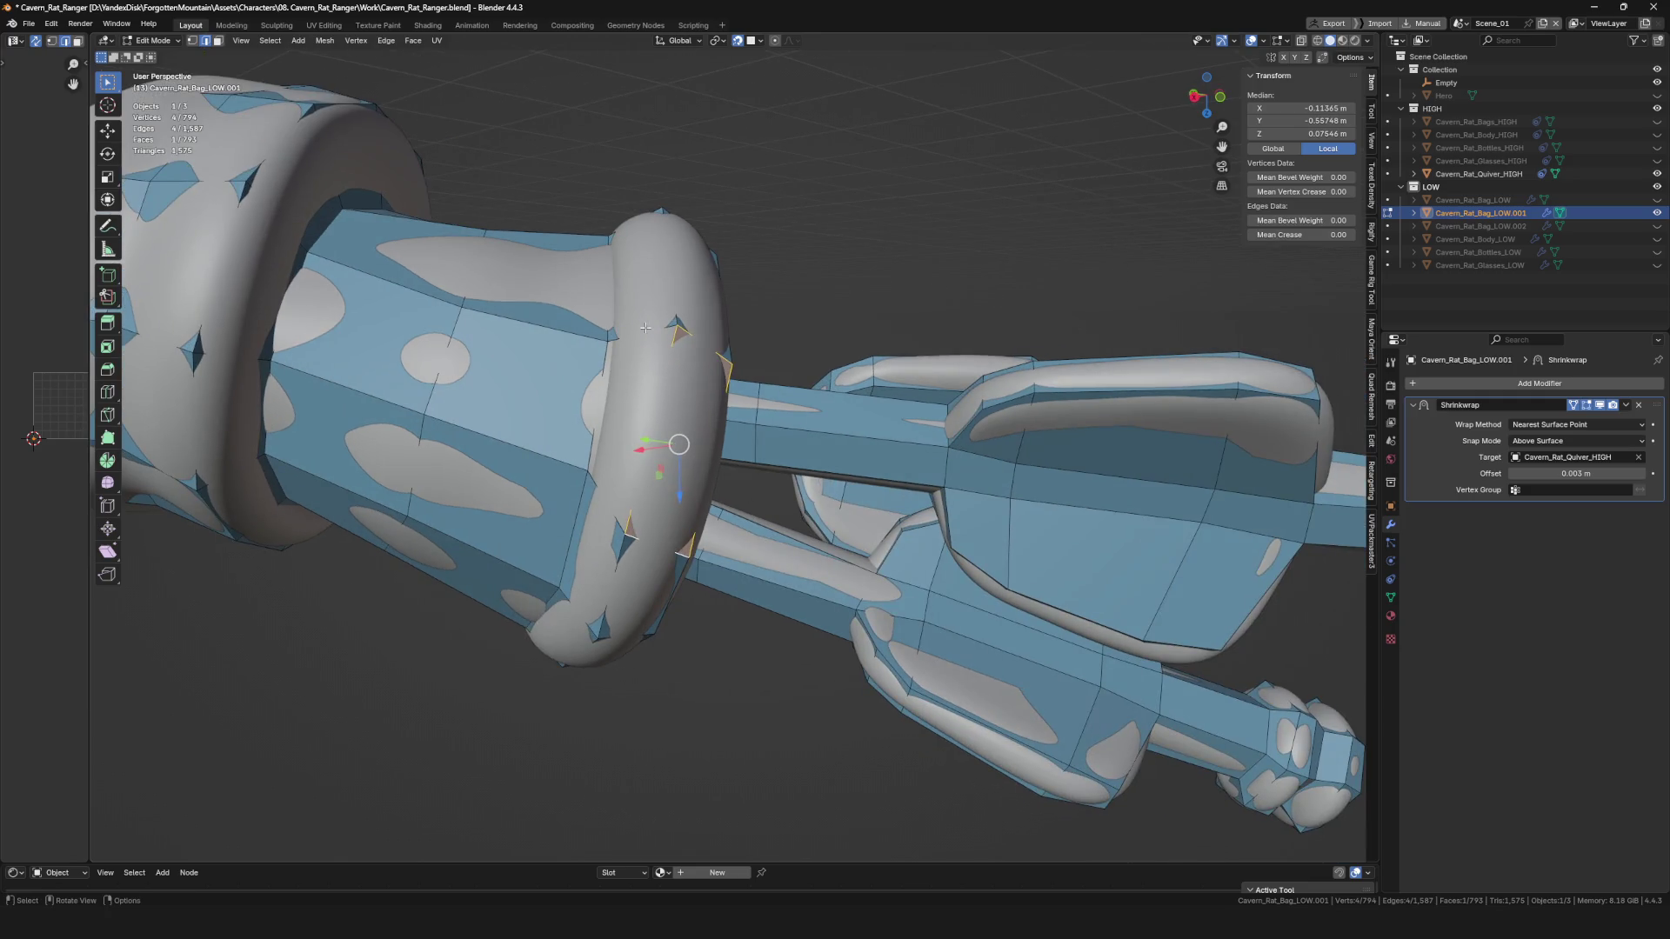
key(Tab)
middle_drag(608, 511, 594, 467)
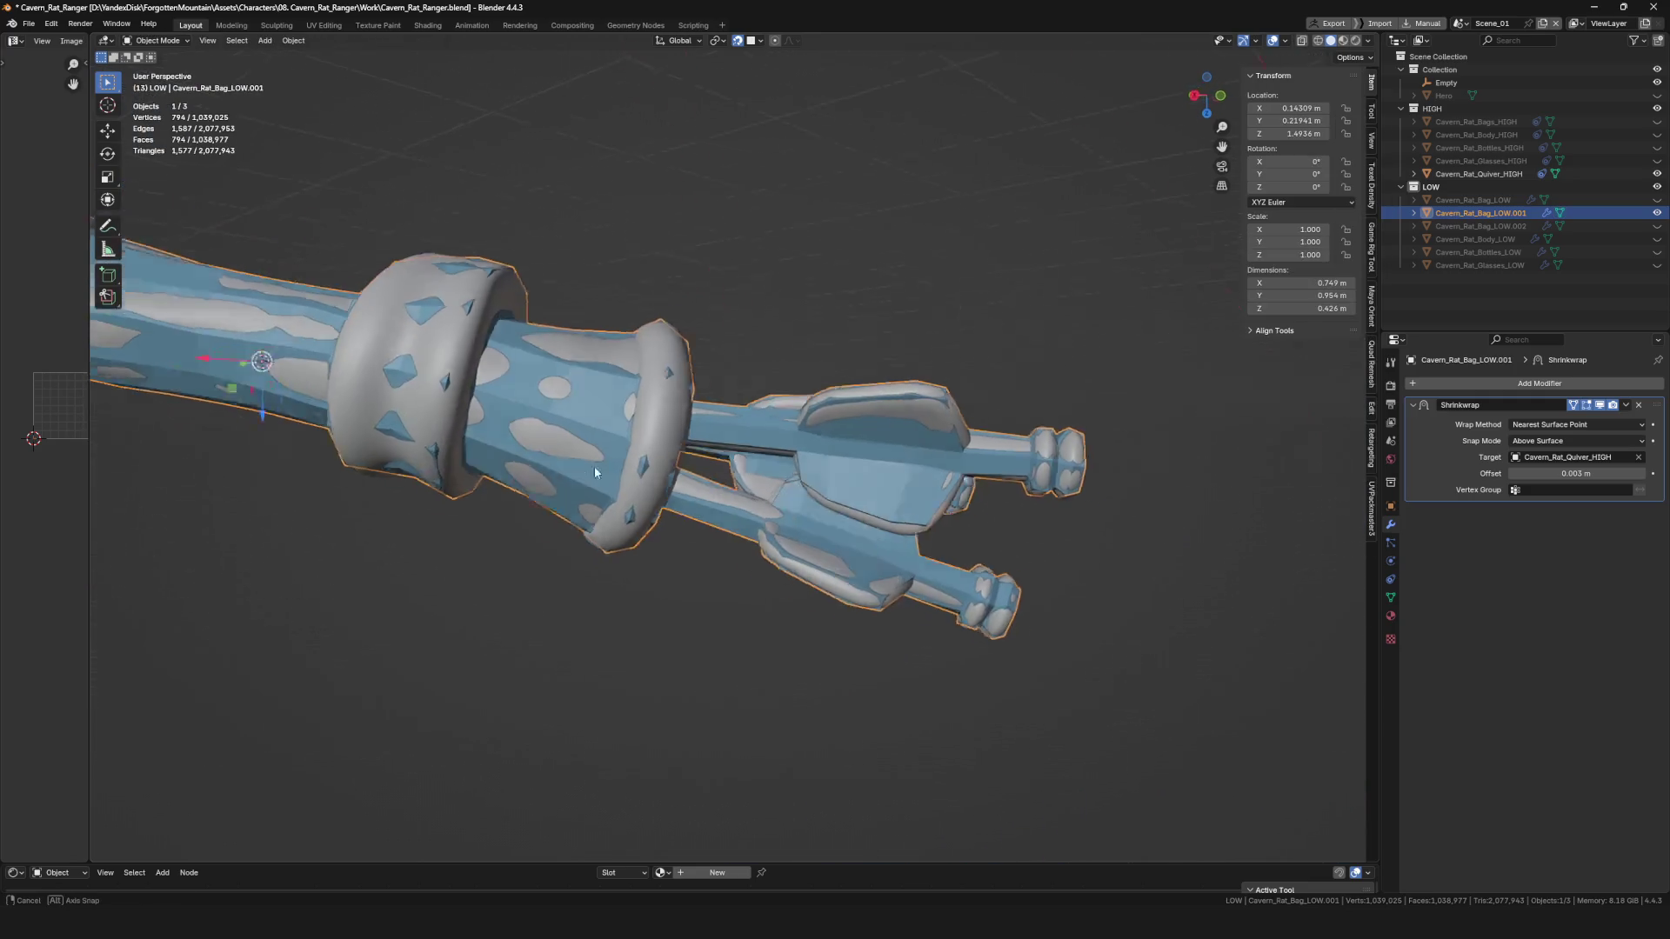
Inspect the low-poly quiver alone in local view, then restore the high-poly meshes.
key(KP_Divide)
mouse_move(707, 372)
middle_down()
mouse_move(779, 623)
mouse_move(689, 511)
mouse_move(762, 390)
mouse_move(853, 425)
middle_up()
key(KP_Divide)
mouse_move(787, 376)
middle_down()
mouse_move(657, 270)
mouse_move(677, 447)
mouse_move(774, 479)
mouse_move(557, 532)
mouse_move(640, 538)
mouse_move(602, 504)
mouse_move(639, 515)
mouse_move(714, 609)
middle_up()
Bevel the selected edges in Edit Mode to add a band of faces.
key(Tab)
click(654, 540)
key(Tab)
Recheck the beveled quiver upright in local view, then show the high-poly quiver again.
scroll(713, 609, down, 5)
key(KP_Divide)
mouse_move(644, 435)
middle_down()
mouse_move(771, 389)
mouse_move(749, 372)
mouse_move(722, 414)
mouse_move(735, 541)
mouse_move(771, 615)
mouse_move(924, 671)
mouse_move(850, 452)
mouse_move(674, 376)
mouse_move(719, 358)
mouse_move(783, 417)
middle_up()
key(KP_Divide)
mouse_move(913, 453)
middle_down()
mouse_move(980, 514)
mouse_move(769, 461)
mouse_move(773, 545)
middle_up()
scroll(773, 545, up, 5)
Reenter Edit Mode via the Ctrl+Tab pie and select a vertex inside the quiver opening.
key(ctrl+Tab)
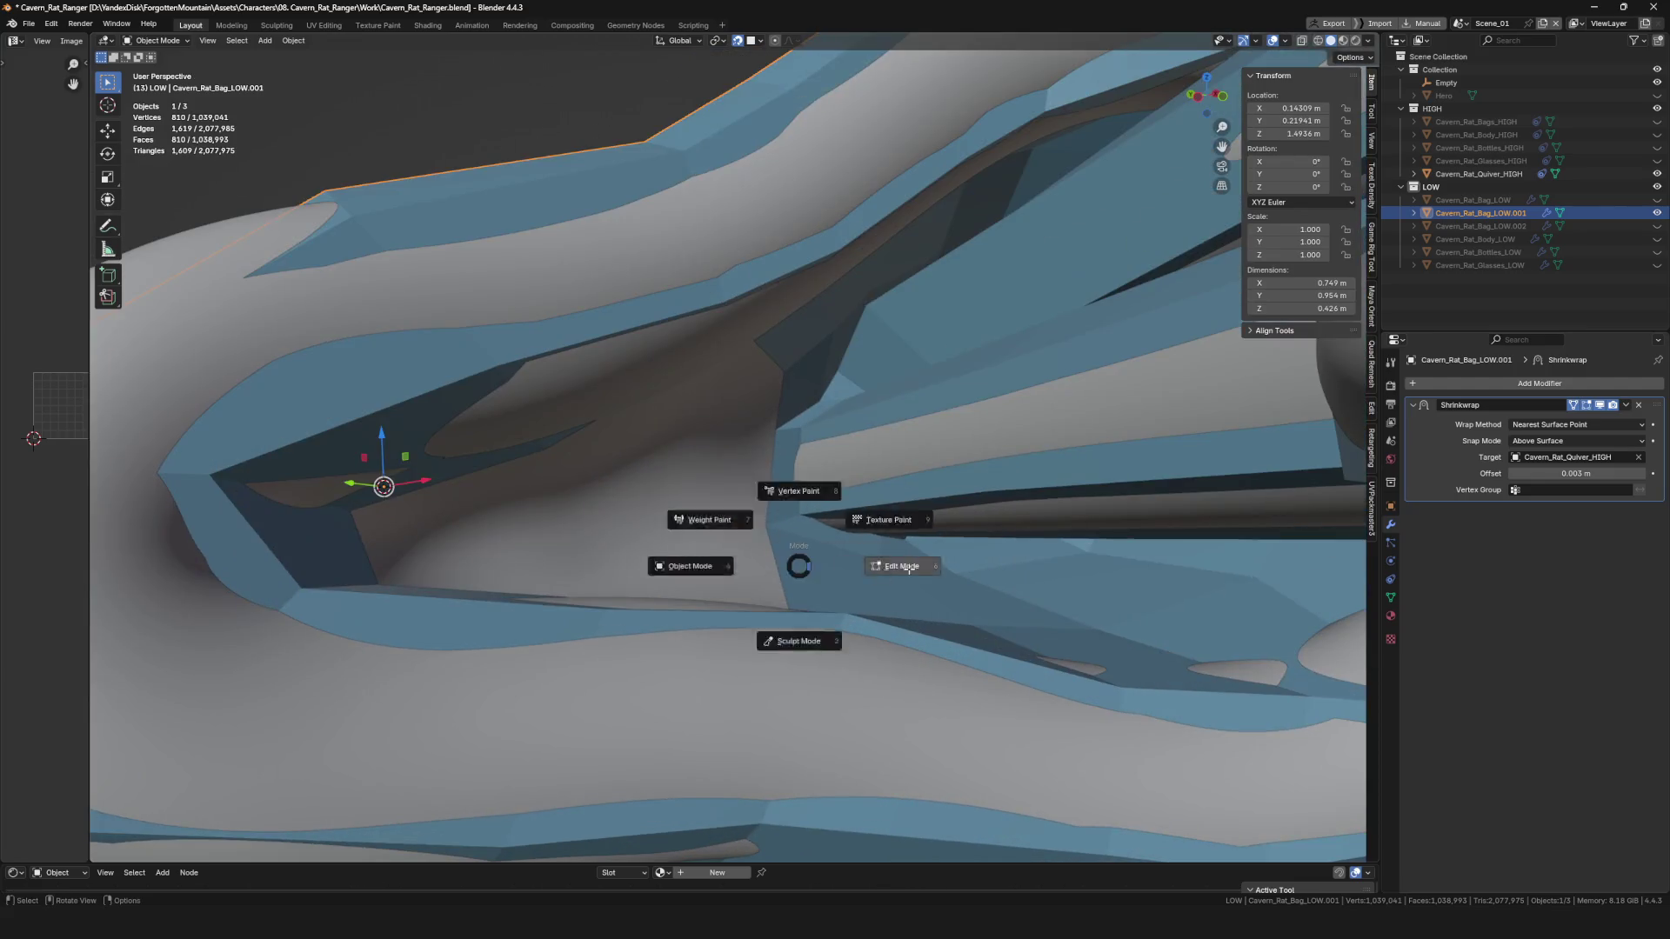
click(882, 552)
click(881, 553)
mouse_move(881, 552)
middle_down()
mouse_move(783, 496)
mouse_move(630, 467)
mouse_move(580, 416)
middle_up()
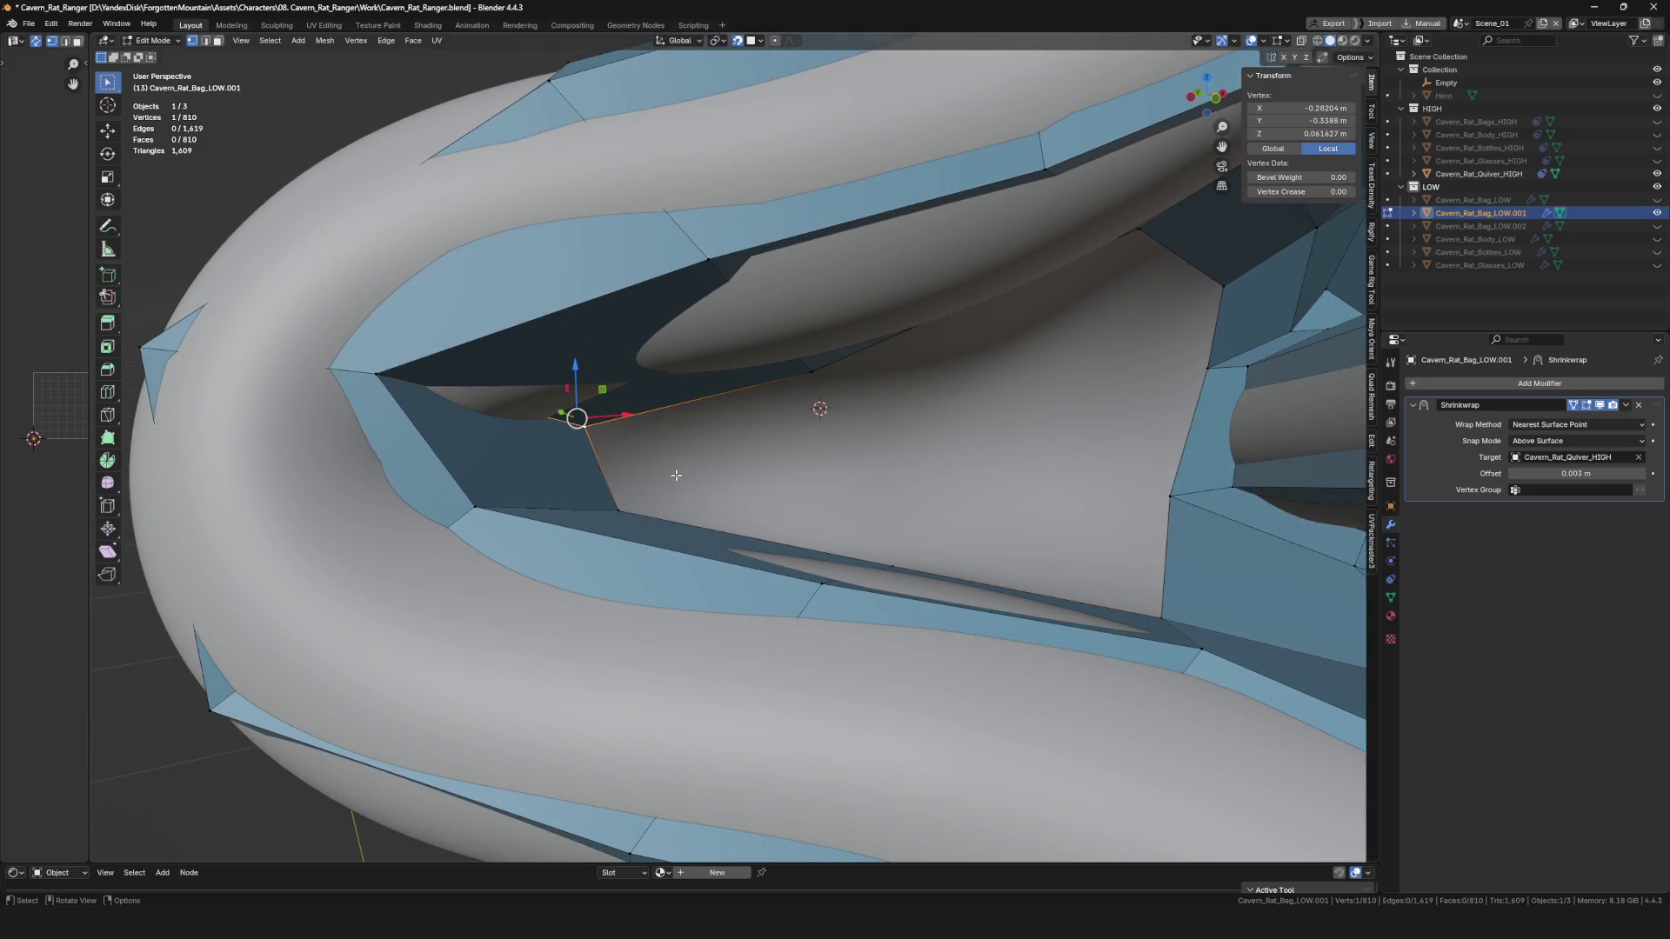
mouse_move(673, 464)
middle_down()
mouse_move(695, 454)
mouse_move(713, 523)
middle_up()
Extrude a new vertex from two rim vertices of the quiver opening and position it.
click(633, 477)
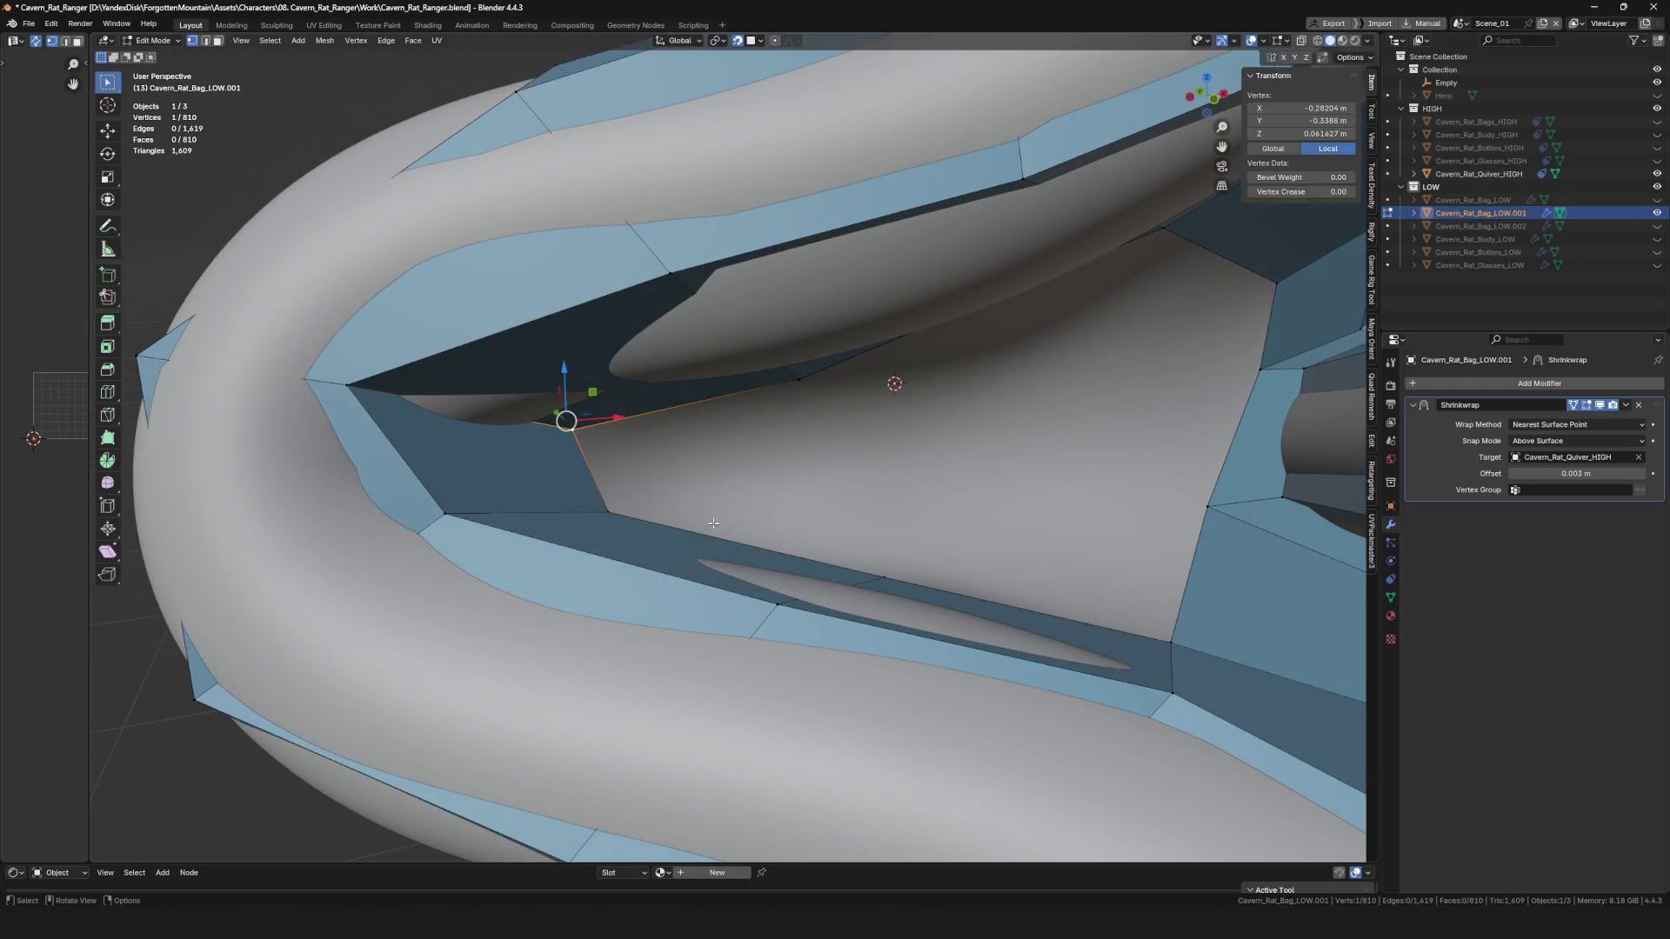
click(684, 400)
key(e)
click(783, 447)
click(827, 440)
key(g)
click(826, 440)
Fill a new face on the inner wall from the extruded vertex.
click(664, 466)
middle_drag(664, 466, 589, 490)
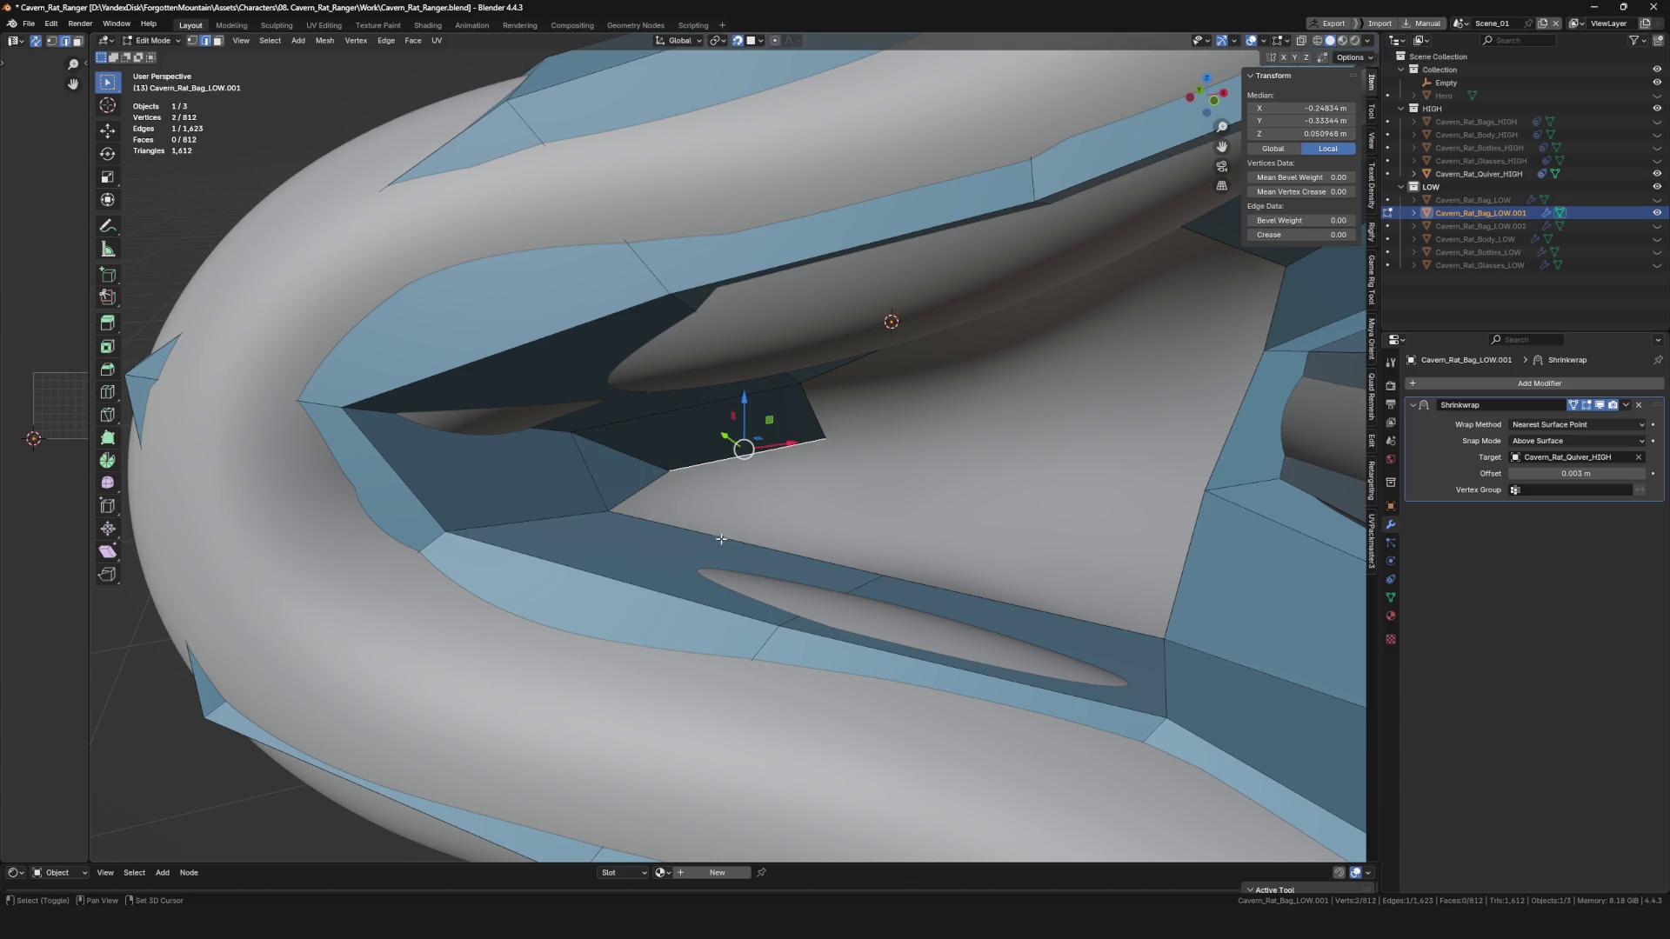
shift+middle_drag(861, 557, 748, 513)
click(682, 296)
middle_drag(682, 295, 812, 409)
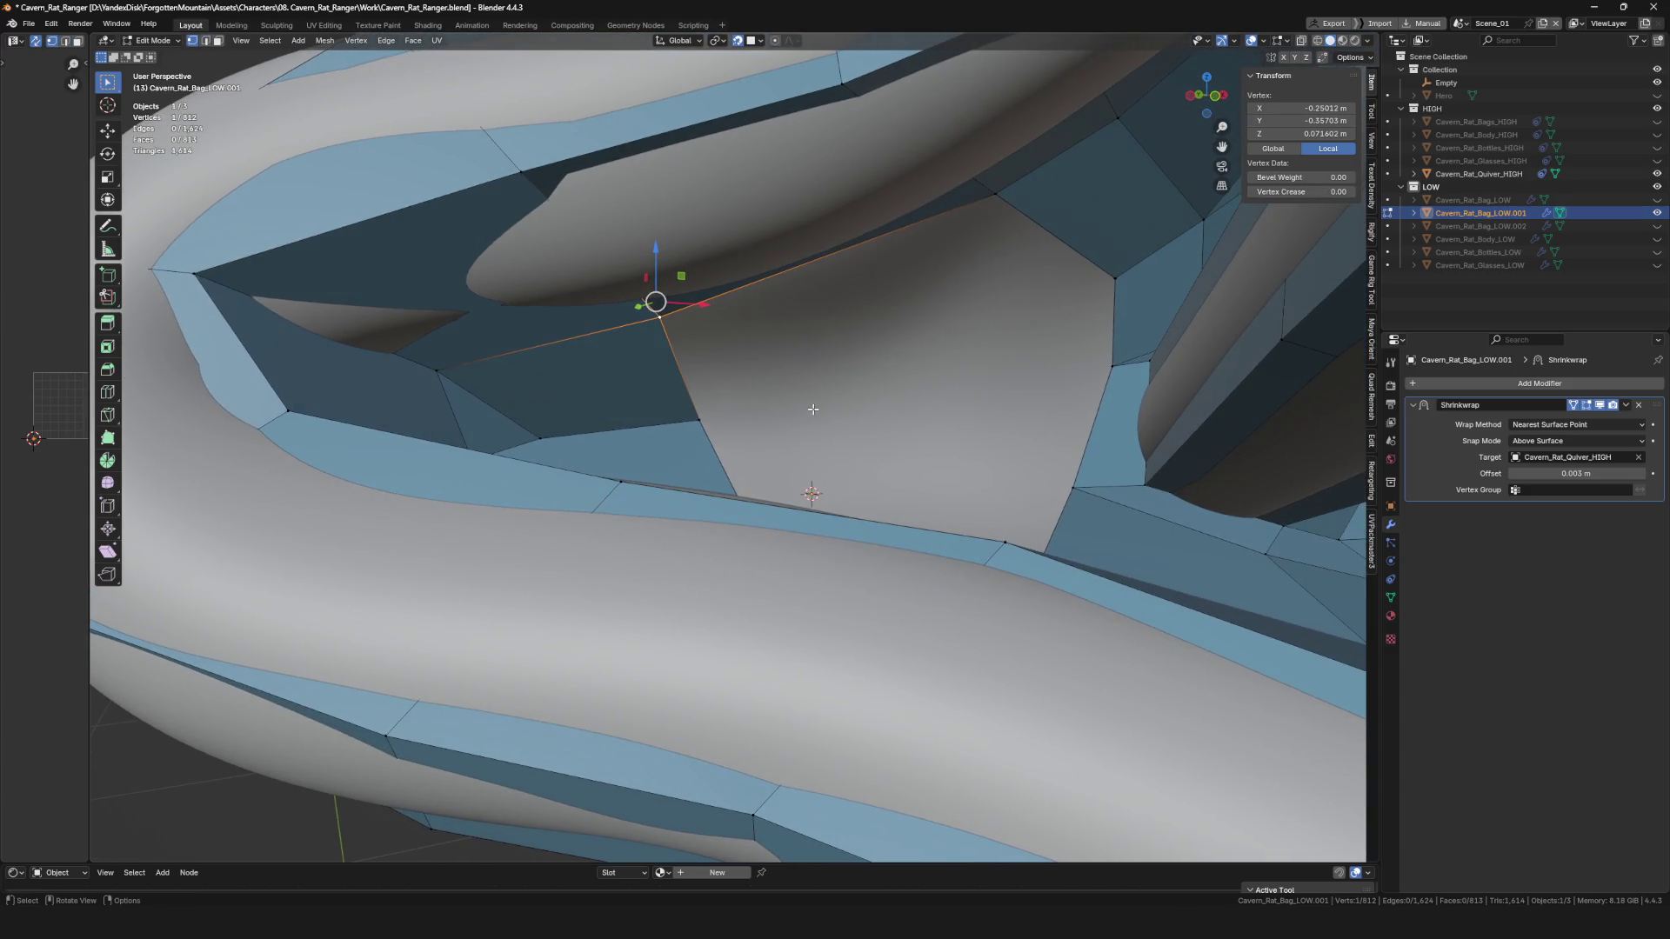
key(f)
click(962, 371)
mouse_move(962, 371)
middle_down()
mouse_move(870, 400)
mouse_move(739, 537)
mouse_move(747, 513)
middle_up()
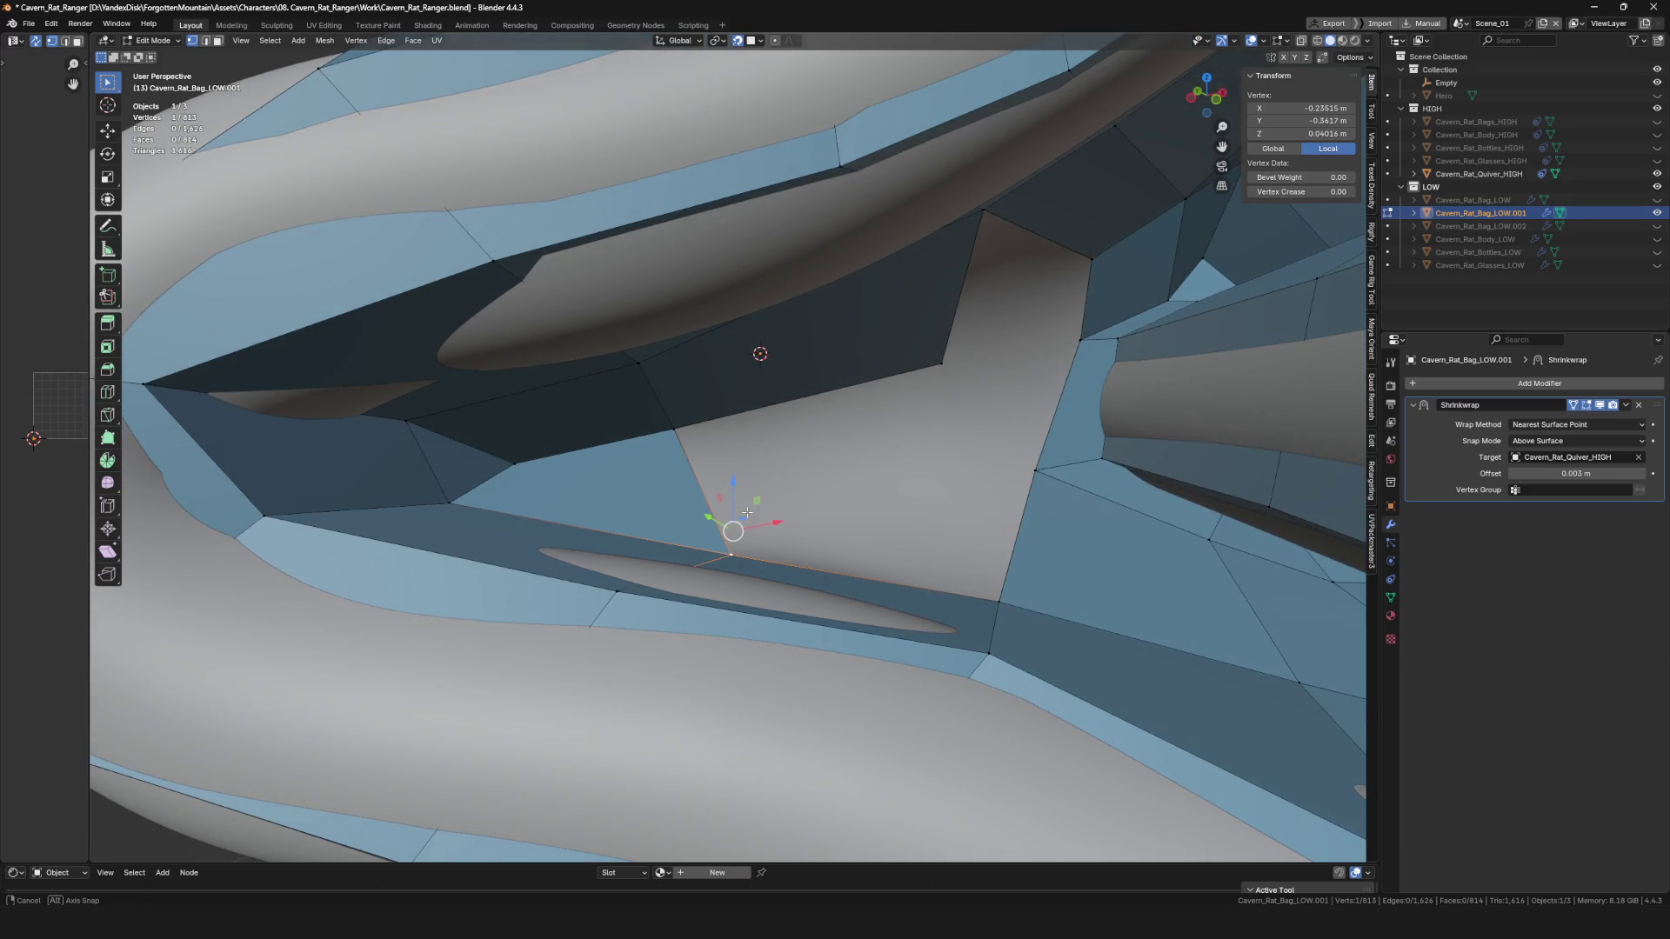
Delete the two badly placed faces and return to vertex selection.
click(496, 465)
key(x)
click(483, 463)
click(578, 473)
key(x)
click(585, 473)
key(1)
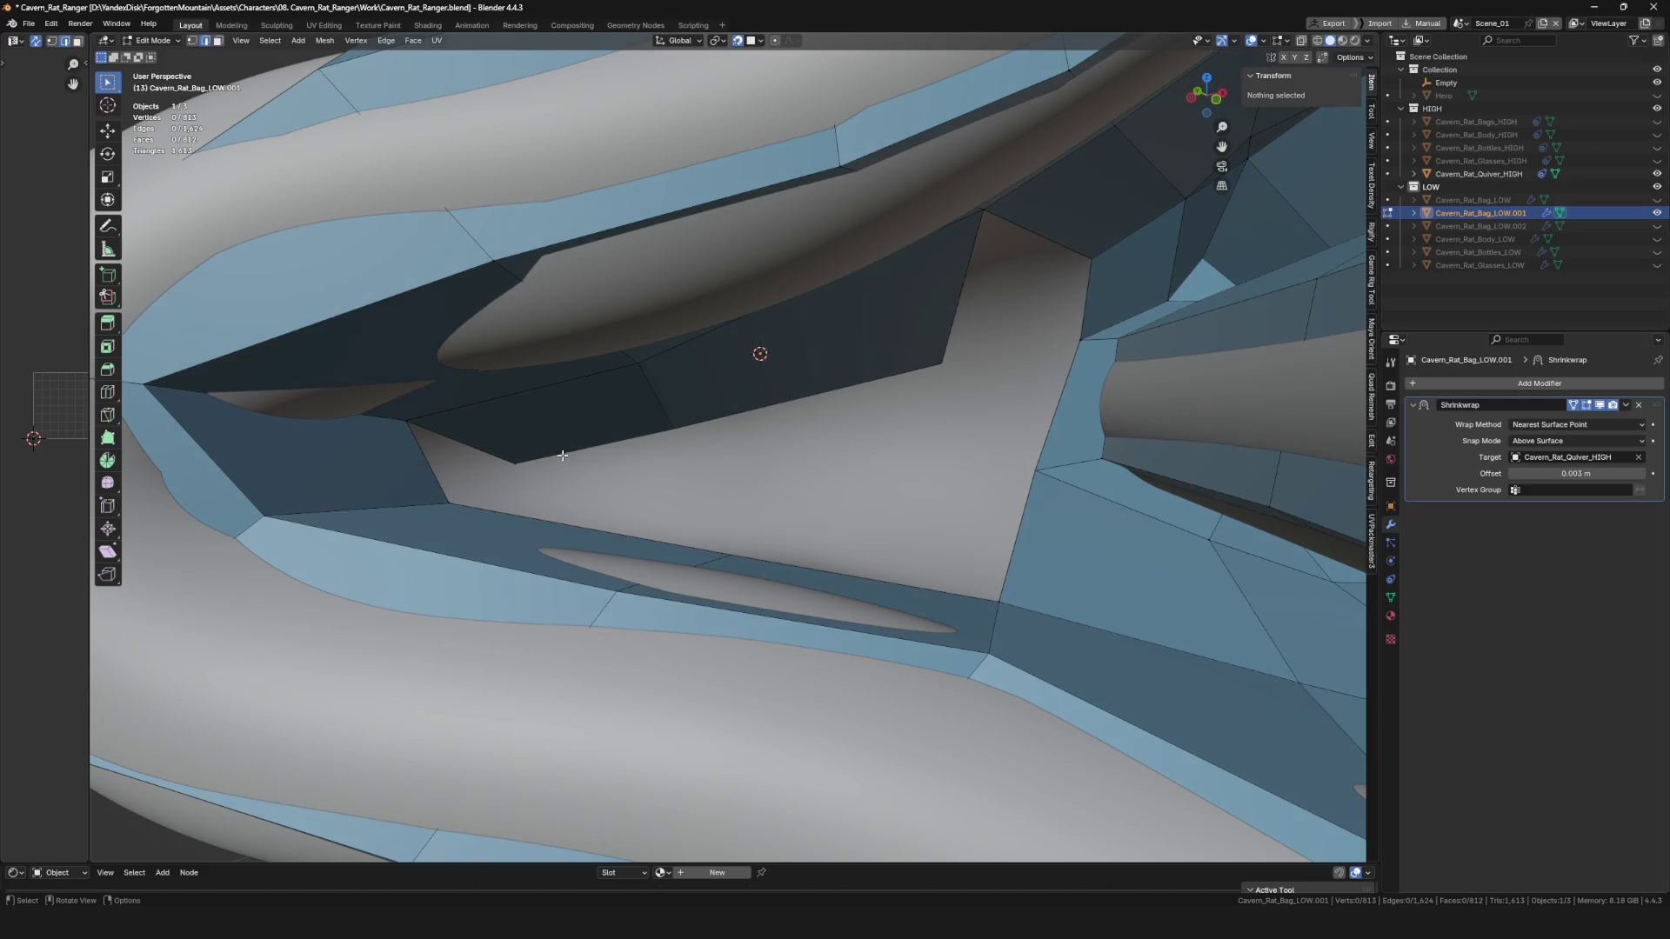
Move a vertex across the gap left by the deleted faces.
drag(479, 513, 653, 489)
key(g)
click(764, 540)
key(g)
click(687, 486)
Snap the gap-edge vertices onto the surface and fill a face between the four vertices.
click(497, 455)
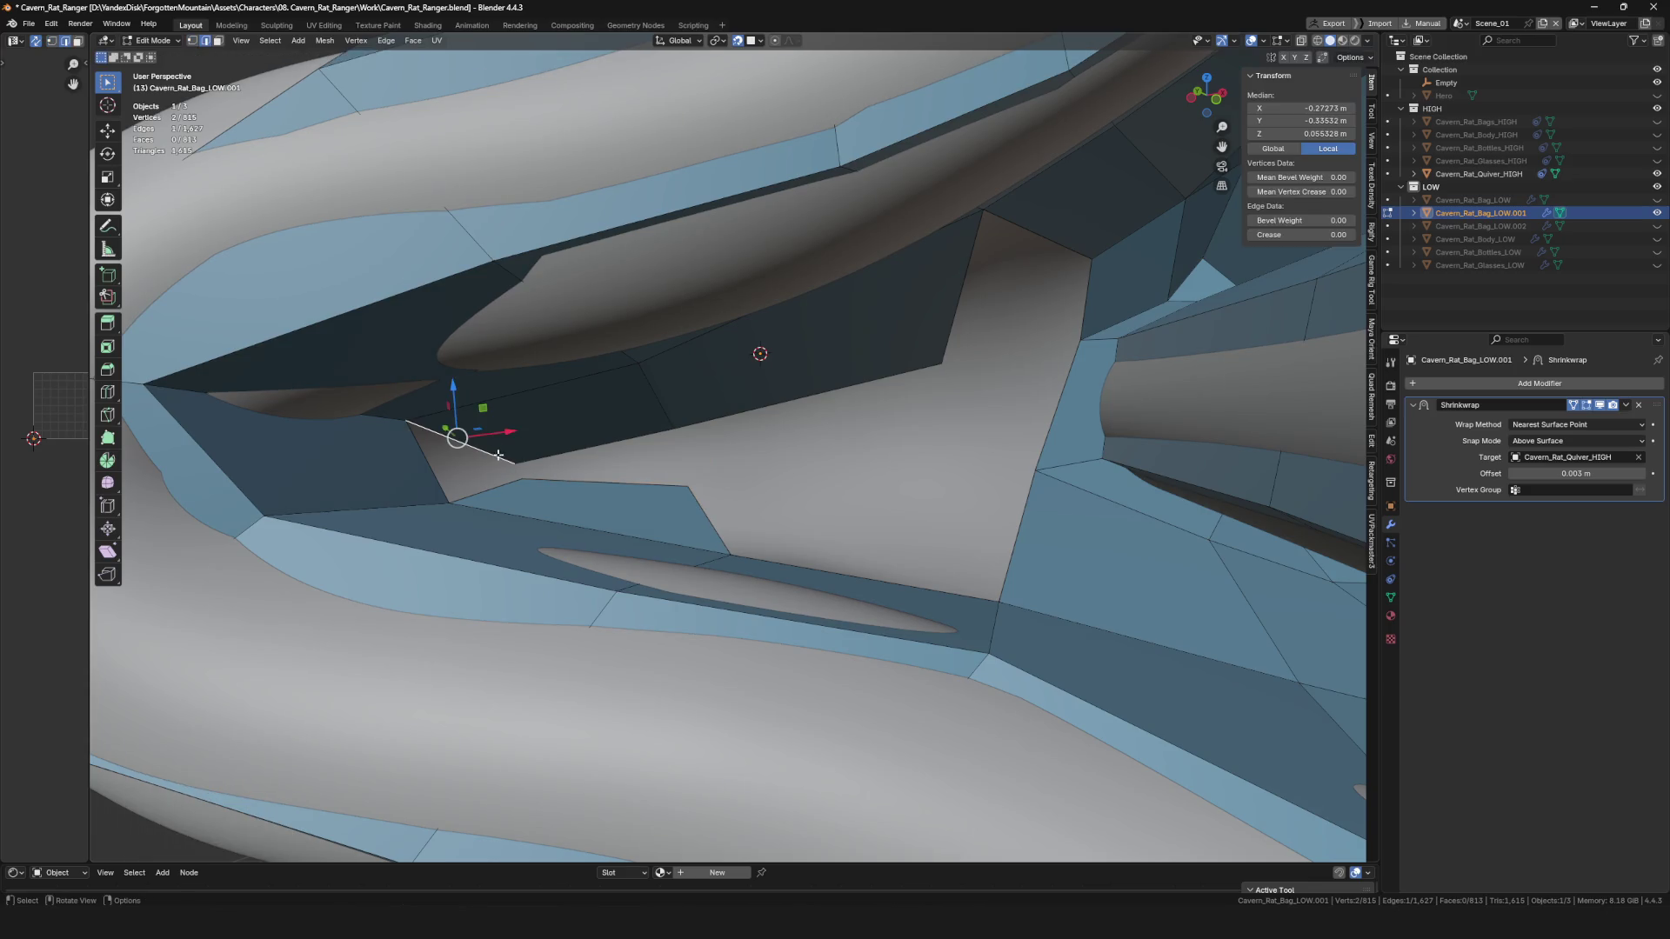
mouse_move(751, 486)
middle_down()
mouse_move(745, 357)
mouse_move(652, 343)
middle_up()
click(895, 470)
key(g)
click(866, 520)
middle_drag(867, 521, 896, 269)
shift+click(932, 202)
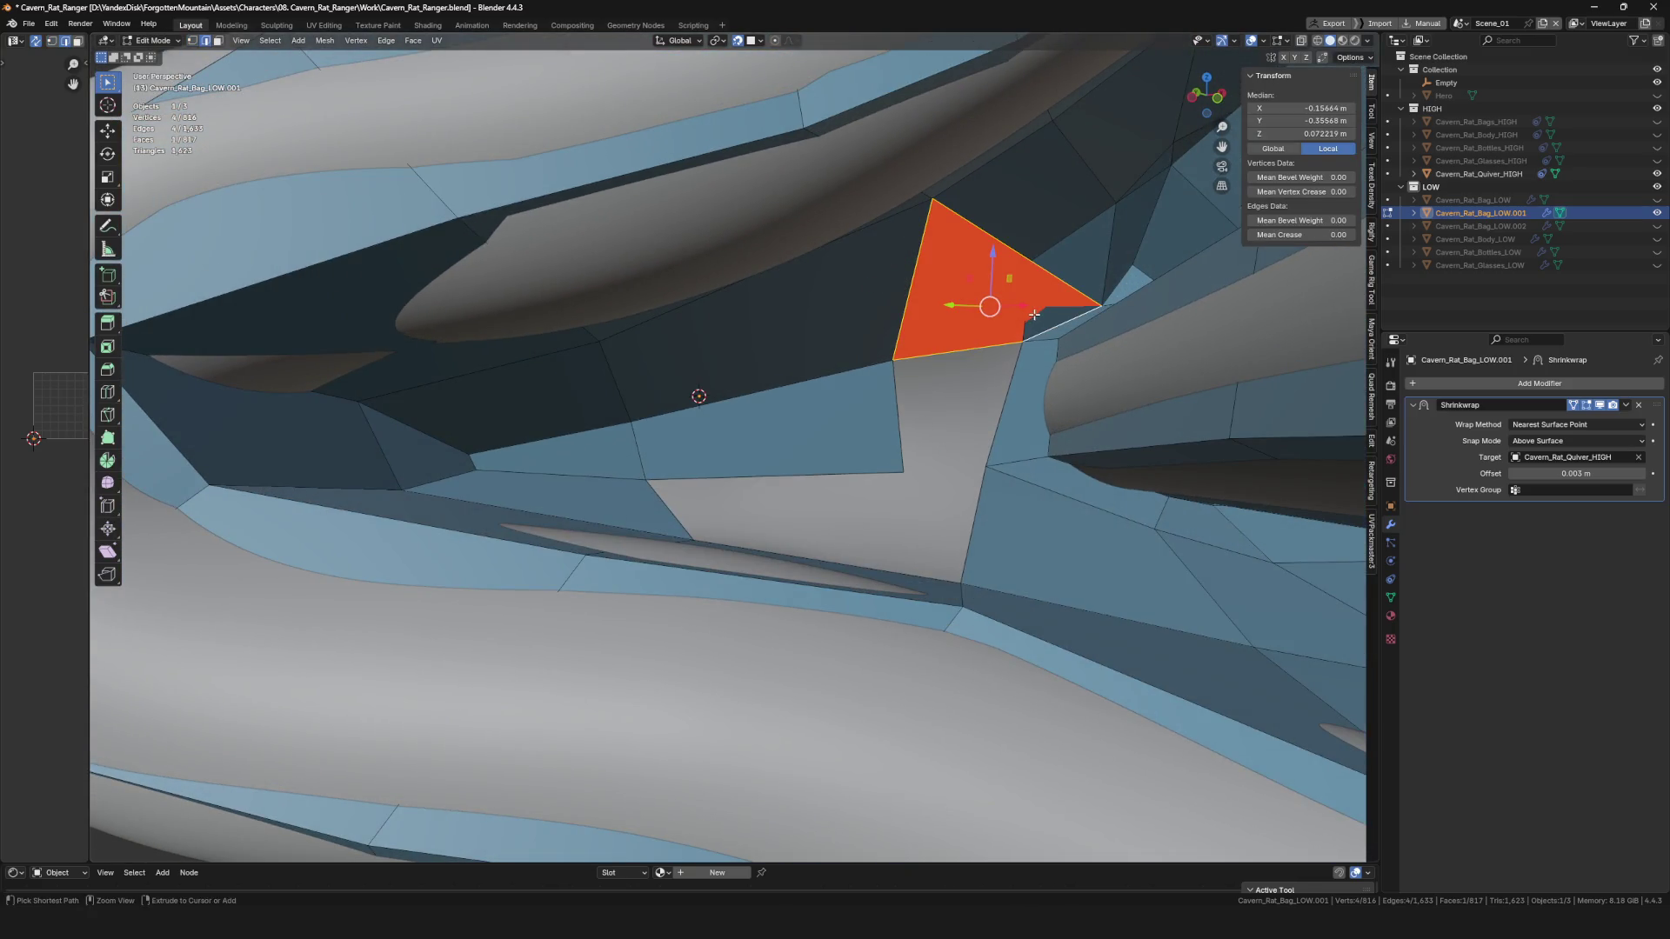
key(f)
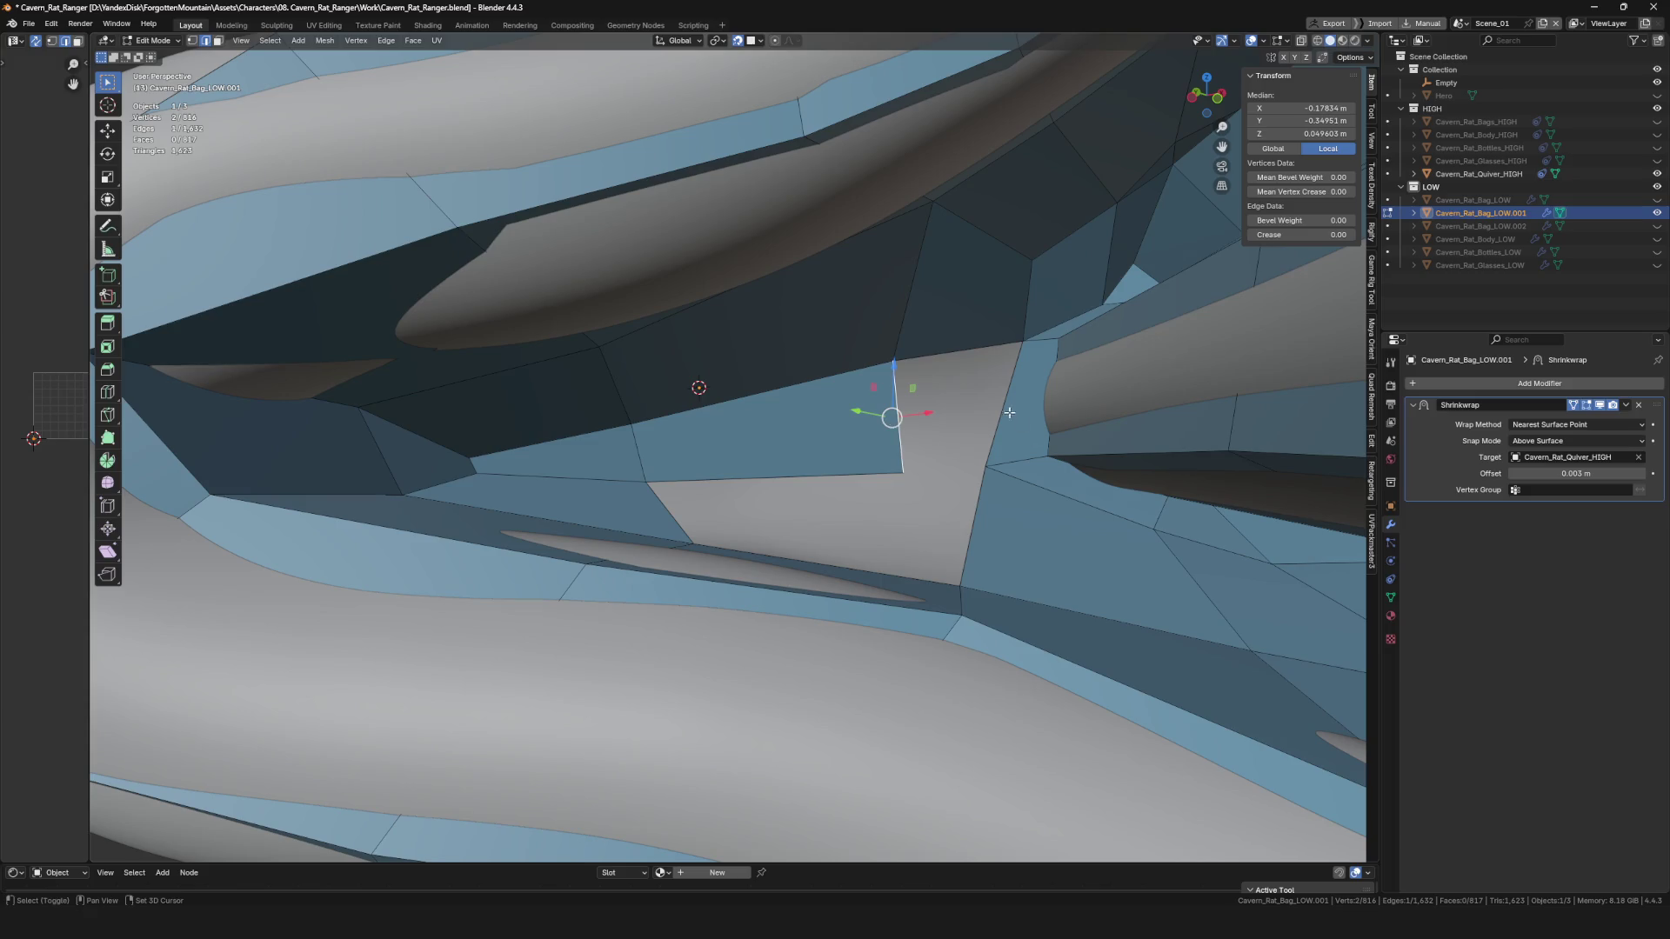
Nudge vertices of the new face and the strap to fit the quiver surface.
click(905, 475)
key(g)
click(861, 472)
mouse_move(862, 471)
middle_down()
mouse_move(849, 536)
mouse_move(937, 429)
mouse_move(916, 469)
middle_up()
key(alt+a)
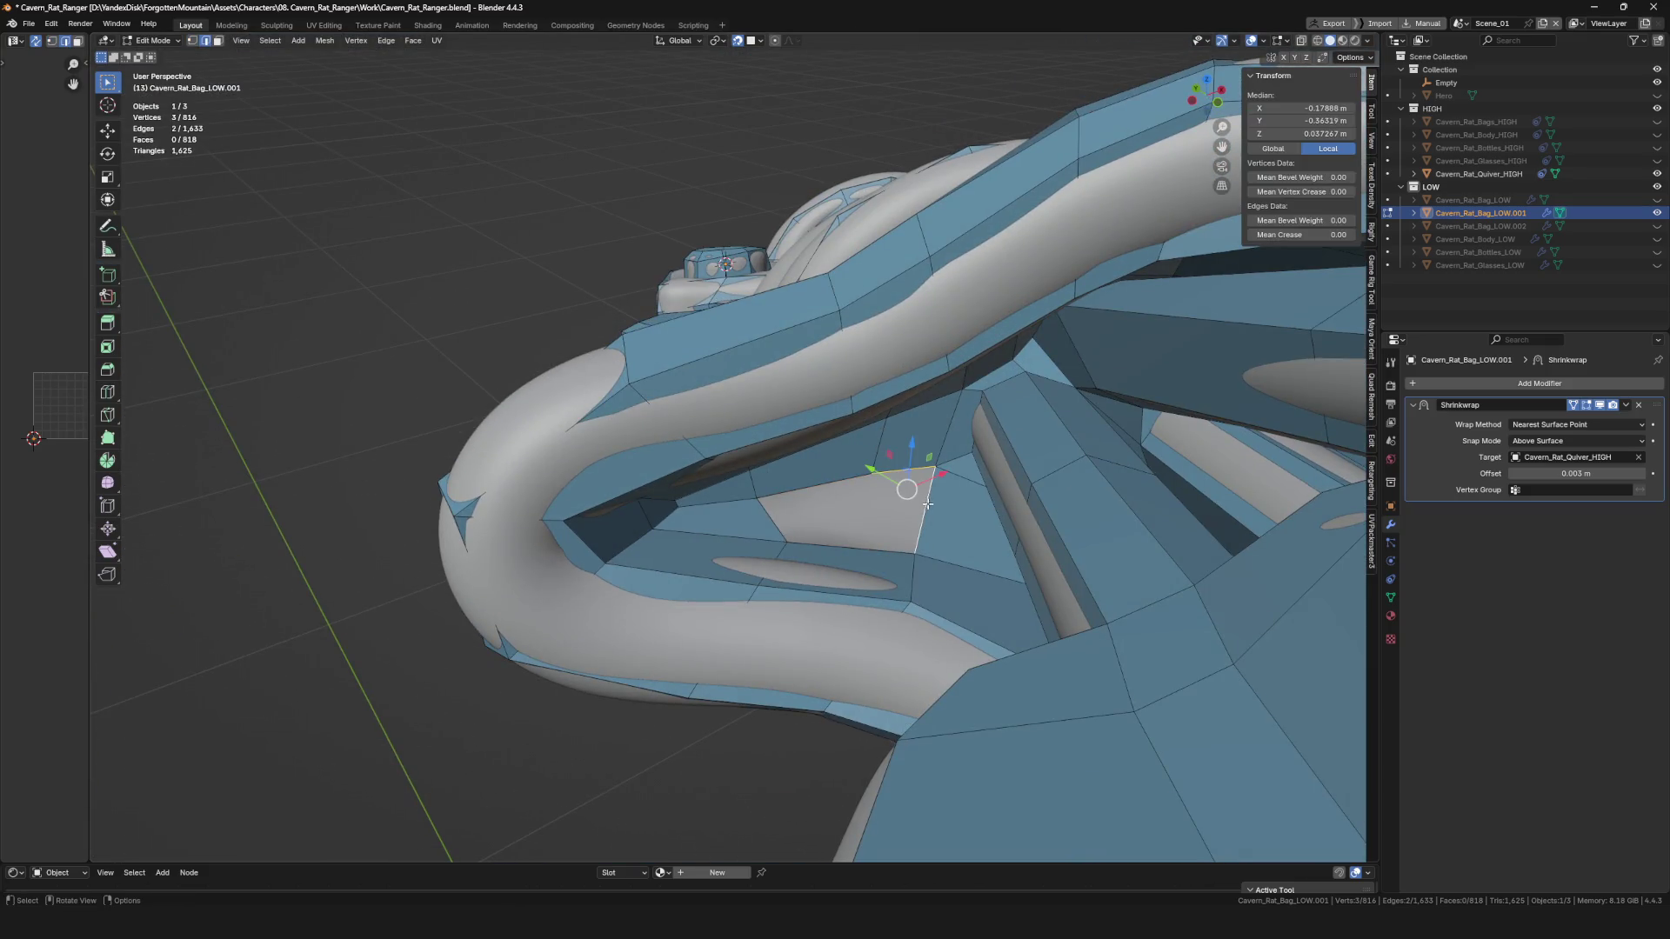
click(786, 536)
mouse_move(811, 540)
middle_down()
mouse_move(766, 553)
mouse_move(822, 515)
mouse_move(777, 476)
mouse_move(996, 421)
mouse_move(873, 452)
mouse_move(1051, 383)
mouse_move(790, 273)
mouse_move(776, 302)
mouse_move(811, 254)
mouse_move(635, 300)
mouse_move(896, 341)
mouse_move(1070, 399)
mouse_move(1089, 294)
mouse_move(885, 369)
middle_up()
click(758, 542)
scroll(758, 542, down, 5)
scroll(822, 516, down, 5)
Return to Object Mode and check the low-poly mesh alone in local view, then exit.
key(Tab)
key(KP_Divide)
scroll(1051, 383, up, 5)
scroll(790, 273, down, 5)
key(KP_Divide)
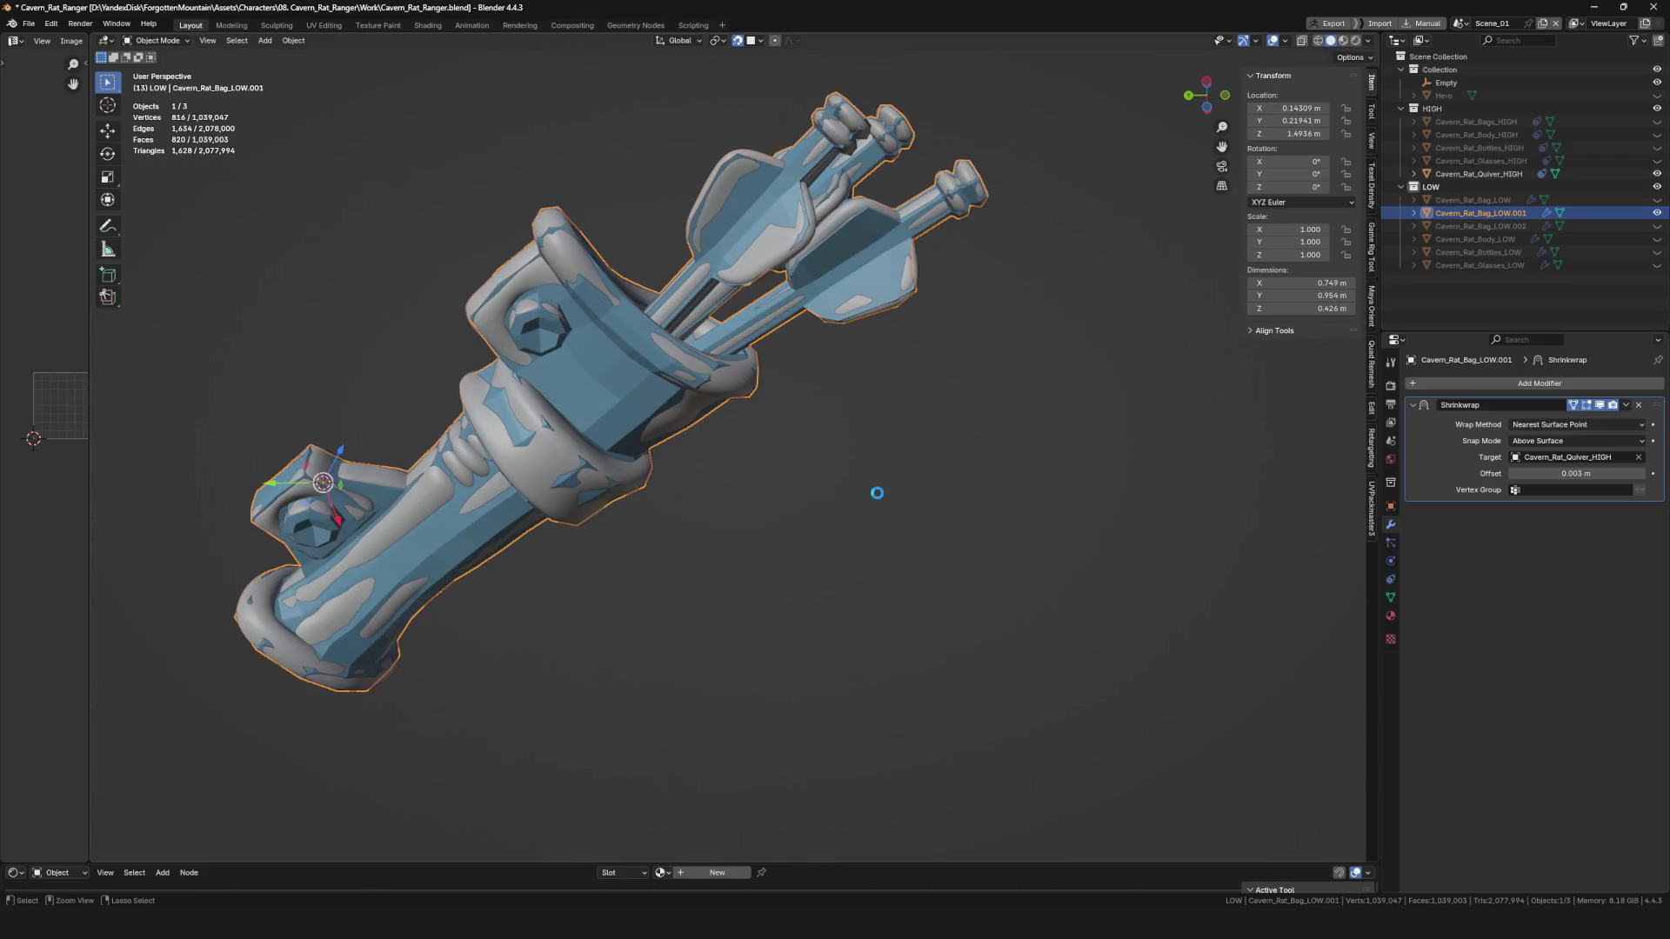
Exit local view, rename the low-poly object Cavern_Rat_Quiver_LOW, then select Cavern_Rat_Quiver_HIGH.
mouse_move(808, 453)
middle_down()
mouse_move(729, 443)
mouse_move(718, 567)
middle_up()
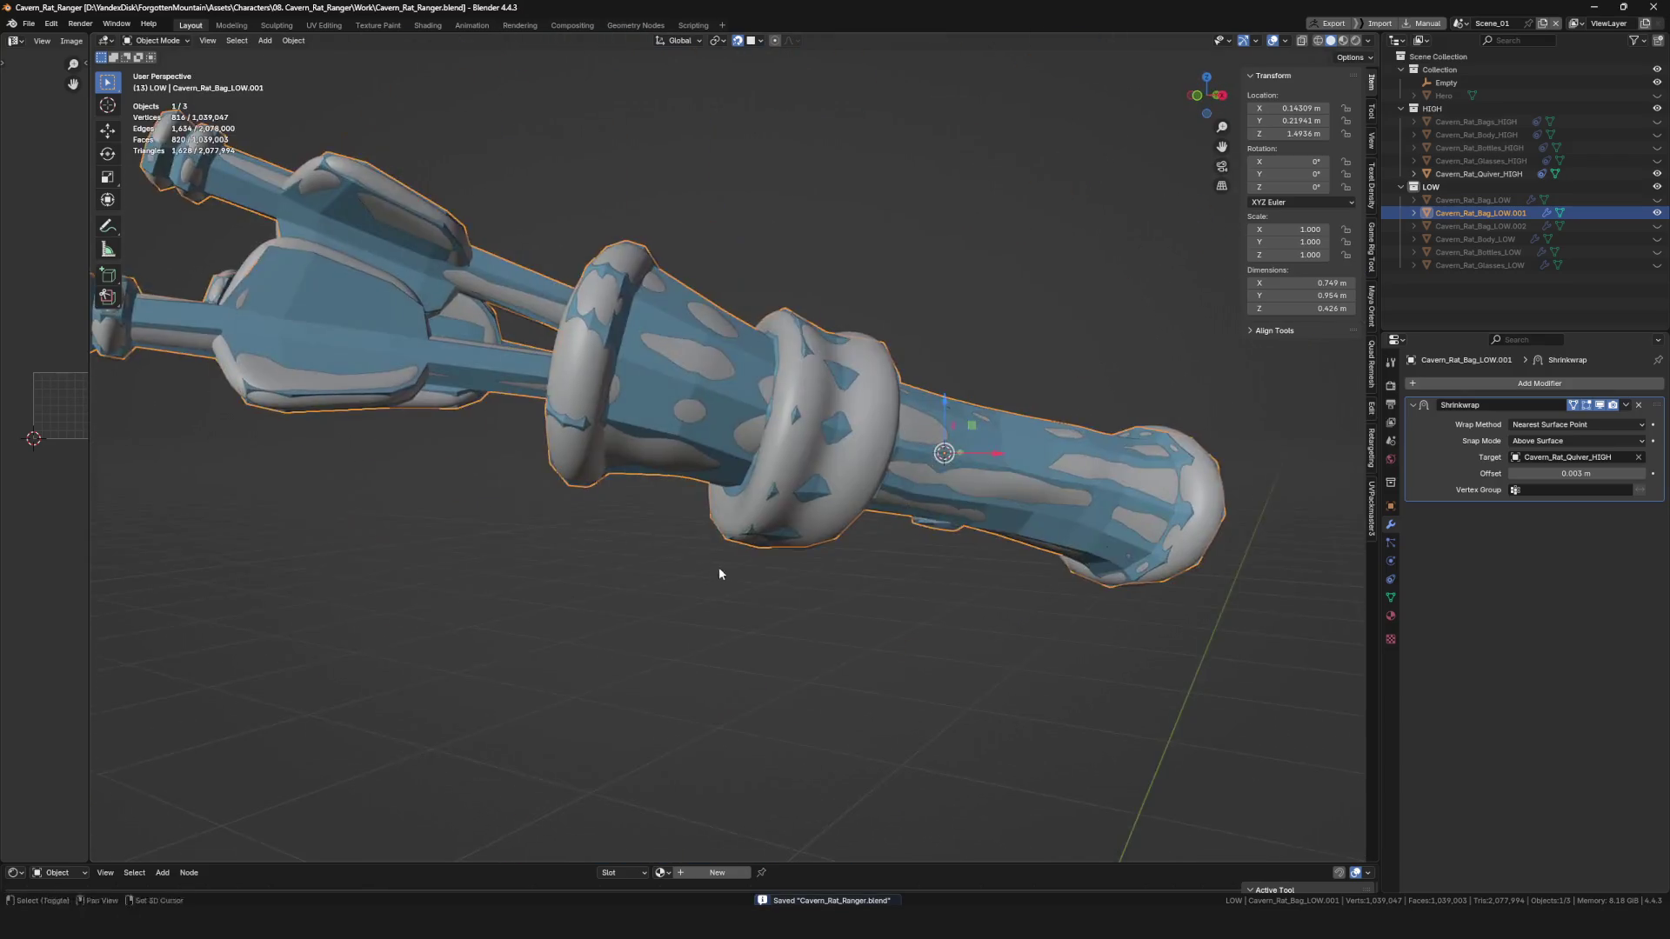
key(KP_Divide)
key(KP_Divide)
middle_drag(758, 502, 903, 388)
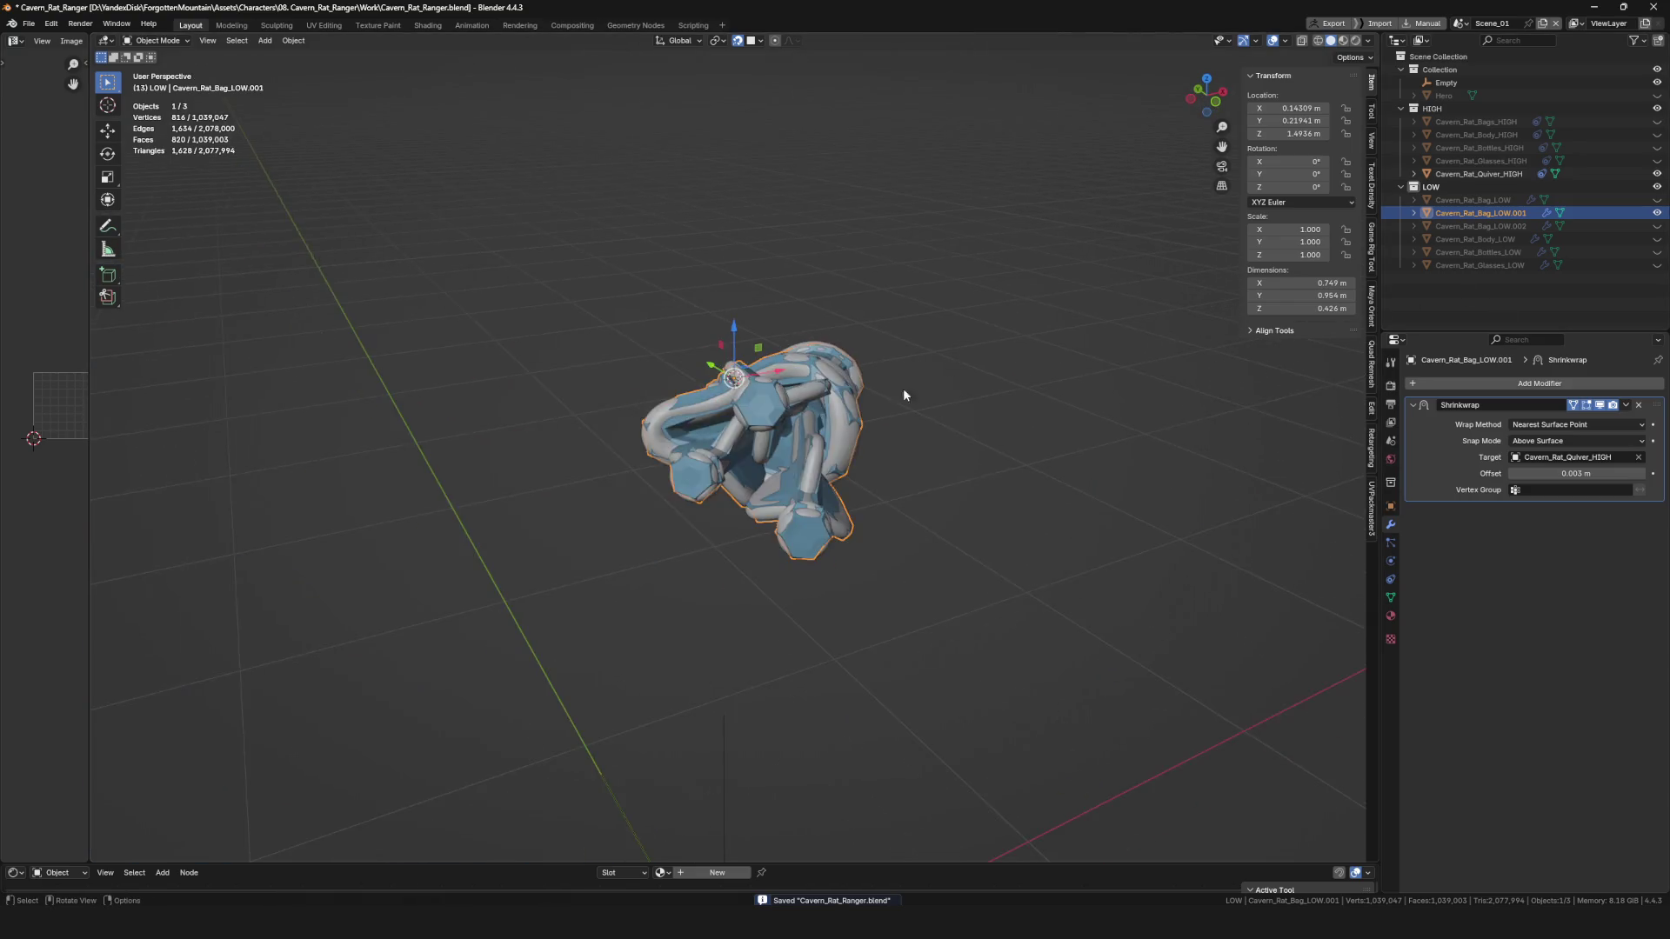
scroll(903, 388, up, 4)
key(F2)
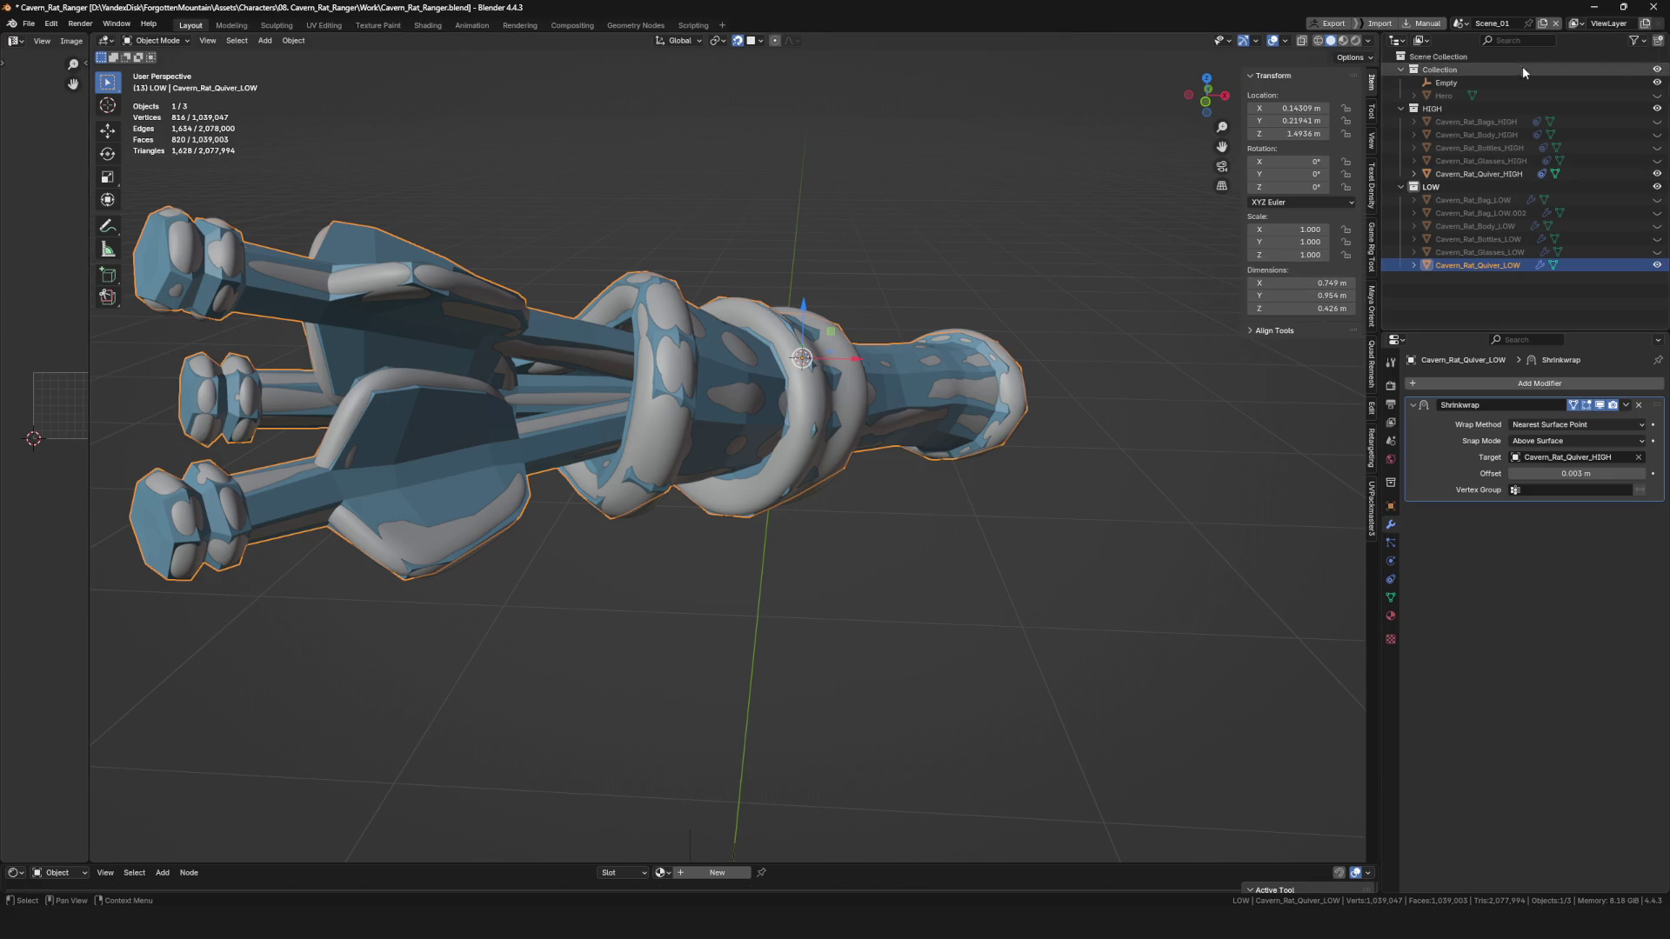
click(1508, 175)
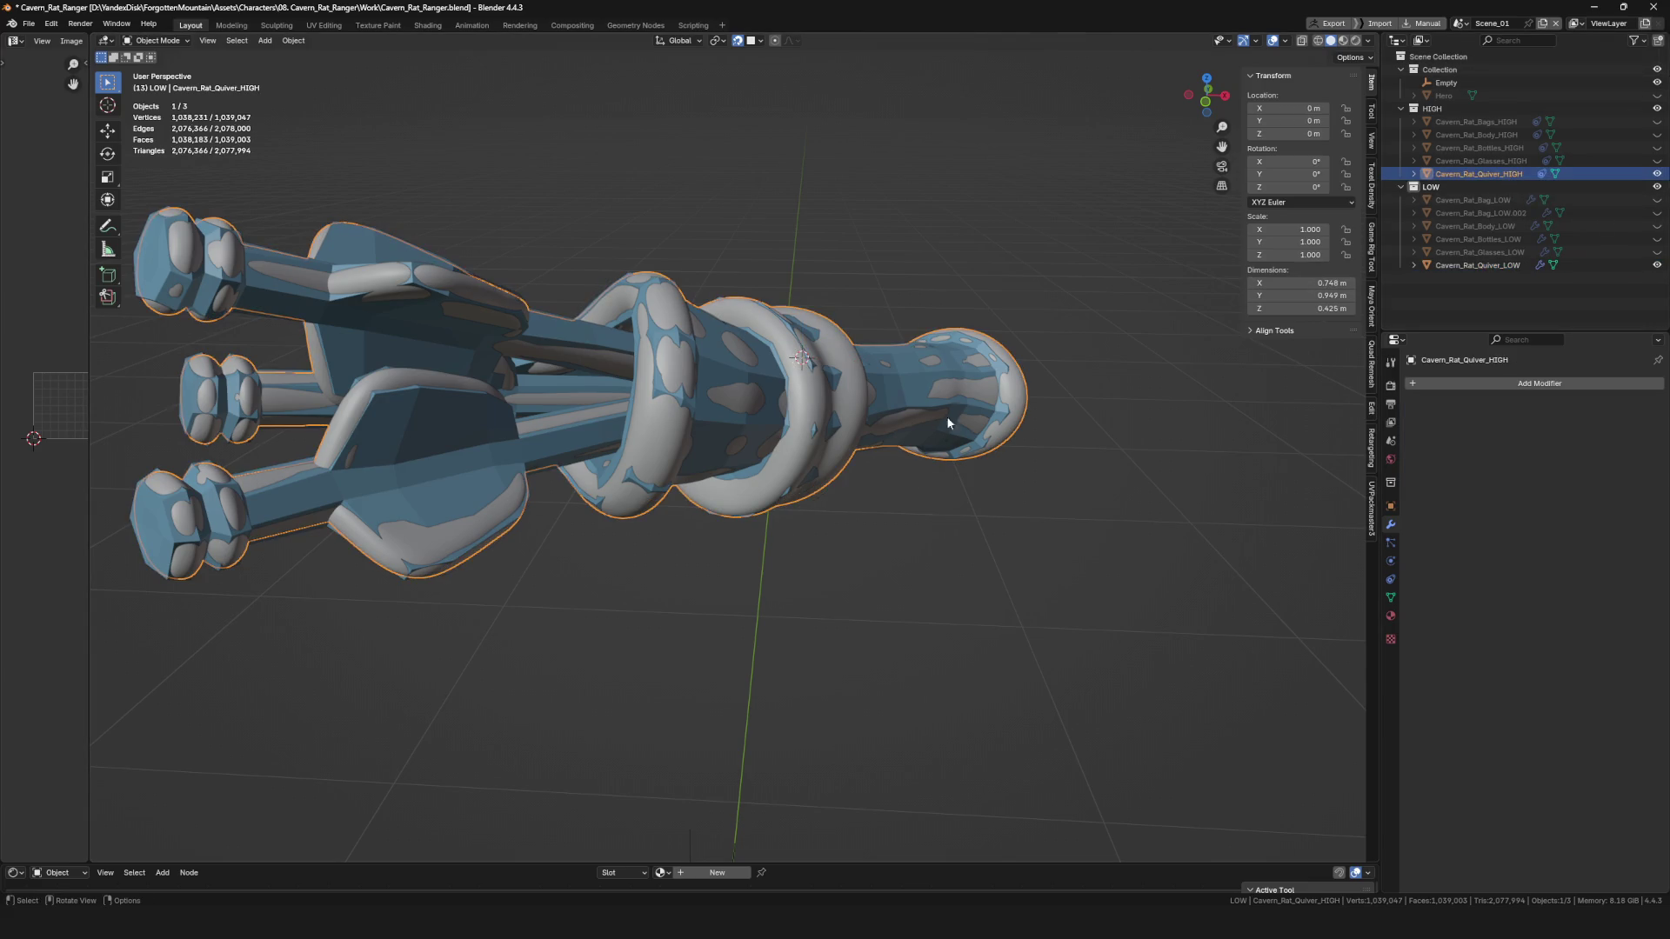
Hide Cavern_Rat_Quiver_HIGH and make every low-poly piece visible in the Outliner.
click(1659, 174)
middle_drag(1256, 359, 1312, 375)
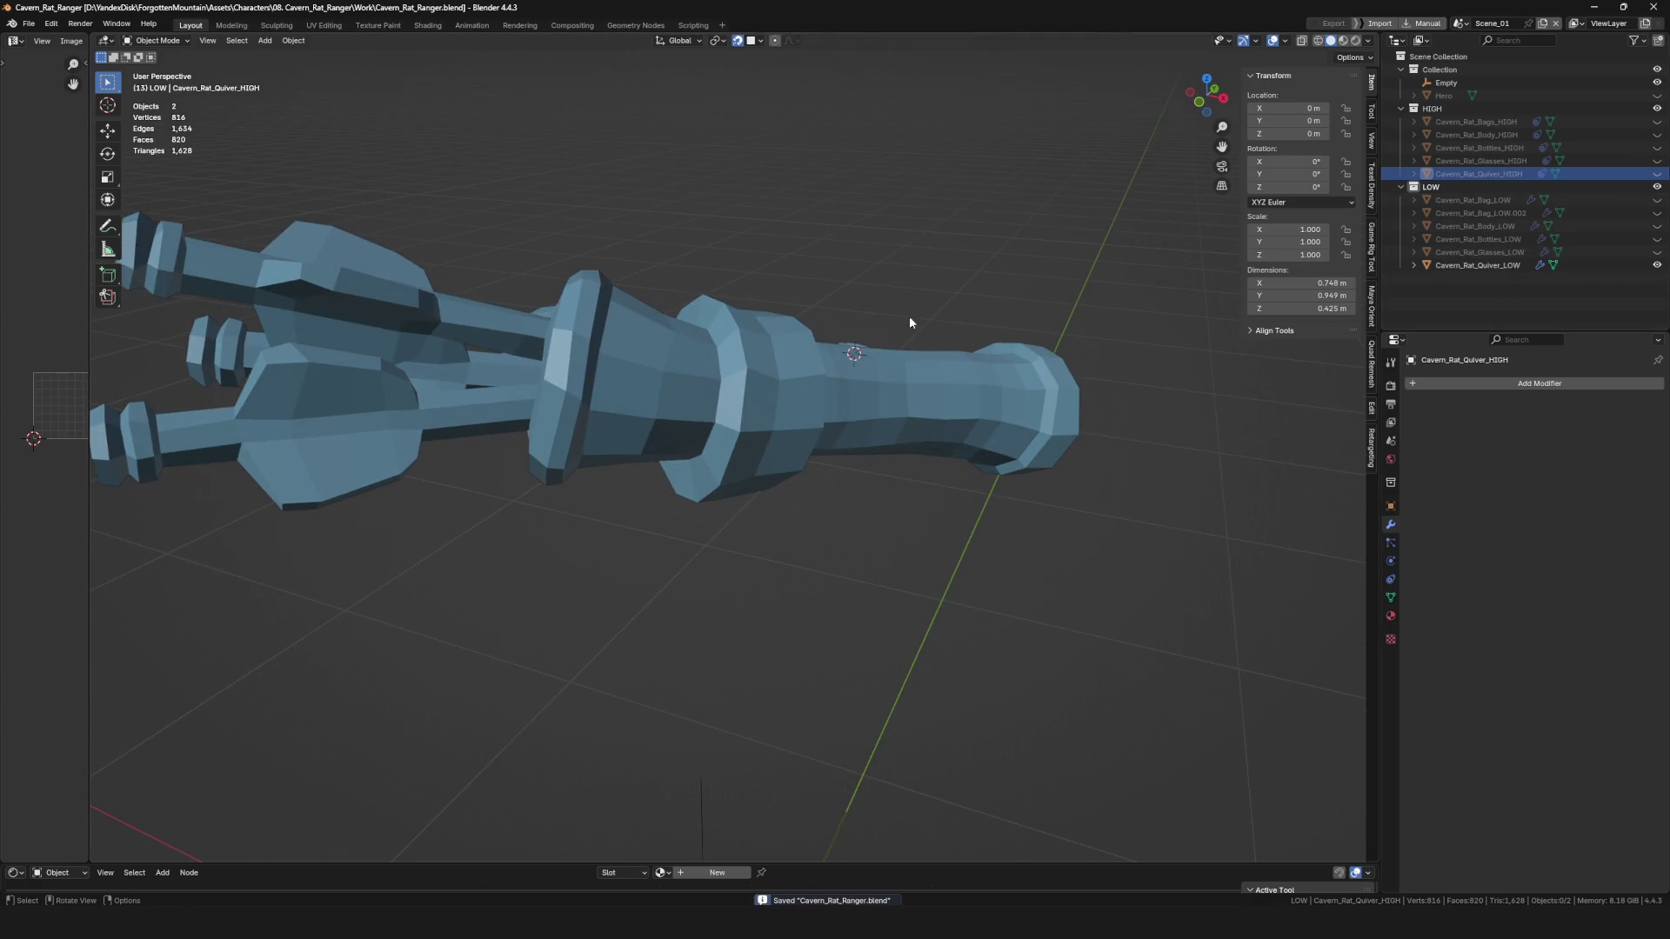
drag(1658, 200, 1658, 253)
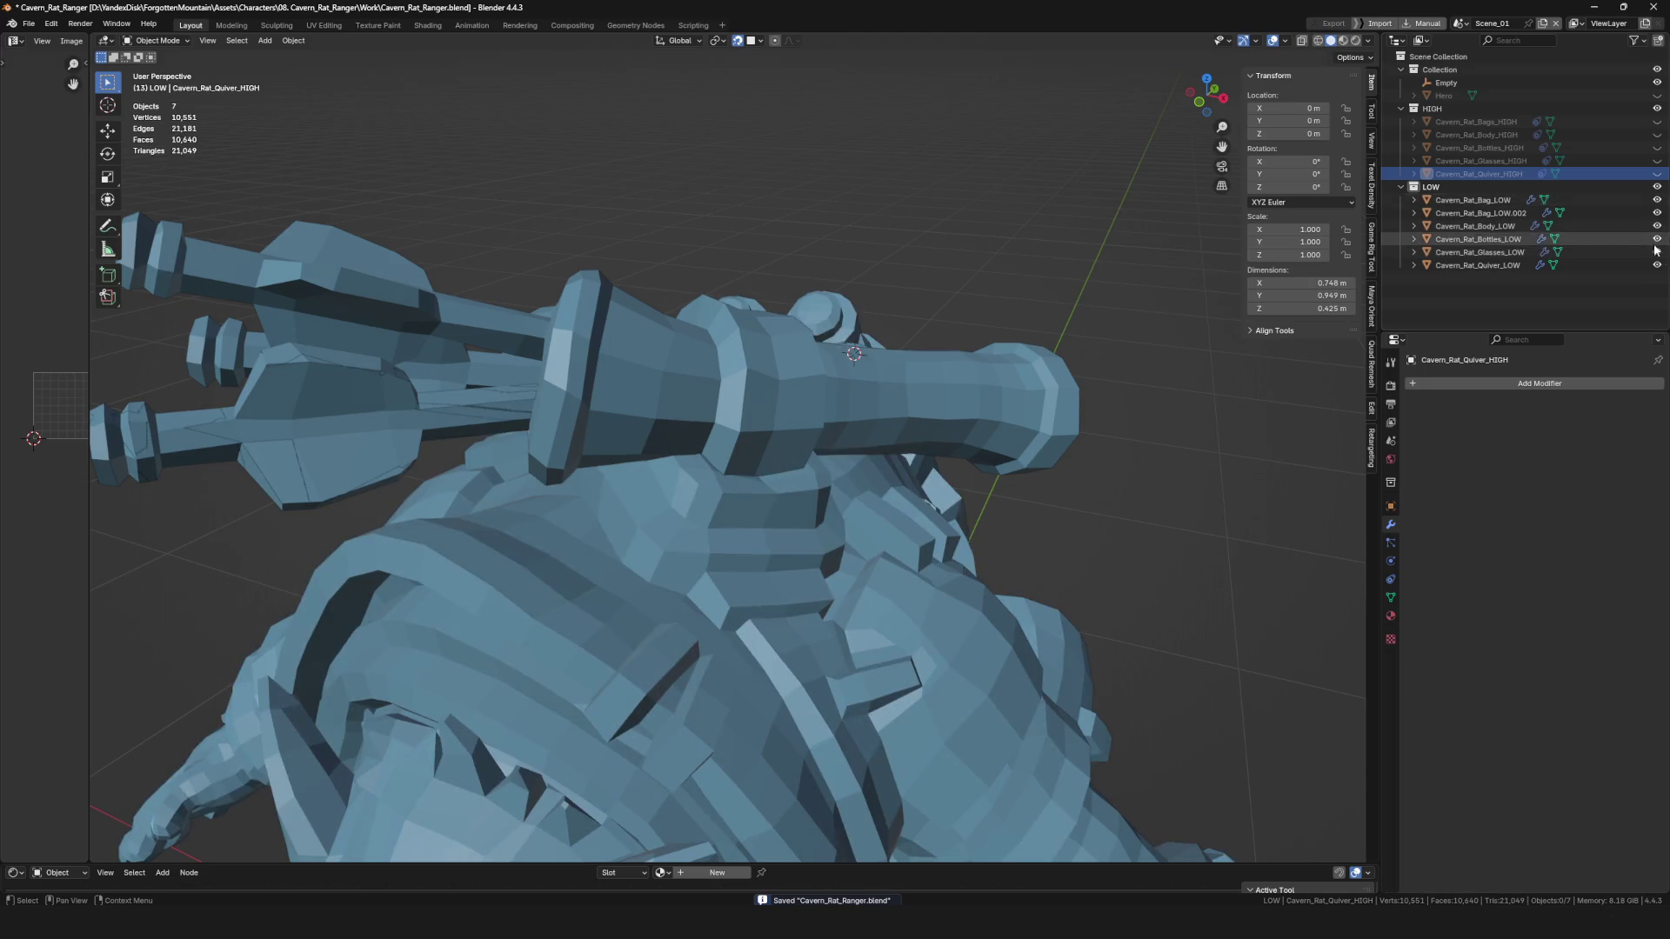
Delete the duplicate Cavern_Rat_Bag_LOW.002 and save the file.
click(1489, 204)
key(KP_Divide)
key(KP_Divide)
mouse_move(900, 469)
middle_down()
mouse_move(938, 383)
mouse_move(905, 400)
middle_up()
key(x)
click(922, 383)
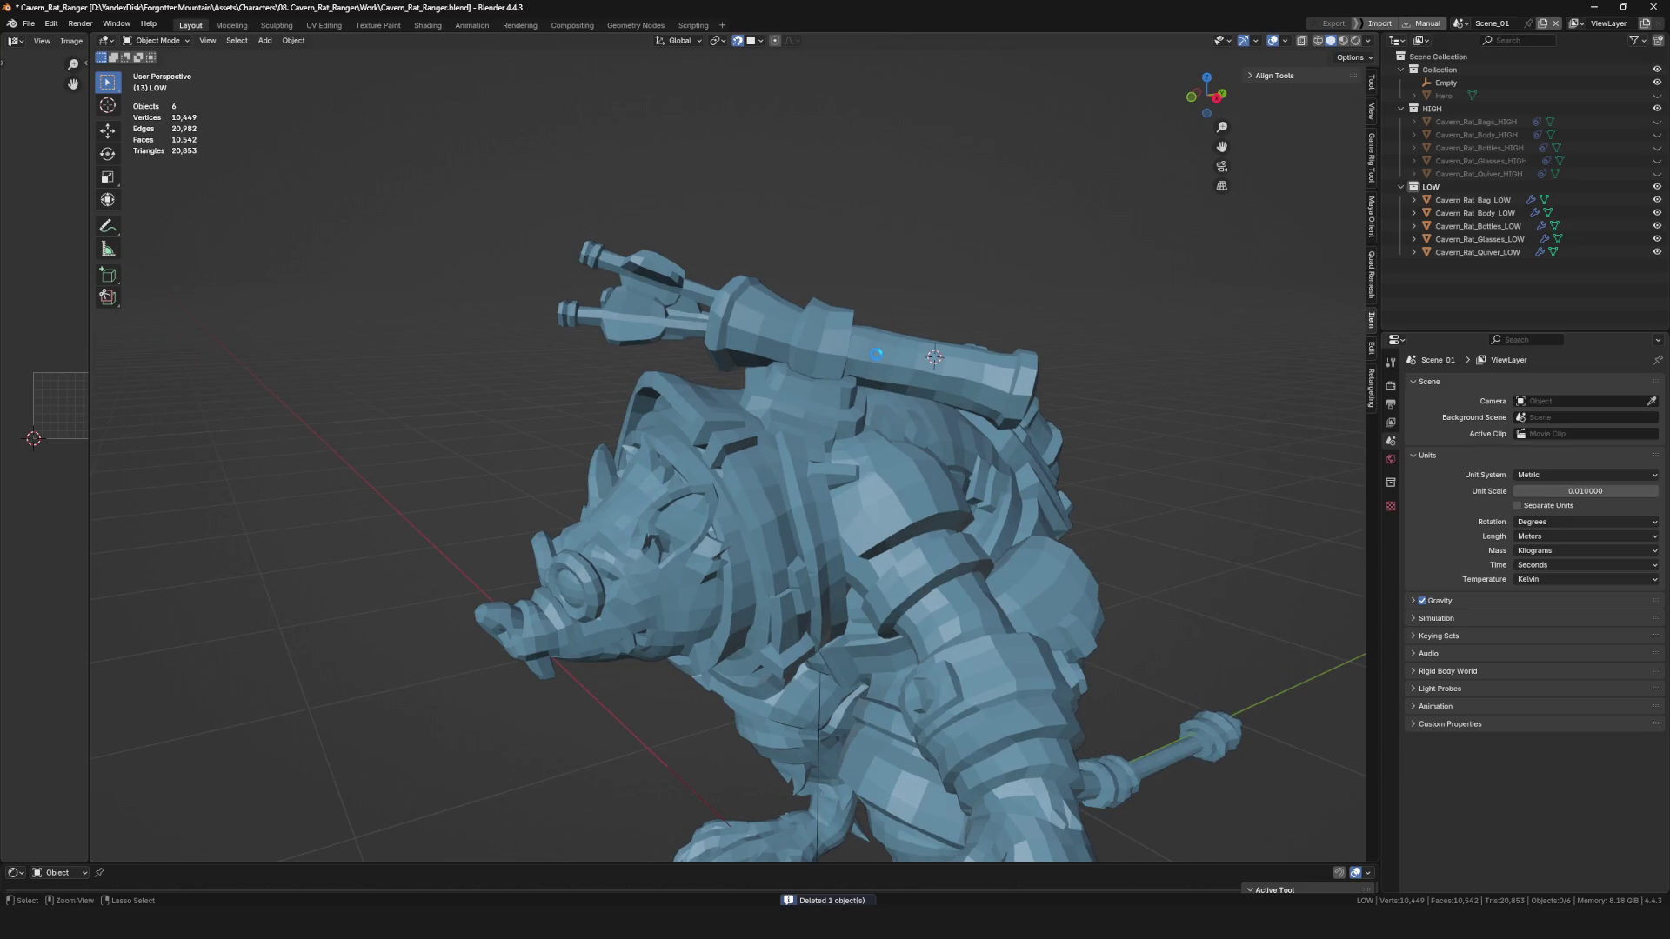
scroll(783, 417, down, 5)
key(ctrl+s)
mouse_move(783, 417)
middle_down()
mouse_move(548, 439)
mouse_move(850, 502)
mouse_move(863, 456)
mouse_move(801, 483)
mouse_move(951, 472)
mouse_move(800, 499)
mouse_move(811, 472)
mouse_move(879, 463)
middle_up()
scroll(811, 472, up, 4)
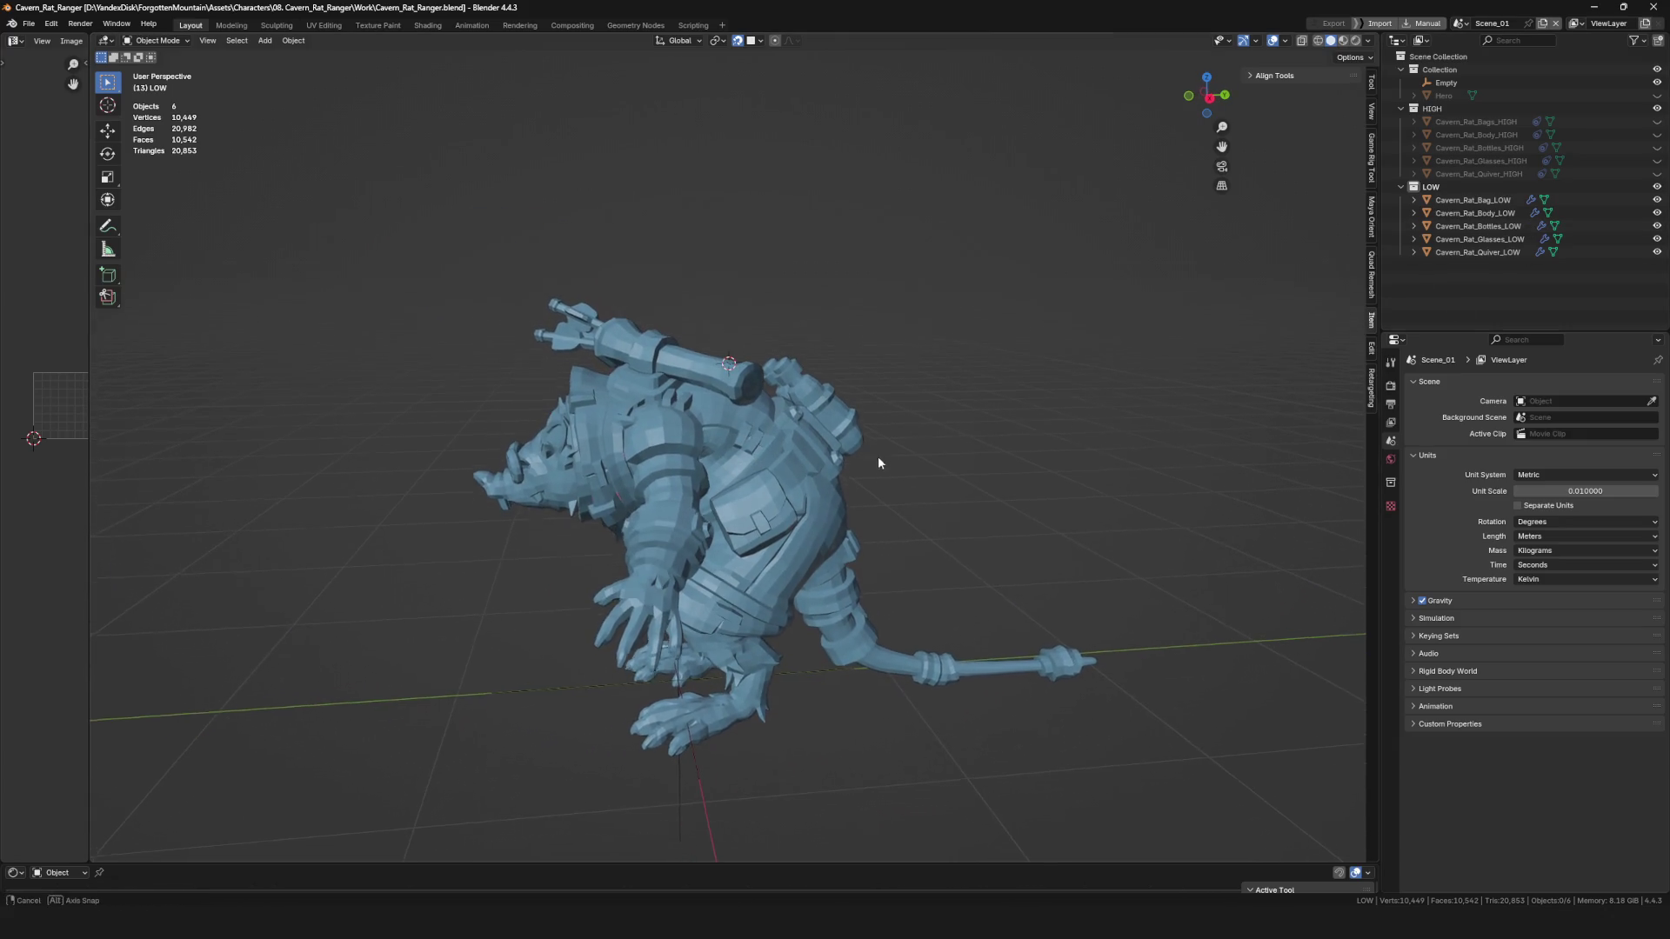
Hide the LOW collection, show Cavern_Rat_Body_HIGH, and import Cavern_Rat_Crossbow_HIGH.fbx.
click(1657, 188)
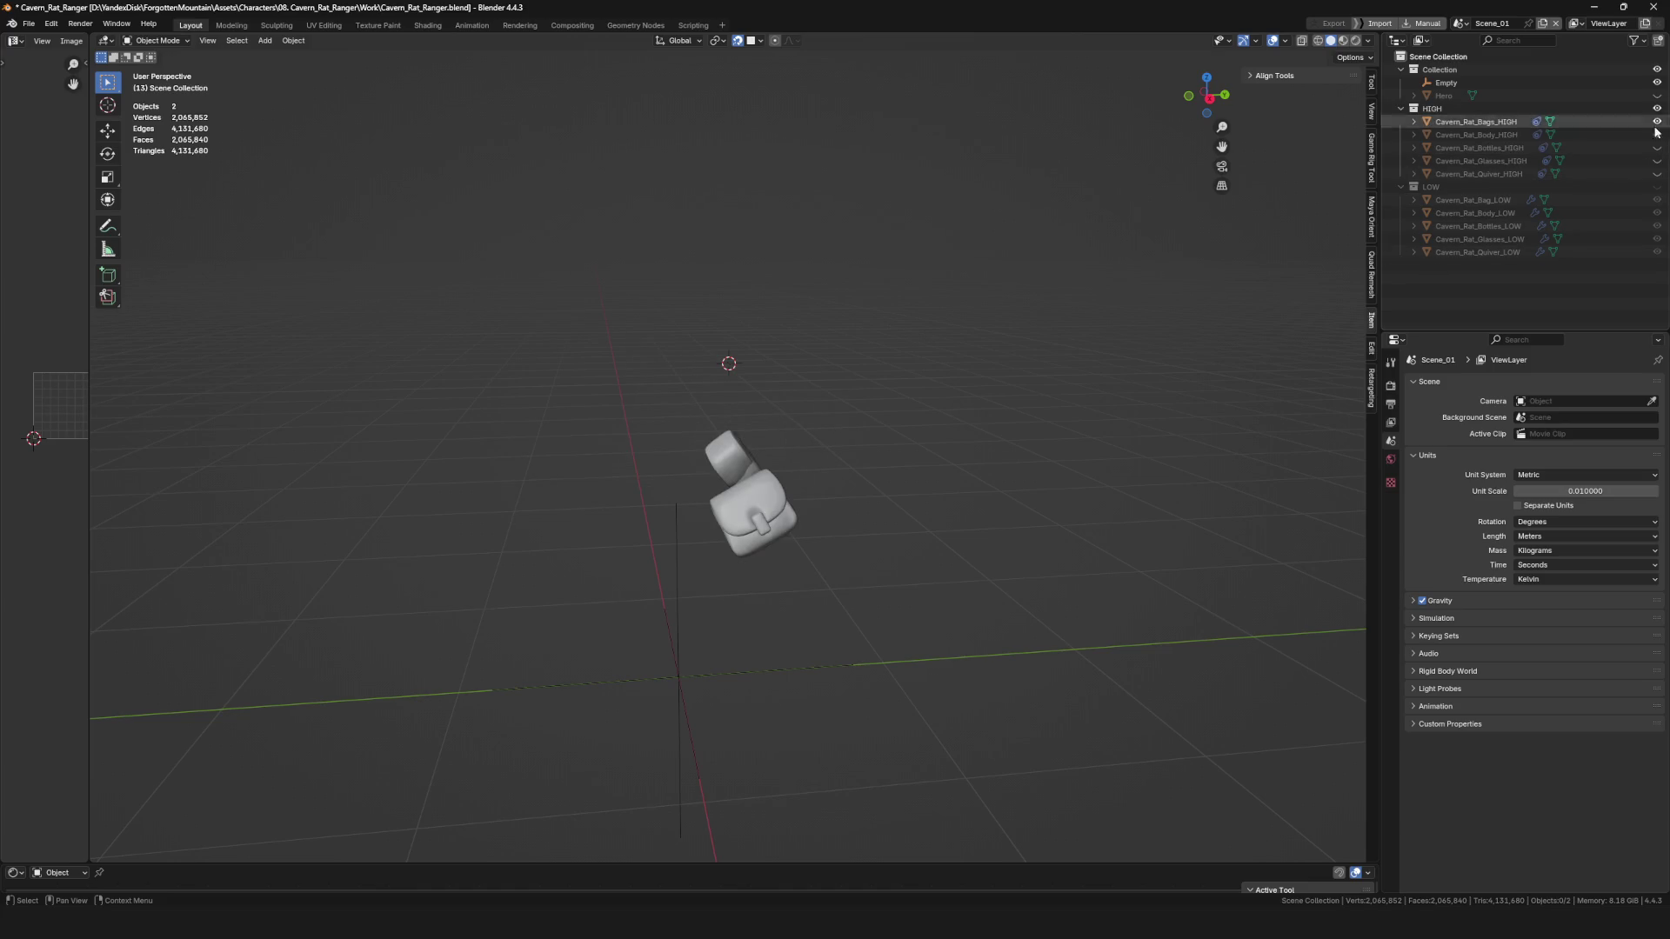
click(1657, 135)
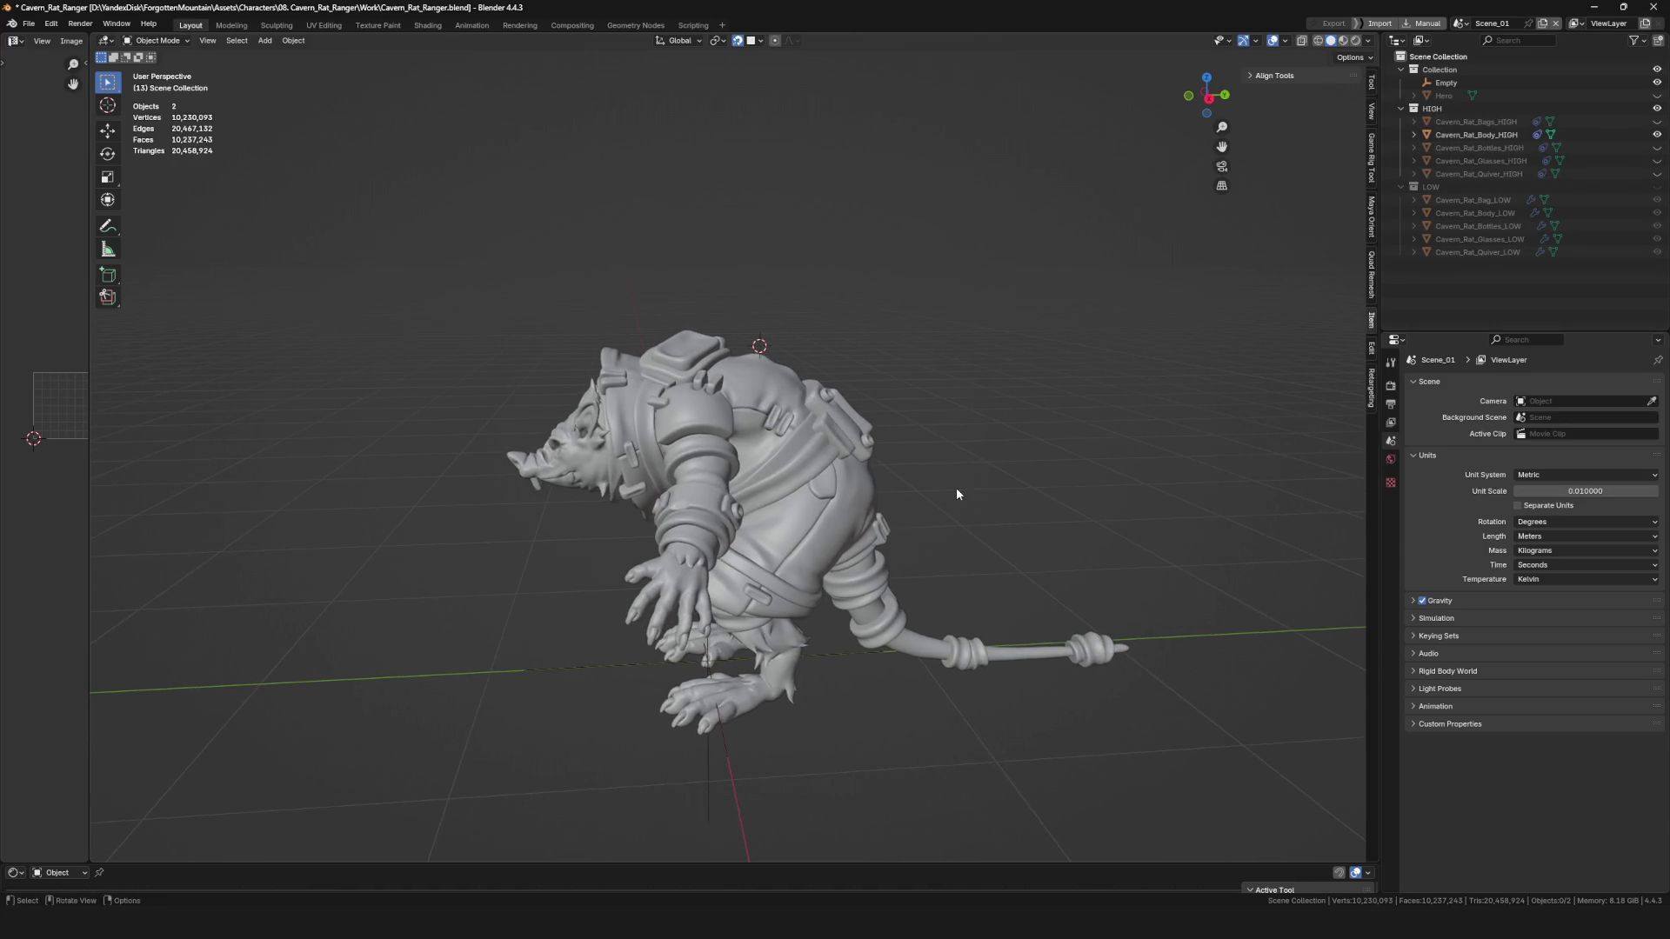
key(F4)
mouse_move(957, 489)
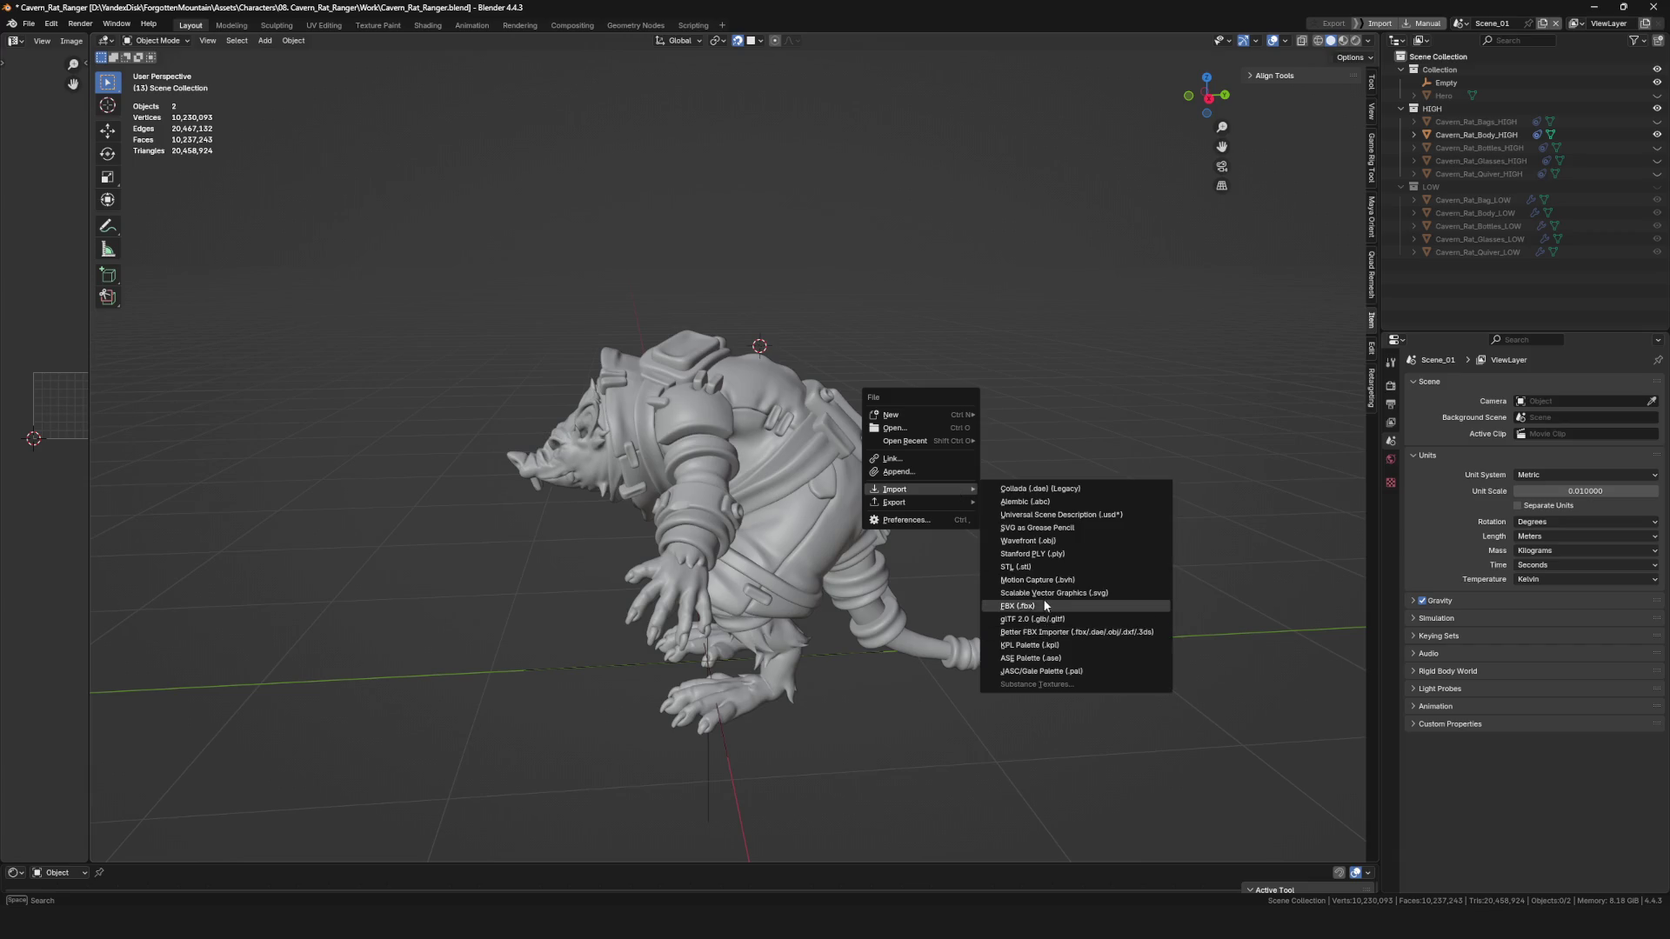
click(1041, 602)
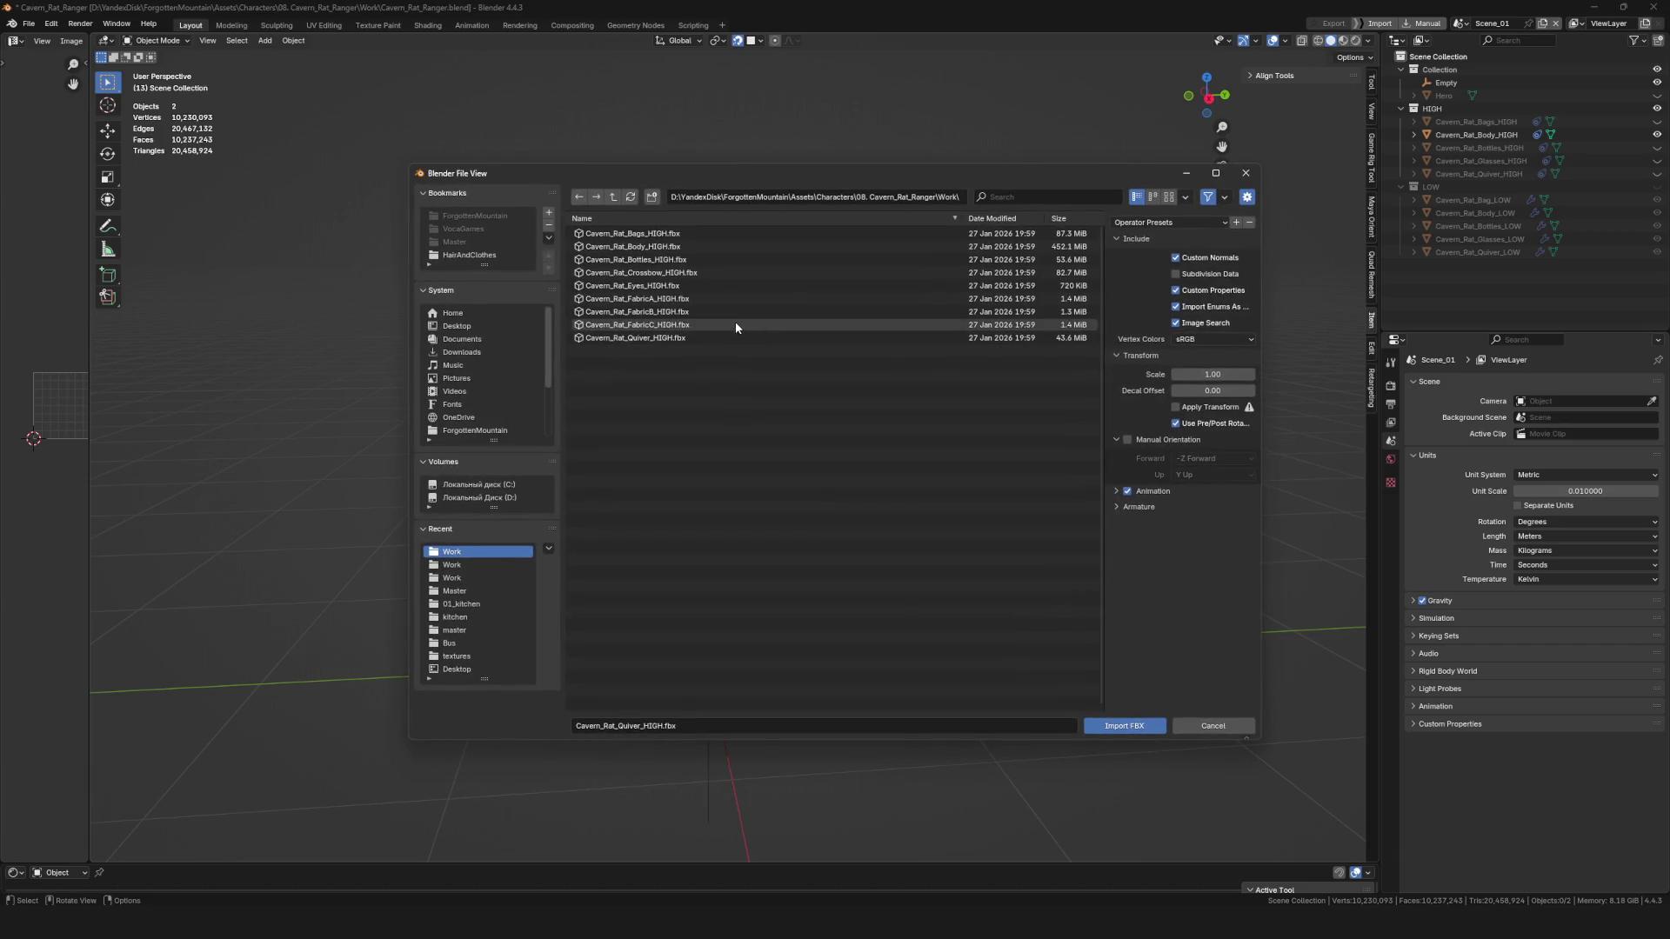
click(670, 261)
click(669, 284)
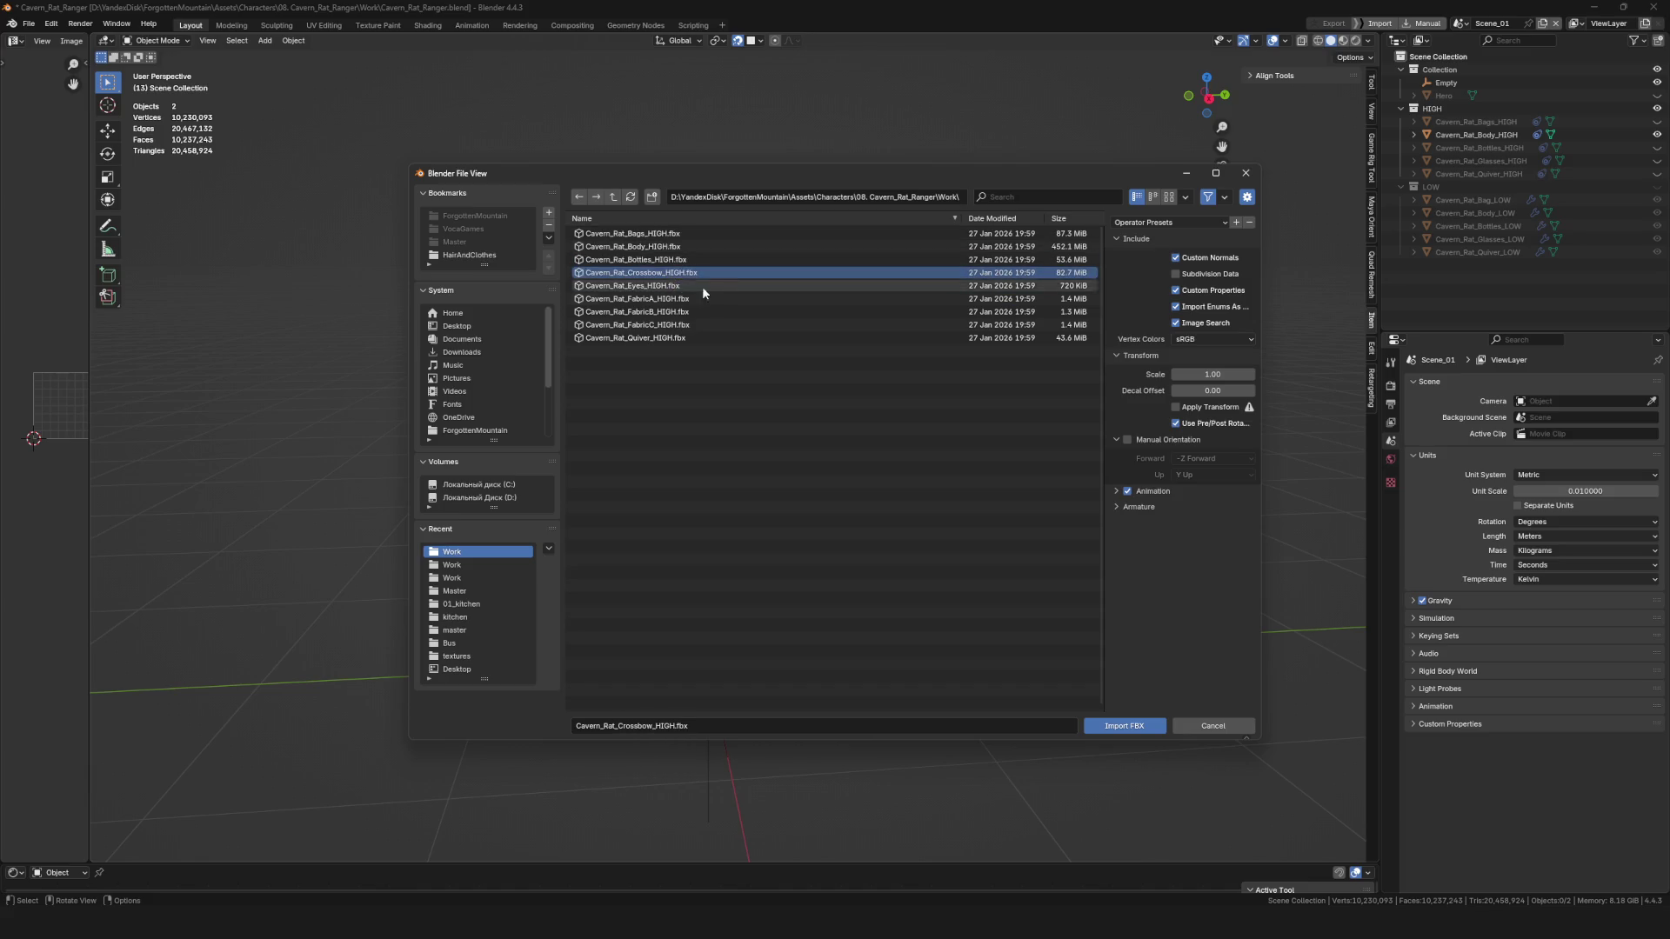
click(1107, 725)
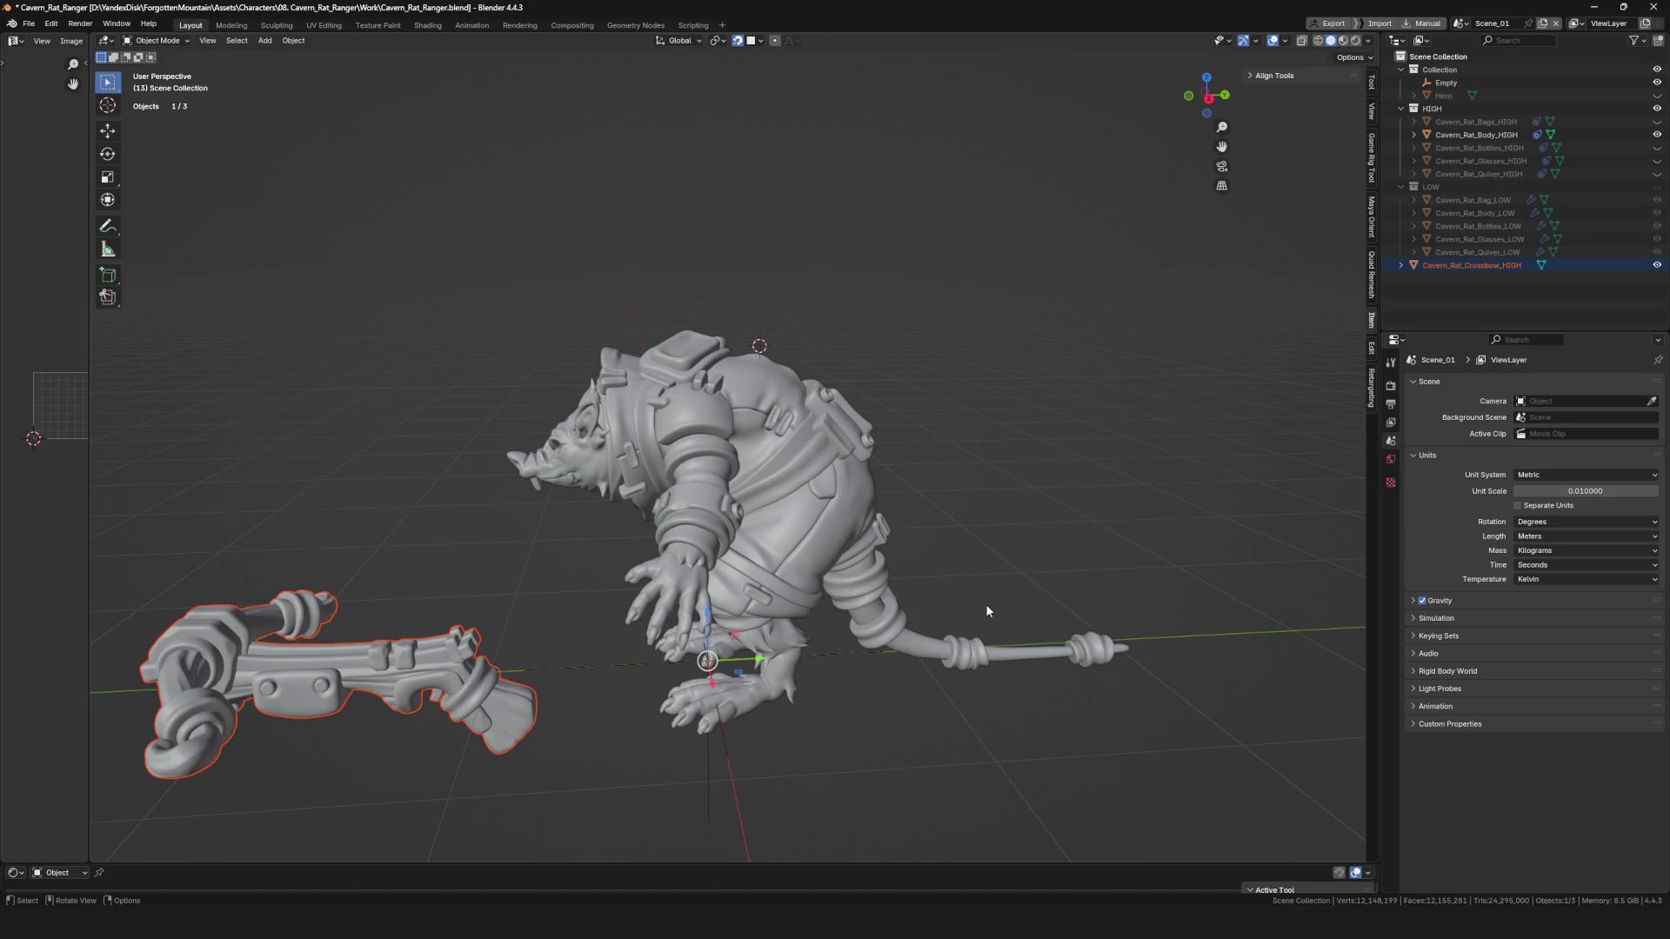
Drag Cavern_Rat_Crossbow_HIGH into the HIGH collection in the Outliner.
mouse_move(974, 588)
middle_down()
mouse_move(560, 677)
mouse_move(766, 599)
mouse_move(797, 604)
mouse_move(718, 623)
mouse_move(680, 562)
mouse_move(671, 576)
mouse_move(692, 557)
middle_up()
click(719, 624)
middle_drag(744, 585, 778, 582)
scroll(779, 583, down, 4)
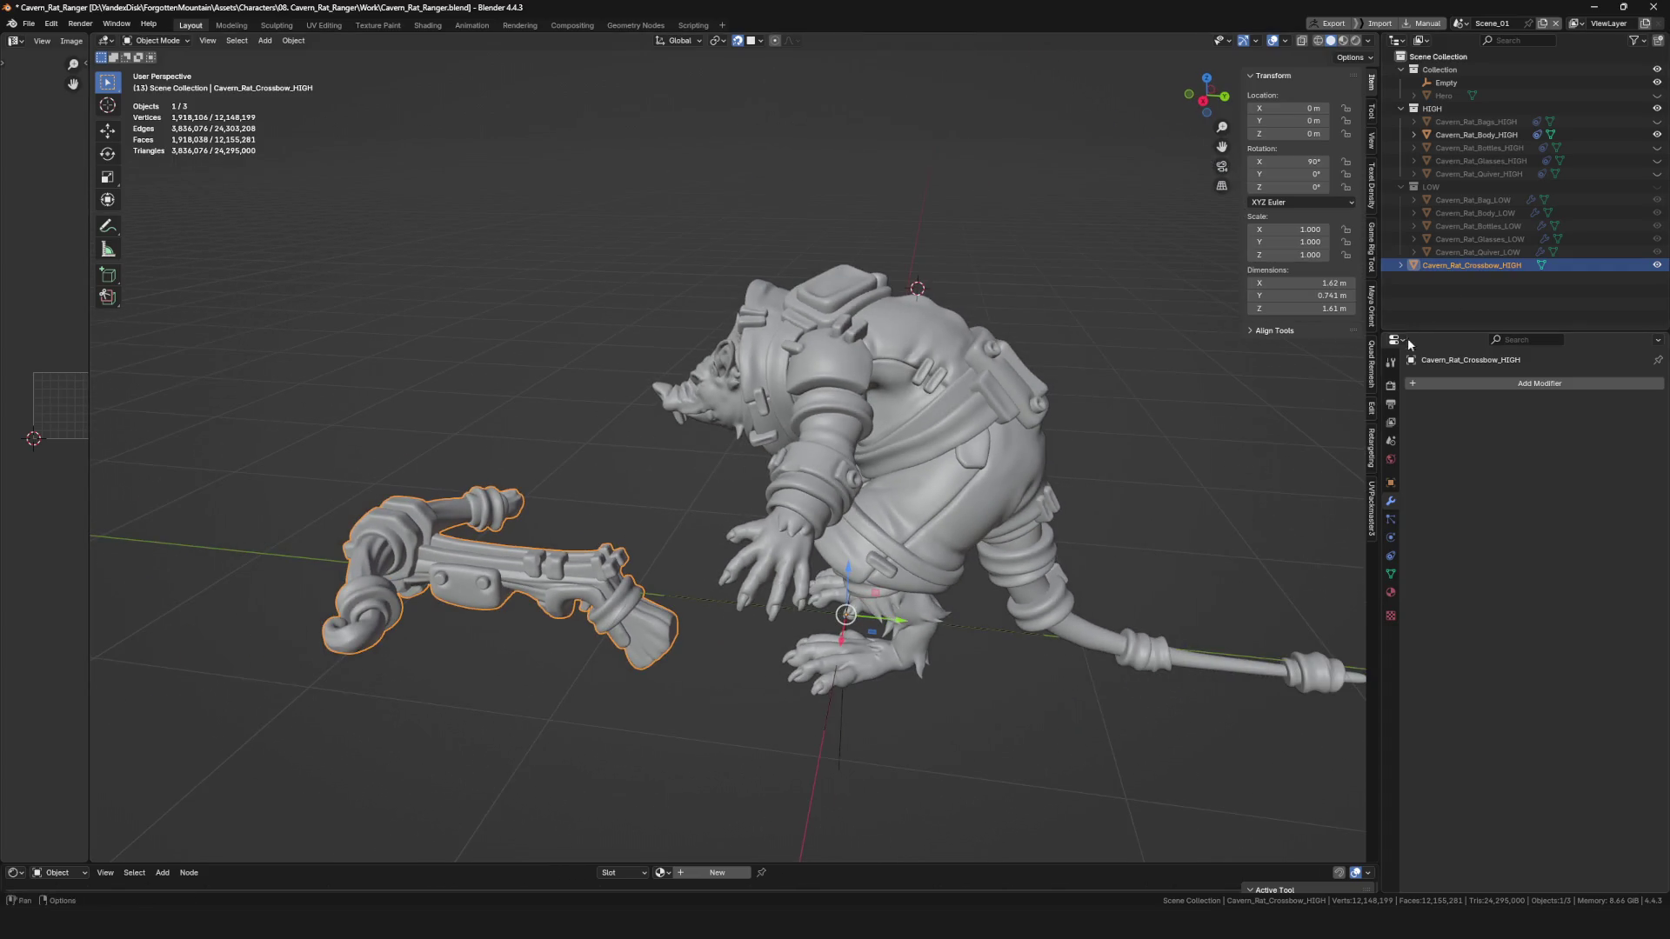
drag(1470, 267, 1478, 107)
middle_drag(979, 437, 810, 561)
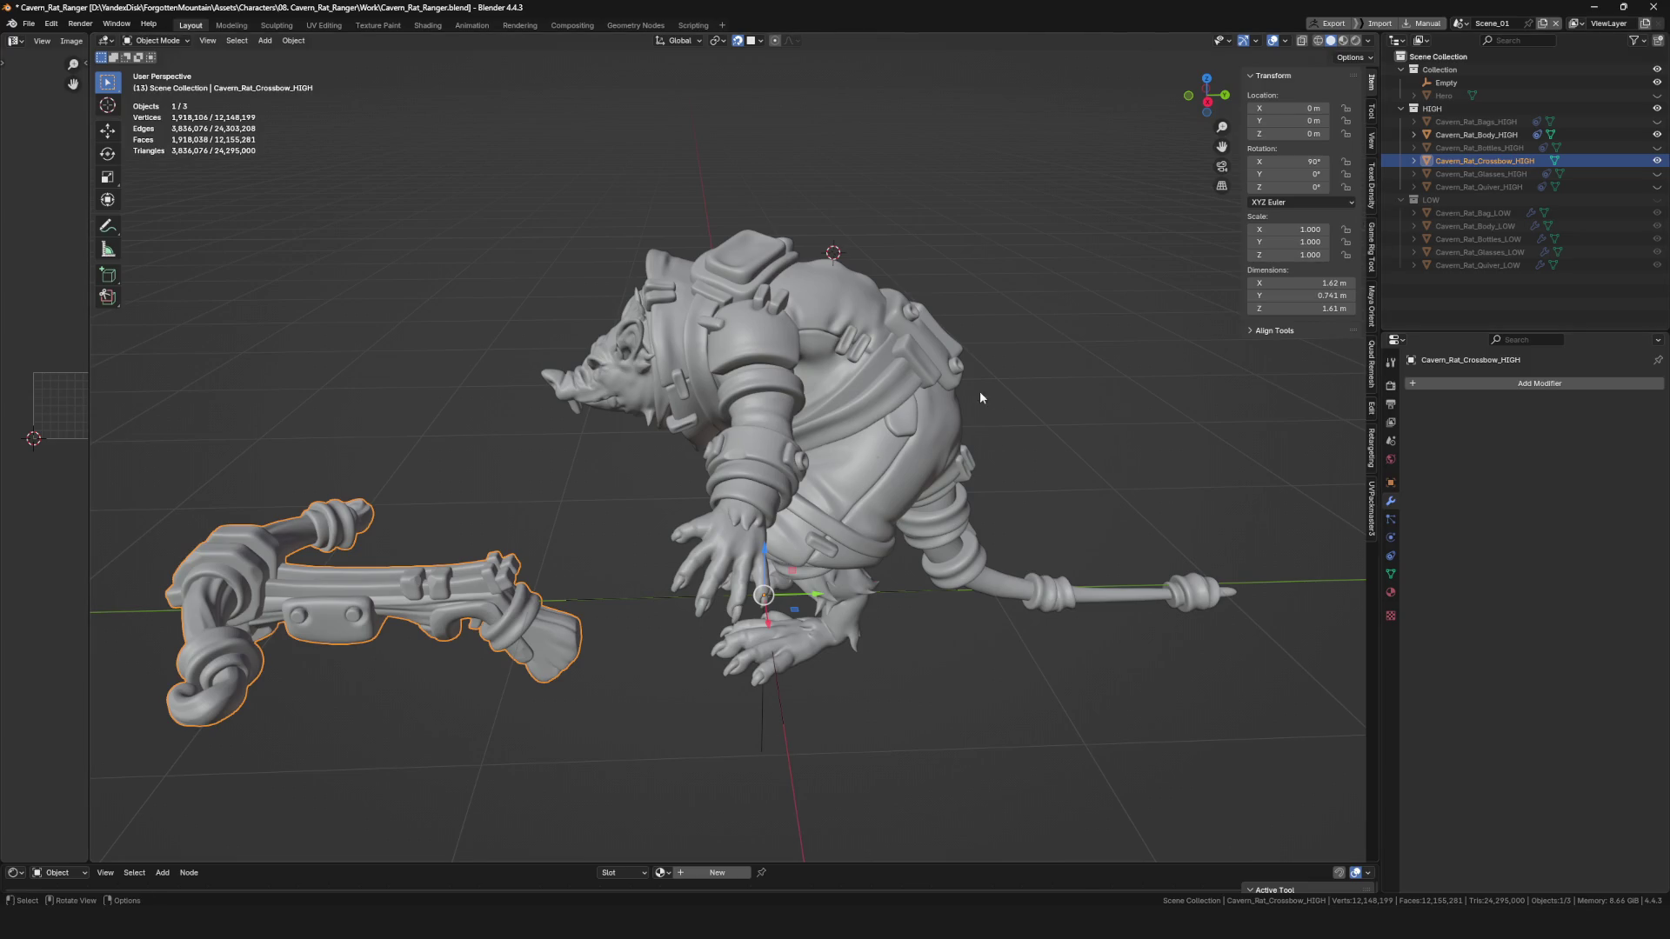
Select Cavern_Rat_Body_HIGH together with the crossbow in the Outliner.
mouse_move(743, 475)
ctrl+middle_down()
mouse_move(896, 508)
mouse_move(739, 543)
mouse_move(797, 383)
mouse_move(718, 486)
mouse_move(660, 522)
mouse_move(670, 546)
mouse_move(586, 535)
mouse_move(863, 520)
ctrl+middle_up()
click(797, 384)
click(681, 522)
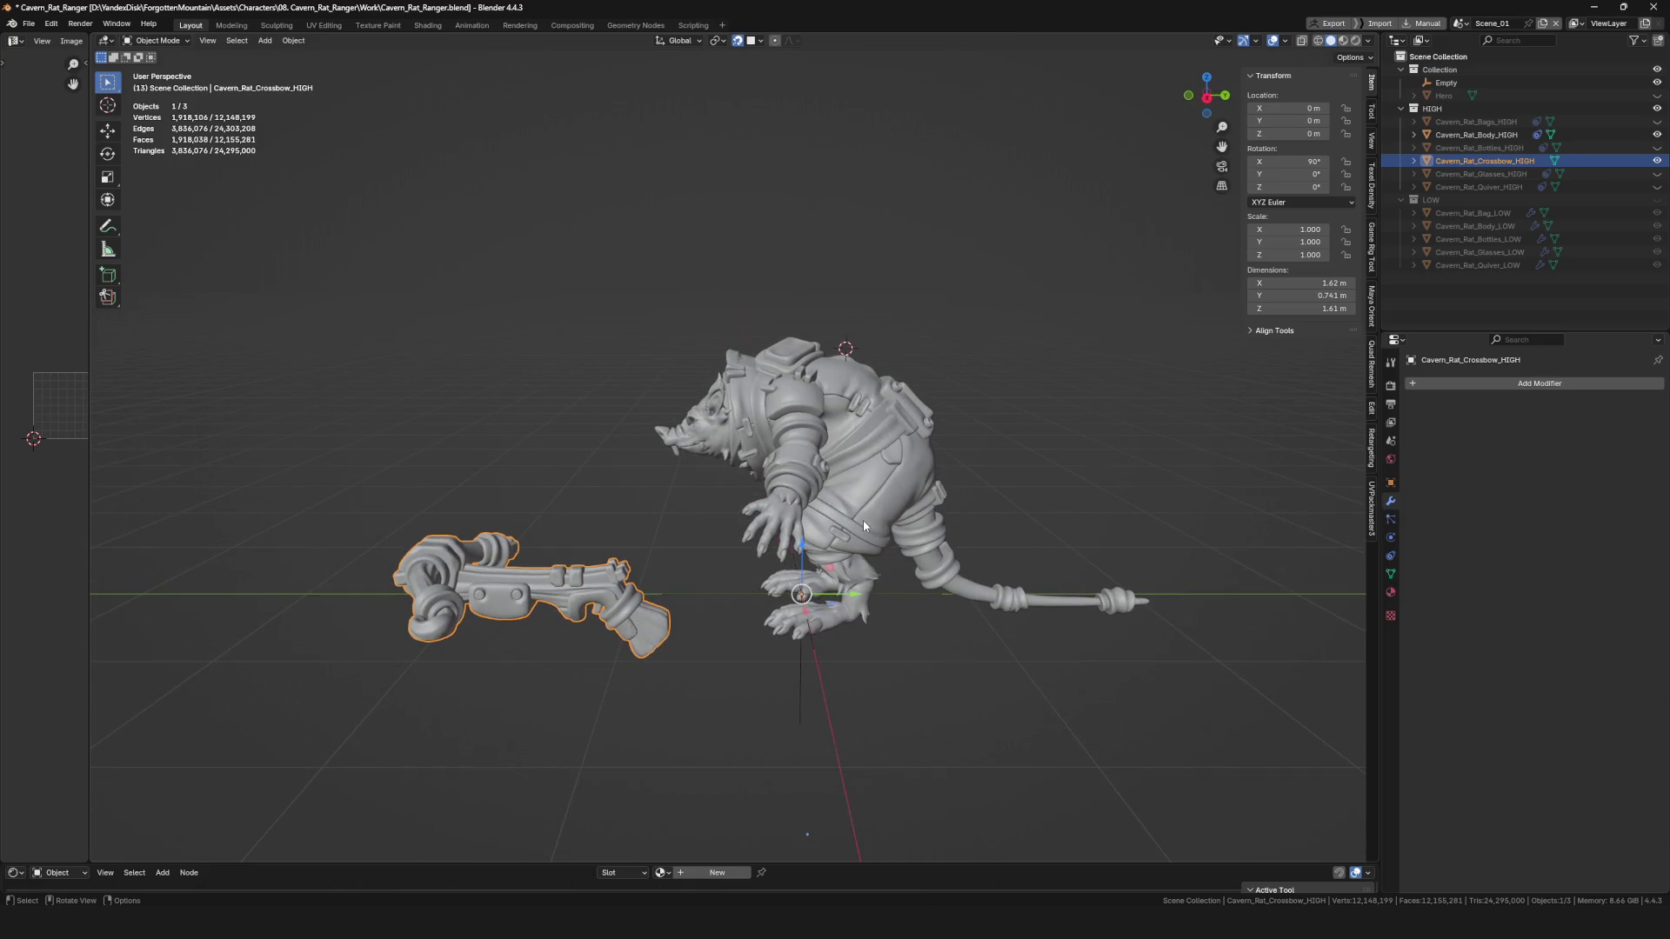
click(1507, 137)
click(1509, 161)
ctrl+click(1505, 138)
shift+middle_drag(951, 513, 856, 515)
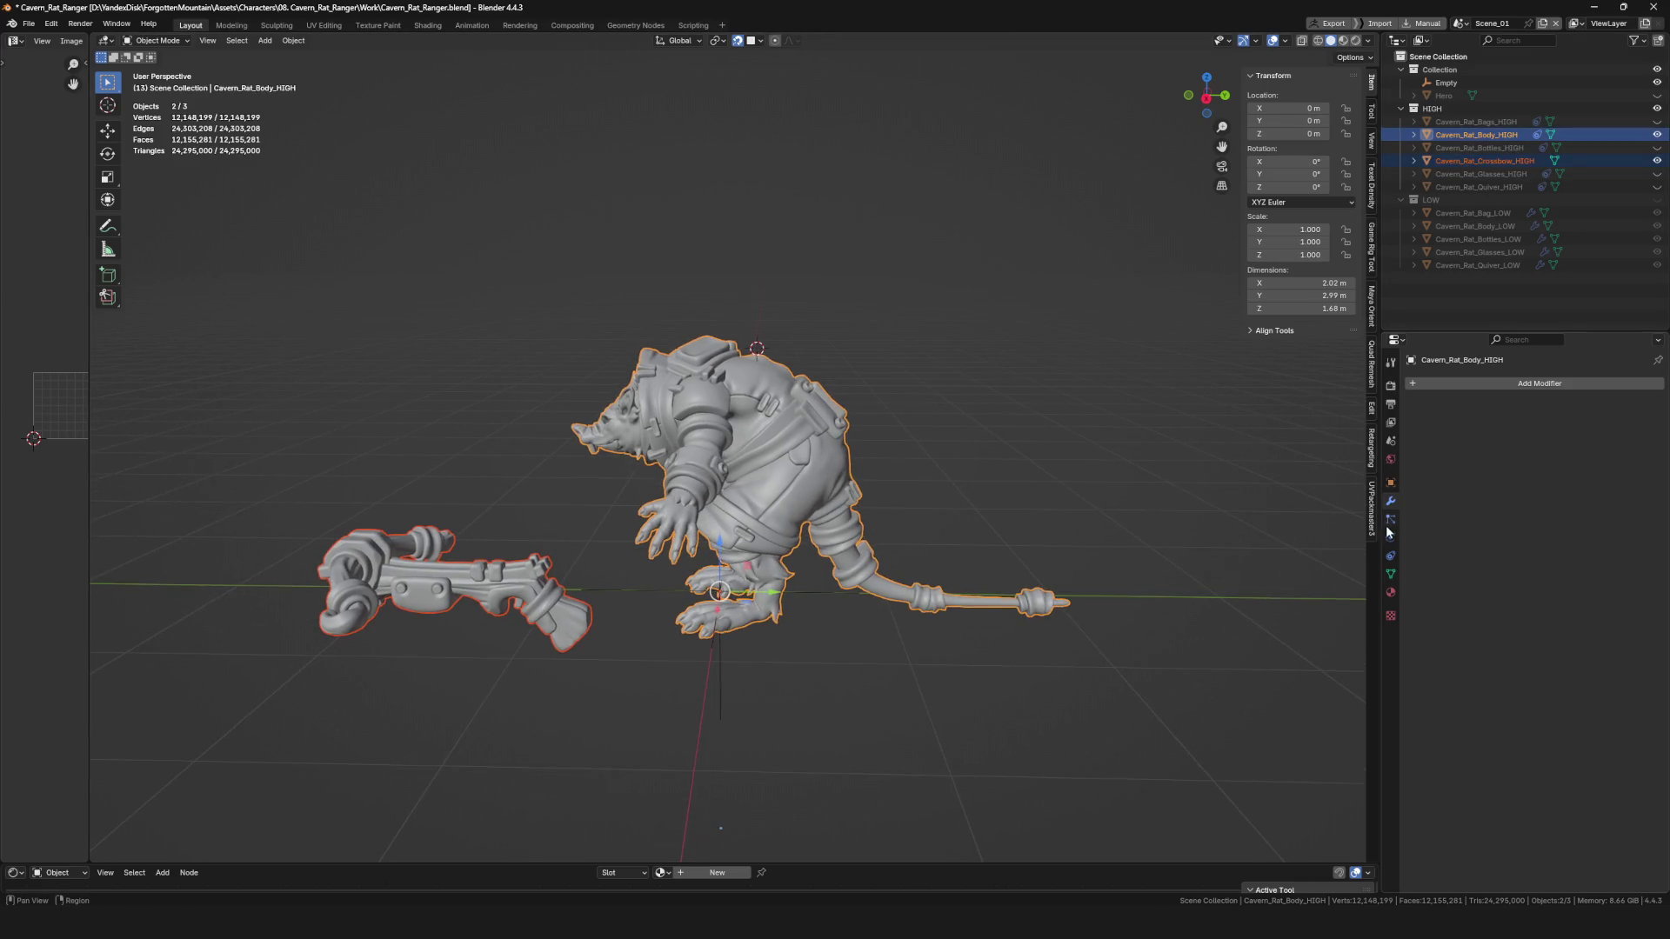
Open the Object Constraints tab to reveal the body's Copy Transforms constraint targeting the Empty.
click(1391, 555)
middle_drag(1129, 601, 957, 535)
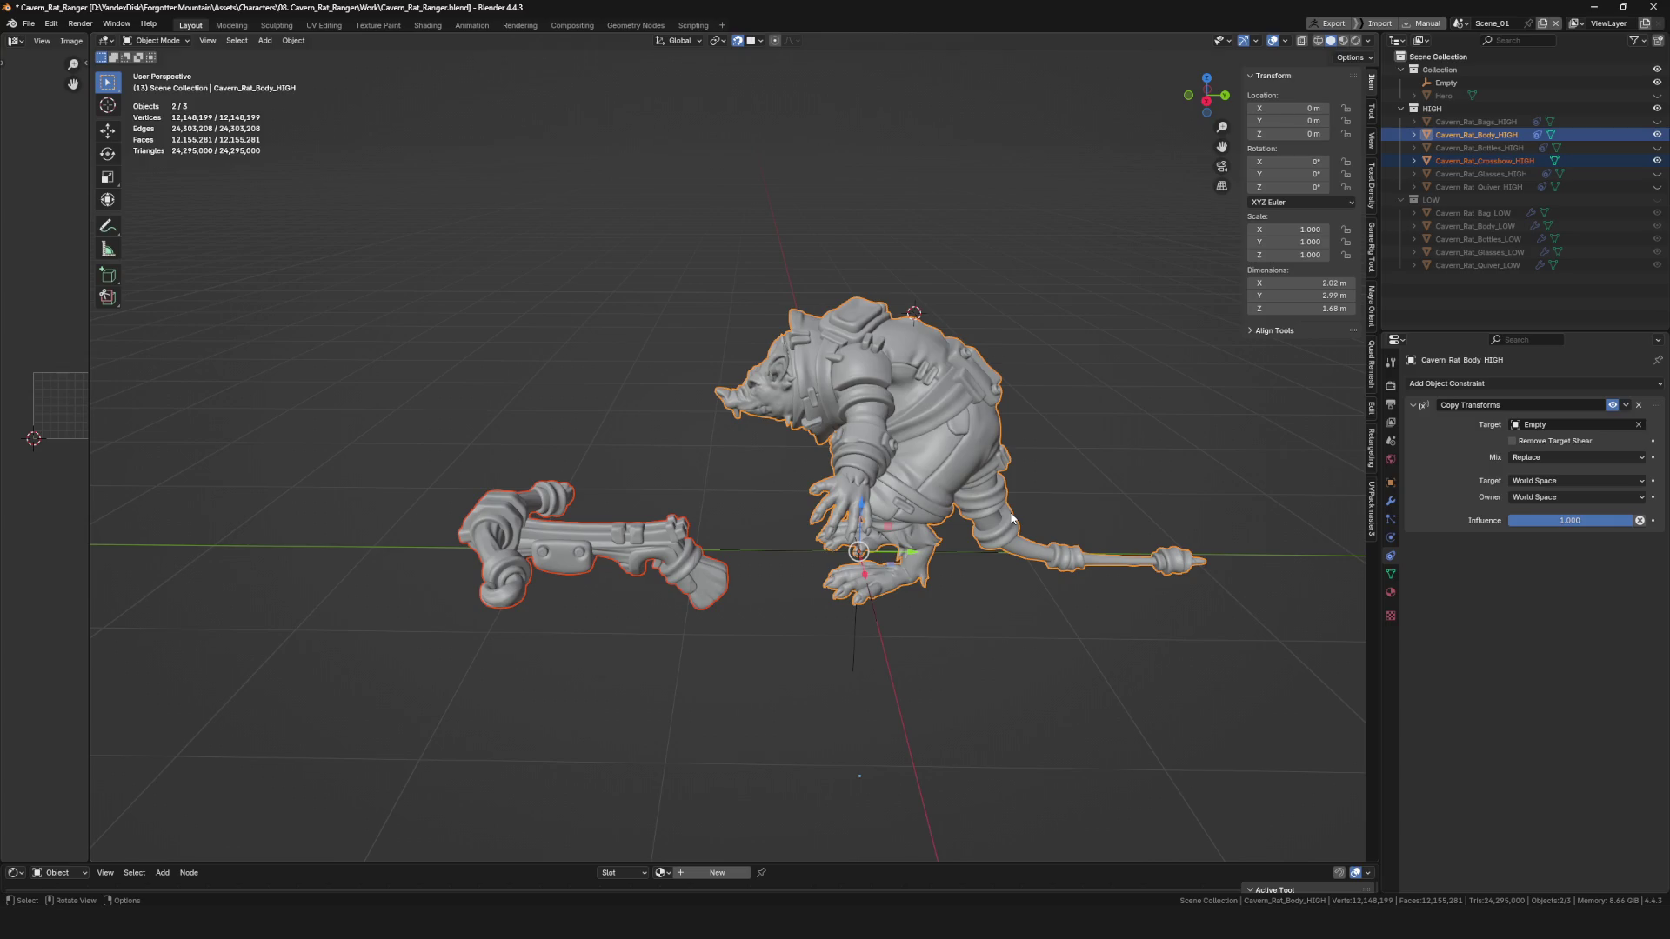
scroll(910, 535, down, 5)
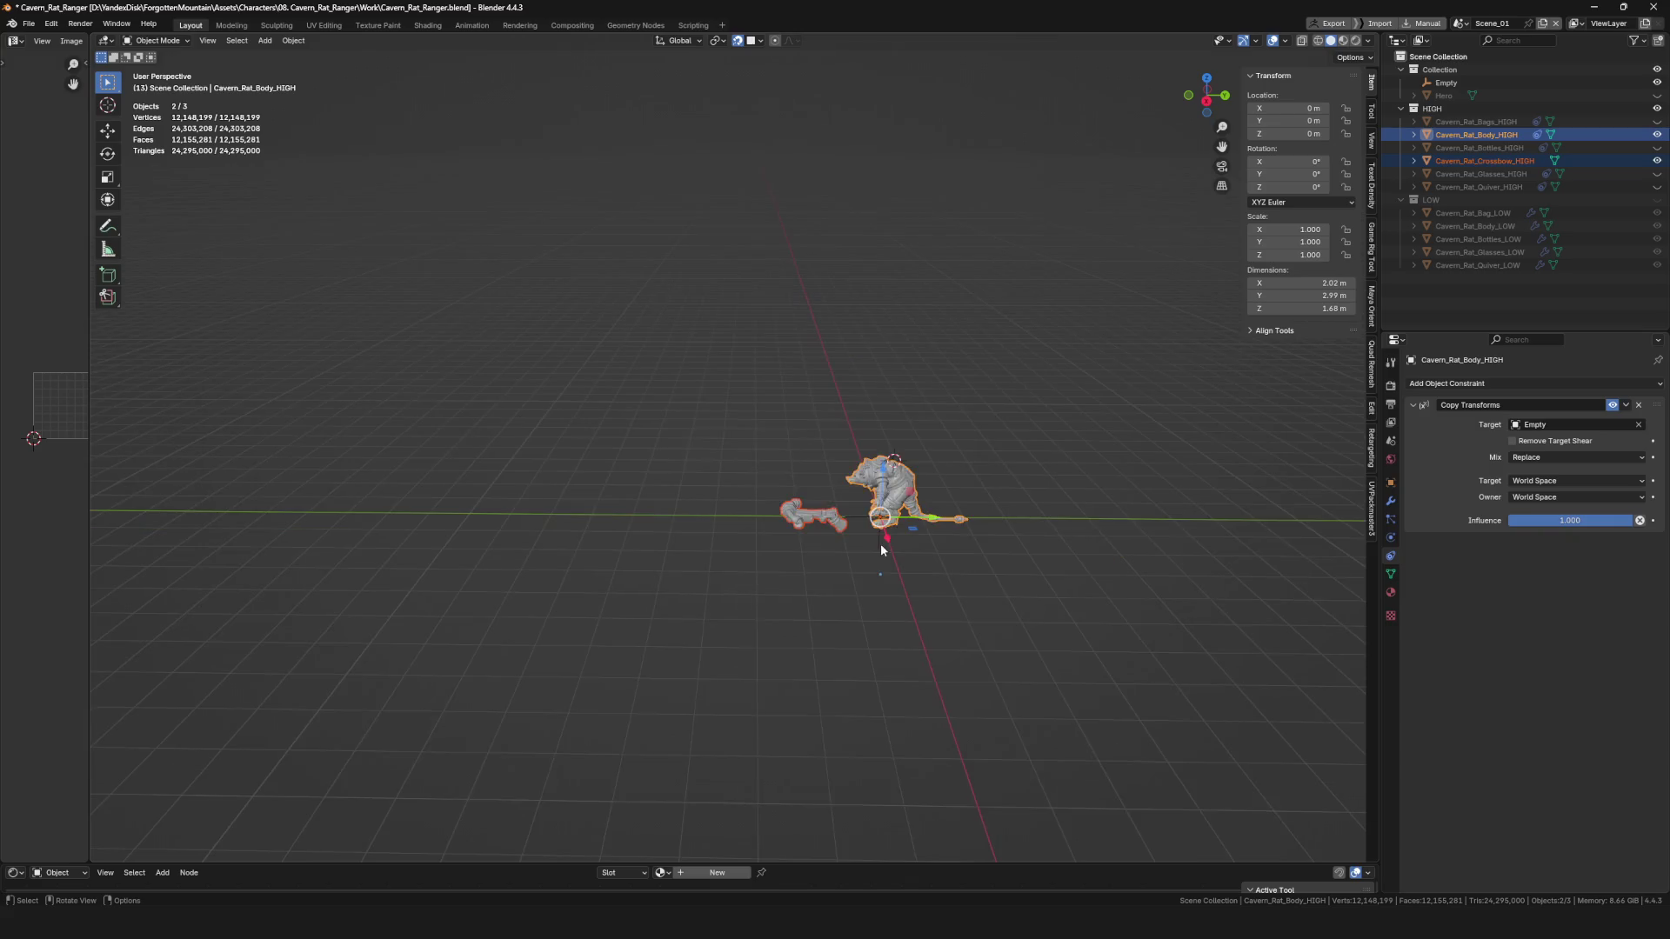
Frame the rat and crossbow and select the crossbow.
scroll(913, 457, up, 5)
mouse_move(913, 459)
middle_down()
mouse_move(867, 545)
mouse_move(890, 554)
mouse_move(827, 509)
mouse_move(816, 526)
middle_up()
scroll(867, 546, down, 5)
scroll(867, 545, up, 5)
scroll(807, 487, up, 2)
scroll(807, 494, down, 5)
scroll(807, 493, up, 6)
scroll(806, 493, down, 6)
scroll(816, 526, up, 4)
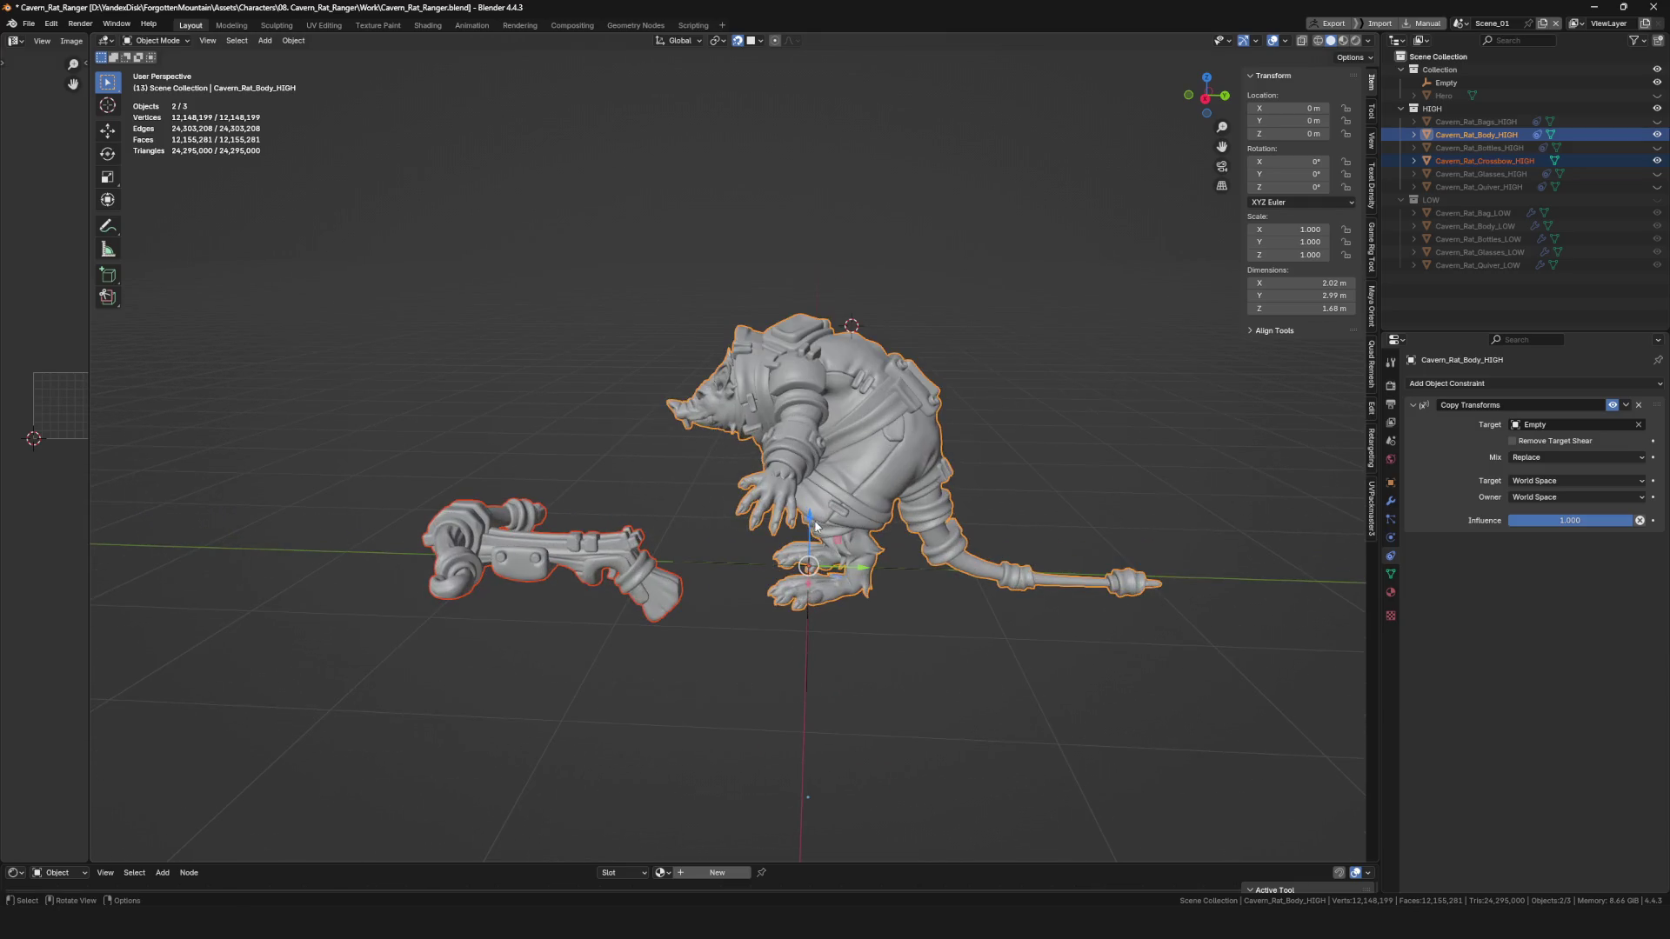
mouse_move(905, 570)
middle_down()
mouse_move(896, 614)
mouse_move(1100, 600)
mouse_move(899, 597)
middle_up()
key(alt+a)
click(1000, 609)
key(alt+a)
scroll(900, 595, up, 1)
scroll(900, 600, down, 3)
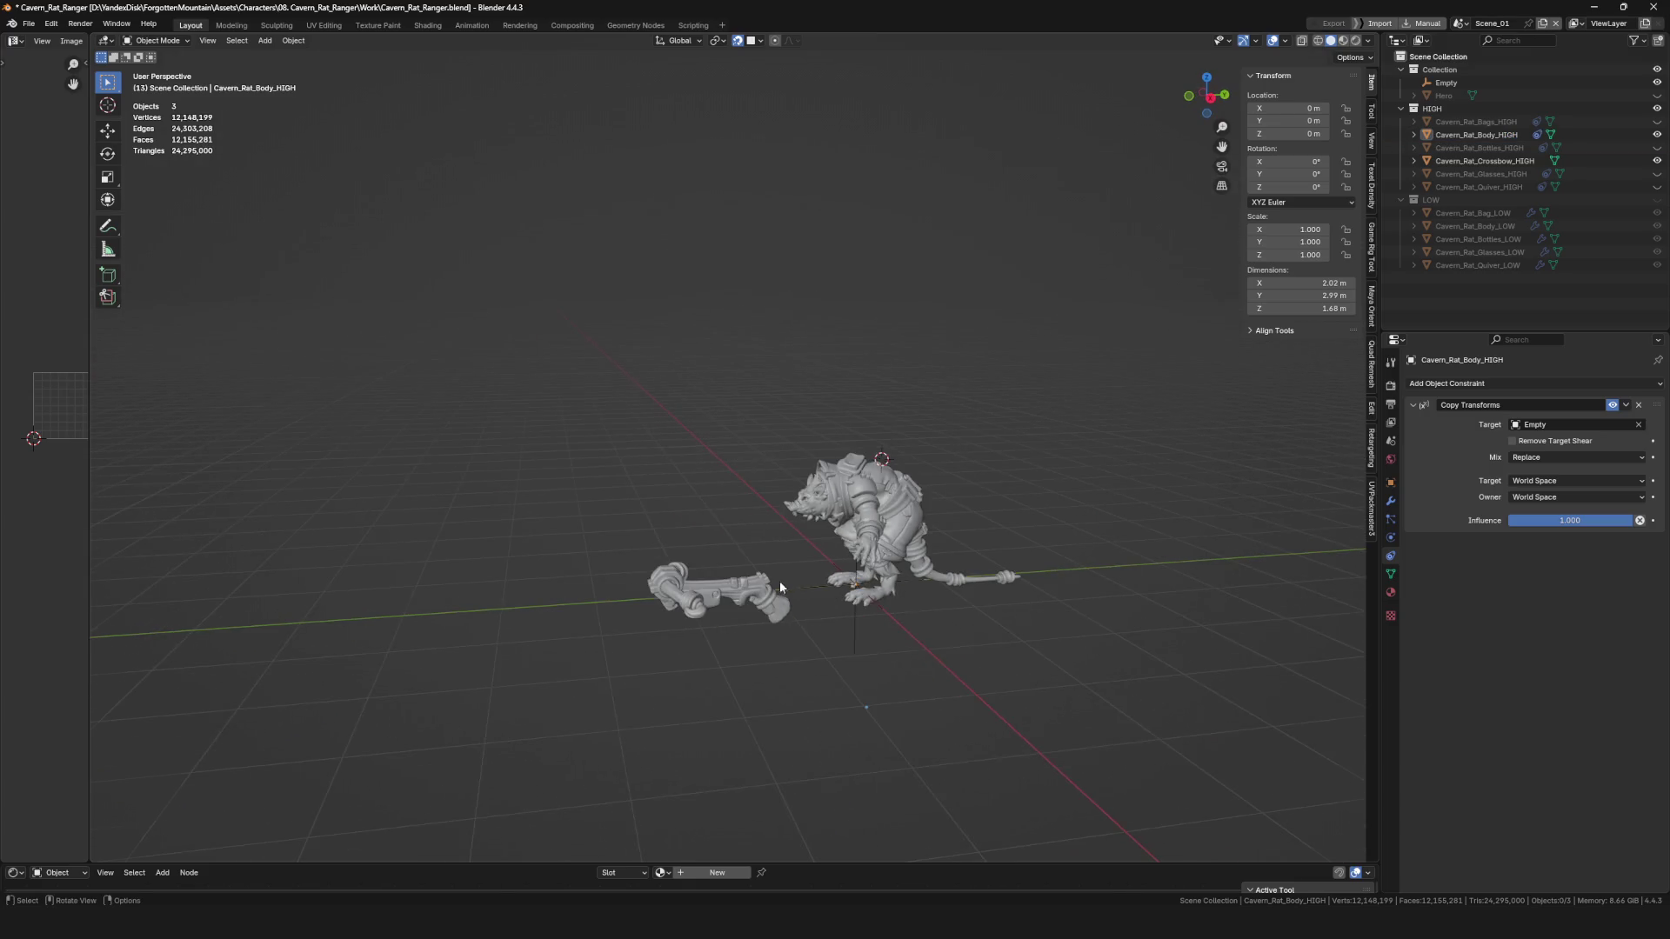
scroll(780, 581, up, 5)
click(655, 635)
scroll(656, 635, down, 4)
mouse_move(777, 646)
middle_down()
mouse_move(826, 649)
mouse_move(835, 578)
middle_up()
Copy the body's Copy Transforms constraint to the crossbow, then undo it.
click(856, 524)
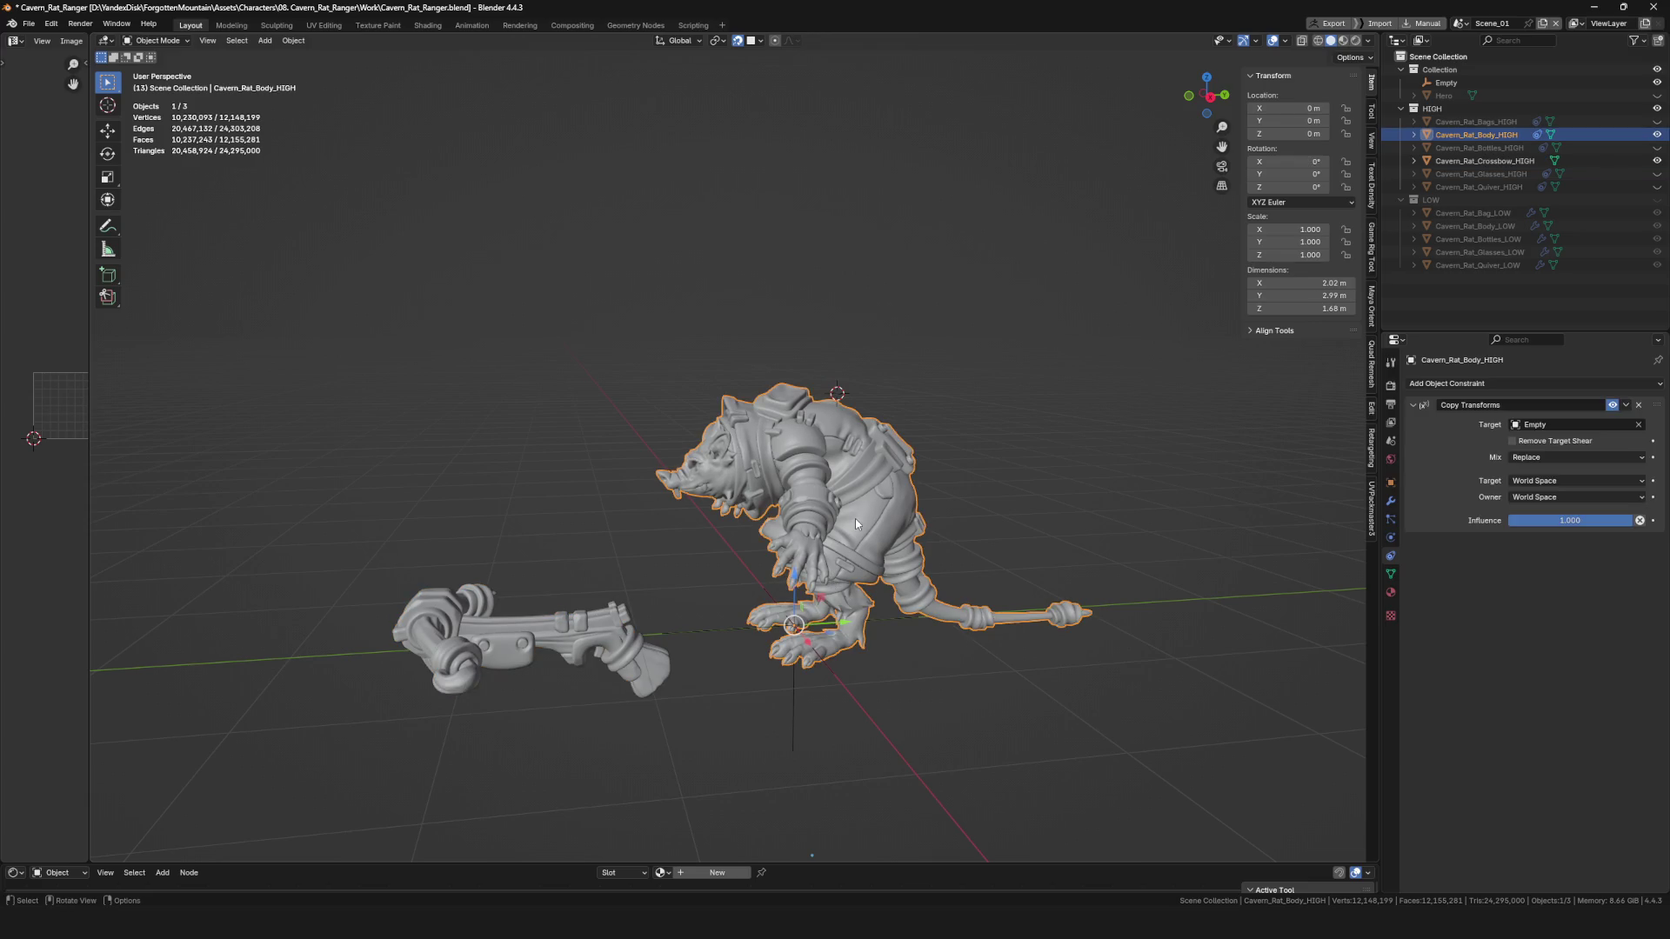
shift+click(621, 622)
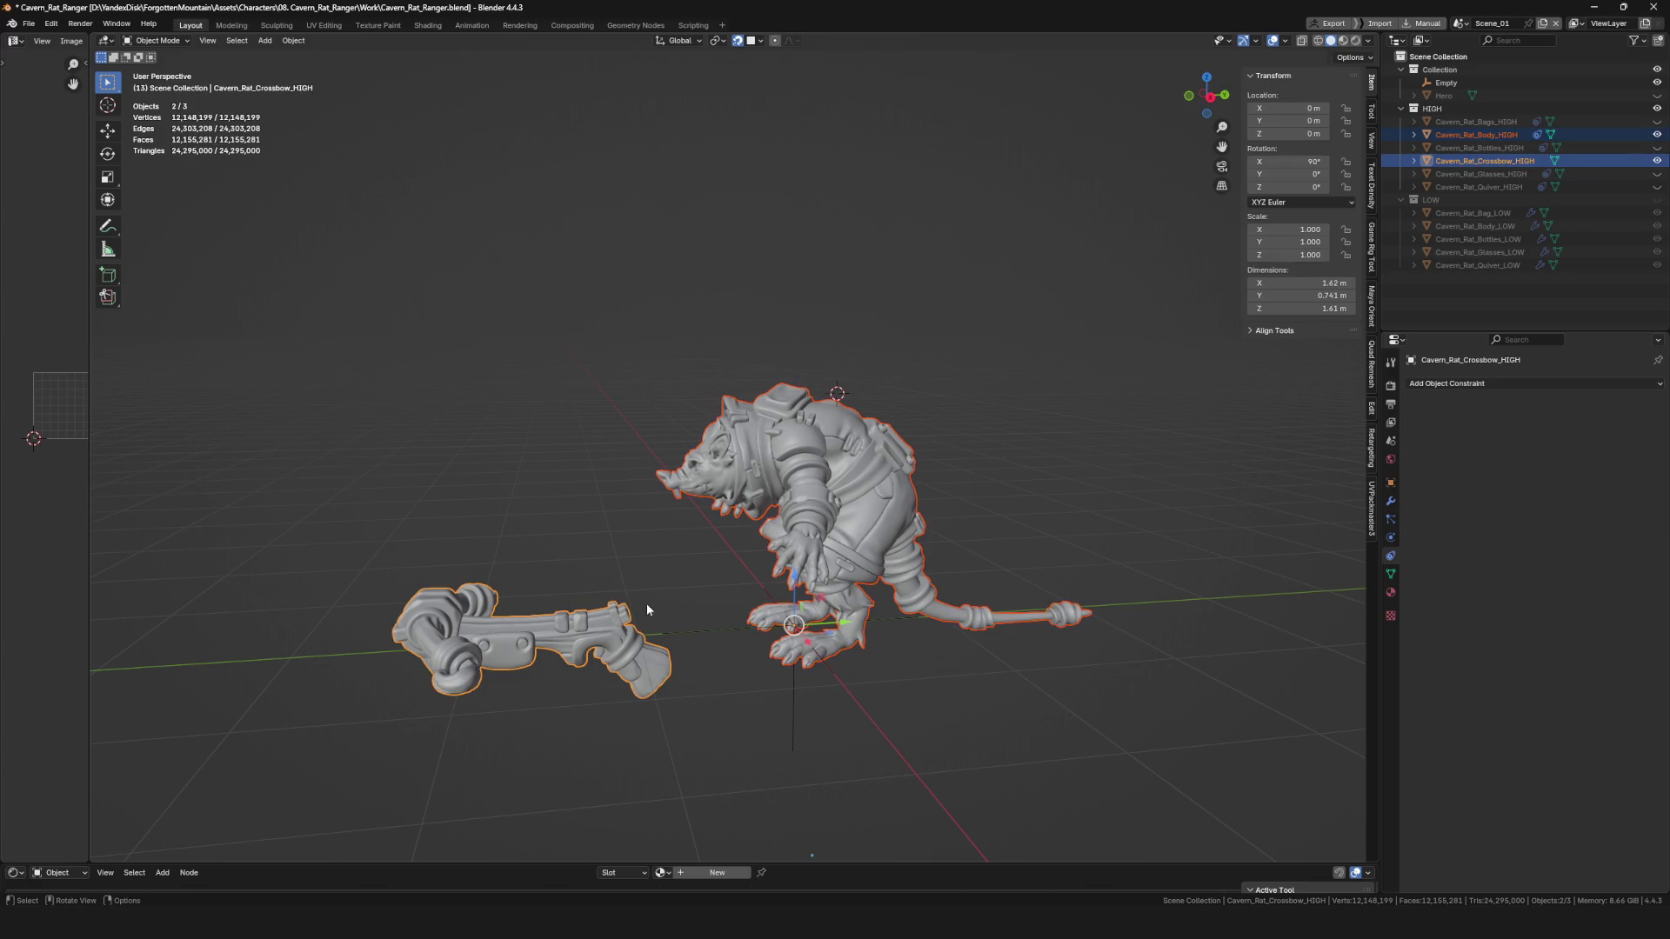
shift+click(871, 515)
click(1626, 406)
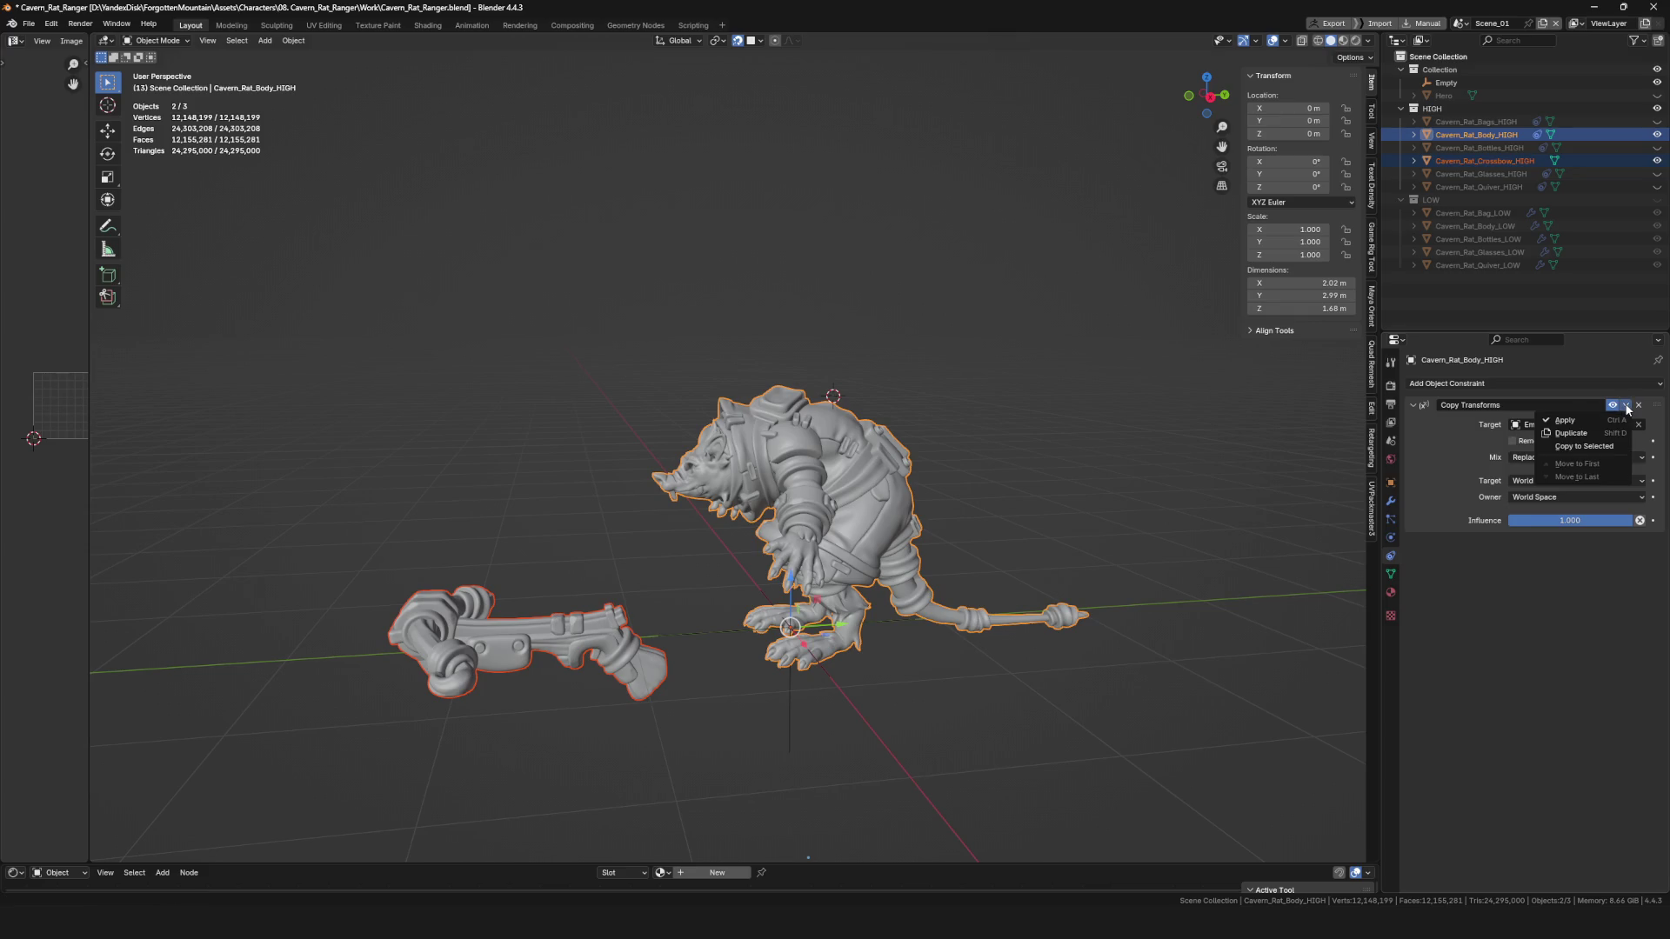
click(1601, 446)
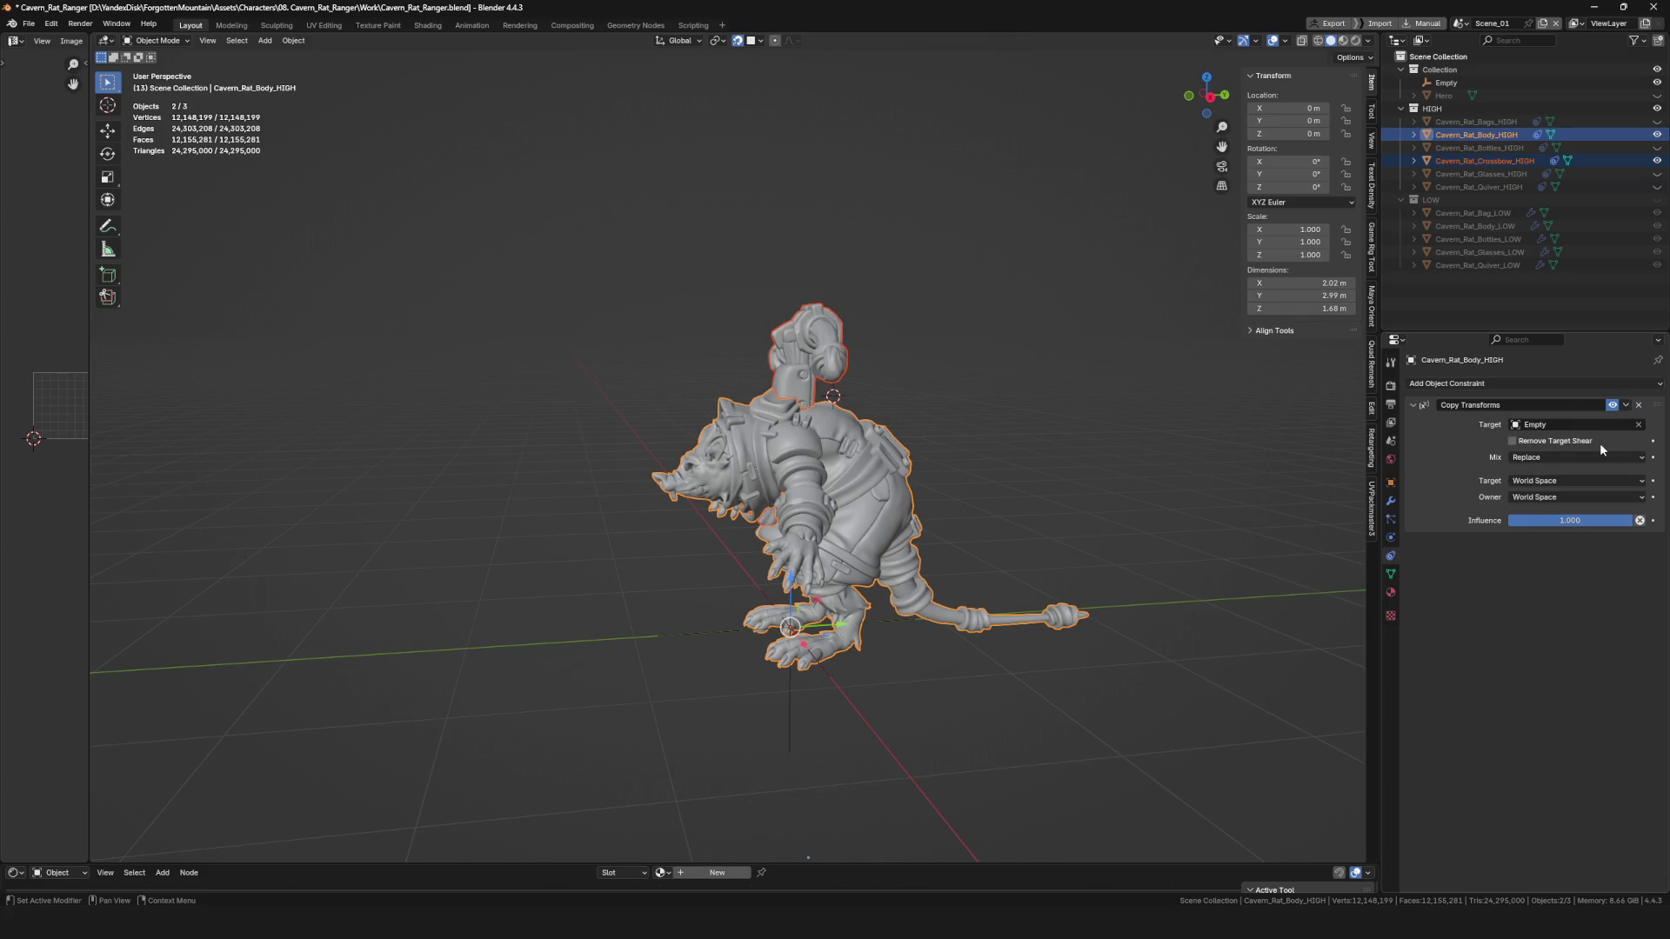
key(ctrl+z)
Apply the crossbow's rotation.
click(638, 658)
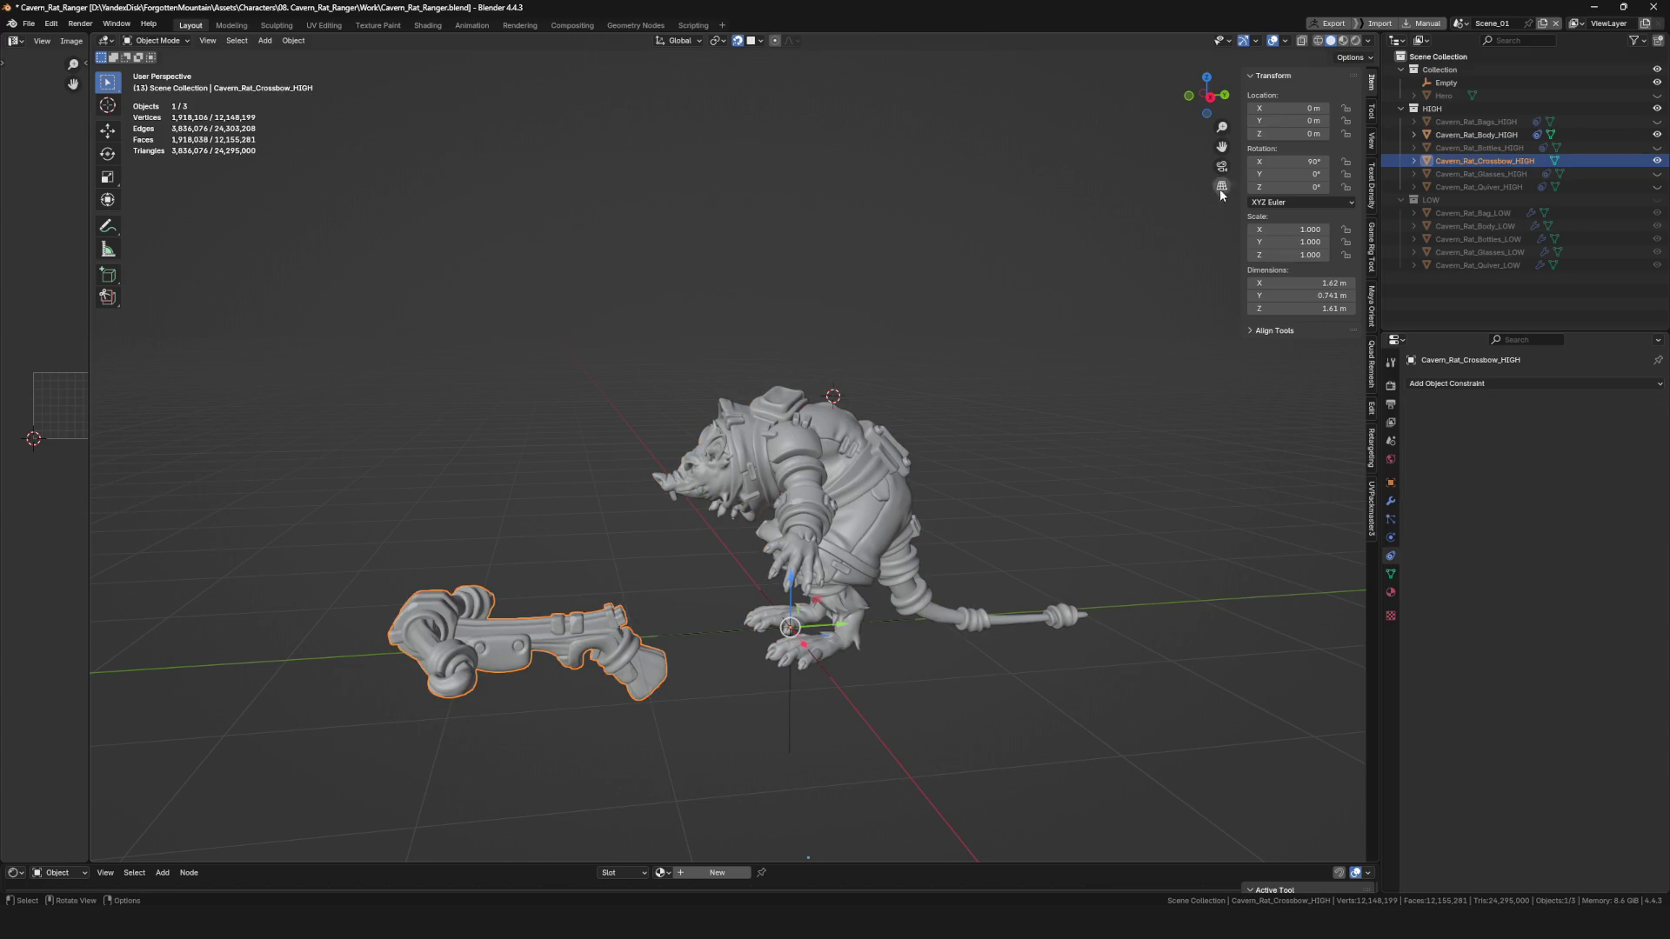
key(ctrl+a)
click(618, 514)
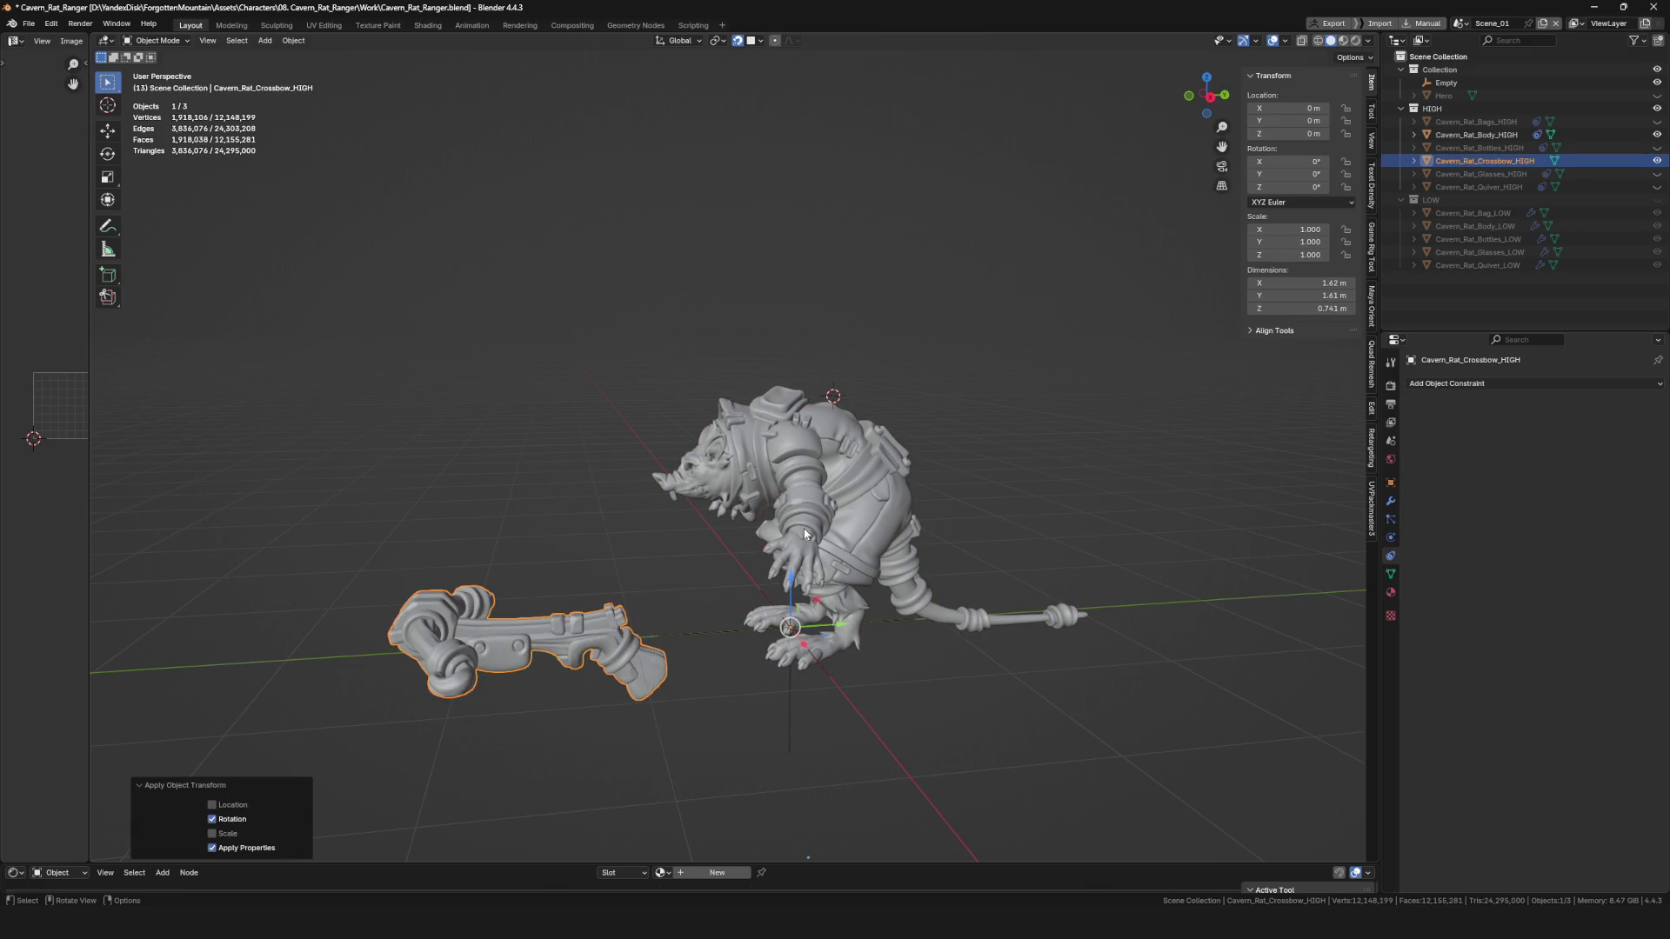
Copy the Copy Transforms constraint onto the crossbow again and save the file.
shift+click(816, 499)
click(1626, 405)
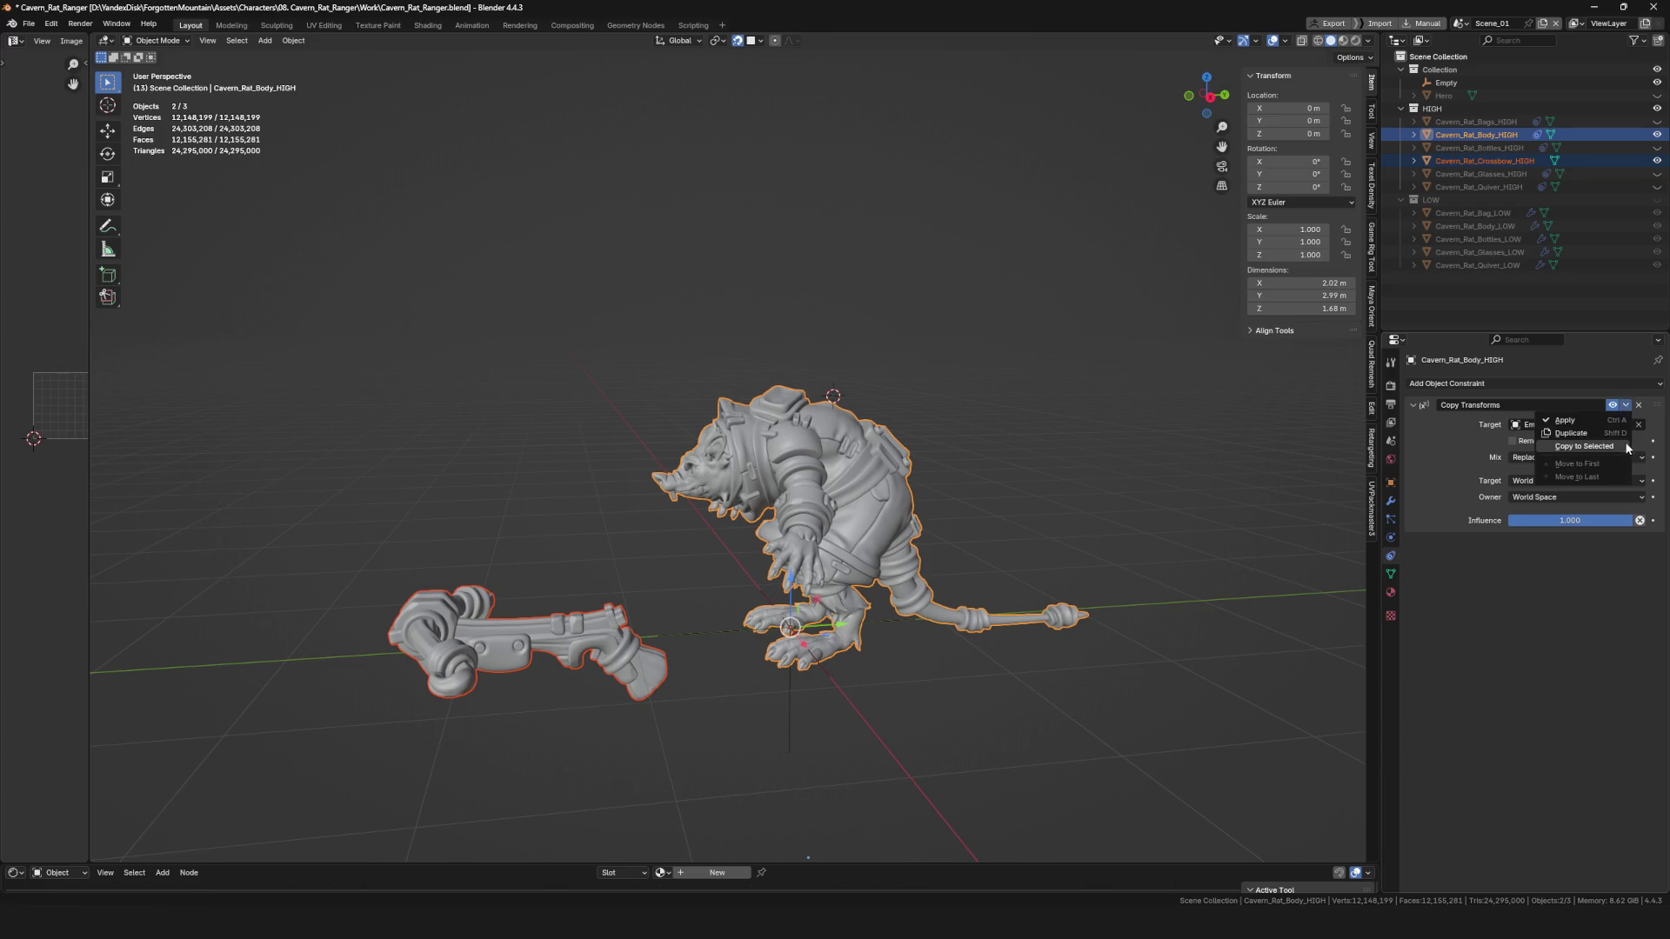
click(1579, 447)
mouse_move(1027, 522)
middle_down()
mouse_move(1057, 518)
mouse_move(1014, 560)
mouse_move(1149, 529)
mouse_move(864, 467)
middle_up()
key(ctrl+s)
click(1014, 555)
key(grave)
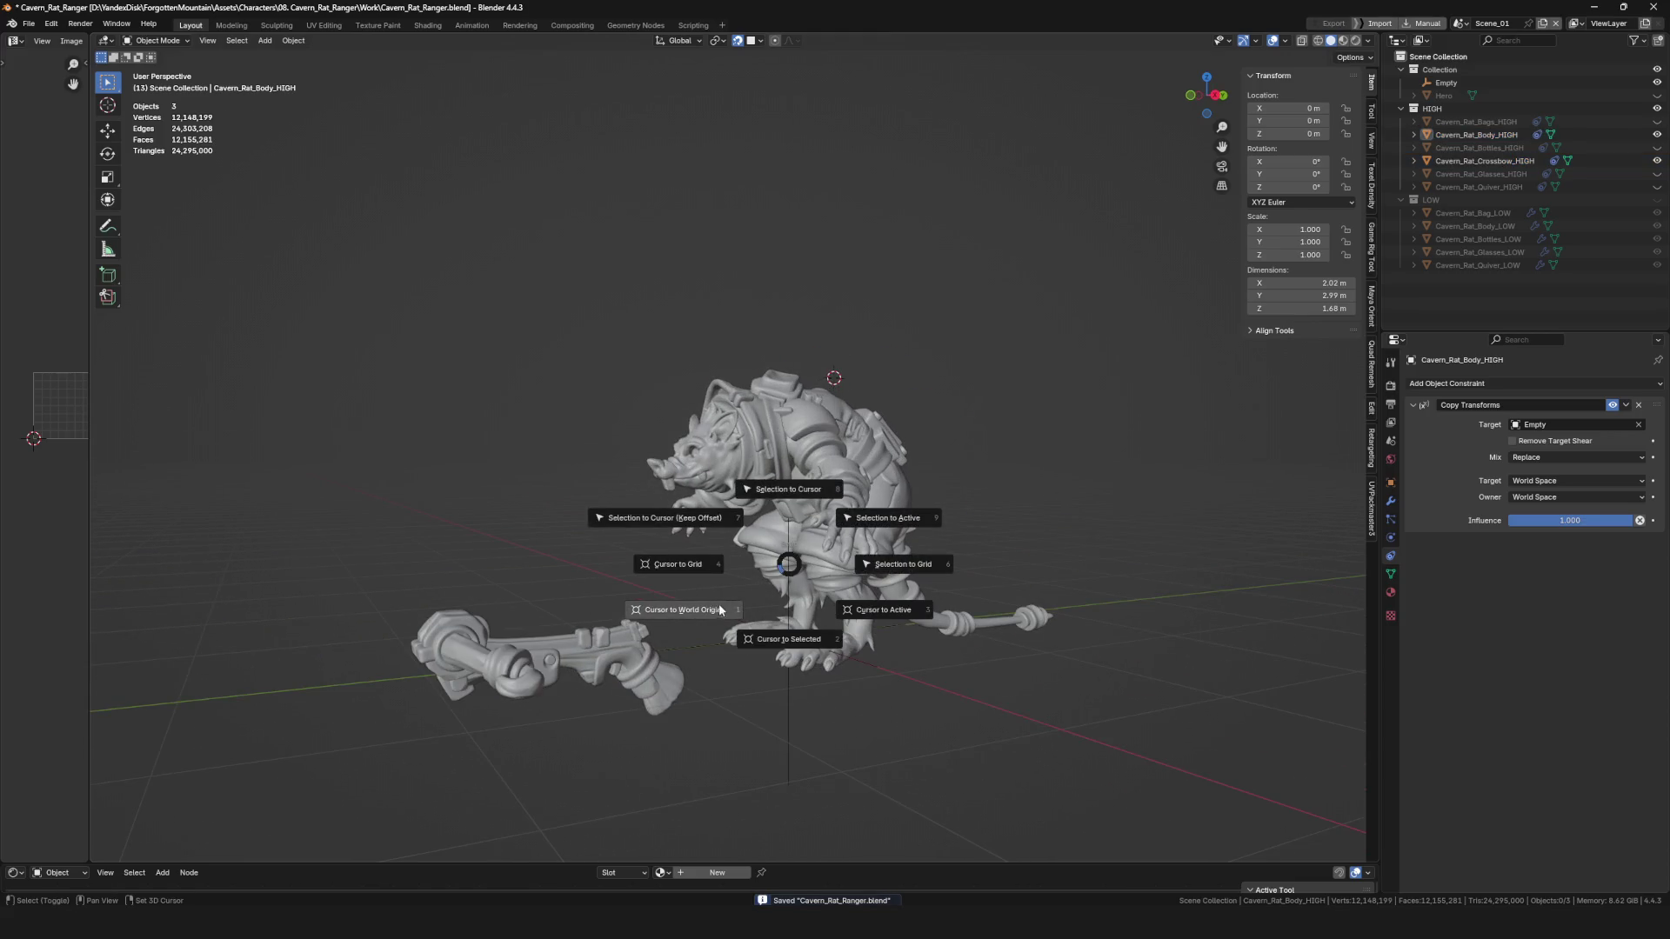
mouse_move(820, 555)
middle_down()
mouse_move(858, 490)
mouse_move(840, 548)
mouse_move(911, 501)
middle_up()
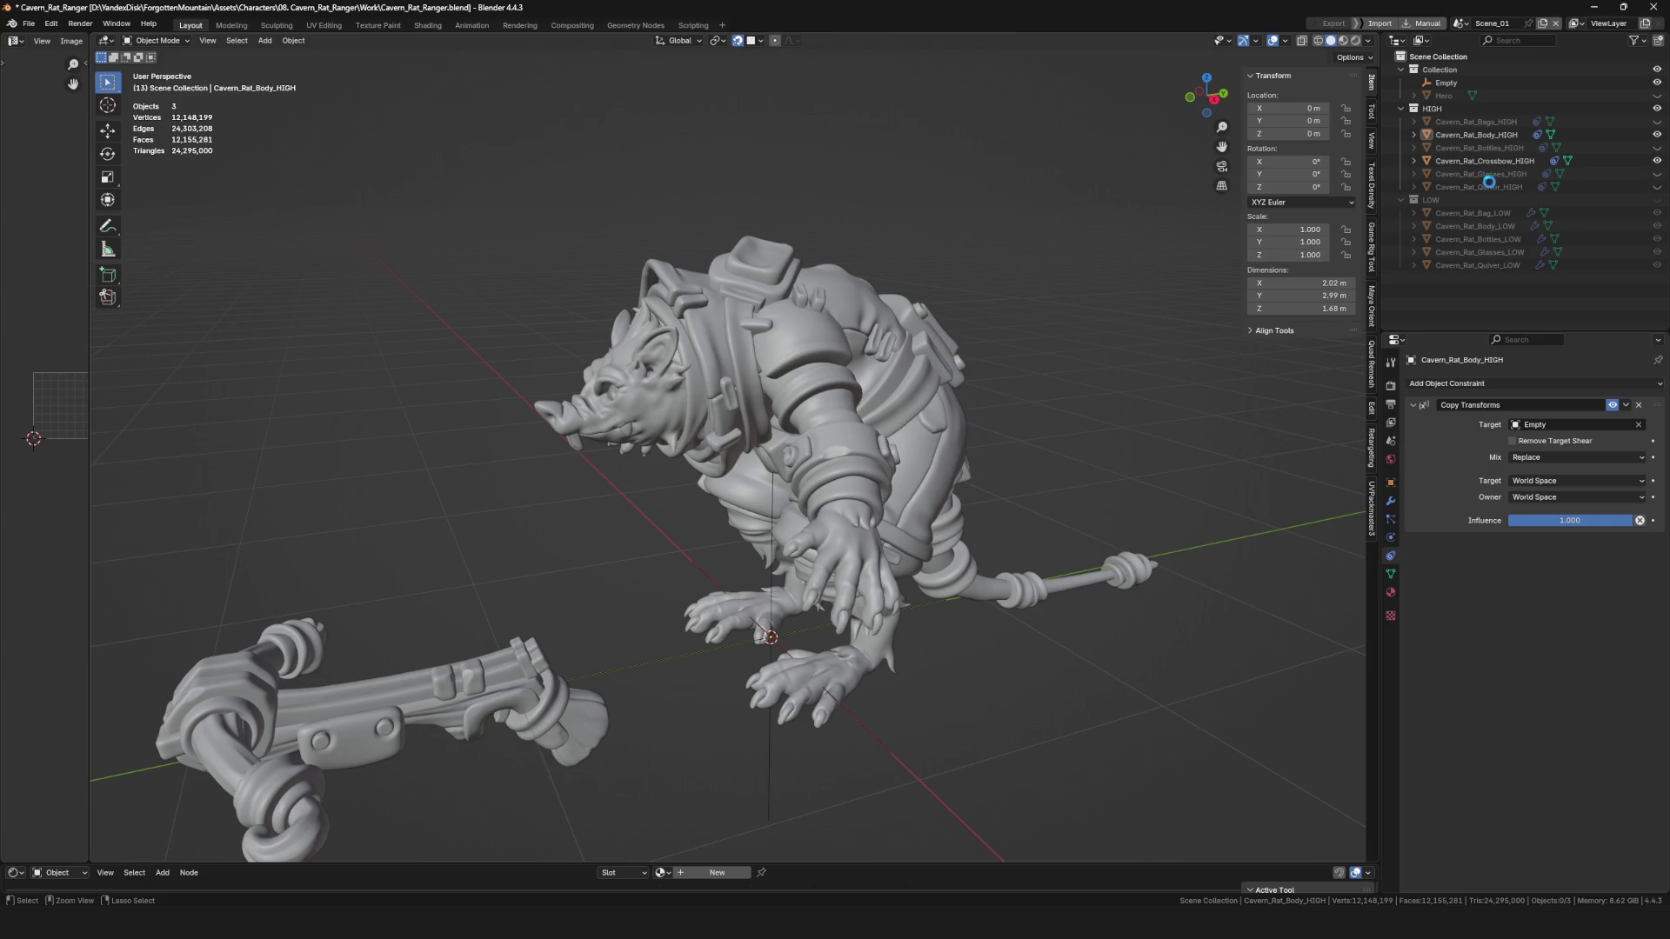
key(ctrl+s)
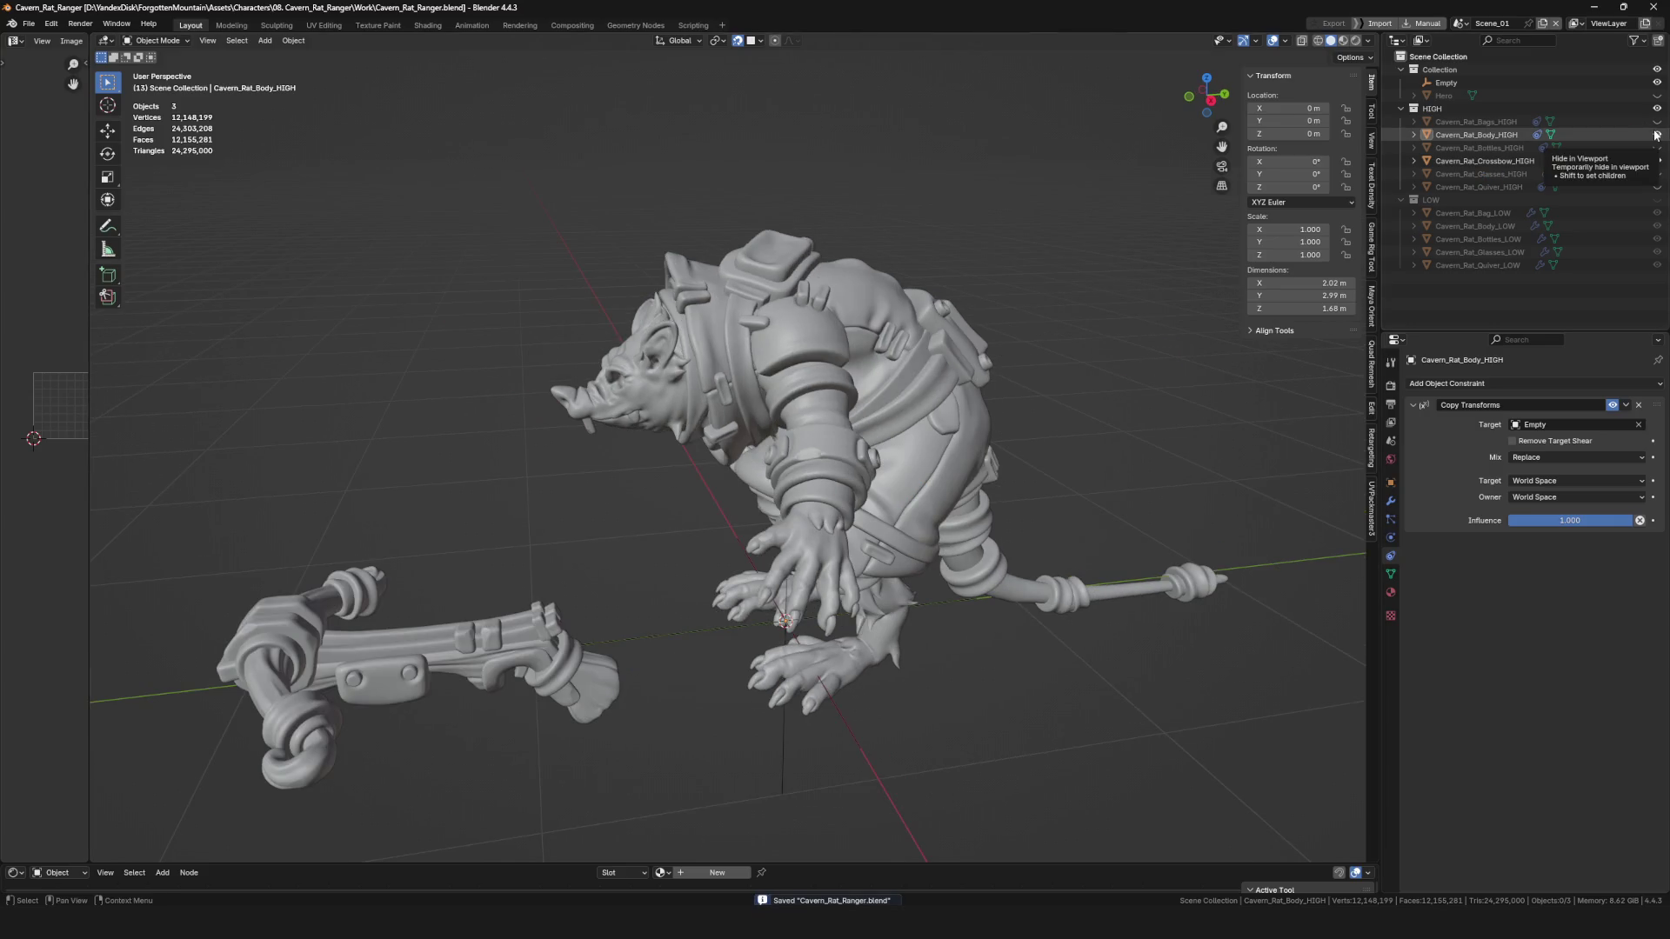
click(1656, 135)
click(1656, 135)
middle_drag(835, 487, 801, 490)
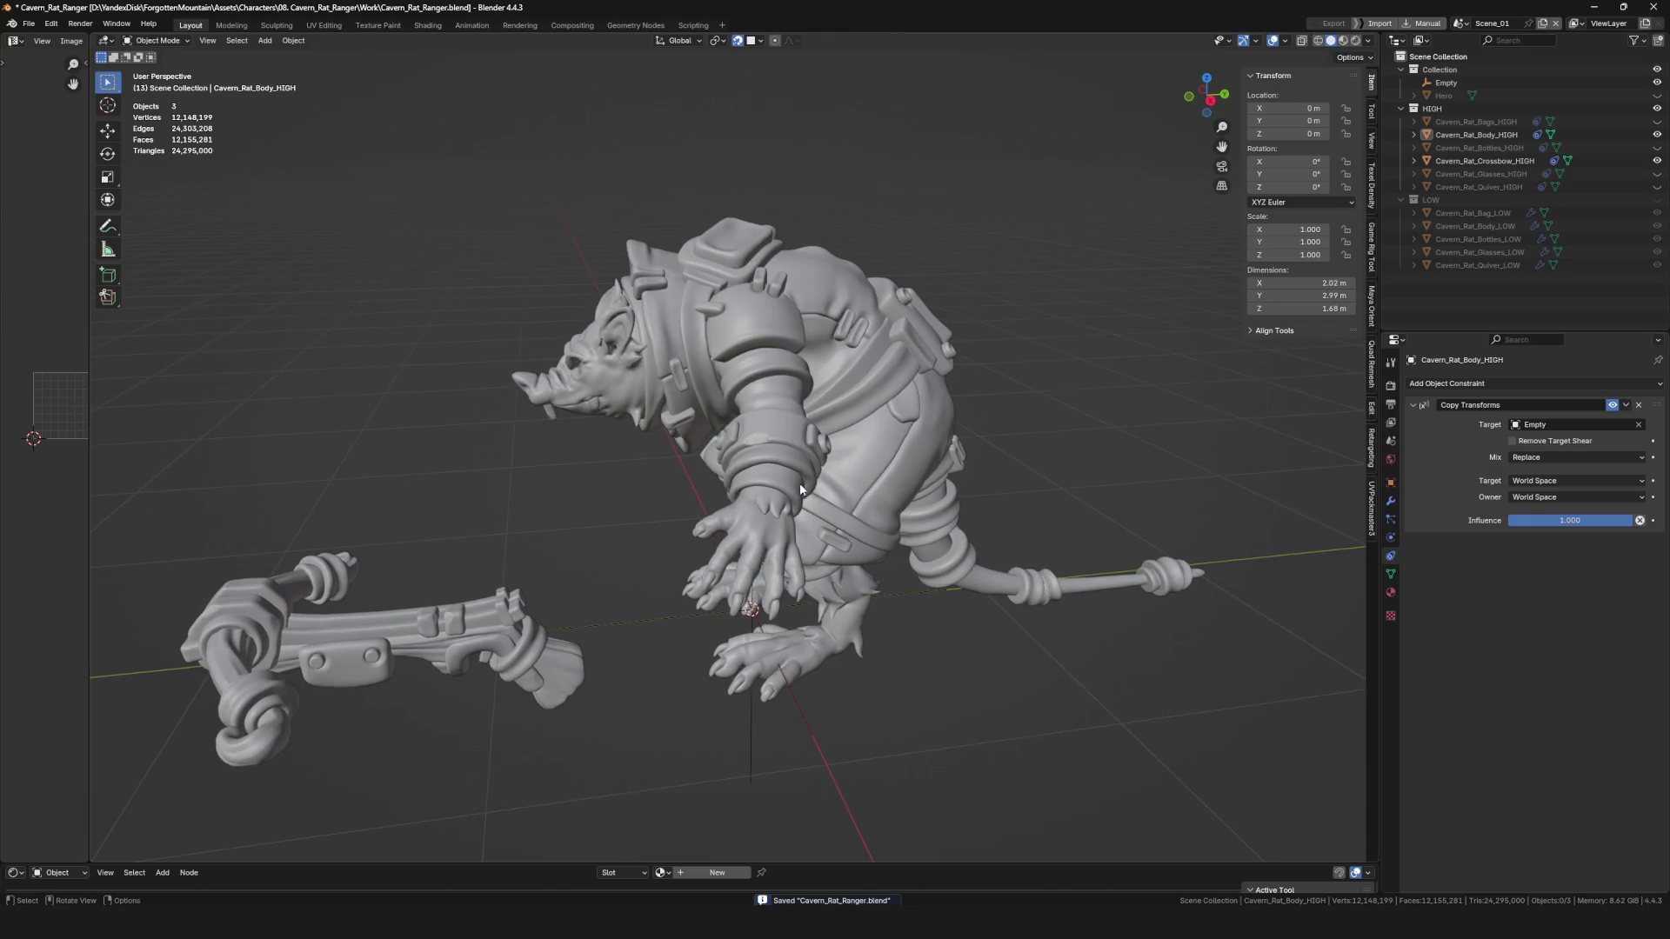
scroll(800, 489, down, 4)
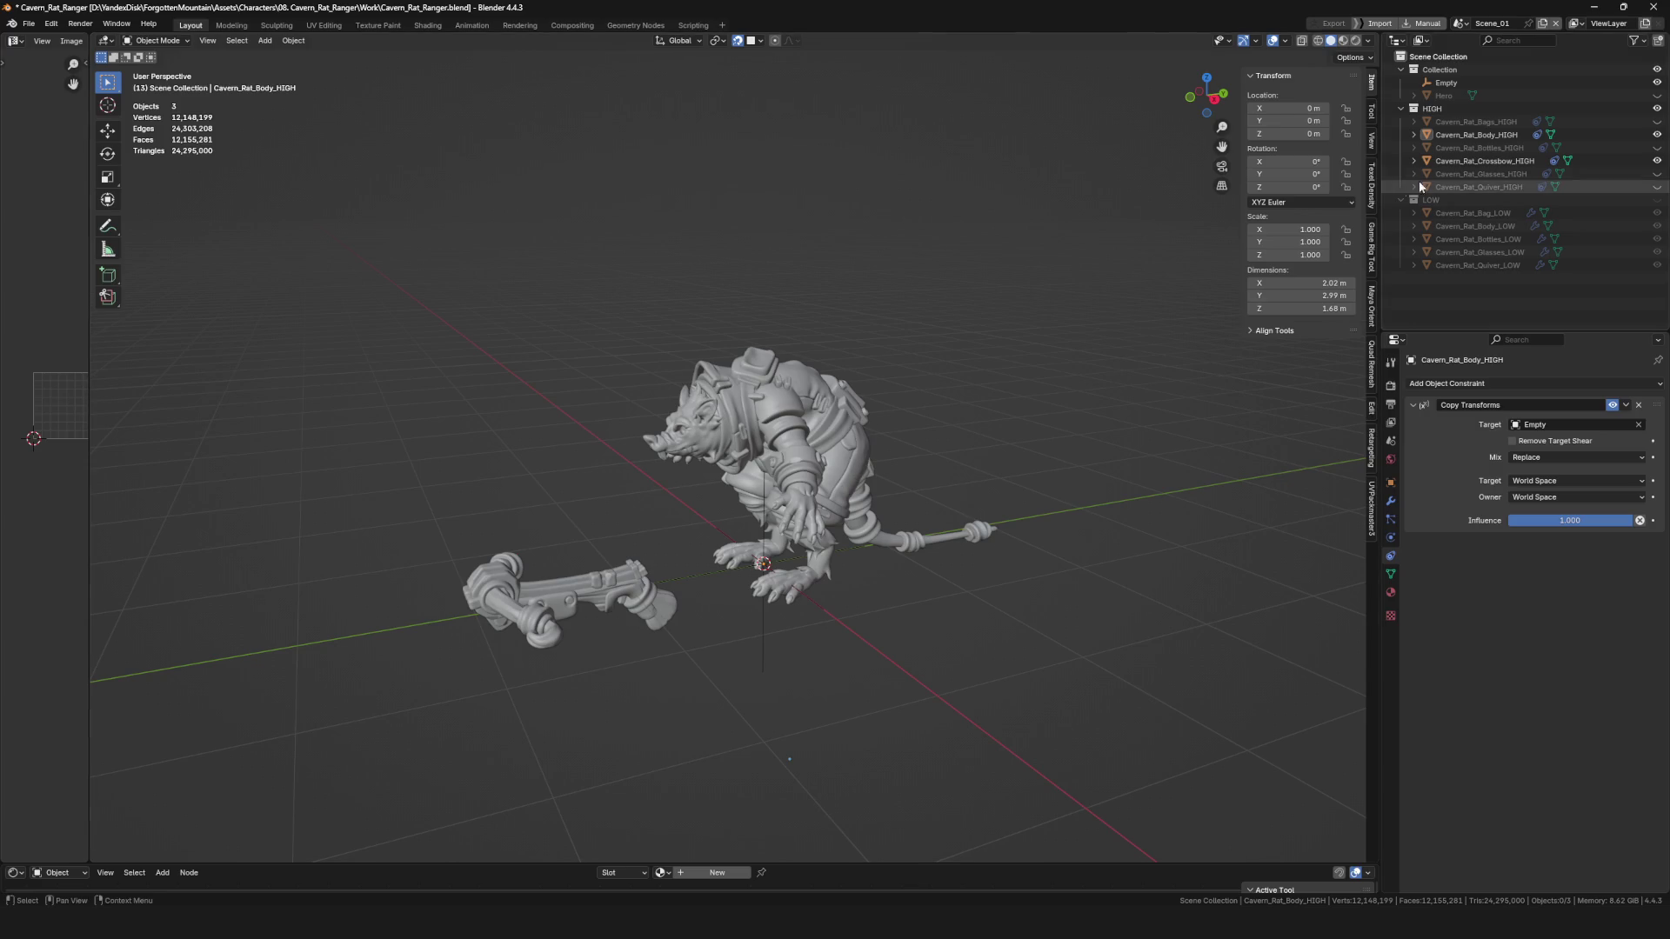
click(1658, 135)
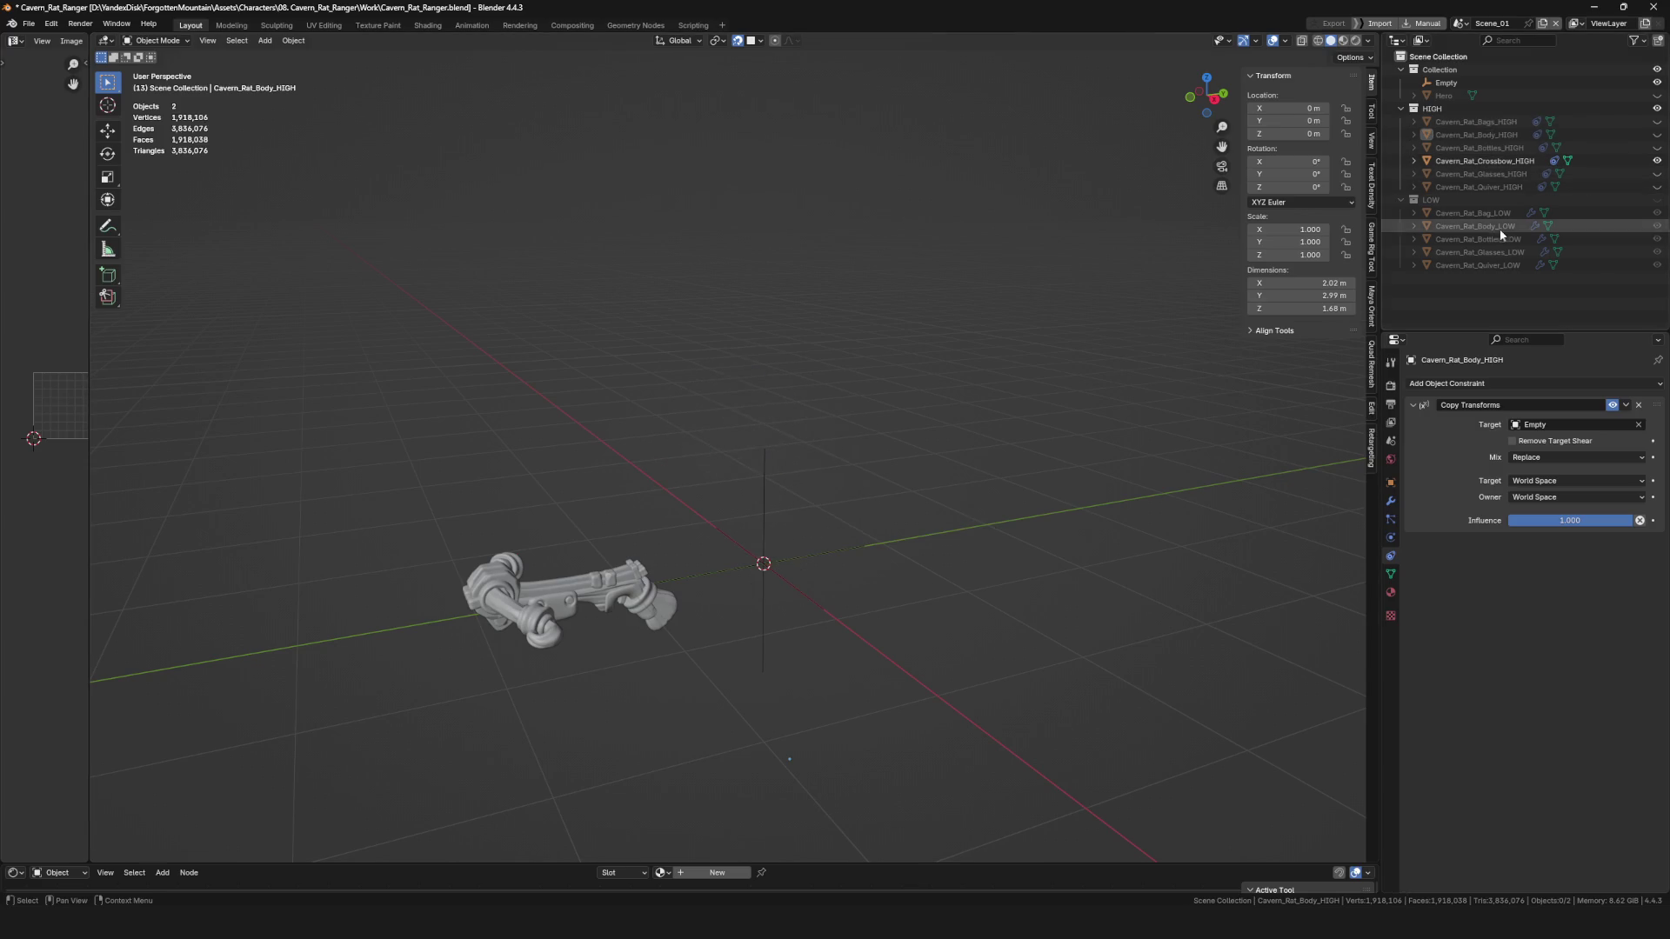
click(1657, 135)
middle_drag(779, 472, 755, 481)
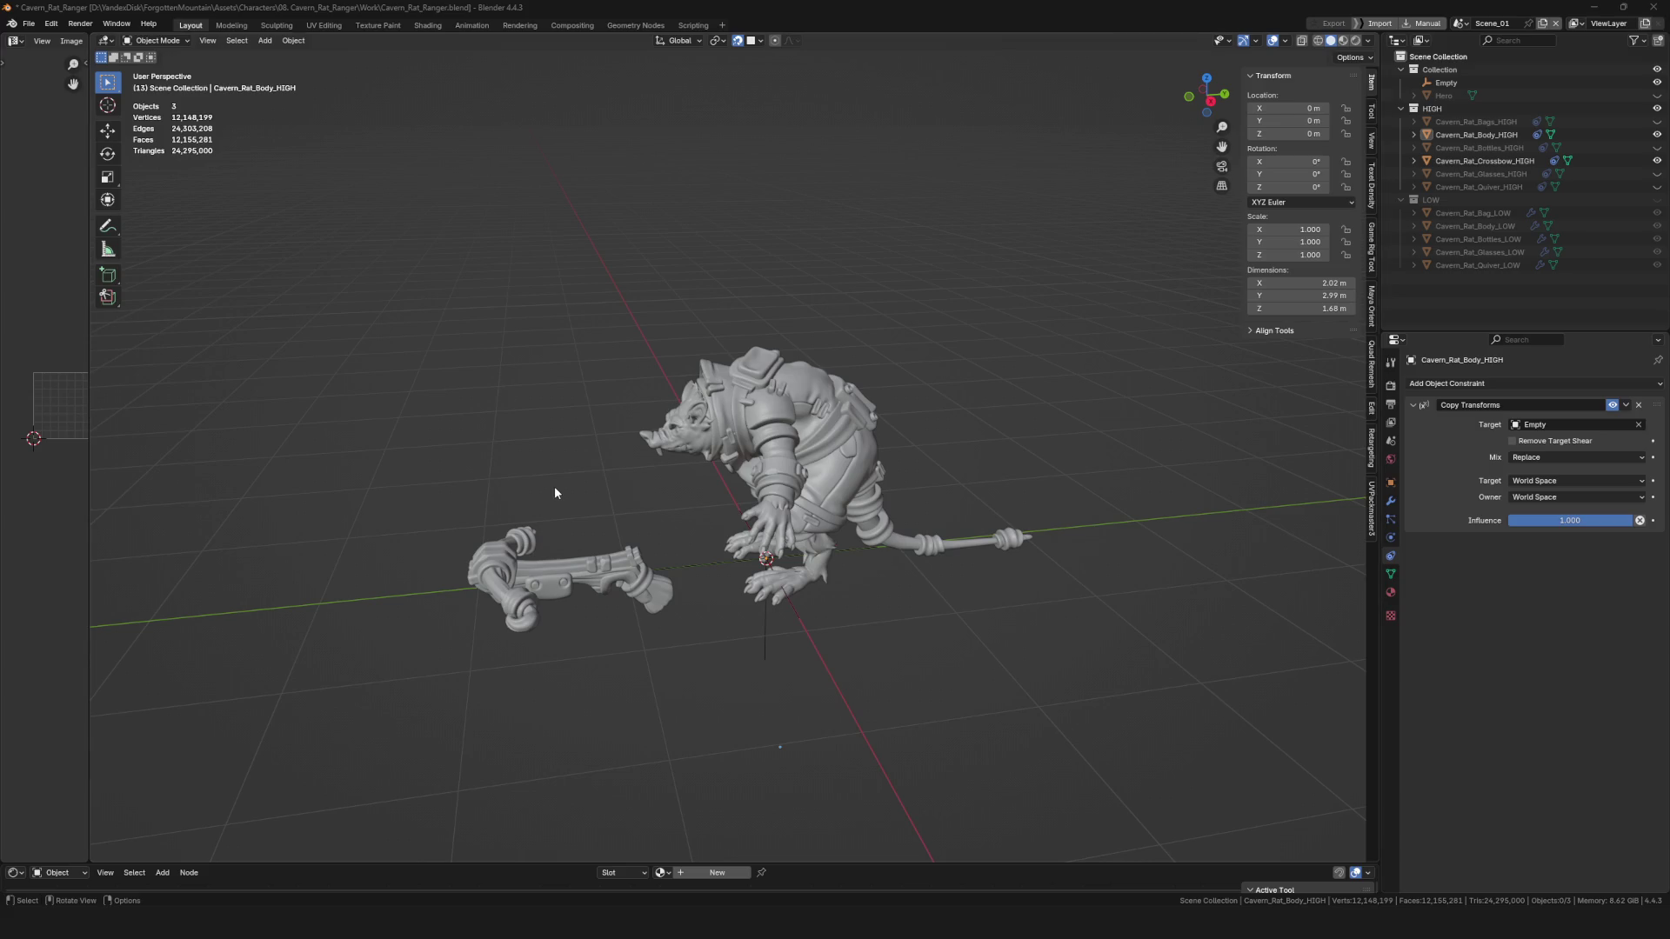
mouse_move(625, 496)
middle_down()
mouse_move(597, 522)
mouse_move(727, 496)
middle_up()
scroll(745, 522, up, 4)
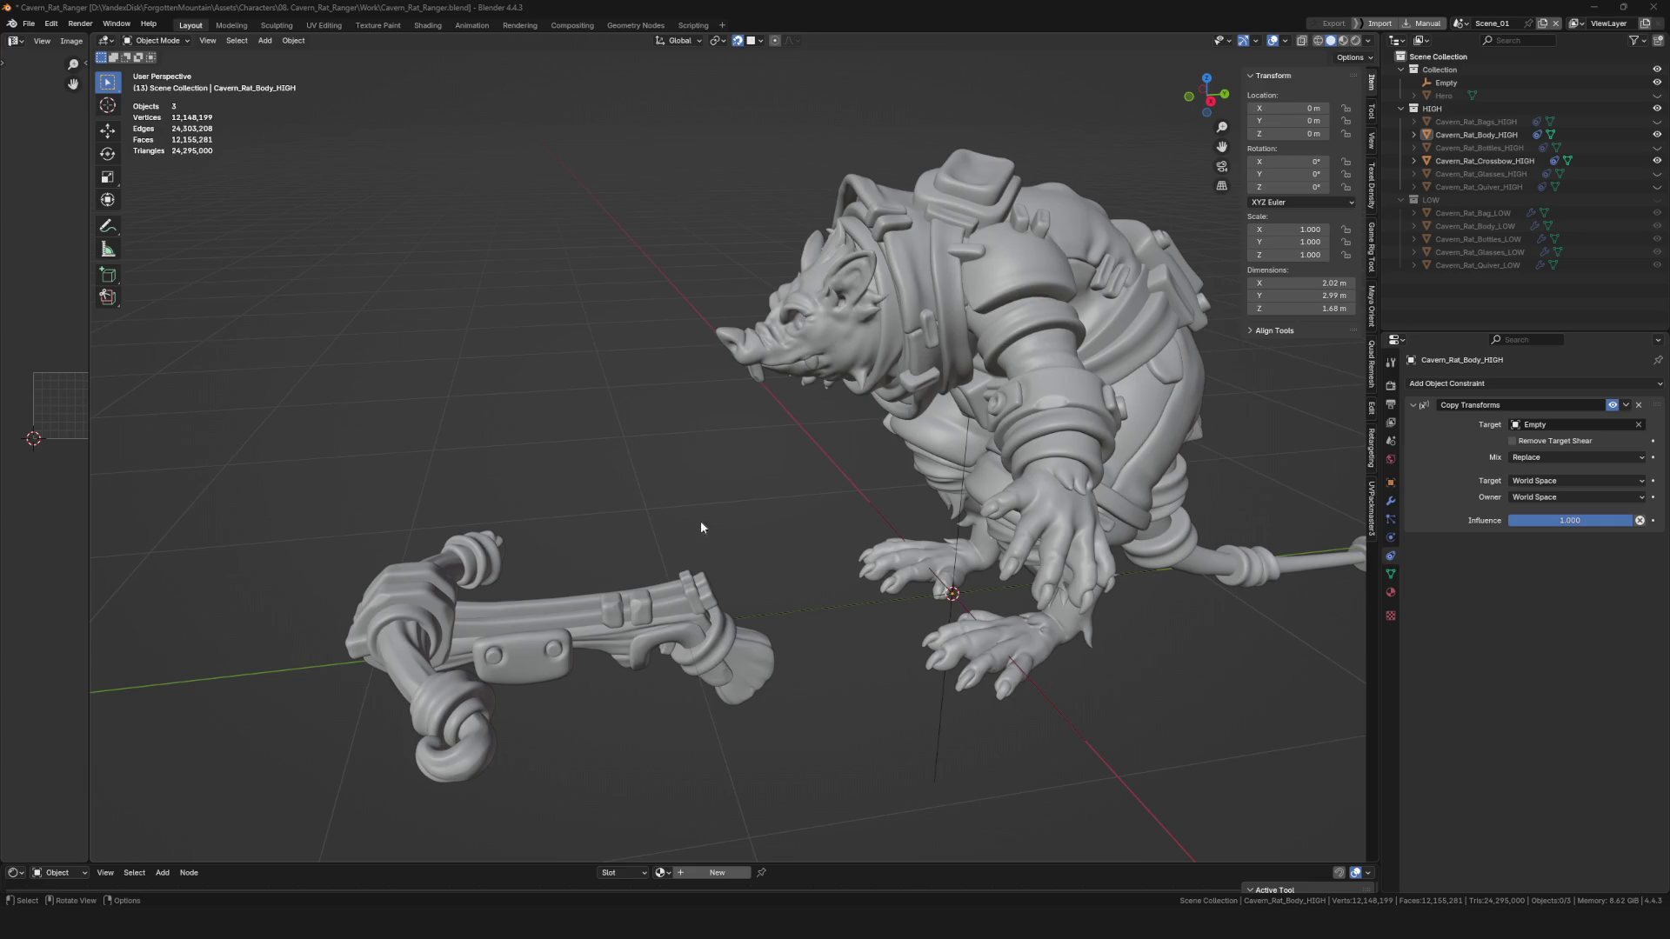
scroll(701, 527, down, 5)
scroll(866, 468, up, 5)
mouse_move(867, 468)
middle_down()
mouse_move(978, 442)
mouse_move(809, 498)
middle_up()
scroll(948, 451, down, 5)
scroll(808, 505, up, 6)
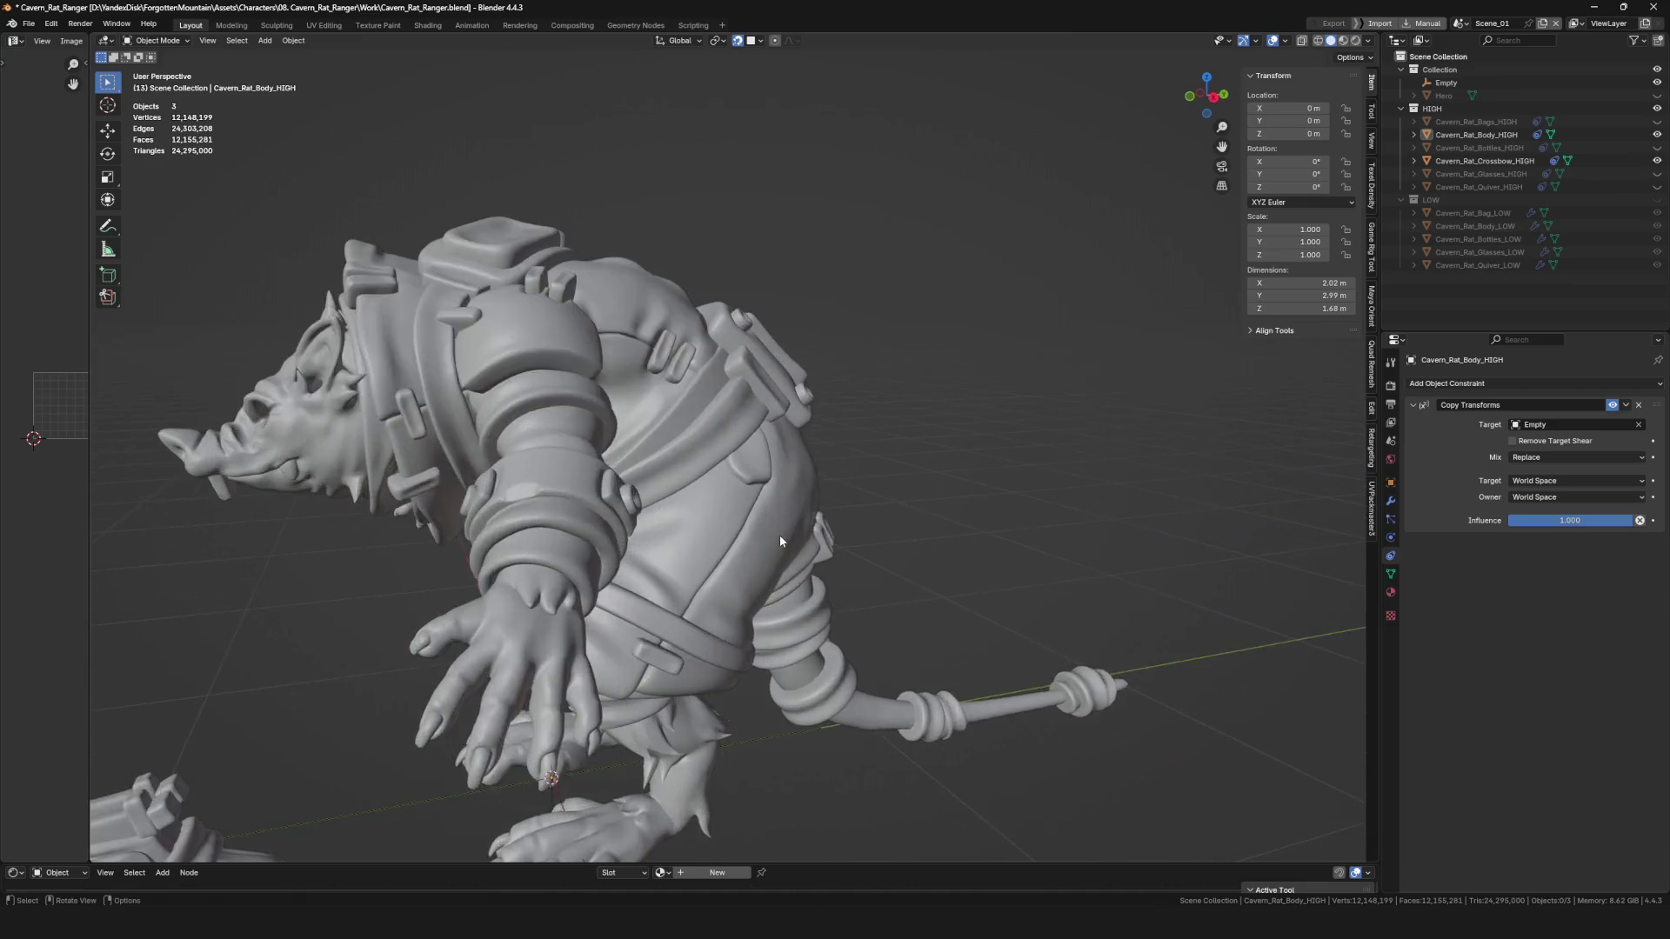
scroll(779, 541, down, 5)
mouse_move(827, 566)
middle_down()
mouse_move(578, 620)
mouse_move(790, 539)
middle_up()
scroll(790, 539, up, 4)
middle_drag(450, 474, 713, 557)
scroll(662, 540, down, 5)
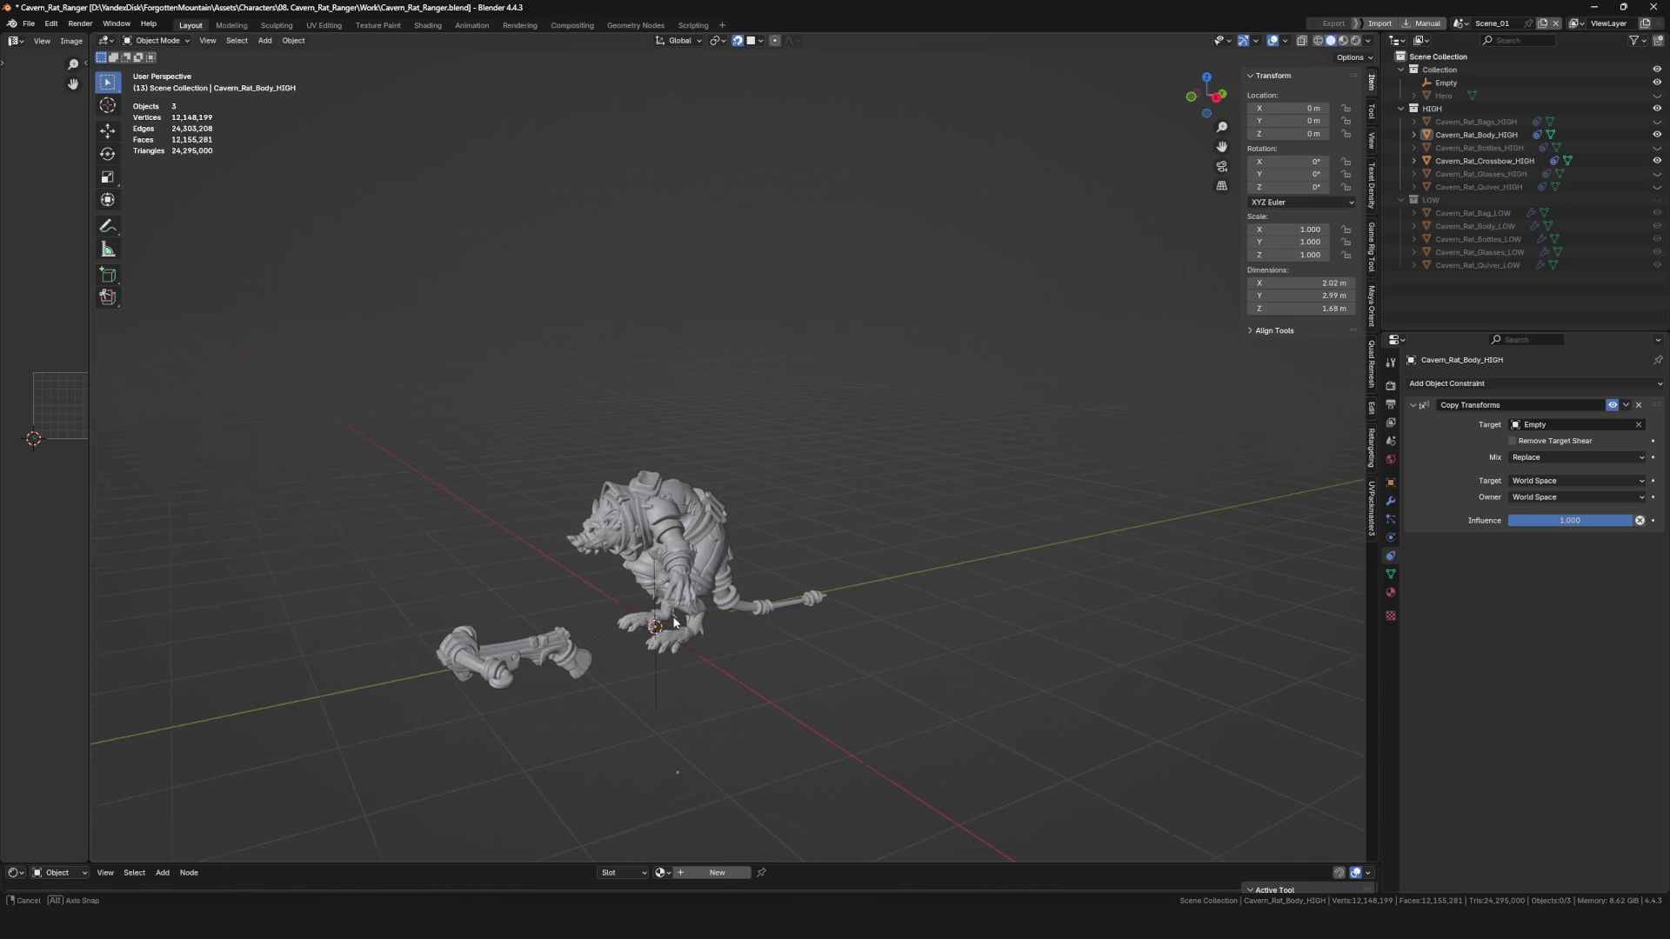
click(1502, 135)
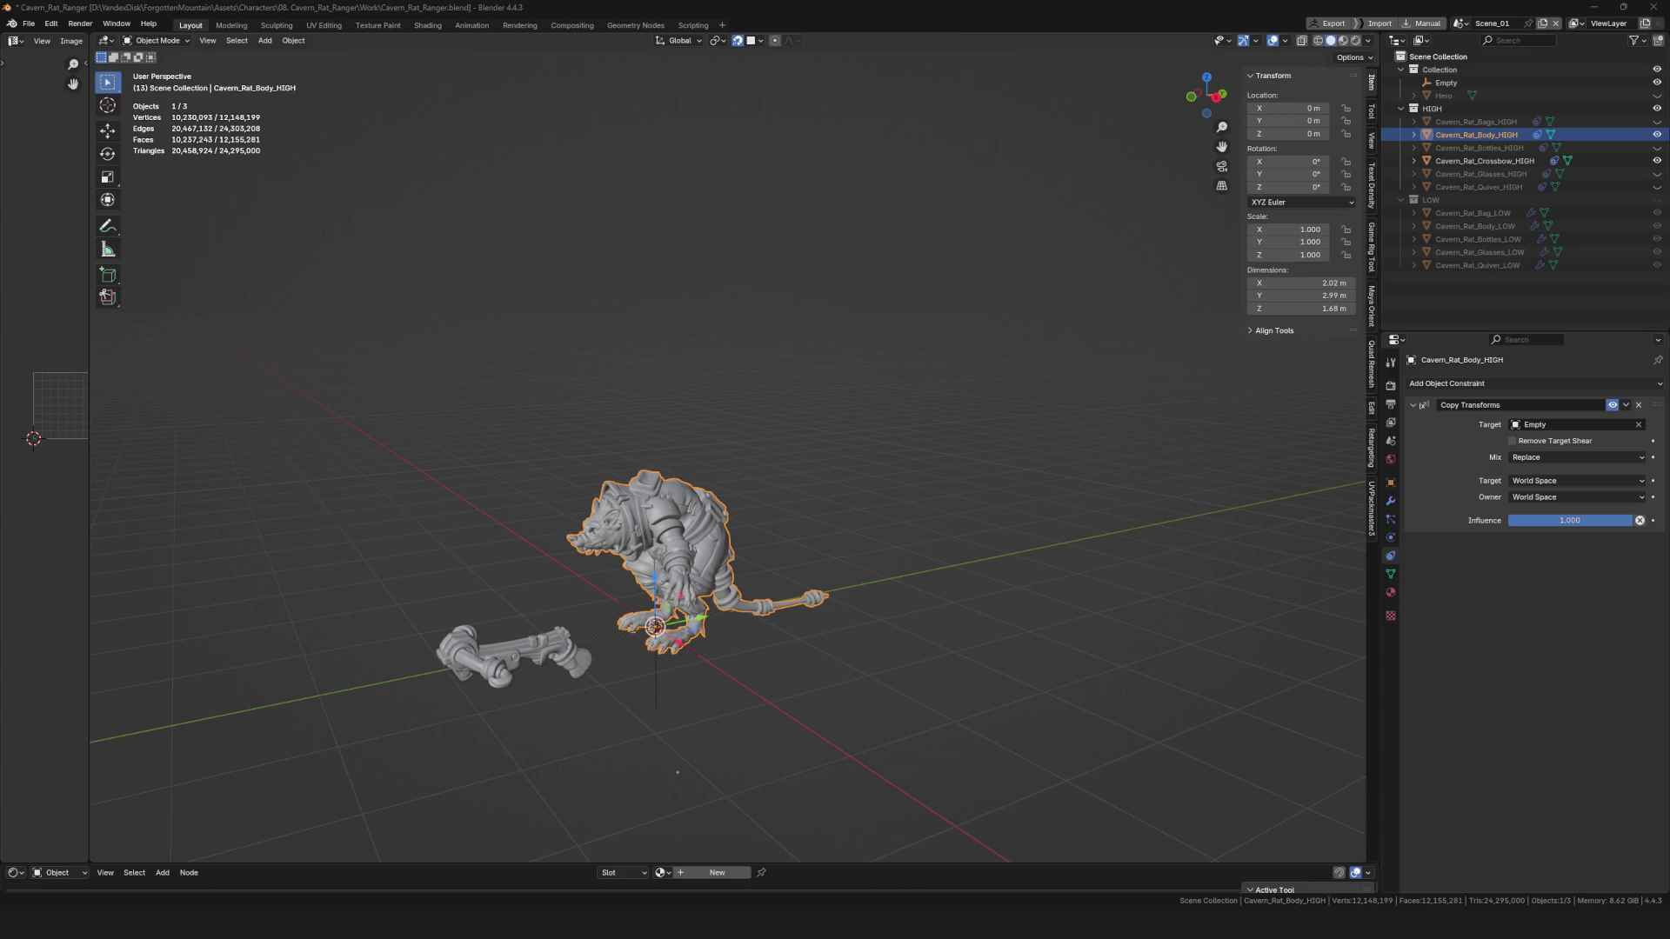
Switch to the browser showing YouTube results for 'LA Noir face animation'.
key(alt+Tab)
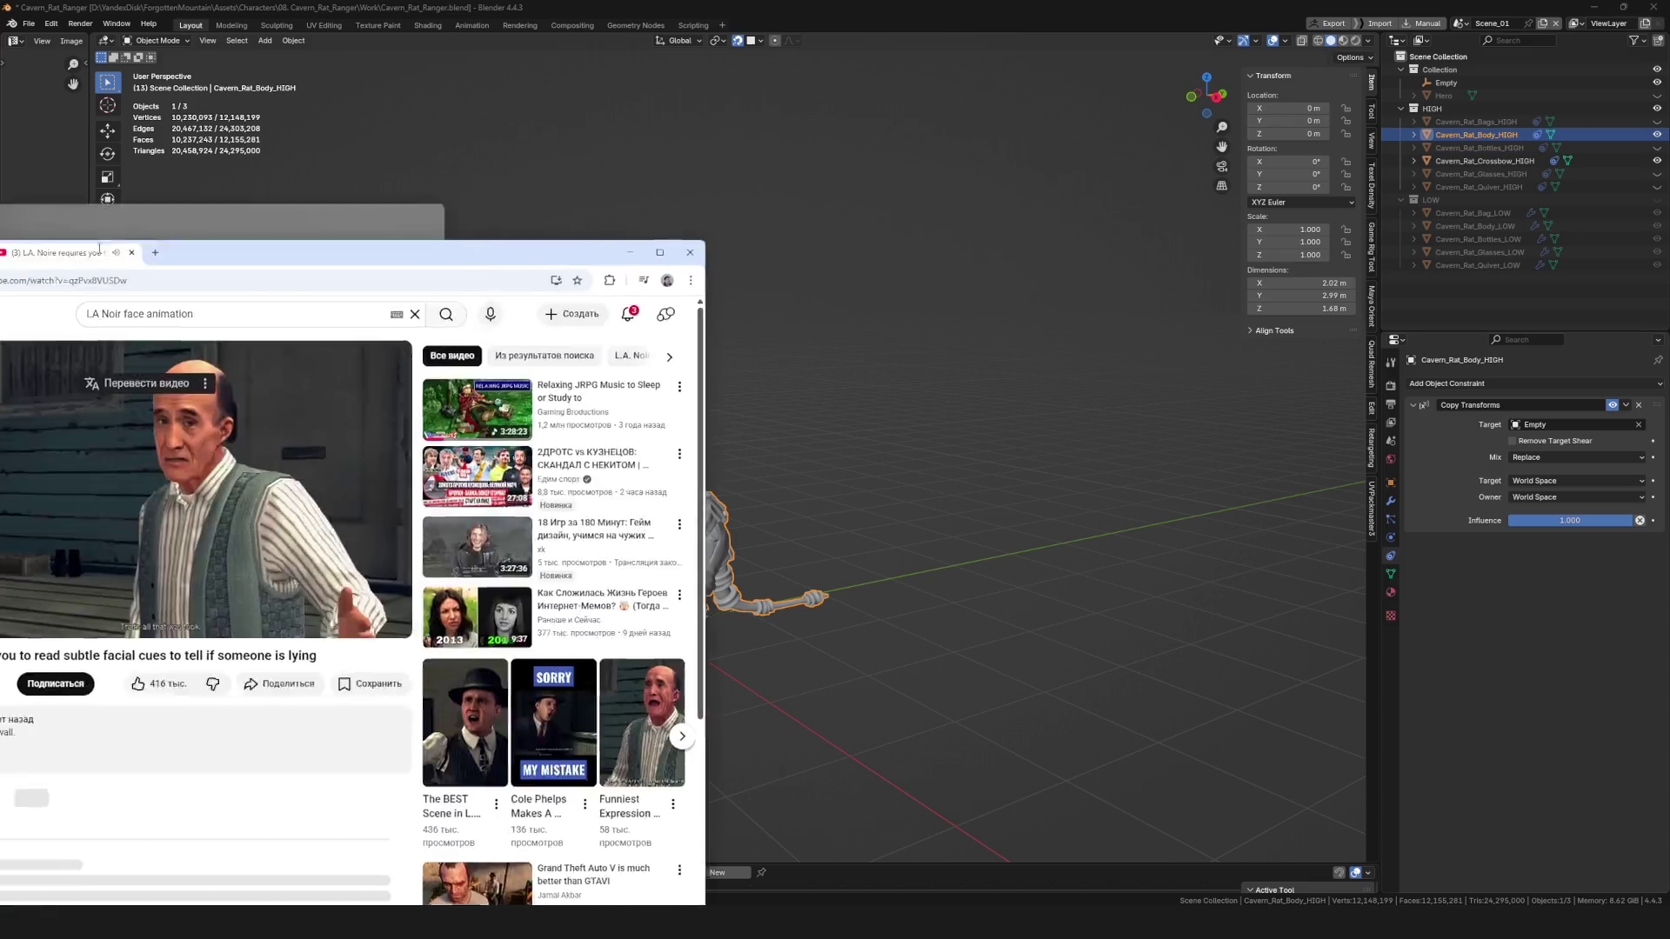
Watch the L.A. Noire facial cues video fullscreen, rewind to about 0:11, then exit fullscreen.
key(F11)
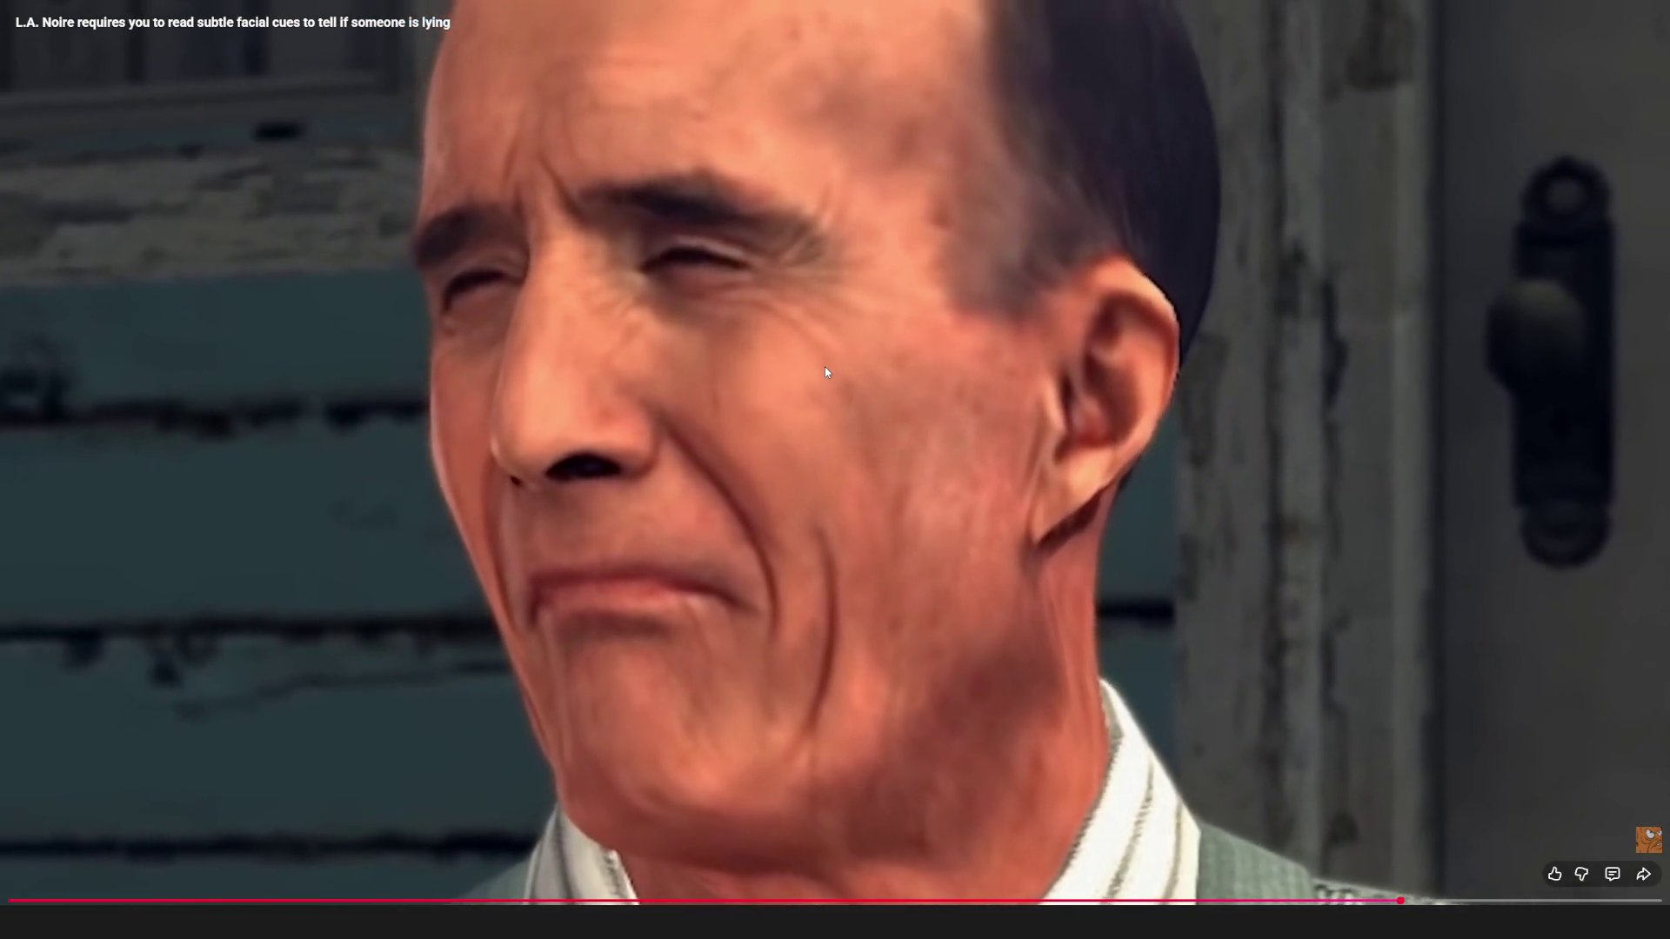
click(824, 367)
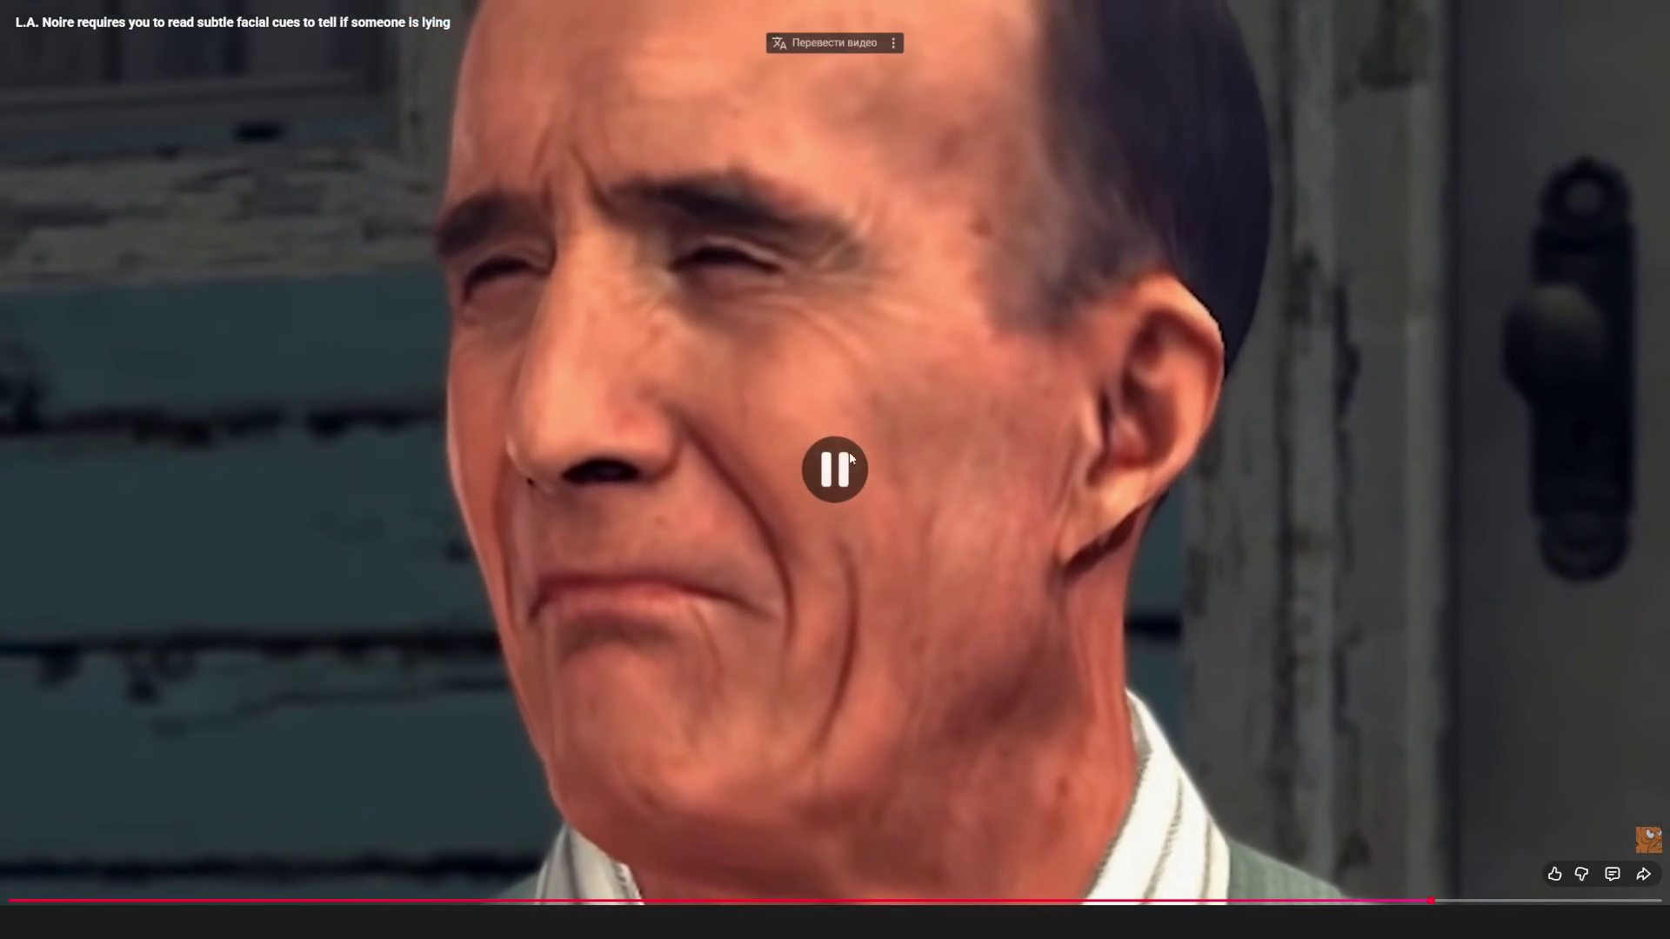
click(1202, 273)
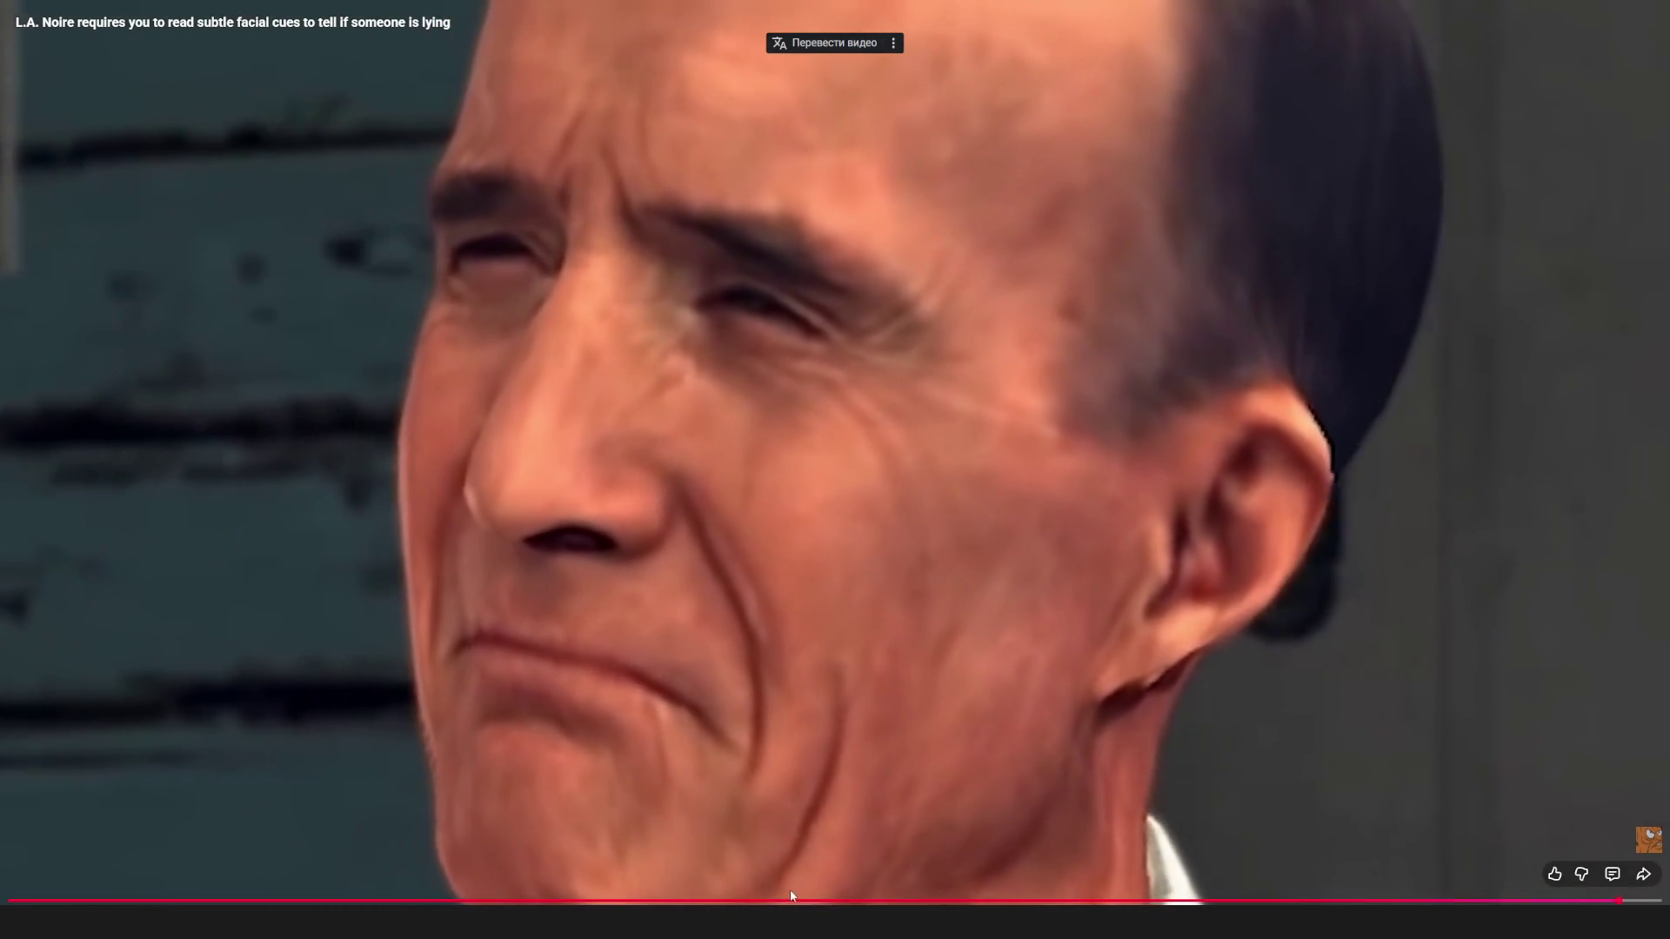
mouse_move(790, 900)
mouse_down()
mouse_move(690, 899)
mouse_move(861, 900)
mouse_move(698, 896)
mouse_up()
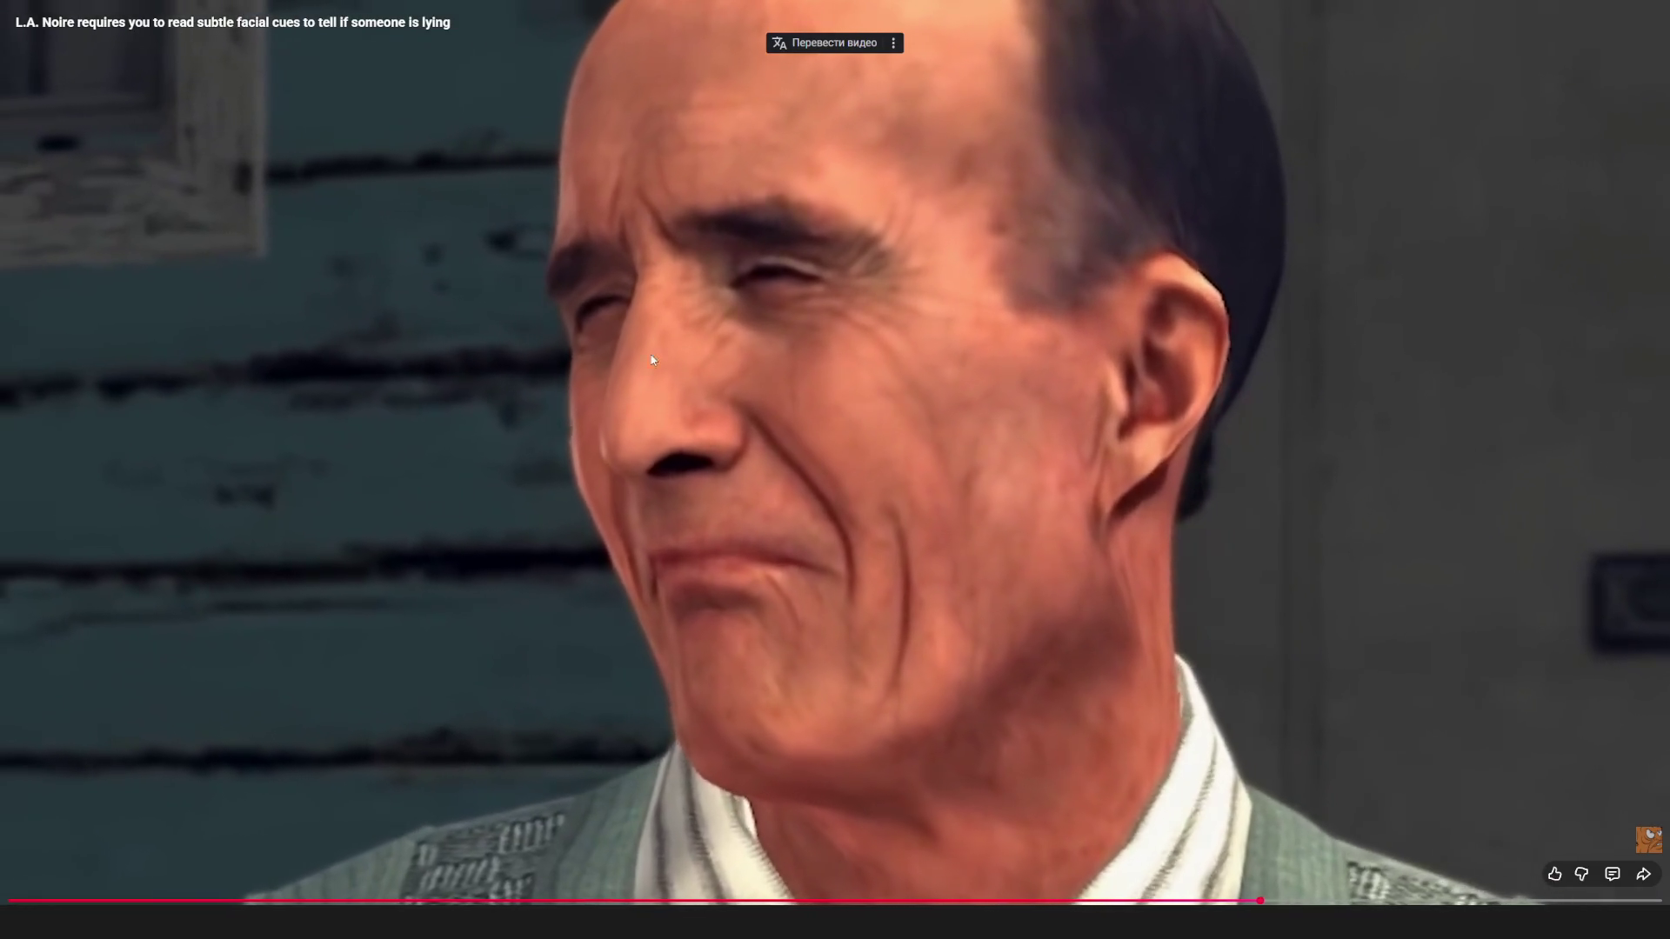
double_click(962, 470)
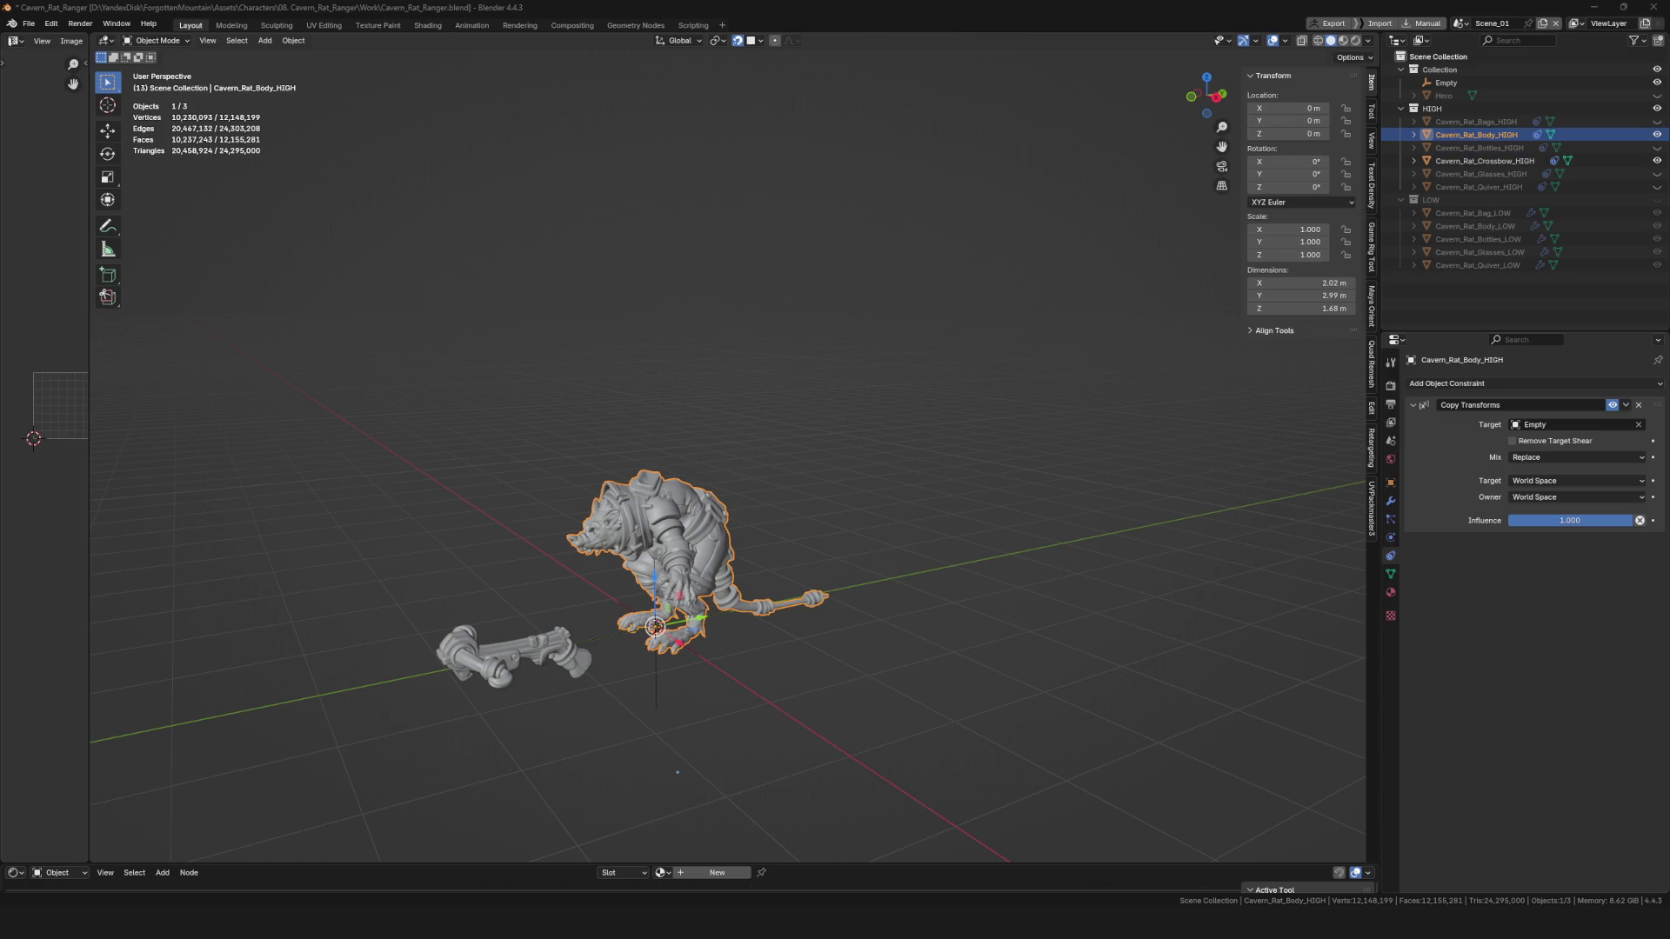
Frame the rat from the front, select the crossbow and save the file.
mouse_move(678, 773)
middle_down()
mouse_move(635, 551)
mouse_move(727, 525)
middle_up()
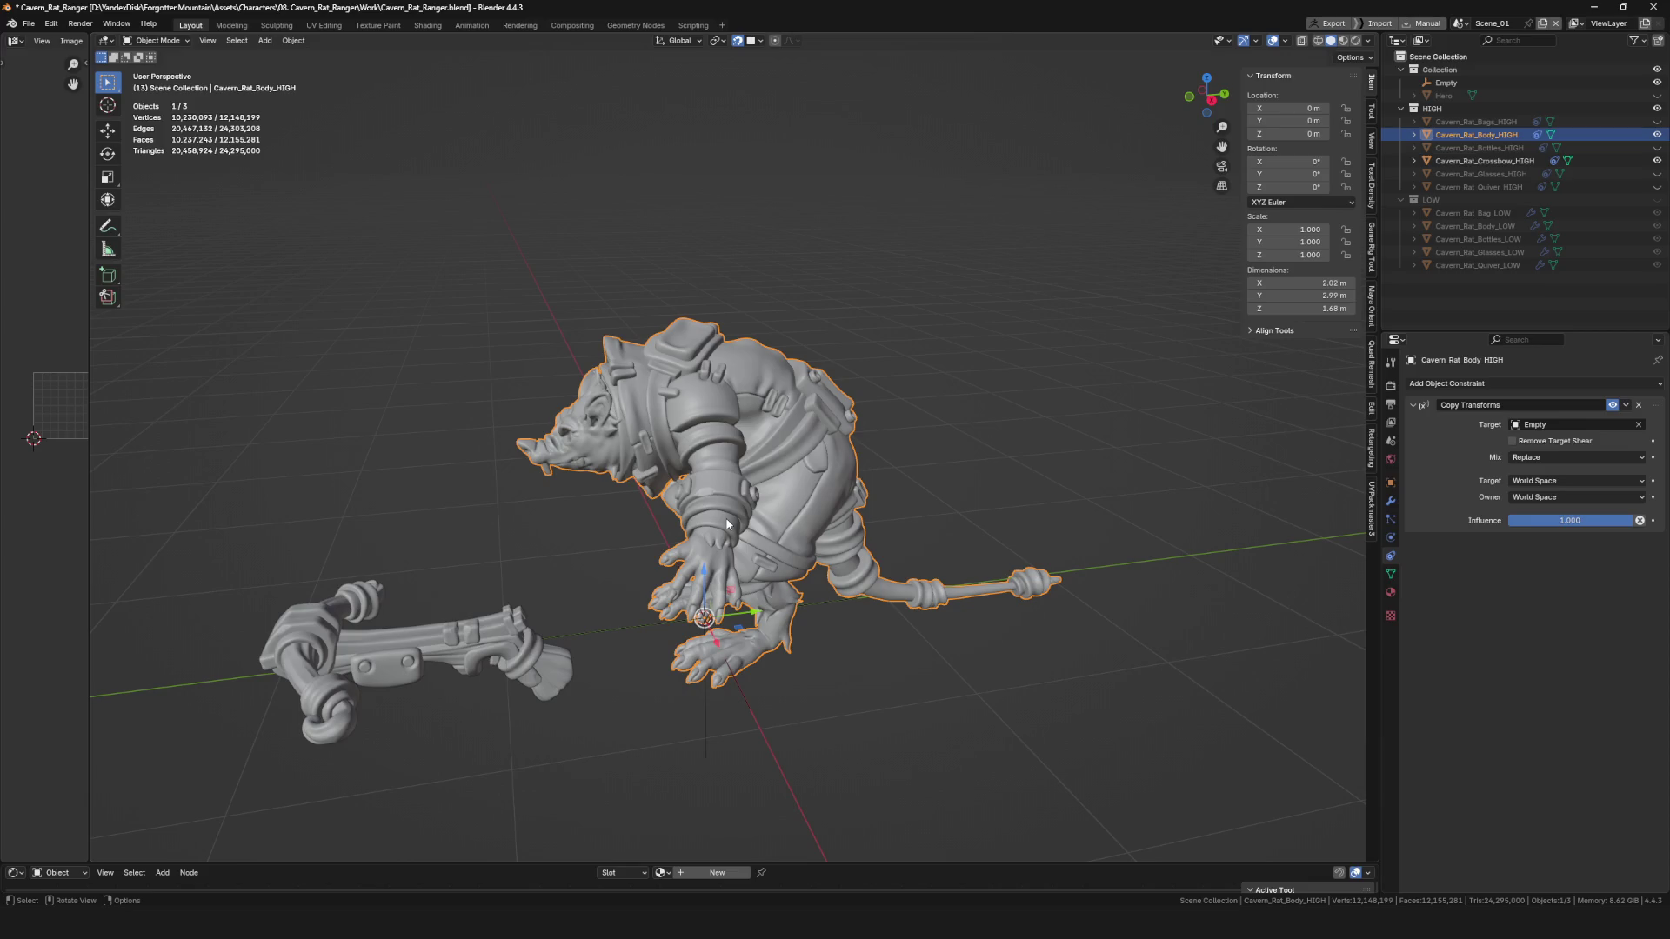
scroll(548, 653, up, 4)
click(549, 670)
mouse_move(550, 671)
middle_down()
mouse_move(748, 536)
mouse_move(880, 508)
middle_up()
scroll(735, 538, down, 4)
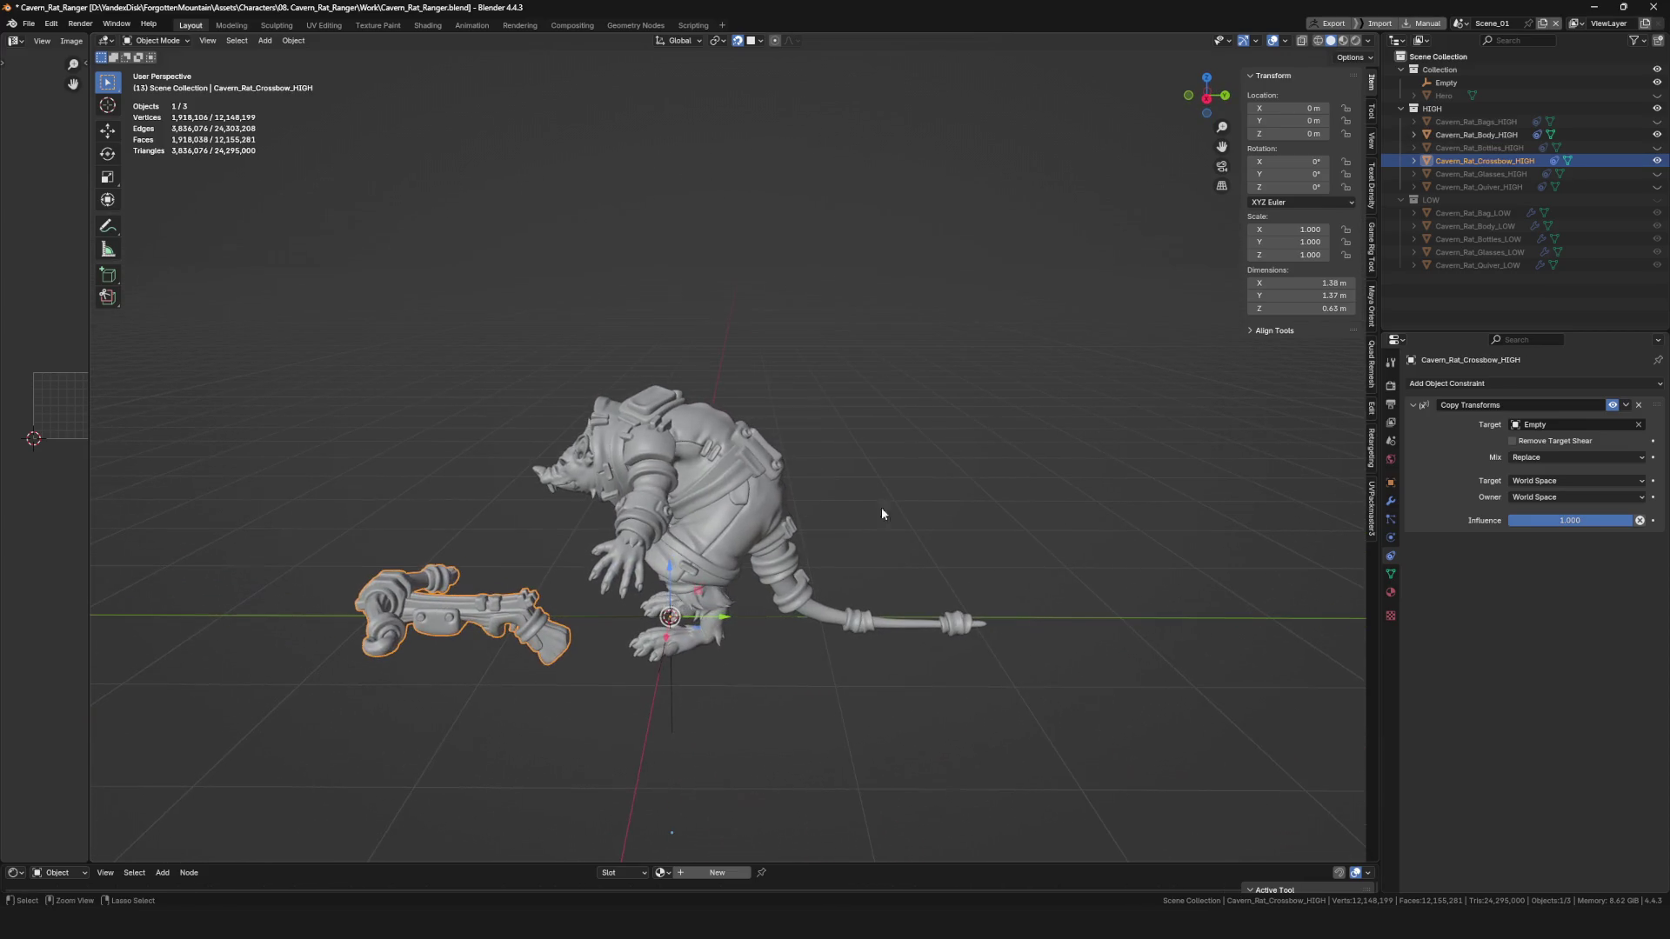
key(ctrl+s)
Select Cavern_Rat_Body_HIGH and bring up the interaction mode pie menu with Ctrl+Tab.
click(1514, 136)
scroll(669, 532, up, 5)
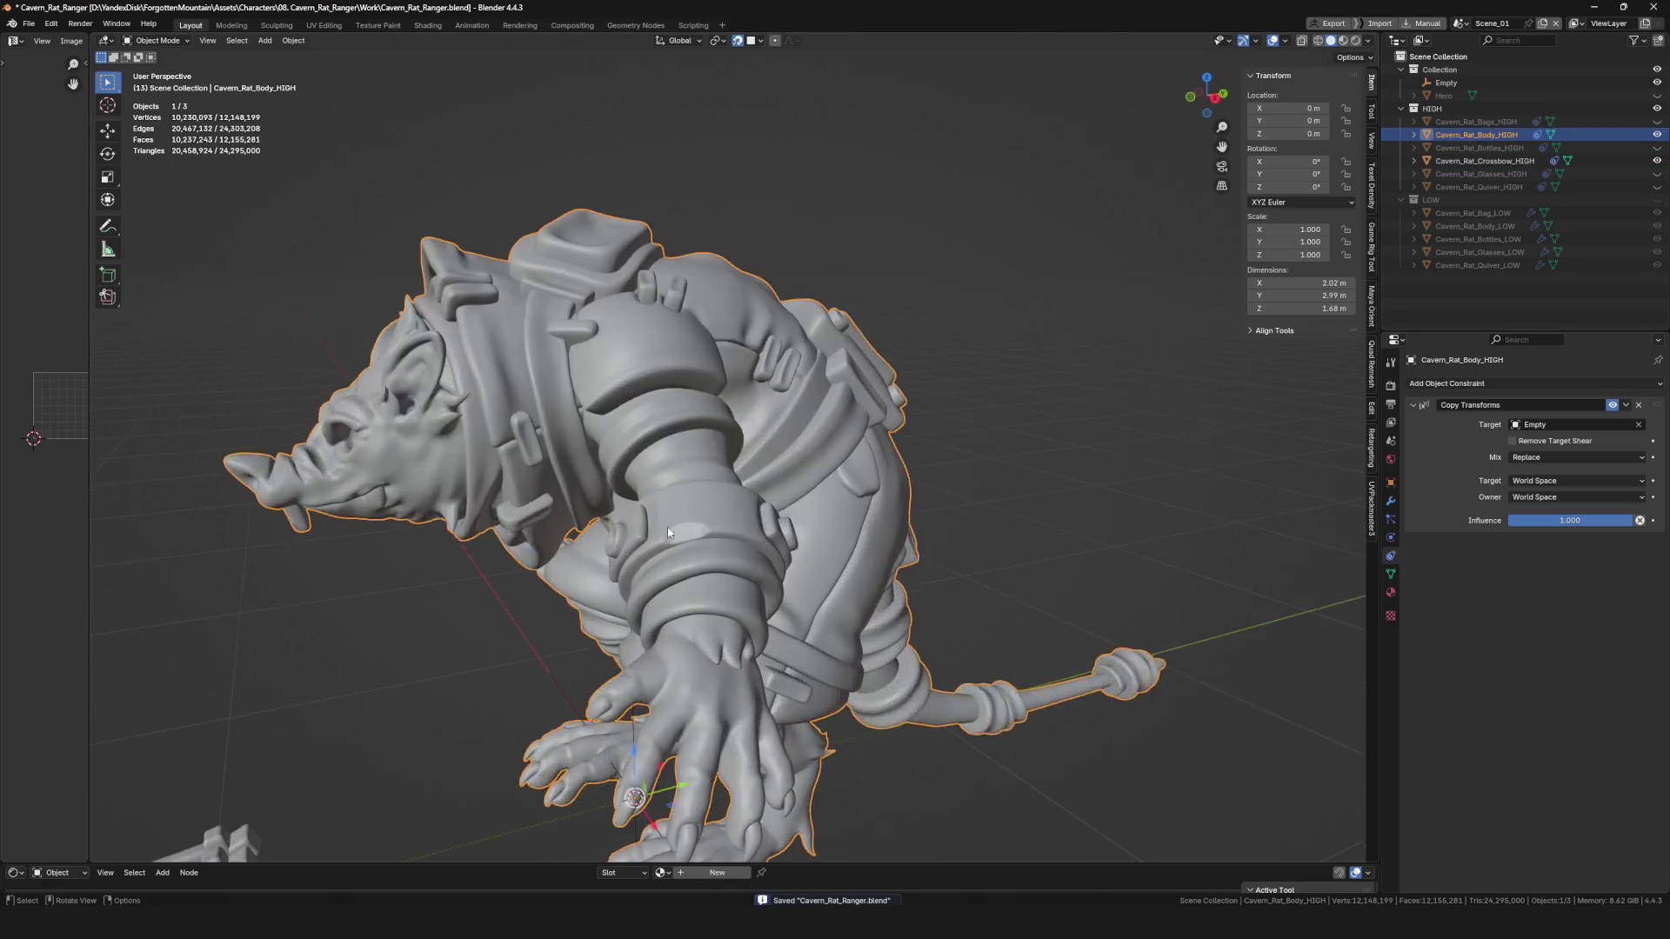
scroll(668, 533, up, 3)
key(ctrl+Tab)
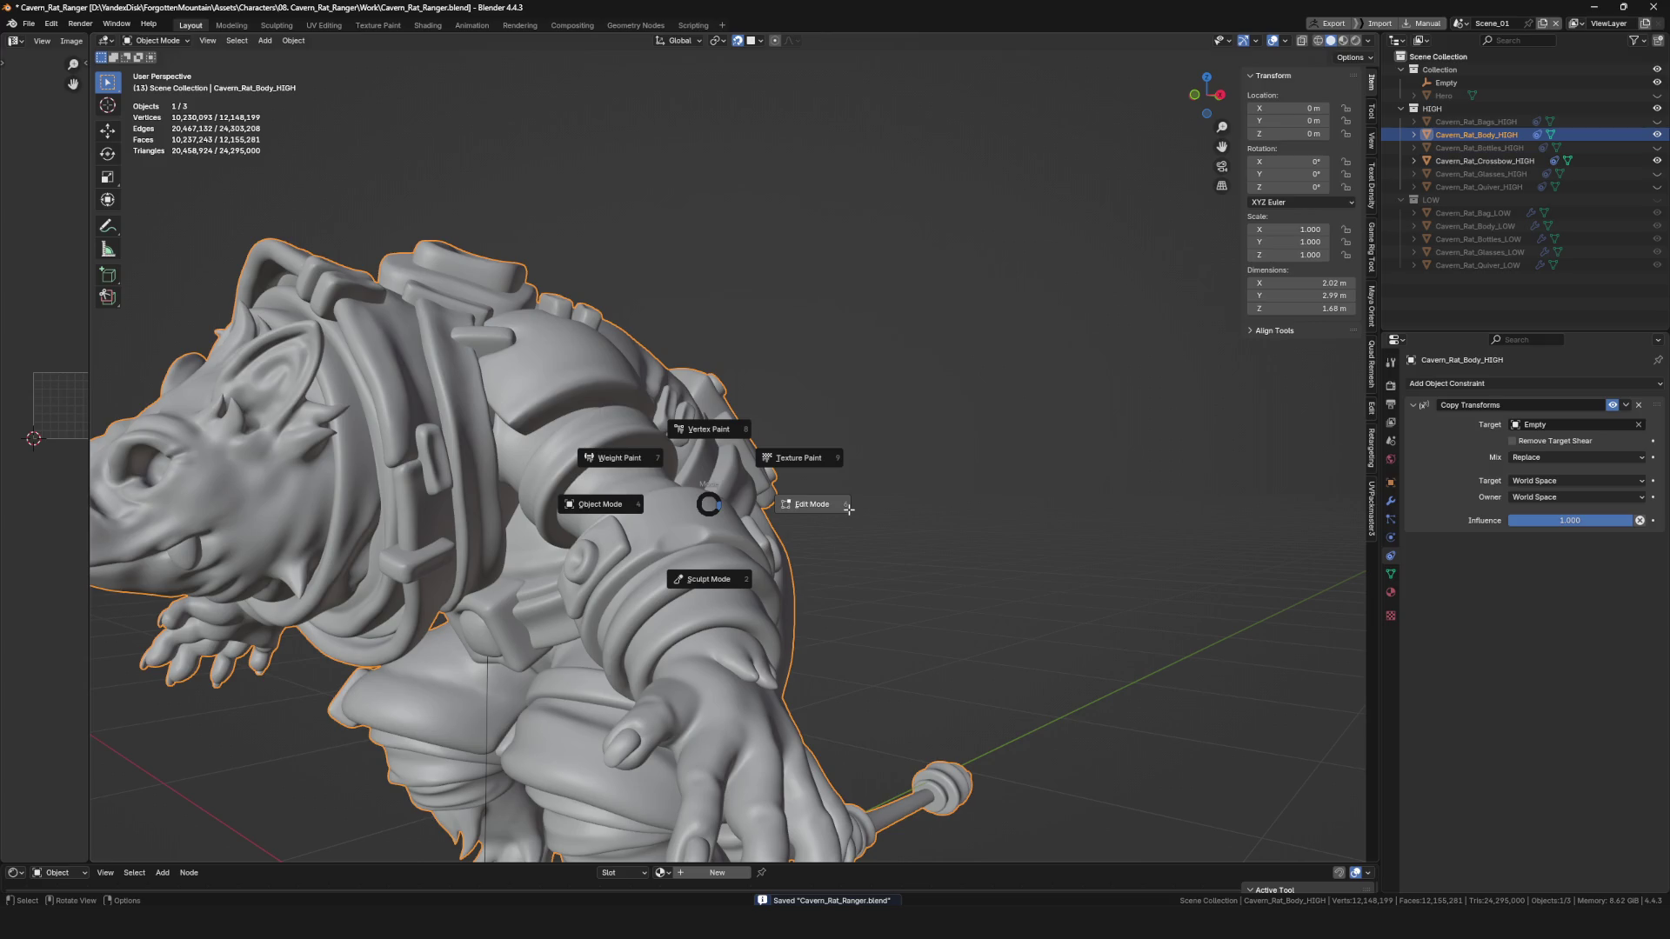
click(849, 509)
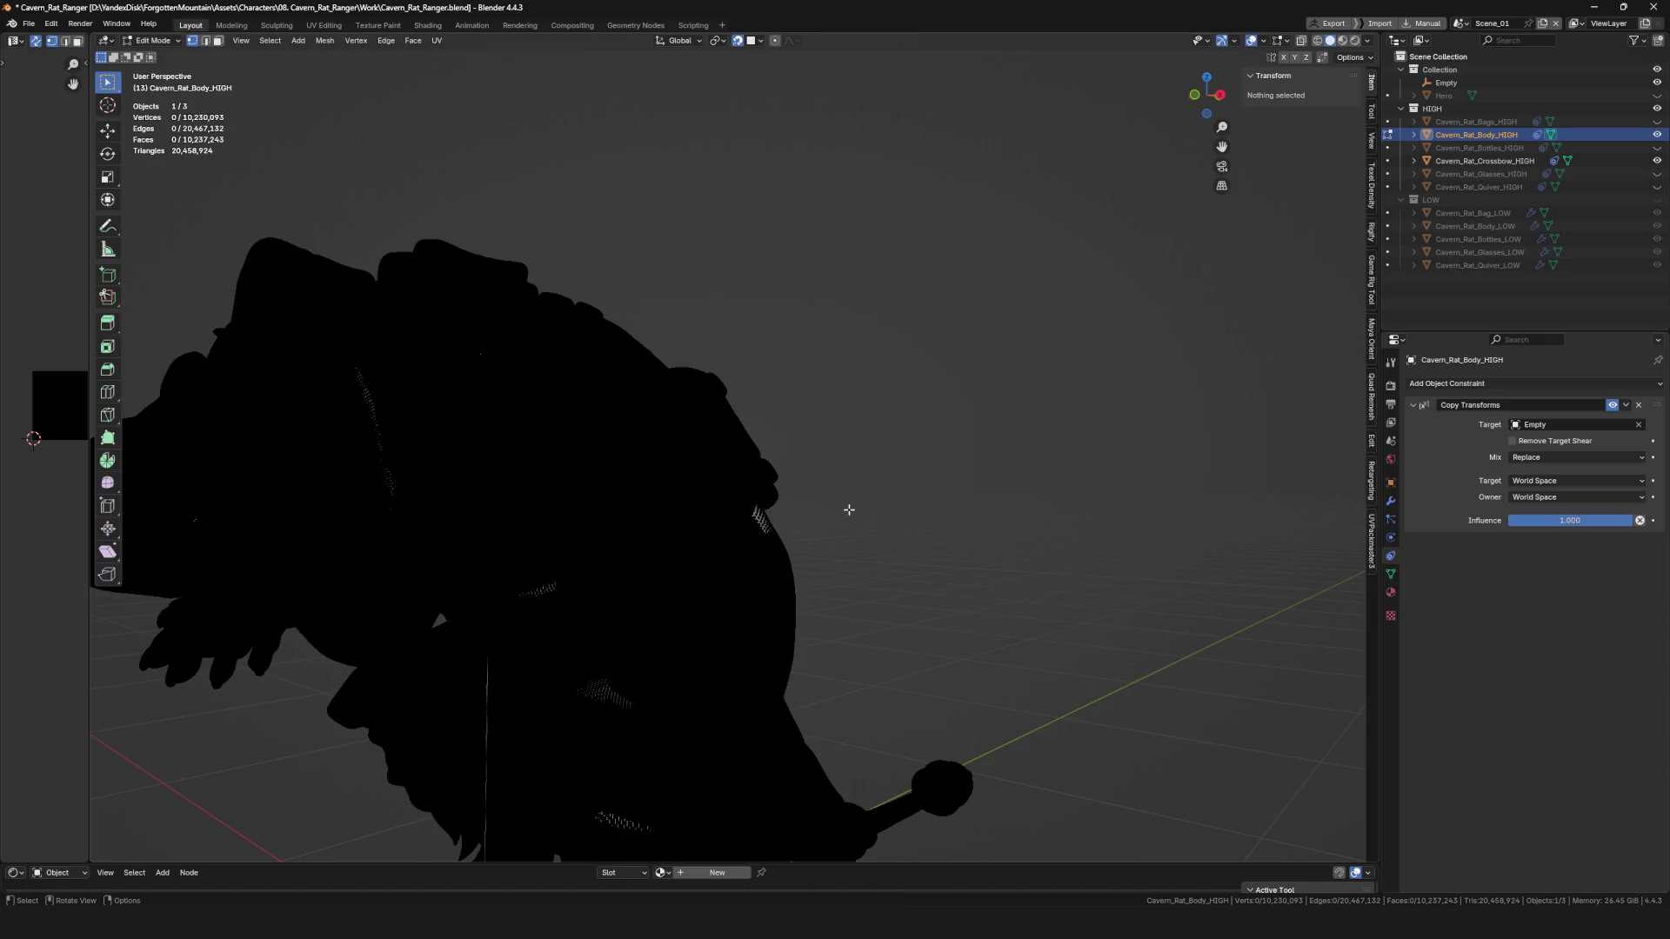
scroll(836, 509, up, 5)
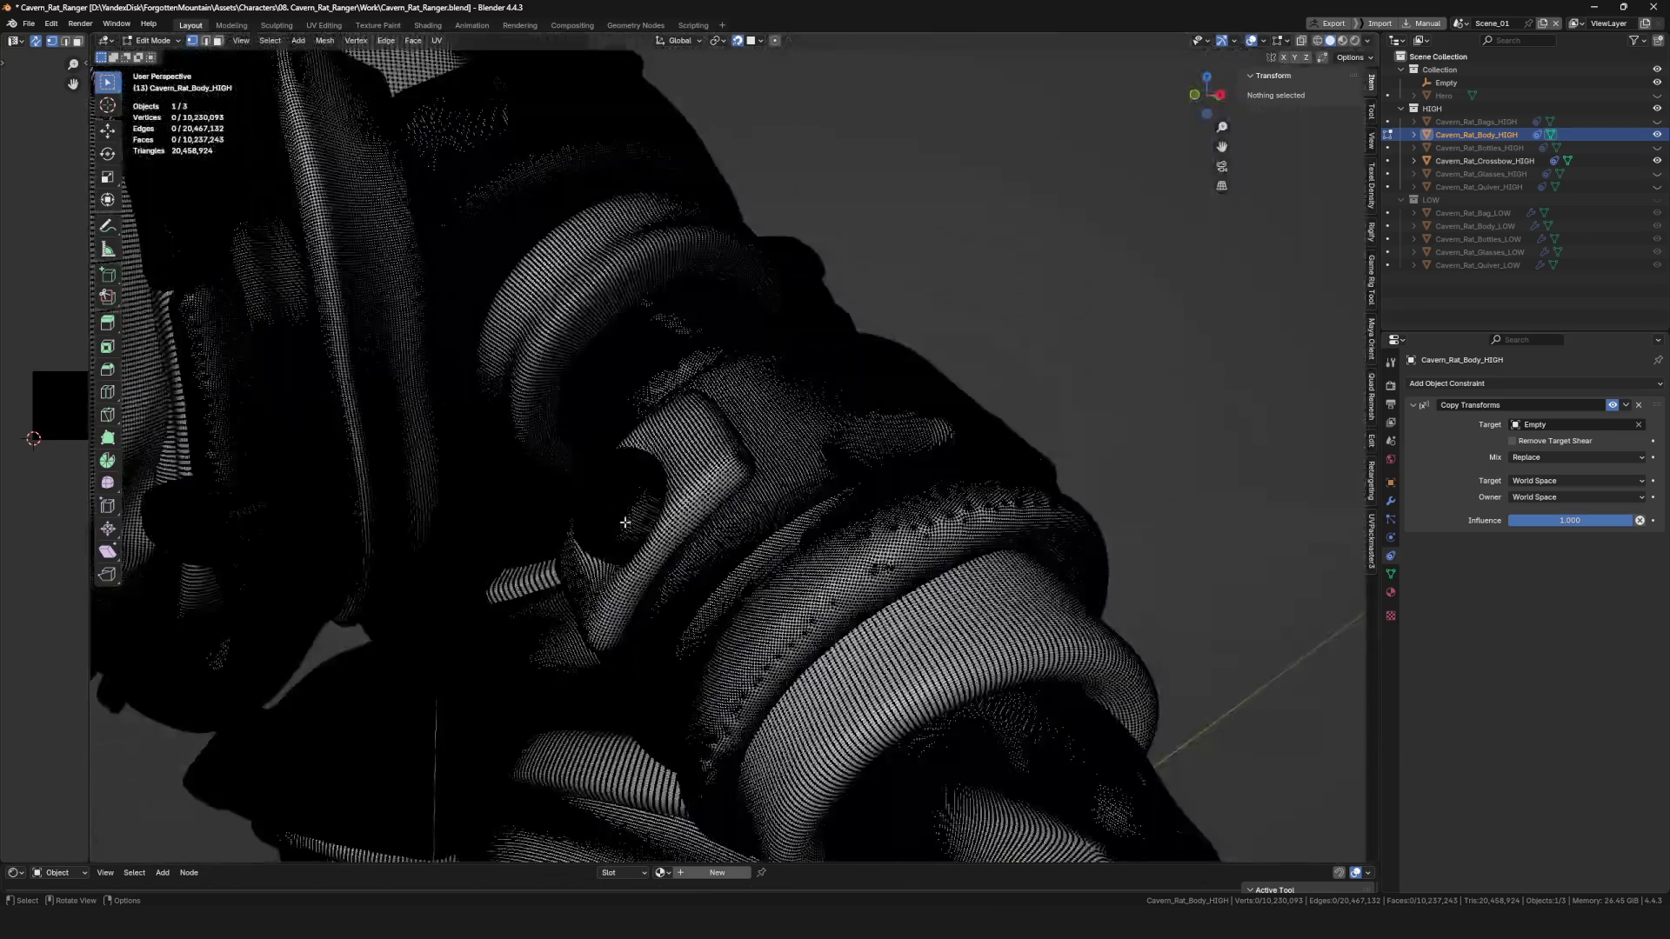
scroll(624, 522, down, 5)
key(ctrl+Tab)
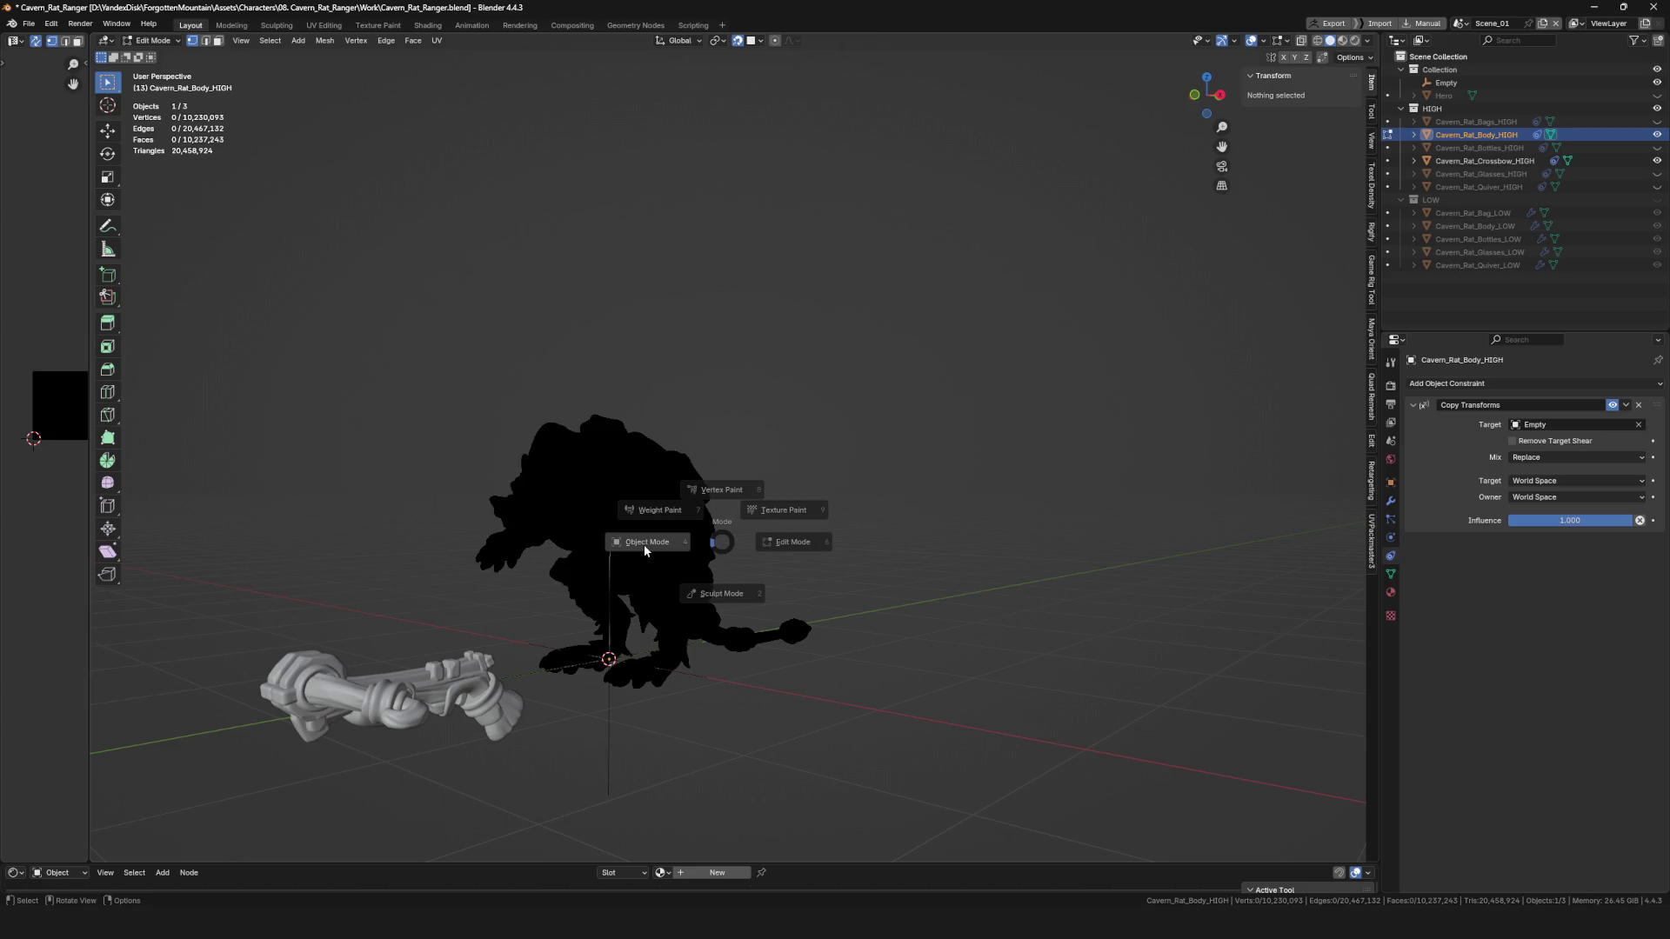
click(644, 544)
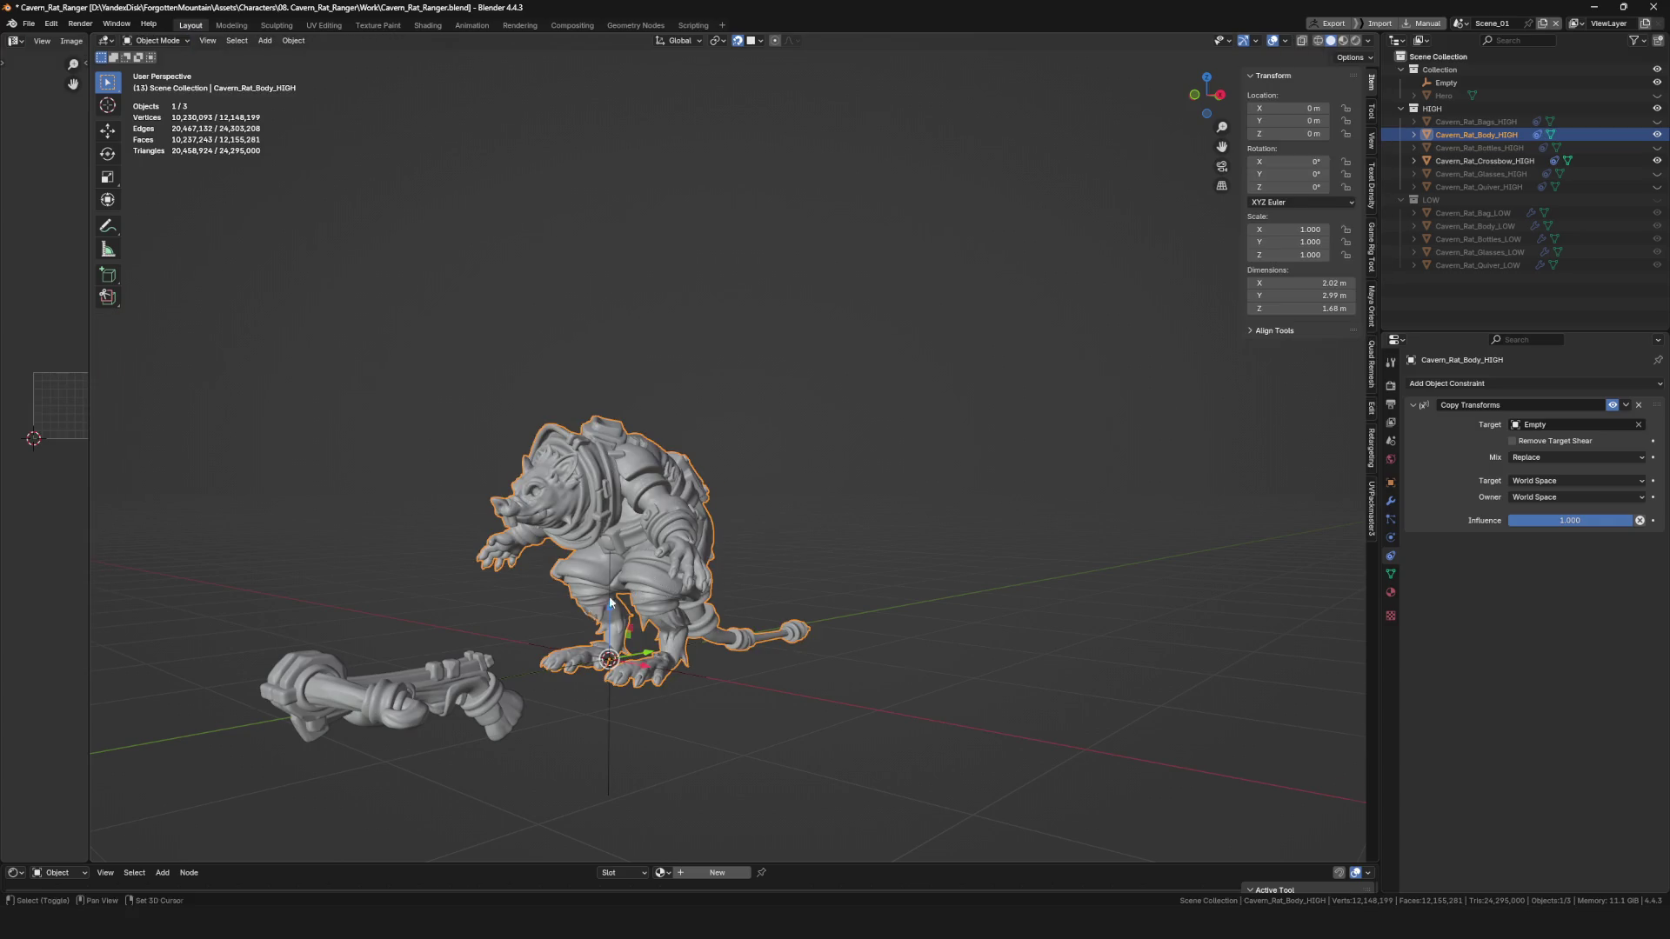
Select the high-poly crossbow and hide Cavern_Rat_Body_HIGH in the outliner.
middle_drag(638, 594, 765, 556)
scroll(806, 534, up, 6)
scroll(806, 535, down, 5)
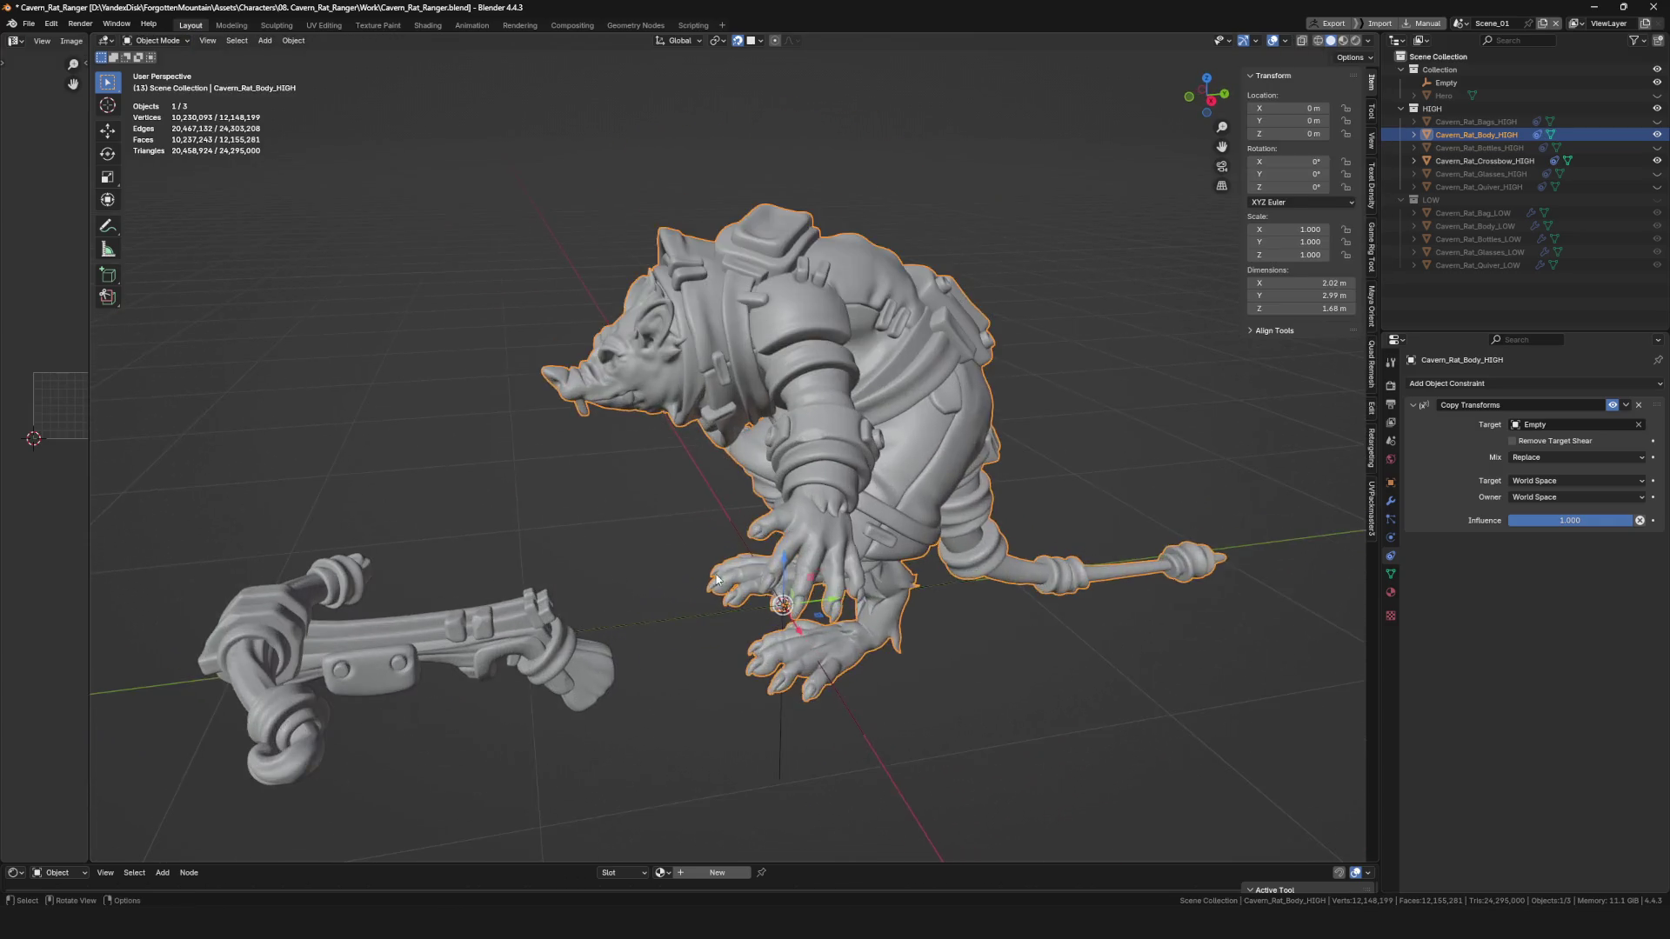
scroll(656, 523, up, 3)
click(644, 574)
scroll(656, 523, down, 3)
scroll(656, 523, up, 3)
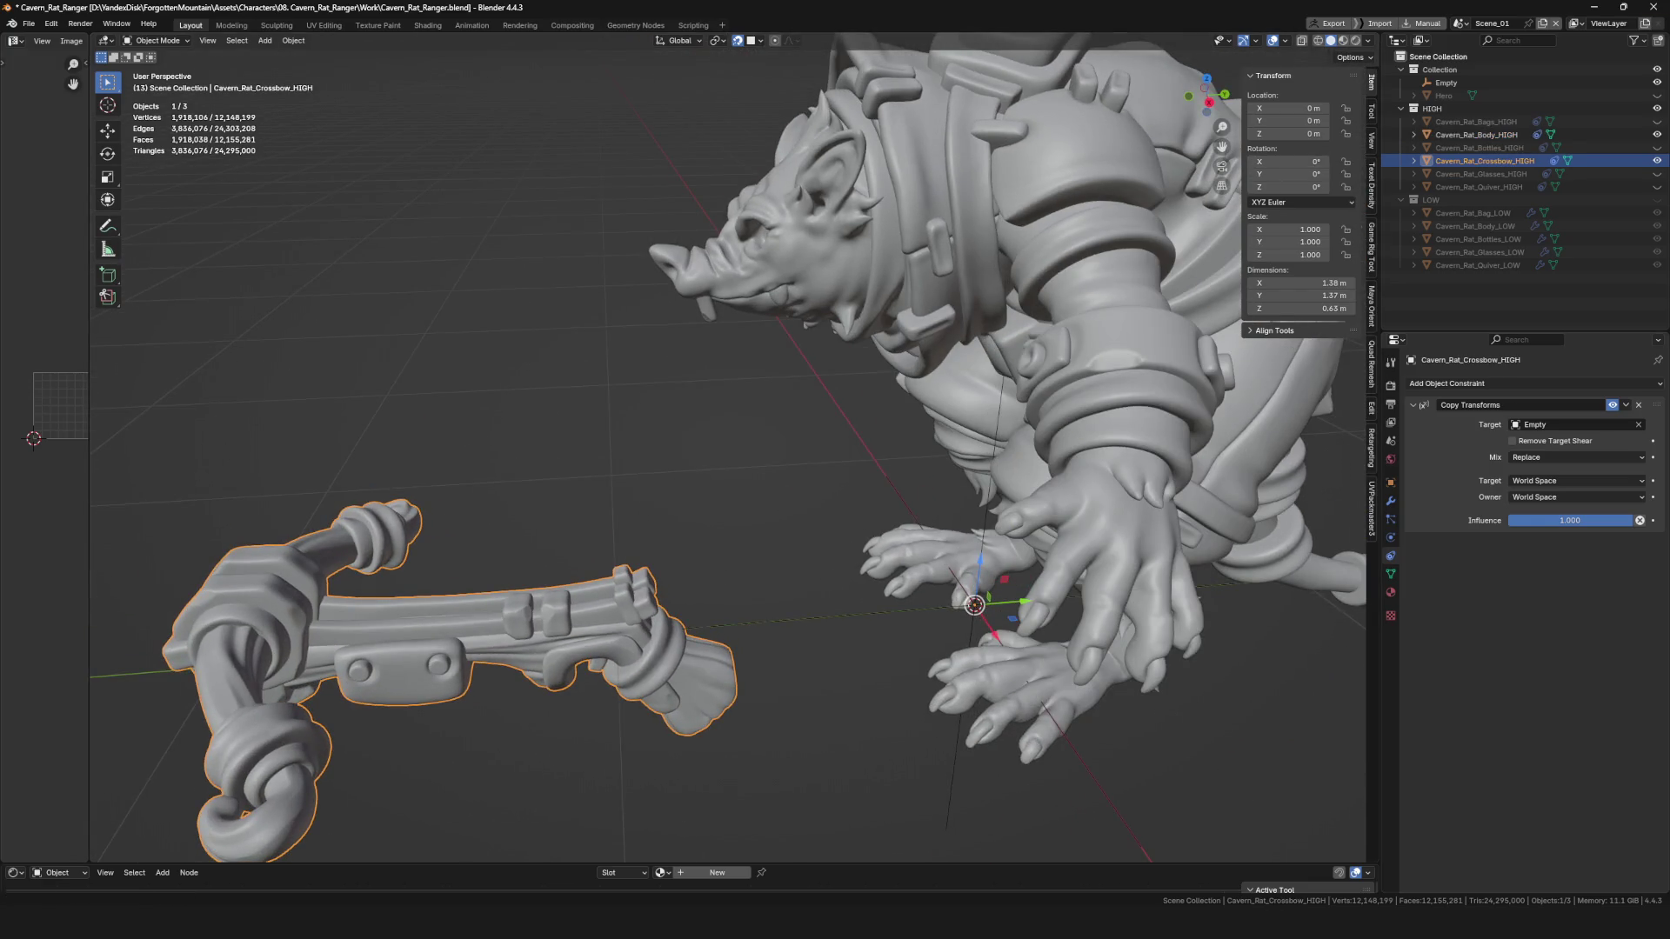
scroll(978, 426, down, 8)
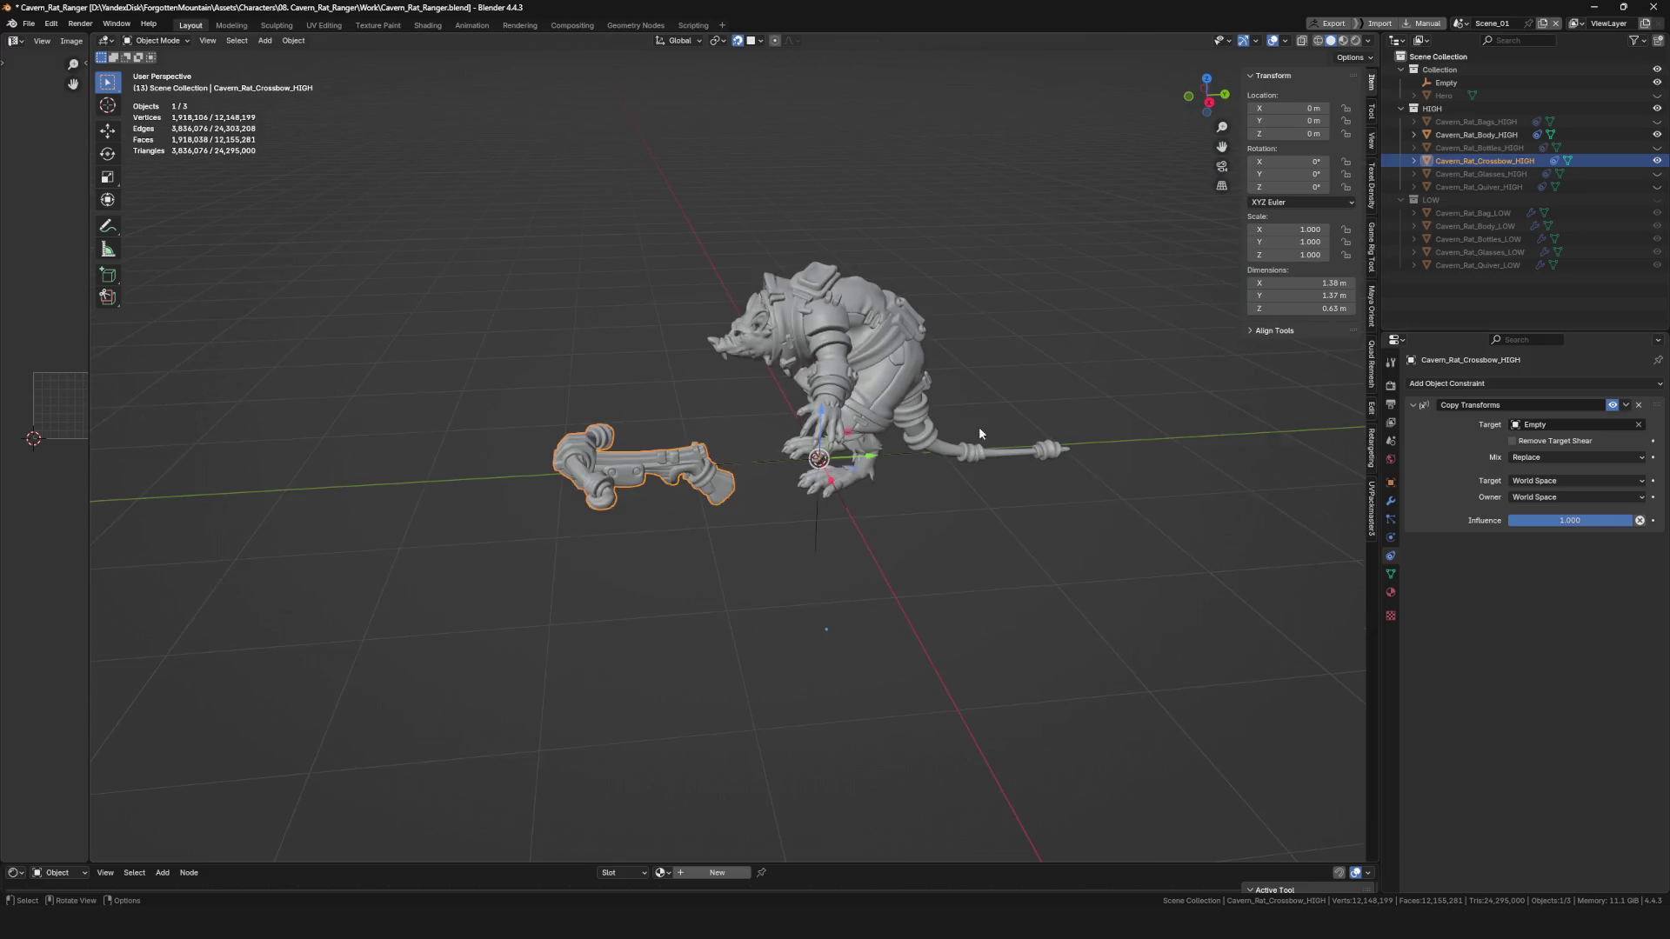
click(1657, 135)
Unhide the LOW collection beside the crossbow and save the file.
scroll(779, 425, up, 6)
mouse_move(590, 510)
middle_down()
mouse_move(902, 558)
mouse_move(926, 383)
mouse_move(992, 409)
mouse_move(1027, 366)
middle_up()
click(1657, 199)
scroll(902, 557, down, 4)
scroll(902, 557, up, 3)
key(ctrl+s)
Select Cavern_Rat_Bag_LOW in Edit Mode with face select and pick one bag face.
click(932, 374)
key(Tab)
key(3)
click(974, 291)
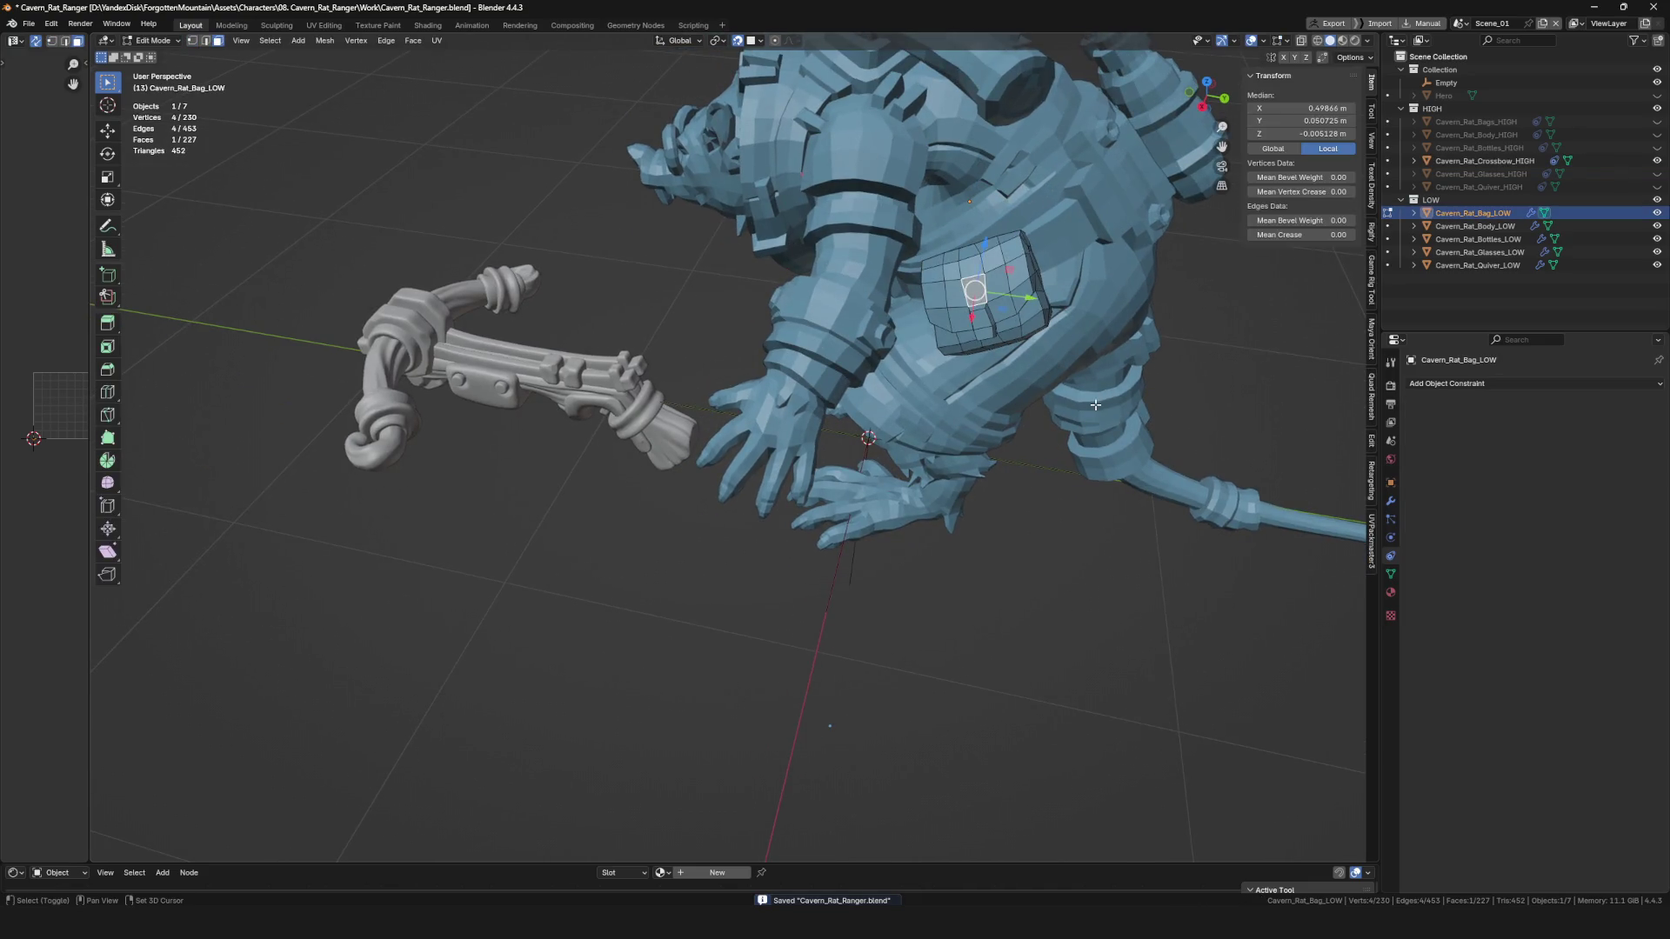
Duplicate the bag face in place, separate it into a new object, and save.
key(shift+d)
right_click(1112, 357)
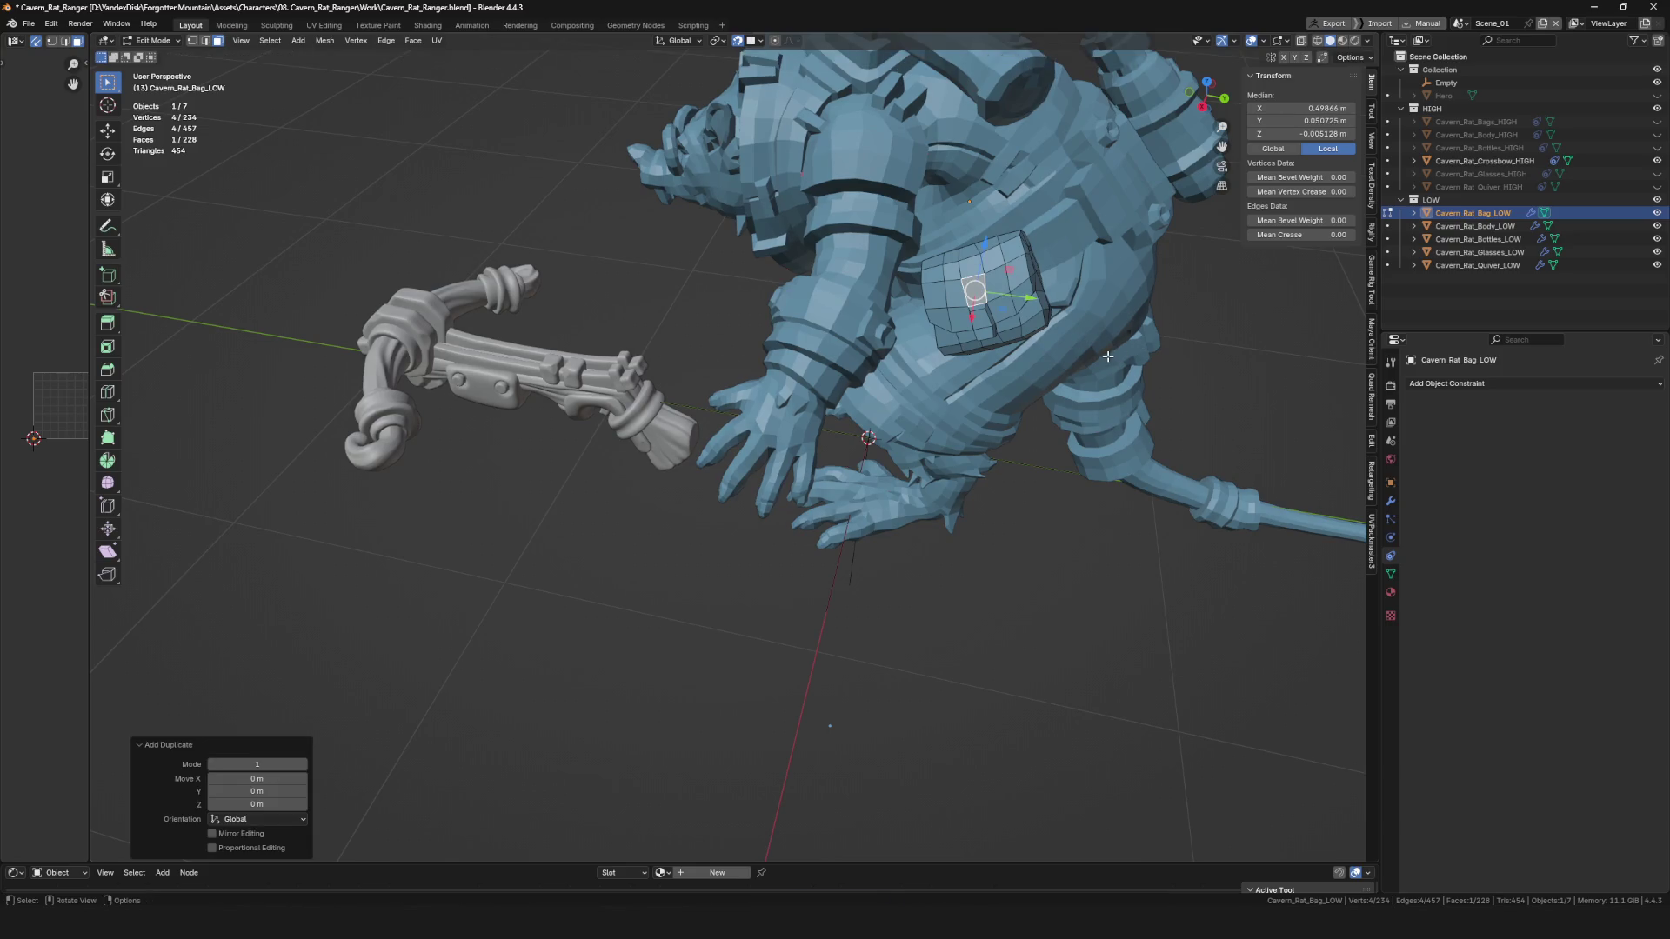
key(p)
key(Tab)
key(ctrl+s)
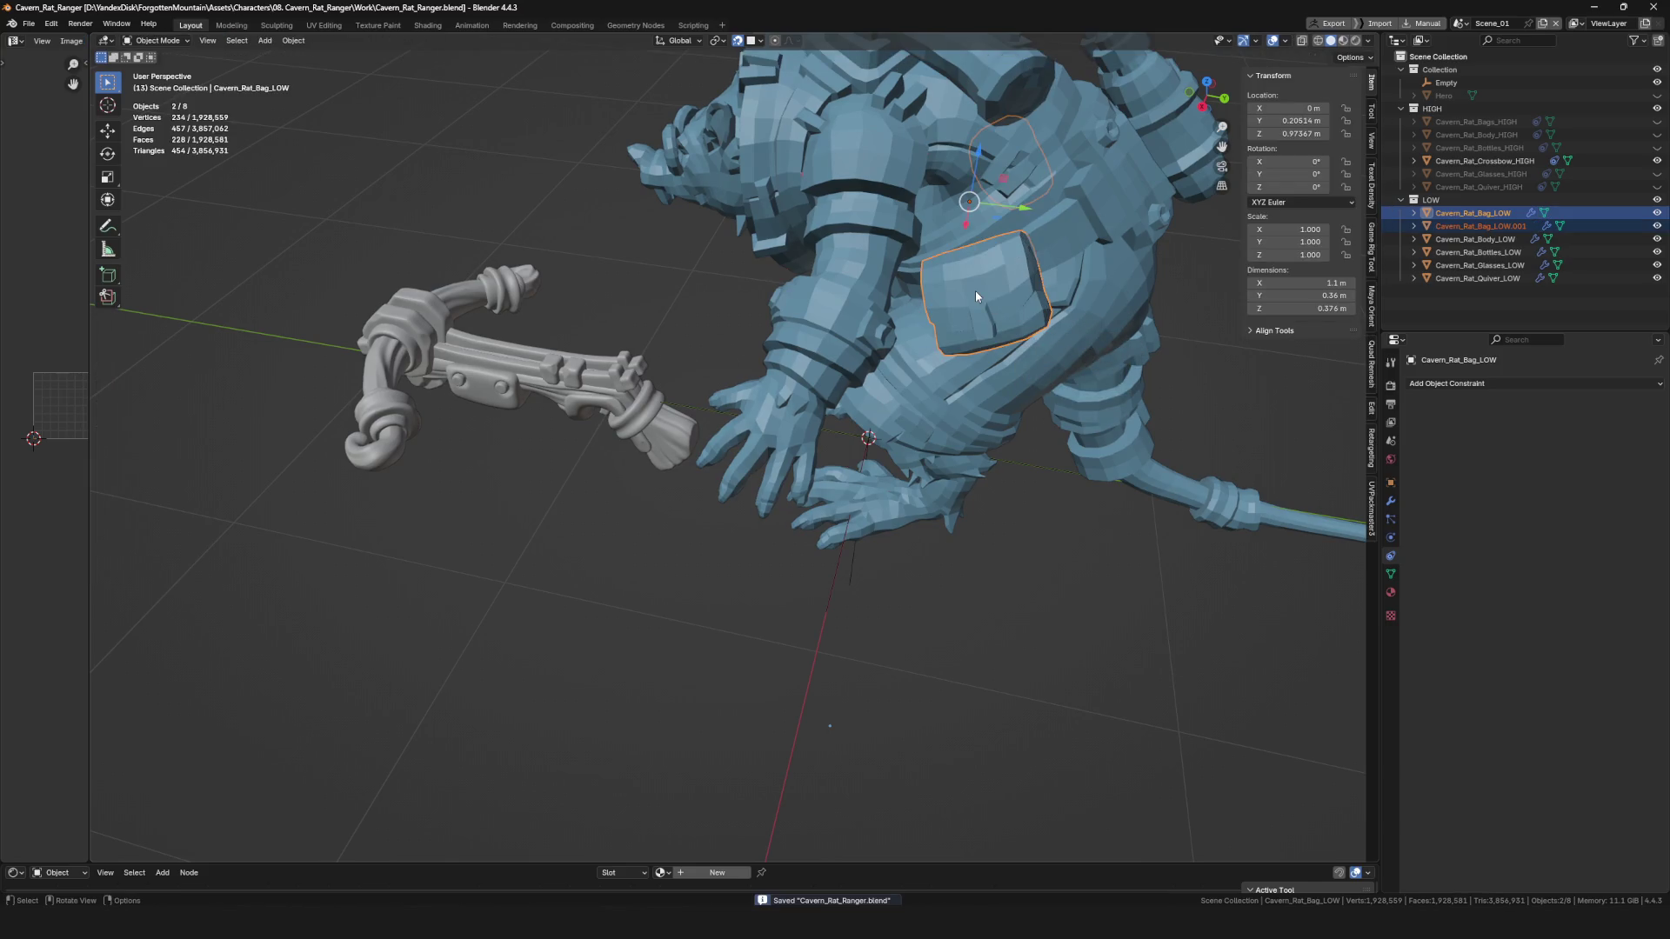
Set the new face object's Shrinkwrap target to Cavern_Rat_Crossbow_HIGH.
click(974, 291)
middle_drag(974, 290, 968, 413)
key(KP_Divide)
key(KP_Divide)
scroll(957, 374, up, 3)
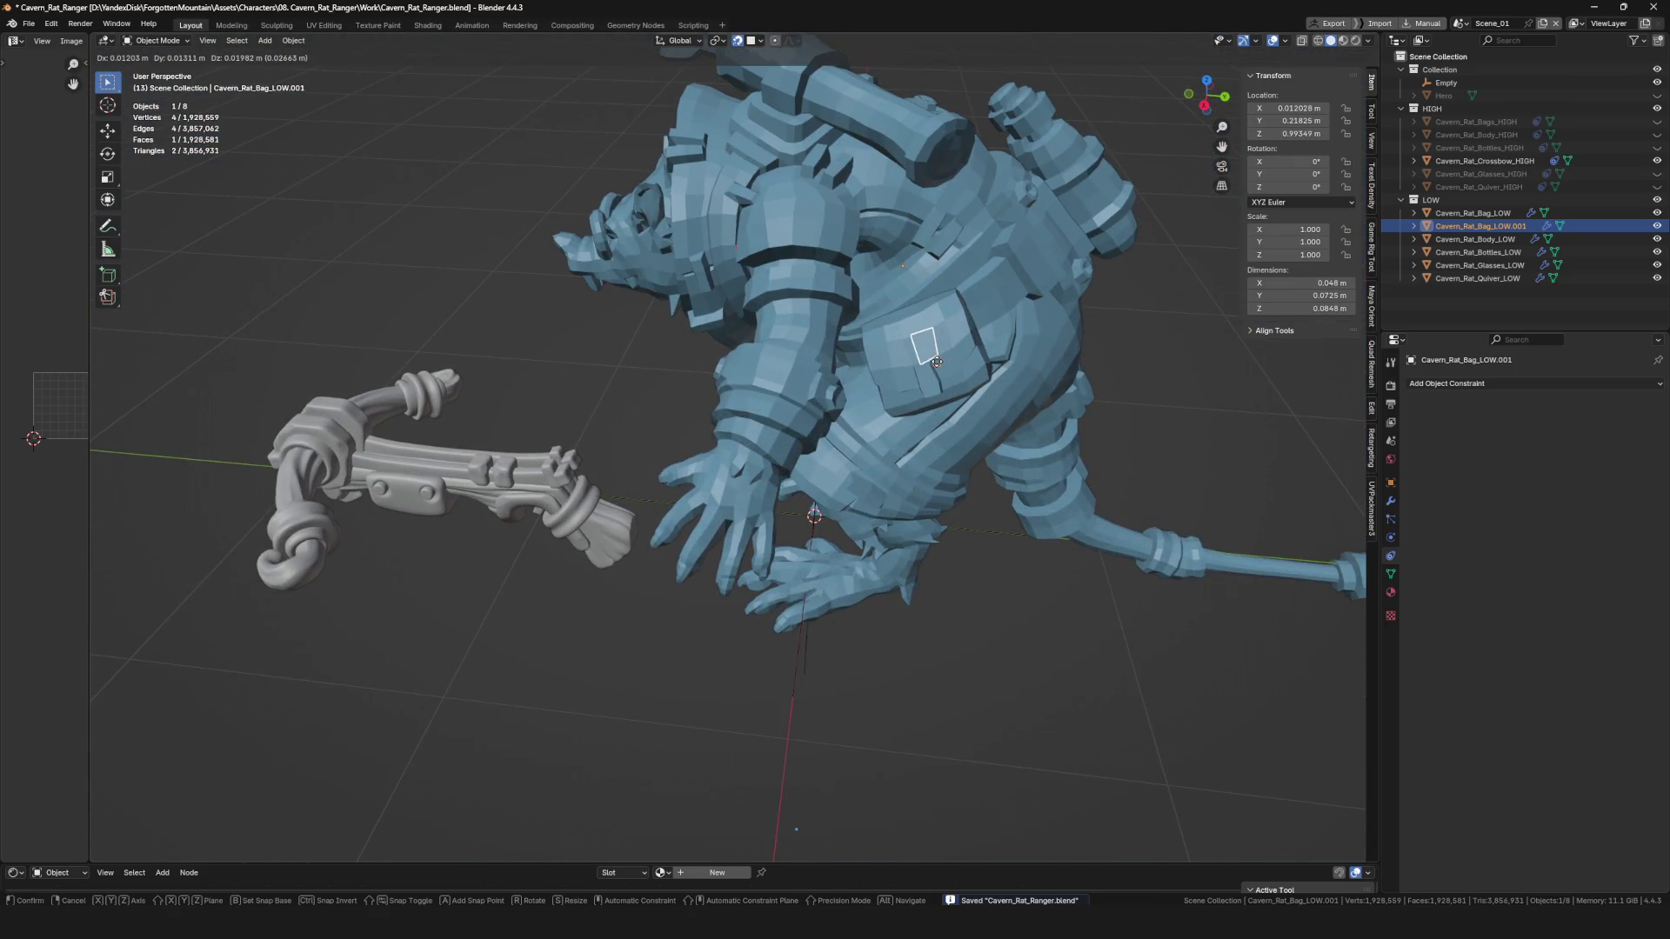
click(1391, 501)
click(1639, 457)
click(1618, 457)
click(1639, 458)
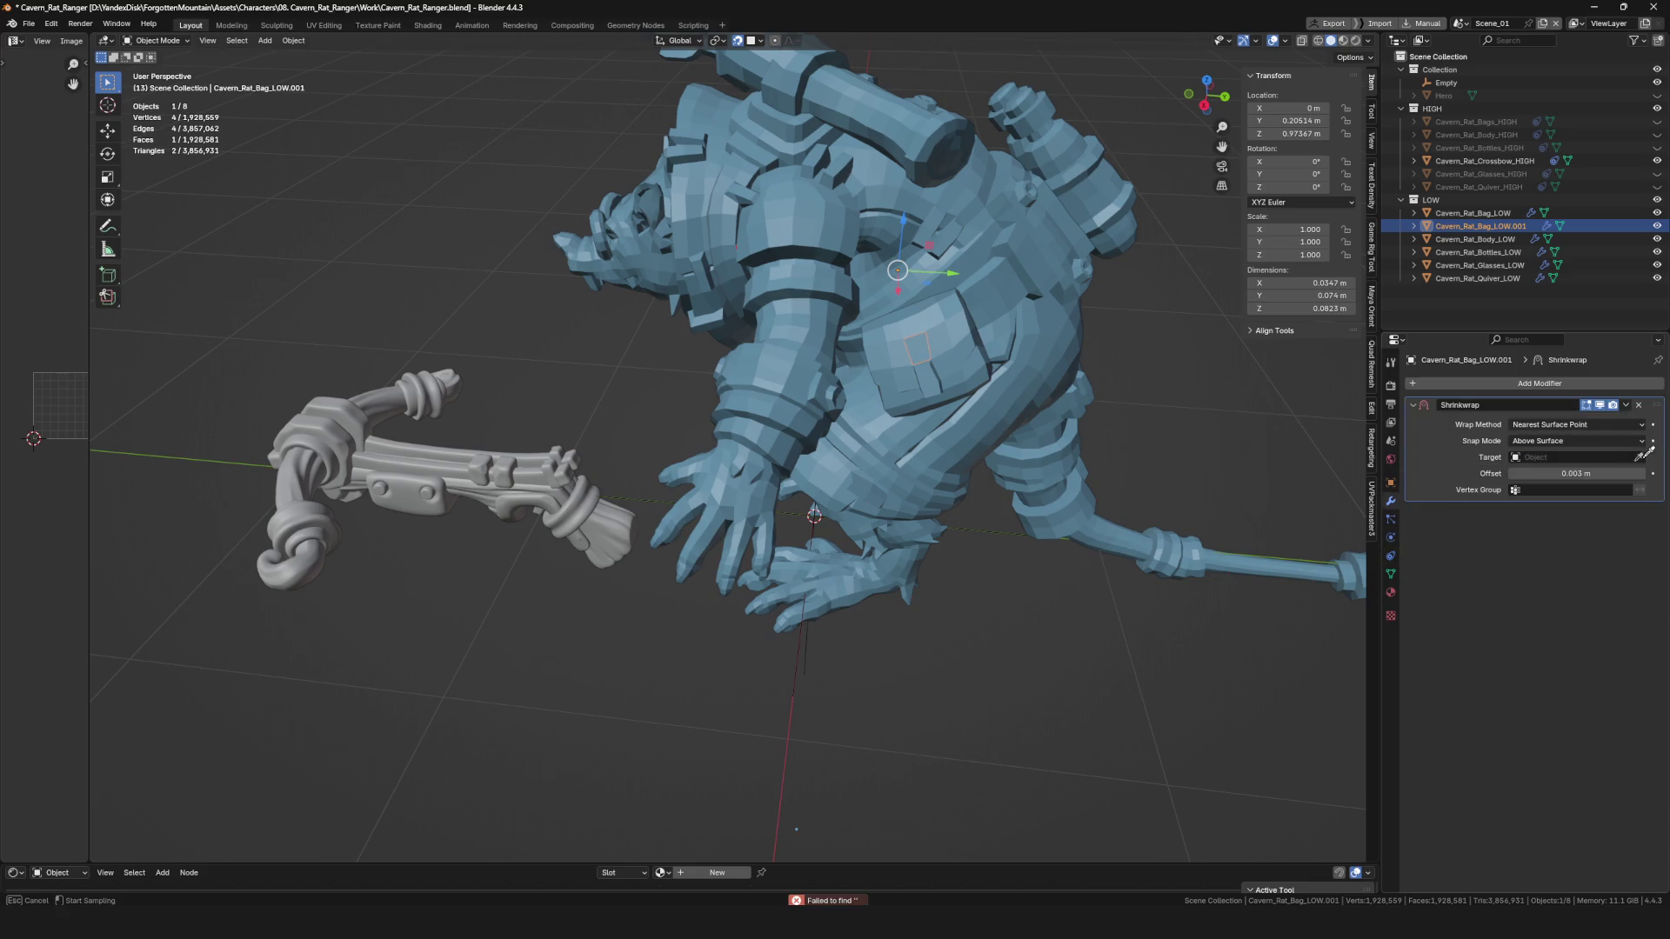
click(455, 489)
Move the face onto the crossbow grip at the trigger and inspect its placement.
middle_drag(455, 490, 963, 401)
key(Tab)
key(slash)
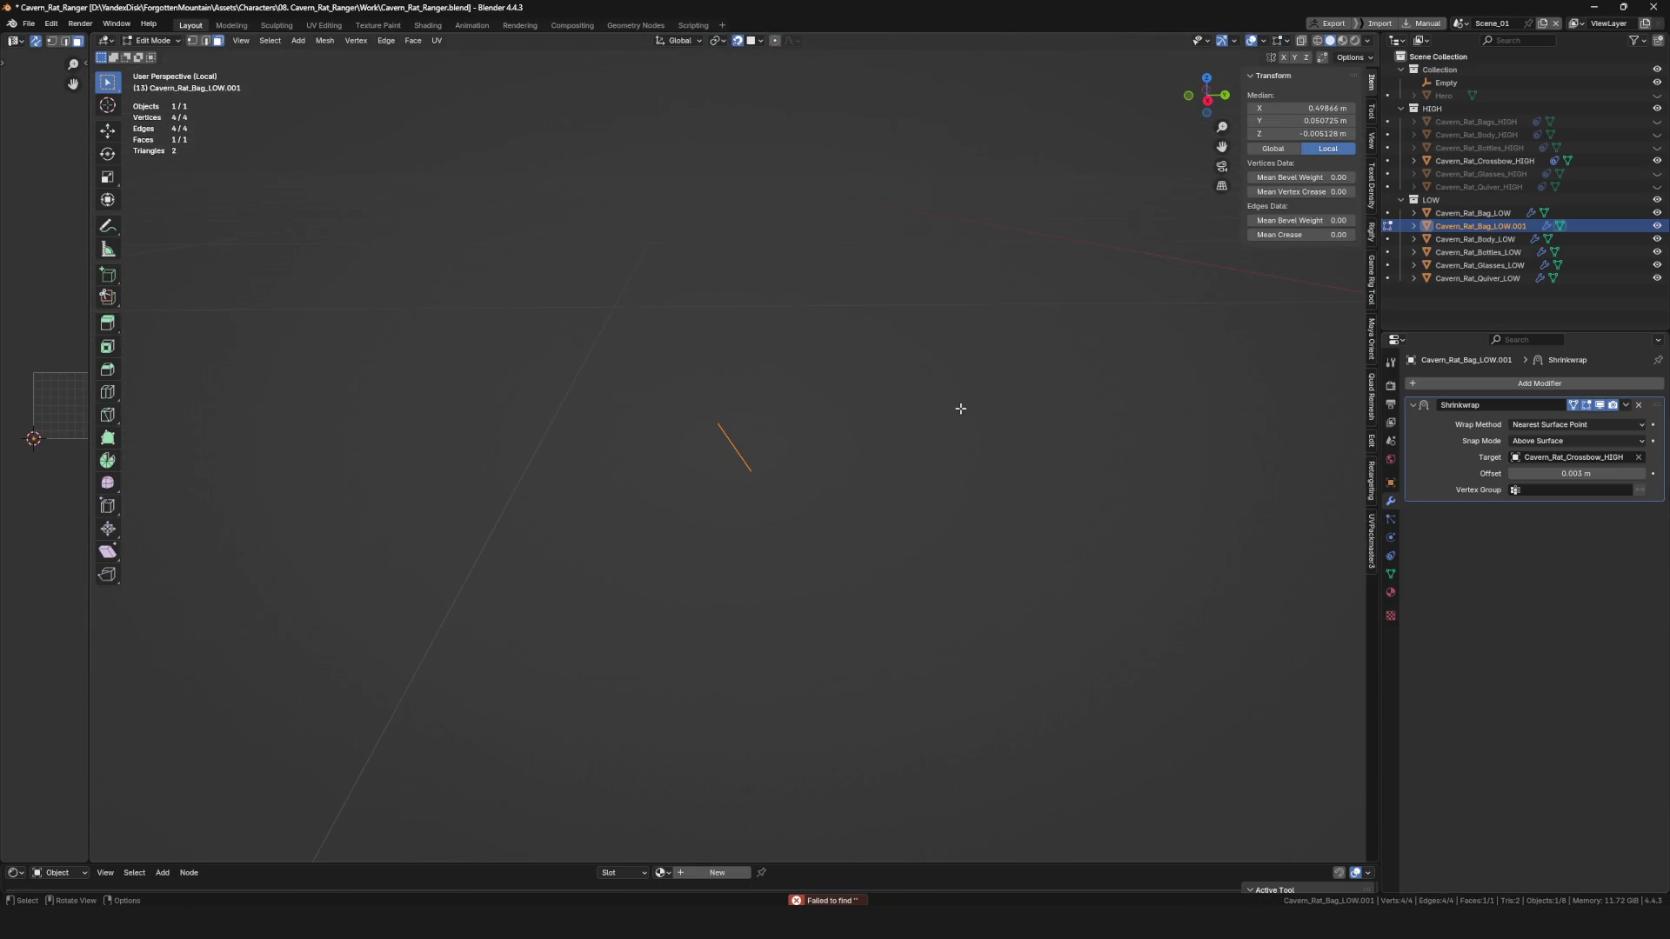
key(slash)
key(g)
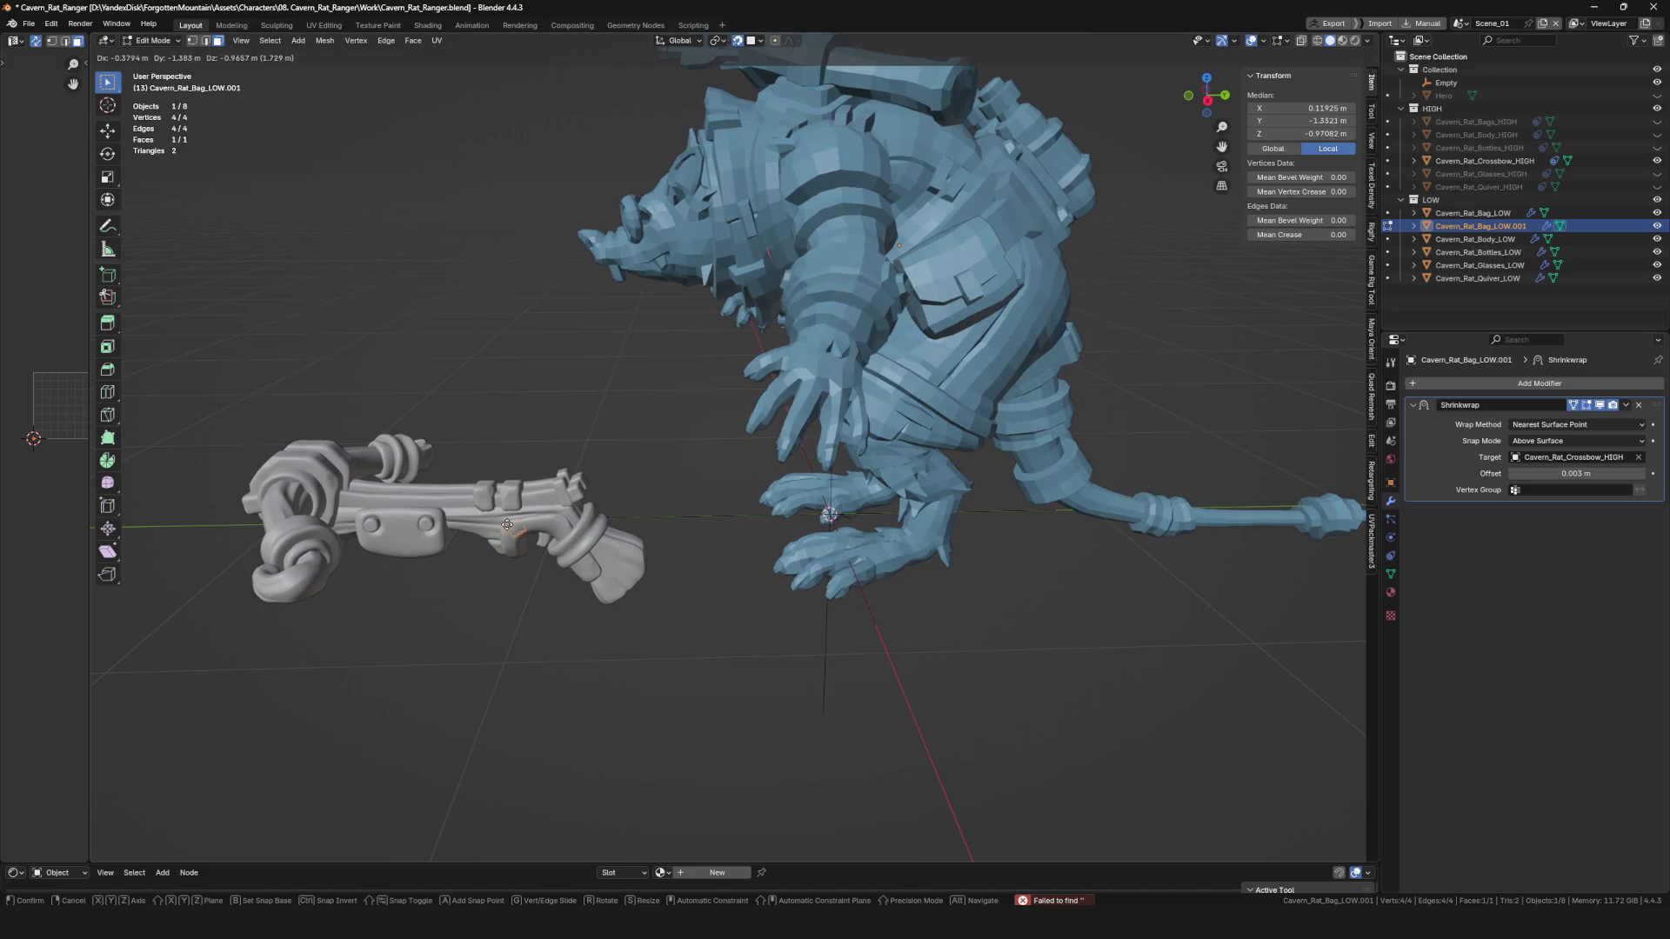
click(517, 527)
middle_drag(532, 537, 655, 552)
scroll(601, 540, up, 3)
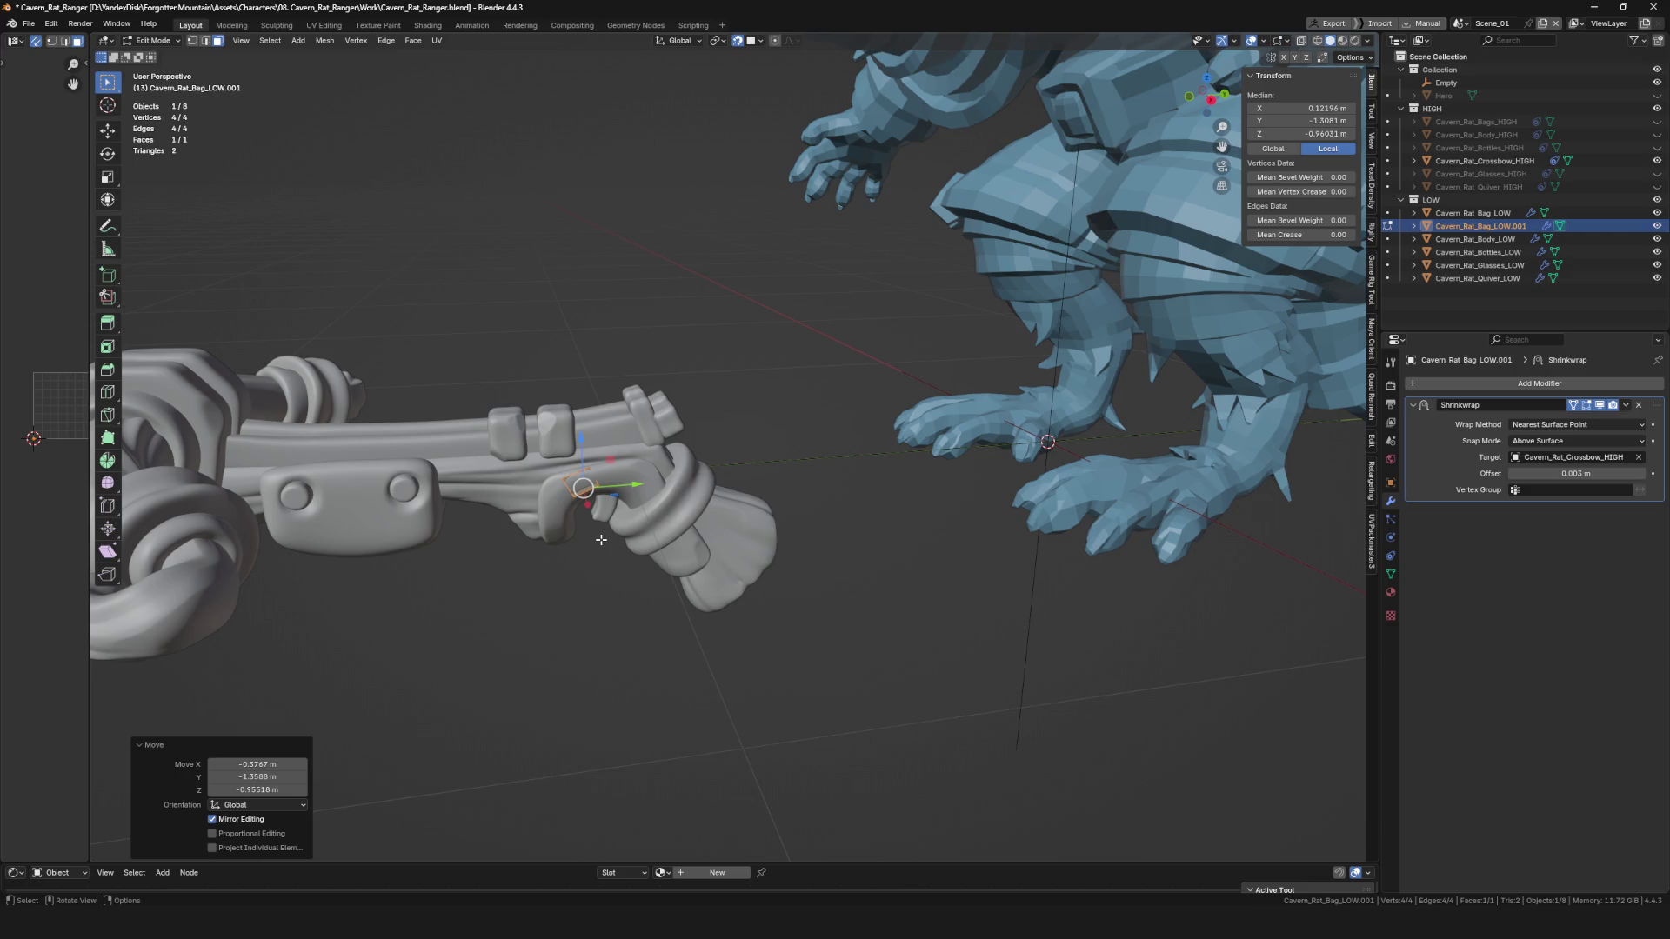
scroll(603, 539, down, 8)
scroll(603, 539, up, 10)
scroll(603, 539, down, 3)
mouse_move(603, 540)
middle_down()
mouse_move(731, 473)
mouse_move(1008, 487)
middle_up()
scroll(730, 474, up, 5)
scroll(731, 473, down, 5)
Return to Object Mode, save, and look over the scene.
key(Tab)
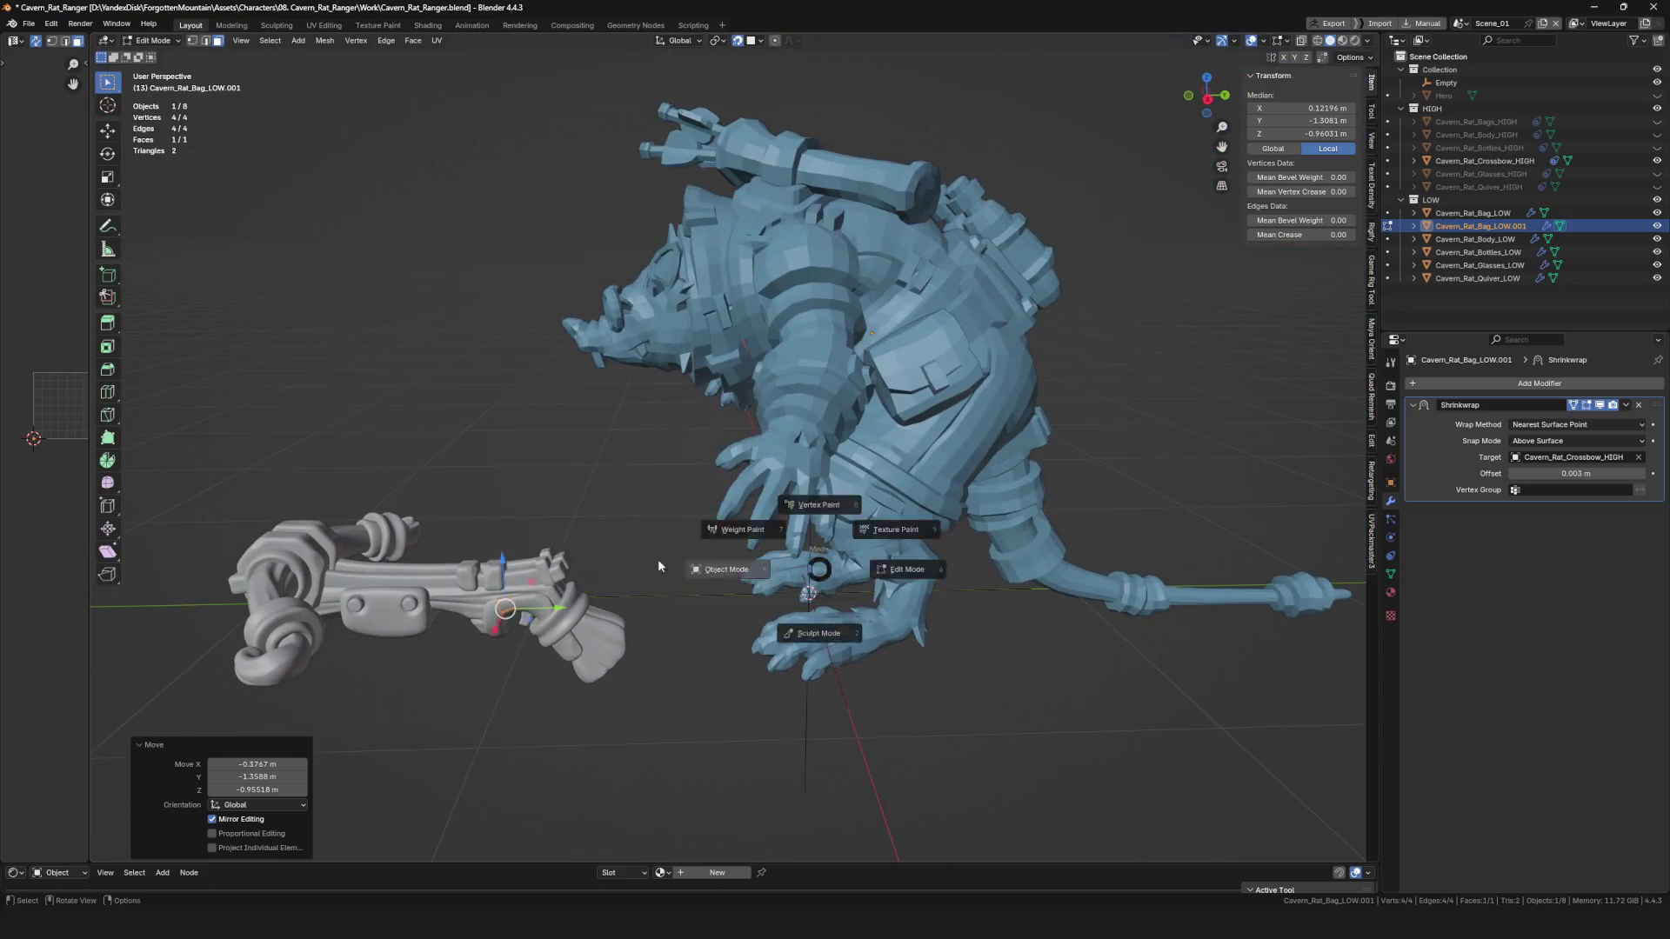
click(658, 559)
key(ctrl+s)
scroll(657, 559, up, 4)
scroll(657, 558, down, 4)
mouse_move(658, 558)
middle_down()
mouse_move(827, 555)
mouse_move(764, 478)
mouse_move(790, 473)
mouse_move(586, 467)
mouse_move(828, 477)
mouse_move(730, 495)
mouse_move(707, 487)
mouse_move(744, 461)
mouse_move(842, 457)
mouse_move(868, 477)
mouse_move(922, 461)
middle_up()
scroll(827, 559, down, 5)
scroll(748, 481, up, 3)
scroll(750, 449, up, 3)
scroll(750, 449, down, 5)
click(1063, 416)
scroll(1063, 416, up, 5)
scroll(1063, 424, up, 3)
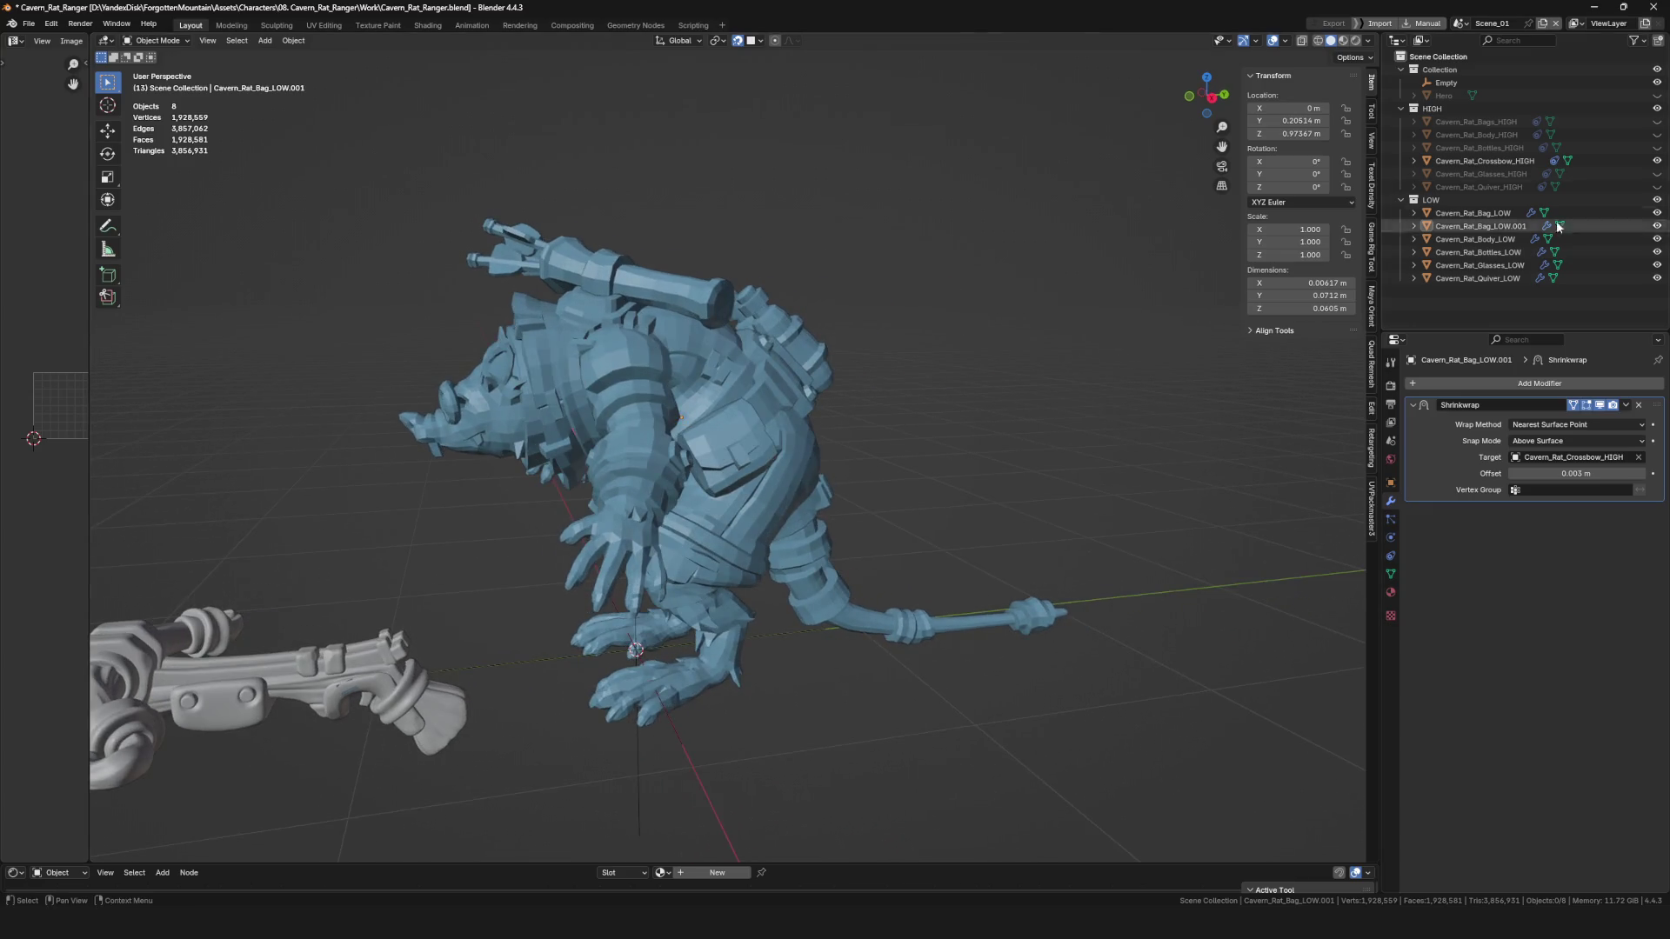
click(1657, 200)
scroll(929, 387, down, 4)
scroll(884, 442, down, 5)
mouse_move(884, 442)
middle_down()
mouse_move(727, 525)
mouse_move(786, 504)
mouse_move(788, 543)
middle_up()
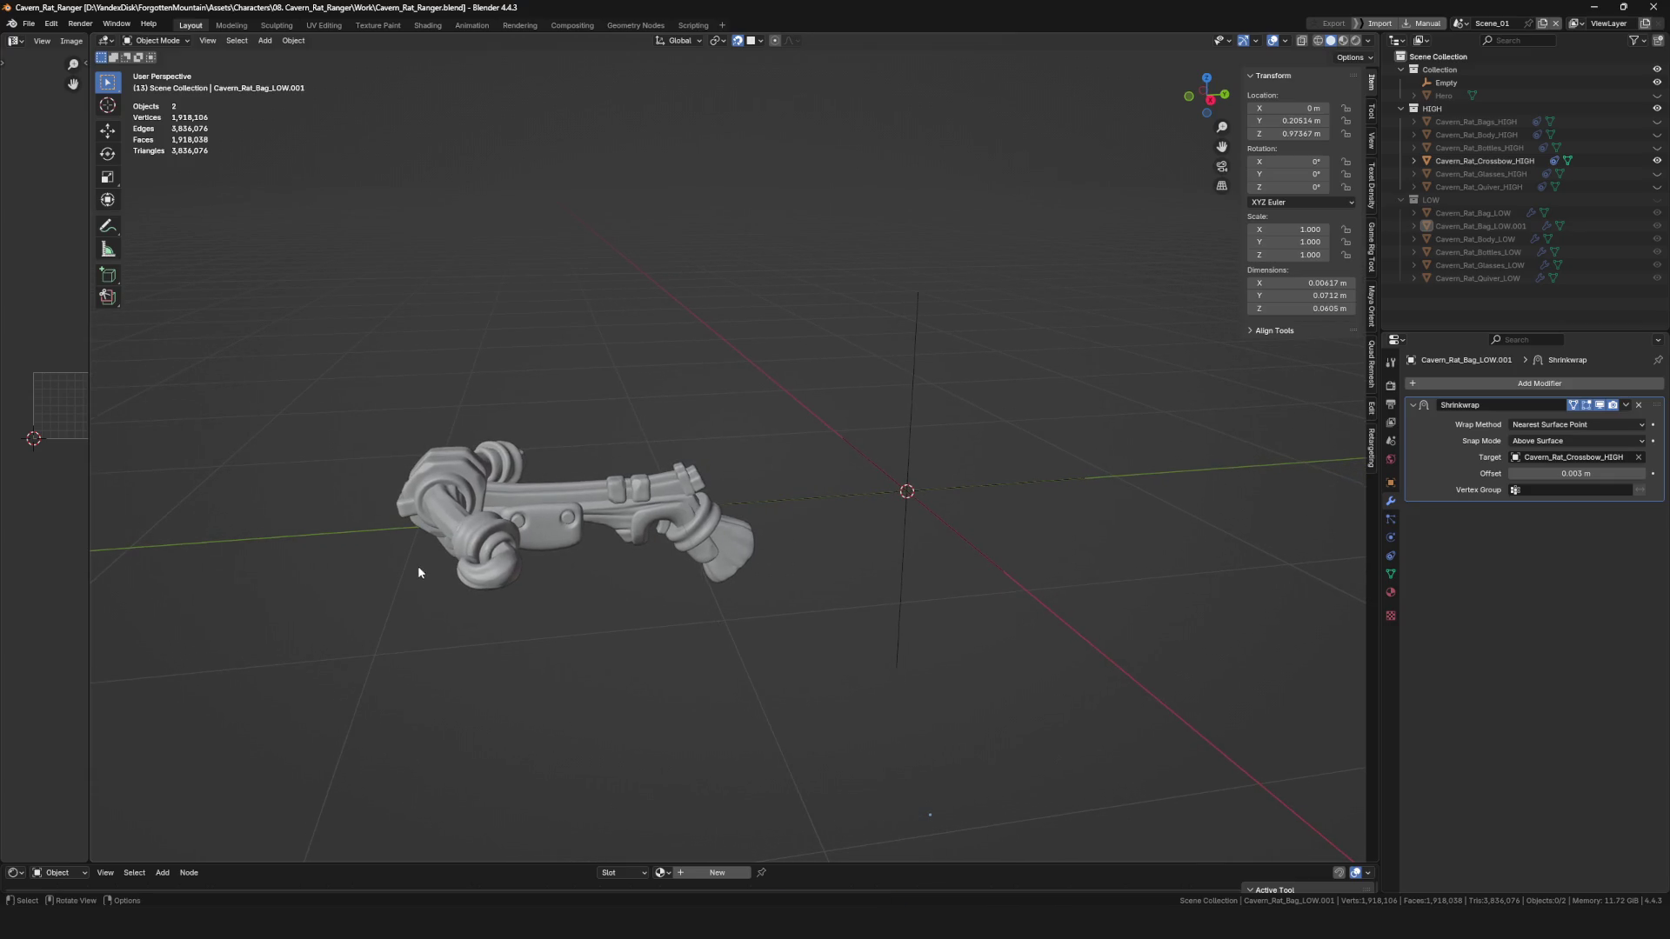
middle_drag(498, 554, 545, 556)
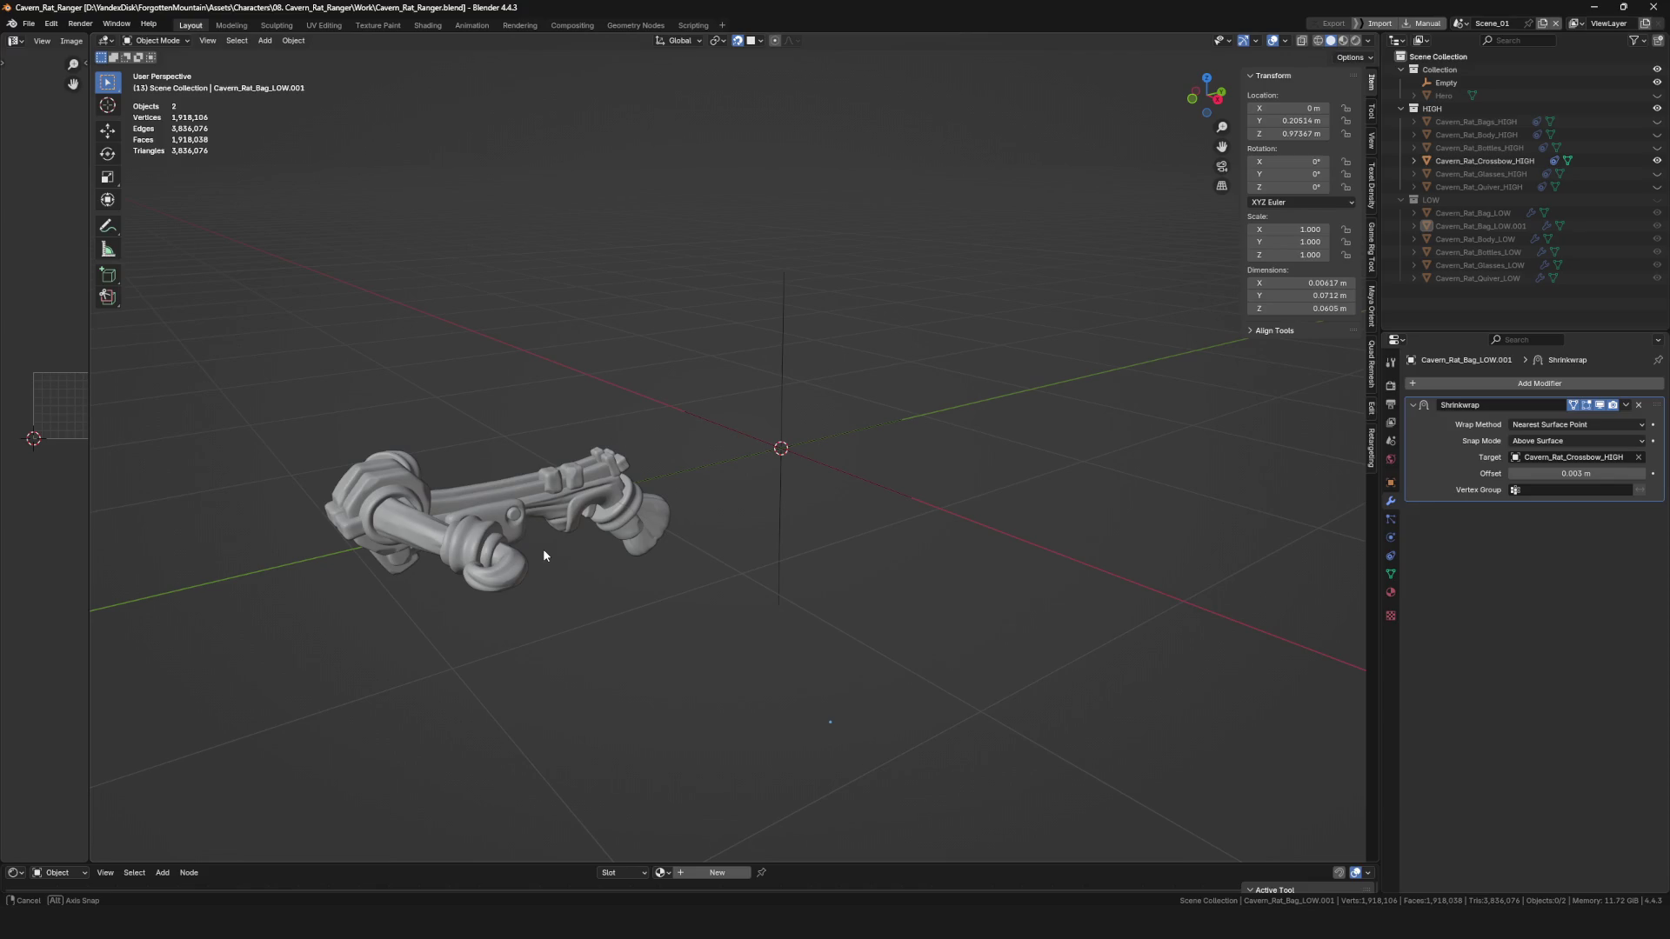
middle_drag(544, 551, 544, 551)
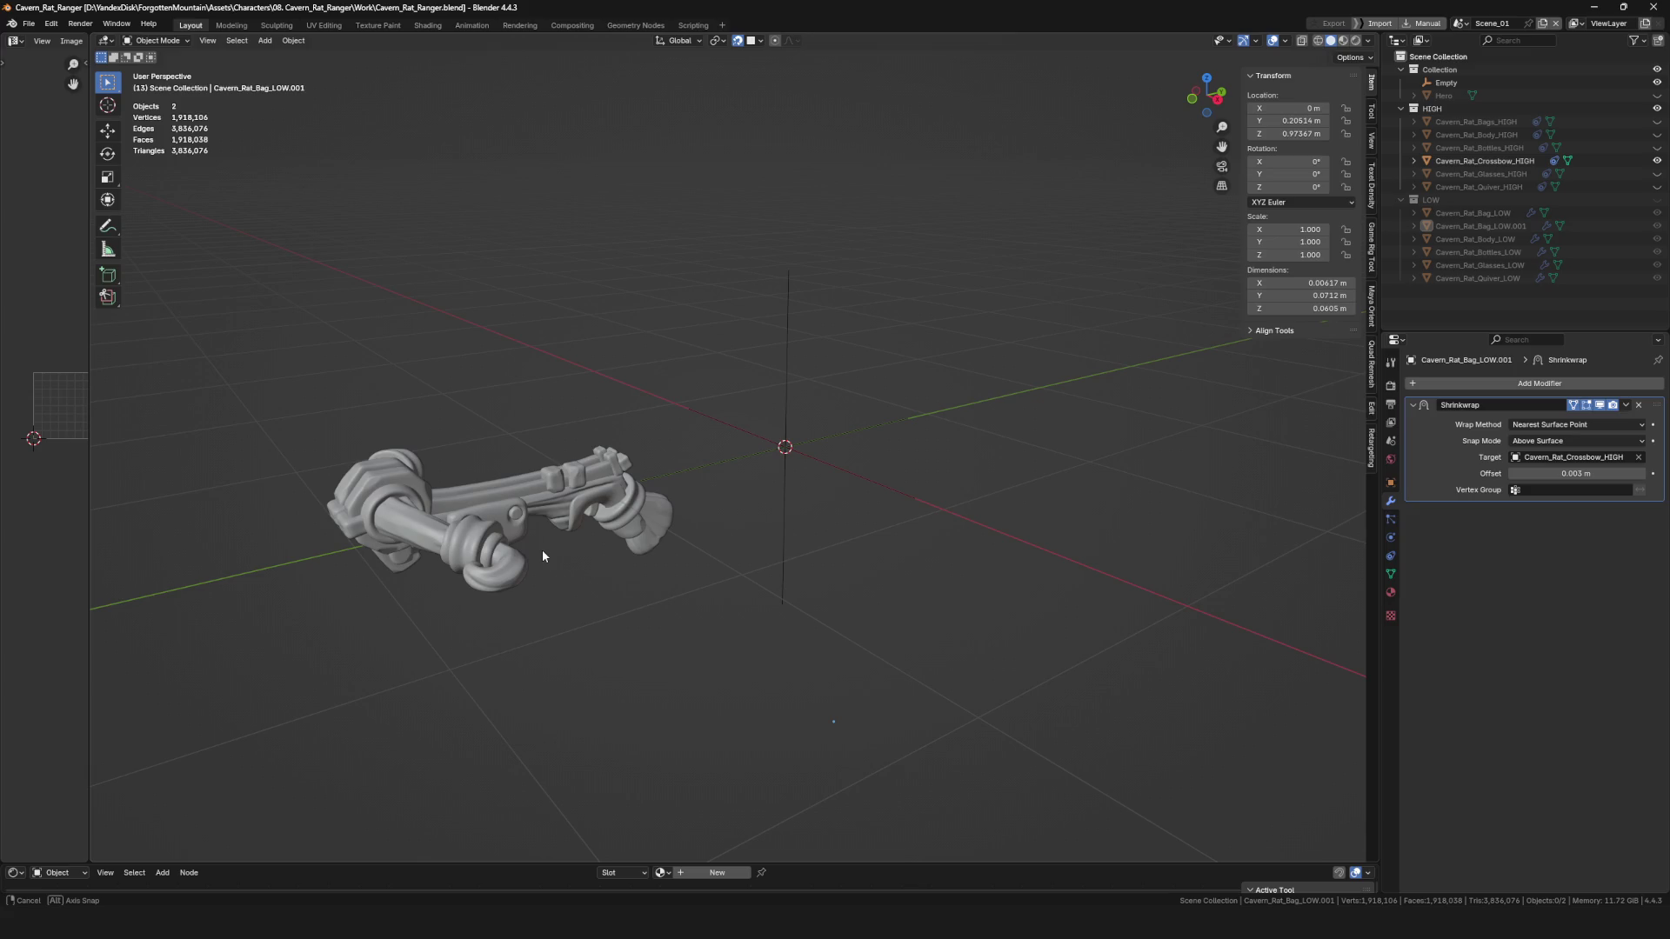
middle_drag(543, 555, 450, 575)
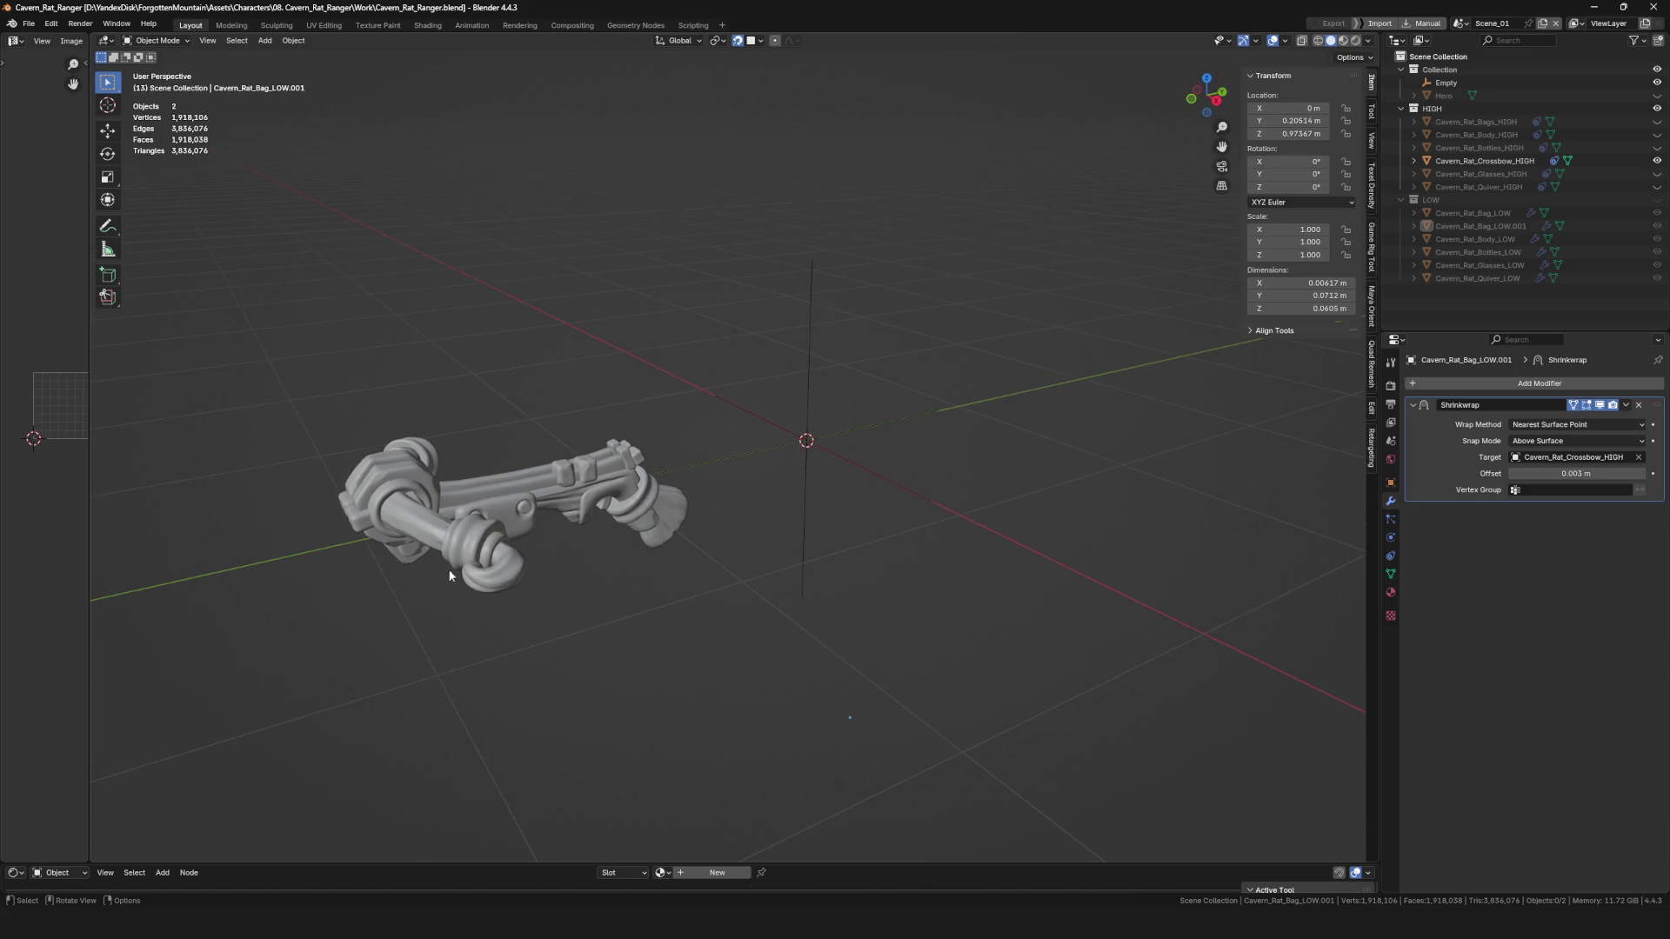
click(565, 502)
key(KP_Divide)
scroll(854, 474, down, 4)
scroll(854, 474, up, 3)
key(KP_Divide)
scroll(776, 477, down, 2)
scroll(816, 456, up, 2)
mouse_move(816, 455)
middle_down()
mouse_move(864, 463)
mouse_move(884, 436)
mouse_move(1173, 406)
mouse_move(836, 479)
mouse_move(731, 557)
mouse_move(694, 484)
mouse_move(775, 485)
mouse_move(729, 470)
middle_up()
scroll(802, 493, down, 5)
scroll(895, 458, up, 5)
scroll(719, 567, up, 4)
scroll(703, 513, down, 4)
scroll(704, 483, up, 3)
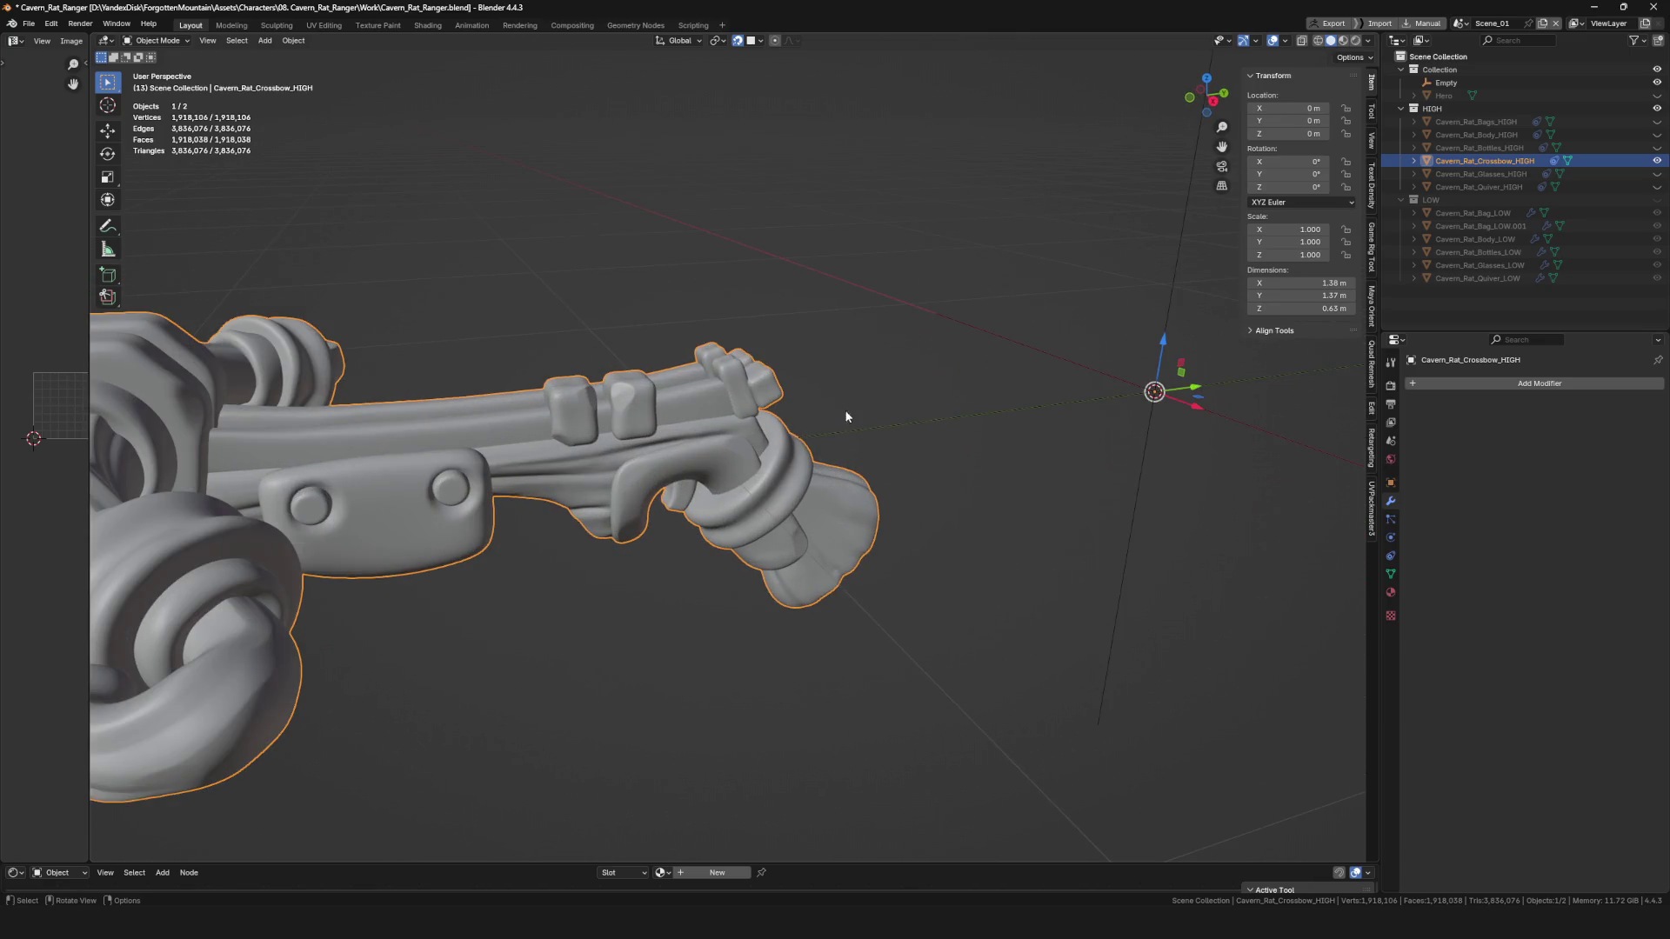
click(1659, 204)
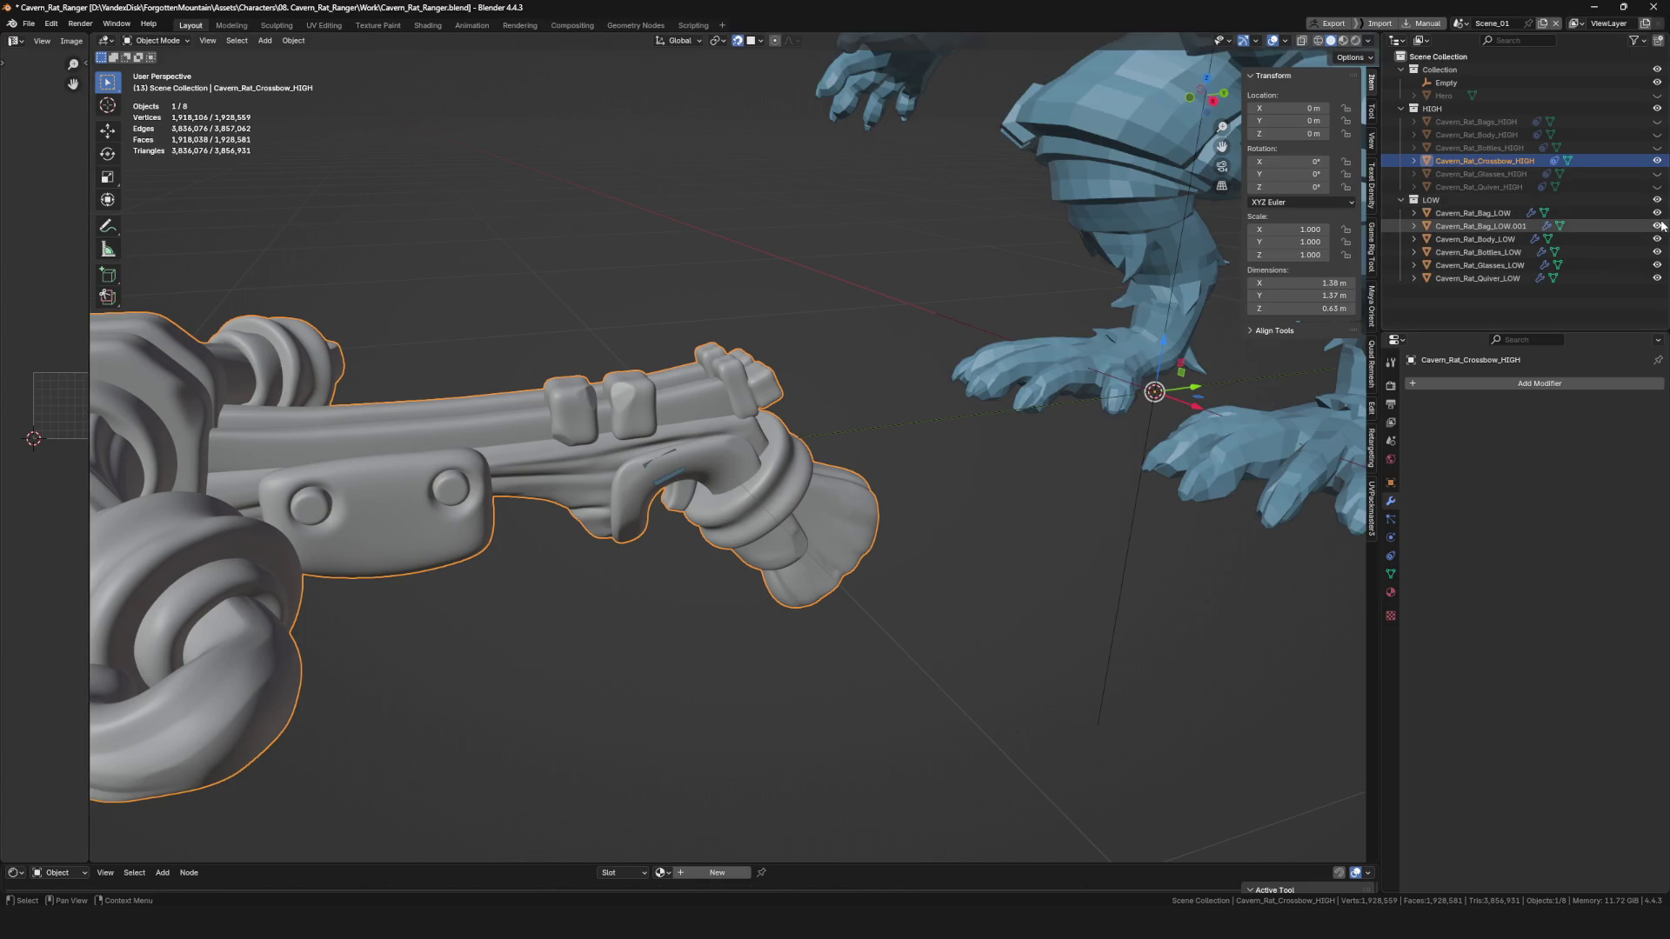
Select the shrinkwrapped face object and inspect it on the crossbow grip in Edit Mode.
scroll(520, 534, down, 3)
scroll(654, 475, up, 5)
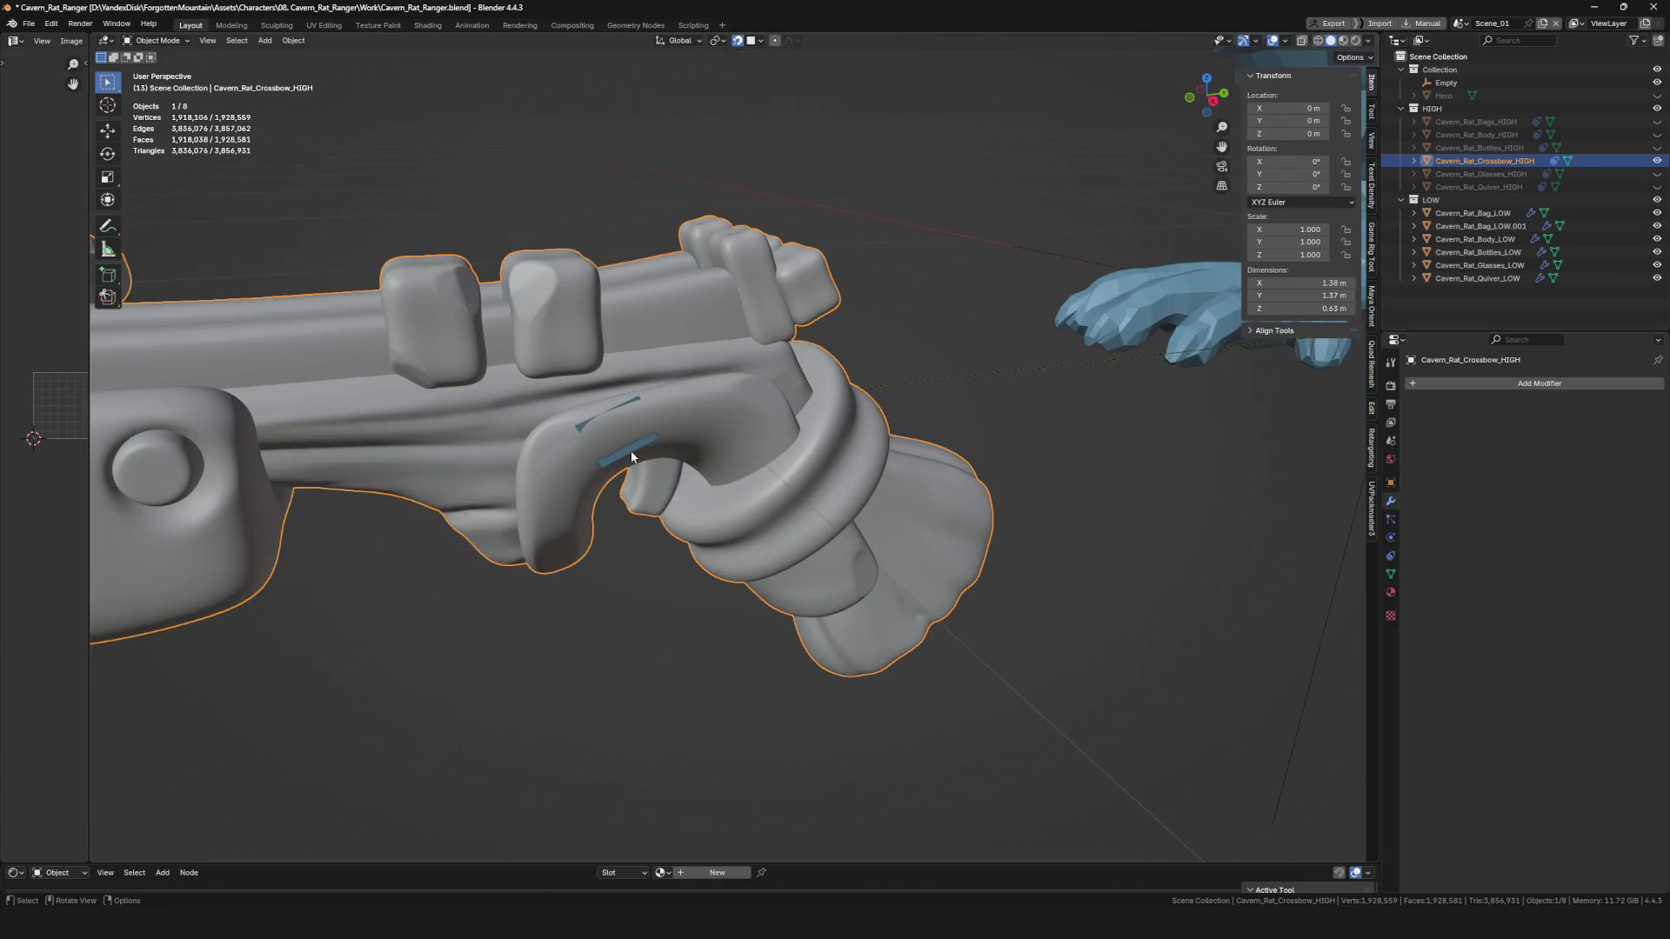
click(631, 456)
key(Tab)
scroll(576, 496, up, 2)
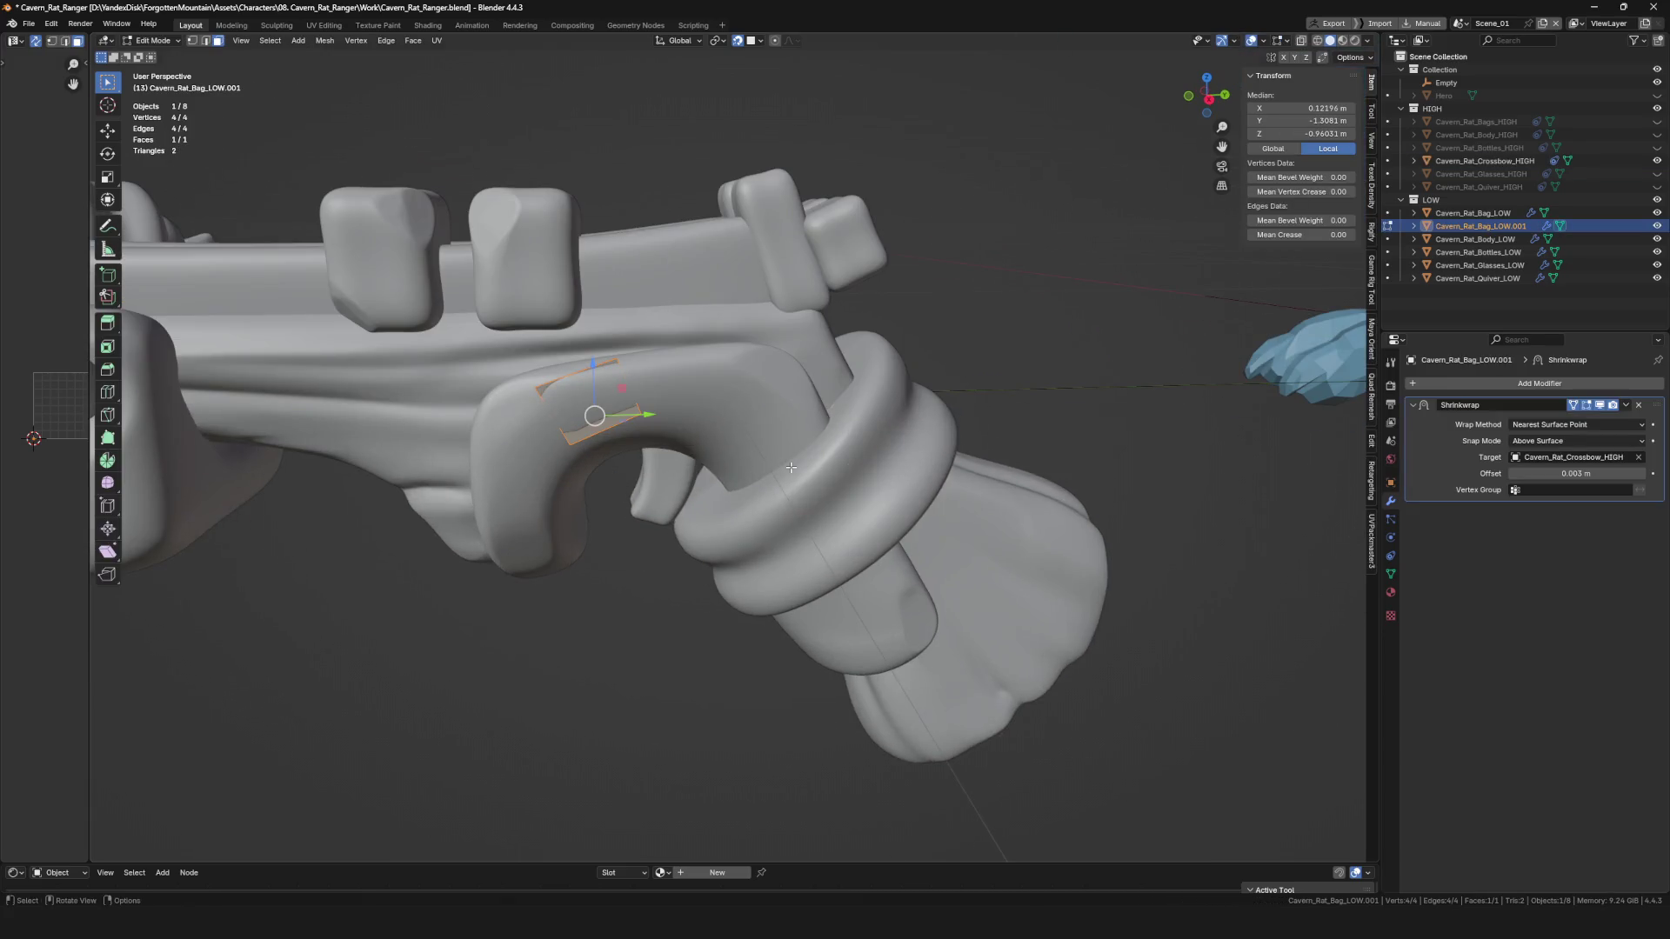
shift+middle_drag(790, 467, 798, 485)
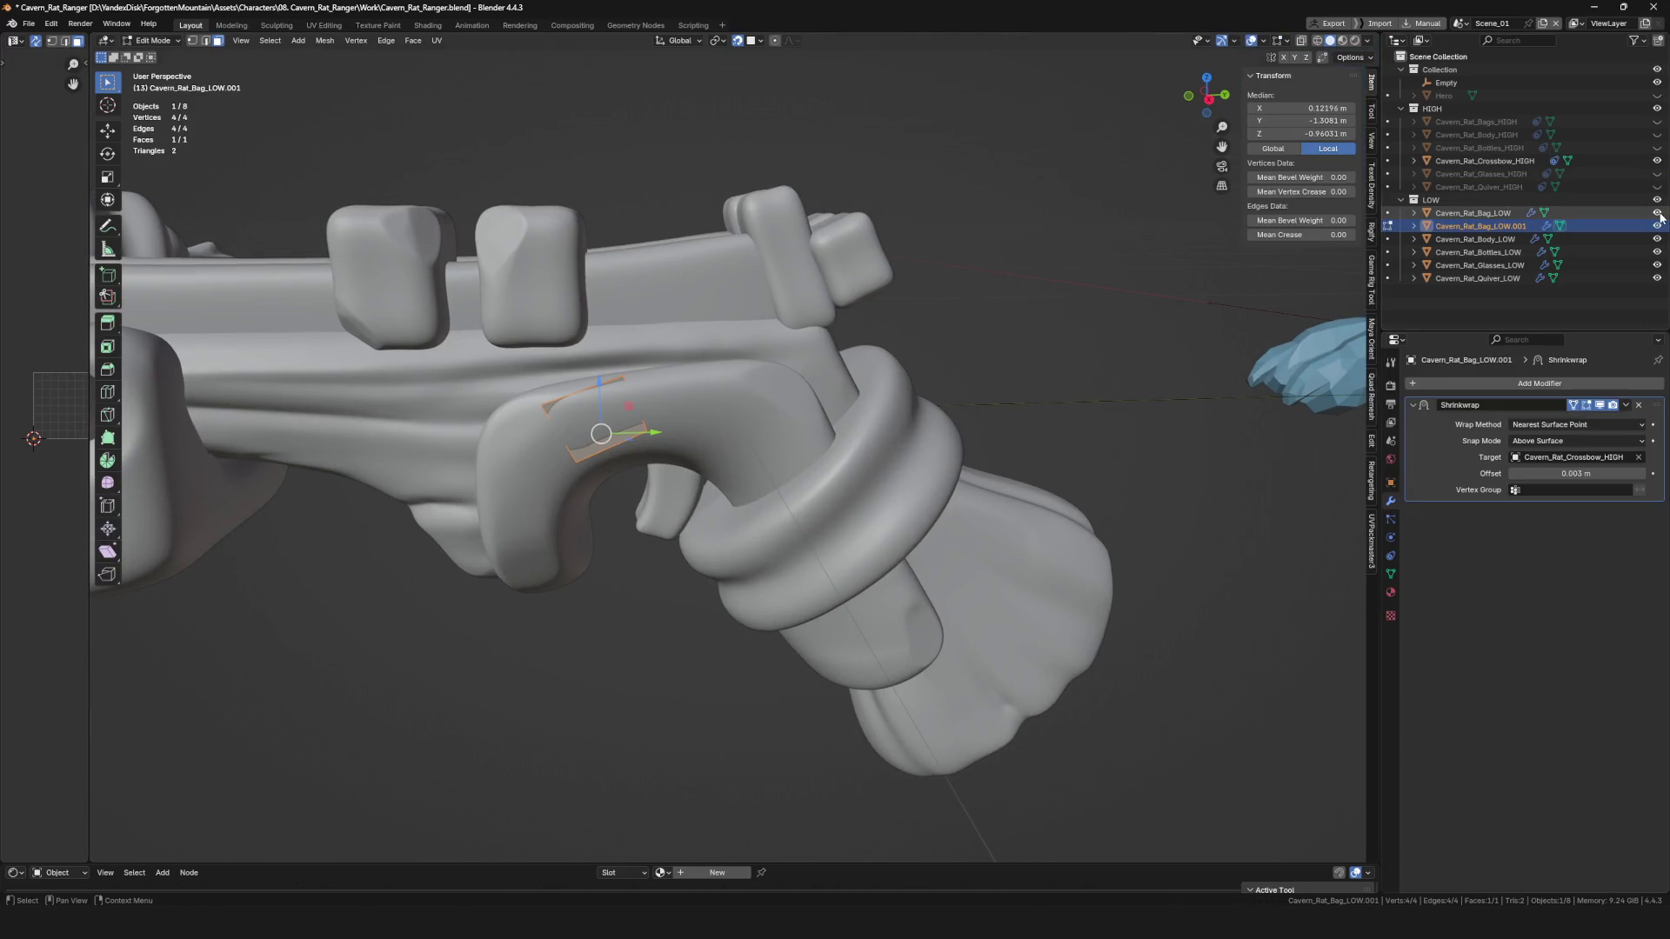
scroll(661, 566, down, 3)
mouse_move(662, 566)
middle_down()
mouse_move(648, 600)
mouse_move(674, 623)
mouse_move(766, 363)
mouse_move(705, 501)
middle_up()
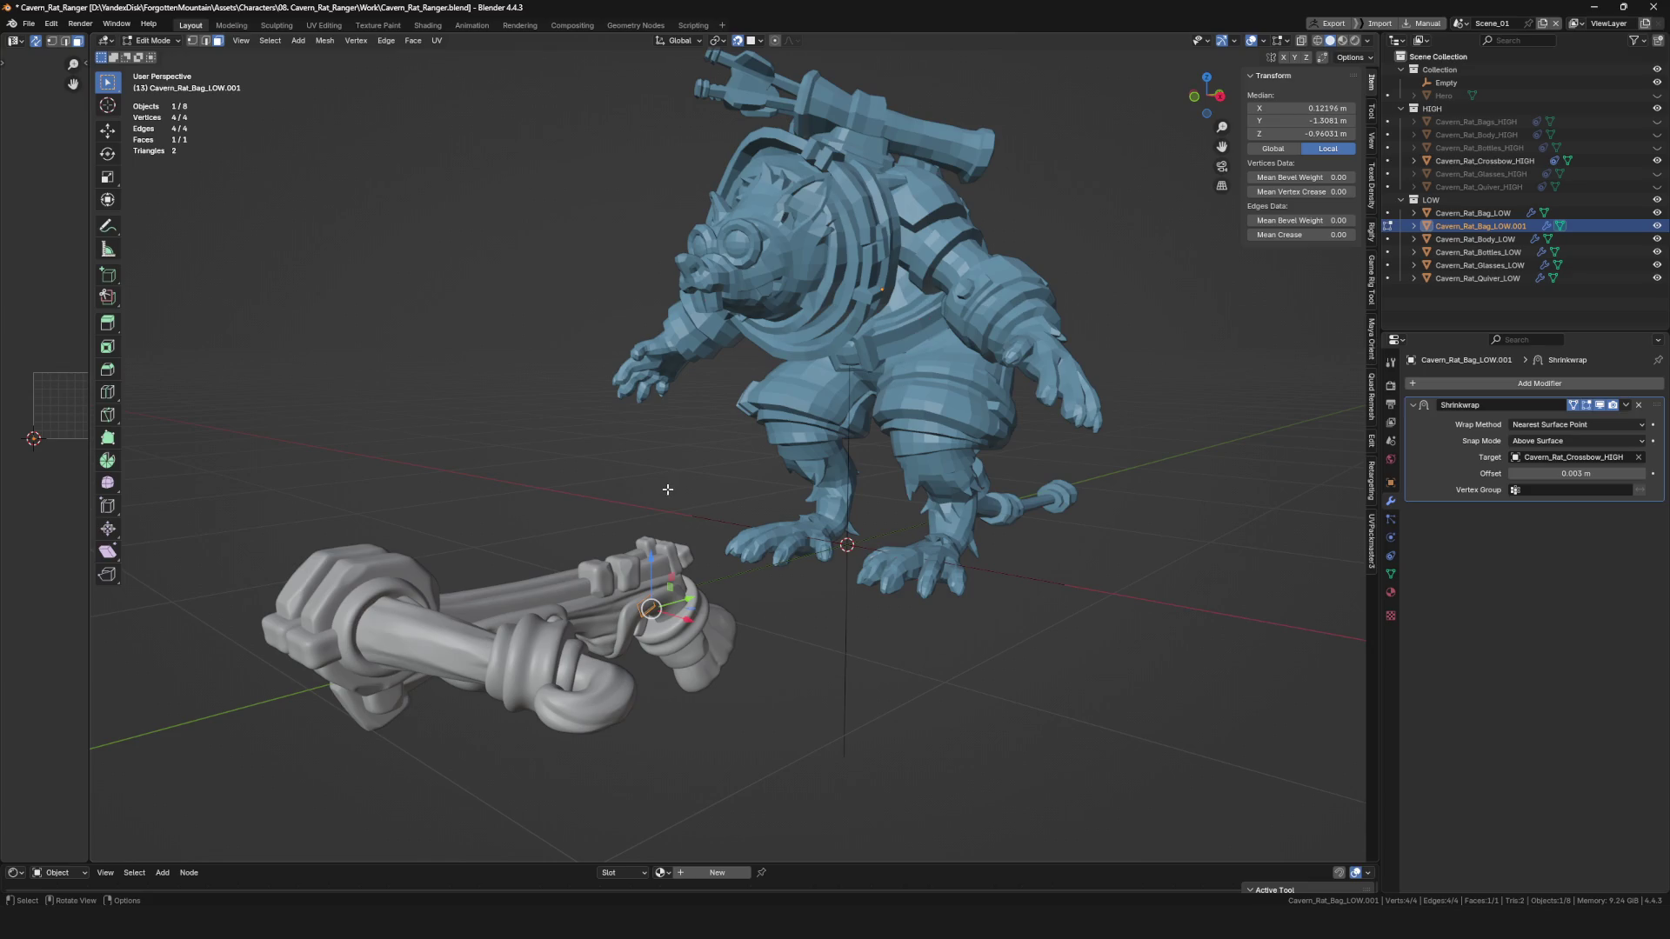
scroll(679, 565, up, 5)
mouse_move(680, 565)
middle_down()
mouse_move(1186, 362)
mouse_move(921, 452)
mouse_move(870, 391)
middle_up()
key(Tab)
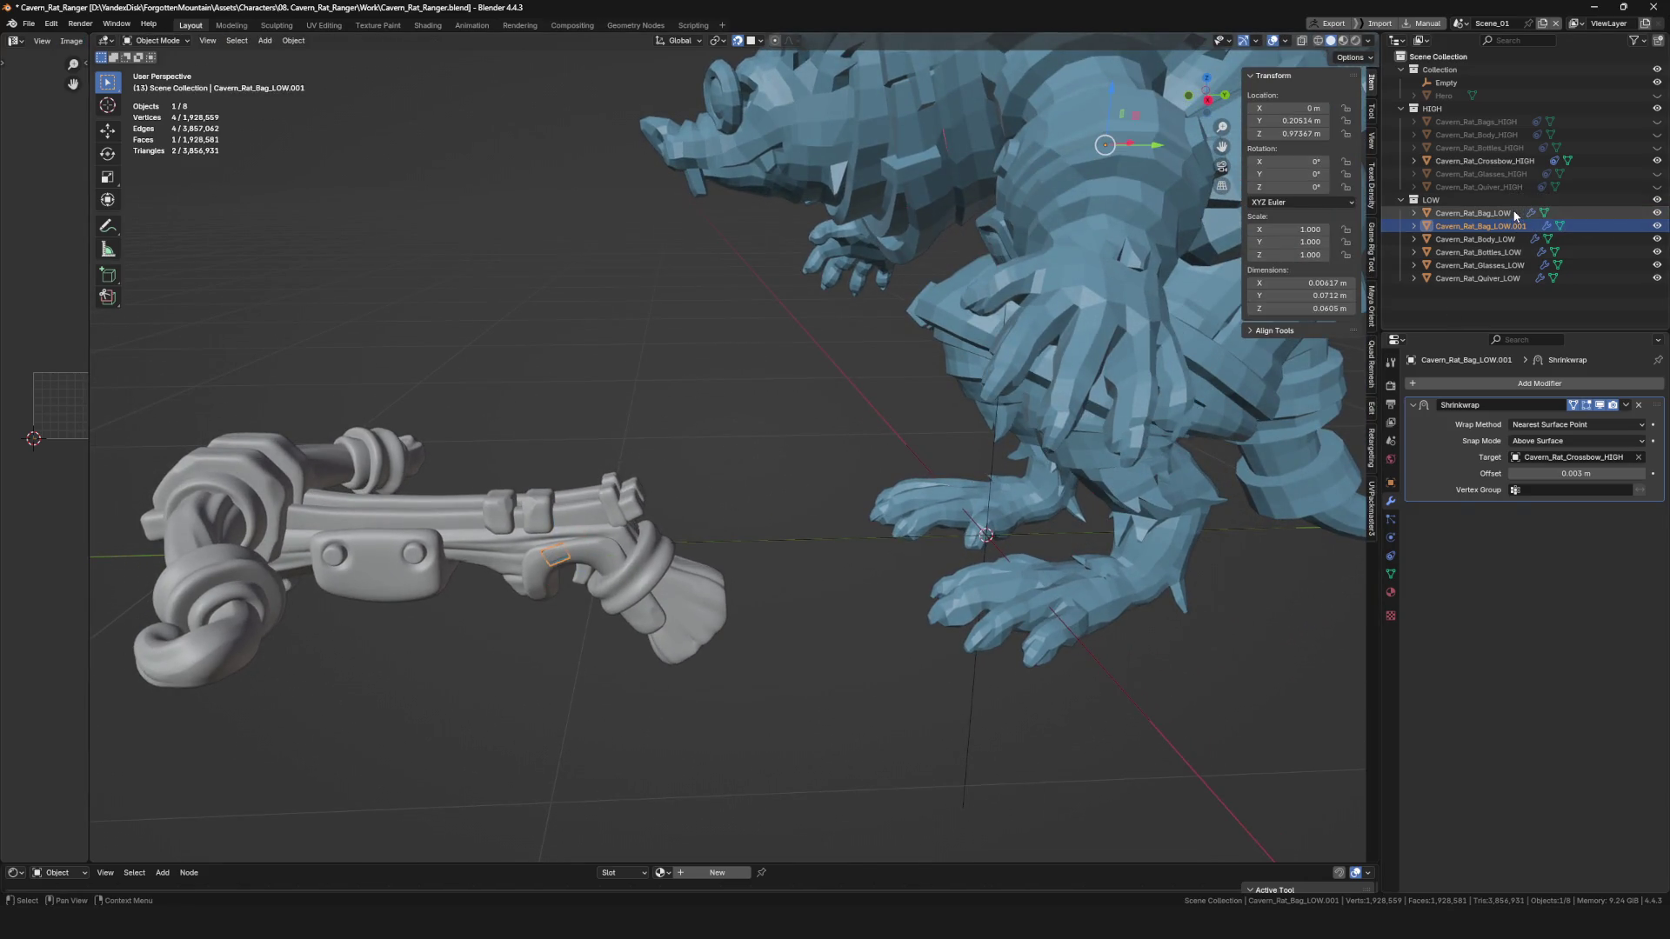
Hide the low-poly body, bottles, glasses and quiver, then view the trigger area.
drag(1657, 244, 1657, 278)
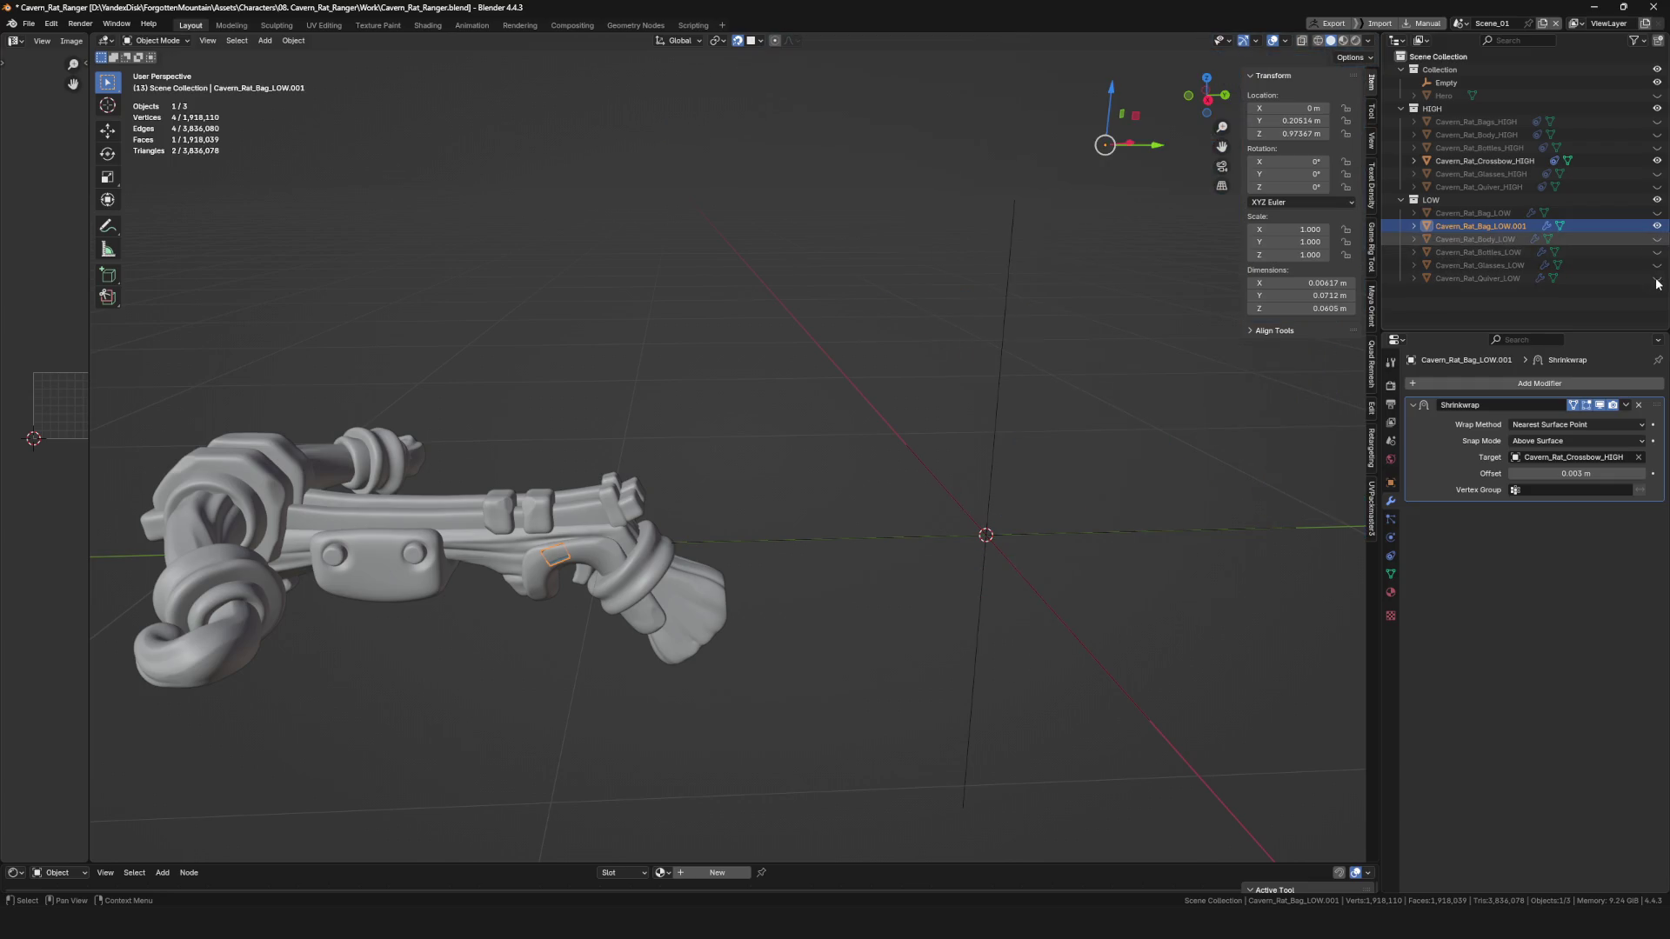
scroll(755, 518, down, 3)
key(Tab)
scroll(740, 545, up, 6)
scroll(850, 469, down, 2)
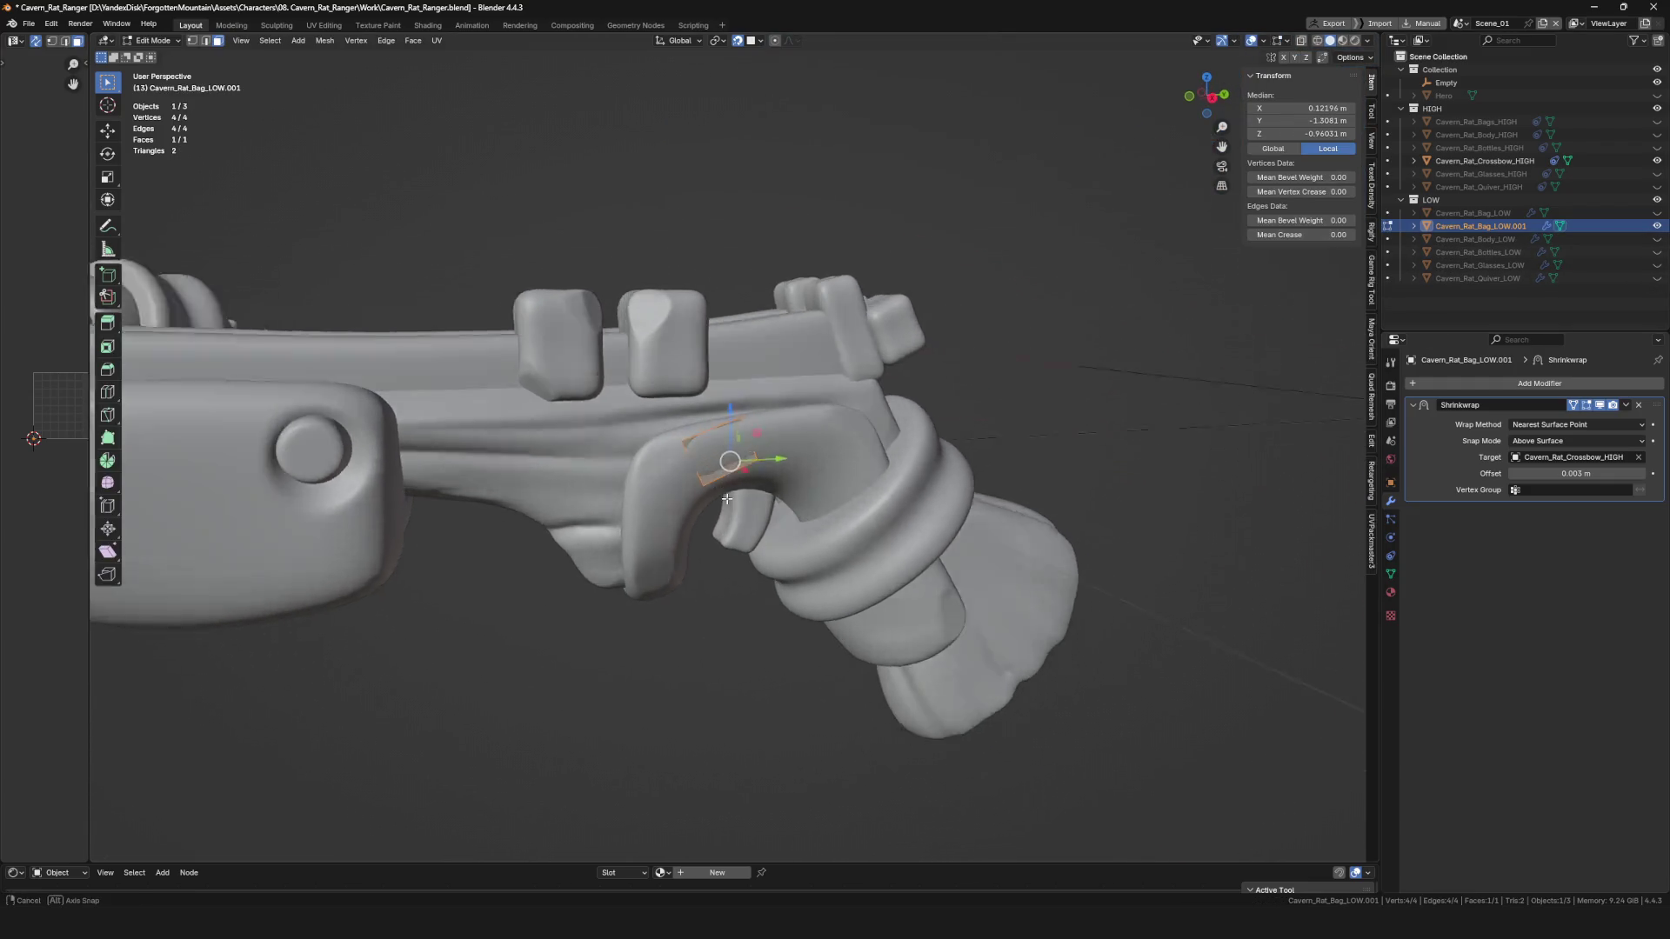
key(Tab)
scroll(696, 487, down, 3)
mouse_move(696, 487)
middle_down()
mouse_move(613, 452)
mouse_move(730, 459)
mouse_move(780, 415)
middle_up()
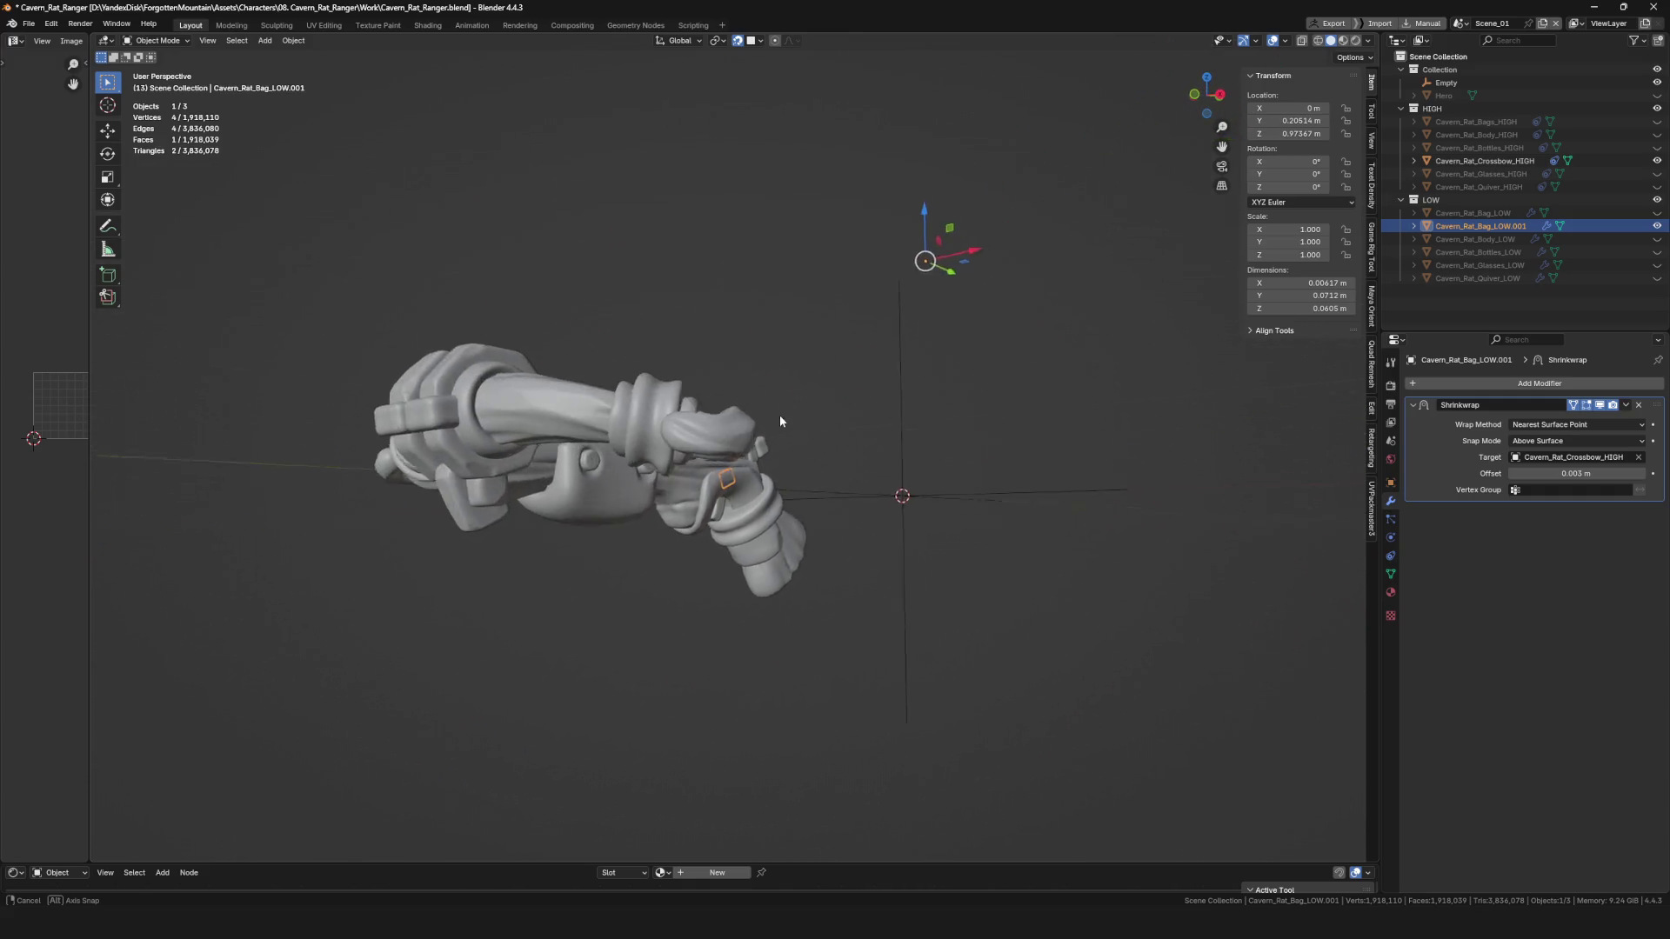
scroll(712, 493, up, 8)
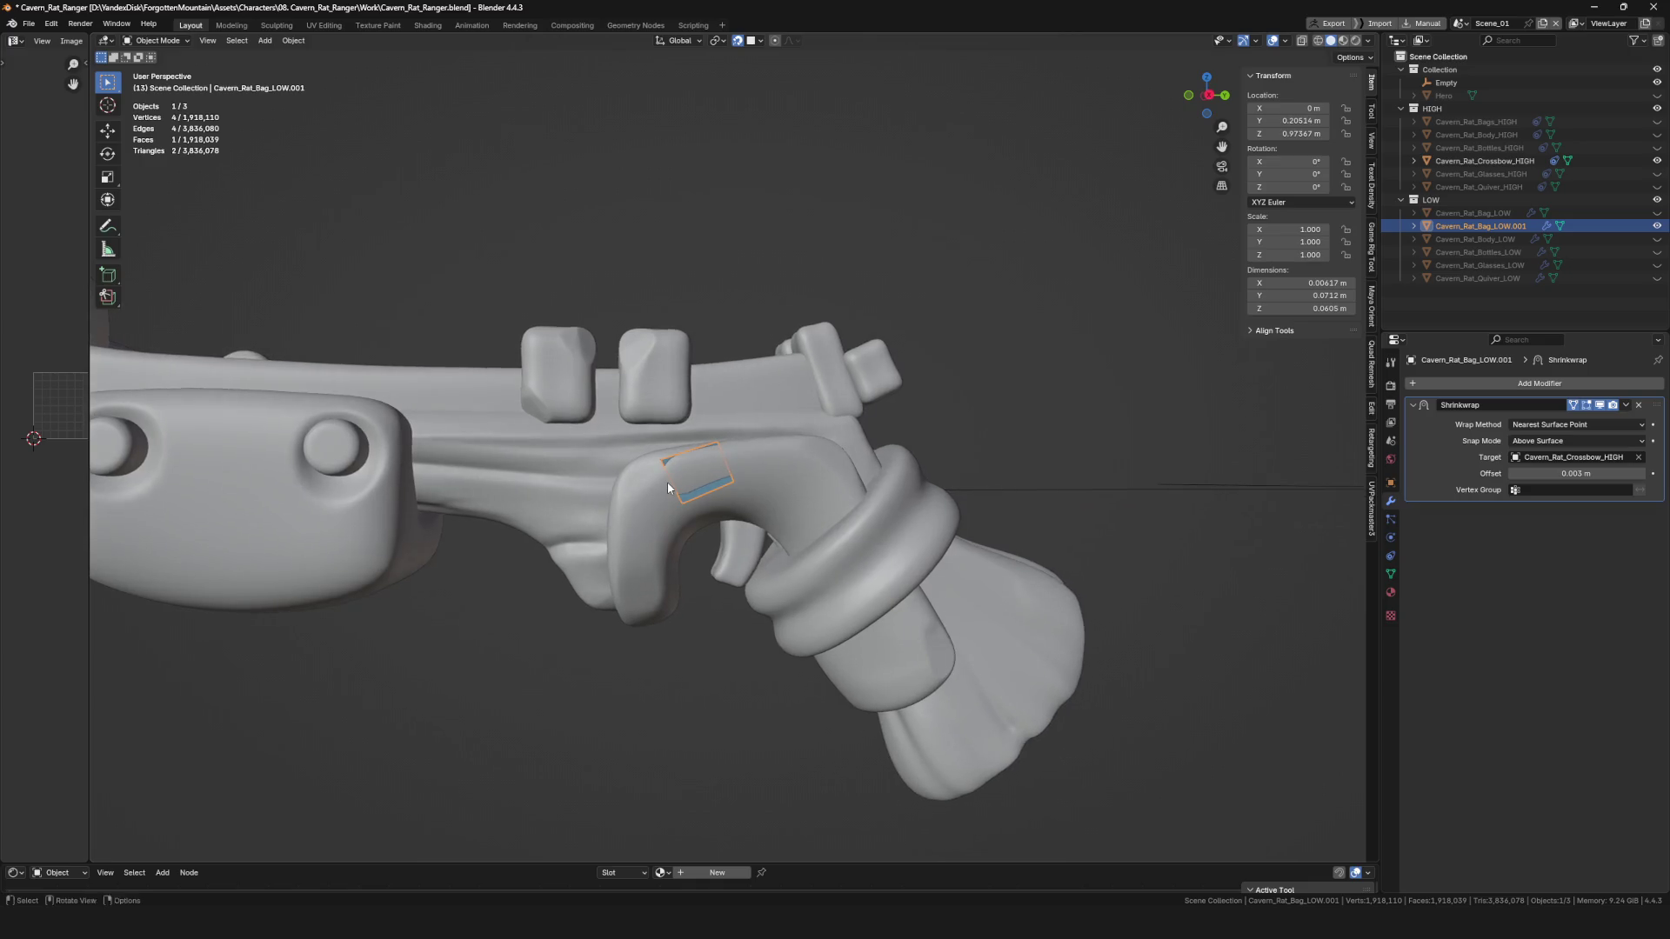
mouse_move(667, 482)
middle_down()
mouse_move(685, 423)
mouse_move(678, 488)
mouse_move(987, 528)
middle_up()
Add an X-axis Mirror modifier and stretch the quad corners across the grip.
click(695, 488)
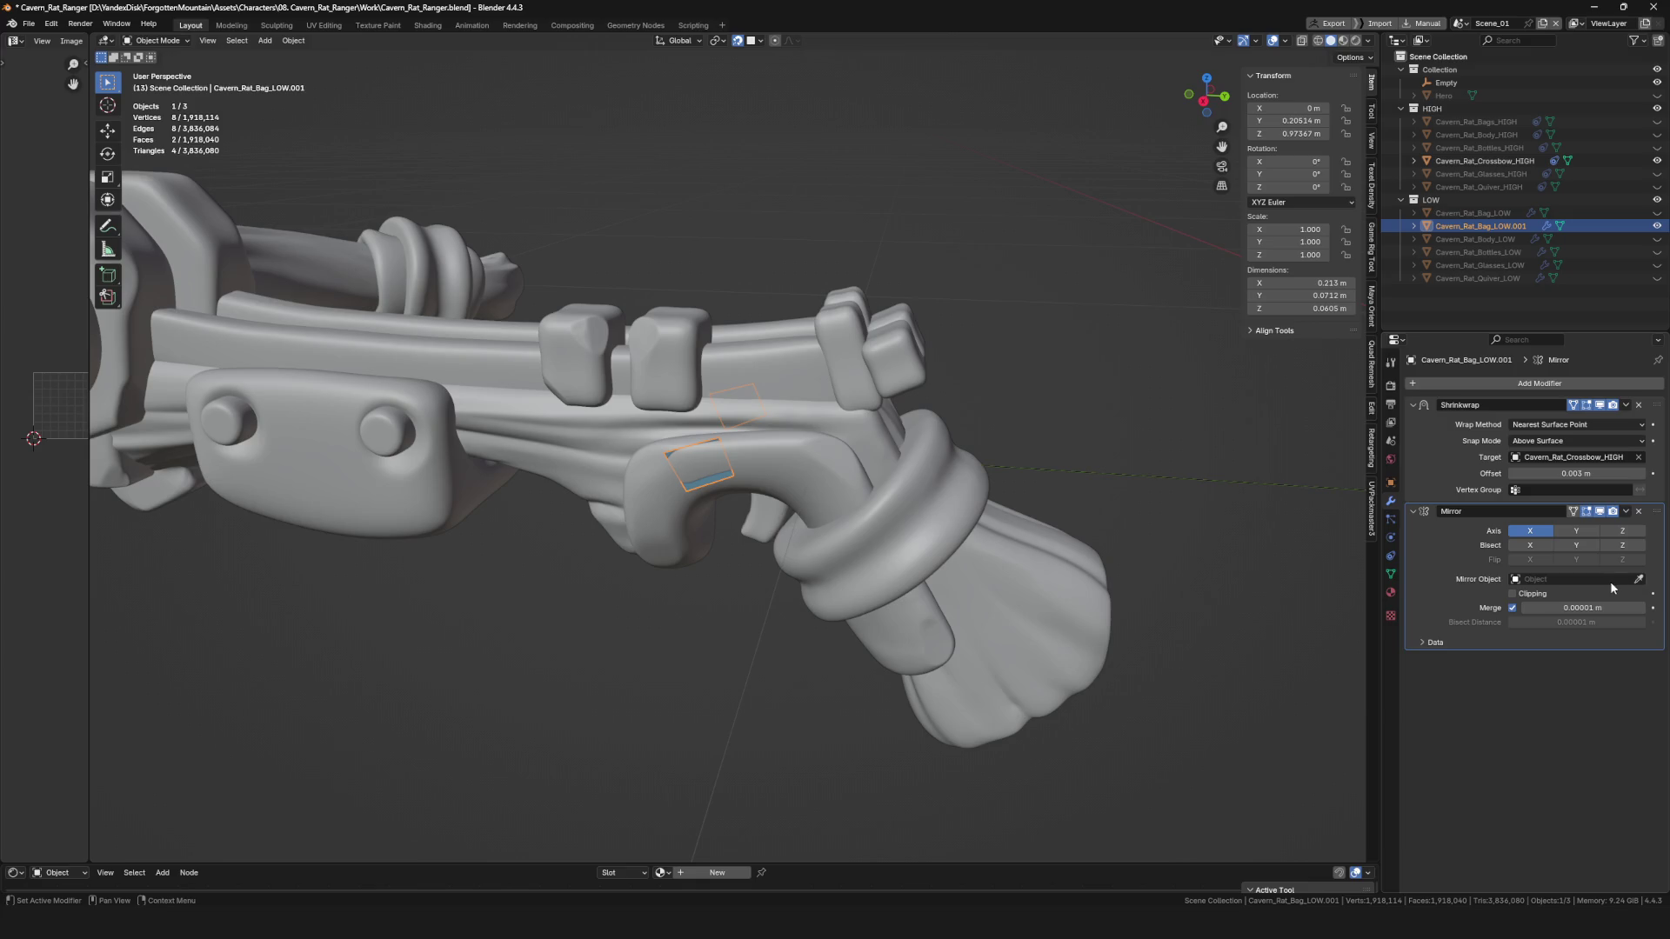
mouse_move(802, 458)
middle_down()
mouse_move(609, 477)
mouse_move(846, 442)
mouse_move(727, 484)
middle_up()
key(Tab)
drag(729, 508, 735, 503)
drag(711, 433, 783, 437)
mouse_move(644, 453)
mouse_down()
mouse_move(682, 458)
mouse_move(683, 442)
mouse_up()
middle_drag(683, 442, 695, 489)
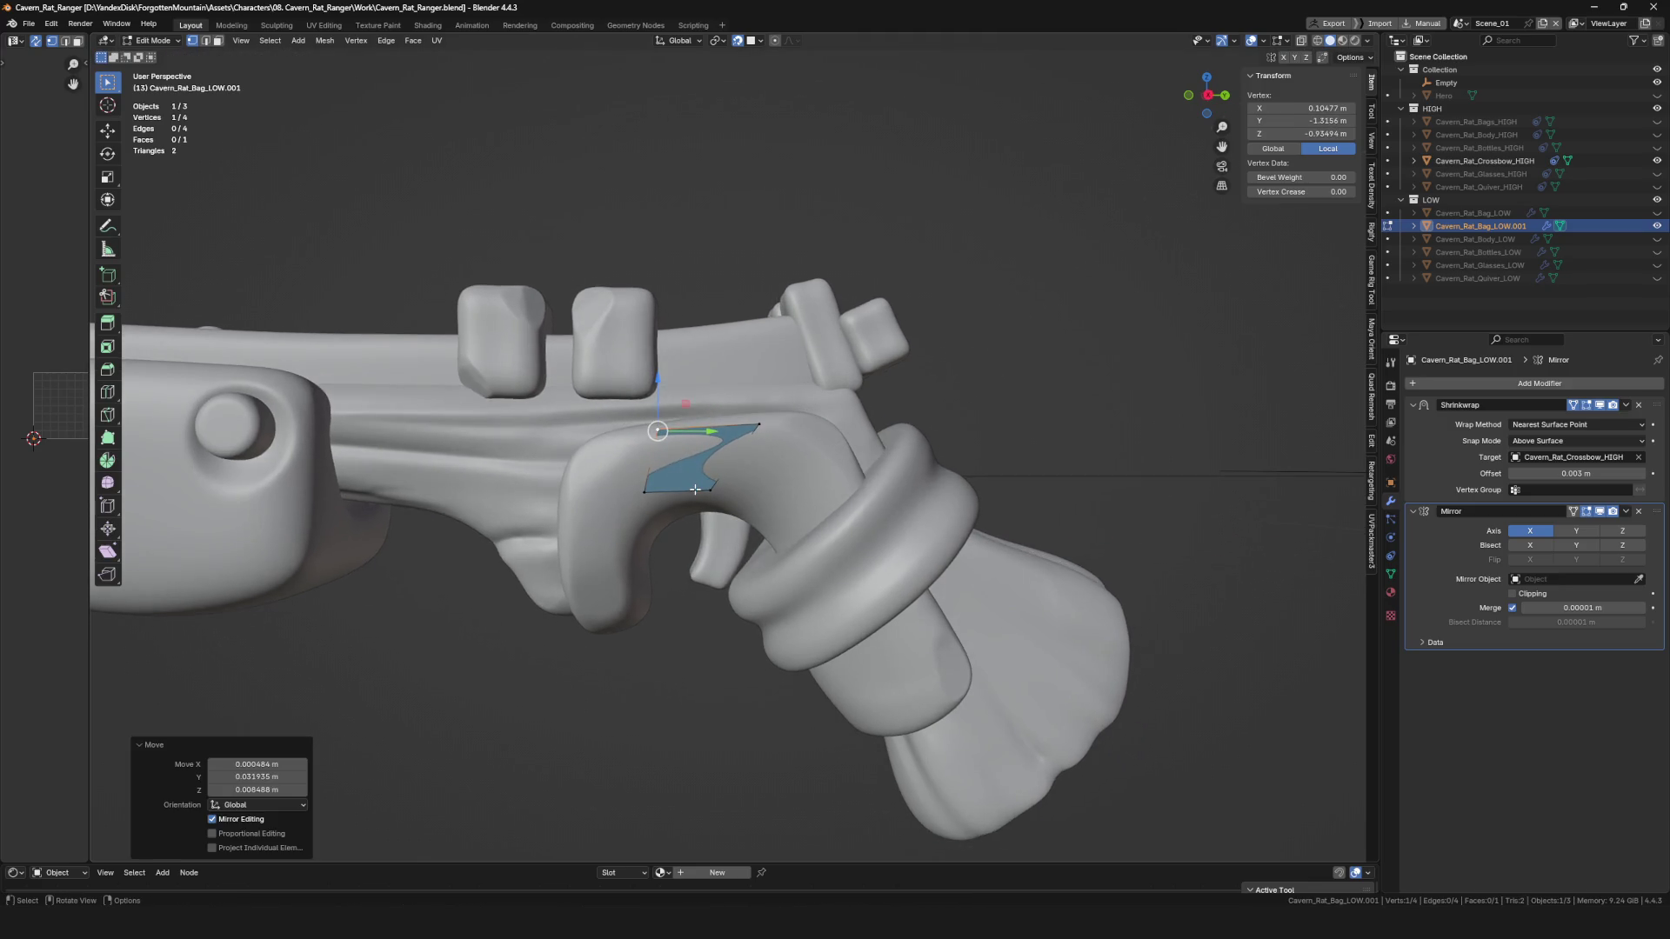
scroll(870, 559, up, 1)
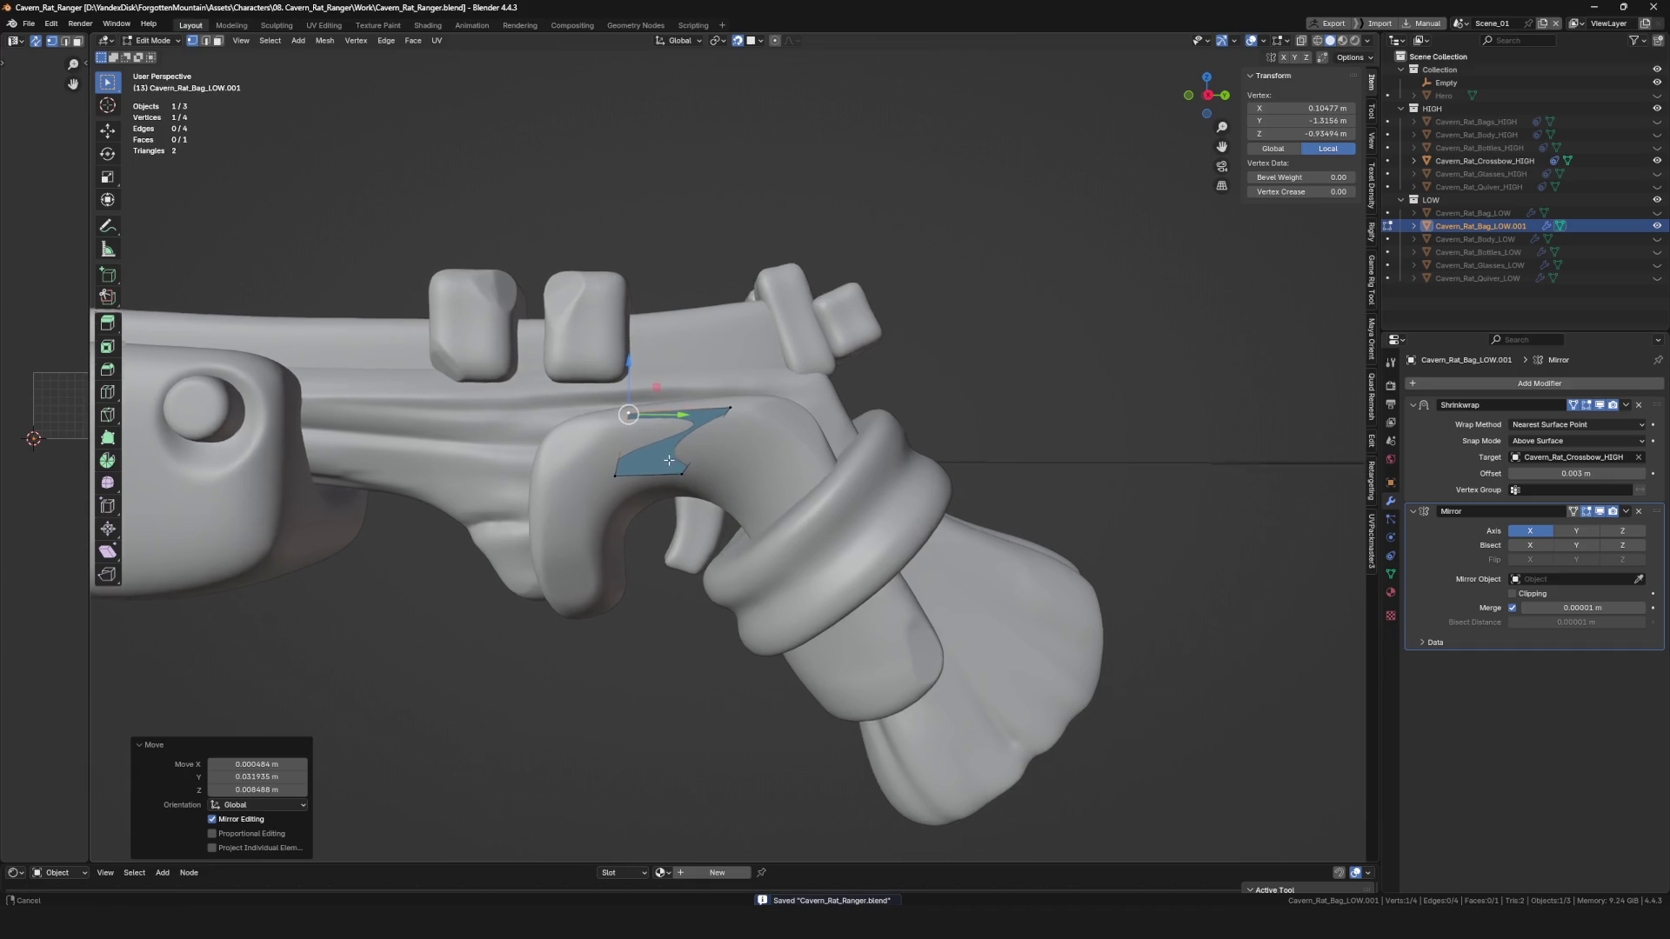
Adjust the quad corners to fit and thin it along the grip outline.
click(1211, 98)
scroll(695, 484, up, 1)
drag(695, 484, 724, 491)
drag(553, 490, 619, 490)
scroll(703, 432, down, 4)
mouse_move(703, 432)
middle_down()
mouse_move(697, 466)
mouse_move(675, 428)
middle_up()
In vertex select, reposition a vertex on the grip surface, select an edge, and save.
shift+click(687, 444)
drag(673, 424, 674, 425)
key(1)
drag(815, 410, 806, 409)
middle_drag(805, 409, 731, 375)
shift+click(670, 426)
mouse_move(670, 426)
middle_down()
mouse_move(698, 385)
mouse_move(596, 425)
mouse_move(731, 425)
middle_up()
click(667, 380)
key(ctrl+s)
Extrude the selected edge into a new face and move it onto the grip.
scroll(730, 425, up, 2)
key(e)
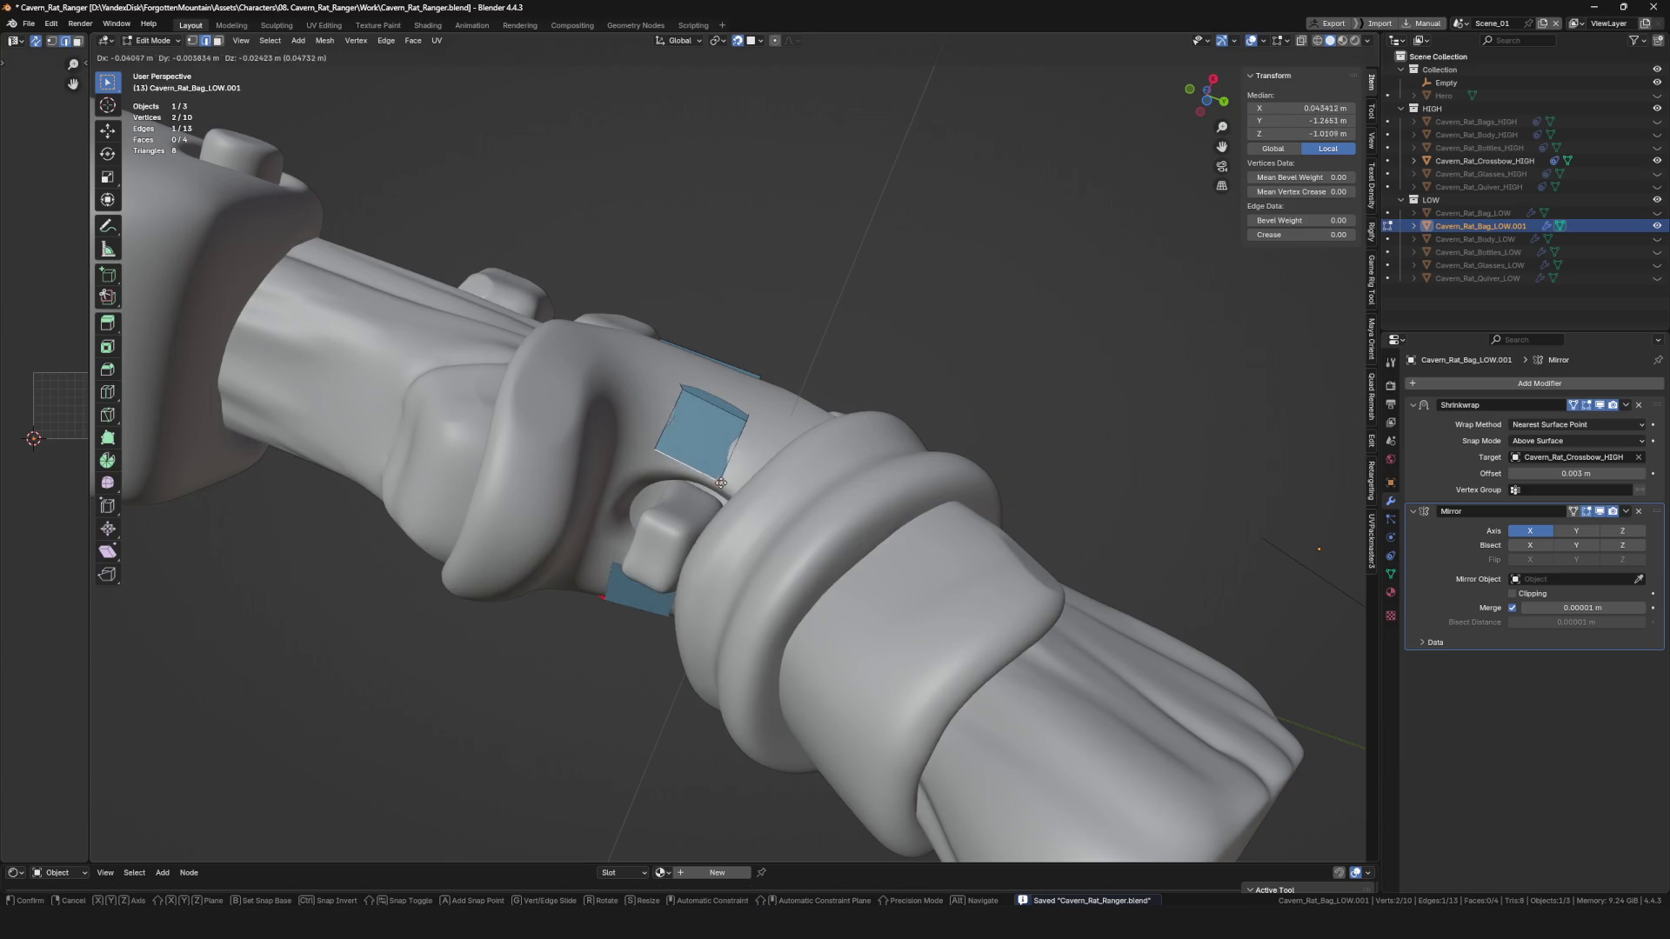
click(677, 471)
mouse_move(677, 471)
middle_down()
mouse_move(804, 487)
mouse_move(751, 421)
mouse_move(731, 439)
middle_up()
key(g)
click(722, 483)
Extrude a second face from the new edge and fit its vertex to the surface.
click(766, 435)
key(e)
click(730, 439)
click(722, 450)
key(g)
click(735, 459)
key(g)
click(763, 466)
Extrude a third face around the trigger guard and nudge its vertex.
shift+click(762, 470)
key(e)
middle_drag(762, 470, 713, 501)
click(713, 492)
scroll(740, 505, up, 3)
drag(750, 494, 748, 496)
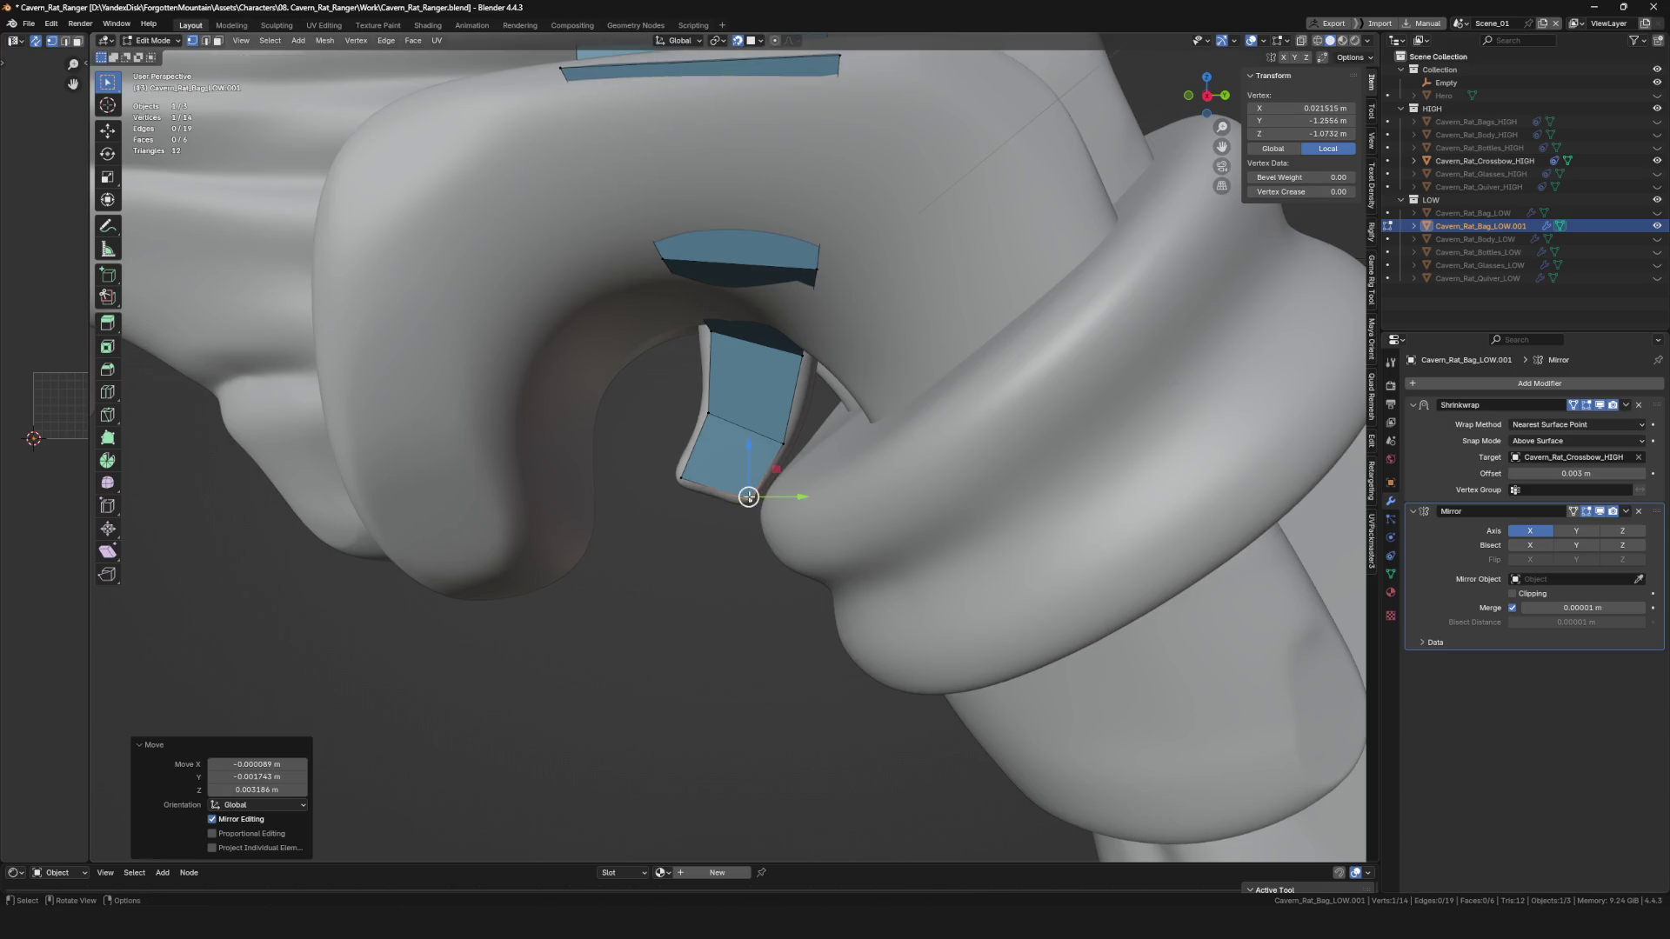
Deselect all and briefly leave Edit Mode to inspect the retopology patch on the grip.
scroll(748, 497, down, 8)
mouse_move(748, 497)
middle_down()
mouse_move(948, 362)
mouse_move(733, 393)
mouse_move(739, 374)
middle_up()
scroll(740, 374, up, 5)
click(720, 337)
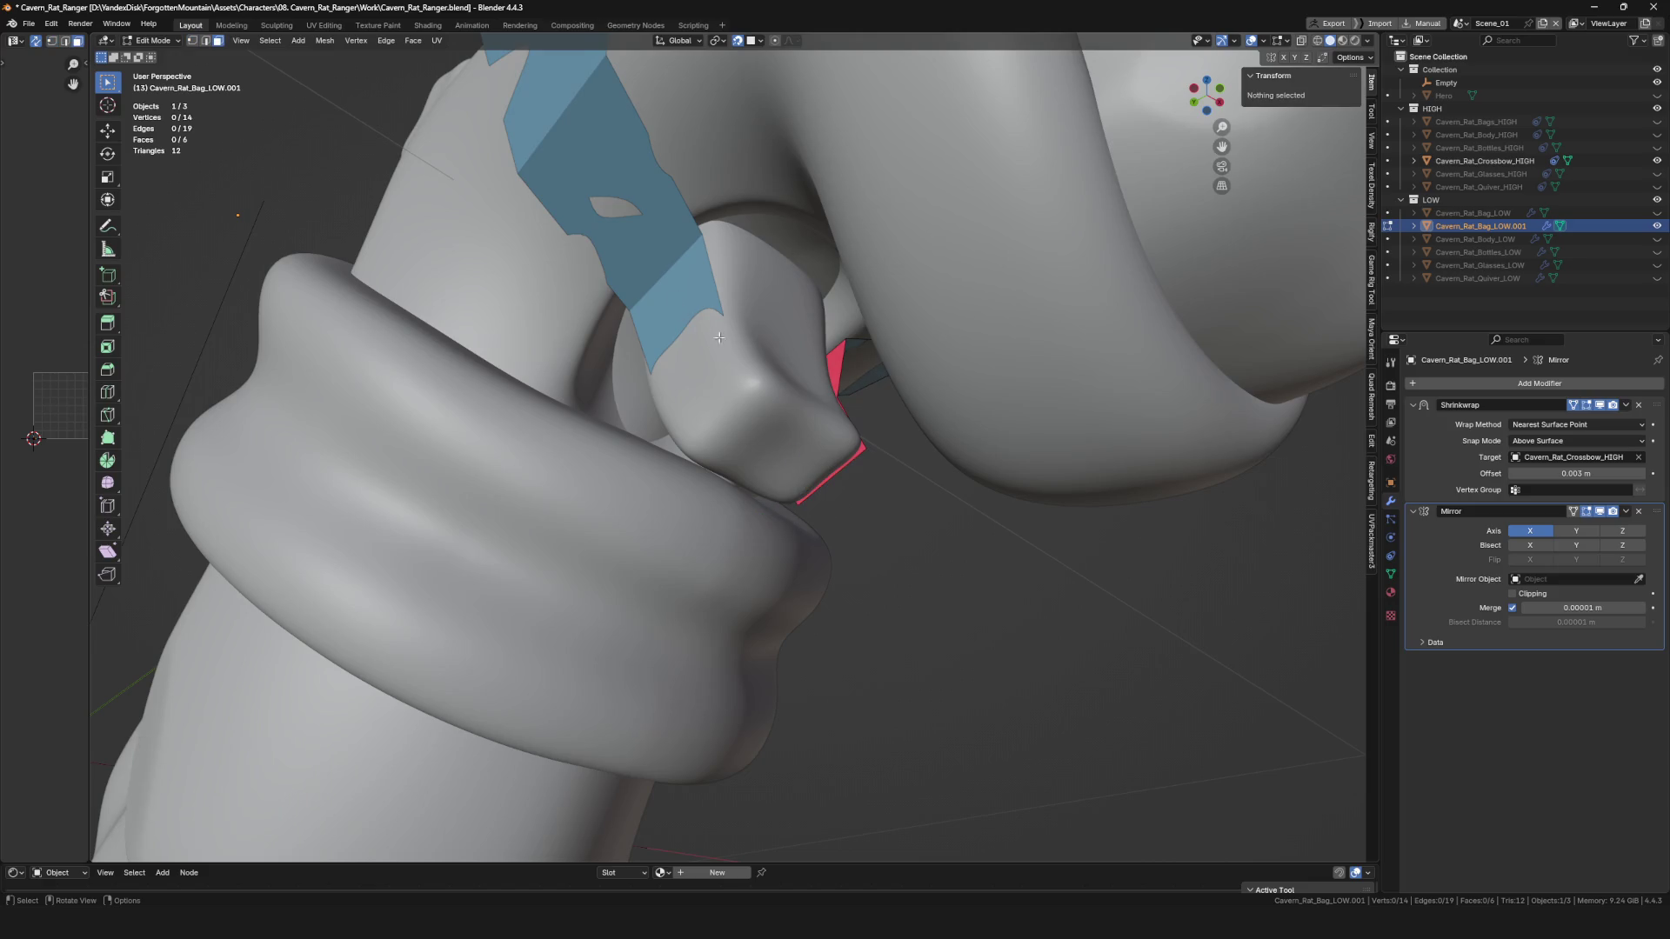
scroll(719, 338, down, 5)
key(Tab)
mouse_move(648, 348)
middle_down()
mouse_move(720, 474)
mouse_move(380, 404)
mouse_move(624, 386)
mouse_move(722, 400)
mouse_move(735, 373)
mouse_move(678, 344)
mouse_move(715, 304)
mouse_move(731, 366)
middle_up()
scroll(671, 410, up, 4)
scroll(721, 481, down, 5)
scroll(623, 386, up, 4)
key(Tab)
scroll(740, 382, up, 4)
Extrude a border edge into a new face and reposition its vertices onto the grip surface.
click(812, 367)
key(e)
click(827, 372)
key(g)
click(660, 358)
scroll(730, 365, up, 4)
click(717, 365)
key(g)
click(894, 353)
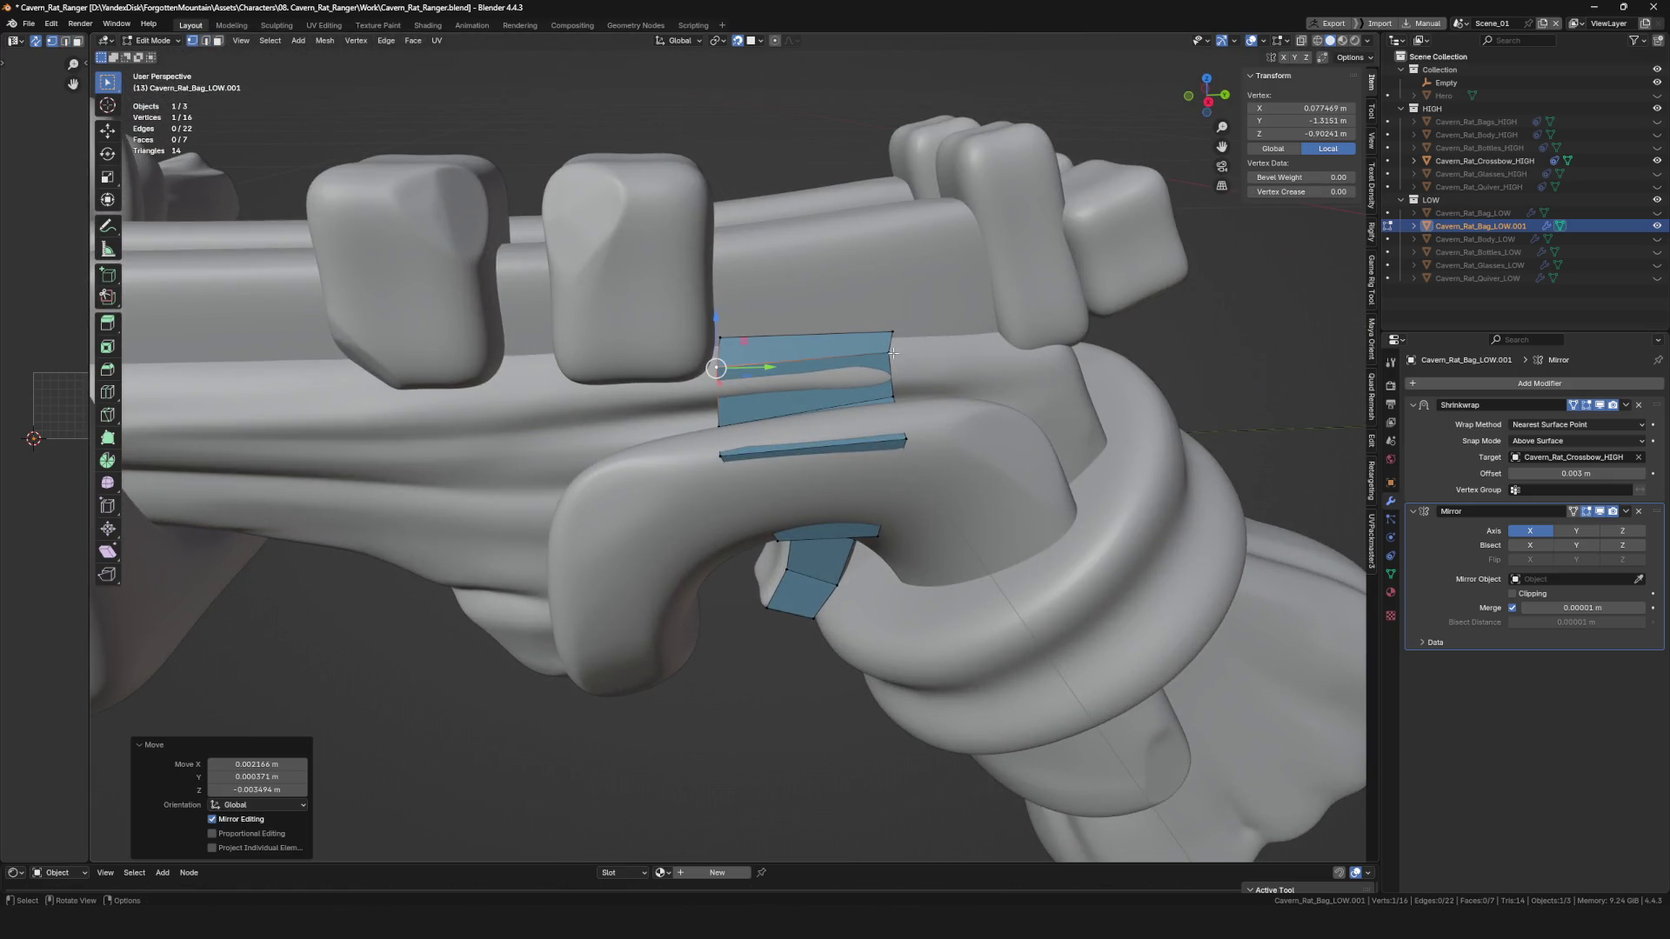
key(g)
click(862, 370)
In edge select mode, extrude another patch-border edge into a face over the grip.
scroll(838, 383, down, 5)
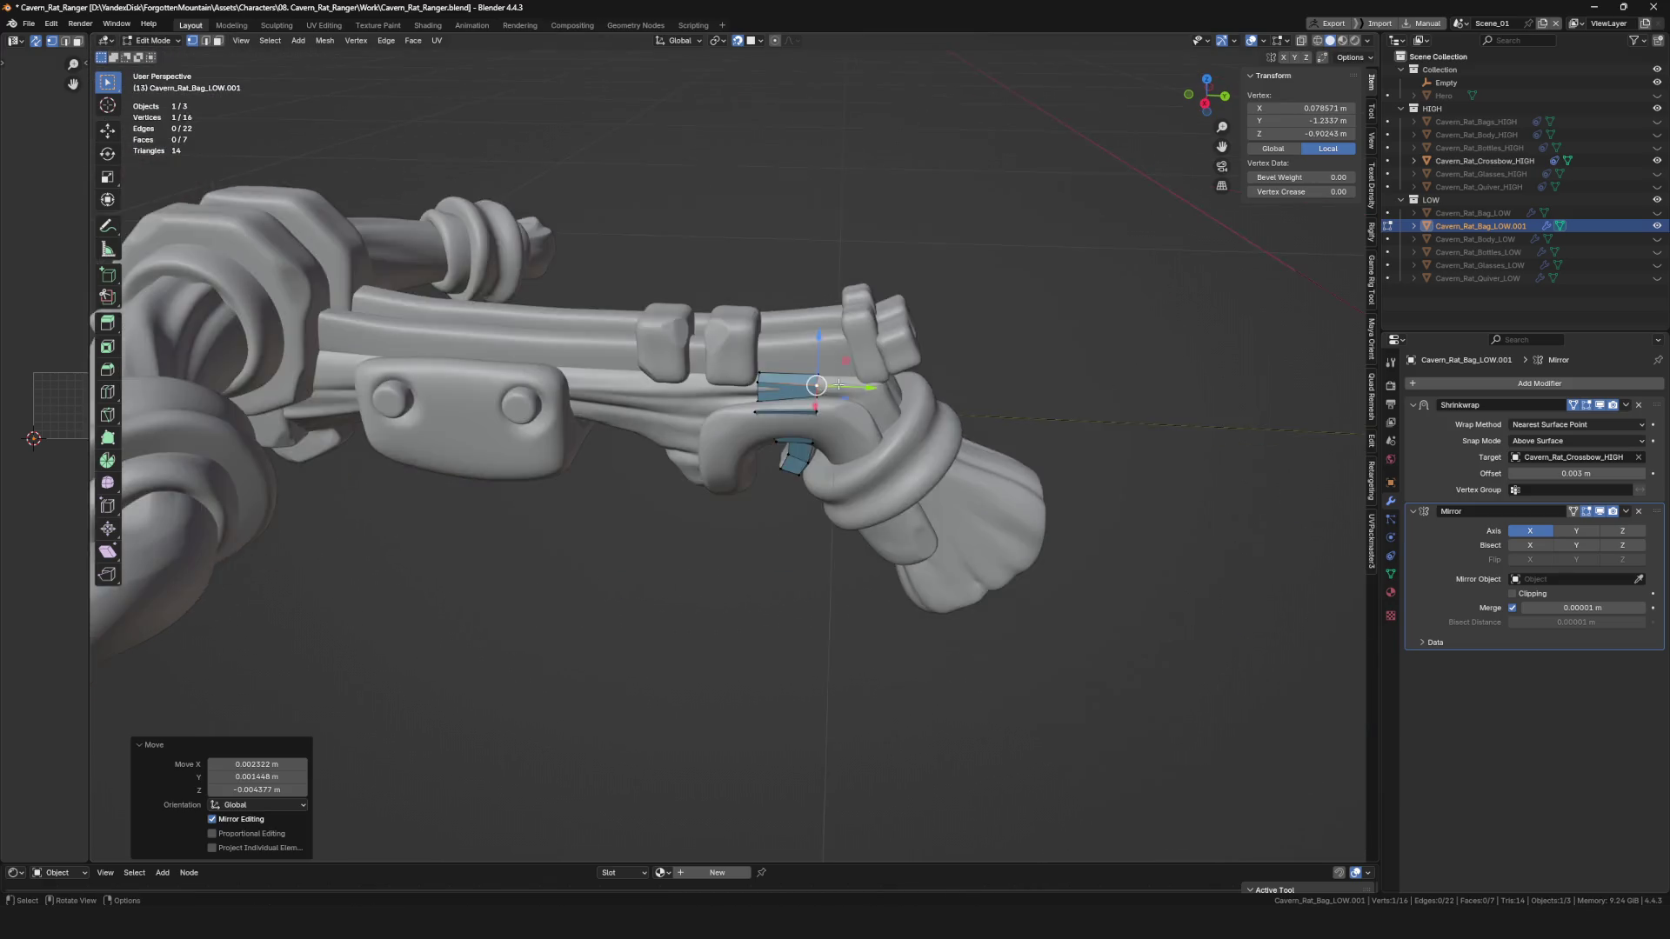
middle_drag(838, 384, 825, 363)
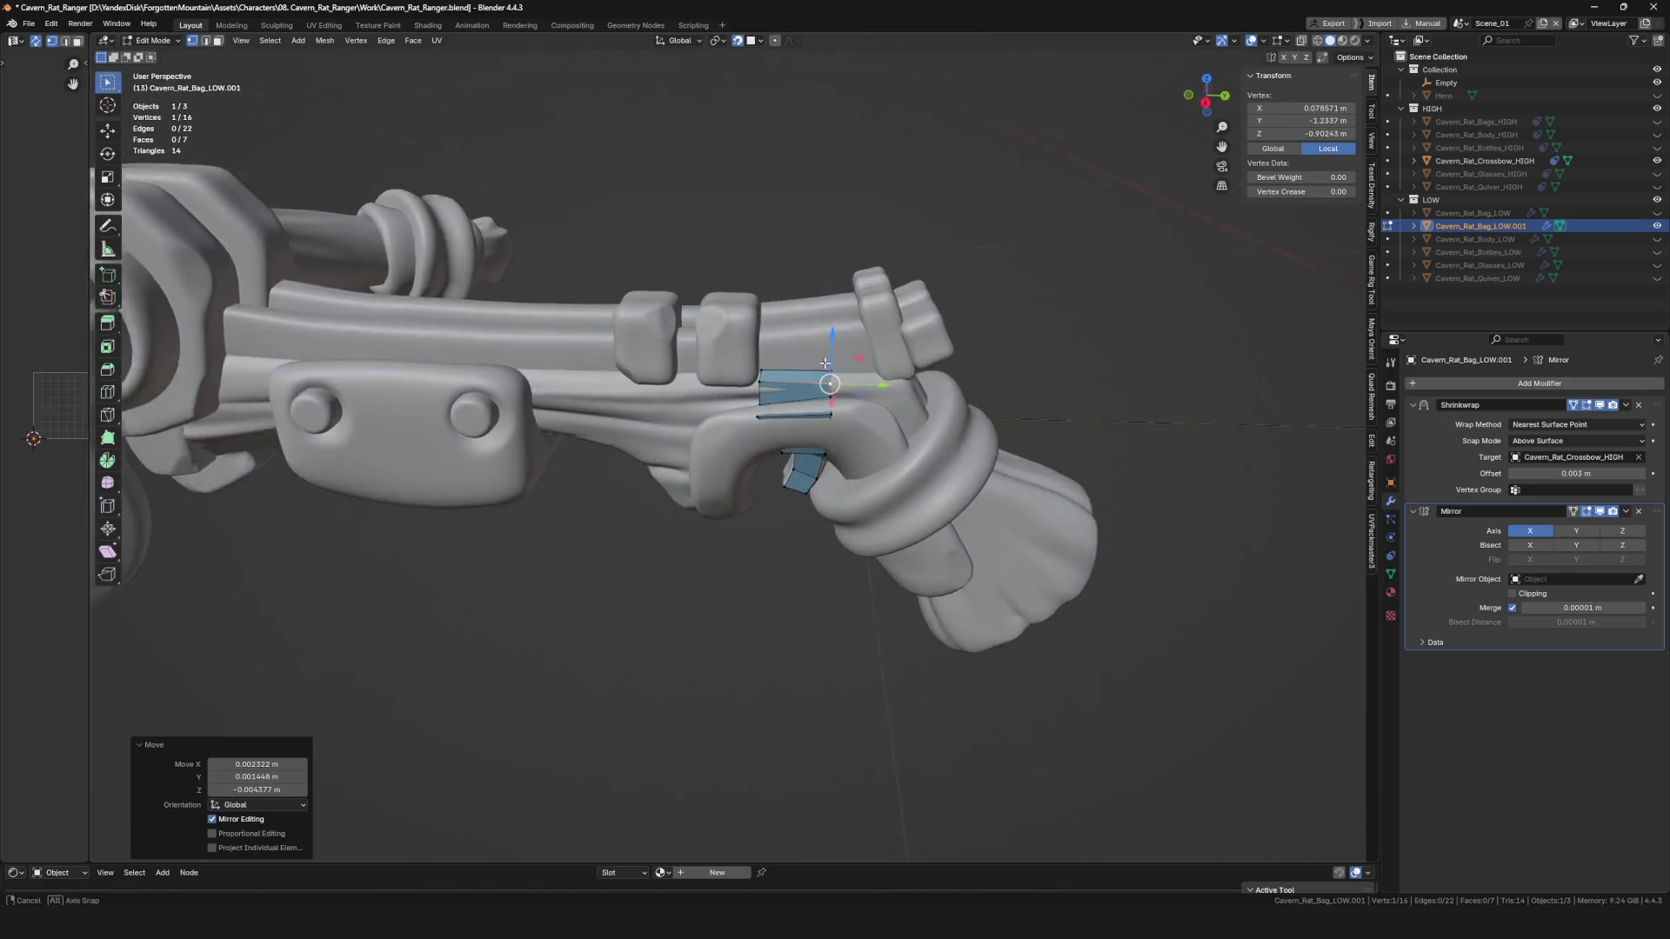
scroll(824, 362, up, 3)
key(2)
click(783, 379)
key(e)
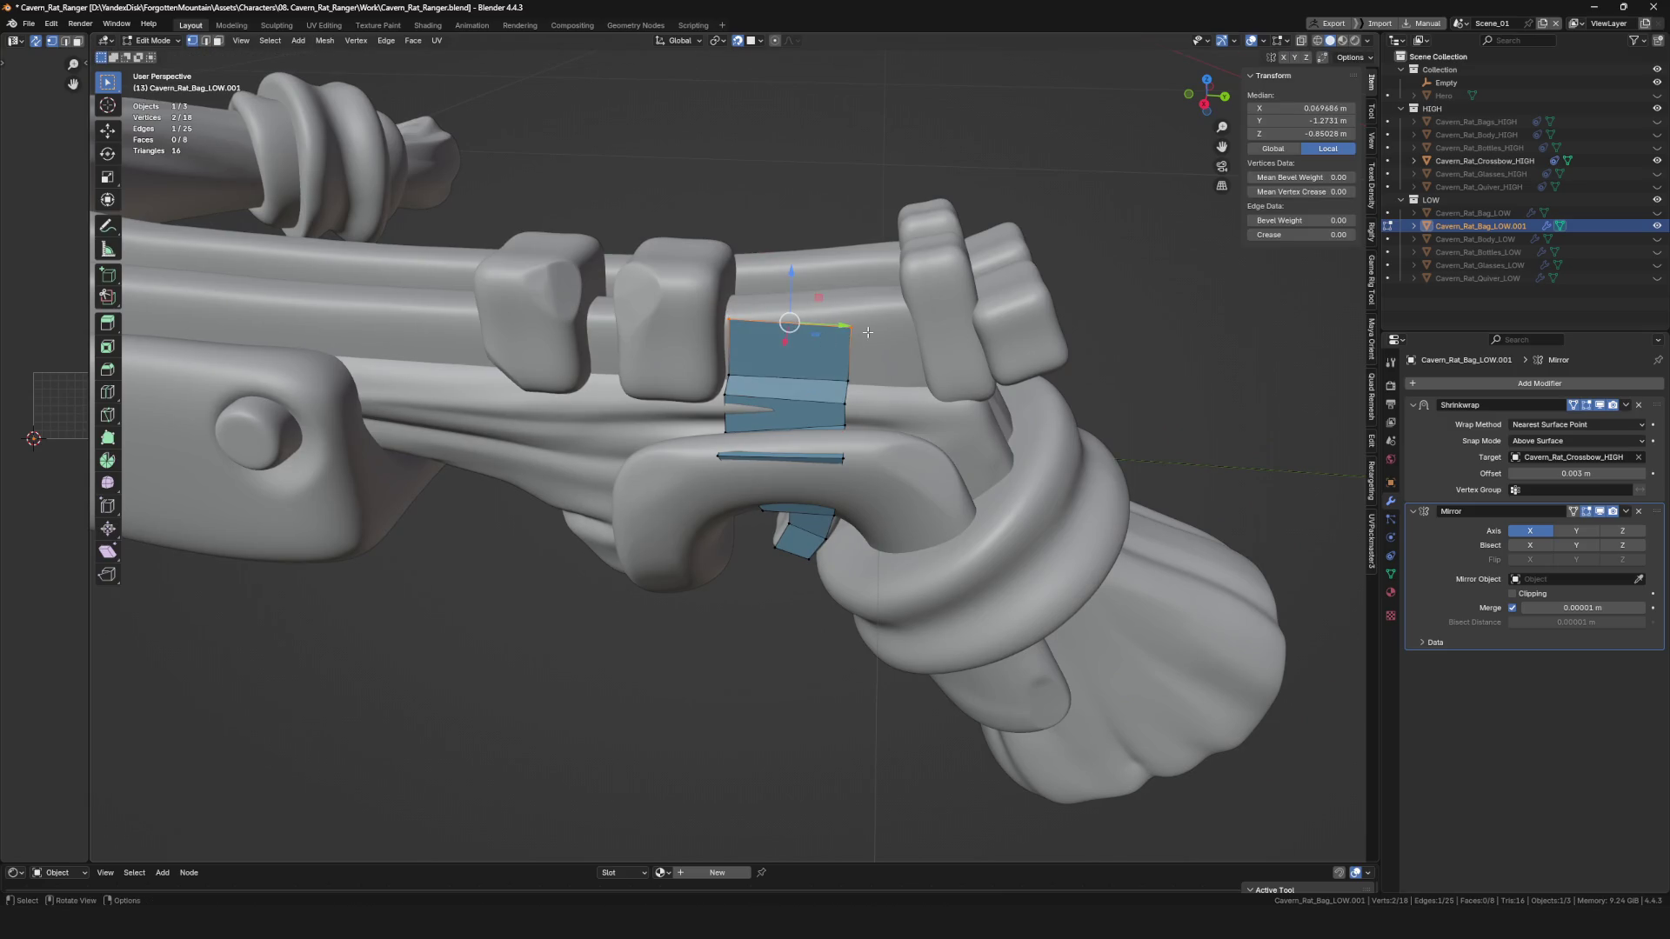
click(731, 320)
mouse_move(731, 320)
middle_down()
mouse_move(763, 346)
mouse_move(748, 300)
mouse_move(696, 374)
middle_up()
scroll(759, 335, up, 4)
Extrude two more faces and snap the top corner vertex onto its neighbour to merge it.
key(e)
click(748, 292)
key(e)
click(660, 527)
click(816, 478)
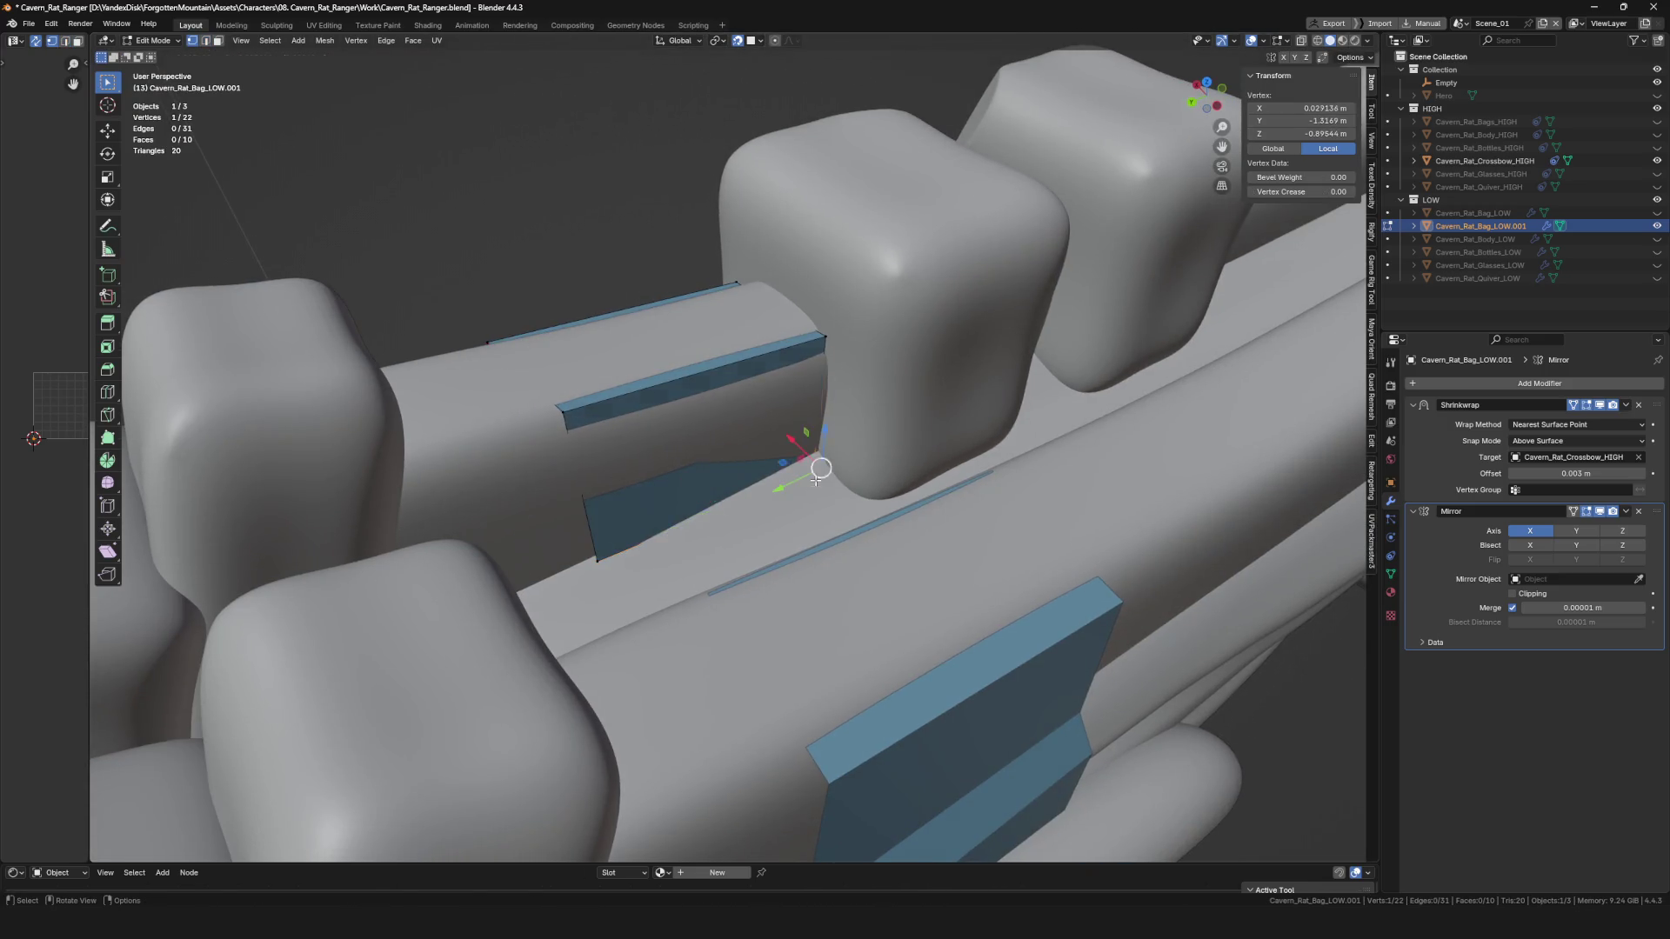
click(816, 459)
mouse_move(816, 459)
middle_down()
mouse_move(896, 520)
mouse_move(713, 560)
middle_up()
click(706, 487)
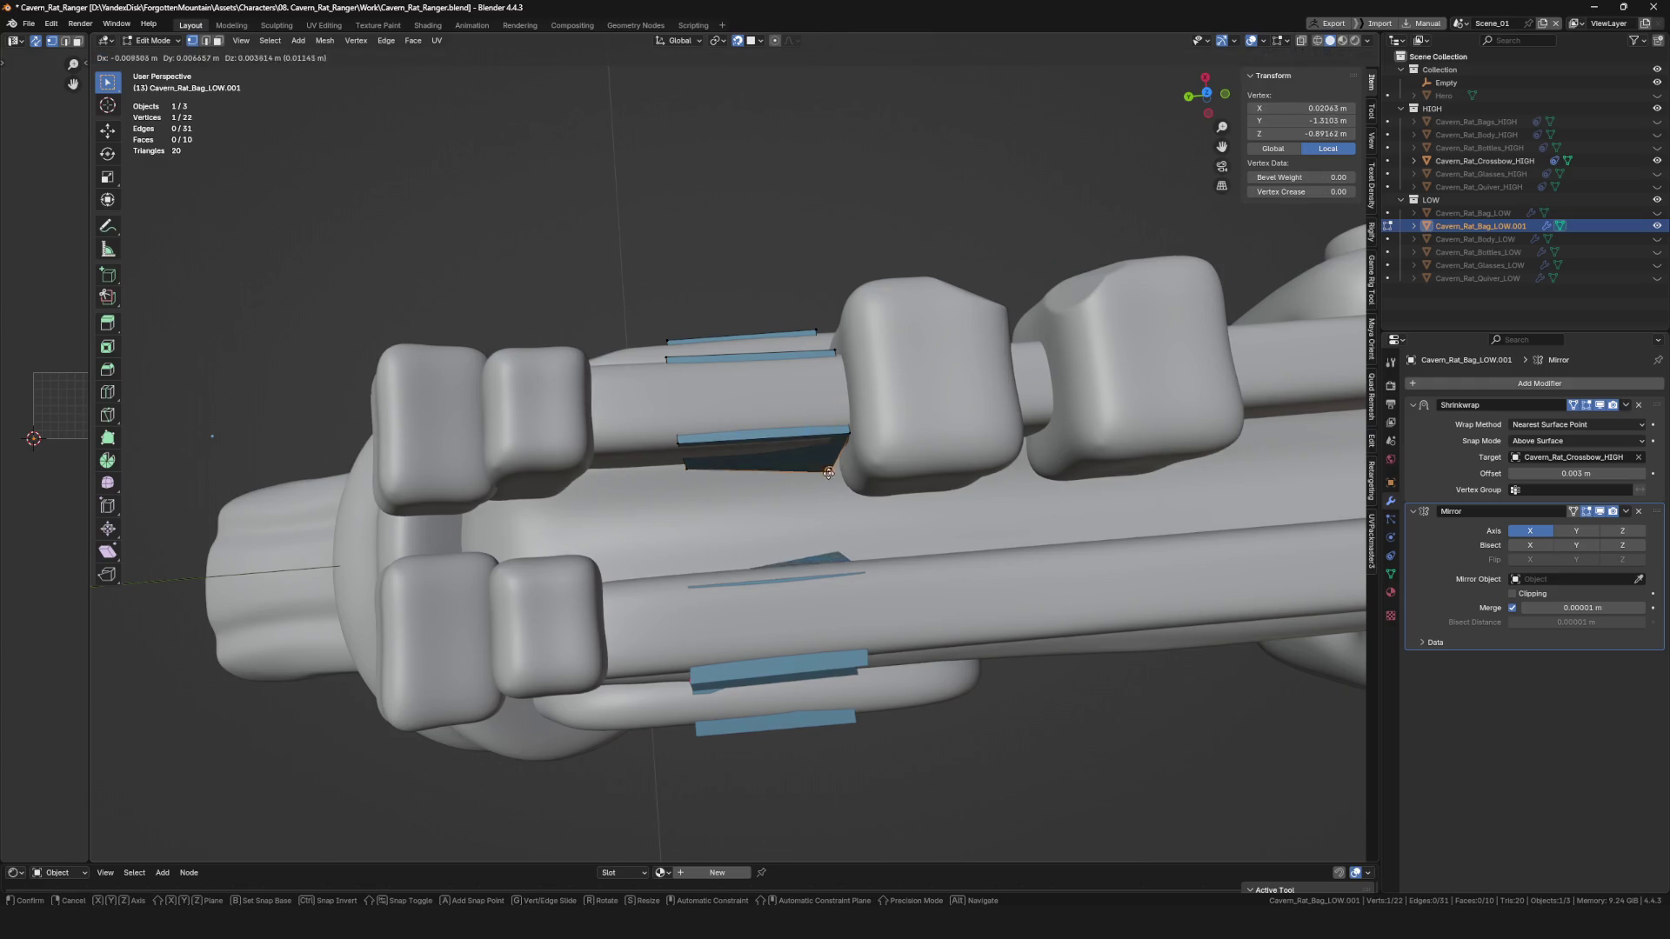
click(835, 457)
Extrude one more edge into a face, bringing the mesh to 11 faces, and save.
shift+click(764, 459)
middle_drag(764, 459, 754, 462)
key(e)
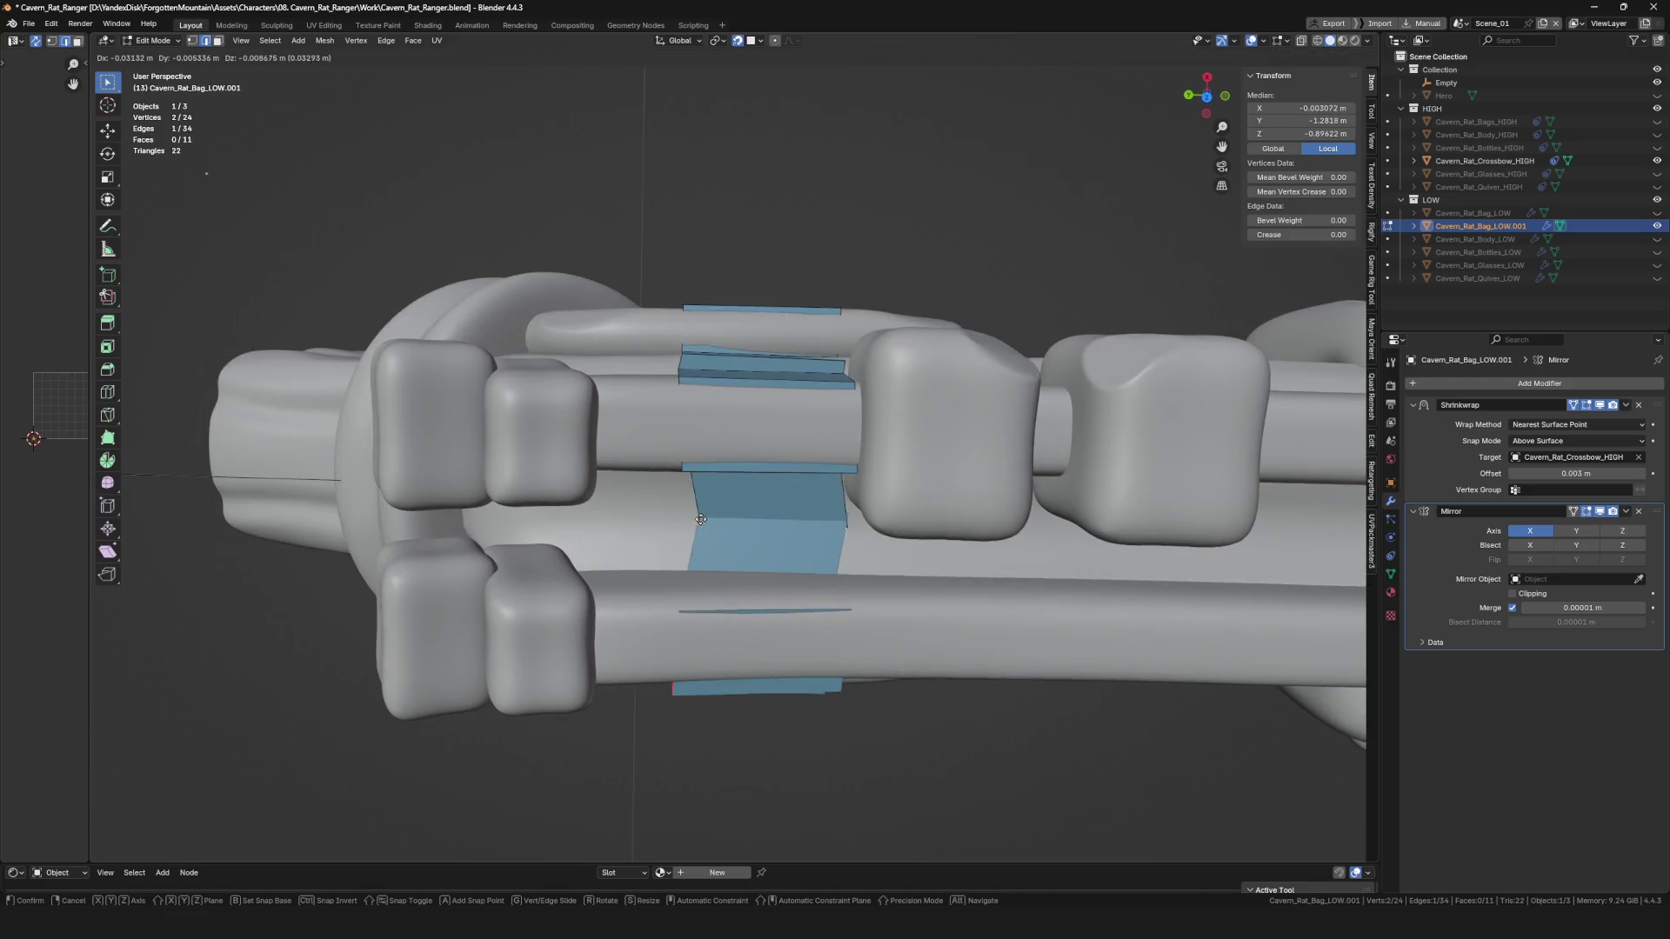
click(689, 522)
scroll(690, 522, down, 3)
mouse_move(689, 522)
middle_down()
mouse_move(762, 523)
mouse_move(694, 480)
middle_up()
key(ctrl+s)
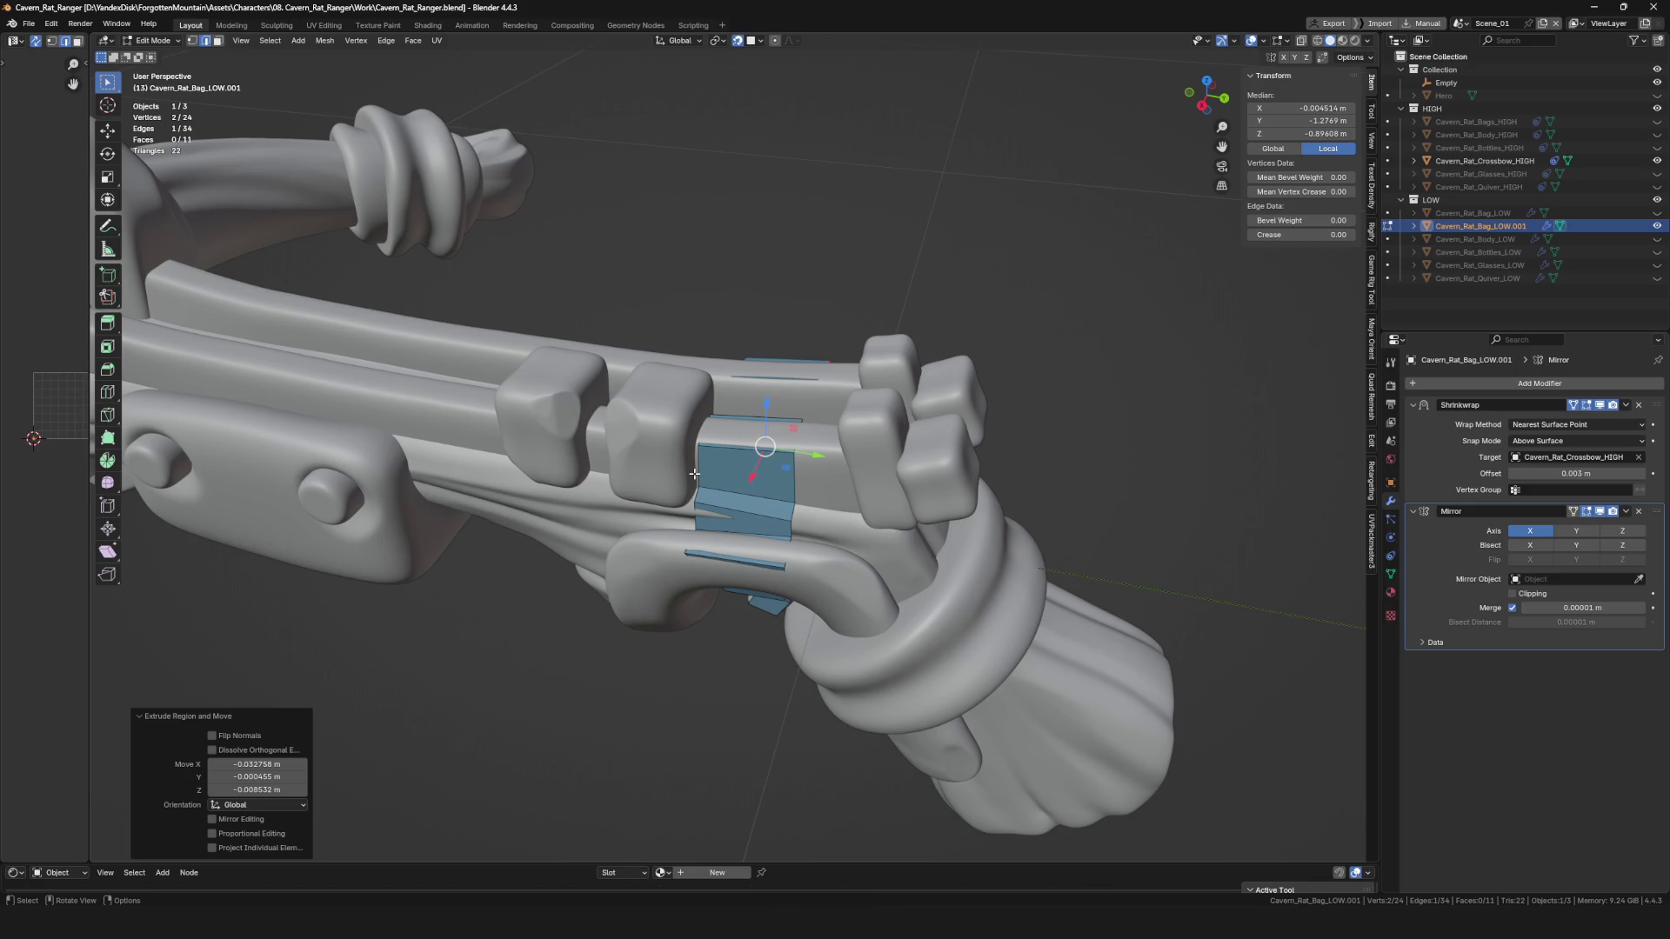
middle_drag(857, 489, 799, 489)
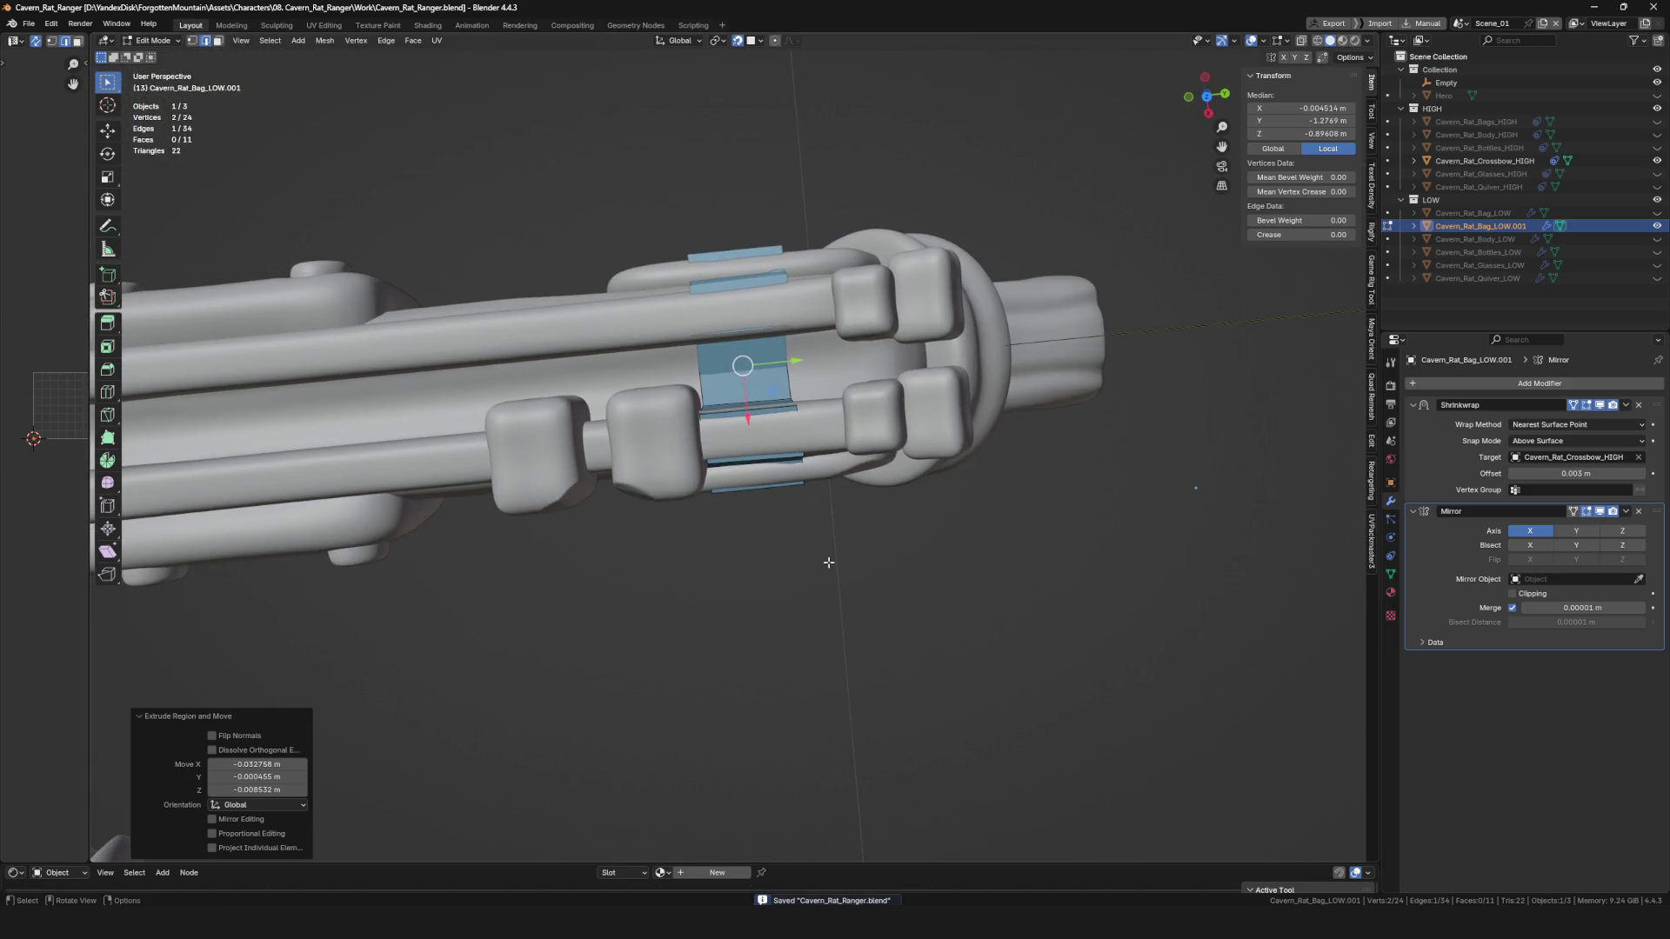
Save the file and switch the crossbow view to X-ray.
scroll(829, 562, down, 4)
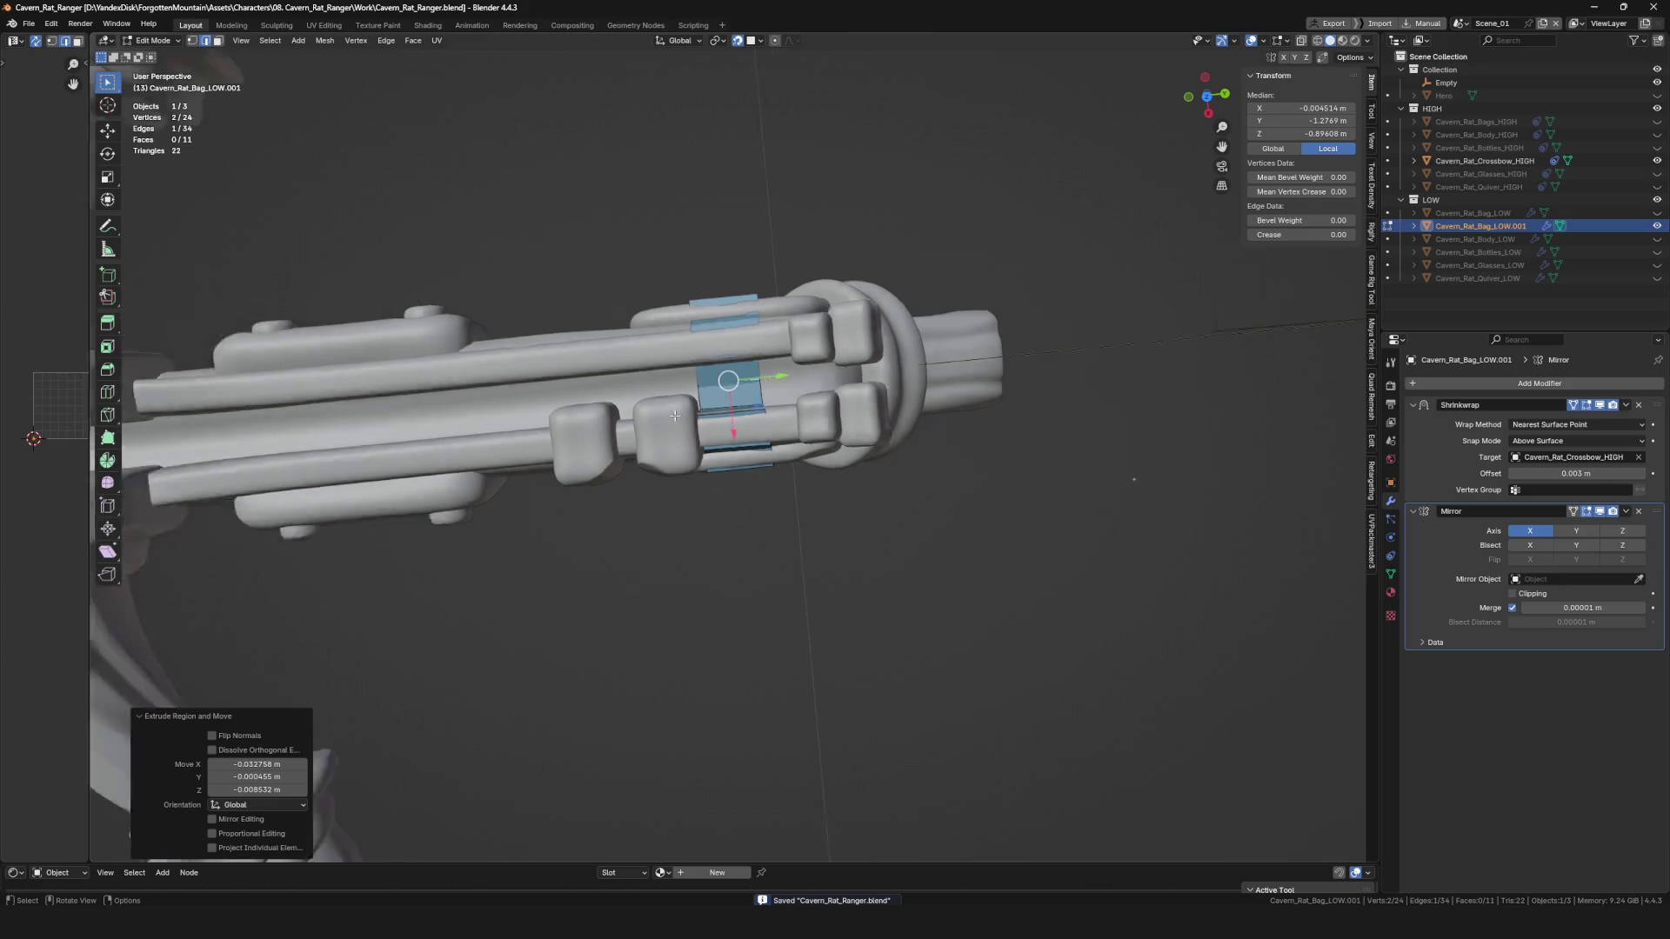
scroll(715, 465, up, 4)
key(ctrl+s)
middle_drag(715, 465, 749, 380)
mouse_move(819, 515)
middle_down()
mouse_move(783, 487)
mouse_move(836, 452)
mouse_move(736, 482)
mouse_move(755, 469)
mouse_move(718, 437)
mouse_move(609, 470)
mouse_move(669, 495)
mouse_move(709, 488)
middle_up()
scroll(827, 470, up, 5)
key(alt+z)
key(alt+z)
Confirm the extruded face and enable Clipping in the Mirror modifier.
scroll(718, 437, down, 5)
scroll(692, 510, up, 6)
scroll(692, 510, down, 3)
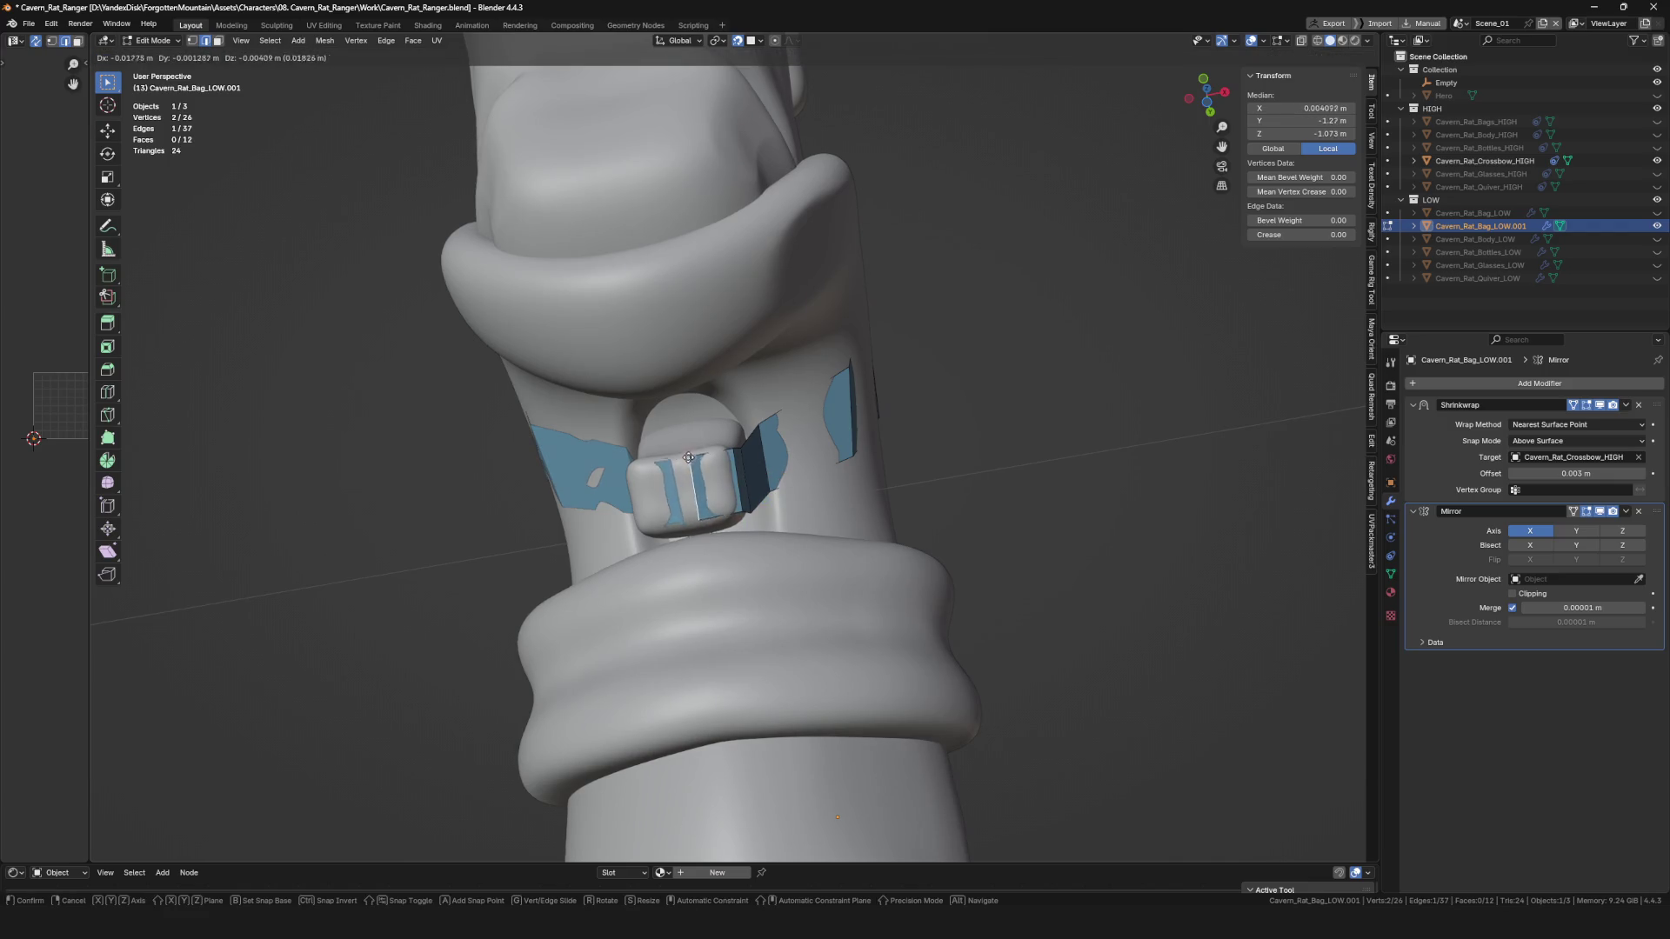
click(687, 458)
click(1535, 596)
Reposition the selected vertices from a front view of the grip.
scroll(696, 487, up, 2)
mouse_move(696, 487)
middle_down()
mouse_move(631, 448)
mouse_move(687, 459)
mouse_move(742, 339)
mouse_move(807, 365)
mouse_move(753, 455)
mouse_move(748, 400)
mouse_move(714, 358)
middle_up()
key(g)
click(612, 445)
scroll(687, 459, down, 3)
scroll(742, 339, up, 2)
Extrude a new face from the edge and add a vertex beside it.
key(e)
click(808, 298)
click(795, 293)
click(828, 380)
key(e)
click(784, 378)
Extrude two more vertices into faces across the grip top.
key(g)
key(e)
click(769, 400)
key(e)
click(787, 442)
click(713, 358)
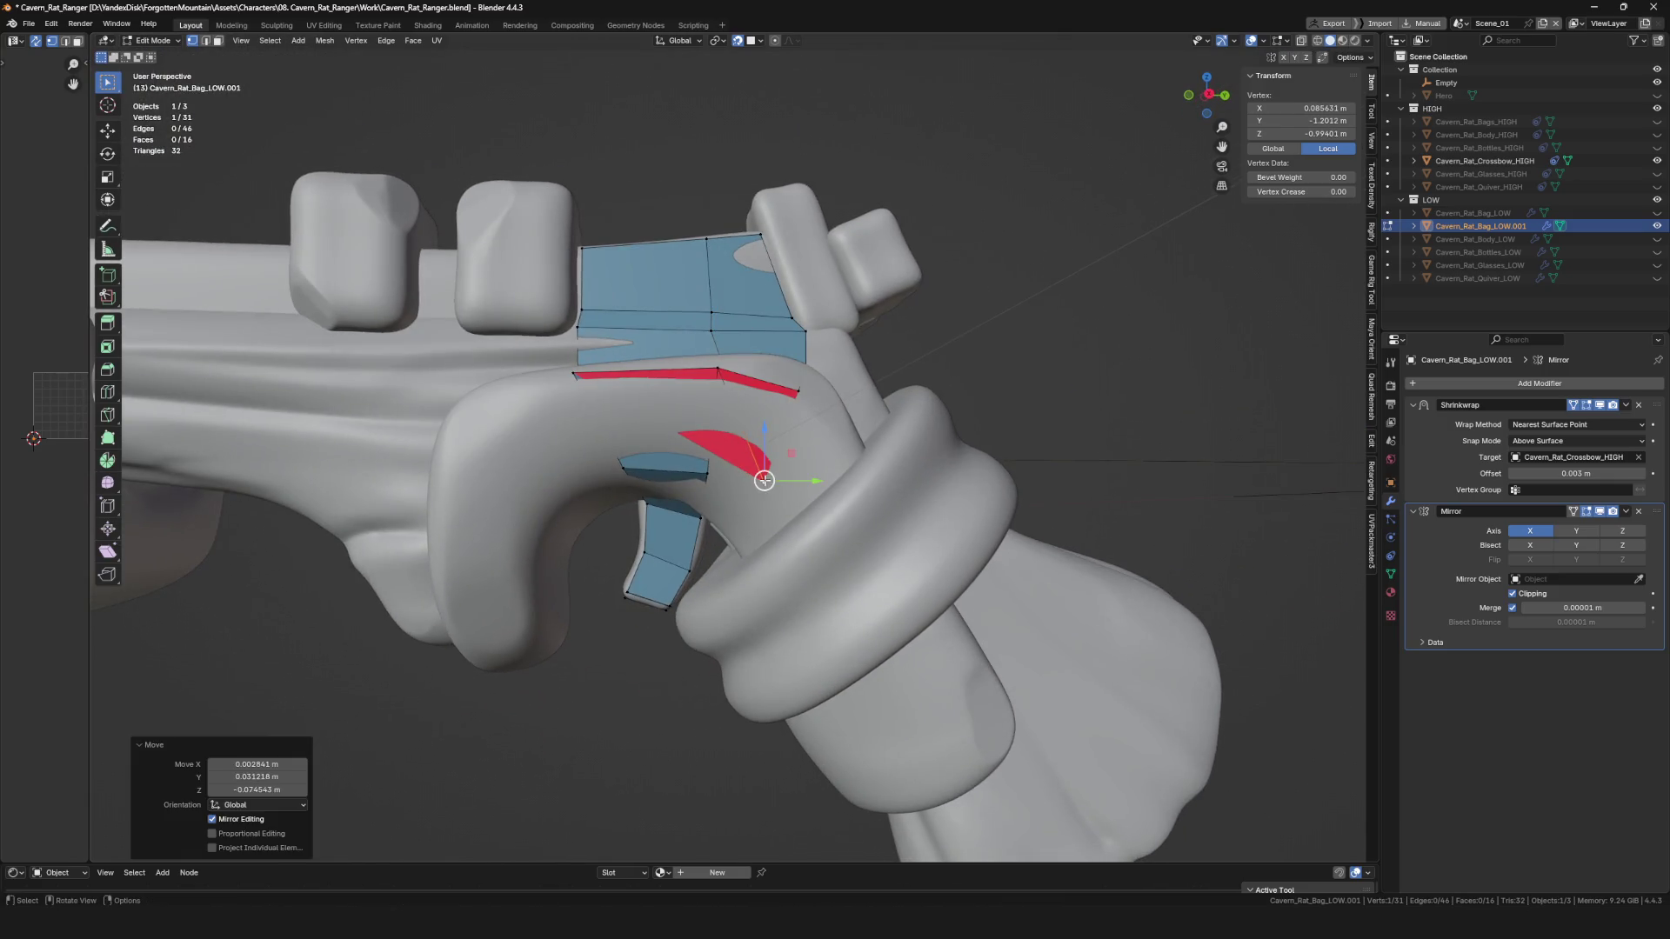
Extrude another vertex into a face and adjust its position twice.
mouse_move(803, 455)
middle_down()
mouse_move(744, 481)
mouse_move(672, 463)
mouse_move(707, 514)
mouse_move(757, 466)
middle_up()
scroll(774, 469, down, 4)
scroll(774, 470, up, 4)
click(734, 469)
key(e)
click(701, 520)
scroll(701, 521, down, 3)
key(g)
click(720, 496)
key(g)
click(793, 392)
Nudge the selected vertex into place from a close-up view.
mouse_move(793, 392)
middle_down()
mouse_move(791, 372)
mouse_move(787, 414)
middle_up()
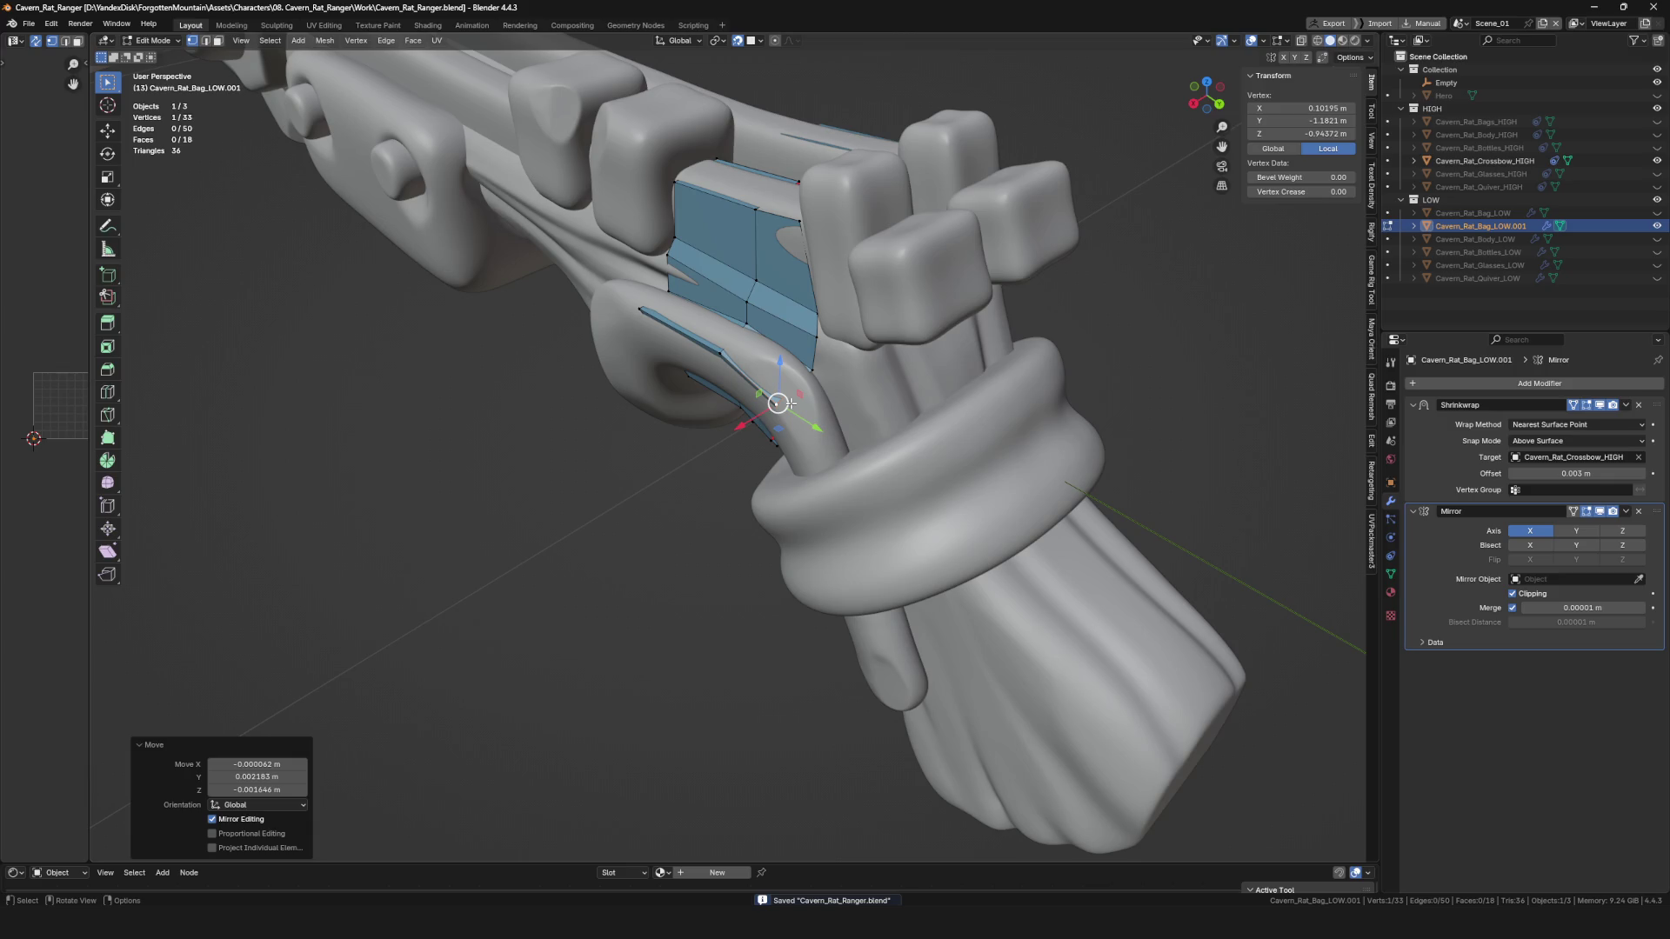
middle_drag(797, 405, 748, 448)
scroll(748, 448, up, 3)
key(g)
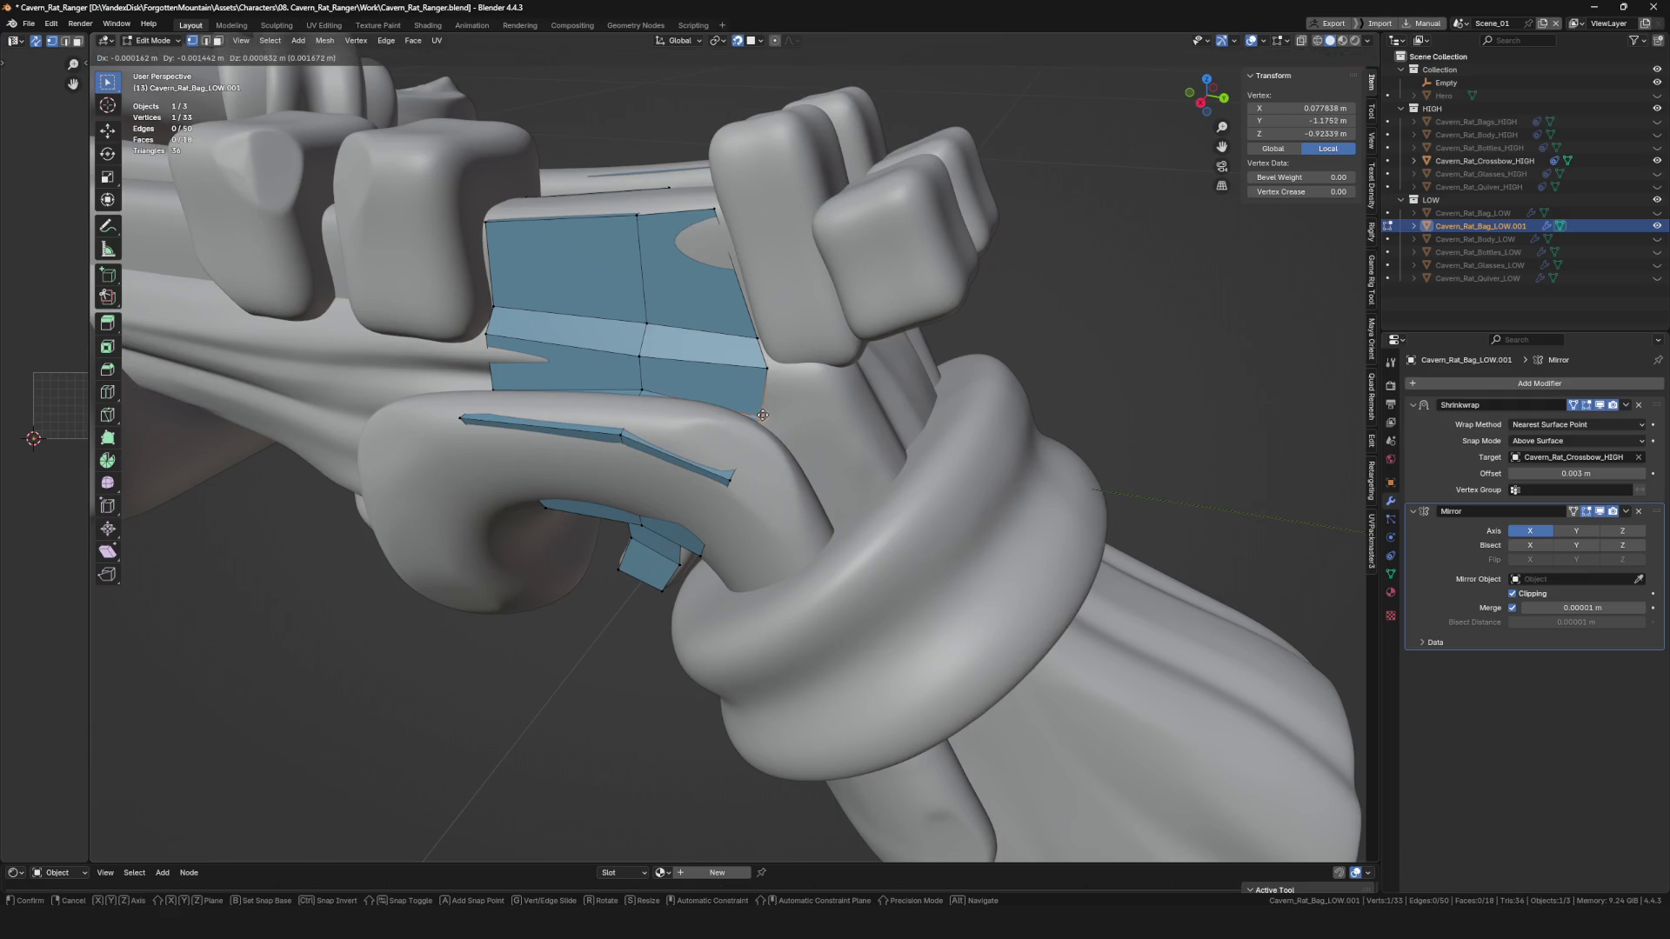
click(767, 416)
scroll(765, 418, down, 3)
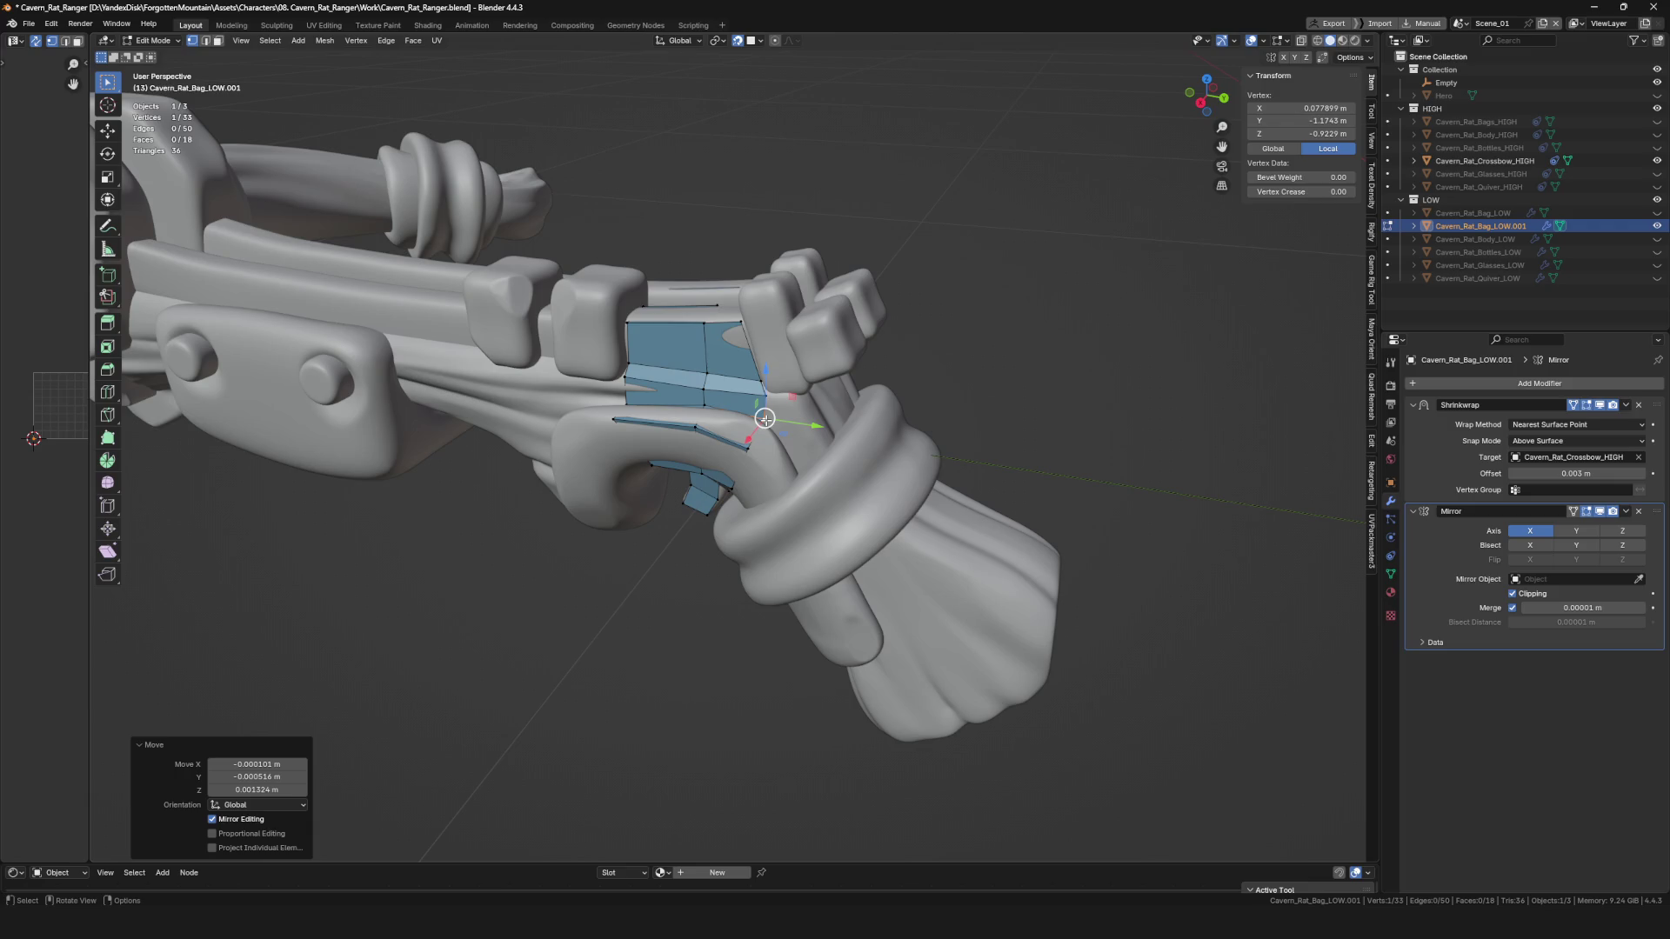
mouse_move(765, 419)
middle_down()
mouse_move(712, 470)
mouse_move(766, 287)
mouse_move(757, 305)
mouse_move(789, 329)
mouse_move(740, 339)
mouse_move(735, 461)
mouse_move(722, 330)
mouse_move(713, 591)
mouse_move(685, 653)
mouse_move(689, 449)
mouse_move(674, 440)
mouse_move(693, 441)
mouse_move(649, 290)
middle_up()
scroll(712, 470, up, 3)
Extrude three more vertices into faces from the side view.
key(e)
click(775, 263)
key(e)
click(722, 335)
key(e)
click(716, 321)
click(769, 331)
Move three vertices to follow the grip surface.
key(g)
click(709, 591)
key(g)
click(690, 659)
scroll(688, 449, up, 2)
key(g)
click(668, 440)
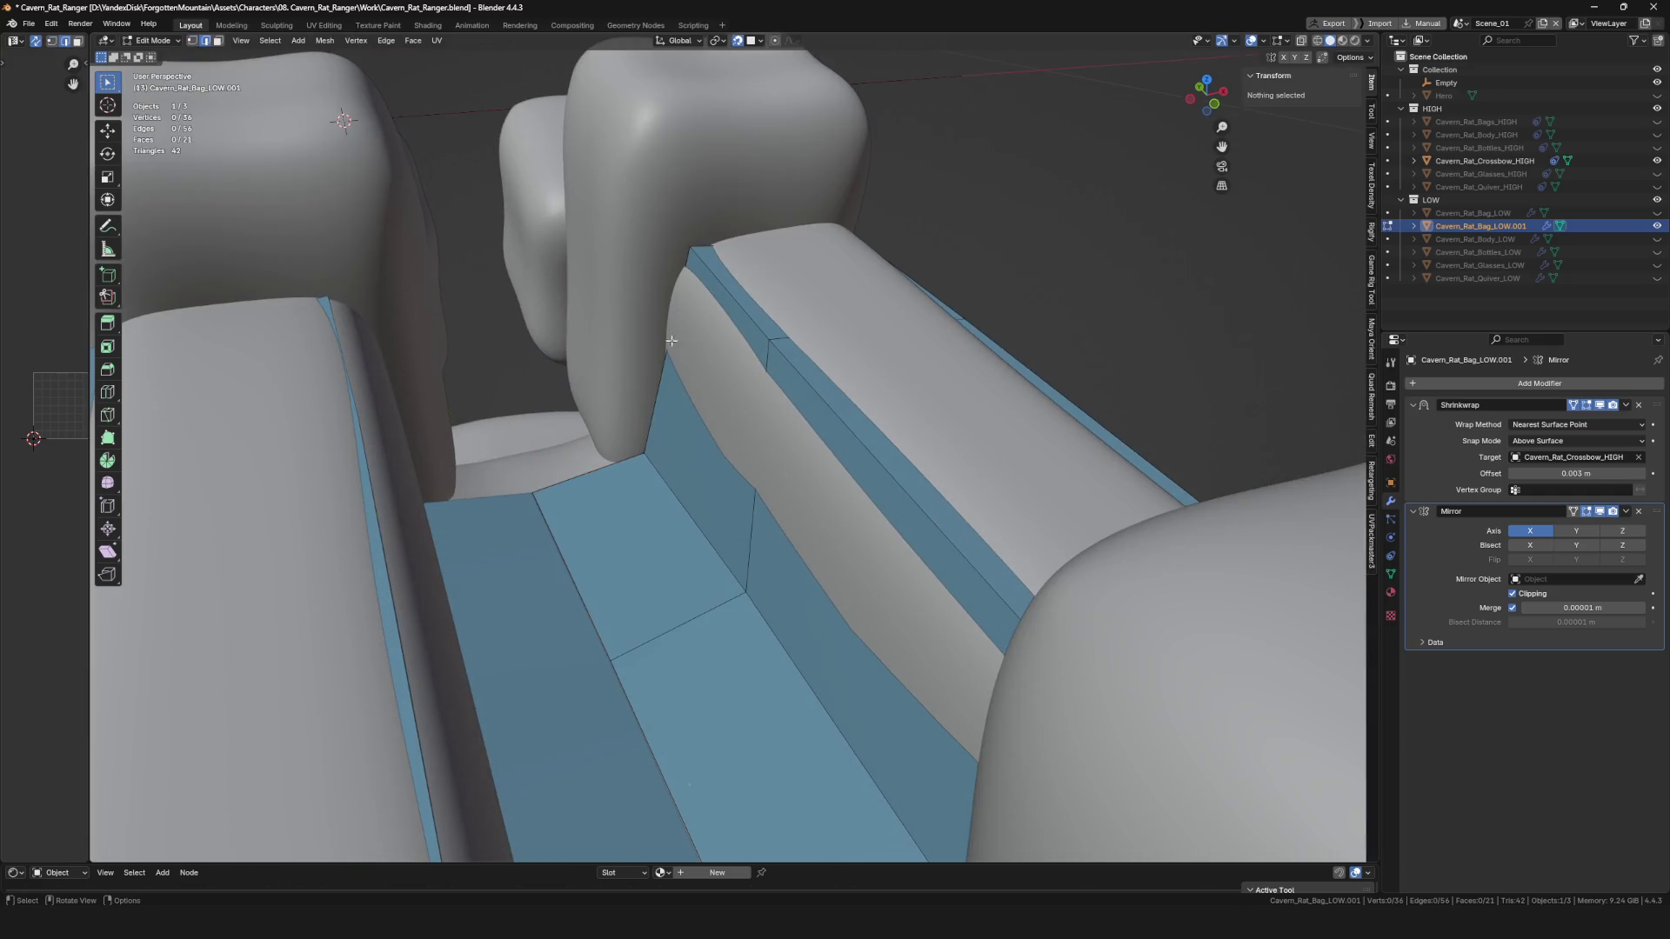
Extrude a selected edge upward into a new face.
shift+click(648, 289)
key(e)
click(640, 217)
mouse_move(640, 217)
middle_down()
mouse_move(653, 449)
mouse_move(622, 416)
mouse_move(672, 501)
mouse_move(629, 417)
mouse_move(640, 383)
middle_up()
scroll(622, 416, up, 3)
scroll(622, 415, down, 5)
Add a centred Ctrl+R edge loop across the new faces.
key(ctrl+r)
click(672, 501)
right_click(673, 501)
scroll(672, 501, up, 3)
Merge two top-edge vertices at last and reposition the result.
click(626, 415)
click(694, 414)
drag(641, 383, 643, 397)
scroll(643, 397, down, 5)
key(g)
click(661, 374)
Adjust another vertex position while checking the patch from several angles.
middle_drag(661, 374, 577, 435)
key(g)
click(631, 659)
middle_drag(631, 660, 648, 566)
scroll(683, 721, down, 4)
mouse_move(683, 722)
middle_down()
mouse_move(746, 618)
mouse_move(735, 578)
mouse_move(652, 532)
middle_up()
scroll(730, 635, up, 4)
In edge mode, extrude a border edge into a new face and tweak its vertices.
key(2)
click(652, 532)
key(e)
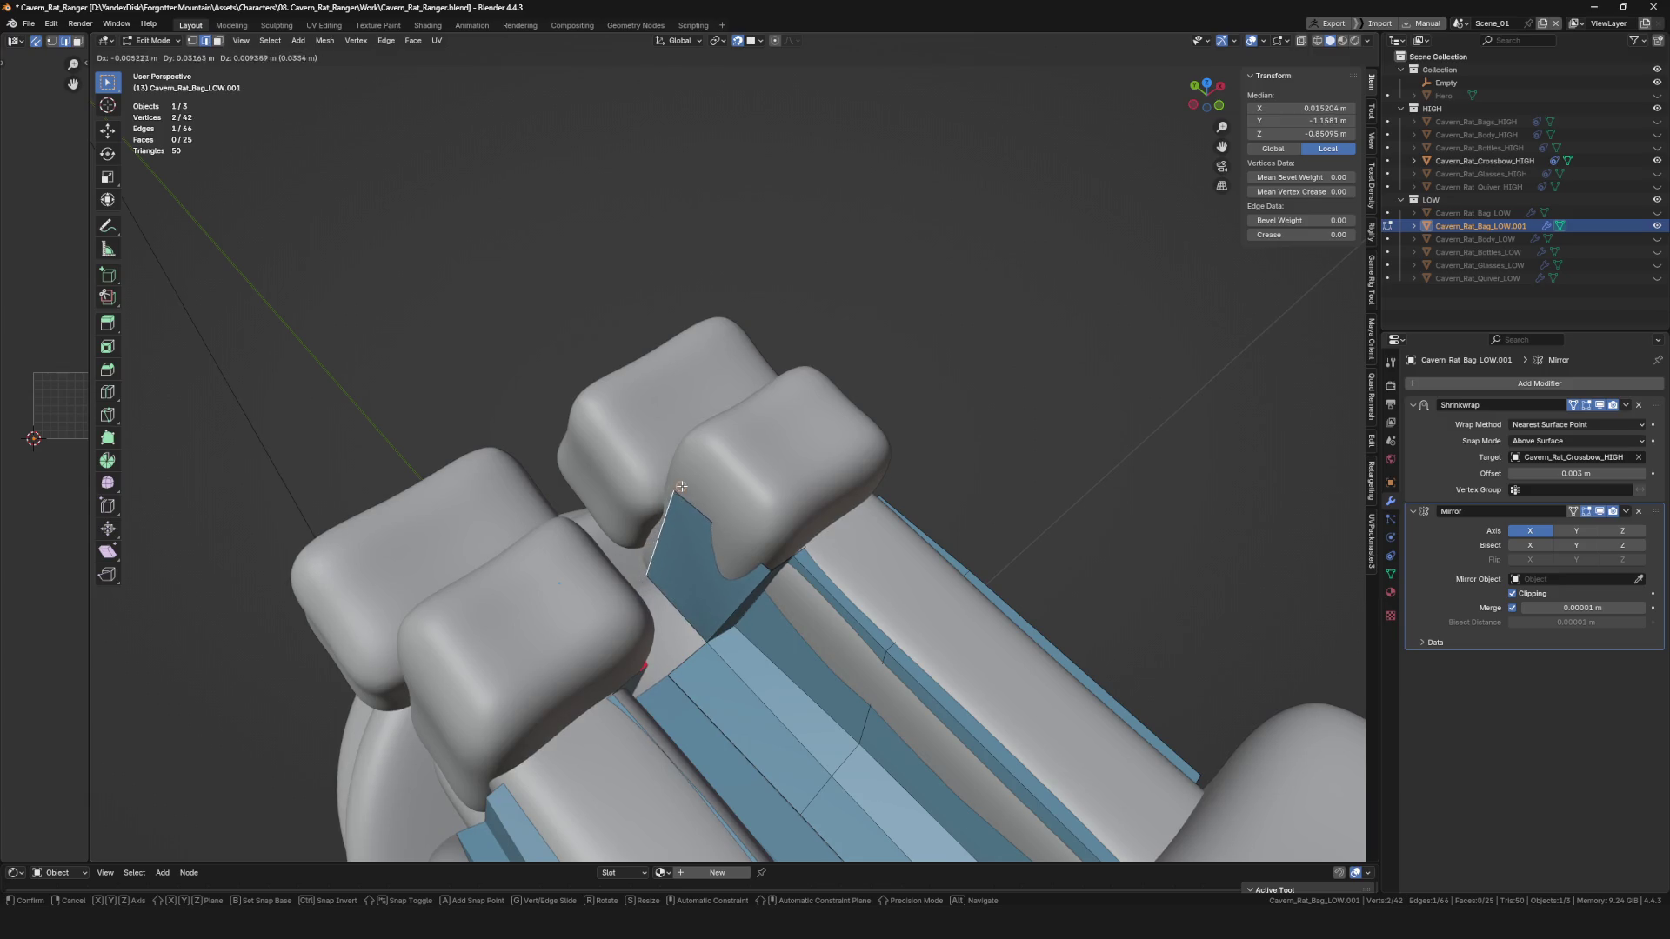
click(646, 557)
key(g)
click(679, 491)
mouse_move(678, 491)
middle_down()
mouse_move(753, 547)
mouse_move(722, 535)
mouse_move(685, 550)
middle_up()
key(g)
click(739, 530)
Save the file and tweak another vertex position.
mouse_move(872, 519)
middle_down()
mouse_move(887, 511)
mouse_move(711, 540)
mouse_move(714, 583)
mouse_move(786, 279)
middle_up()
key(ctrl+s)
scroll(712, 539, down, 4)
key(g)
click(715, 552)
scroll(674, 503, up, 3)
mouse_move(674, 504)
middle_down()
mouse_move(664, 589)
mouse_move(746, 638)
middle_up()
Extrude a new vertex and slide it along the X axis twice.
key(e)
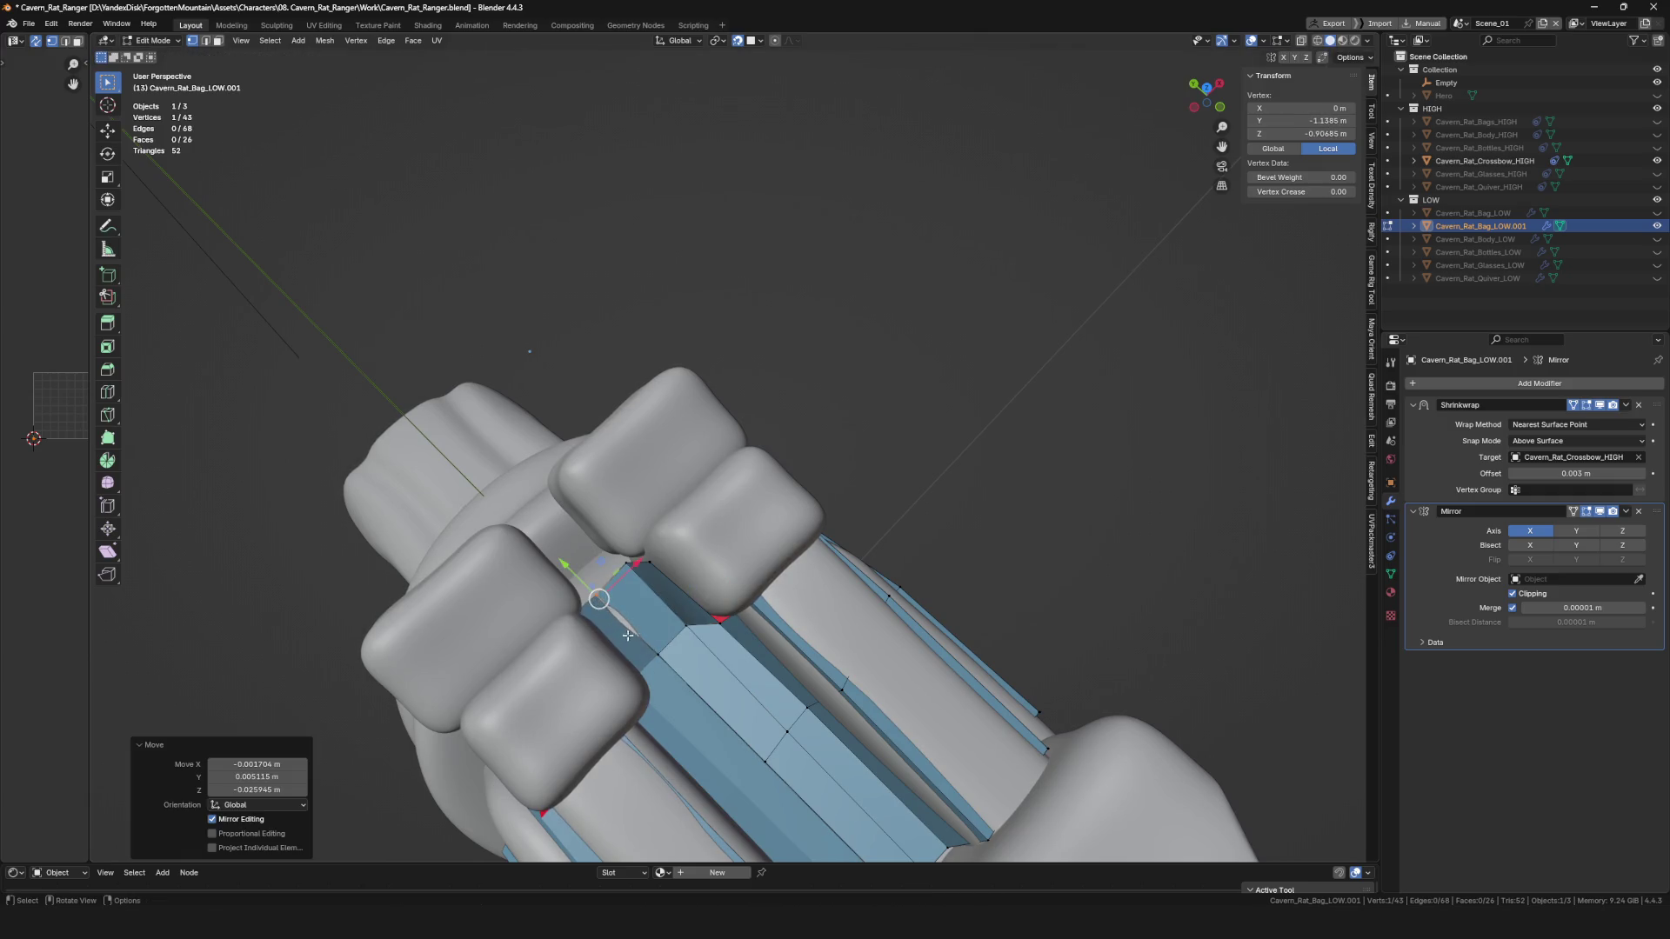
alt+scroll(599, 600, up, 5)
key(x)
click(637, 692)
key(g)
key(x)
click(601, 500)
scroll(614, 513, down, 3)
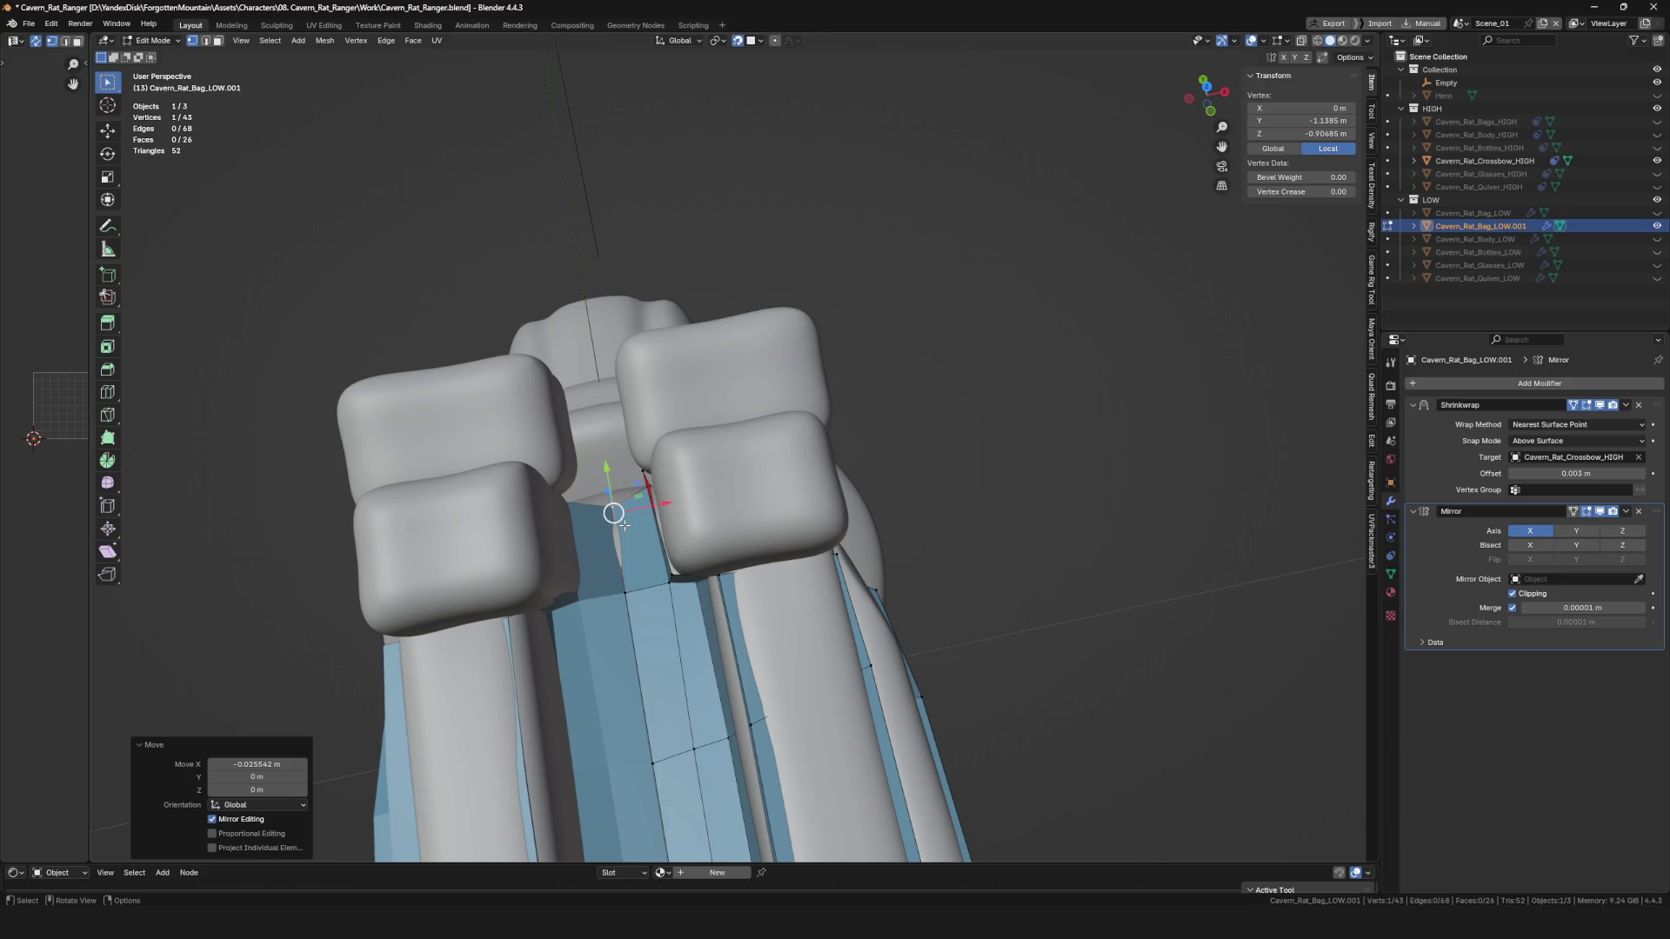
Orbit to a side view of the crossbow and toggle X-ray.
scroll(625, 526, down, 5)
mouse_move(624, 525)
middle_down()
mouse_move(692, 482)
mouse_move(727, 555)
mouse_move(675, 533)
mouse_move(758, 506)
mouse_move(667, 567)
mouse_move(758, 536)
middle_up()
scroll(693, 482, up, 4)
scroll(692, 482, up, 2)
scroll(692, 482, down, 5)
scroll(709, 522, up, 6)
key(alt+z)
key(alt+z)
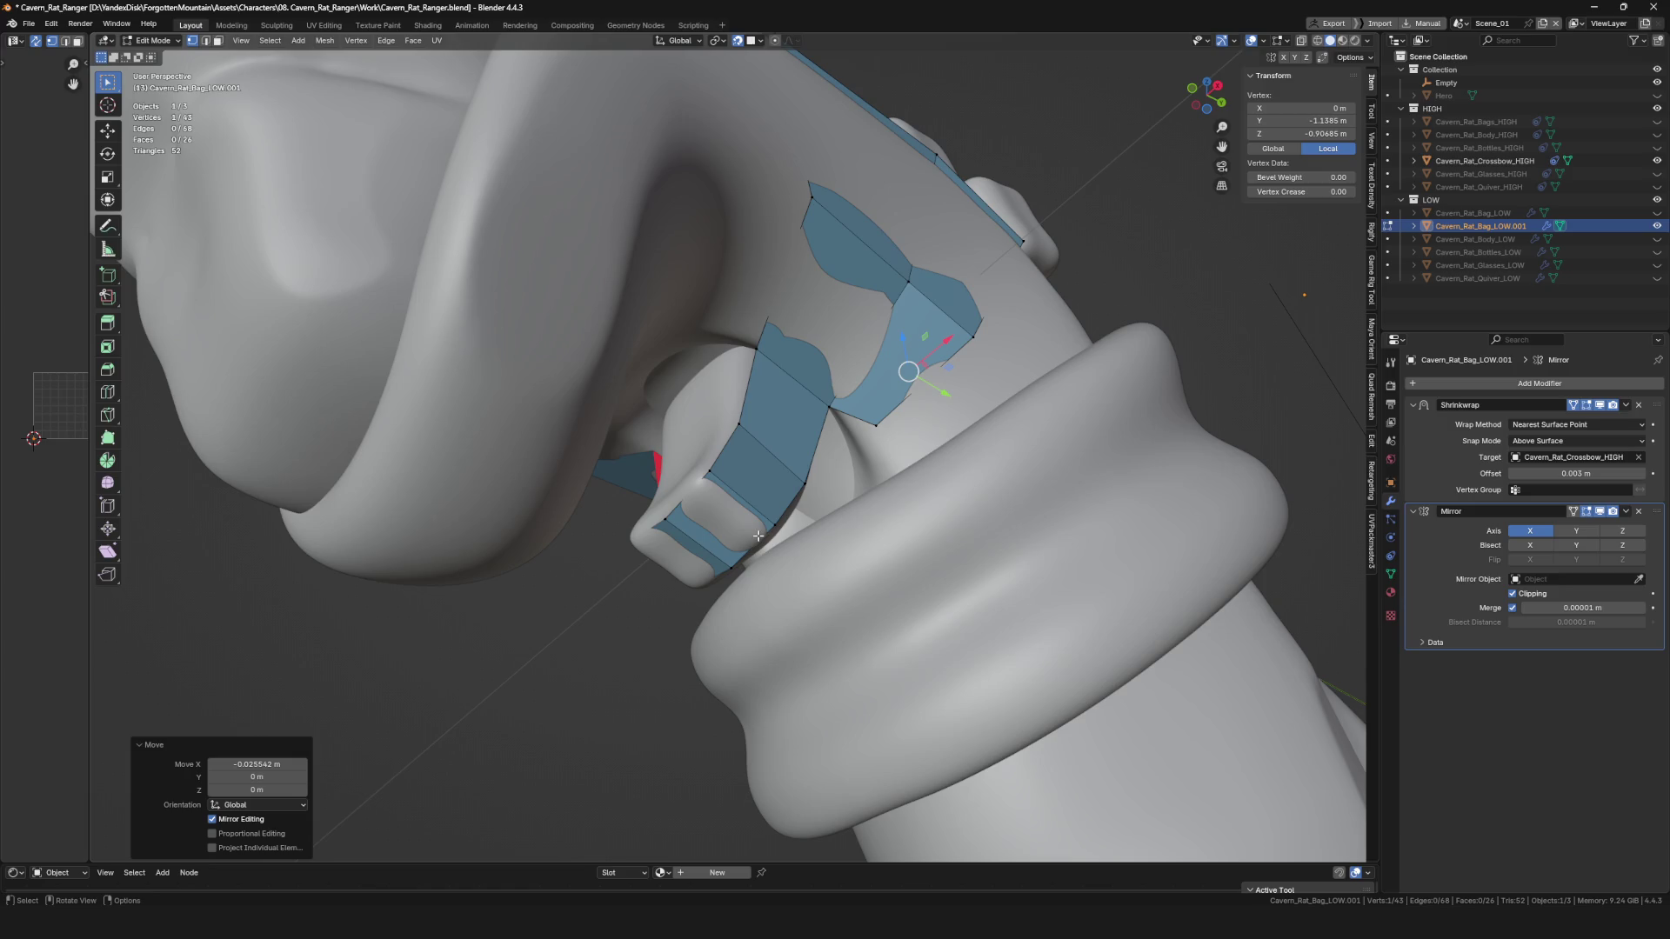
Extrude a new vertex under the trigger buckle and move it along X.
scroll(764, 532, down, 5)
scroll(832, 464, up, 5)
mouse_move(833, 464)
middle_down()
mouse_move(896, 571)
mouse_move(701, 603)
mouse_move(850, 522)
mouse_move(821, 585)
mouse_move(853, 522)
mouse_move(819, 501)
mouse_move(790, 603)
mouse_move(843, 578)
mouse_move(826, 339)
mouse_move(788, 387)
mouse_move(835, 261)
mouse_move(896, 252)
mouse_move(870, 226)
mouse_move(785, 522)
mouse_move(853, 500)
mouse_move(870, 470)
mouse_move(906, 282)
mouse_move(883, 174)
mouse_move(1080, 254)
mouse_move(857, 451)
middle_up()
scroll(861, 535, up, 4)
key(e)
click(814, 568)
click(792, 513)
Select a patch vertex and duplicate it into a new face below the buckle.
key(e)
key(g)
click(856, 508)
click(883, 174)
key(alt+d)
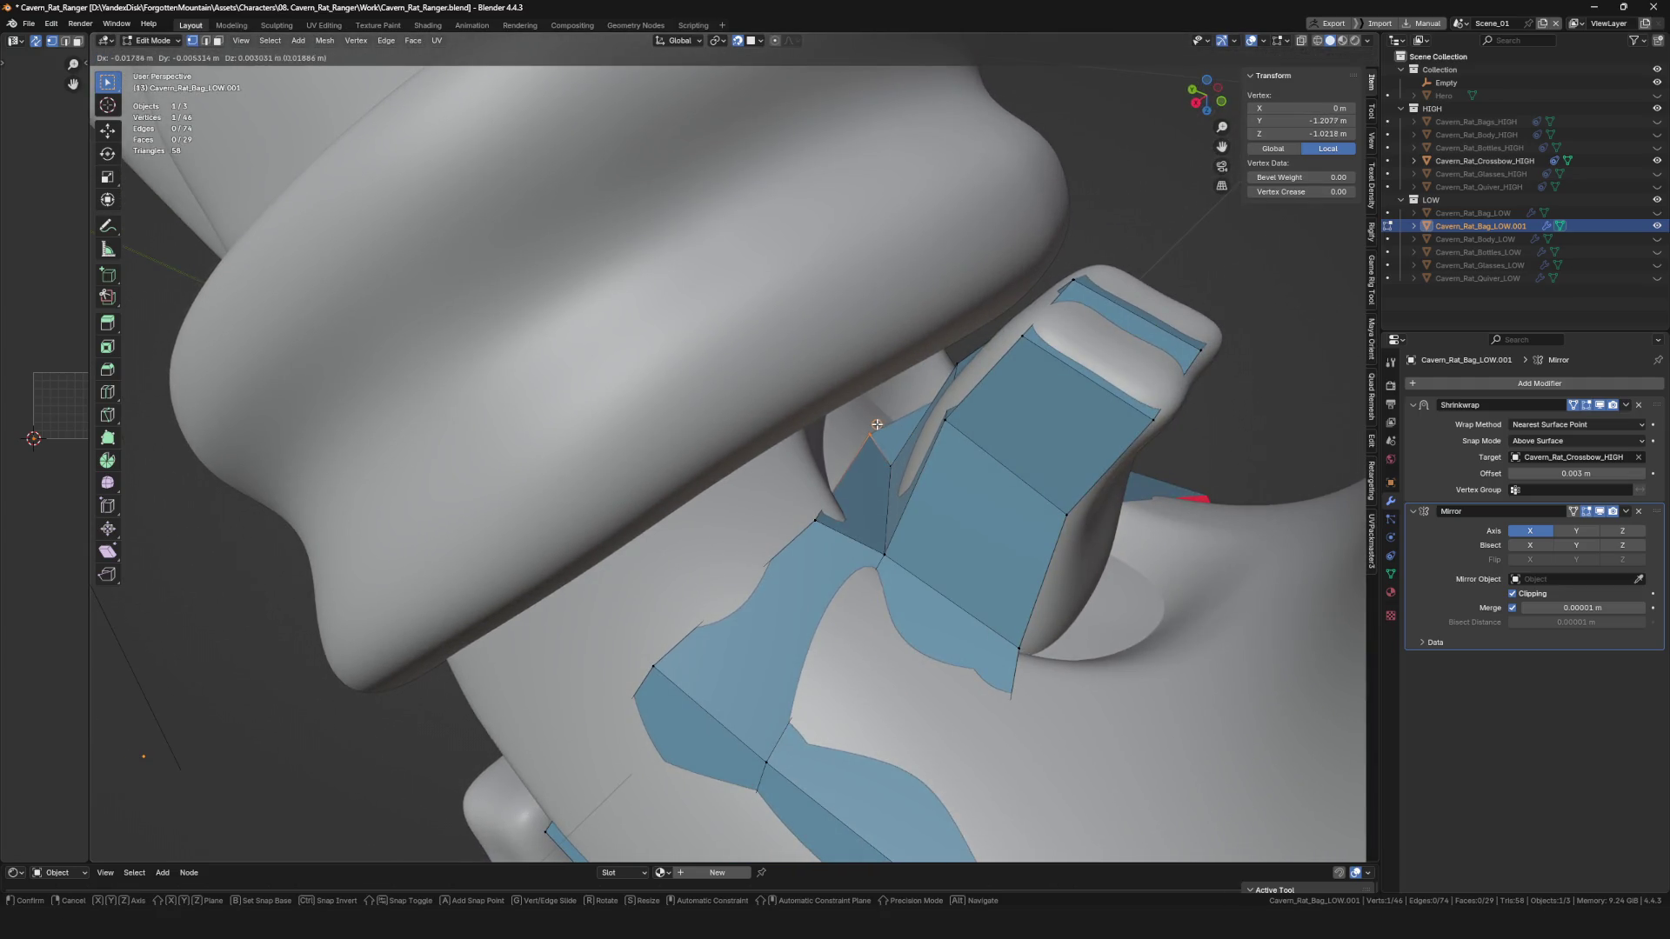
mouse_move(850, 436)
middle_down()
mouse_move(825, 498)
mouse_move(863, 529)
middle_up()
click(826, 498)
scroll(826, 497, down, 5)
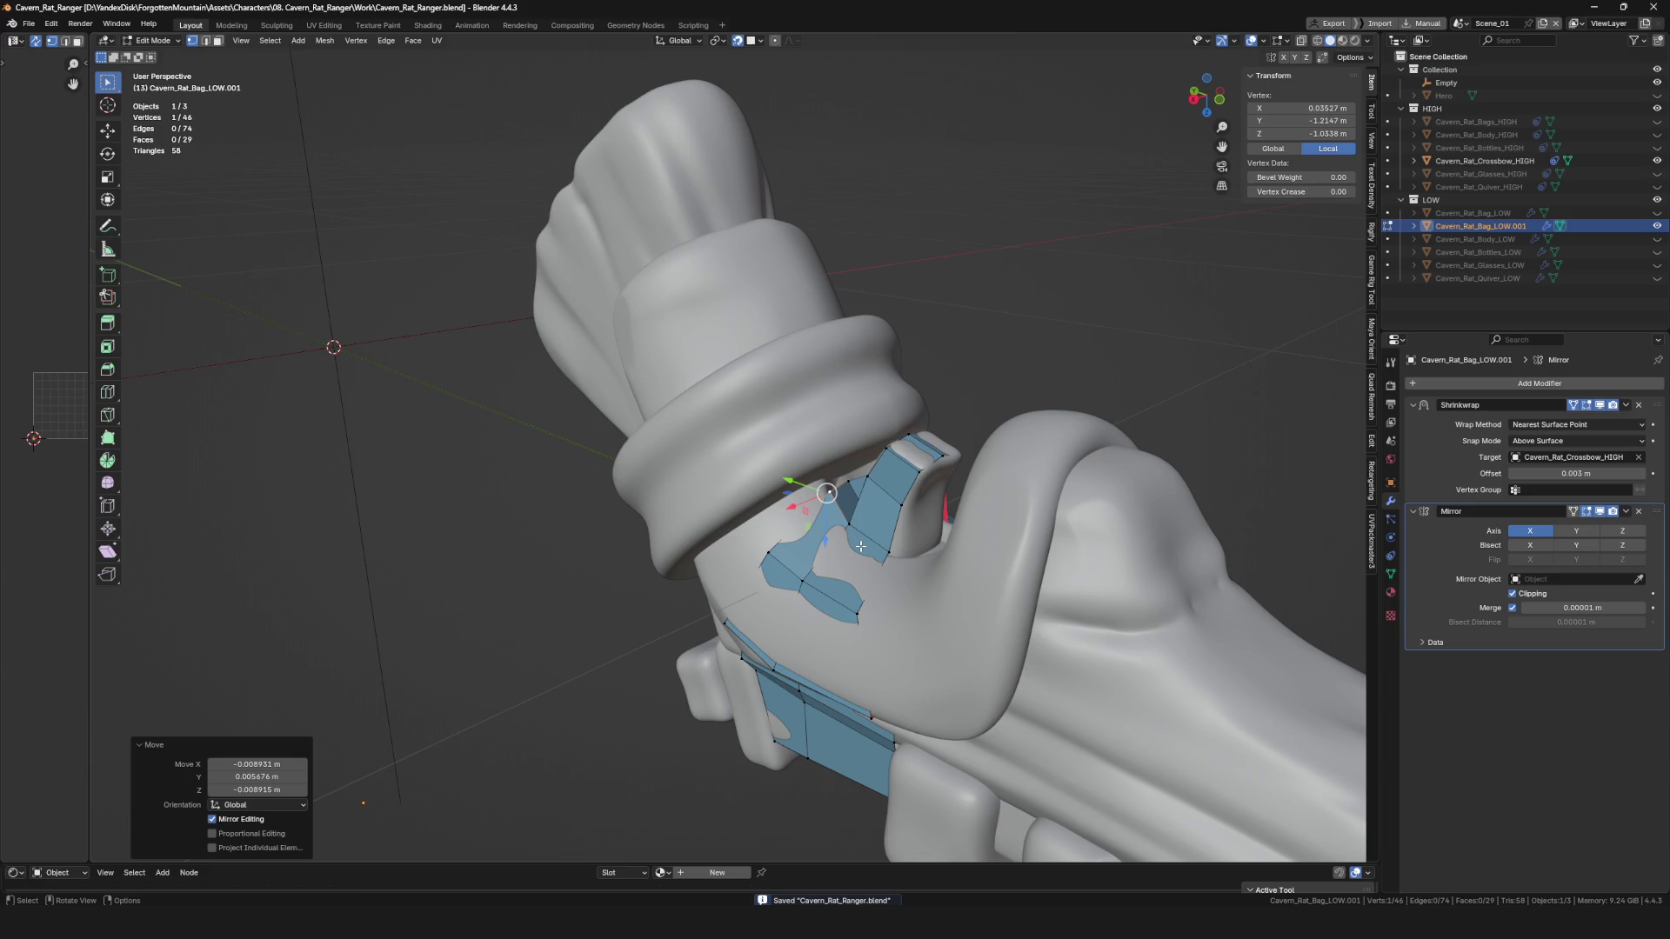
Reposition a vertex of the patch near the crossbow's ring.
scroll(843, 540, down, 4)
middle_drag(843, 539, 696, 591)
scroll(616, 635, up, 6)
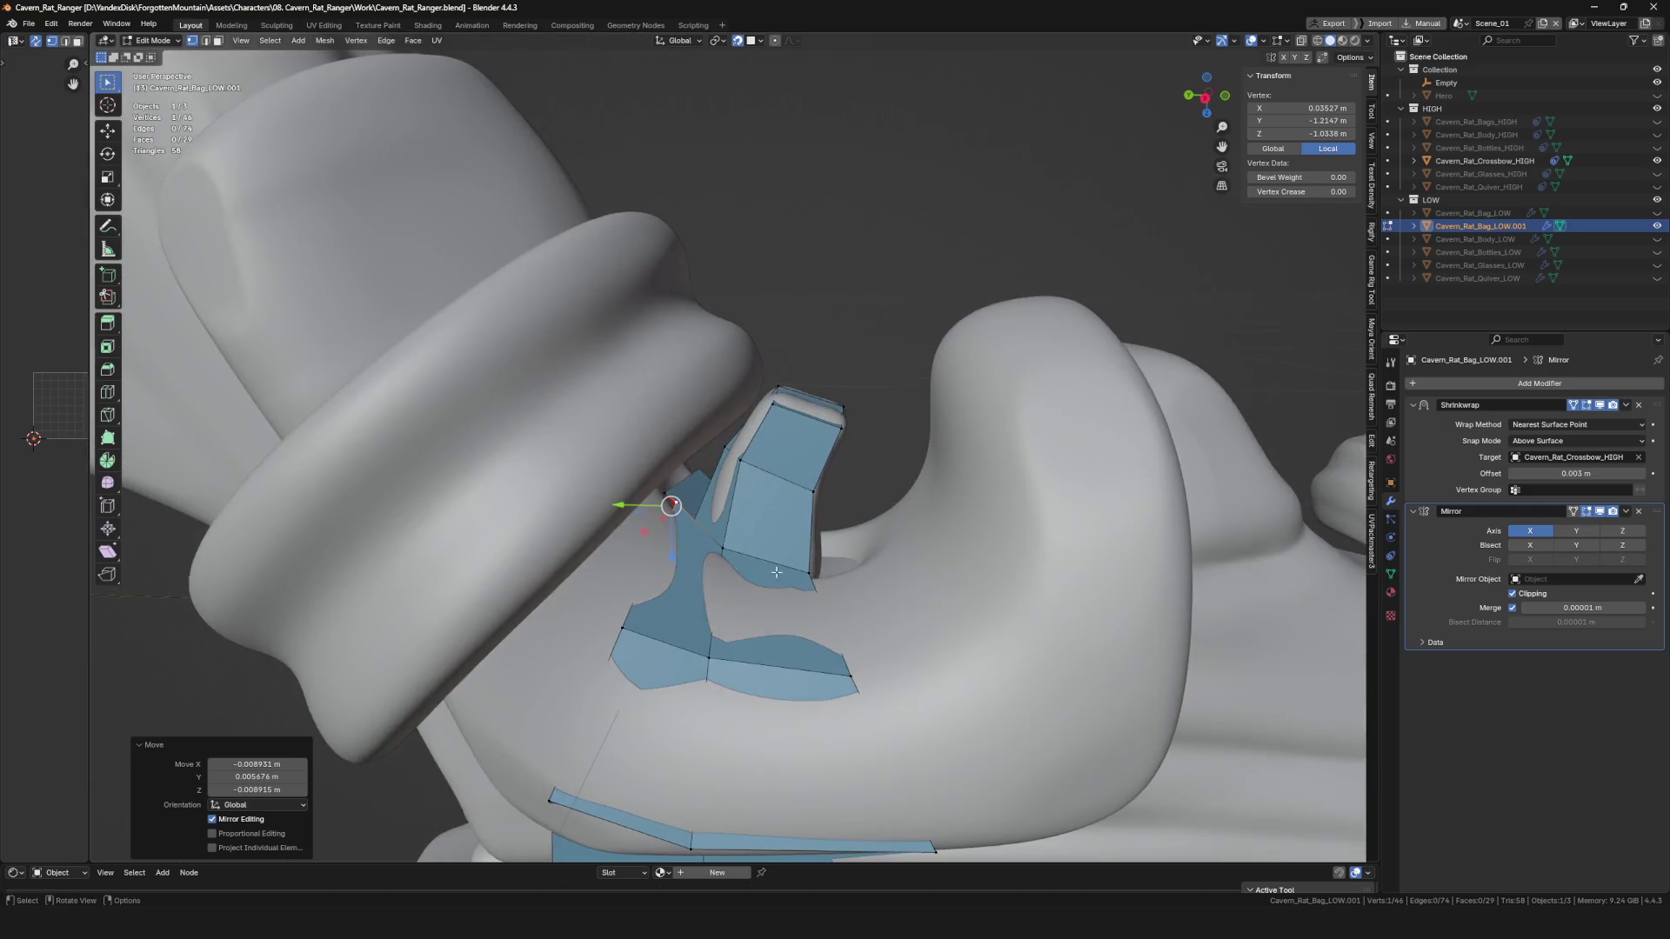
key(g)
click(617, 635)
Check the whole crossbow from a wider view and save the blend file.
scroll(617, 635, down, 3)
mouse_move(617, 635)
middle_down()
mouse_move(750, 420)
mouse_move(709, 539)
mouse_move(742, 567)
middle_up()
scroll(709, 540, down, 4)
scroll(704, 556, up, 5)
scroll(742, 567, down, 4)
mouse_move(738, 465)
middle_down()
mouse_move(623, 606)
mouse_move(473, 585)
mouse_move(639, 561)
mouse_move(799, 381)
mouse_move(718, 500)
mouse_move(714, 468)
mouse_move(639, 452)
mouse_move(745, 425)
middle_up()
key(ctrl+s)
Move another selected vertex to sit on the grip surface.
scroll(729, 453, up, 5)
key(g)
click(711, 513)
click(708, 488)
Extrude new vertices around the grip front to add faces, then deselect everything.
scroll(640, 453, down, 5)
scroll(696, 469, up, 5)
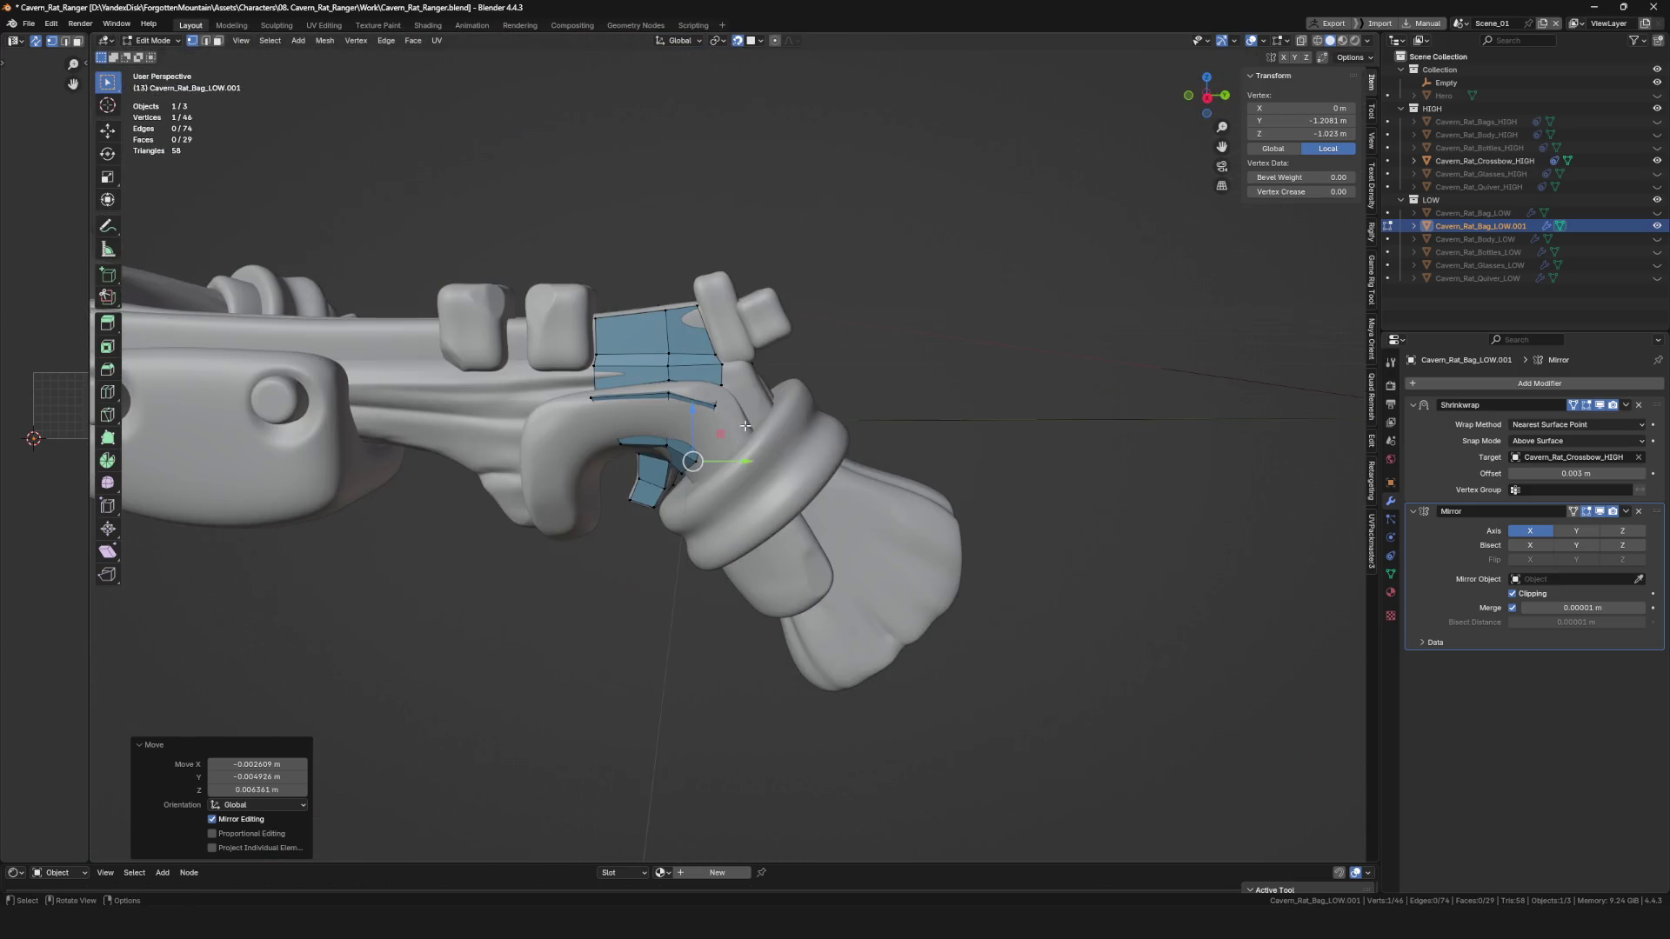
scroll(746, 425, up, 6)
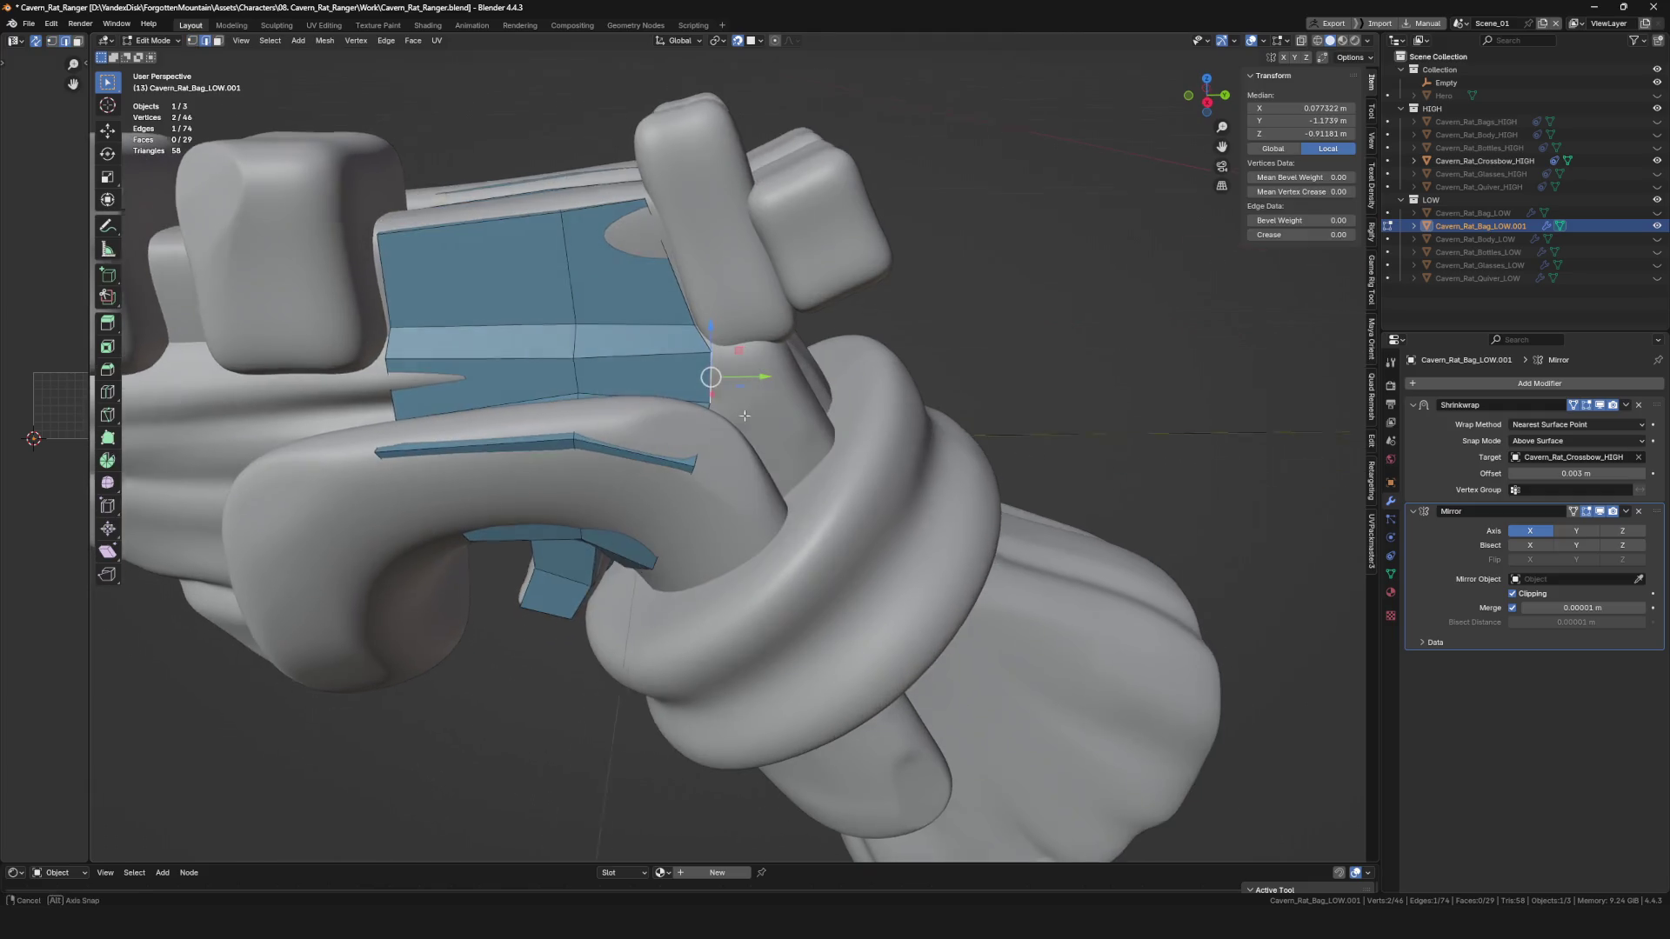
key(e)
click(783, 350)
mouse_move(783, 350)
middle_down()
mouse_move(769, 363)
mouse_move(759, 289)
mouse_move(827, 317)
mouse_move(795, 313)
mouse_move(761, 362)
mouse_move(844, 418)
middle_up()
click(774, 347)
key(e)
key(alt+a)
Extrude a new edge and vertex from the patch border, undoing one misplaced move.
key(2)
click(801, 404)
key(e)
click(889, 458)
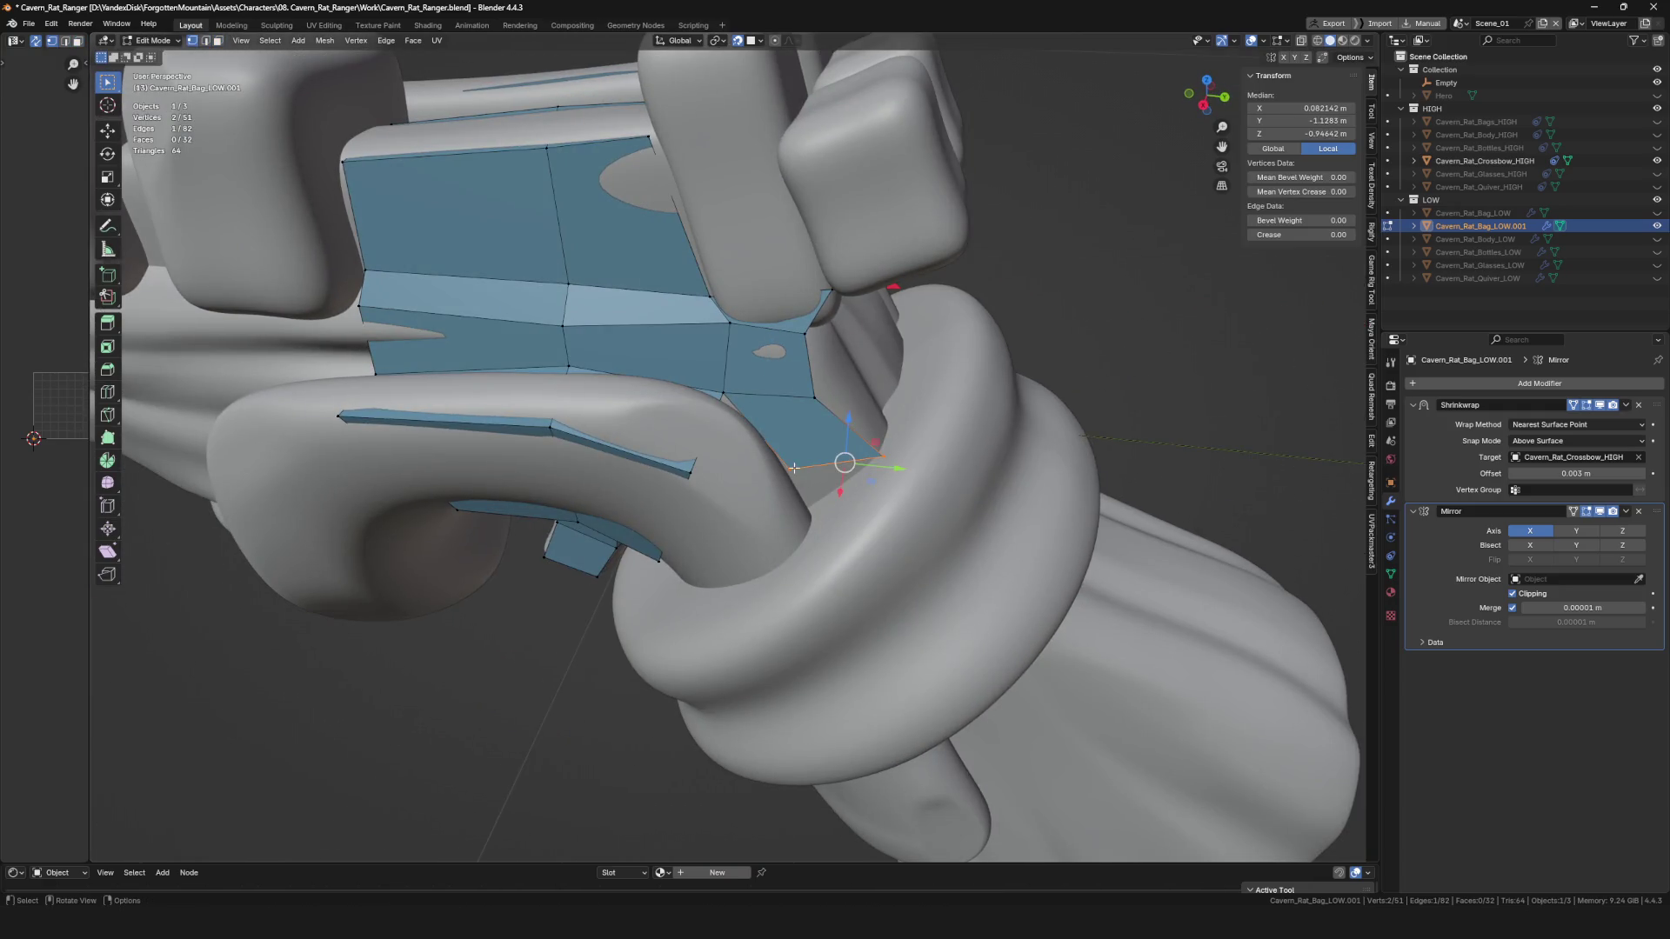
click(815, 514)
mouse_move(815, 515)
middle_down()
mouse_move(771, 428)
mouse_move(827, 485)
mouse_move(782, 417)
mouse_move(874, 496)
mouse_move(820, 440)
middle_up()
key(e)
click(816, 486)
click(822, 502)
key(ctrl+z)
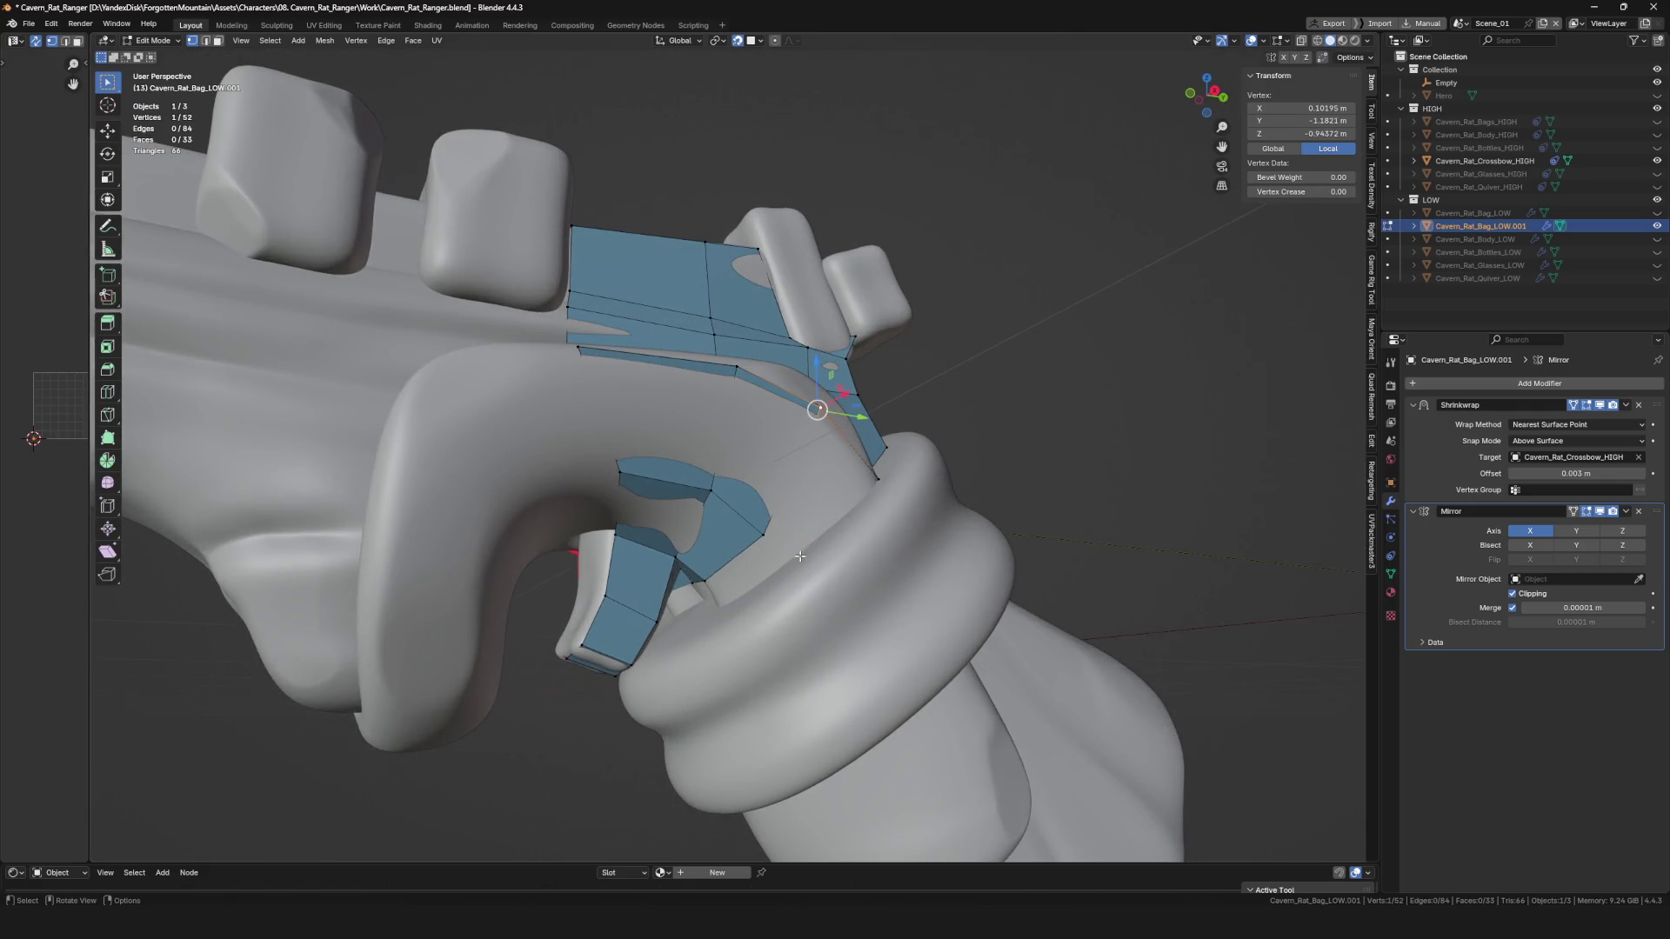
Extrude another vertex into a new face across the grip front.
mouse_move(775, 575)
shift+middle_down()
mouse_move(796, 531)
mouse_move(755, 512)
mouse_move(748, 546)
shift+middle_up()
click(730, 511)
key(e)
click(746, 549)
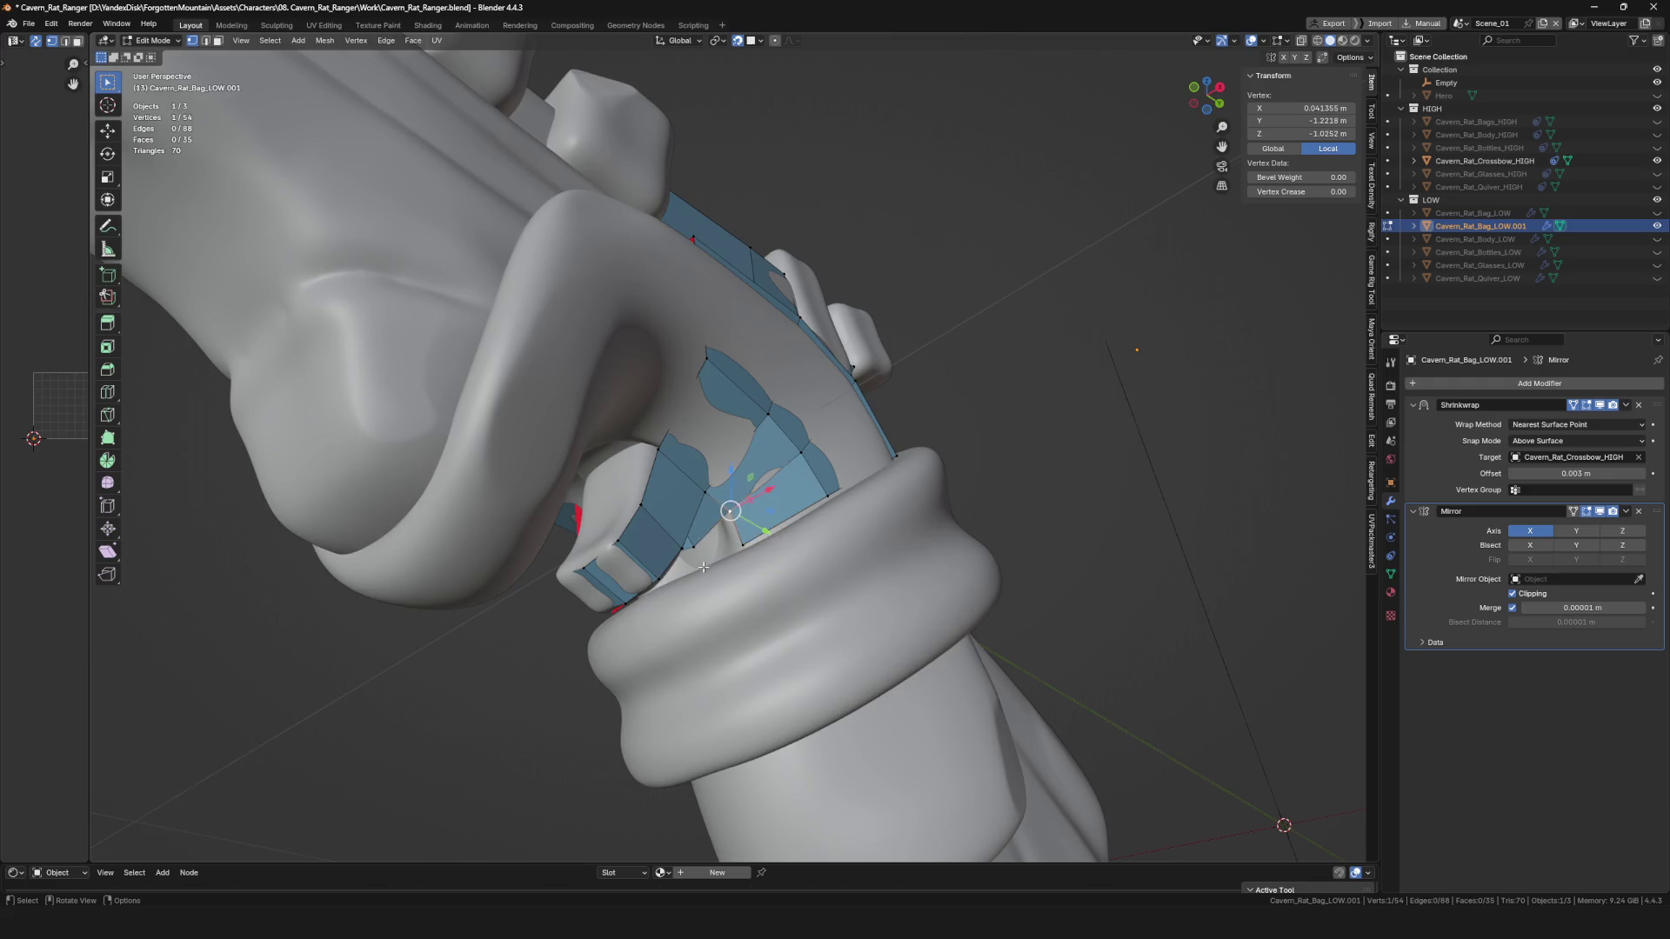
scroll(704, 567, up, 4)
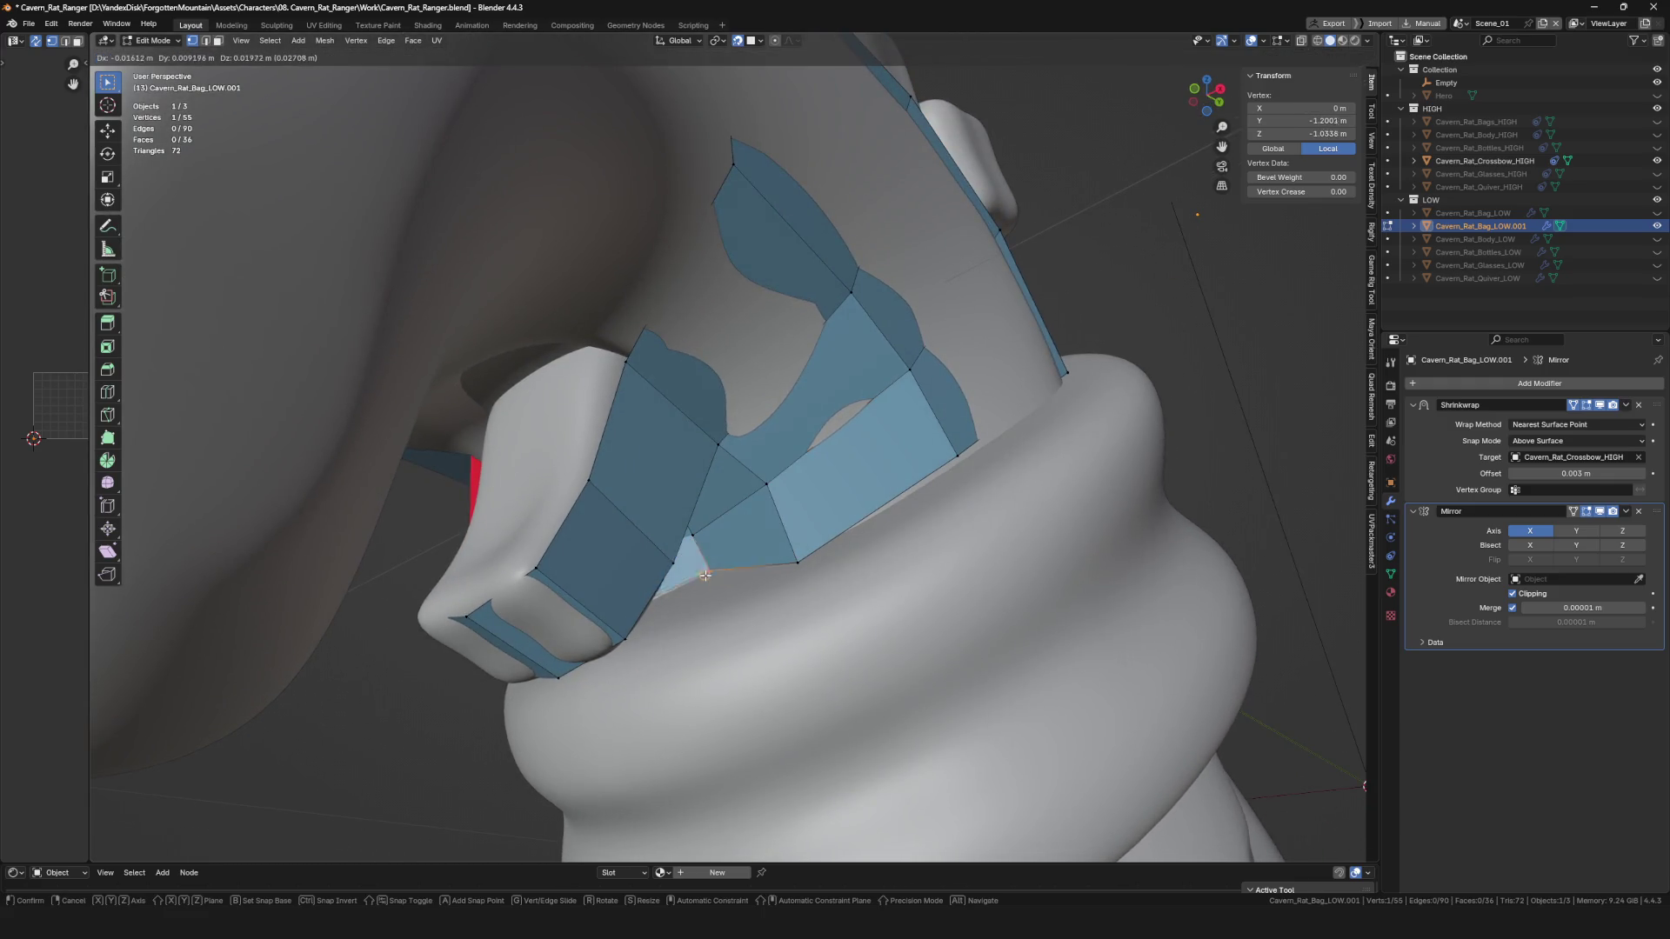
click(702, 576)
scroll(704, 566, down, 8)
mouse_move(705, 565)
middle_down()
mouse_move(766, 461)
mouse_move(830, 447)
mouse_move(713, 426)
middle_up()
scroll(830, 447, up, 5)
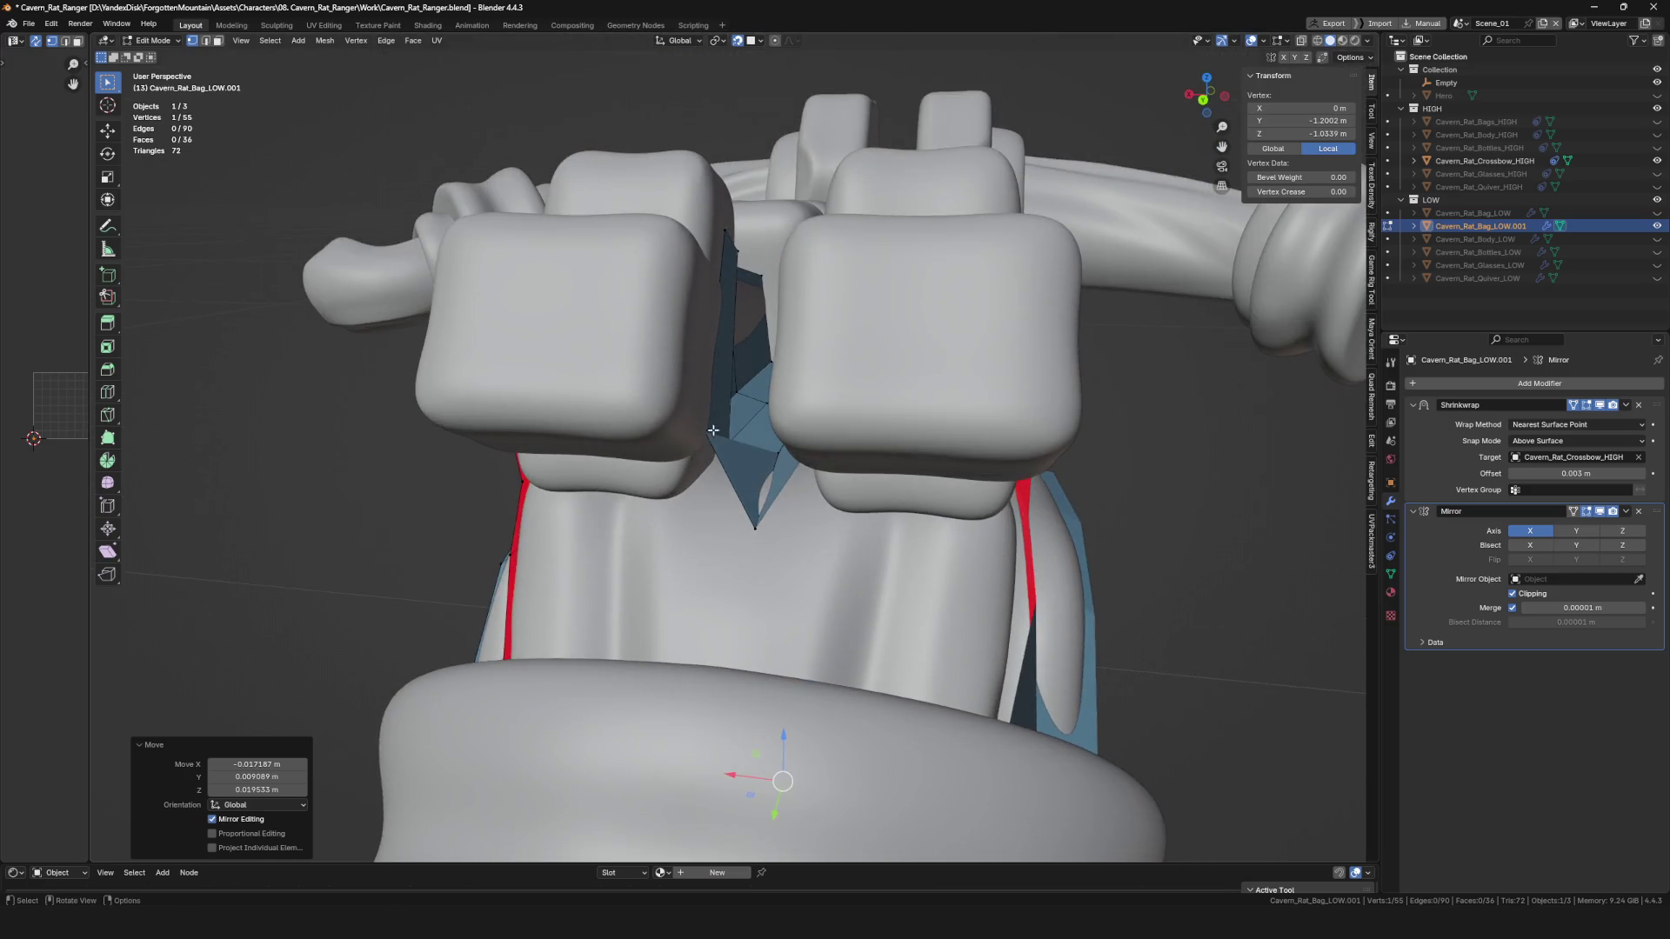
Select an edge on the grip front and move its vertices into place.
click(691, 419)
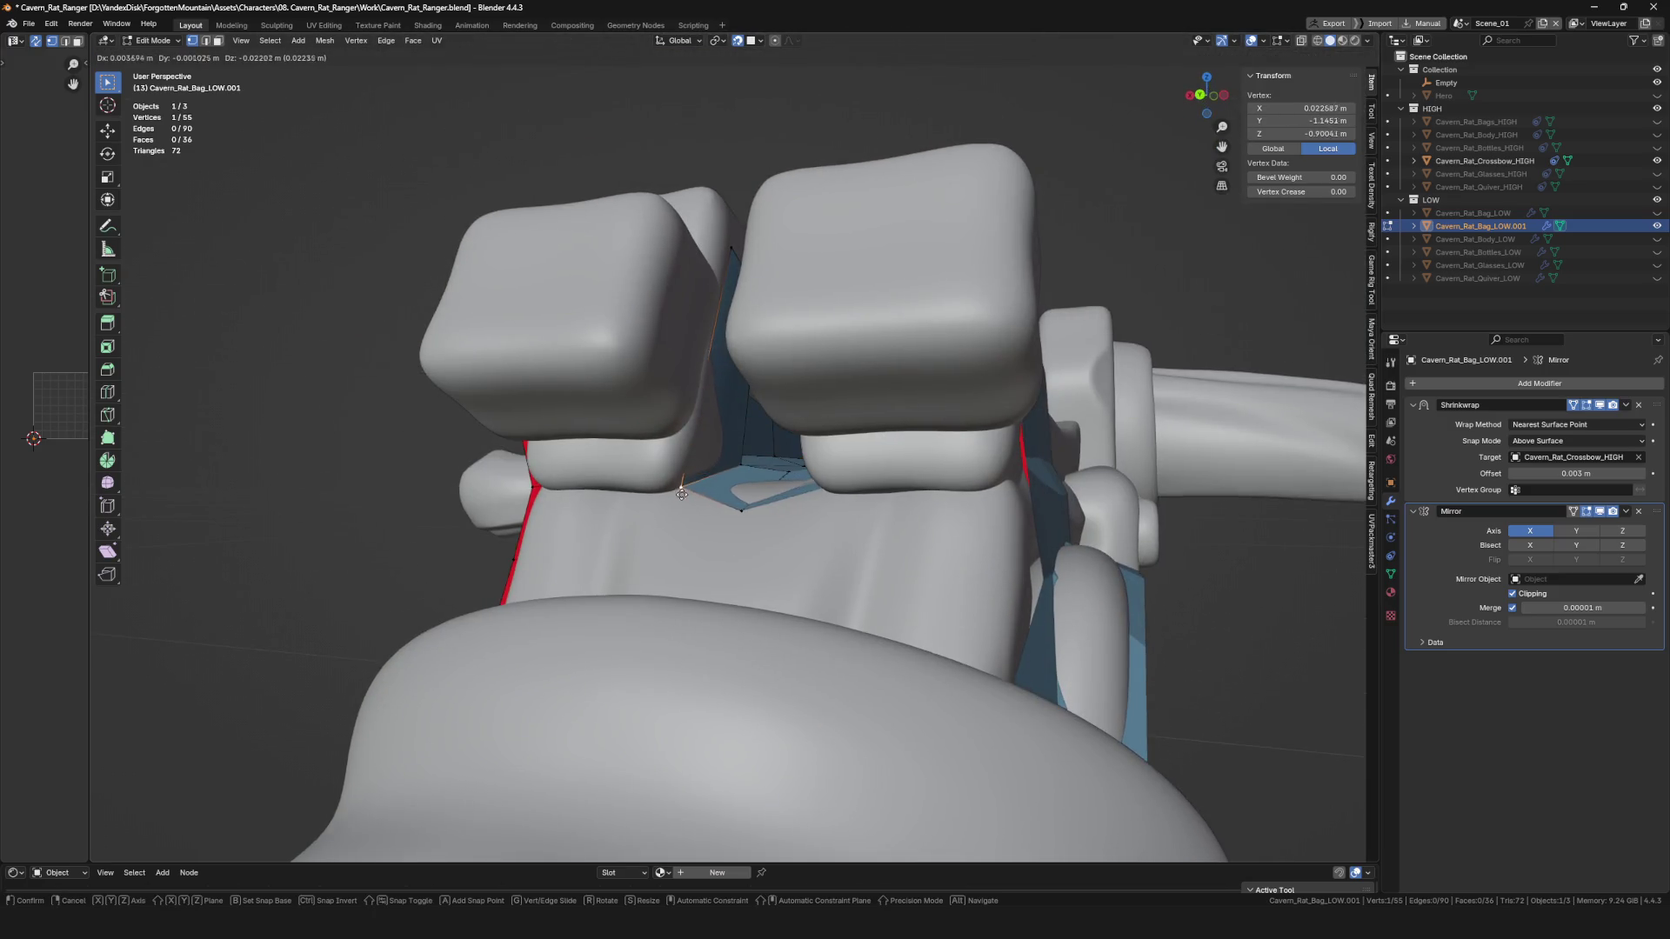
middle_drag(684, 513, 689, 465)
key(2)
click(688, 464)
scroll(688, 462, up, 3)
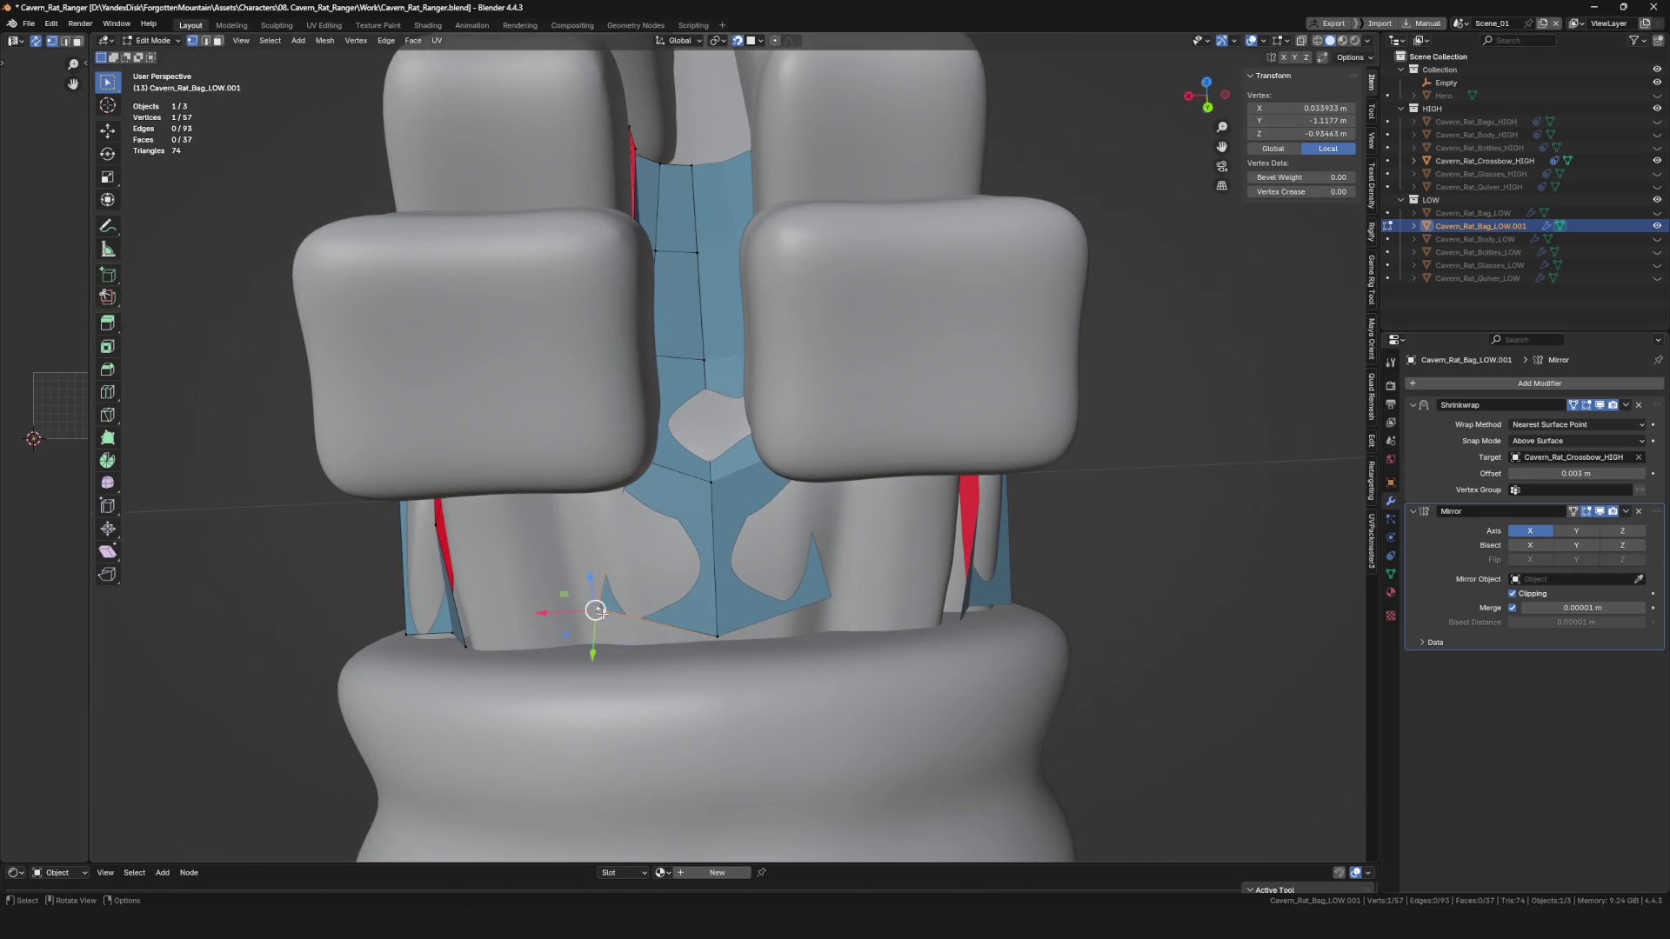
click(652, 636)
scroll(653, 636, down, 5)
mouse_move(652, 636)
middle_down()
mouse_move(661, 564)
mouse_move(714, 530)
mouse_move(656, 527)
mouse_move(677, 542)
middle_up()
click(735, 552)
Extrude the edge and fill new faces between the finger blocks, moving geometry along X.
key(e)
click(651, 527)
scroll(652, 527, up, 3)
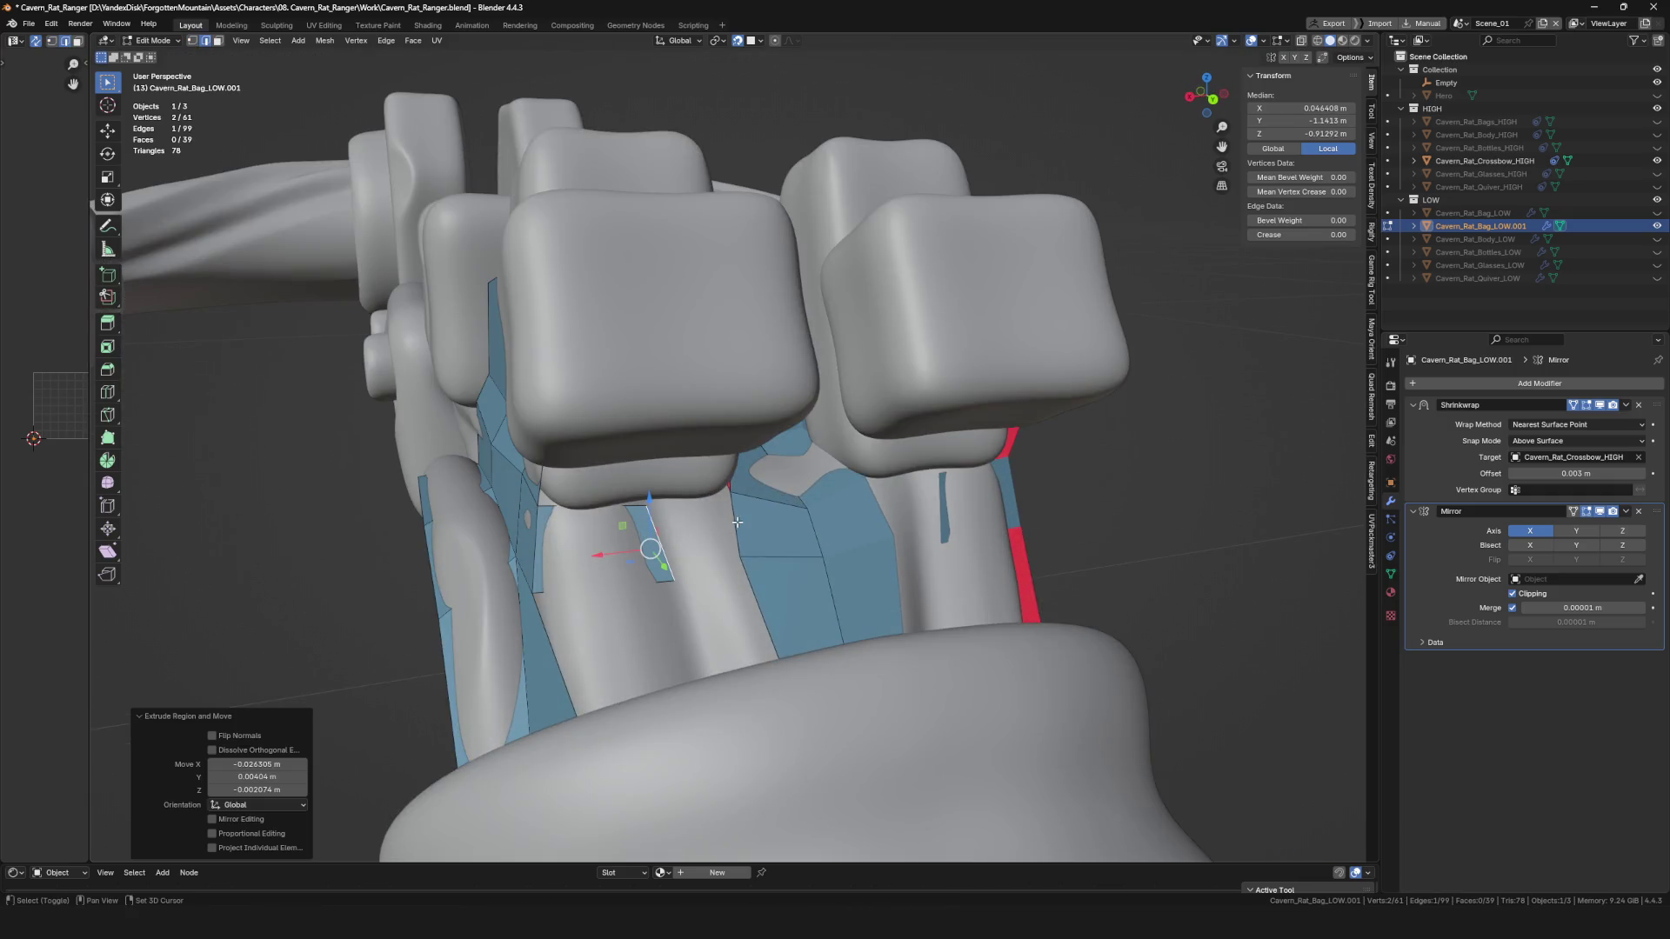
key(f)
key(g)
key(shift+x)
click(662, 567)
mouse_move(662, 567)
middle_down()
mouse_move(697, 522)
mouse_move(679, 540)
mouse_move(739, 619)
middle_up()
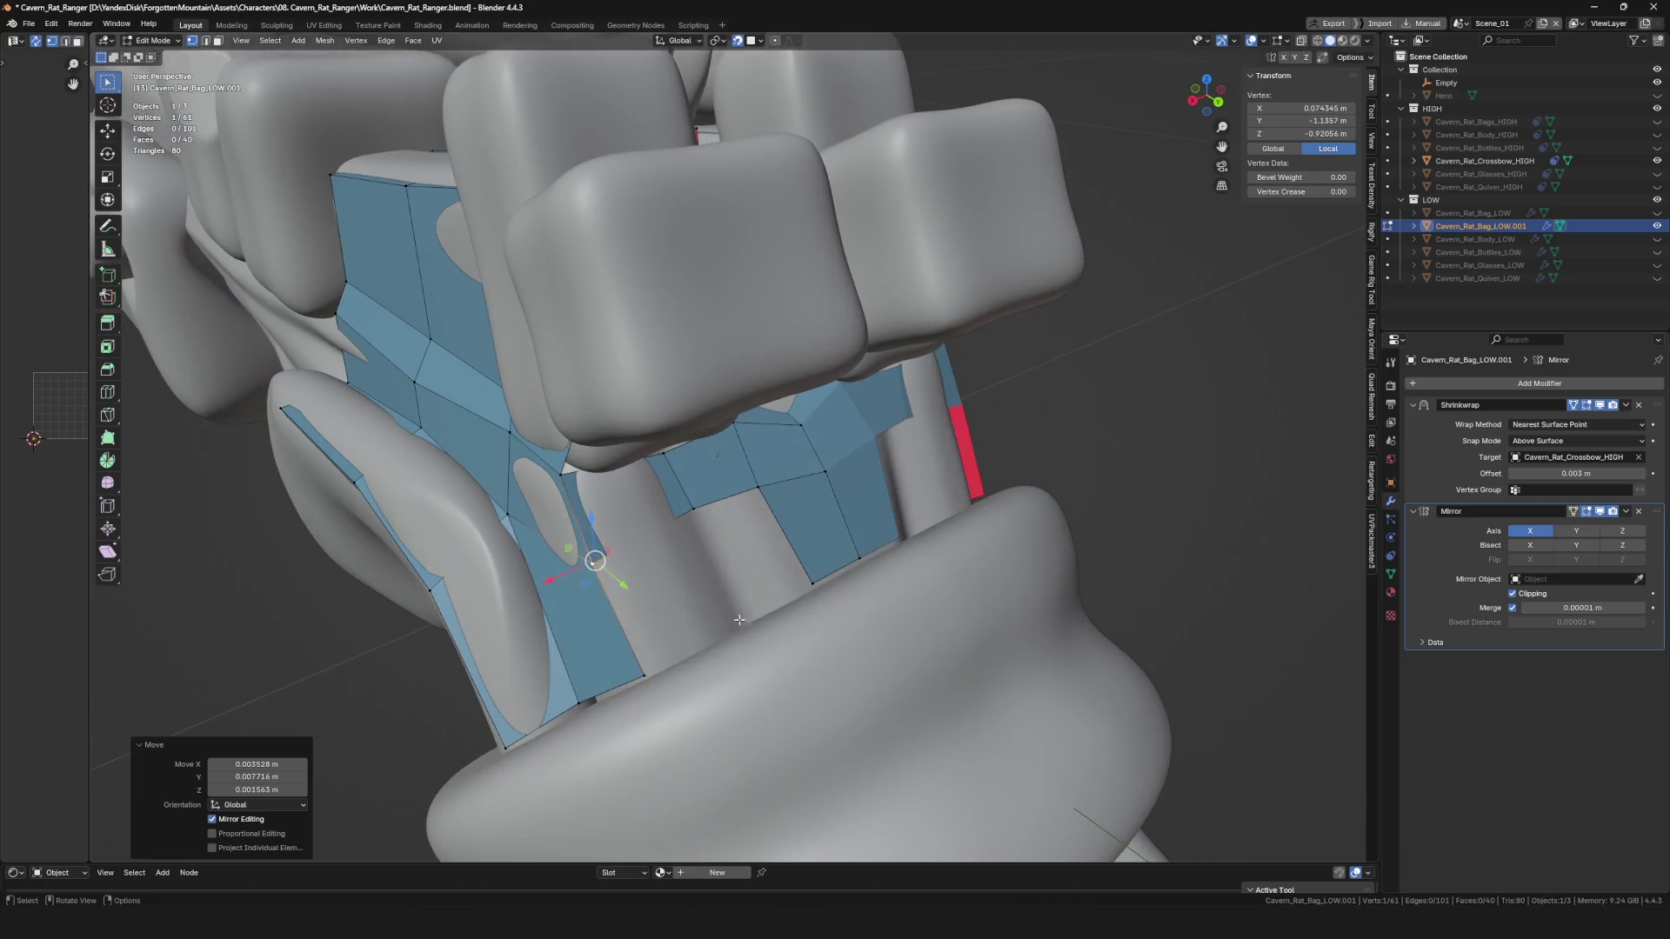
key(f)
key(f)
mouse_move(793, 533)
middle_down()
mouse_move(682, 513)
mouse_move(748, 435)
middle_up()
click(748, 435)
key(f)
Add a centred loop cut through the new faces with Ctrl+R.
mouse_move(784, 498)
middle_down()
mouse_move(875, 449)
mouse_move(909, 366)
mouse_move(896, 439)
mouse_move(835, 452)
mouse_move(887, 467)
middle_up()
key(ctrl+r)
click(909, 352)
right_click(909, 352)
click(888, 437)
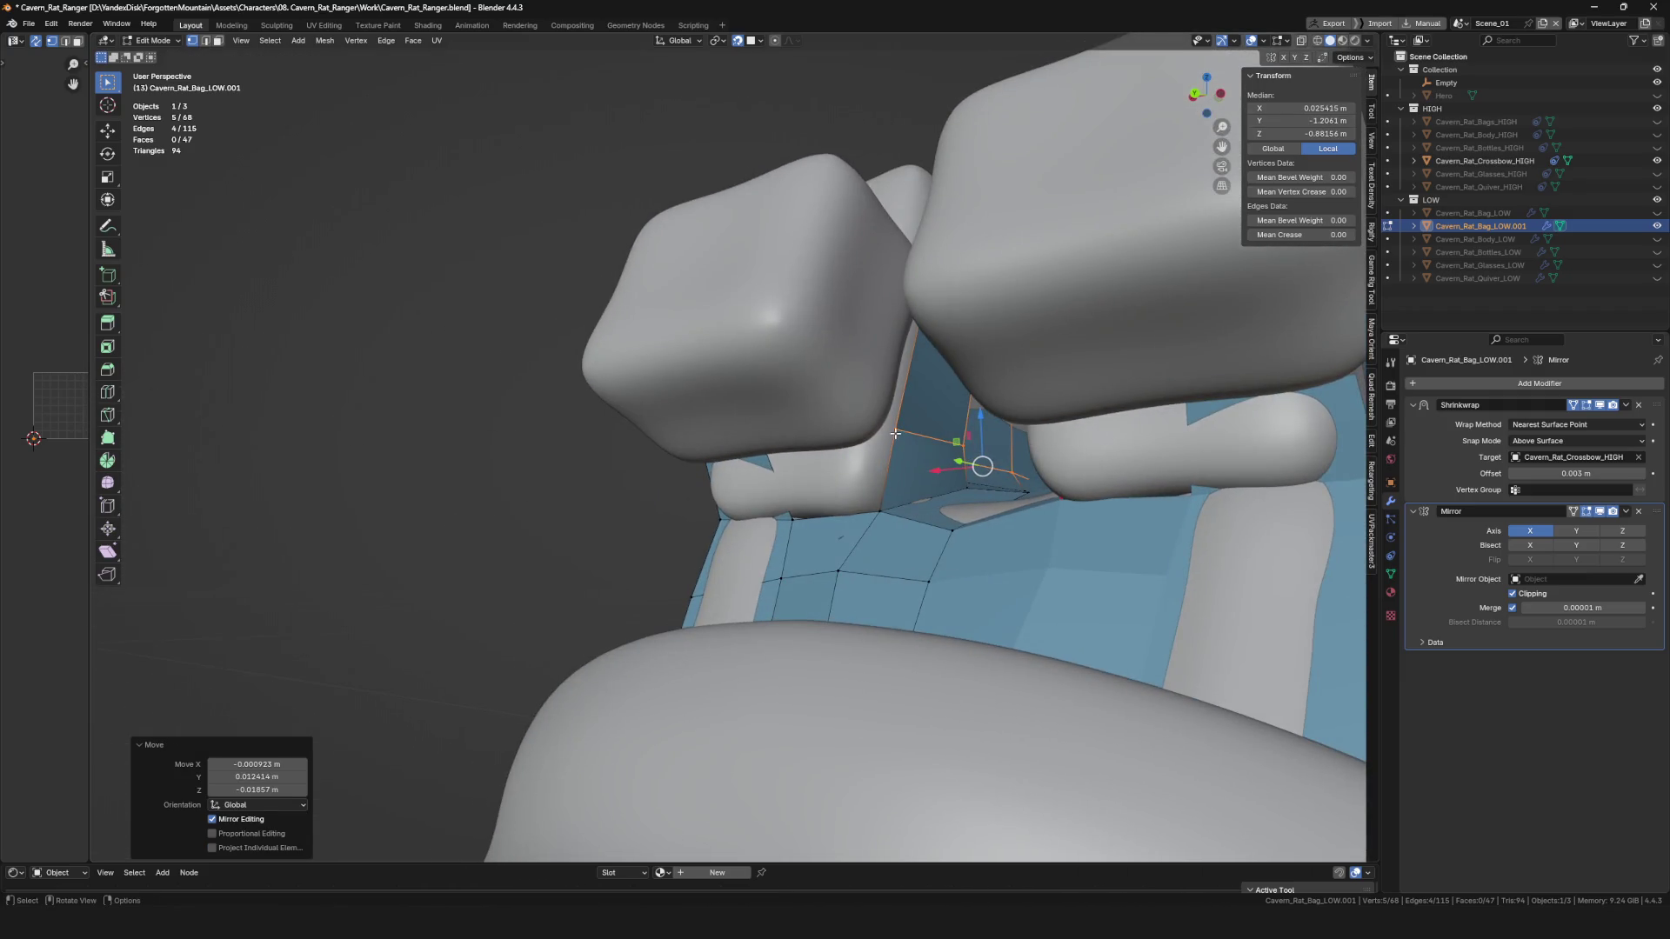
Fill the gap between the bordering vertices with a new face.
click(877, 469)
shift+click(777, 471)
key(f)
middle_drag(777, 472, 881, 548)
scroll(881, 548, up, 4)
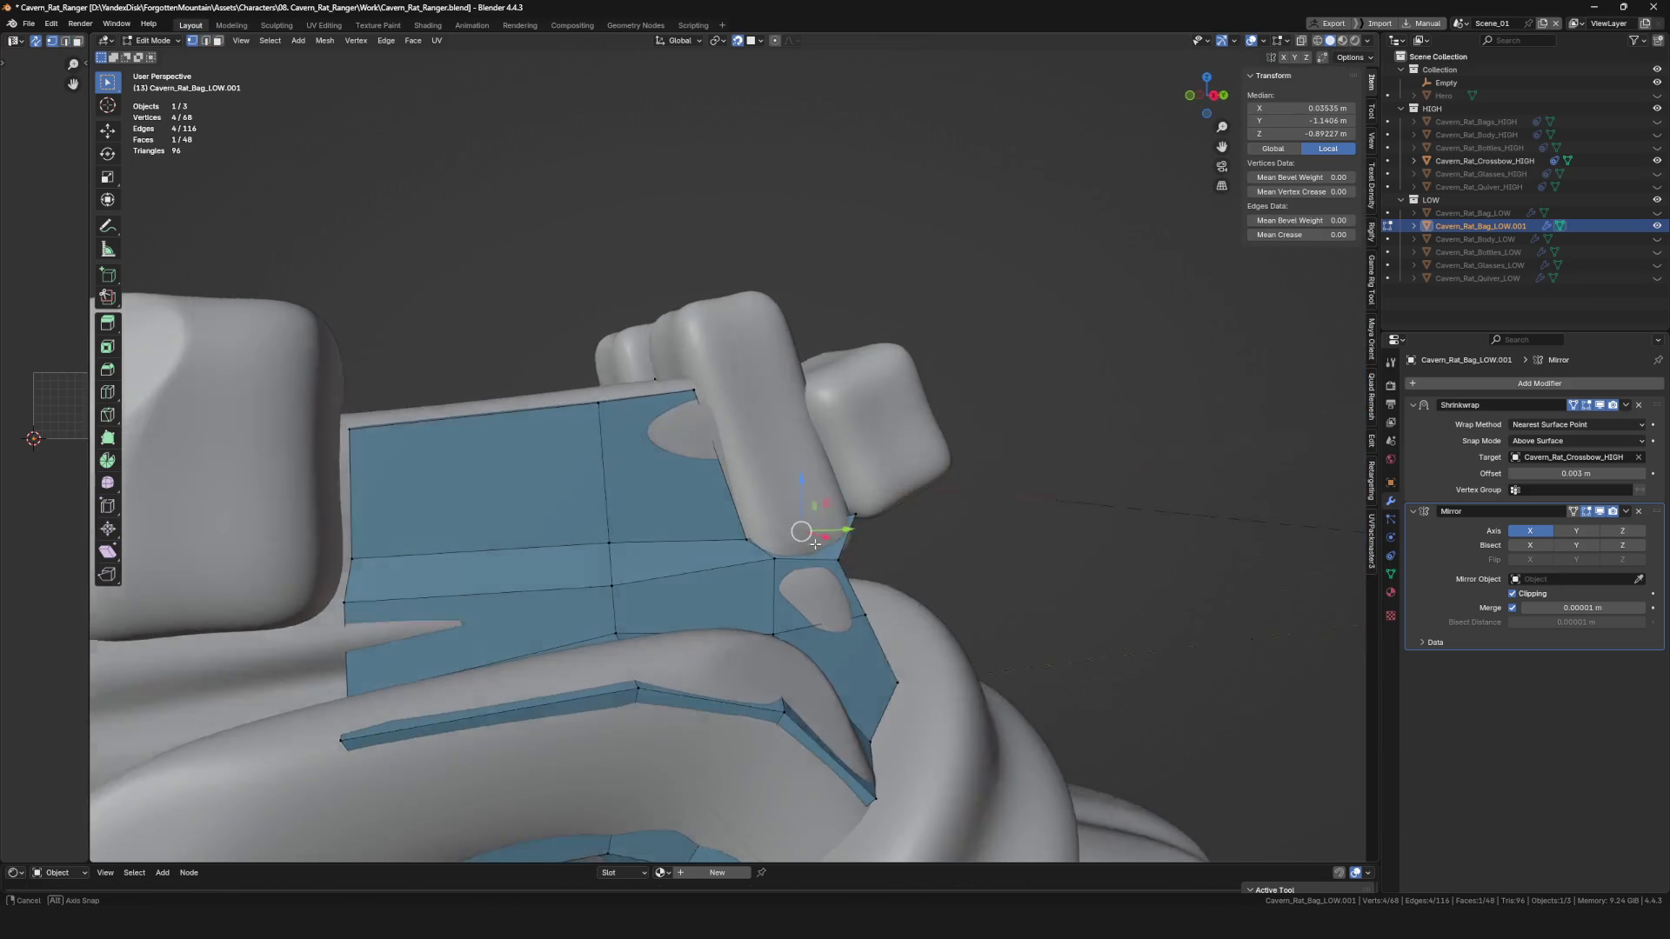
Create a new vertex with Alt+D on the grip side and place it.
click(757, 547)
key(g)
scroll(755, 528, up, 2)
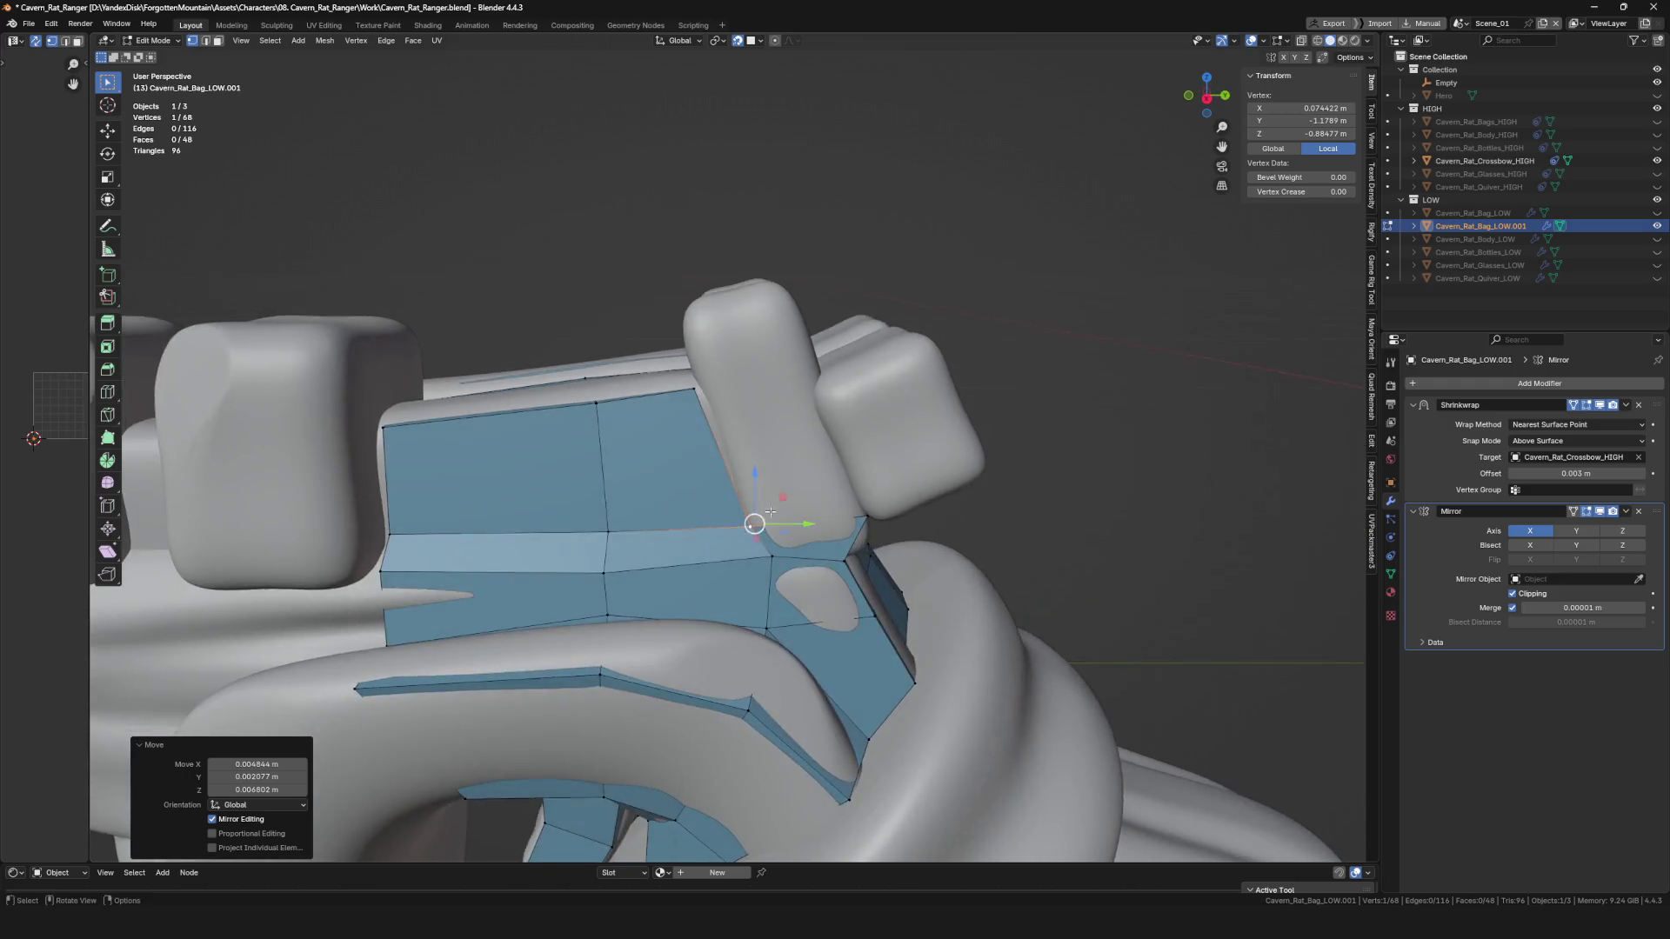
key(alt+d)
click(809, 384)
middle_drag(809, 383, 827, 377)
click(840, 394)
Fit several vertices against the grip surface, checking from below.
key(g)
click(869, 496)
mouse_move(870, 496)
middle_down()
mouse_move(864, 530)
mouse_move(852, 501)
mouse_move(875, 508)
mouse_move(804, 506)
mouse_move(793, 528)
mouse_move(857, 492)
mouse_move(779, 401)
mouse_move(801, 432)
mouse_move(1125, 292)
mouse_move(1000, 449)
mouse_move(999, 306)
mouse_move(985, 306)
middle_up()
key(g)
key(g)
click(922, 300)
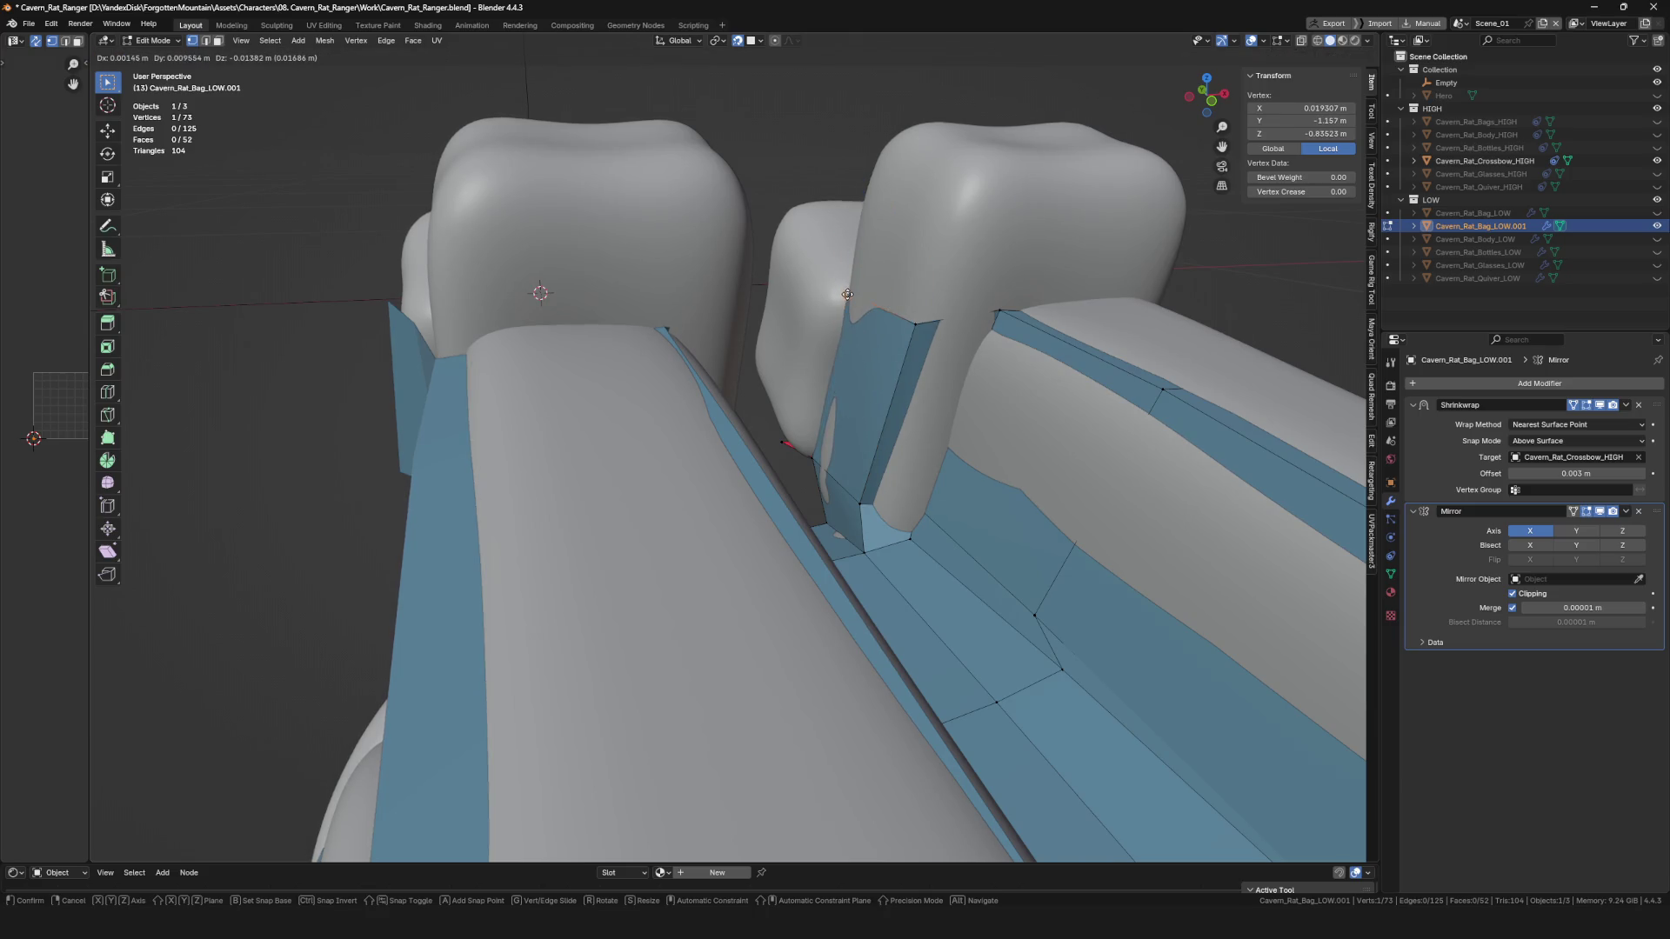
click(847, 294)
mouse_move(847, 294)
middle_down()
mouse_move(798, 429)
mouse_move(826, 483)
mouse_move(939, 471)
mouse_move(884, 552)
mouse_move(705, 453)
mouse_move(992, 373)
mouse_move(1027, 295)
mouse_move(962, 261)
mouse_move(648, 371)
mouse_move(699, 397)
middle_up()
shift+click(687, 392)
click(727, 325)
Select vertices around the finger blocks and inspect their fit from several angles.
middle_drag(727, 326, 787, 357)
click(788, 357)
middle_drag(809, 423, 882, 336)
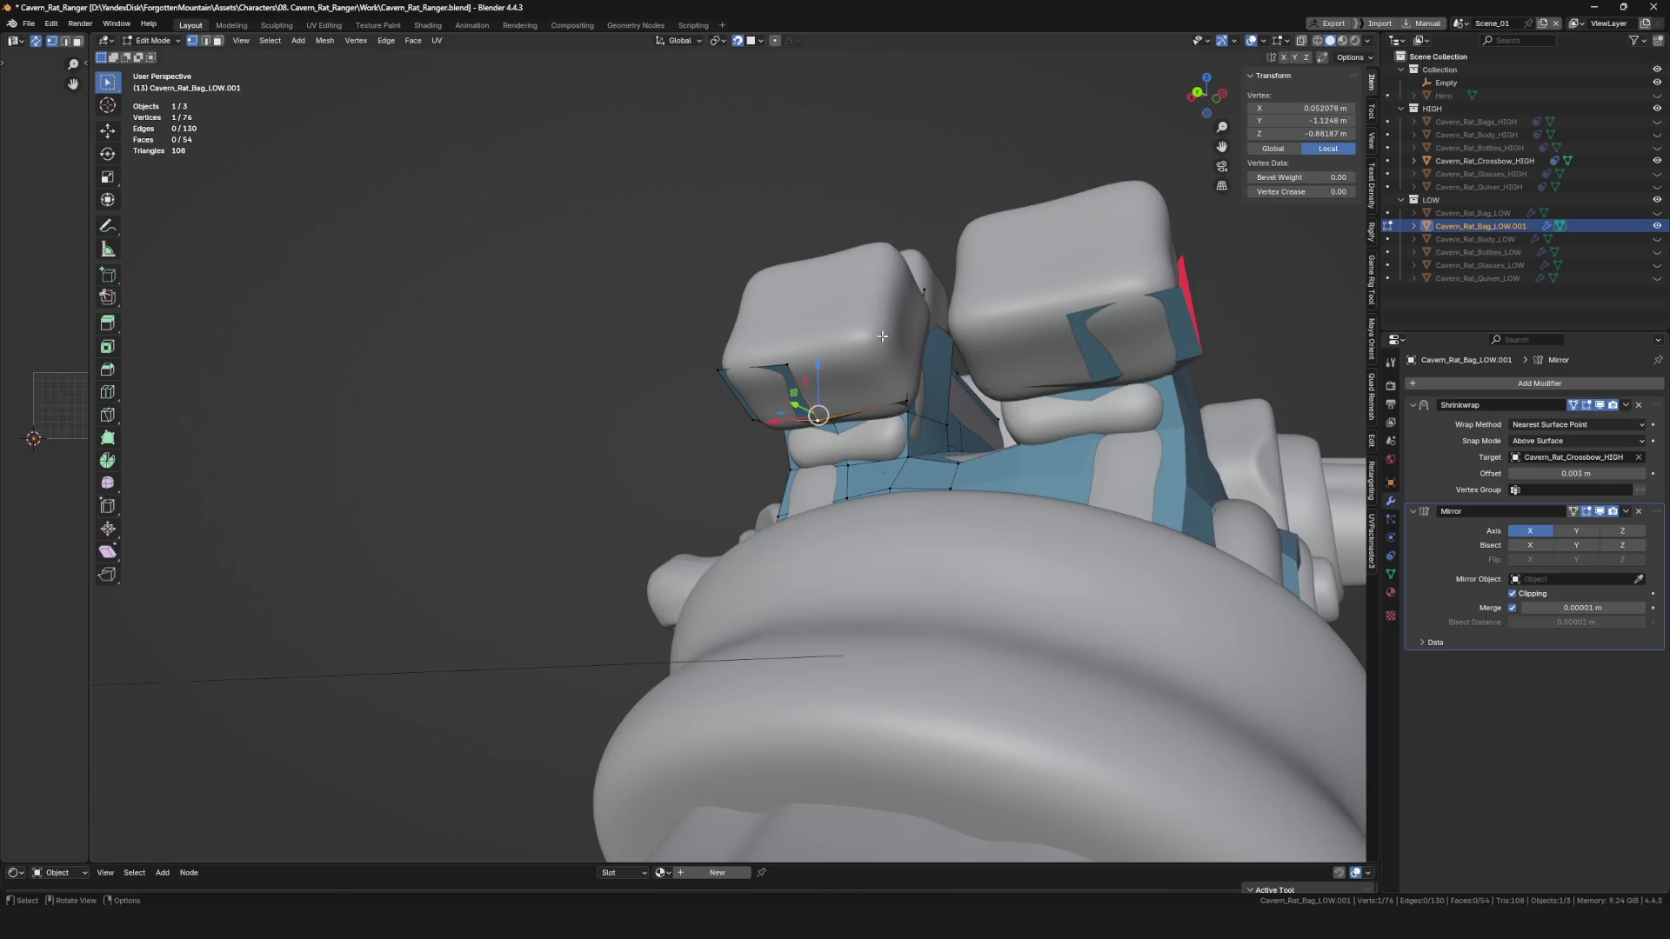
click(877, 383)
mouse_move(919, 390)
middle_down()
mouse_move(876, 383)
mouse_move(870, 400)
mouse_move(792, 416)
middle_up()
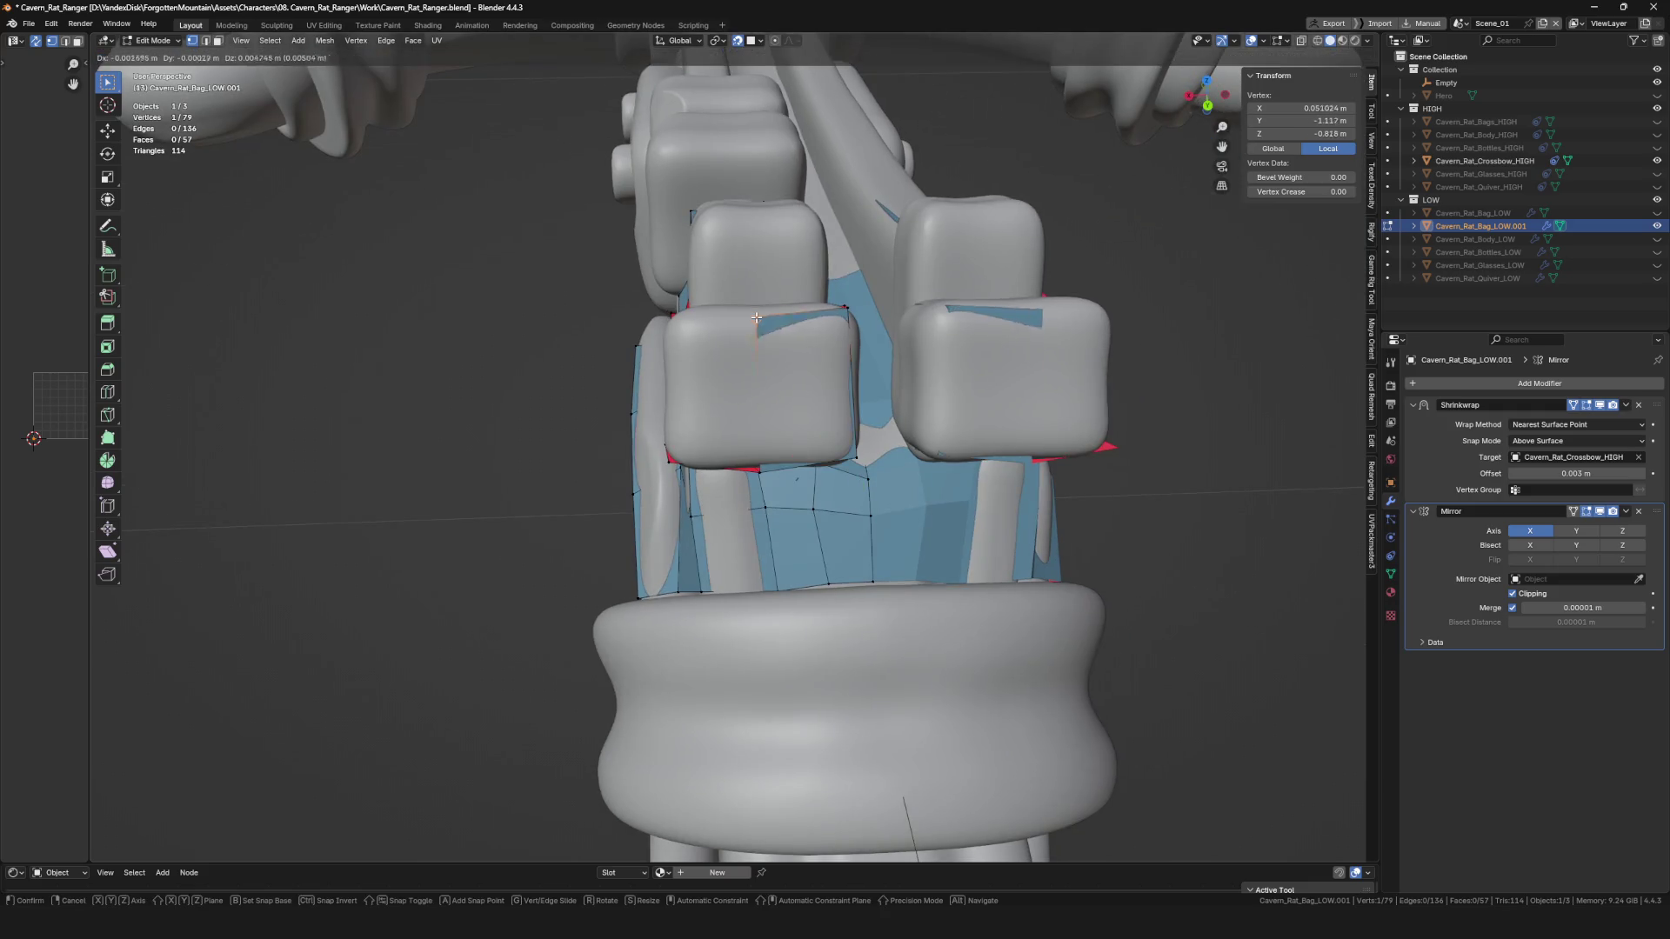
mouse_move(755, 314)
middle_down()
mouse_move(801, 453)
mouse_move(811, 387)
mouse_move(777, 460)
mouse_move(835, 522)
mouse_move(722, 374)
middle_up()
scroll(800, 411, down, 5)
scroll(801, 412, up, 5)
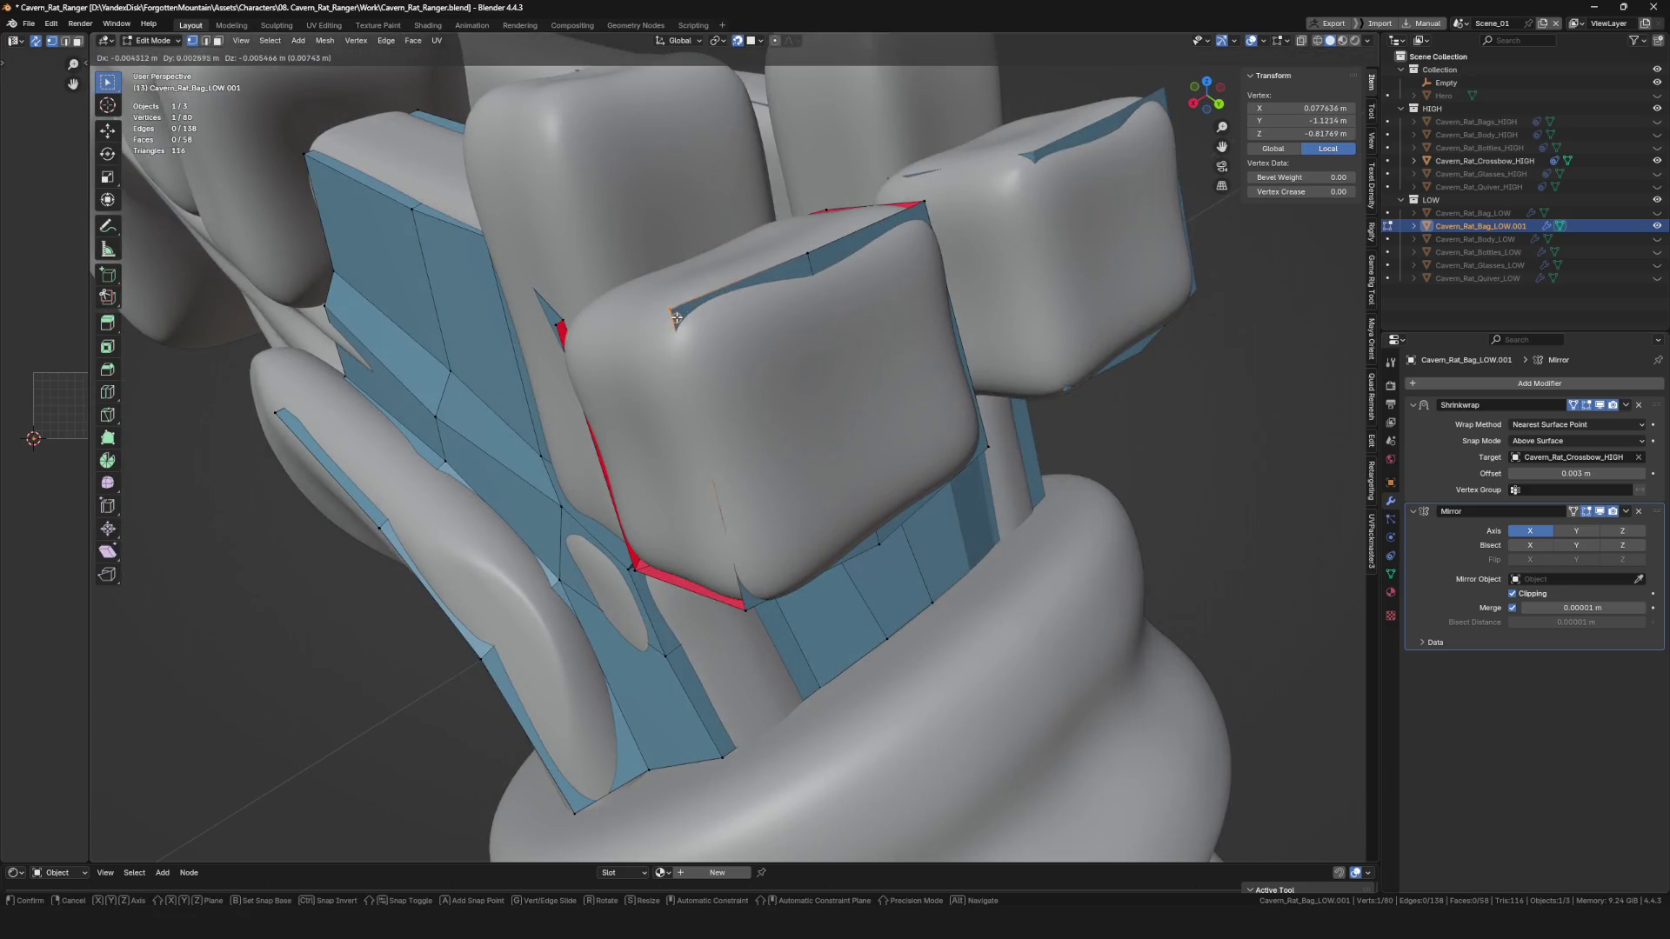
Fill a new face between edges on the block top.
drag(714, 359, 720, 366)
scroll(720, 366, down, 5)
scroll(720, 366, up, 5)
key(2)
click(756, 278)
mouse_move(757, 279)
middle_down()
mouse_move(735, 510)
mouse_move(708, 478)
mouse_move(850, 478)
mouse_move(879, 339)
mouse_move(899, 302)
mouse_move(994, 236)
mouse_move(981, 223)
middle_up()
key(f)
Move a corner vertex, then fill another face at the block's edge.
key(1)
click(857, 410)
click(894, 297)
click(890, 312)
key(2)
click(960, 261)
key(f)
middle_drag(939, 318, 937, 318)
Add a new vertex and face over the blocks, then deselect all.
key(1)
click(930, 187)
mouse_move(930, 187)
middle_down()
mouse_move(824, 236)
mouse_move(893, 369)
mouse_move(830, 274)
mouse_move(826, 390)
mouse_move(770, 332)
mouse_move(713, 318)
mouse_move(719, 376)
mouse_move(762, 271)
middle_up()
key(f)
click(828, 273)
key(alt+a)
Extrude a chain of vertices across the block top, undoing and redoing the last one.
click(764, 324)
key(e)
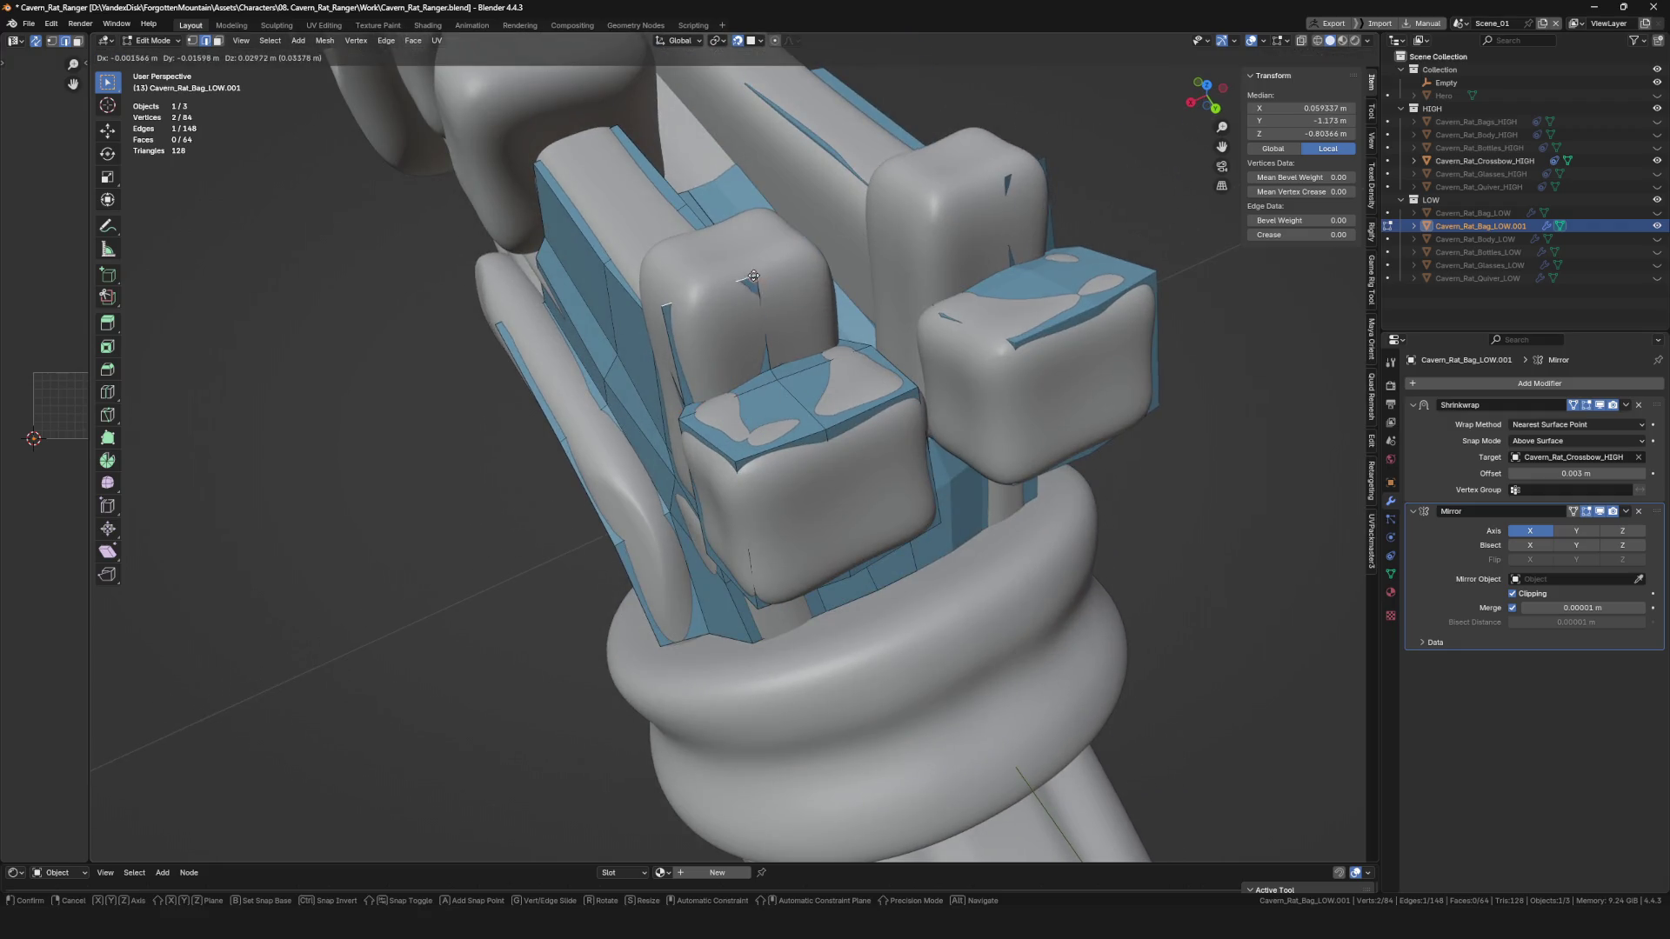
middle_drag(664, 309, 739, 261)
click(764, 324)
mouse_move(764, 323)
middle_down()
mouse_move(861, 275)
mouse_move(831, 373)
mouse_move(634, 347)
mouse_move(760, 288)
mouse_move(673, 313)
mouse_move(798, 271)
mouse_move(901, 344)
mouse_move(1008, 316)
mouse_move(963, 314)
mouse_move(931, 267)
mouse_move(887, 331)
mouse_move(951, 273)
mouse_move(1038, 285)
mouse_move(934, 212)
mouse_move(980, 298)
middle_up()
key(e)
click(862, 275)
key(e)
click(760, 288)
key(e)
key(ctrl+z)
key(ctrl+shift+z)
Fill a face between three selected edges on the block top.
click(1007, 316)
shift+click(905, 270)
click(890, 286)
key(f)
key(f)
key(f)
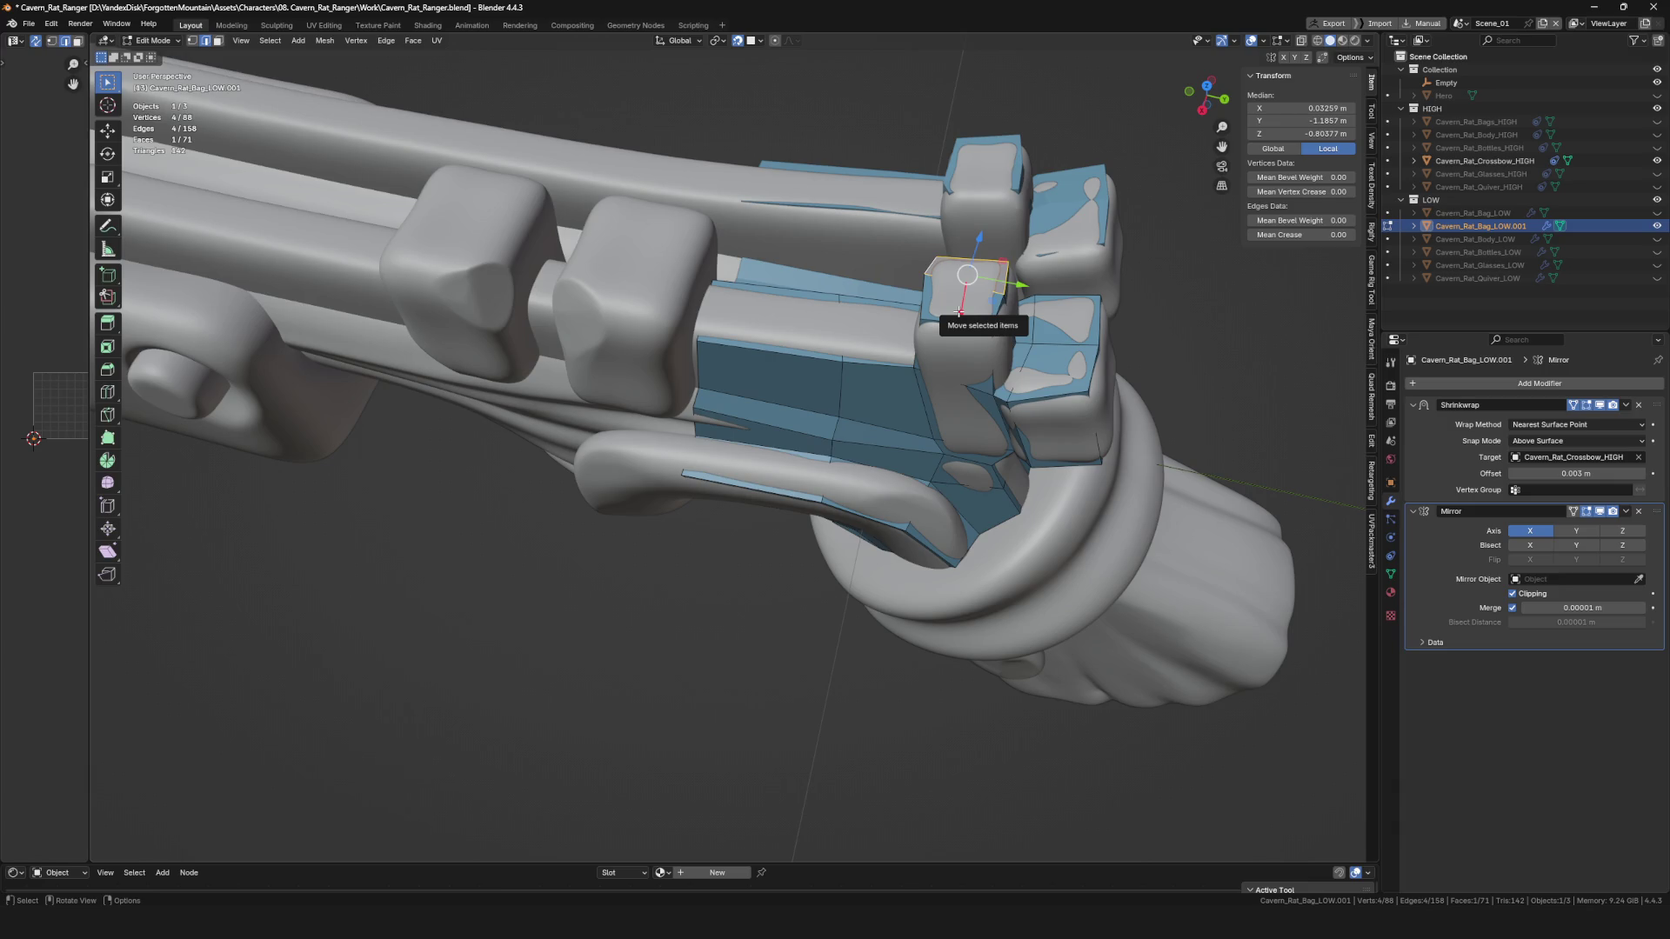
Confirm the vertex nudge on the block tops and save the crossbow retopology file.
scroll(727, 276, down, 3)
middle_drag(726, 277, 624, 447)
scroll(624, 446, up, 3)
mouse_move(805, 412)
middle_down()
mouse_move(862, 379)
mouse_move(824, 401)
mouse_move(585, 429)
middle_up()
click(834, 399)
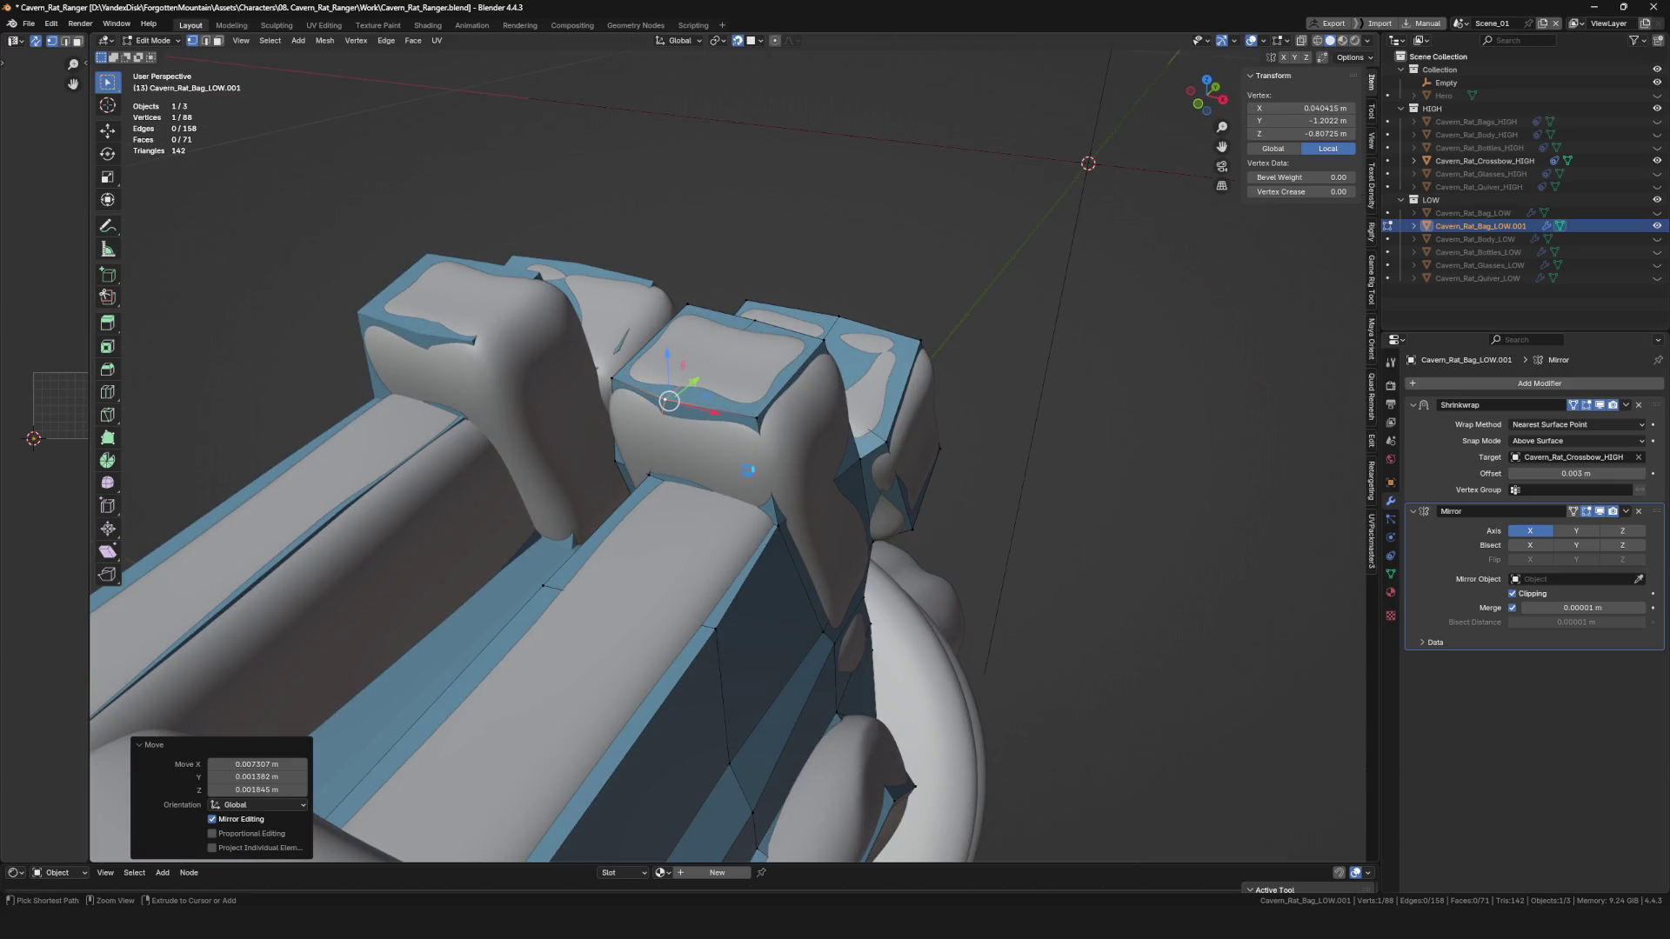
key(ctrl+s)
Toggle local view on the low-poly mesh and back to the full scene.
scroll(748, 469, down, 5)
mouse_move(748, 470)
middle_down()
mouse_move(924, 487)
mouse_move(755, 478)
mouse_move(774, 520)
middle_up()
scroll(773, 520, down, 5)
scroll(773, 520, up, 3)
key(KP_Divide)
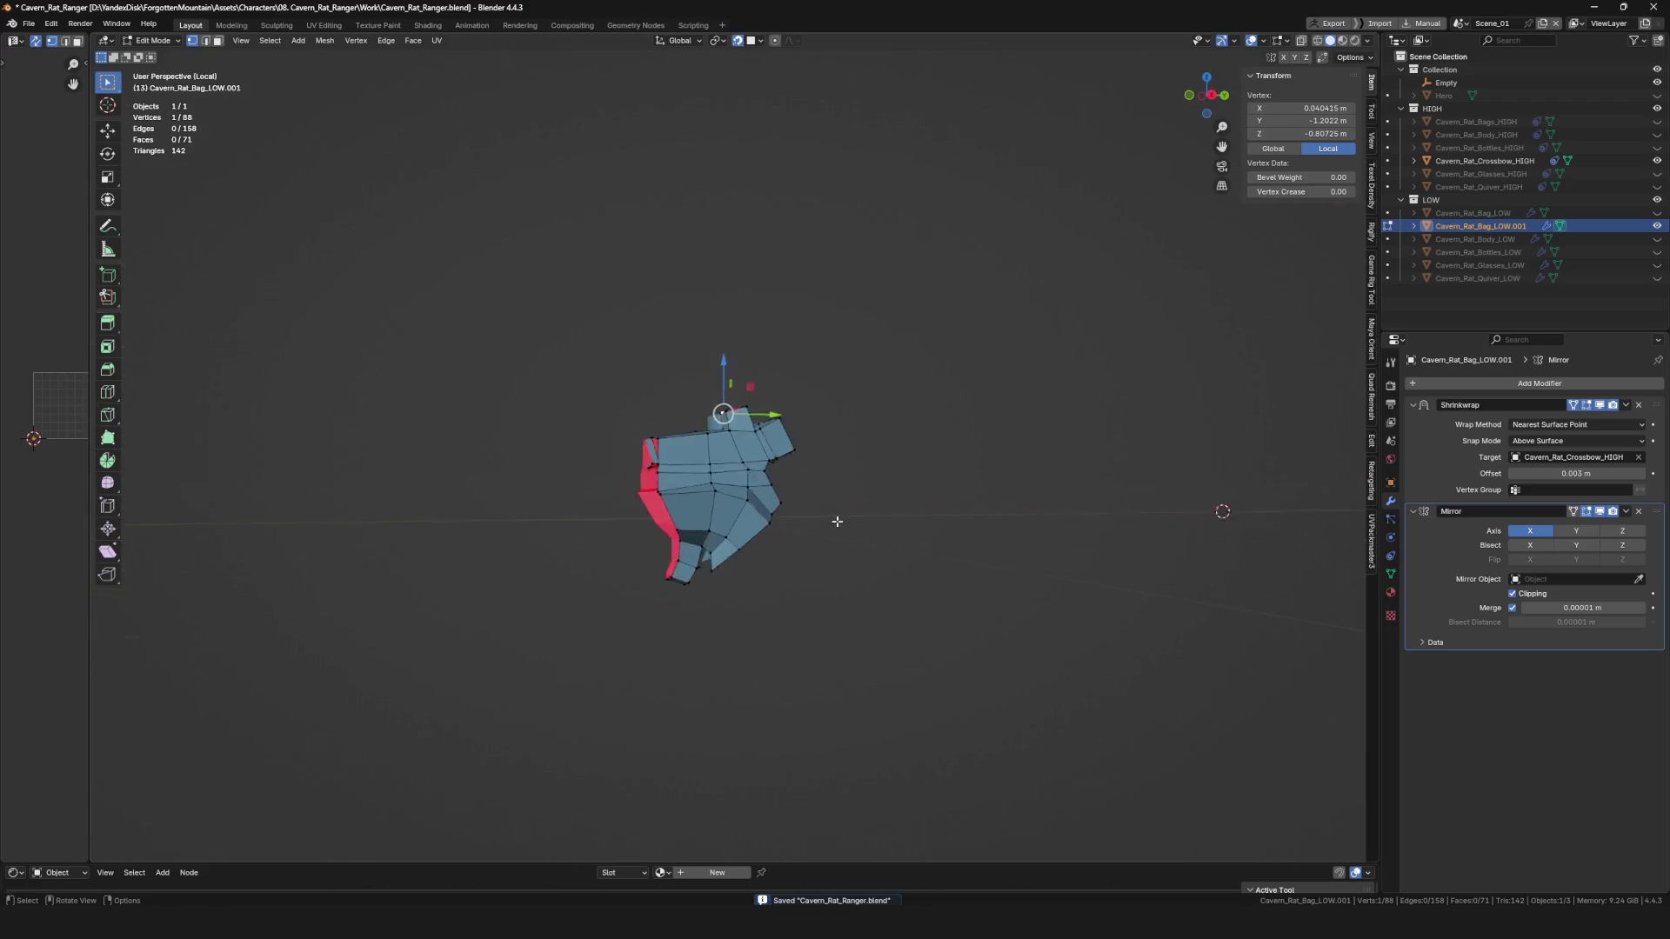
key(KP_Divide)
Unhide all the LOW objects and look over the rat character.
drag(1658, 212, 1657, 278)
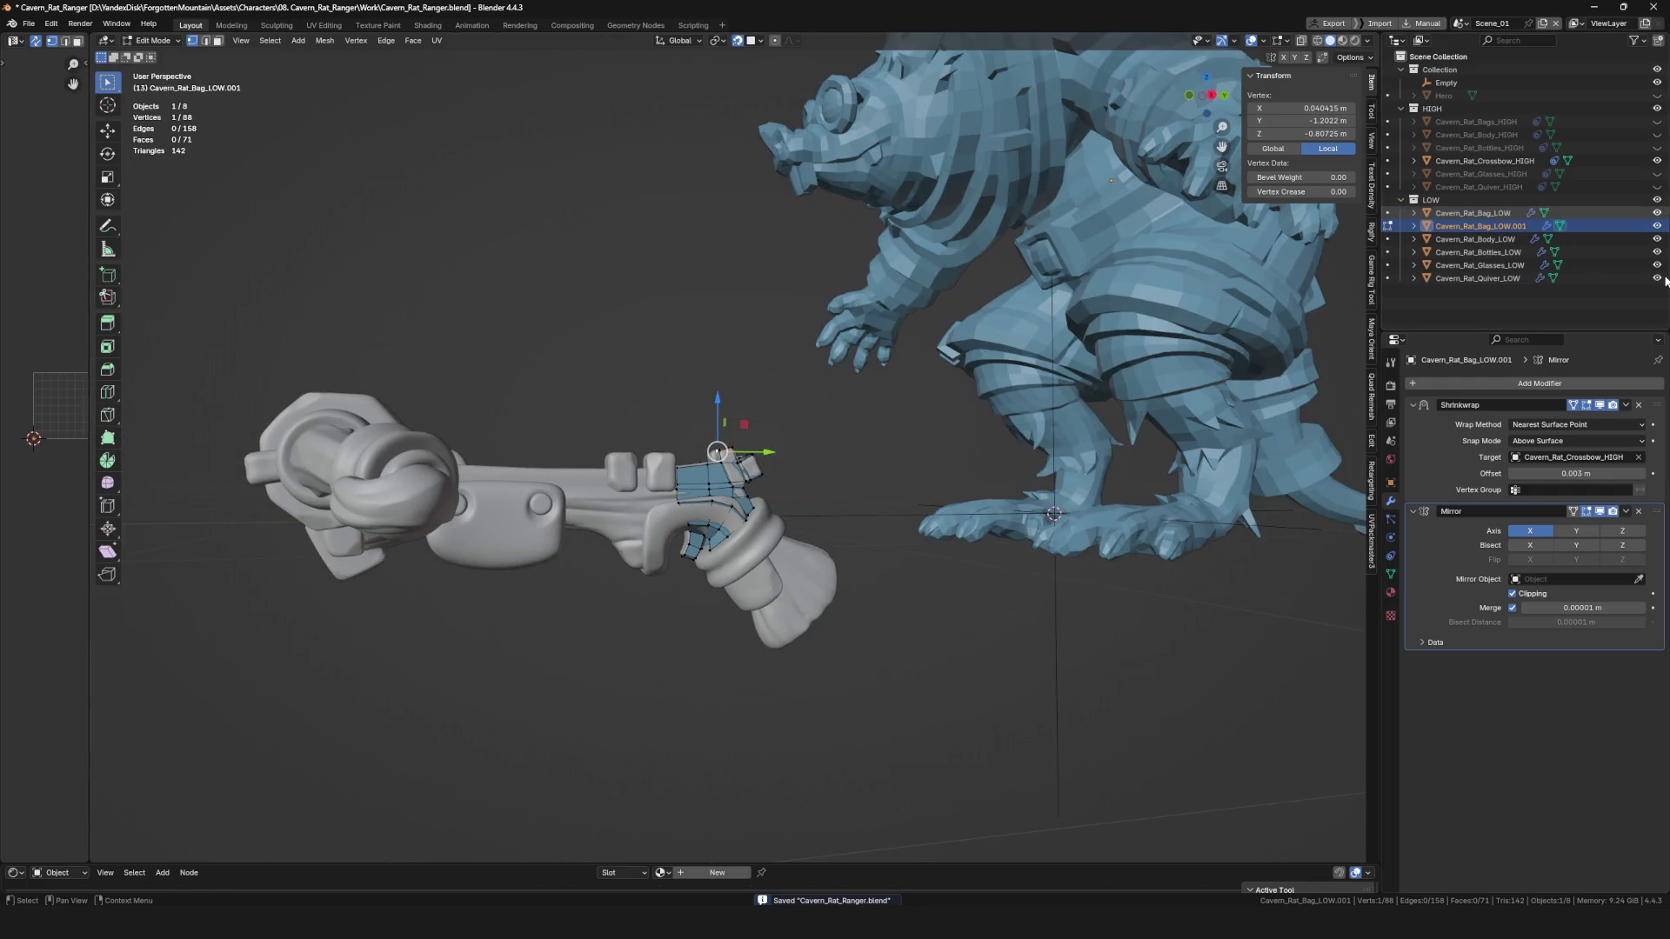
scroll(783, 366, up, 3)
scroll(783, 365, down, 3)
scroll(767, 368, up, 4)
middle_drag(783, 365, 609, 522)
scroll(723, 409, down, 5)
scroll(602, 545, up, 5)
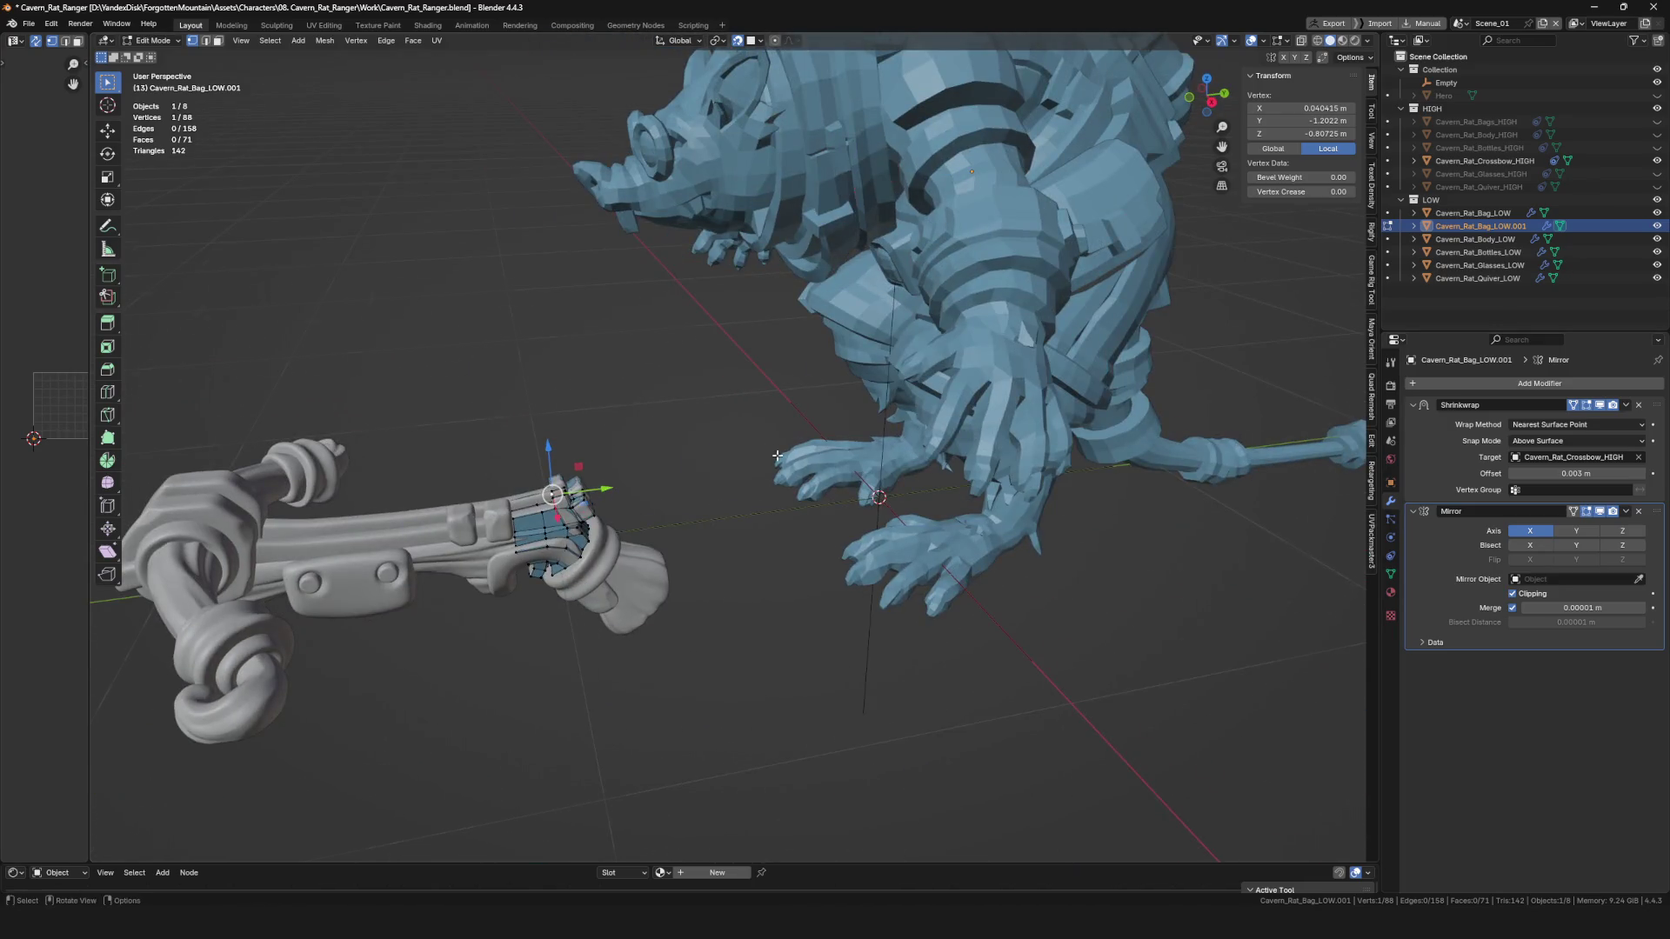
scroll(777, 456, down, 5)
Hide Cavern_Rat_Body_LOW again and view the crossbow grip from the side.
click(1657, 240)
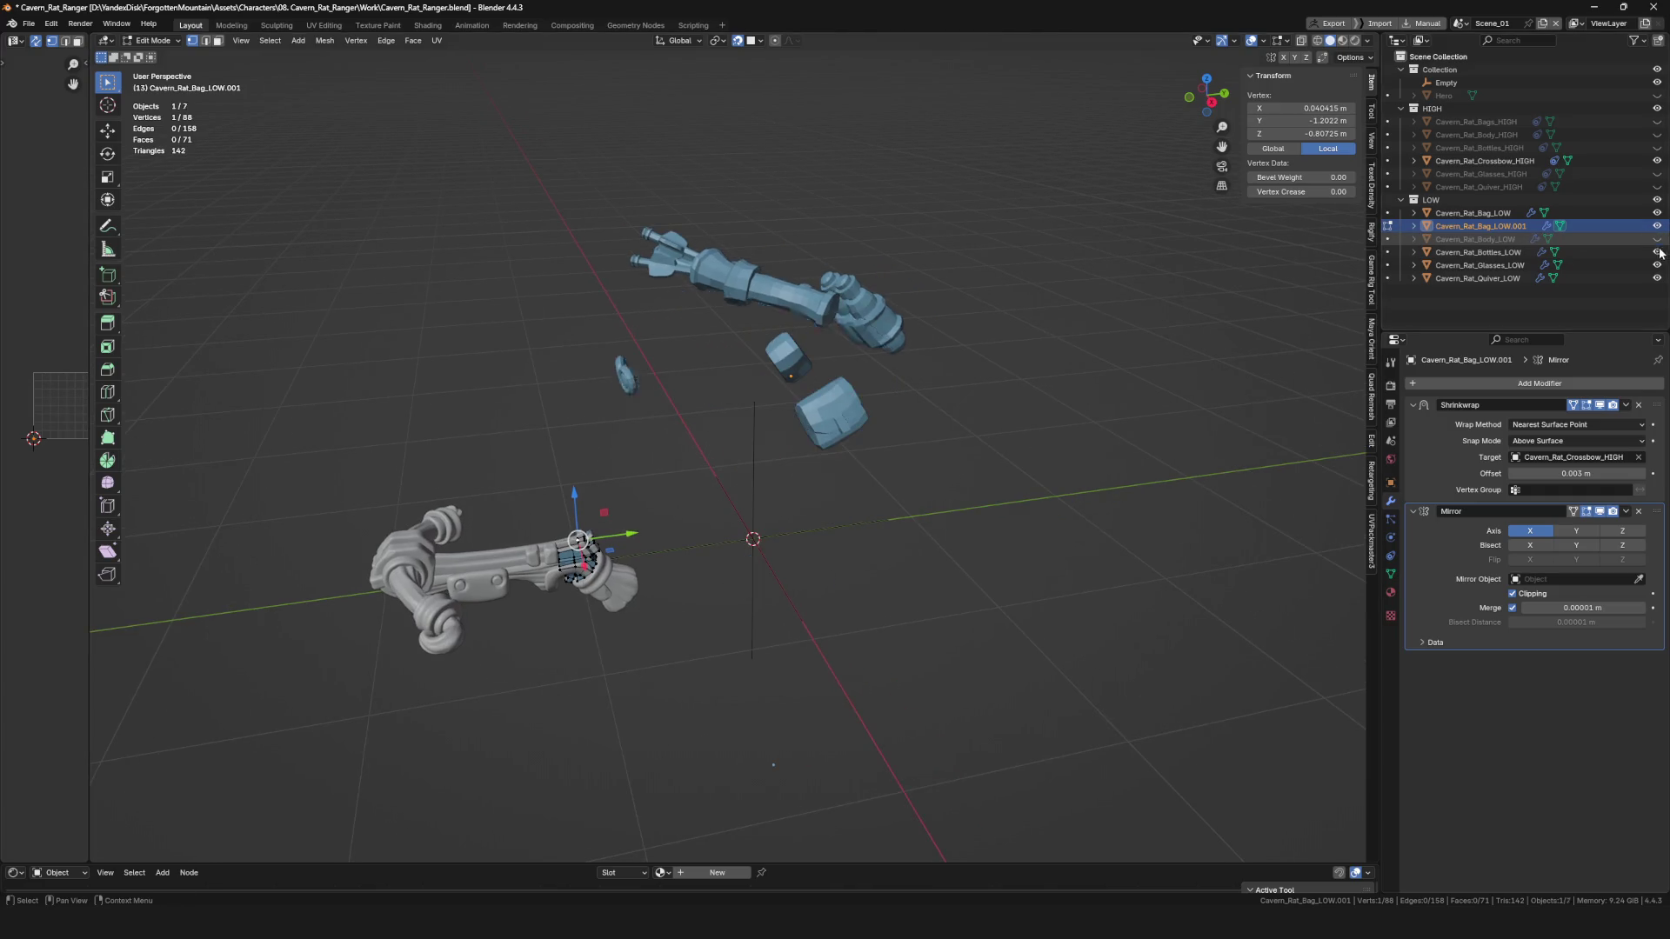
middle_drag(1037, 404, 609, 522)
scroll(572, 544, up, 5)
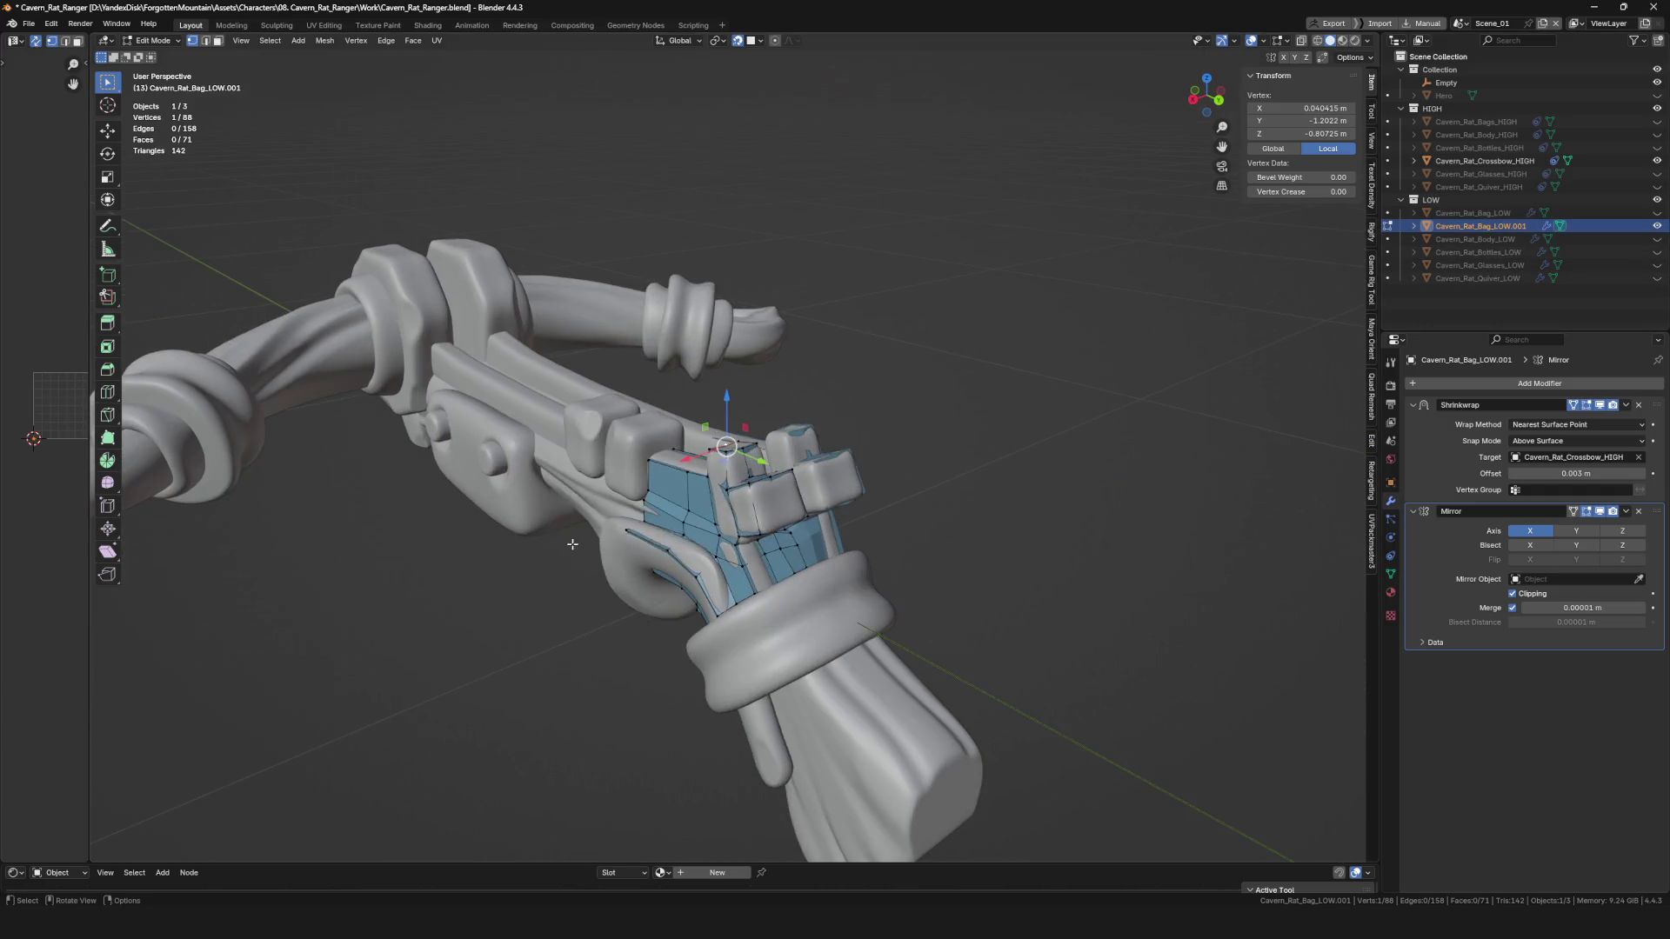
mouse_move(787, 545)
middle_down()
mouse_move(748, 470)
mouse_move(819, 484)
mouse_move(755, 525)
mouse_move(729, 654)
mouse_move(715, 598)
mouse_move(811, 497)
mouse_move(689, 444)
mouse_move(753, 534)
mouse_move(725, 537)
middle_up()
Return to Edit Mode through the Tab pie menu and confirm the vertex position.
key(Tab)
click(820, 483)
scroll(748, 476, up, 4)
click(763, 481)
Extrude two new vertices to start a face beside the grip knob.
key(alt+d)
click(723, 623)
key(f)
key(g)
click(783, 522)
Reposition vertices around the knob to complete the face beside the lower-grip stud.
click(723, 528)
click(725, 538)
click(753, 534)
click(755, 536)
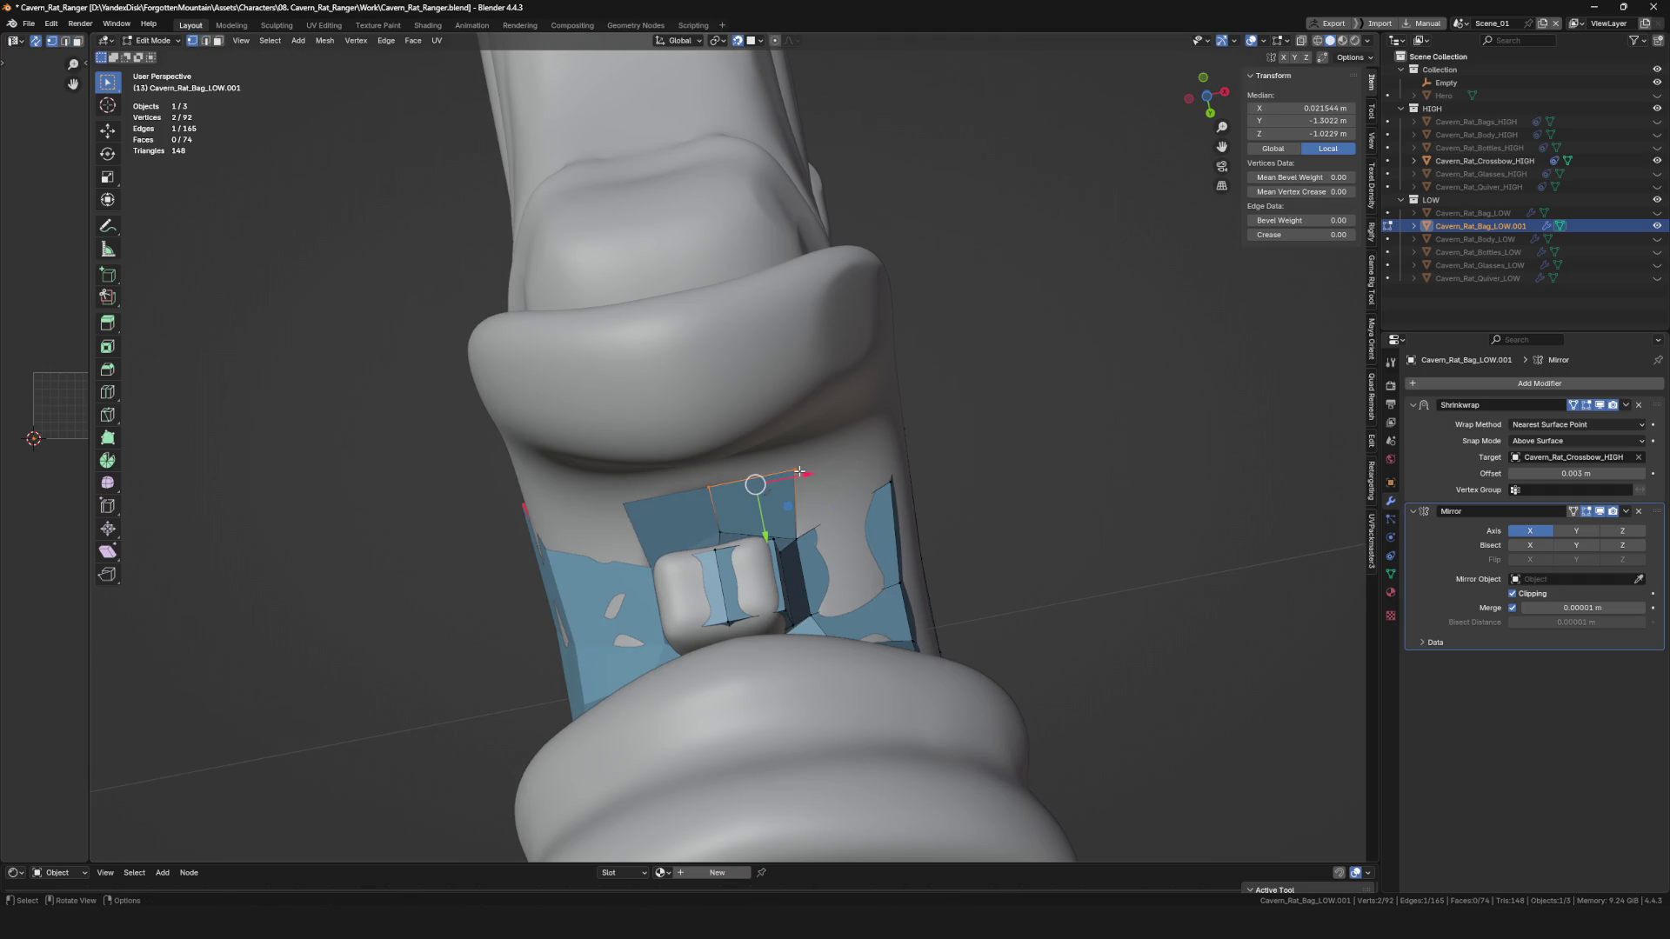
click(779, 491)
middle_drag(779, 491, 736, 526)
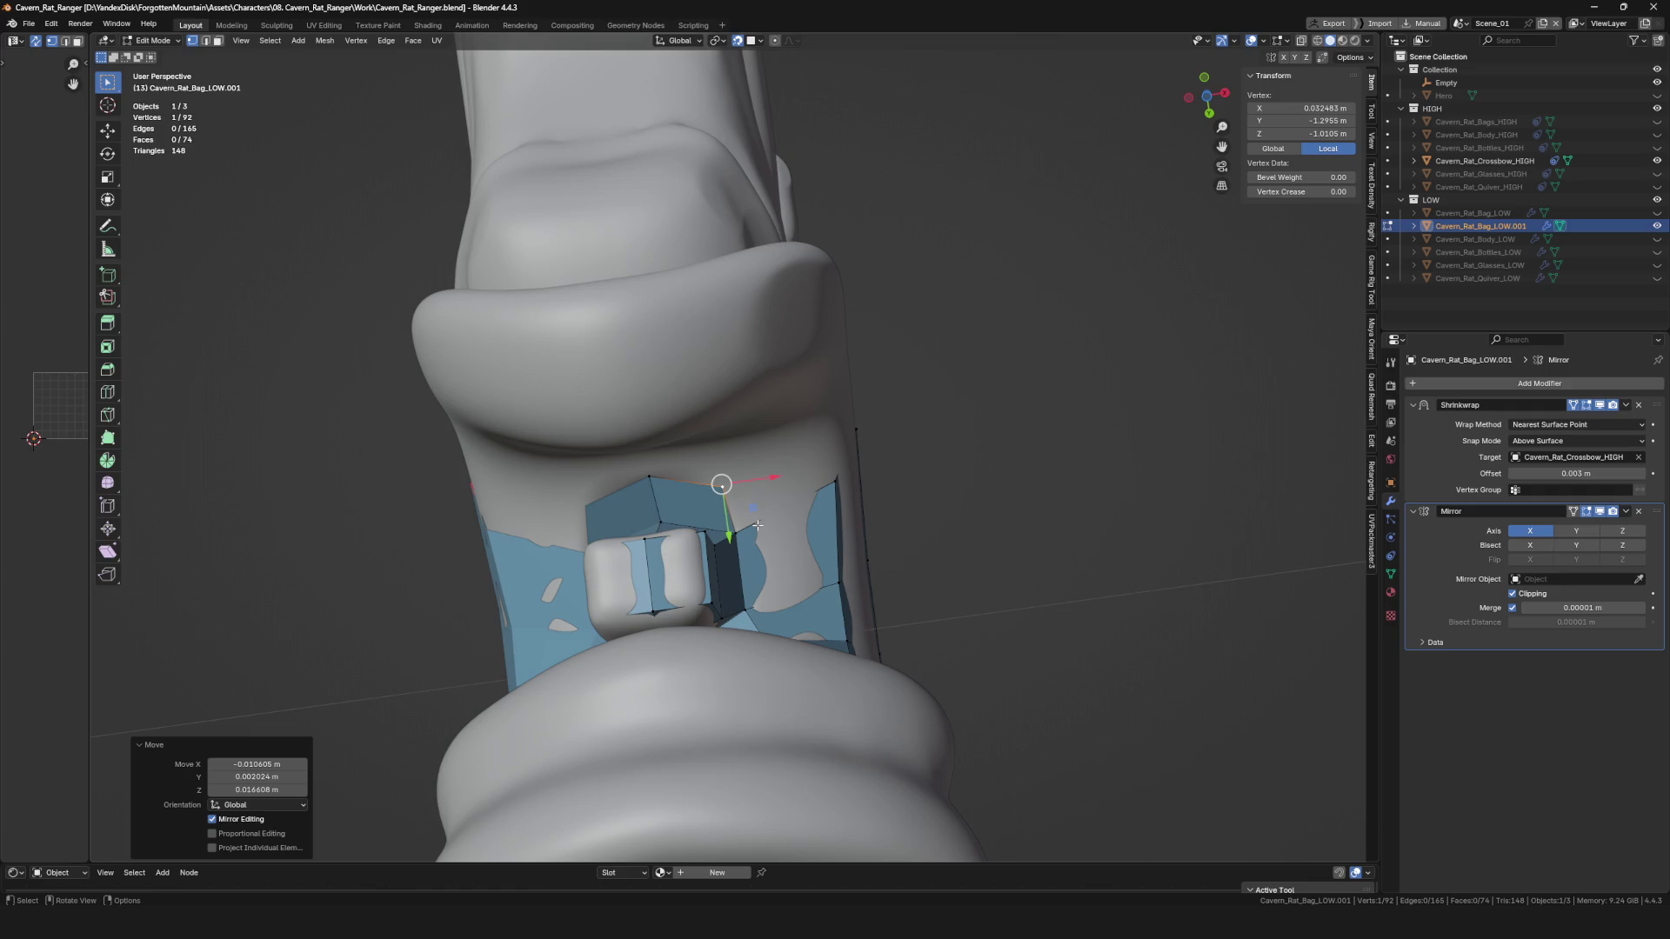
middle_drag(704, 494, 740, 522)
Grab a grip vertex and reposition it twice onto the grip surface.
key(g)
mouse_move(818, 478)
middle_down()
mouse_move(784, 602)
mouse_move(792, 505)
mouse_move(785, 540)
mouse_move(749, 557)
mouse_move(773, 501)
mouse_move(783, 554)
mouse_move(742, 544)
mouse_move(777, 631)
mouse_move(759, 684)
mouse_move(747, 606)
middle_up()
scroll(800, 539, down, 3)
key(g)
click(783, 551)
key(g)
click(746, 560)
Select several grip vertices and slide one into place on the grip.
click(726, 567)
shift+click(770, 602)
click(767, 622)
drag(728, 556, 709, 574)
middle_drag(709, 574, 720, 682)
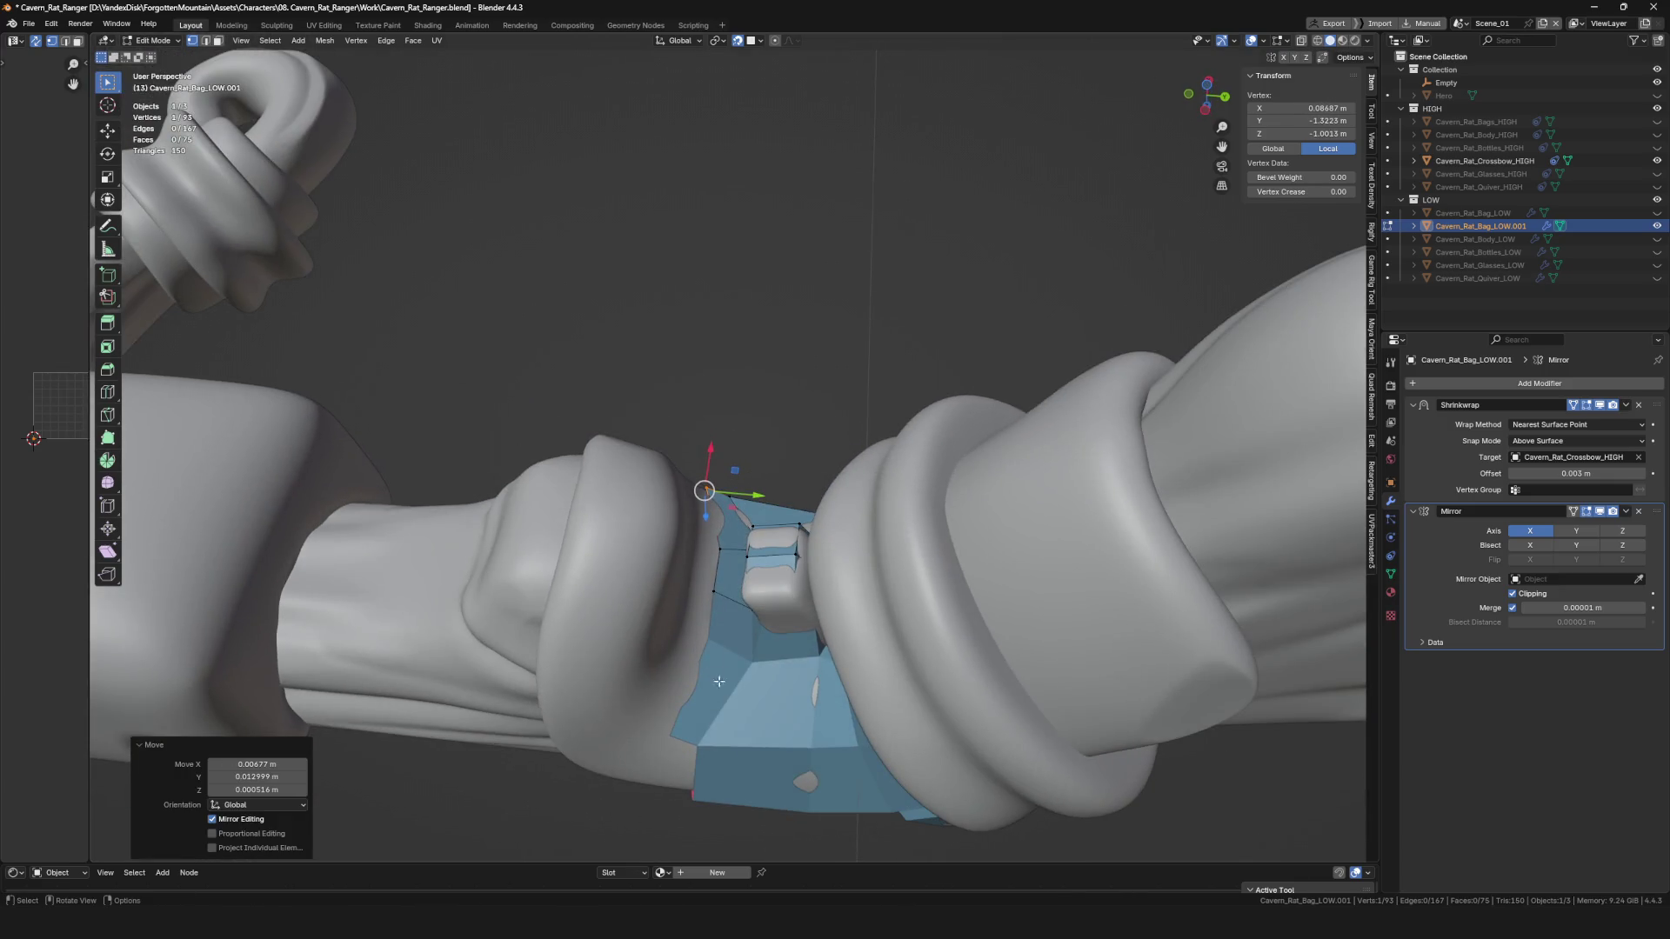
drag(693, 586, 697, 578)
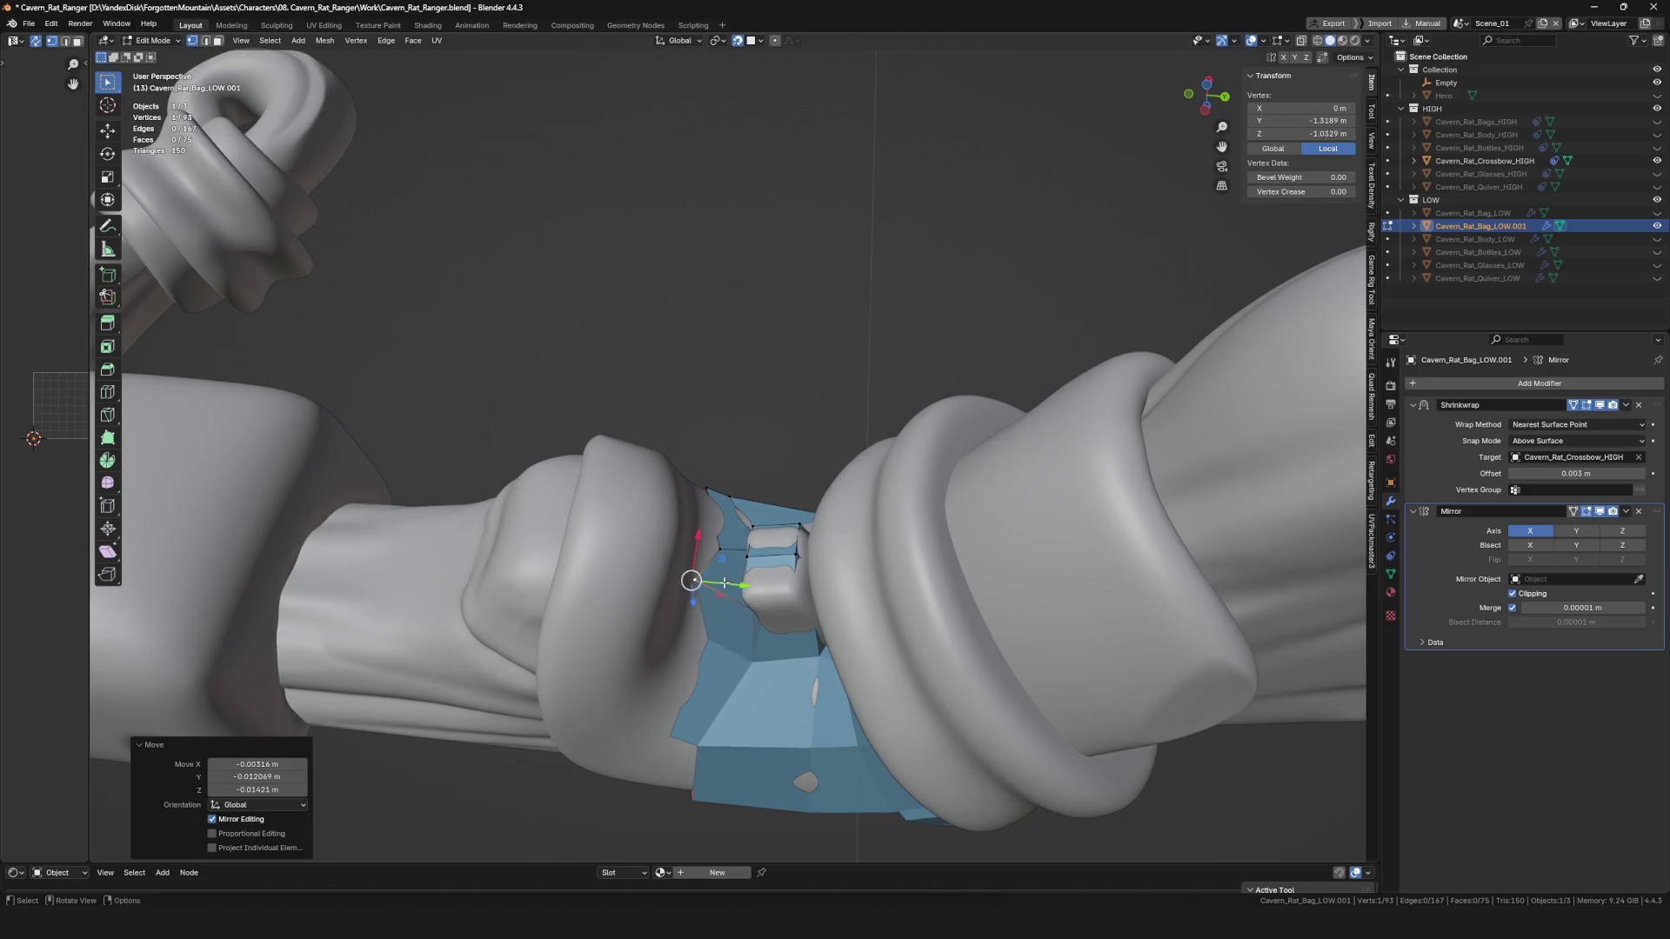
middle_drag(697, 578, 727, 545)
drag(727, 545, 697, 533)
middle_drag(697, 534, 749, 442)
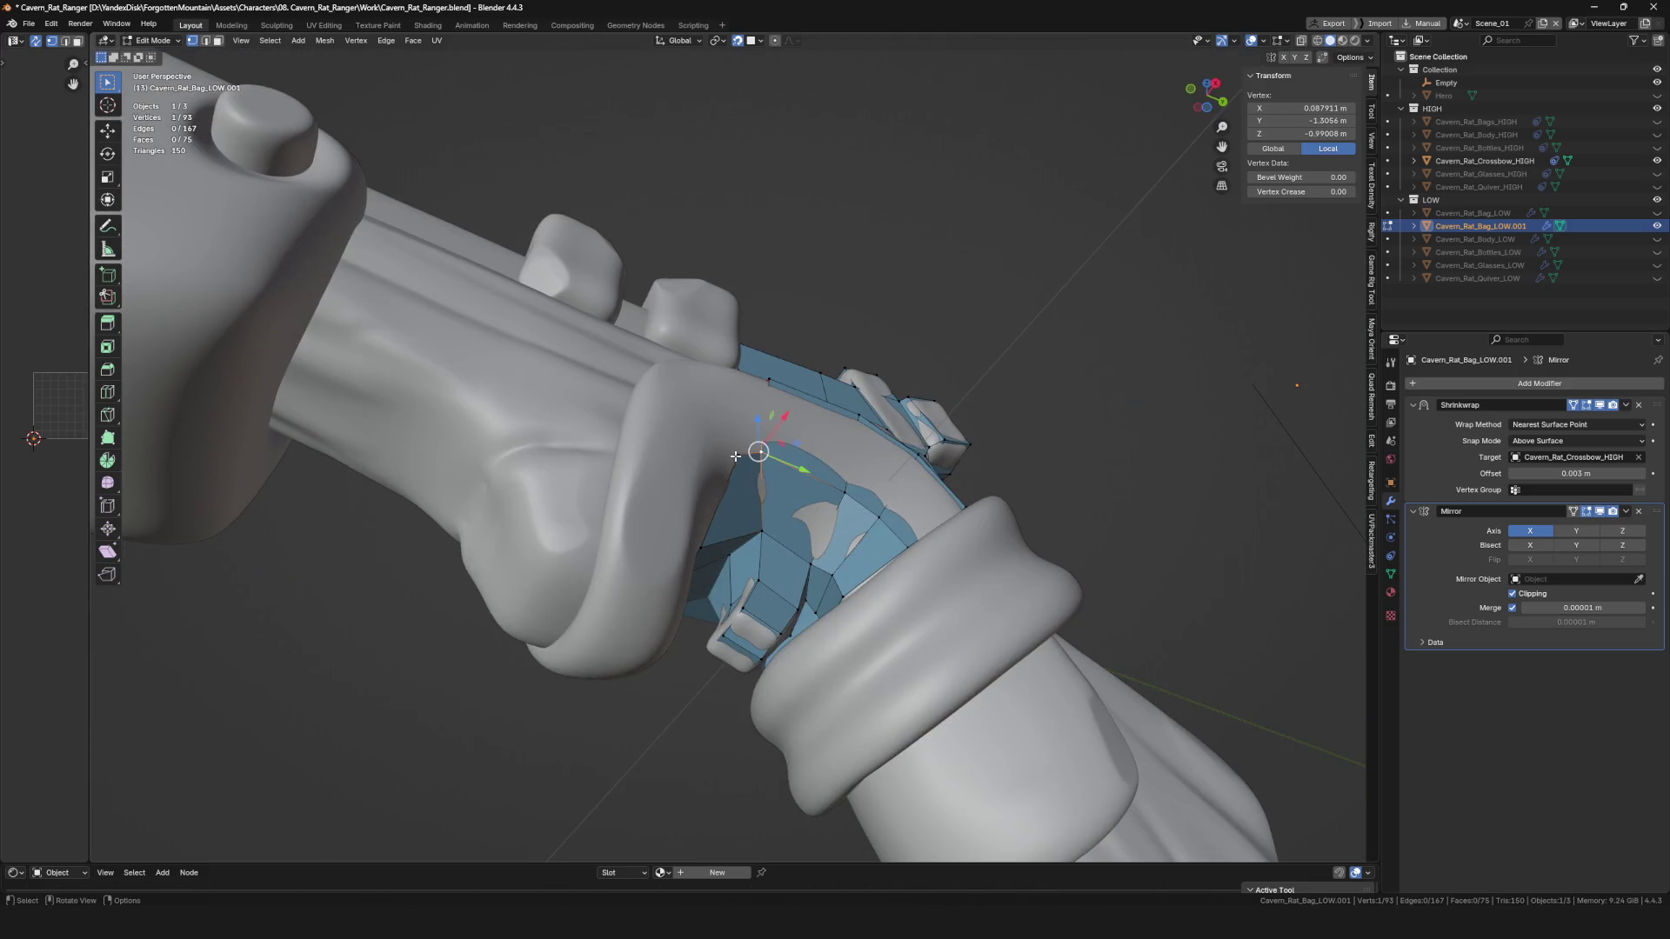
Adjust another vertex along the side of the grip.
drag(709, 456, 709, 457)
mouse_move(709, 457)
middle_down()
mouse_move(712, 478)
mouse_move(709, 409)
middle_up()
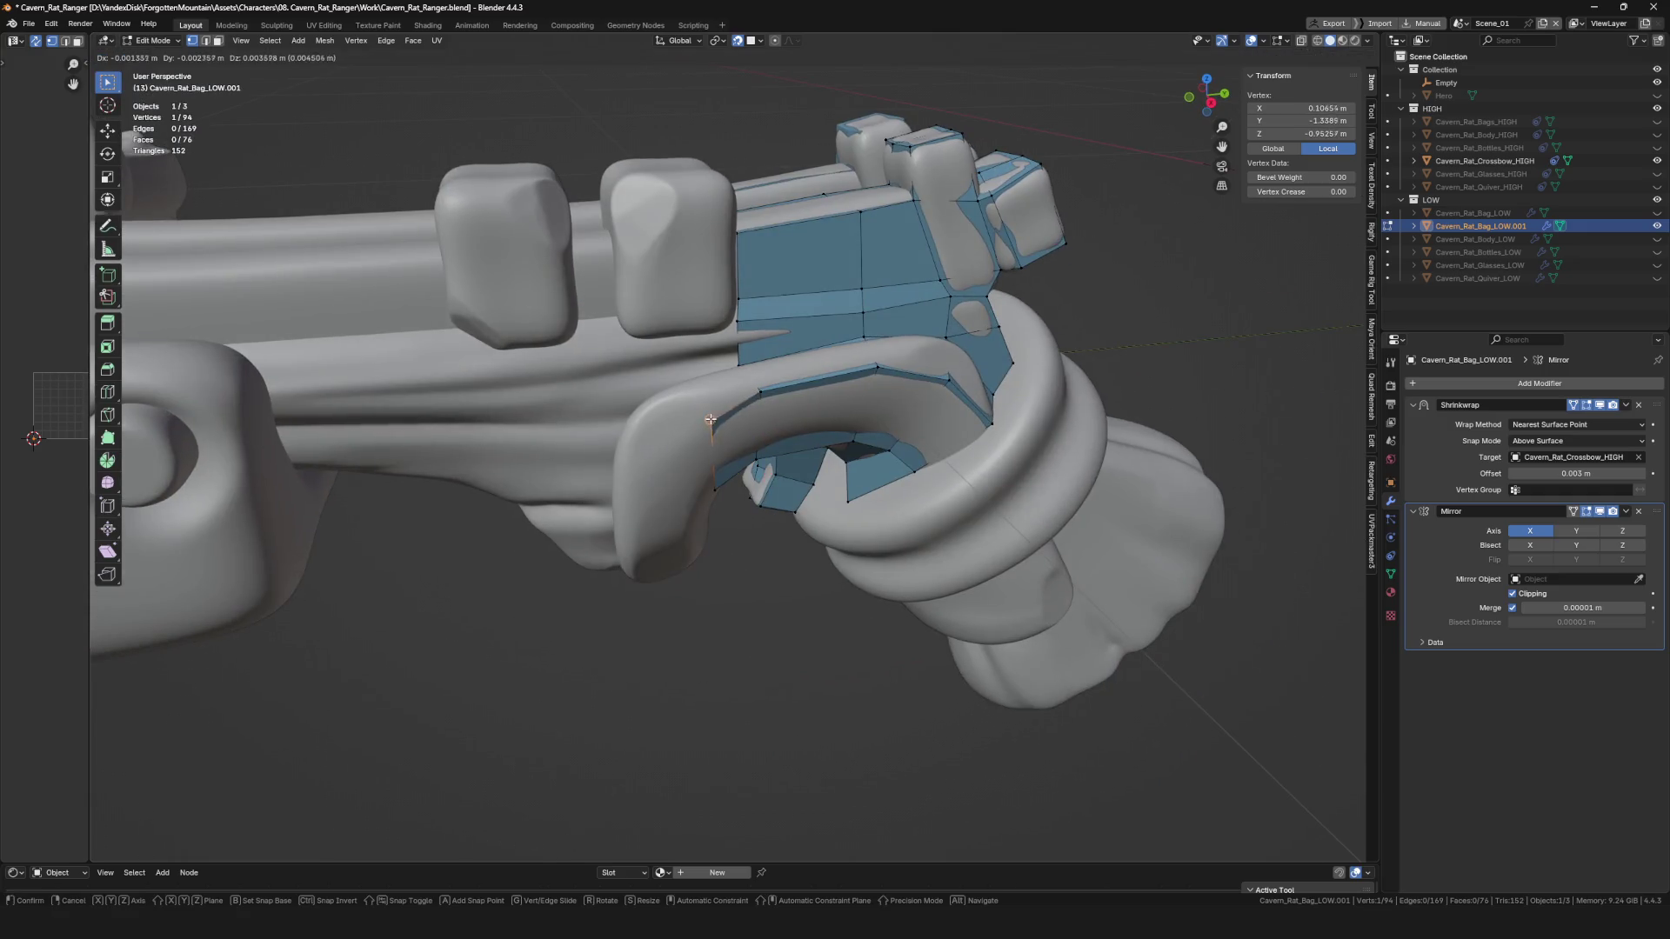
drag(709, 408, 709, 405)
middle_drag(709, 406, 670, 470)
drag(670, 470, 657, 488)
Save the file, then undo the last two vertex moves on the grip.
key(ctrl+s)
mouse_move(760, 493)
middle_down()
mouse_move(727, 464)
mouse_move(644, 478)
mouse_move(661, 494)
mouse_move(720, 469)
middle_up()
key(ctrl+z)
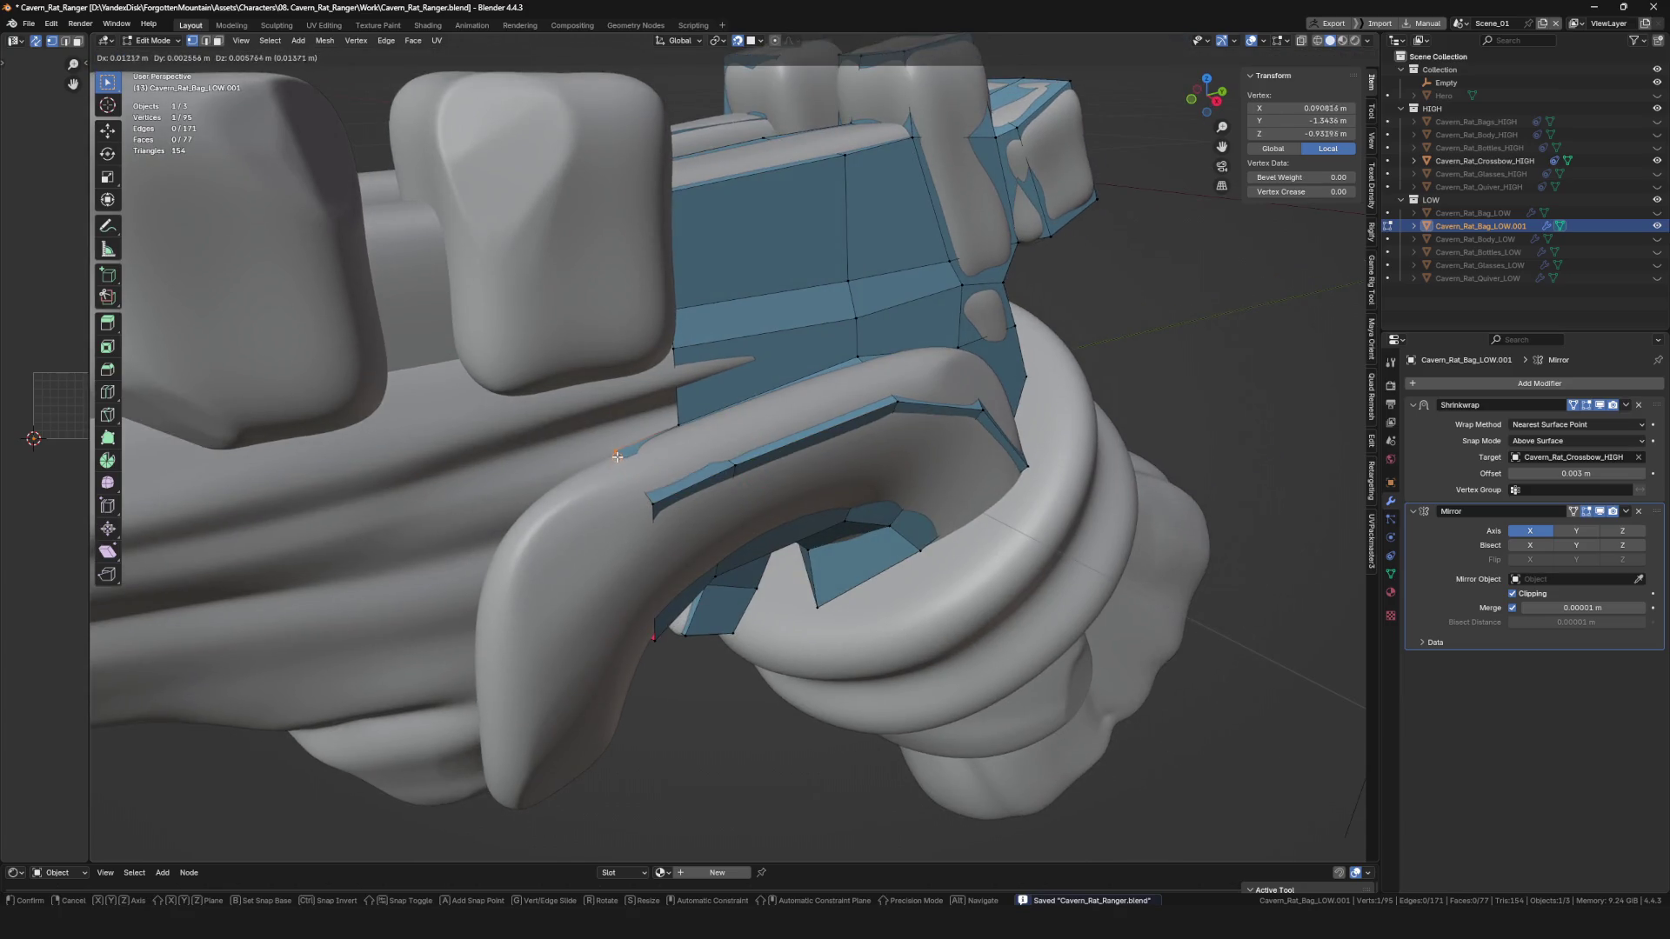
click(617, 455)
mouse_move(616, 456)
middle_down()
mouse_move(667, 396)
mouse_move(597, 505)
middle_up()
key(ctrl+z)
click(601, 373)
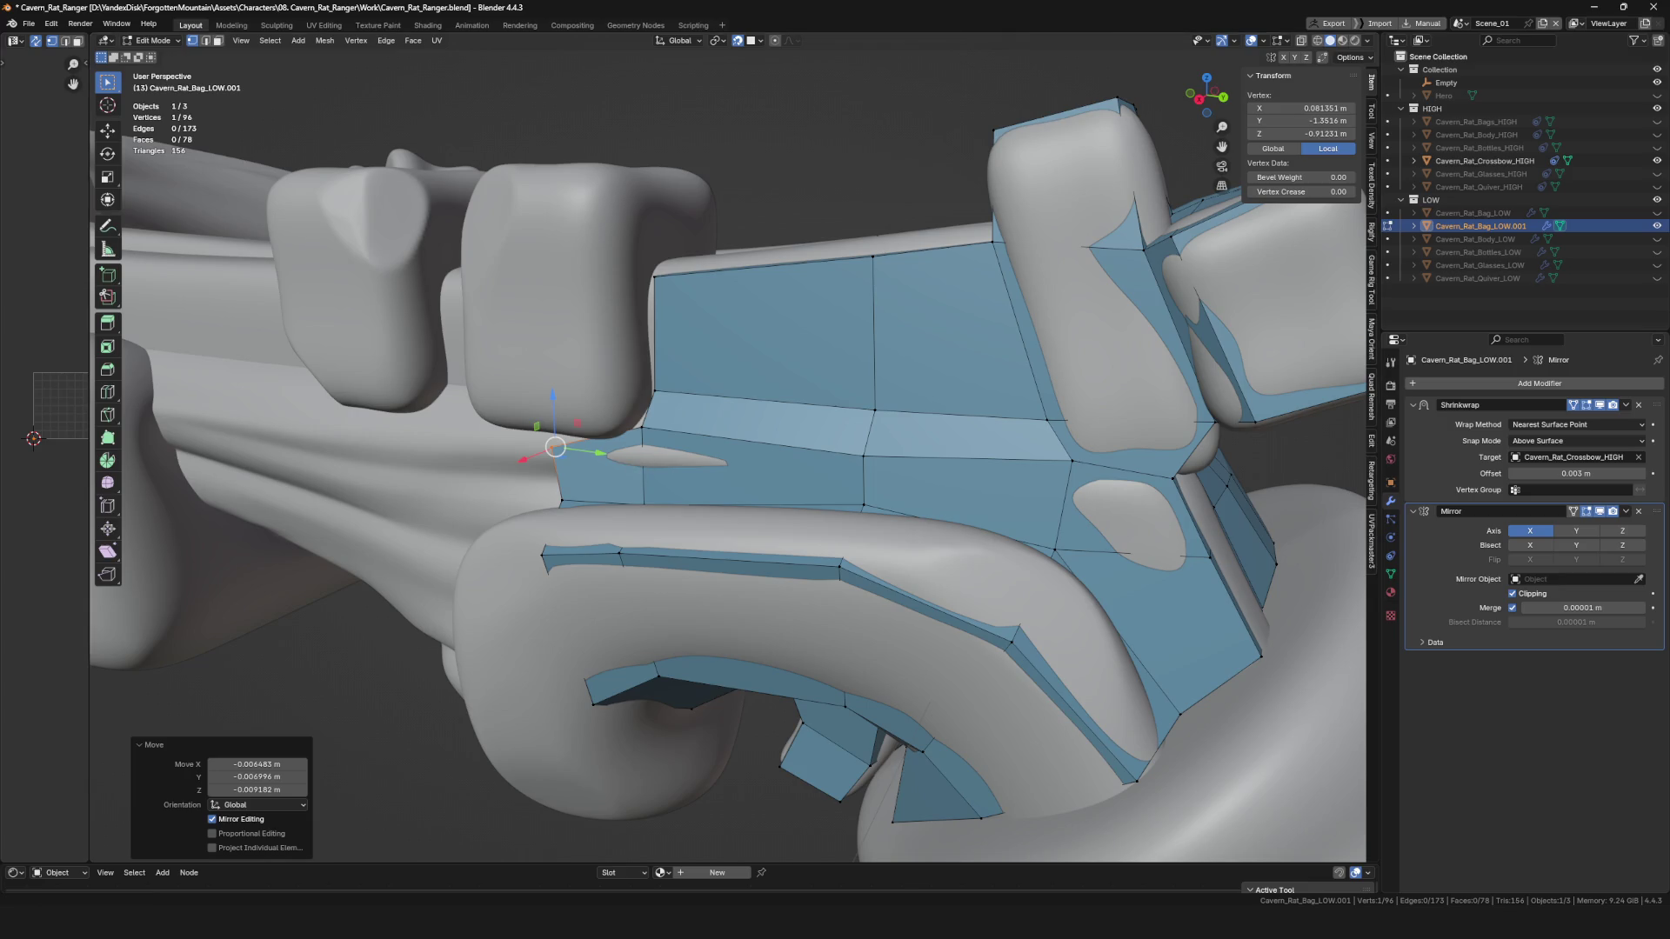
Reposition a grip vertex from a new angle and save the file.
mouse_move(371, 444)
middle_down()
mouse_move(624, 499)
mouse_move(557, 506)
mouse_move(585, 487)
middle_up()
key(g)
click(528, 500)
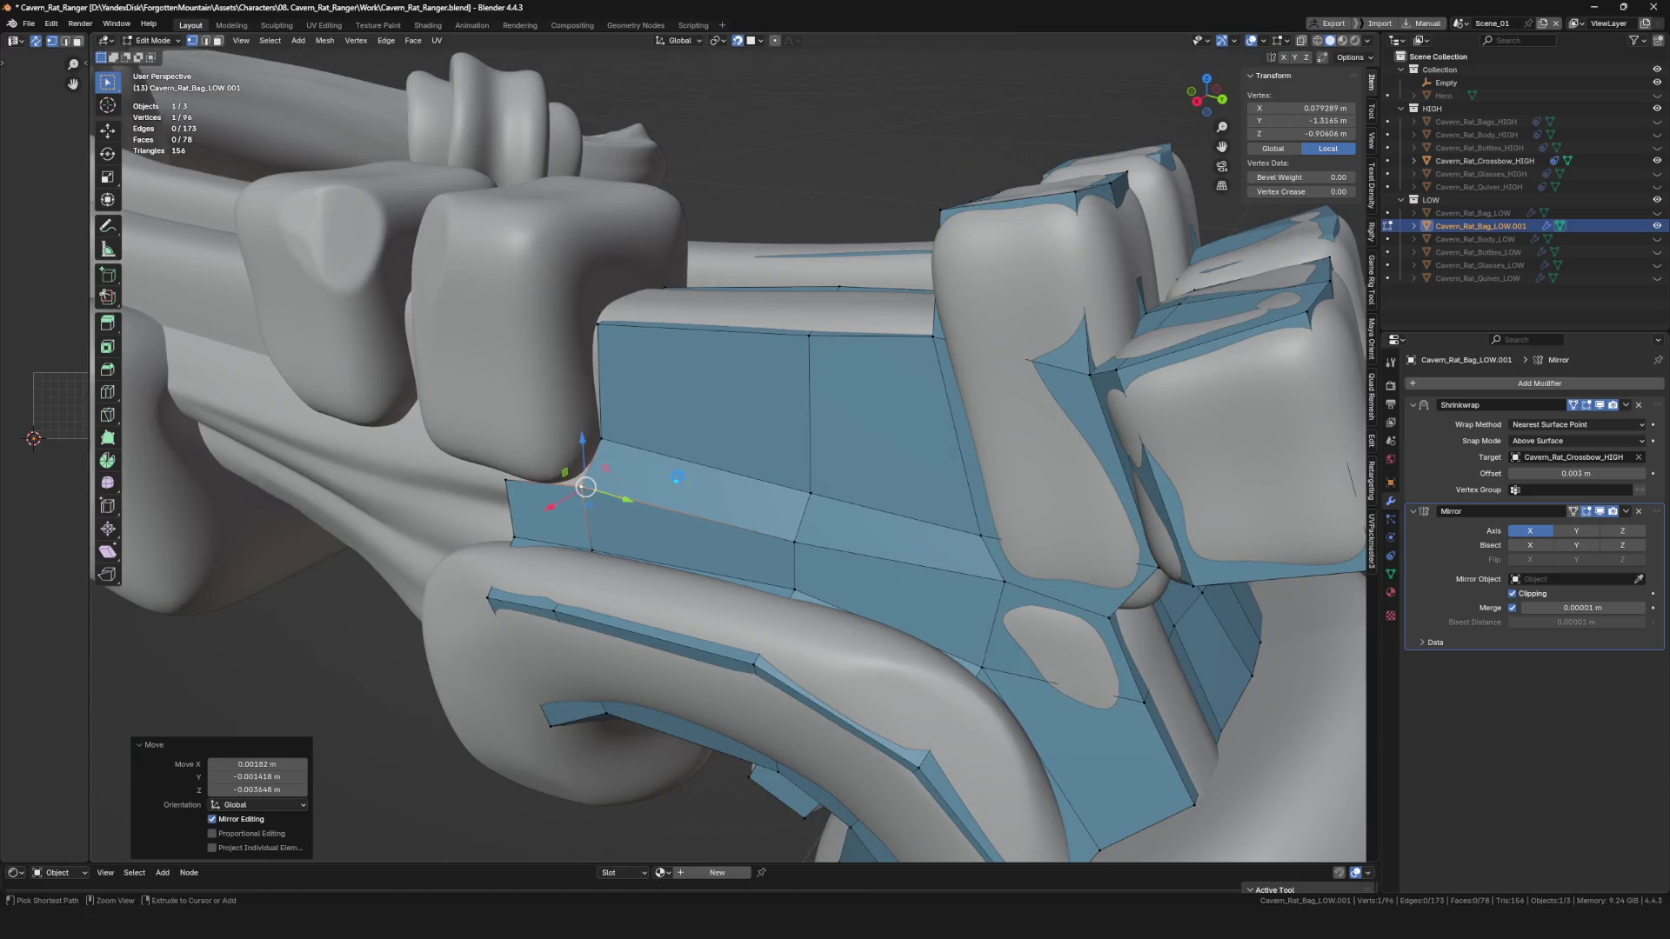
key(ctrl+s)
Extrude a new vertex at the top of the grip and reposition it to form a face.
scroll(626, 478, down, 5)
scroll(680, 474, up, 3)
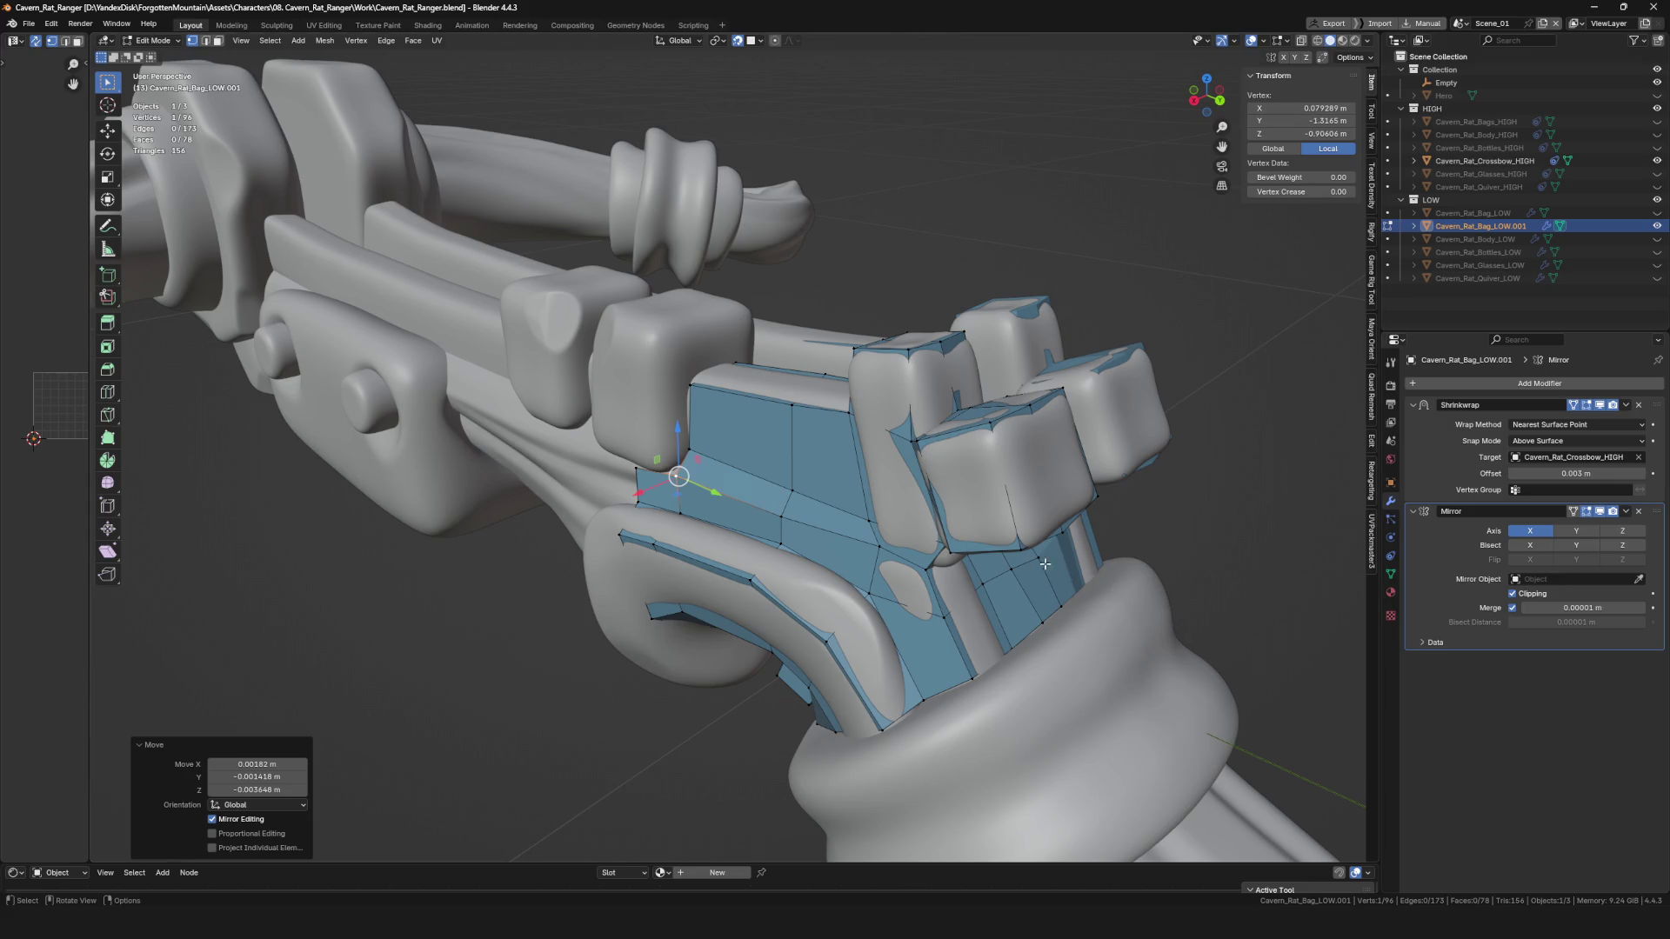
mouse_move(634, 549)
middle_down()
mouse_move(645, 474)
mouse_move(607, 309)
mouse_move(645, 406)
middle_up()
scroll(645, 474, up, 4)
click(654, 433)
key(e)
click(601, 321)
key(g)
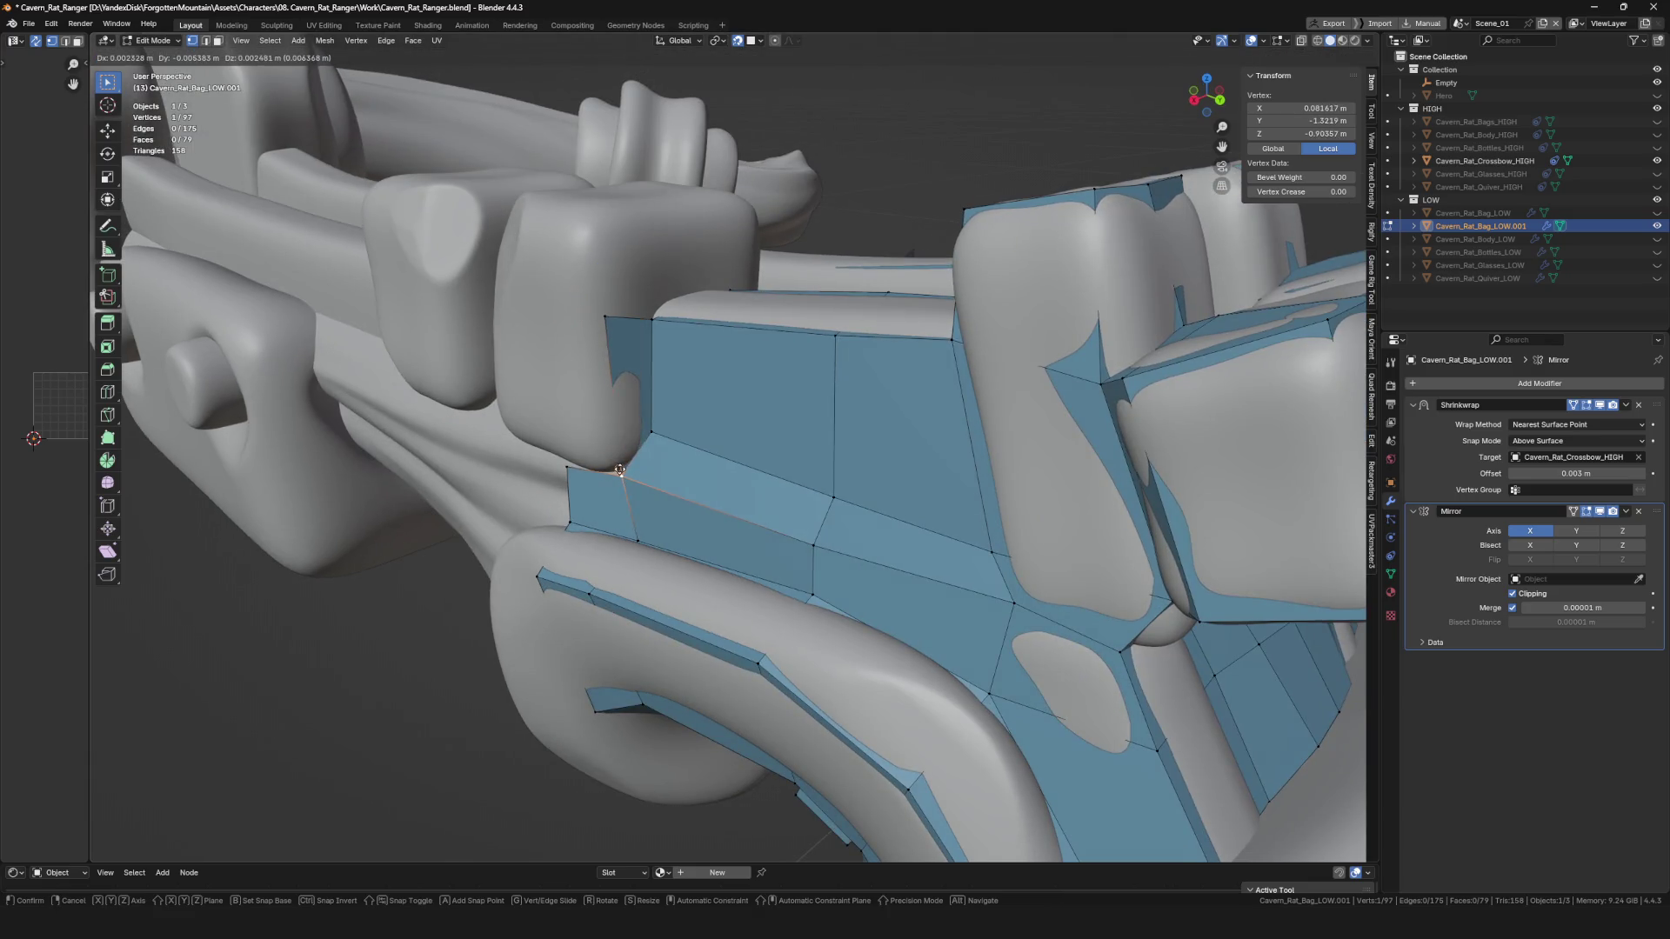
click(613, 462)
Save, move a vertex into place, and extrude another new vertex face.
scroll(613, 463, down, 3)
middle_drag(613, 462, 842, 428)
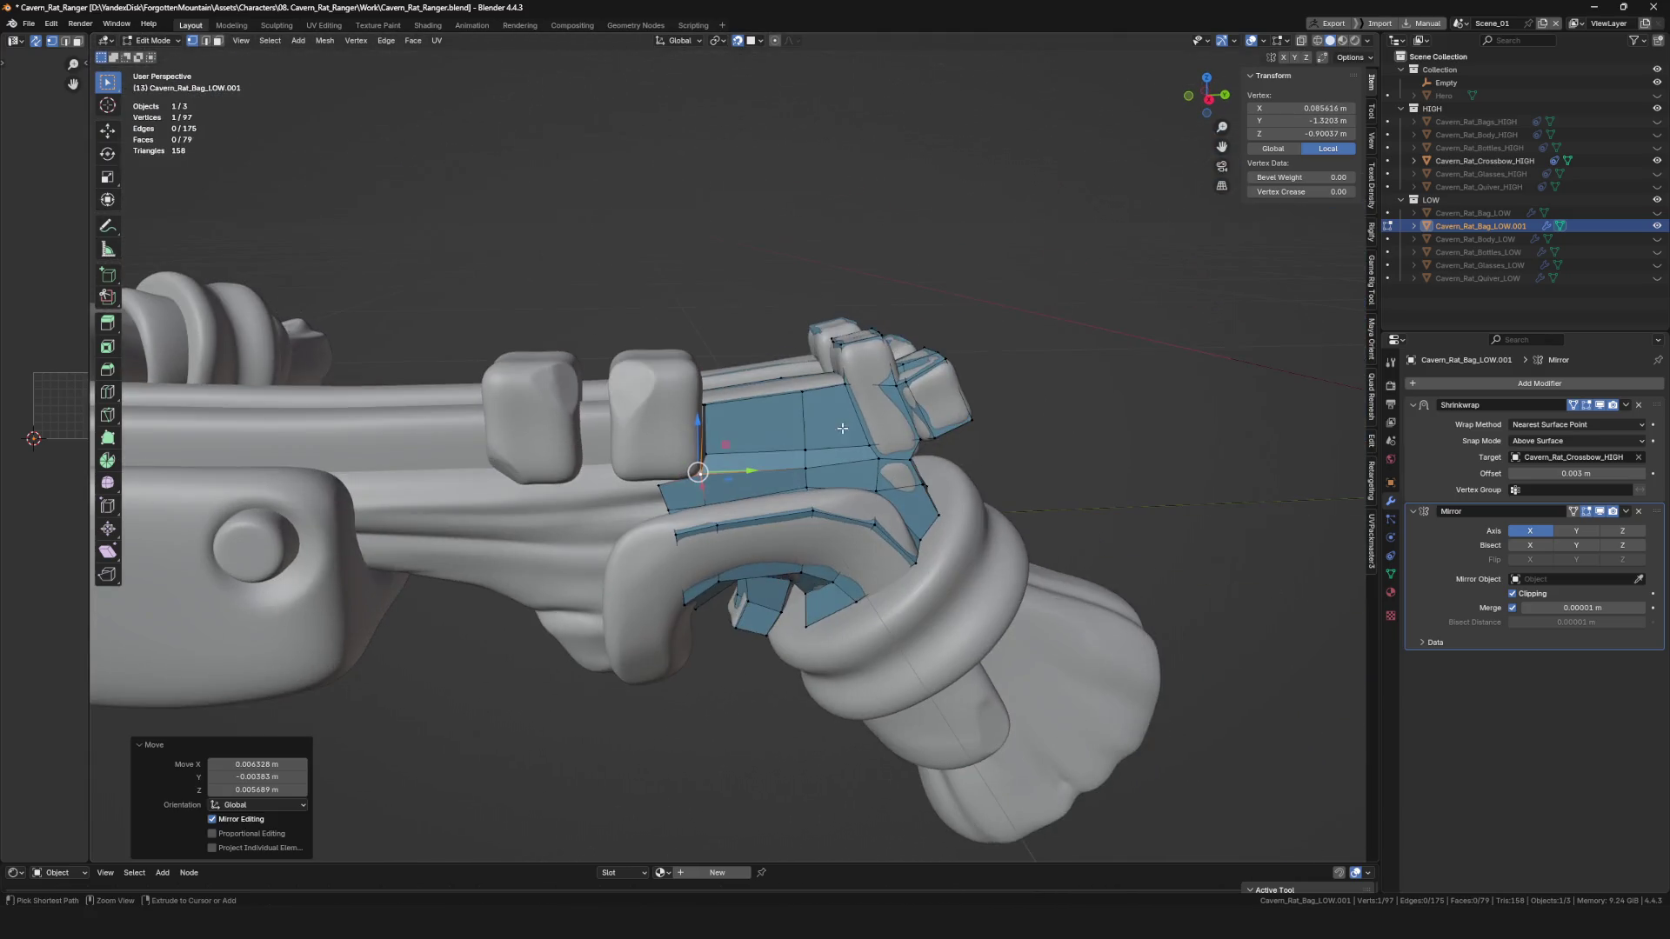
scroll(641, 467, up, 4)
key(ctrl+s)
key(g)
click(762, 485)
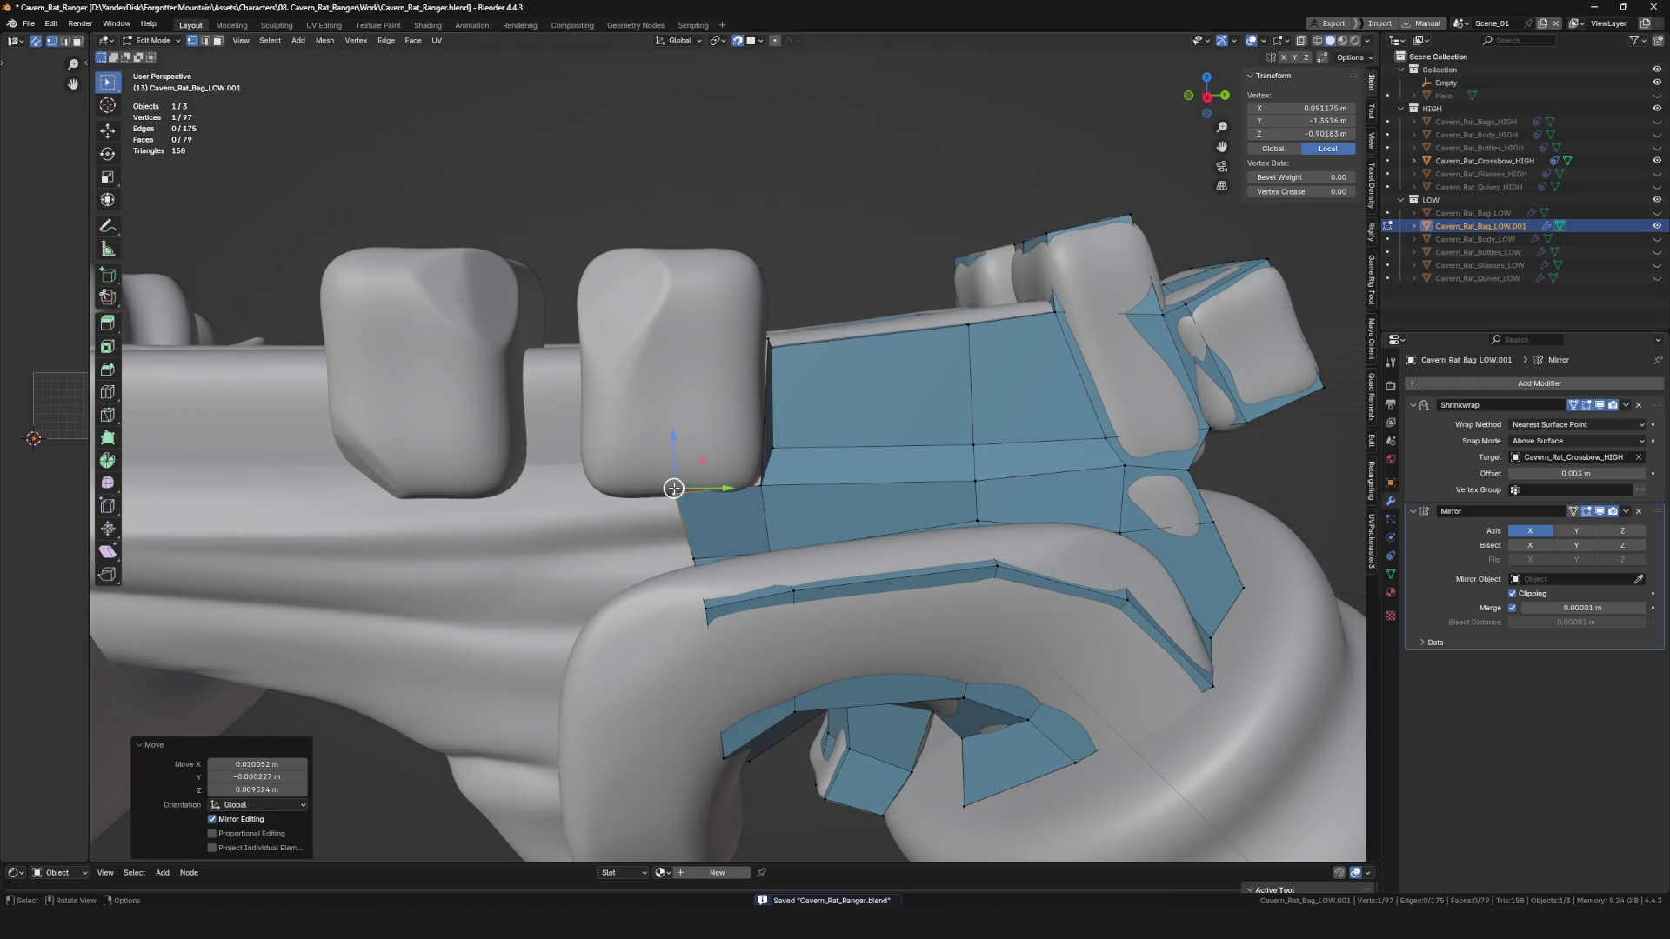
middle_drag(762, 485, 763, 477)
key(e)
click(689, 374)
mouse_move(690, 373)
middle_down()
mouse_move(738, 414)
mouse_move(737, 331)
mouse_move(850, 347)
middle_up()
Extrude a two-vertex edge into extra faces, then undo them.
shift+click(737, 320)
key(e)
click(738, 319)
scroll(738, 319, up, 3)
key(g)
click(736, 320)
key(ctrl+z)
Delete the stray face on the grip with X and save the file.
mouse_move(706, 484)
middle_down()
mouse_move(682, 440)
mouse_move(754, 474)
mouse_move(772, 531)
mouse_move(687, 620)
mouse_move(706, 482)
mouse_move(658, 498)
middle_up()
click(682, 440)
key(x)
click(746, 446)
key(ctrl+s)
In edge select mode, frame a band edge on the trigger guard and adjust one vertex onto the surface.
key(2)
click(707, 483)
key(KP_Decimal)
scroll(659, 499, up, 5)
key(alt+a)
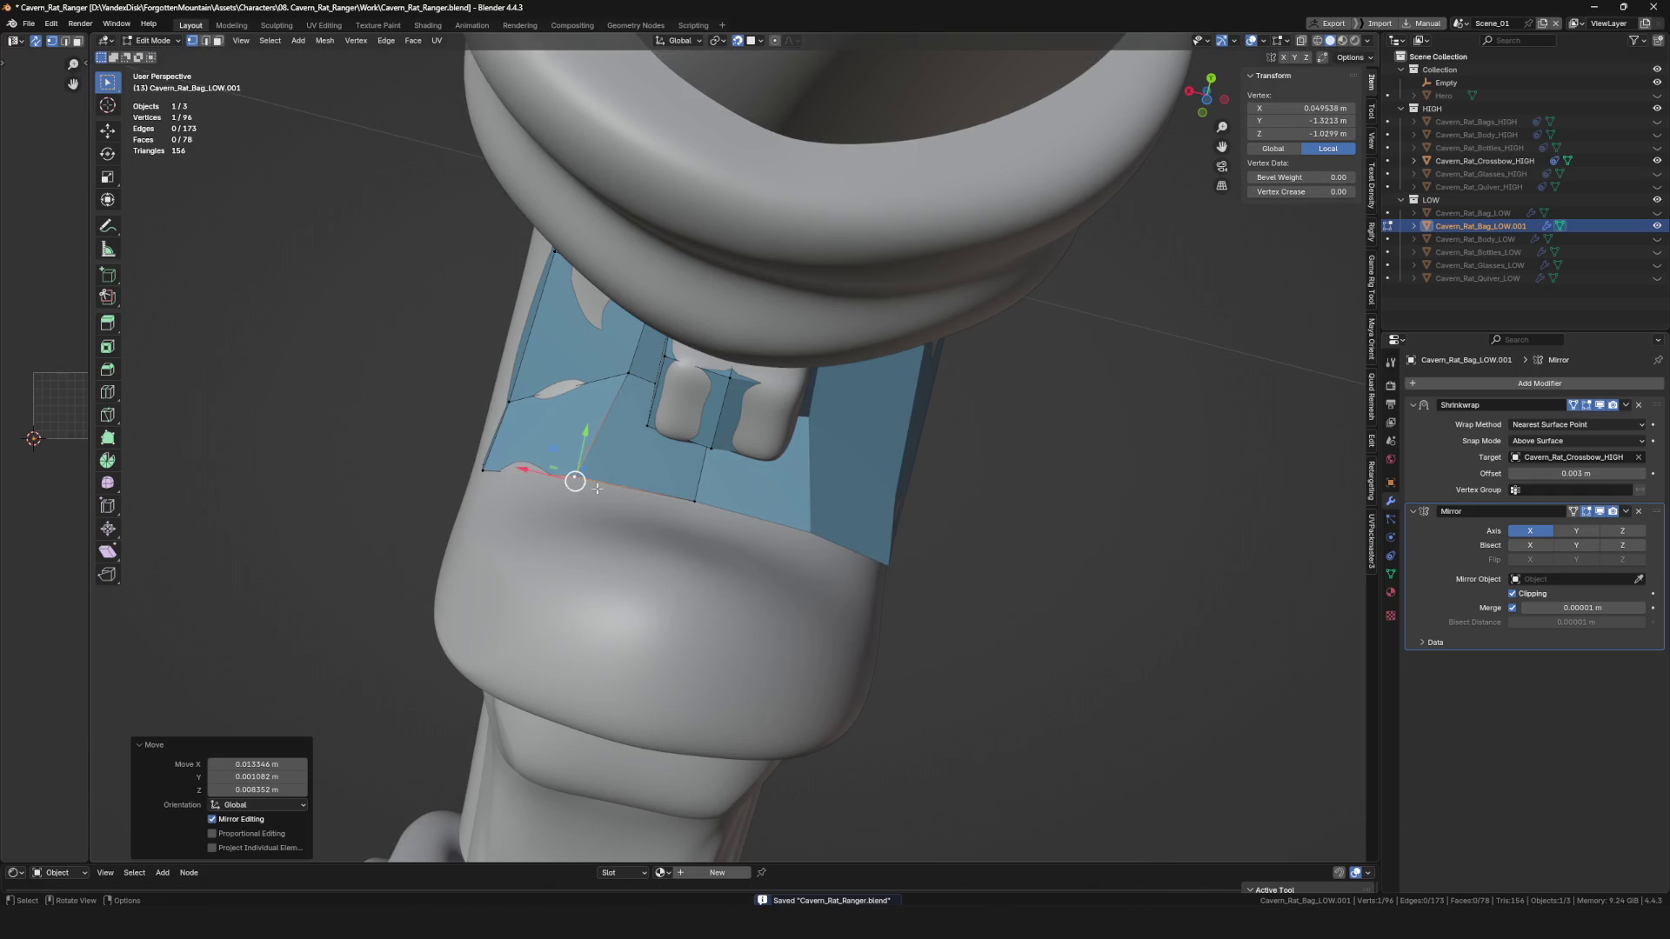
click(691, 513)
scroll(691, 513, down, 4)
mouse_move(691, 514)
middle_down()
mouse_move(706, 525)
mouse_move(637, 544)
mouse_move(610, 449)
mouse_move(588, 507)
mouse_move(648, 557)
middle_up()
scroll(706, 524, up, 4)
key(alt+a)
Extrude the band's lower border edge into a new face, fit its vertex, and save.
click(587, 508)
key(e)
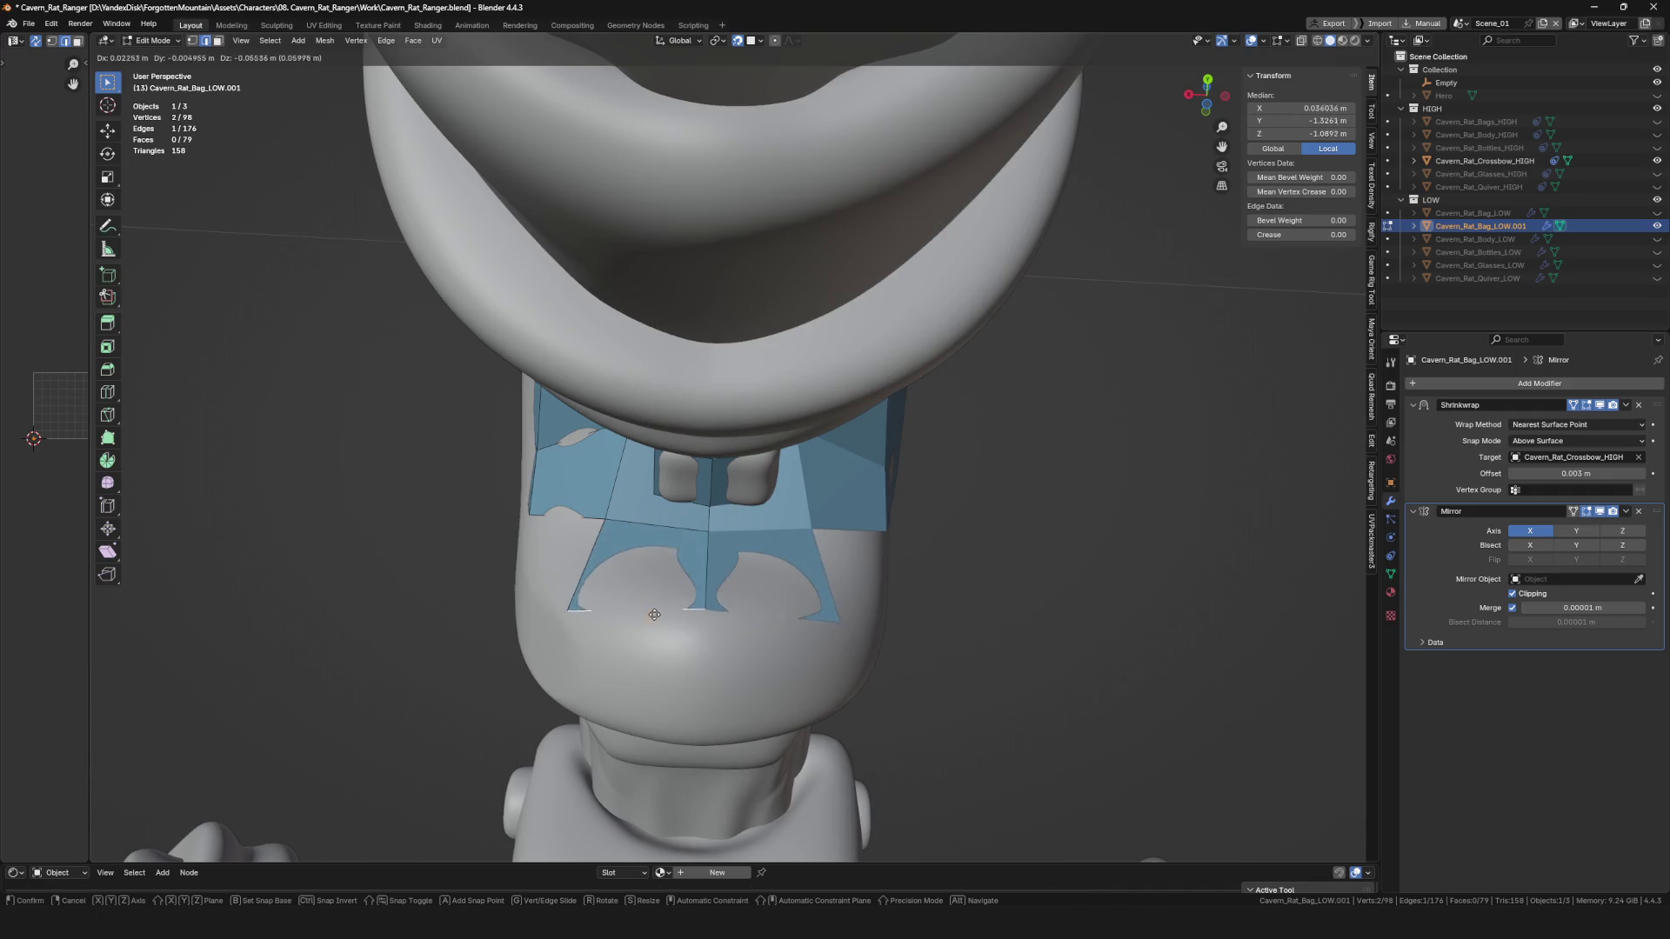
click(690, 627)
middle_drag(690, 627, 630, 585)
click(619, 578)
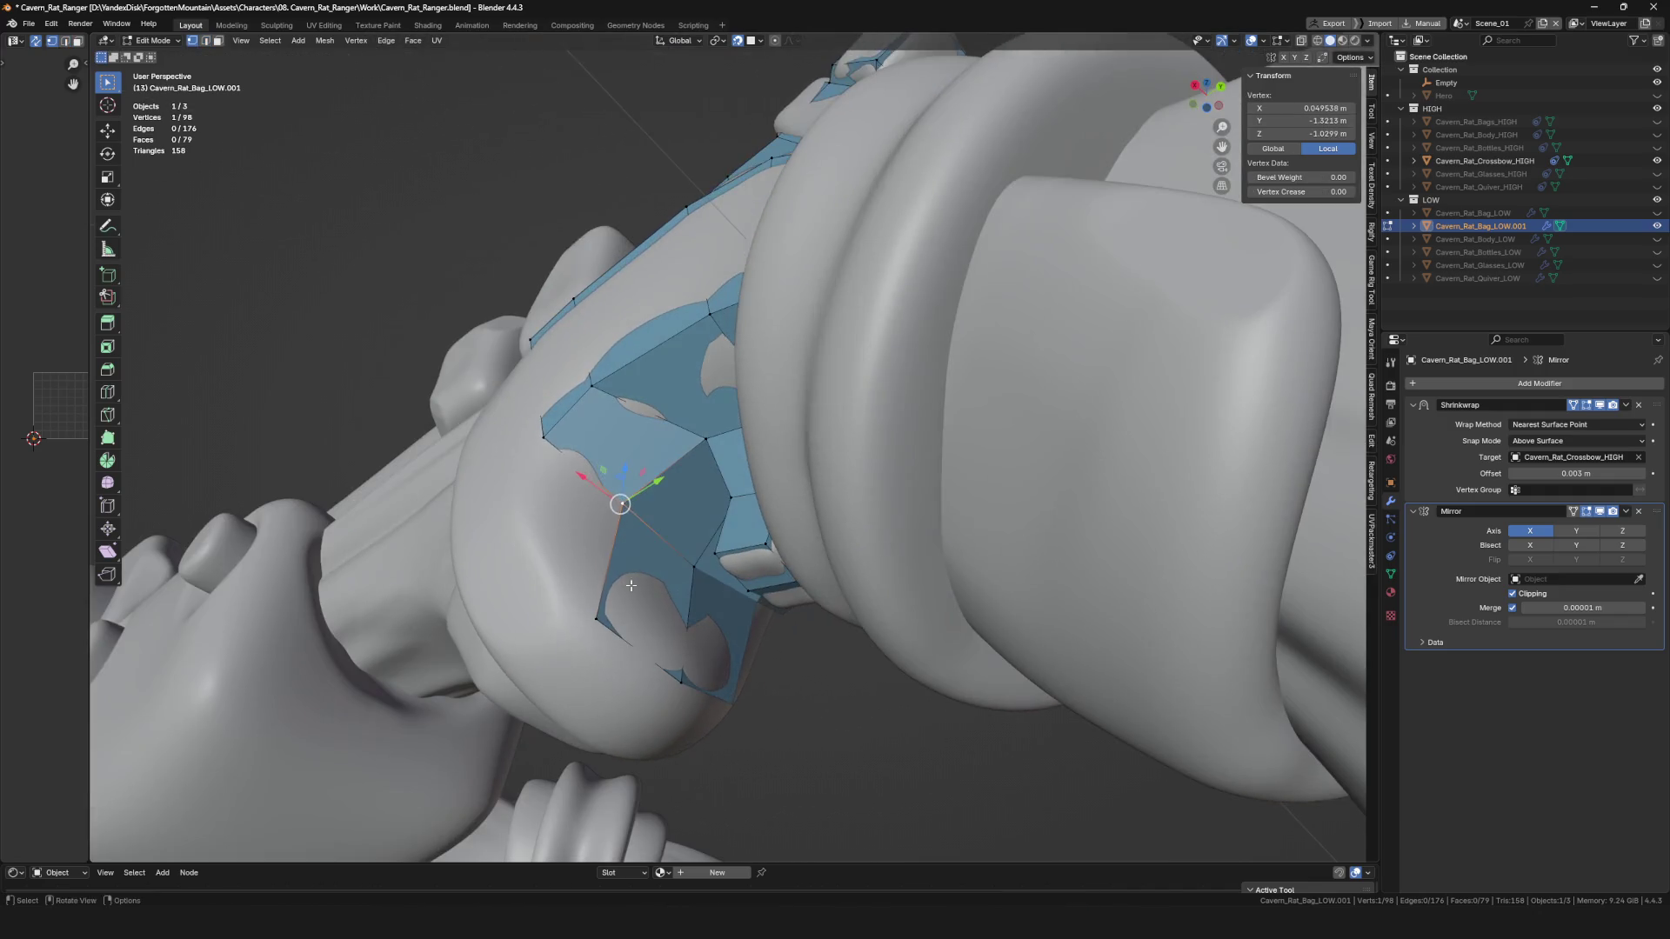
click(526, 536)
mouse_move(525, 536)
middle_down()
mouse_move(600, 557)
mouse_move(570, 574)
mouse_move(559, 540)
mouse_move(652, 477)
middle_up()
key(ctrl+s)
Extrude another edge under the ring into a face and place an extra vertex.
scroll(600, 558, up, 4)
shift+click(600, 558)
scroll(600, 558, up, 2)
key(e)
click(552, 577)
key(e)
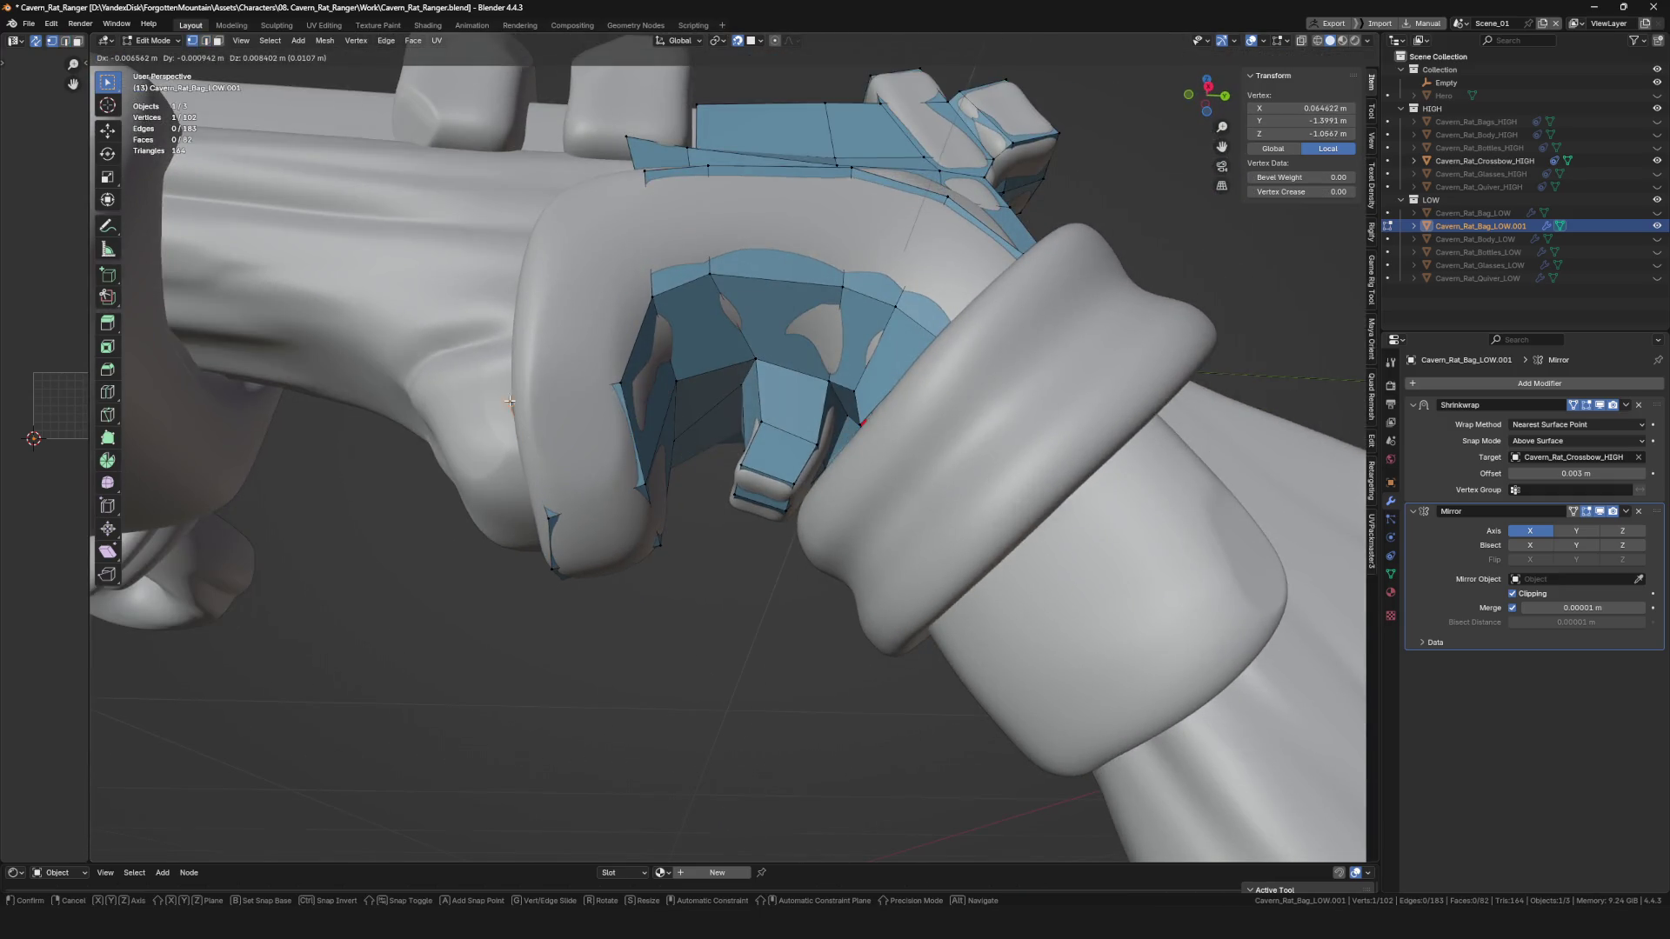
click(527, 402)
mouse_move(527, 402)
middle_down()
mouse_move(556, 408)
mouse_move(615, 372)
mouse_move(625, 450)
mouse_move(557, 474)
mouse_move(597, 440)
mouse_move(615, 383)
mouse_move(636, 448)
mouse_move(662, 314)
mouse_move(686, 453)
middle_up()
Extrude a new face upward from an edge on the trigger guard front.
ctrl+click(566, 470)
key(ctrl+s)
scroll(597, 441, up, 2)
key(e)
click(593, 401)
Build a face from a single vertex and fit the new vertex to the guard.
click(600, 402)
key(f)
click(651, 329)
scroll(651, 330, down, 3)
scroll(686, 453, up, 3)
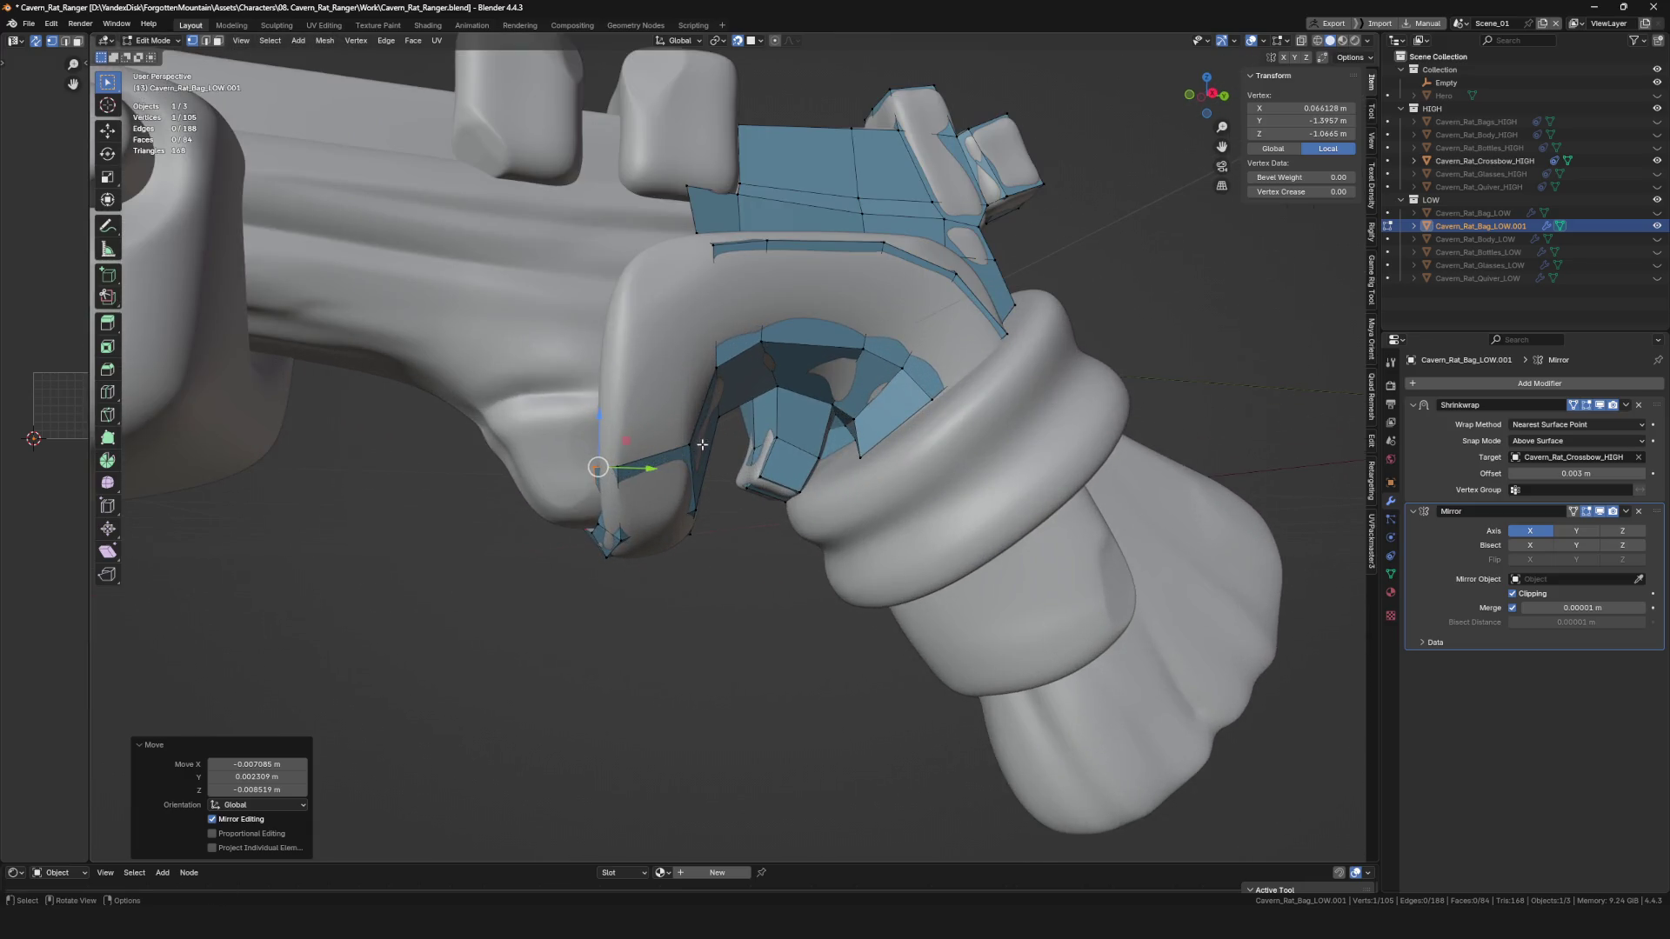
click(620, 367)
mouse_move(620, 367)
middle_down()
mouse_move(642, 366)
mouse_move(609, 457)
mouse_move(602, 372)
middle_up()
Add two more vertex faces inside the trigger loop and nudge a vertex to hug the guard.
key(f)
click(601, 372)
scroll(608, 373, up, 2)
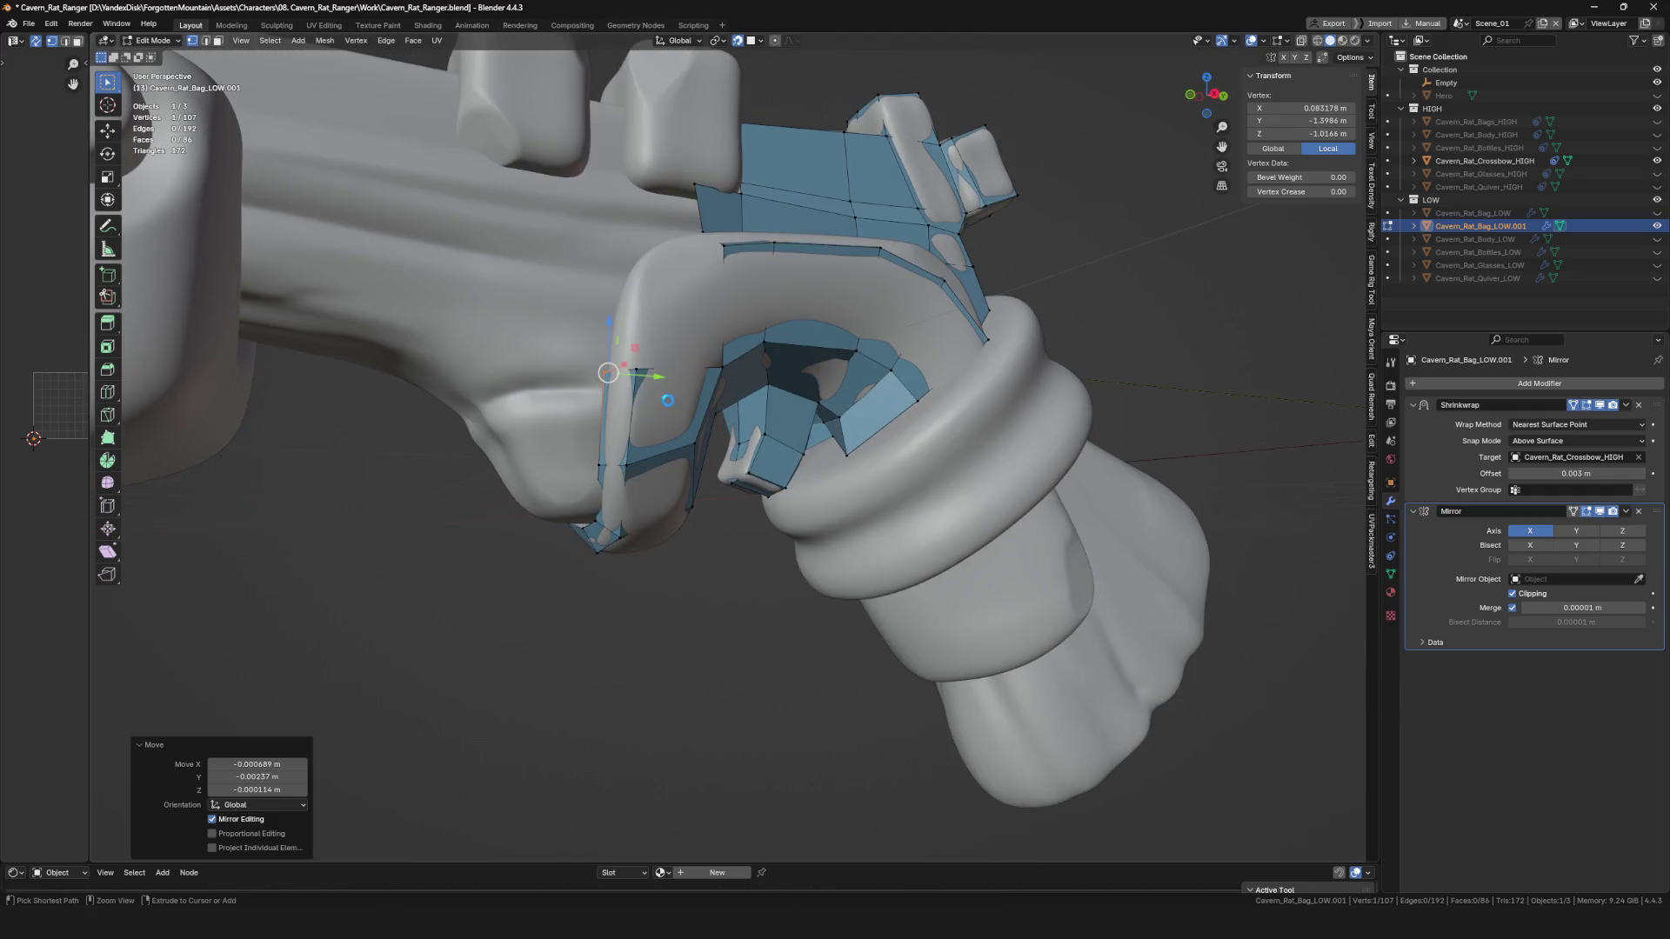
key(ctrl+s)
mouse_move(685, 424)
middle_down()
mouse_move(675, 449)
mouse_move(580, 378)
mouse_move(586, 457)
mouse_move(623, 420)
middle_up()
key(f)
click(600, 336)
click(579, 449)
drag(673, 321, 678, 326)
mouse_move(677, 326)
middle_down()
mouse_move(753, 408)
mouse_move(676, 364)
mouse_move(697, 370)
middle_up()
key(alt+v)
Place the last trigger-guard vertex, clear the selection, and save.
click(677, 355)
click(697, 370)
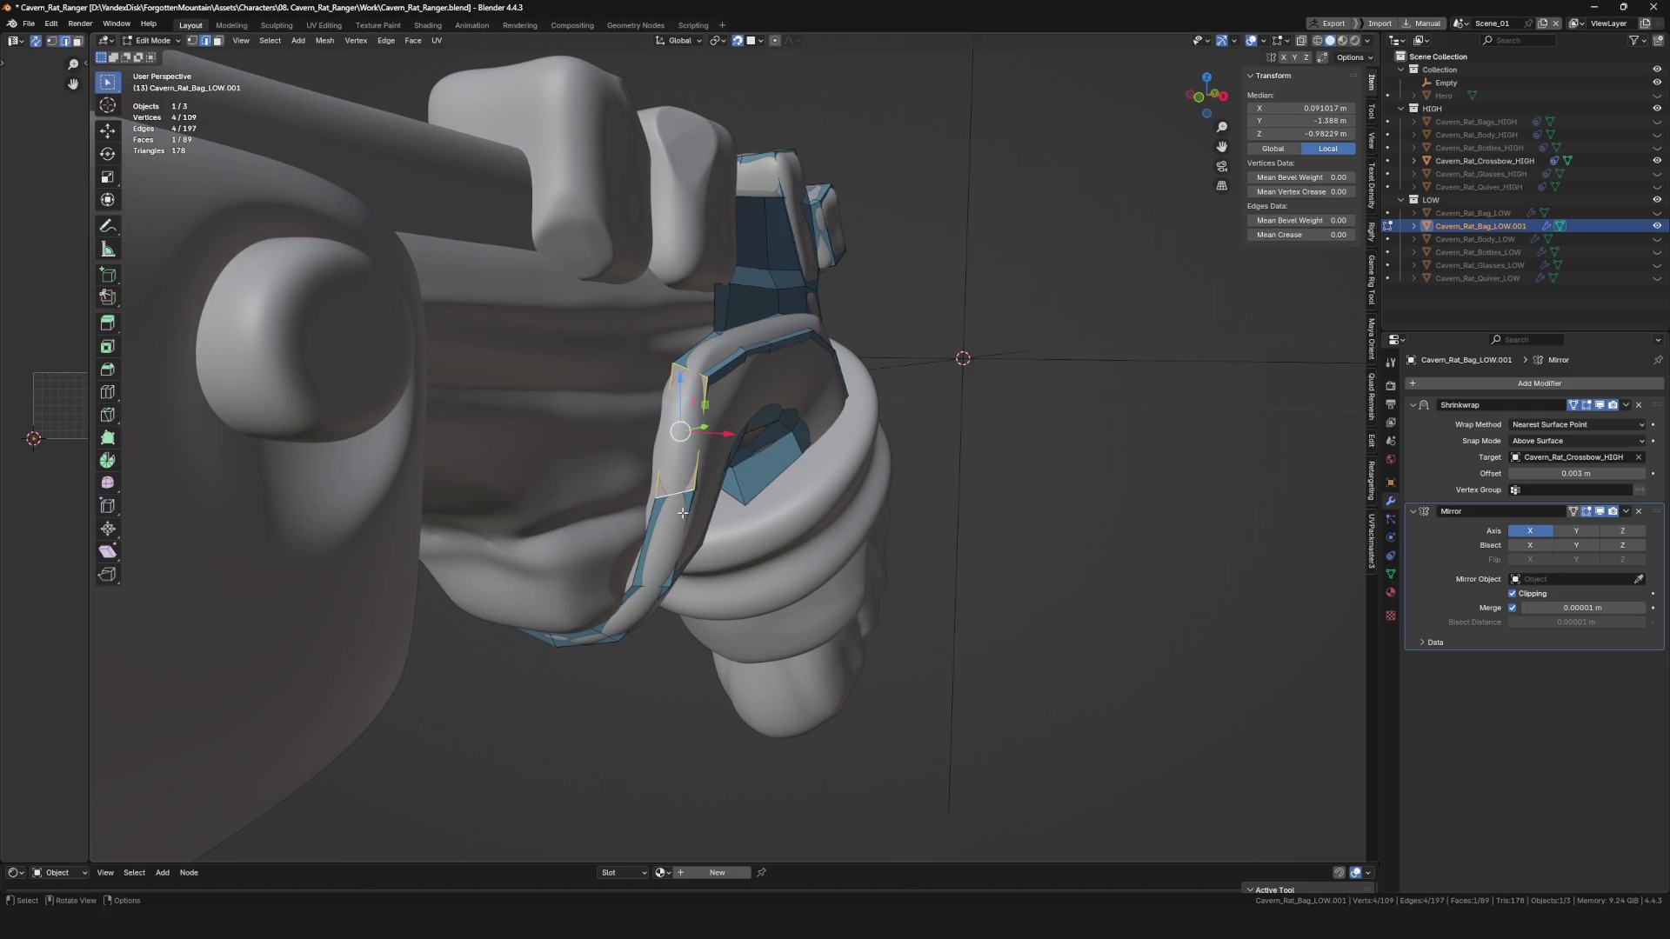
middle_drag(683, 514, 644, 461)
scroll(644, 462, down, 3)
scroll(604, 400, up, 4)
key(ctrl+s)
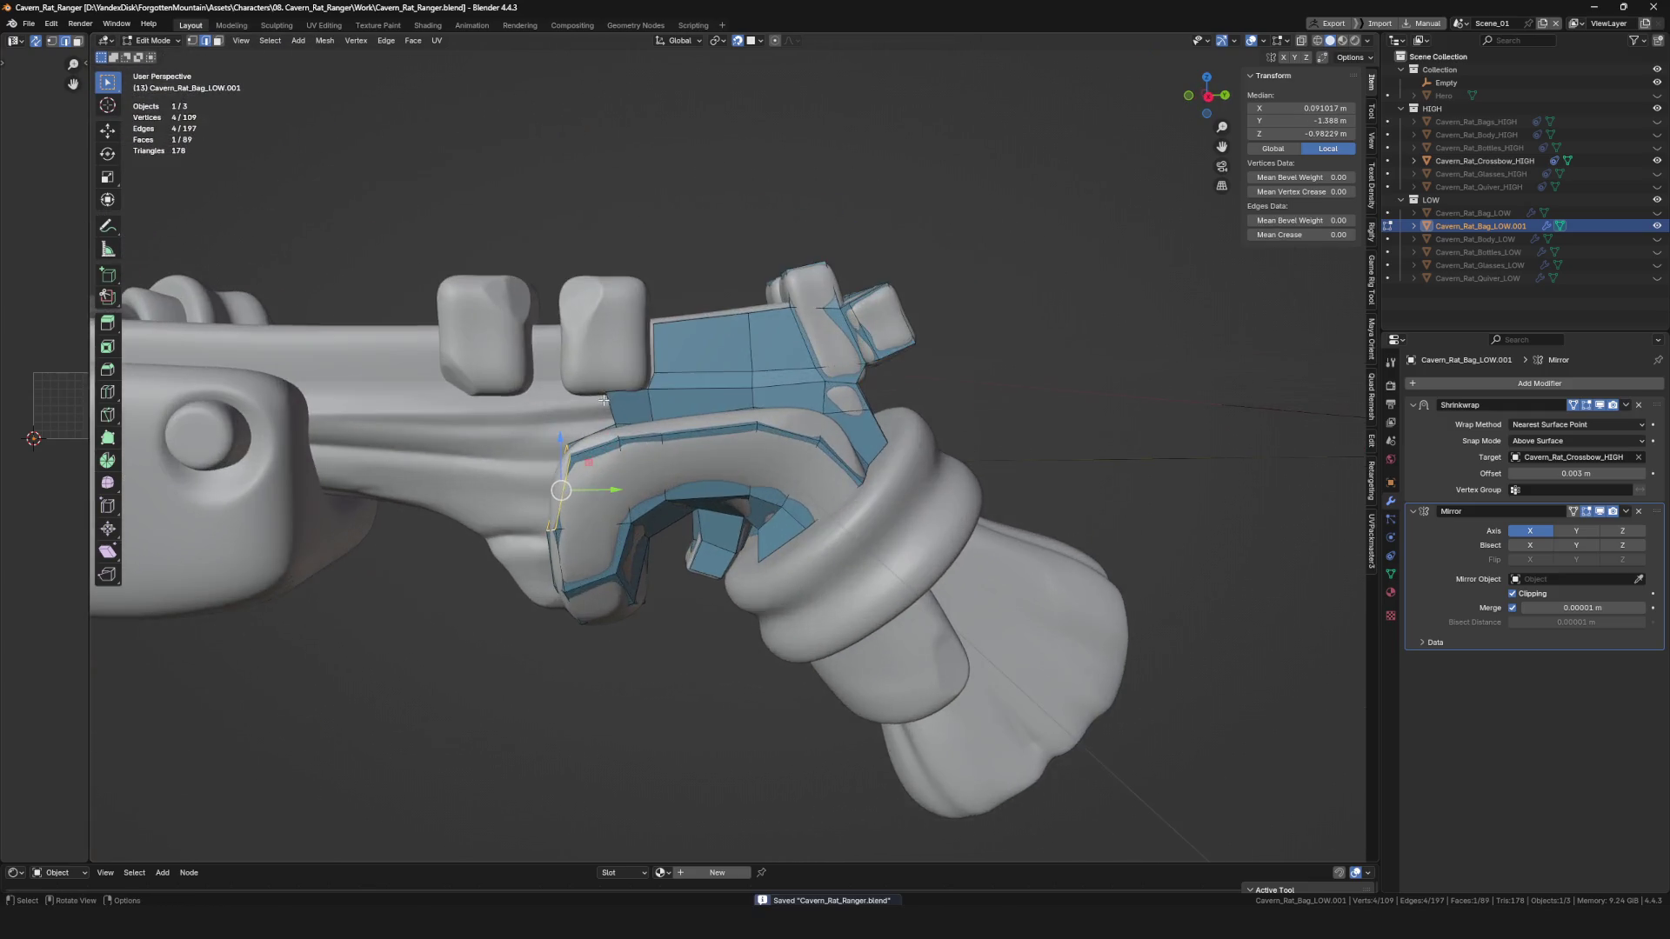
scroll(604, 400, up, 3)
Move a single grip vertex to sit on the high-poly surface.
click(624, 428)
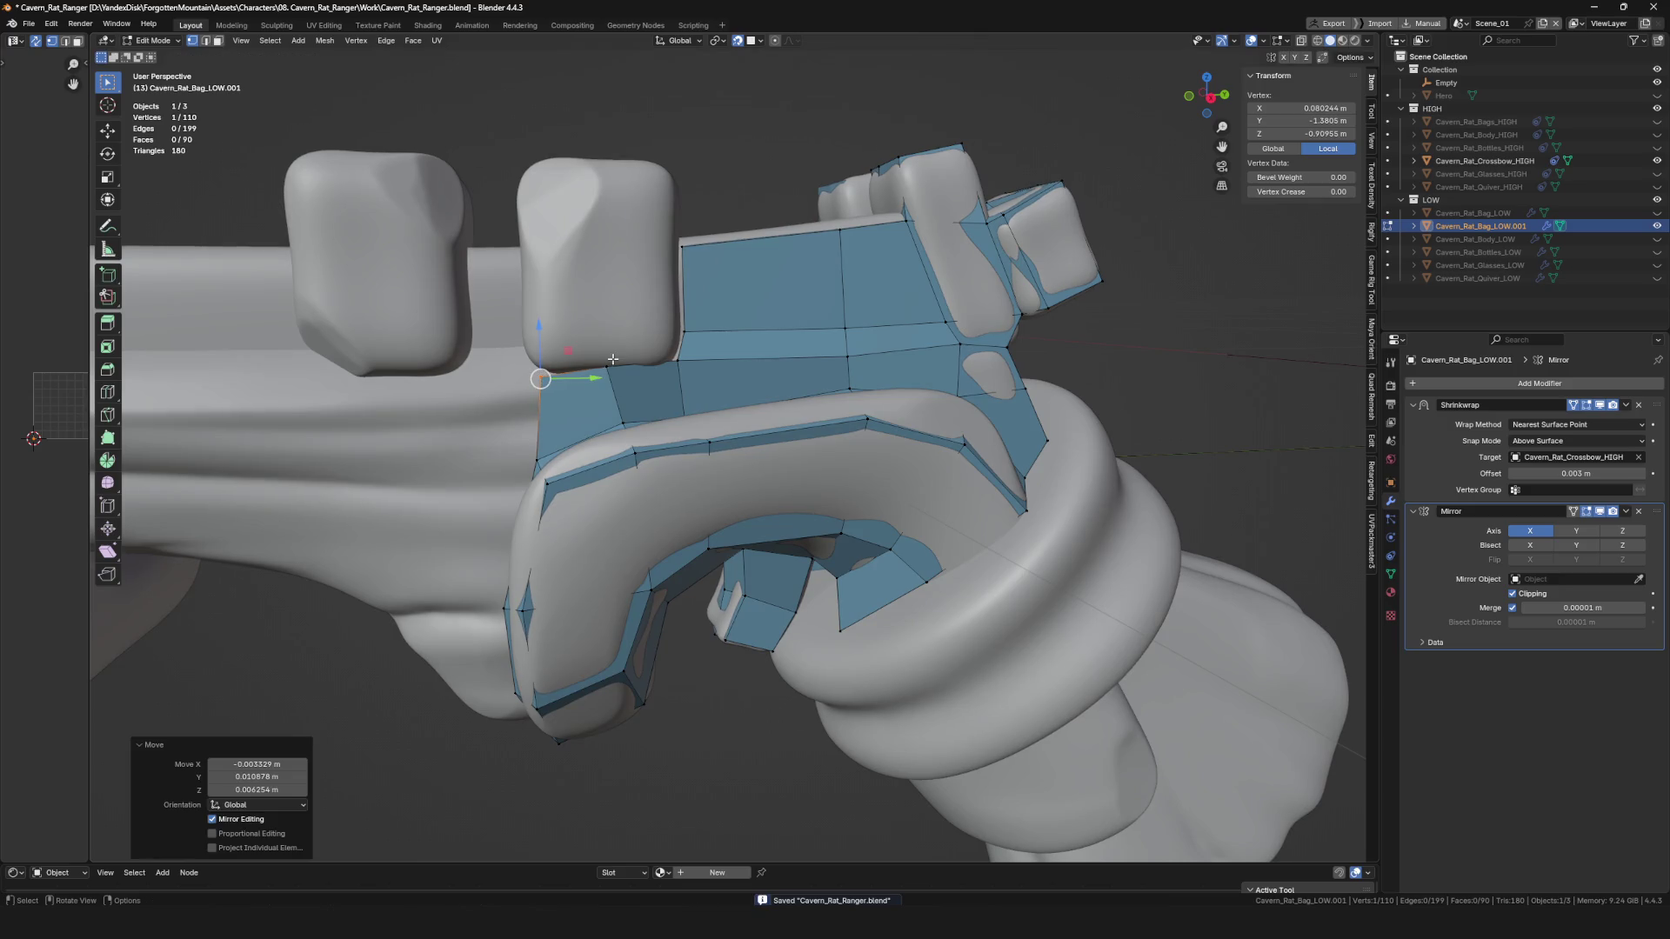
scroll(669, 374, down, 2)
click(669, 374)
scroll(669, 374, down, 5)
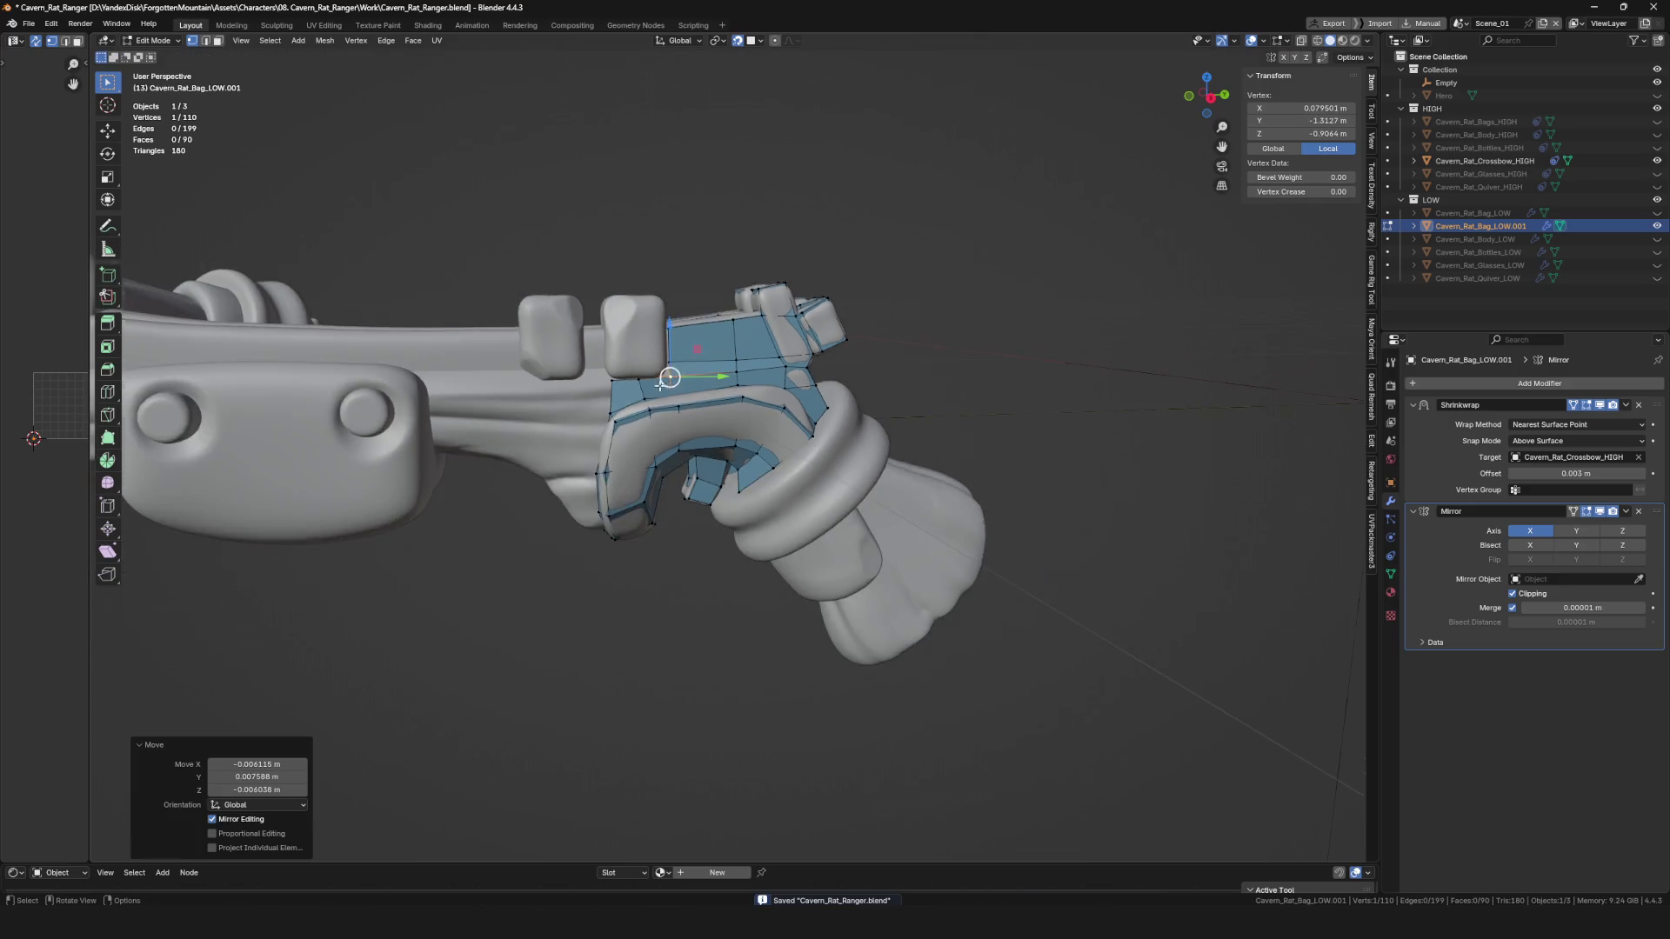
scroll(666, 370, up, 5)
scroll(695, 408, down, 3)
mouse_move(695, 408)
middle_down()
mouse_move(728, 373)
mouse_move(663, 447)
mouse_move(708, 466)
mouse_move(653, 452)
mouse_move(667, 468)
mouse_move(665, 443)
mouse_move(730, 481)
middle_up()
Adjust a border edge and another vertex along the grip's lower side.
shift+click(607, 451)
click(627, 440)
click(667, 468)
click(660, 460)
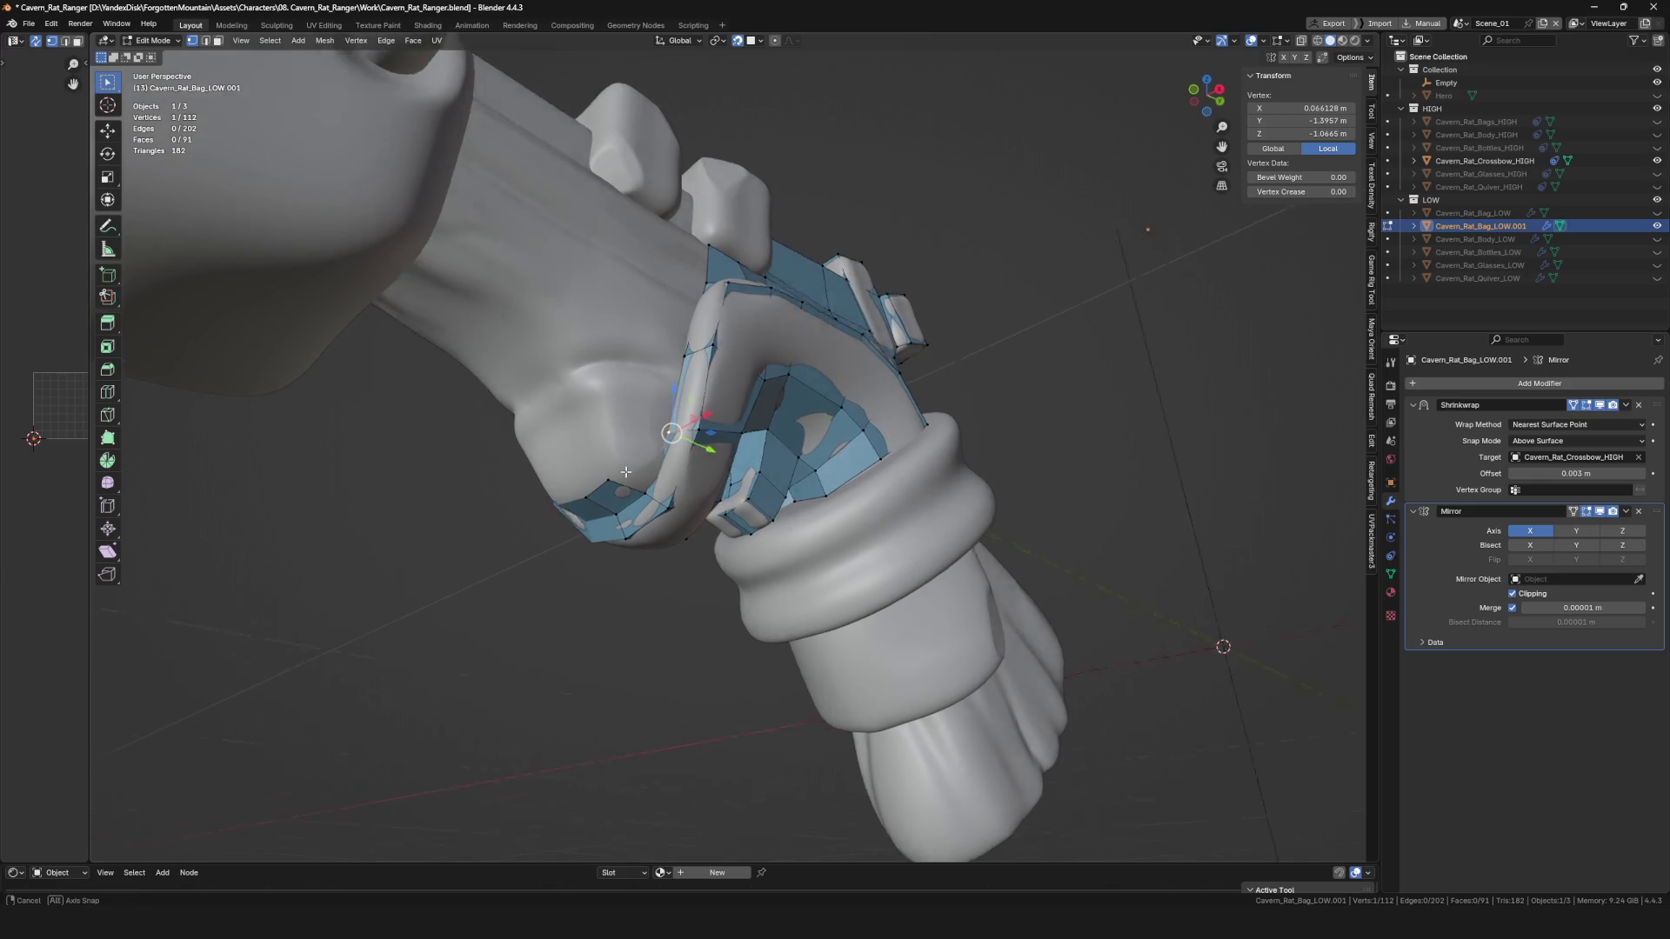
scroll(705, 456, down, 4)
scroll(661, 458, up, 5)
mouse_move(661, 513)
middle_down()
mouse_move(626, 435)
mouse_move(683, 416)
mouse_move(661, 391)
middle_up()
Add a new vertex on the grip underside with Ctrl+right-click and extrude a face.
ctrl+right_click(613, 424)
key(e)
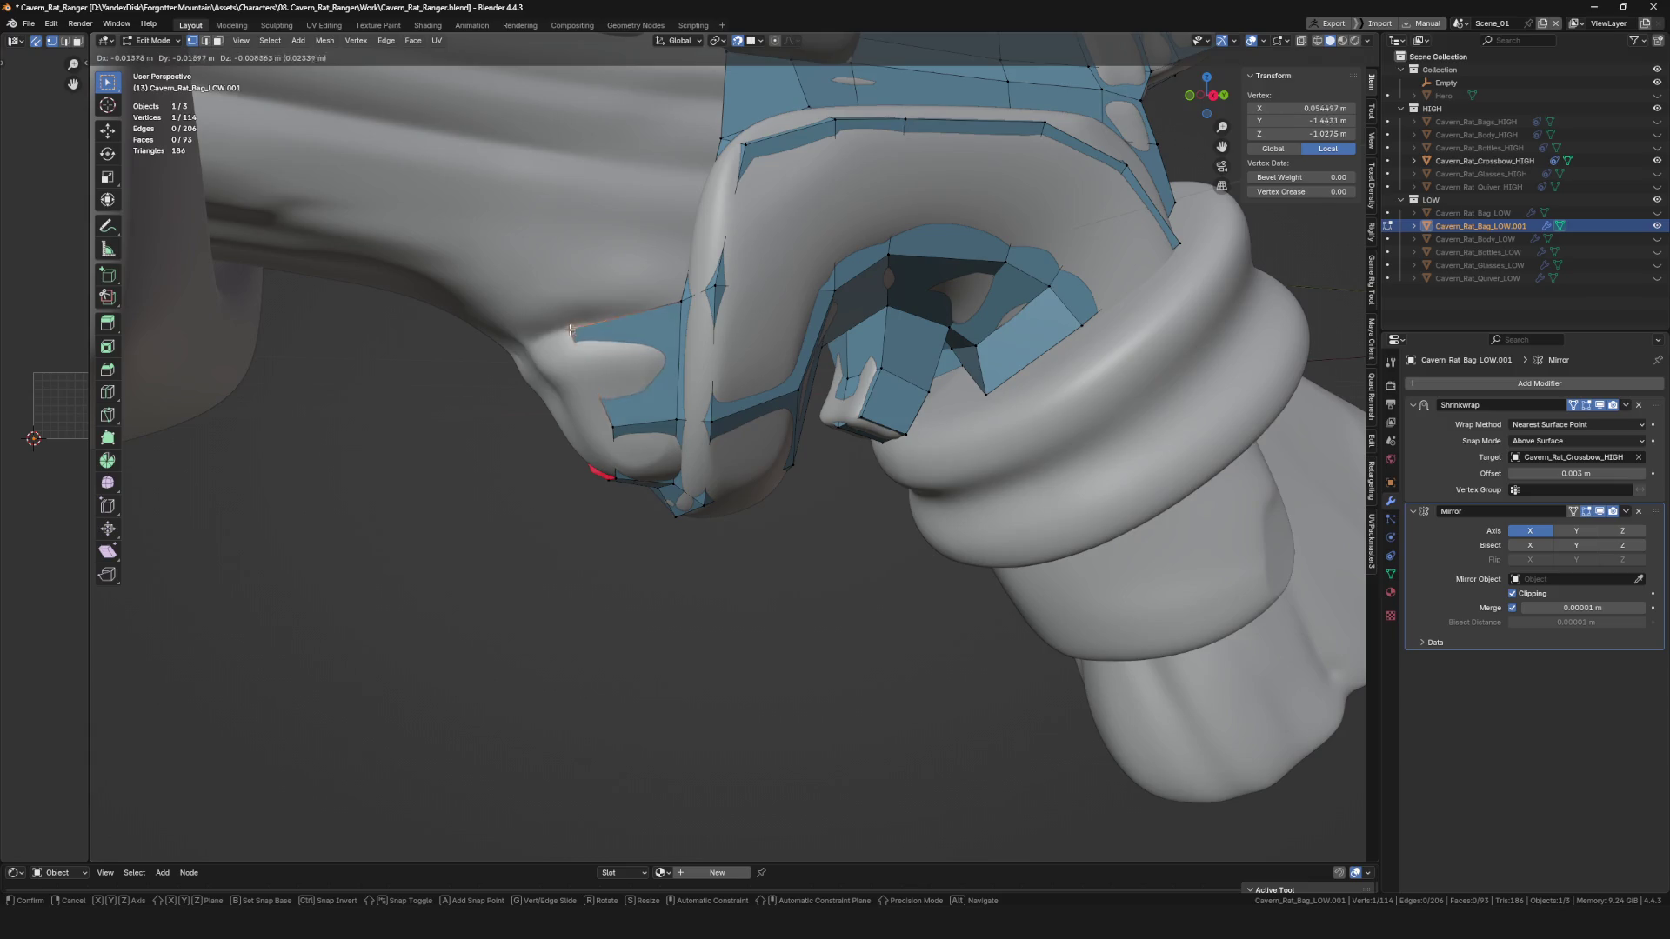
click(542, 325)
scroll(566, 335, down, 5)
mouse_move(585, 339)
middle_down()
mouse_move(684, 389)
mouse_move(609, 400)
mouse_move(635, 409)
mouse_move(600, 383)
mouse_move(609, 340)
mouse_move(648, 434)
middle_up()
scroll(622, 411, up, 4)
Extrude two faces forward from a front vertex and reposition the lower vertex.
click(623, 411)
key(e)
click(615, 310)
scroll(615, 311, down, 2)
key(e)
scroll(609, 340, up, 2)
click(584, 314)
click(603, 403)
key(g)
click(600, 392)
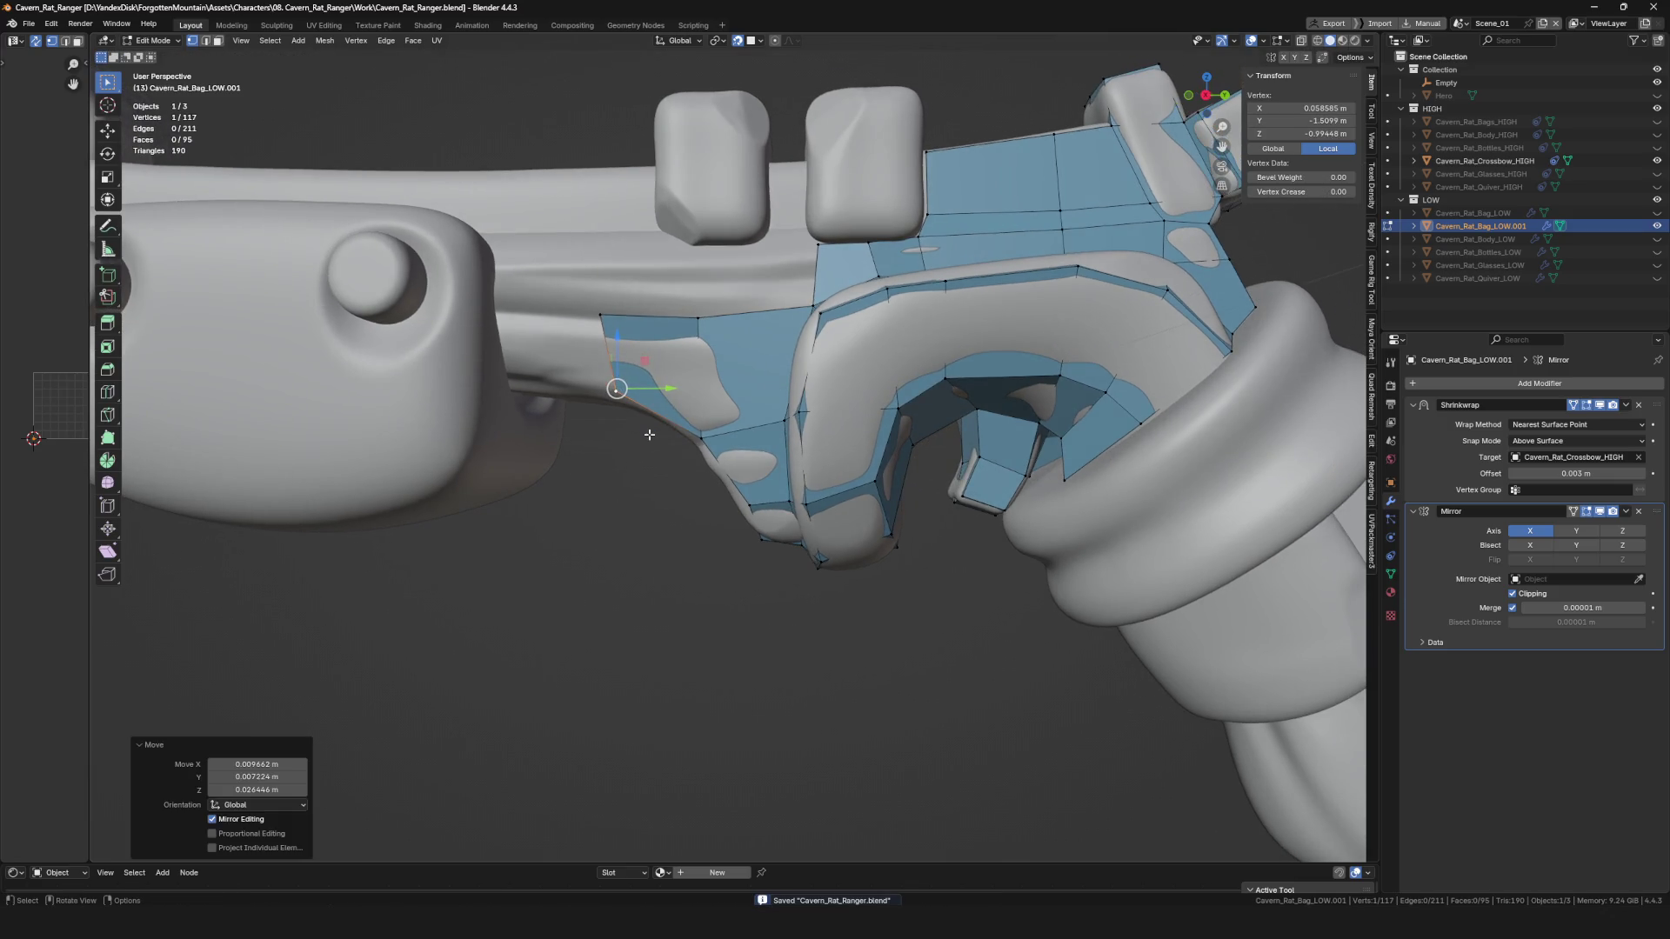
In Right Orthographic view, move the selected vertex onto the grip outline.
shift+middle_drag(634, 431, 595, 432)
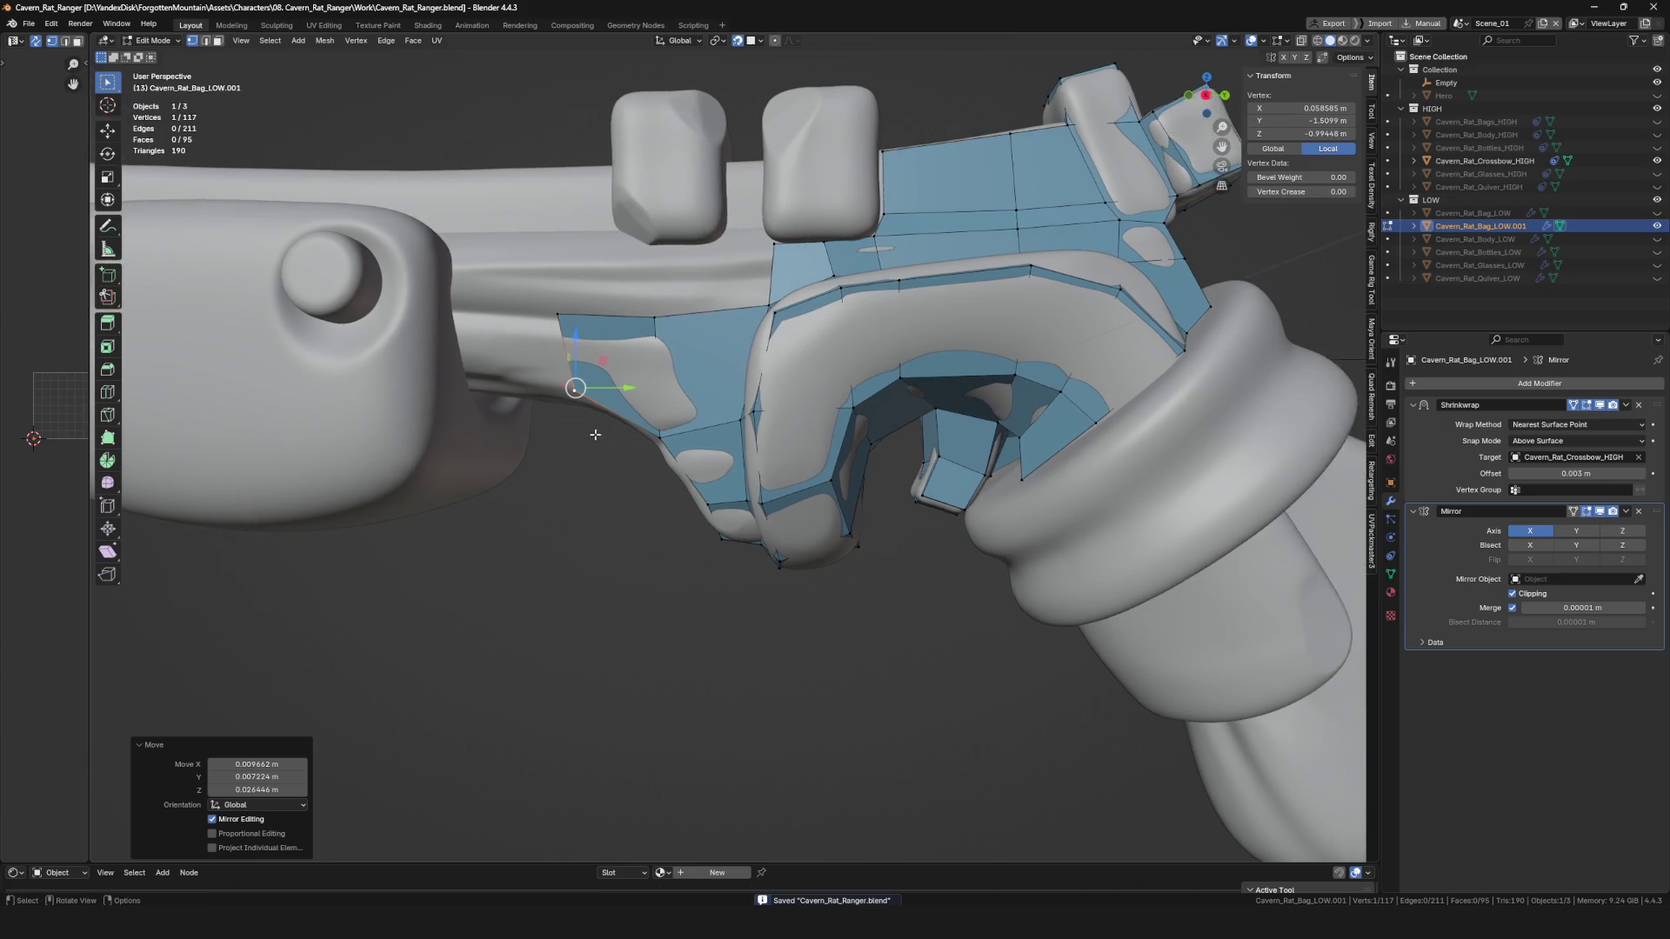
scroll(992, 192, down, 3)
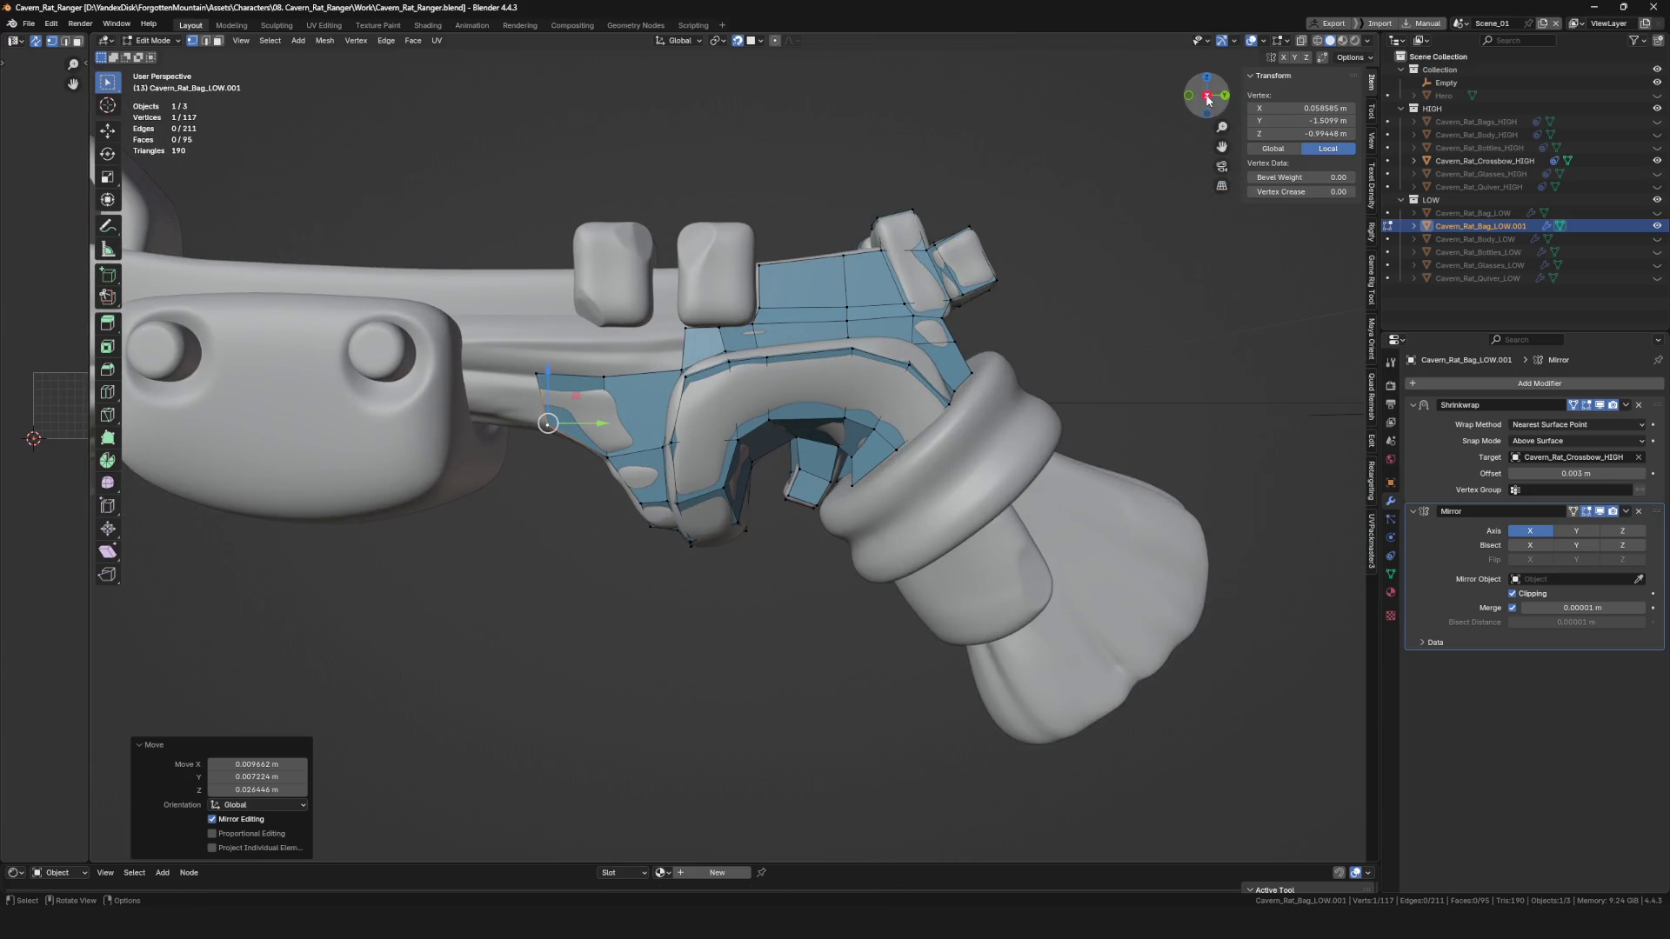
click(1207, 101)
scroll(613, 326, up, 3)
key(g)
click(613, 325)
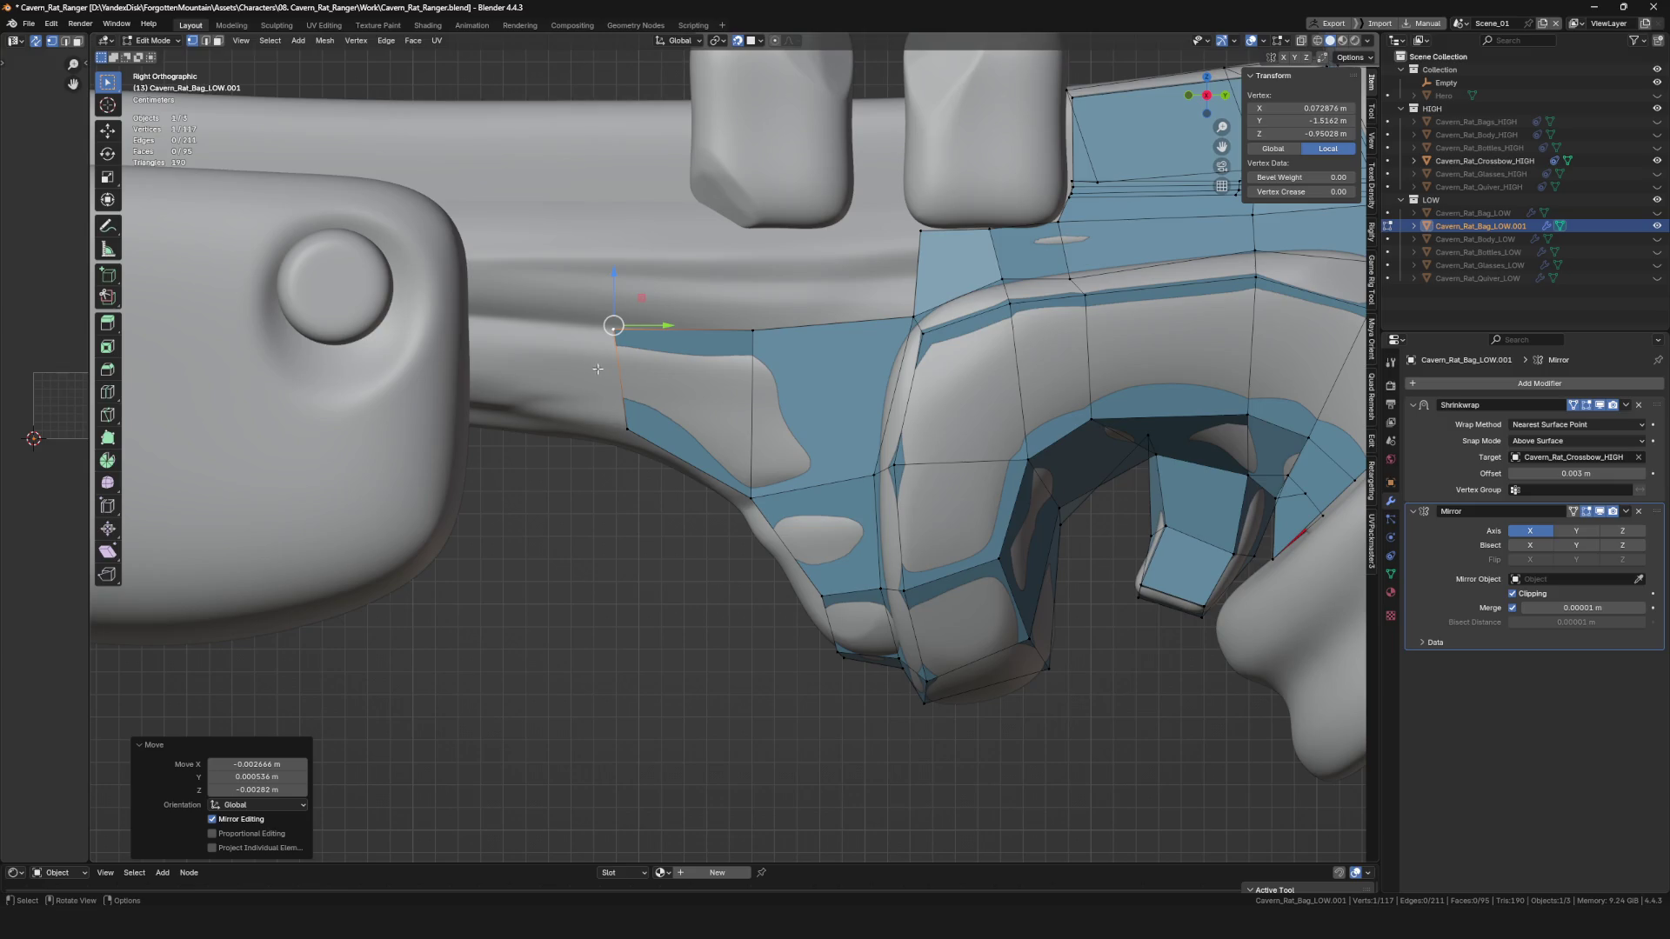
Add vertex faces and extrude an edge along the grip outline toward the front block.
scroll(575, 383, down, 6)
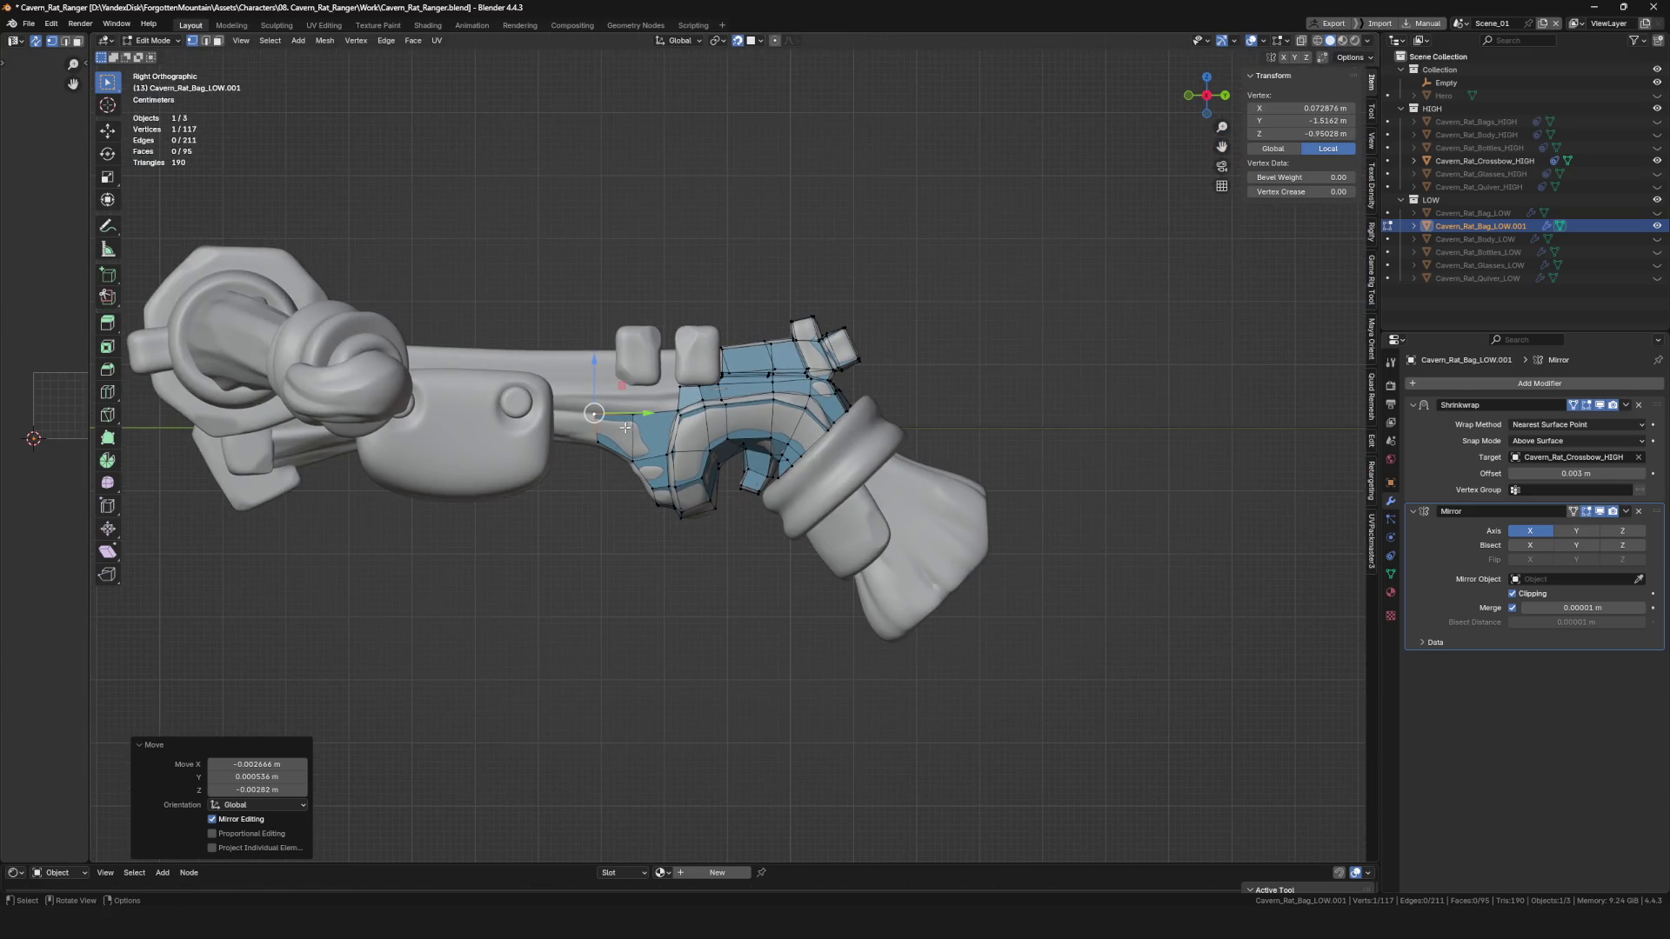
scroll(625, 428, up, 6)
key(g)
click(629, 352)
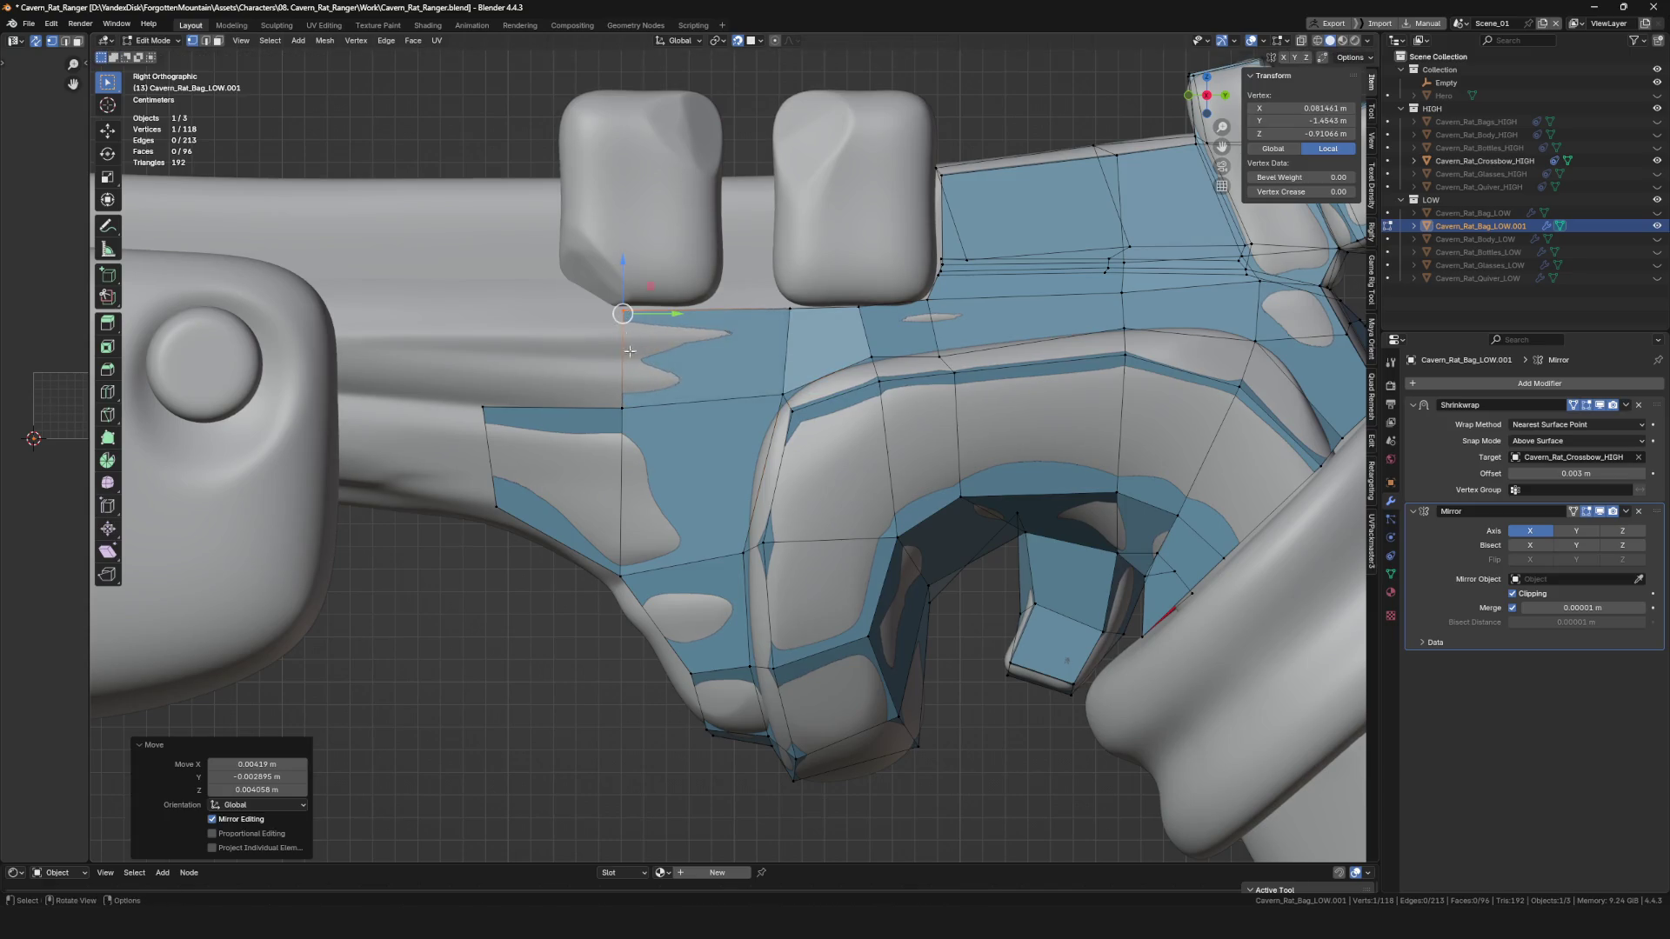
key(f)
click(692, 407)
scroll(706, 410, down, 3)
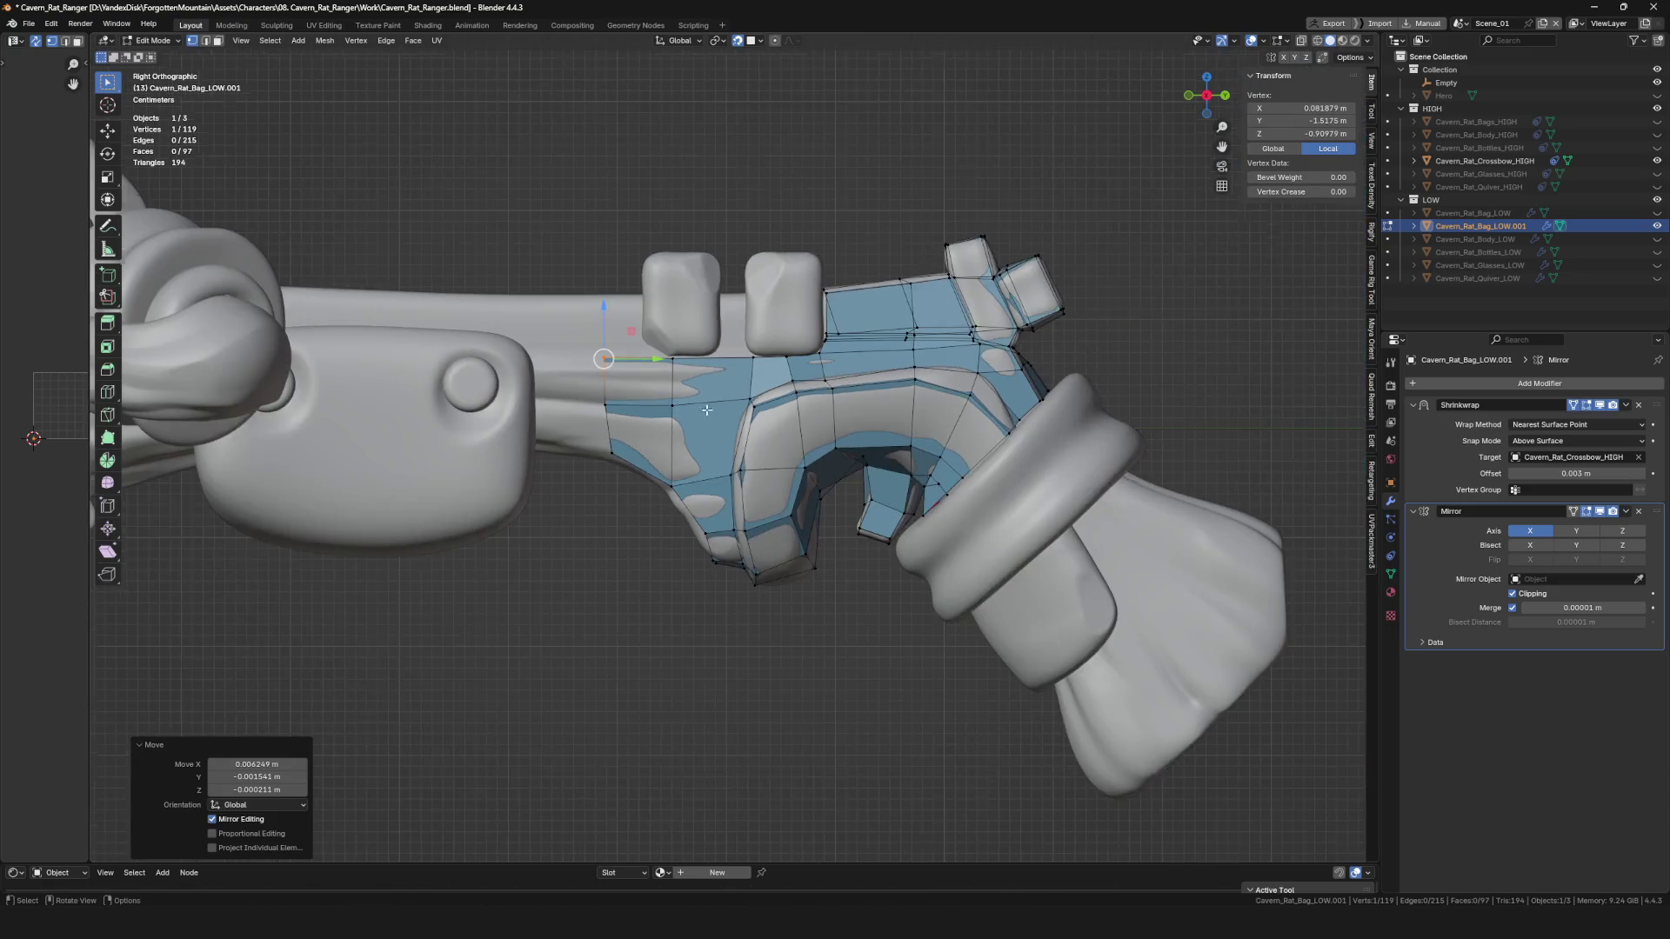
shift+click(606, 403)
scroll(606, 404, up, 3)
key(e)
click(564, 345)
Extend the mesh around the grip's narrow neck with two more vertex faces.
click(682, 351)
key(f)
click(607, 320)
mouse_move(607, 320)
middle_down()
mouse_move(693, 454)
mouse_move(765, 431)
mouse_move(750, 423)
middle_up()
key(f)
click(769, 426)
Fill the first new faces with F along the front grip block's top, placing each new vertex.
key(g)
click(750, 424)
key(f)
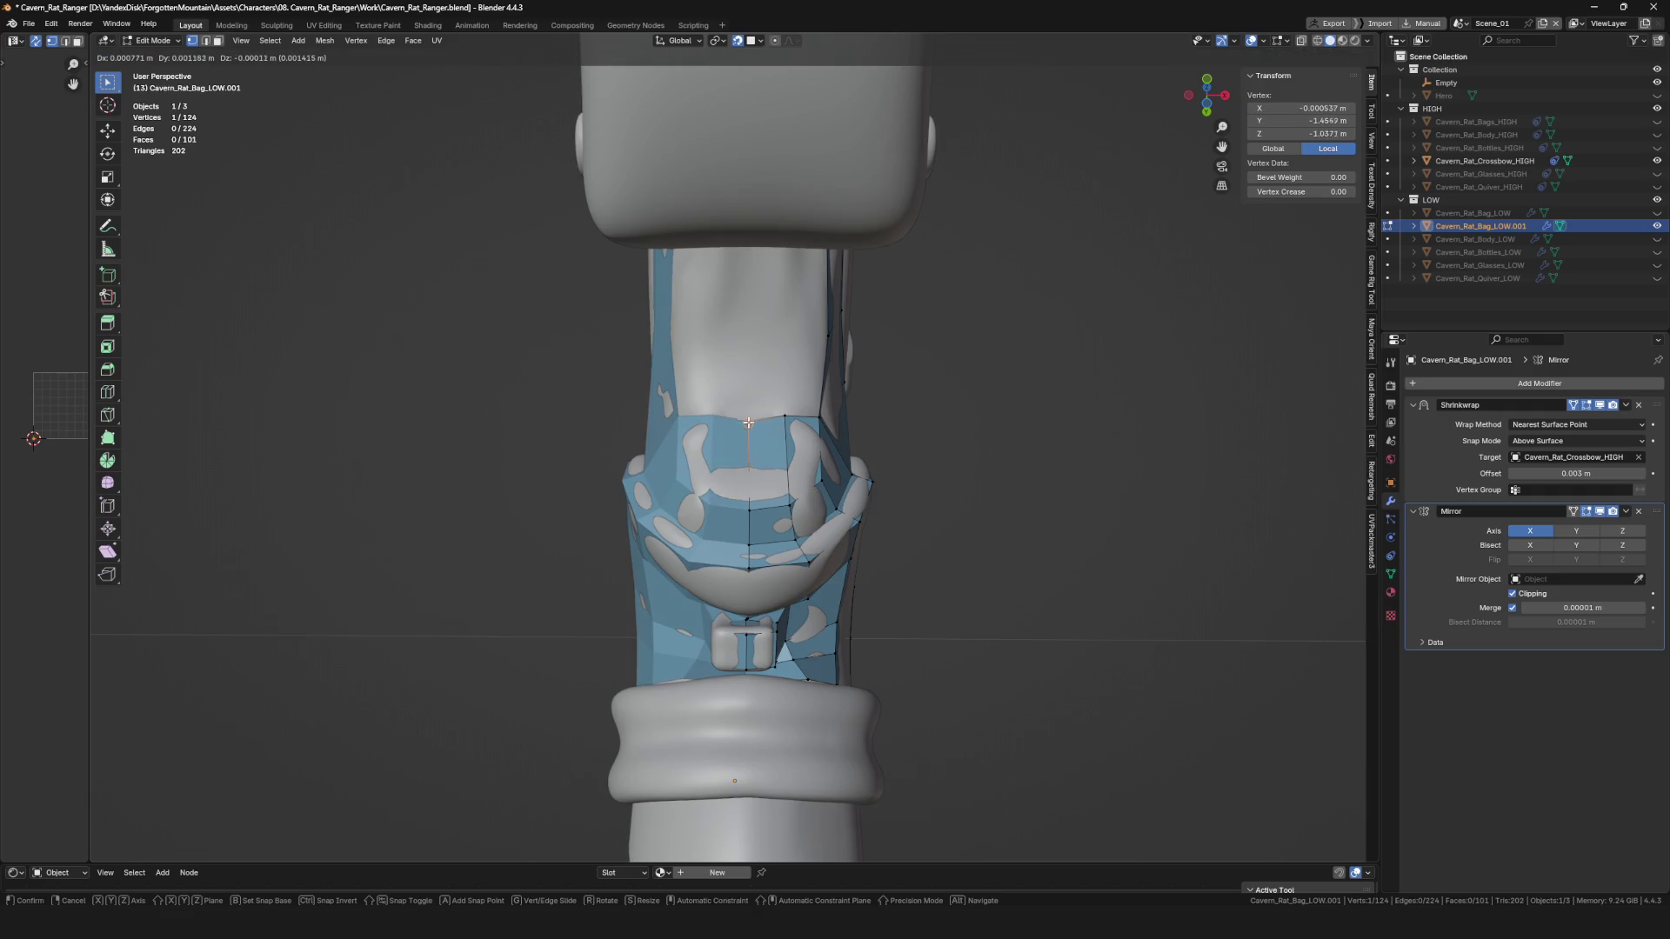
click(748, 414)
key(f)
mouse_move(748, 413)
middle_down()
mouse_move(765, 391)
mouse_move(742, 443)
mouse_move(662, 398)
middle_up()
click(775, 380)
scroll(752, 444, up, 3)
Continue filling faces up the grip top, positioning each new vertex on the high-poly surface.
key(f)
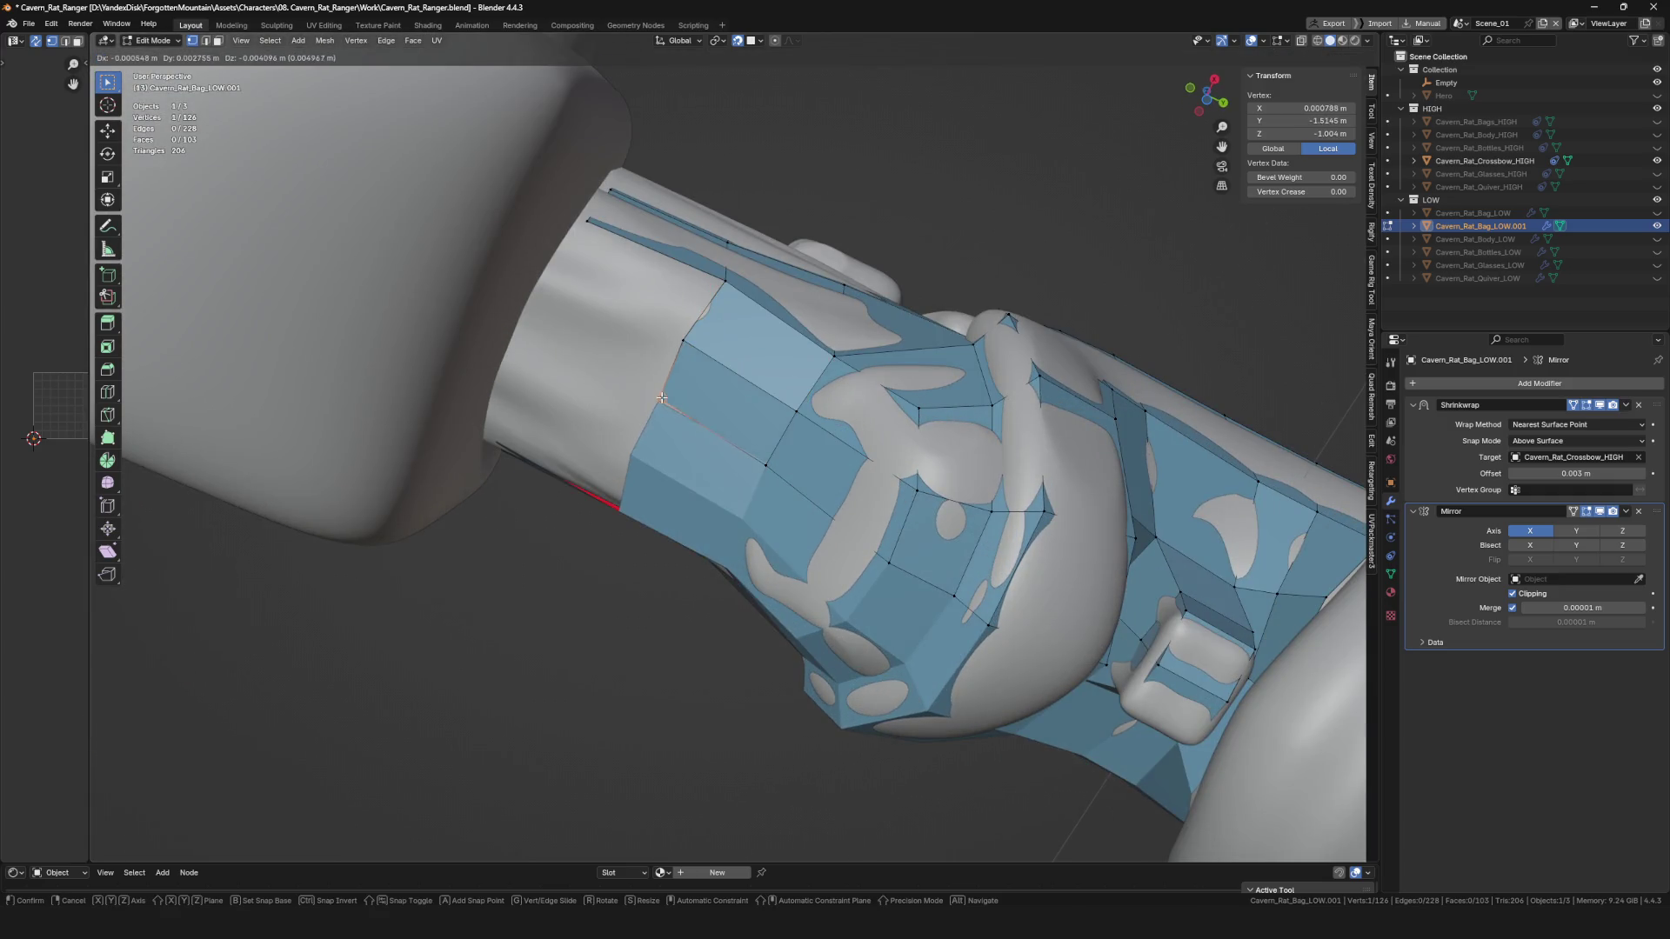
click(649, 415)
middle_drag(650, 415, 643, 287)
drag(643, 287, 642, 282)
click(642, 282)
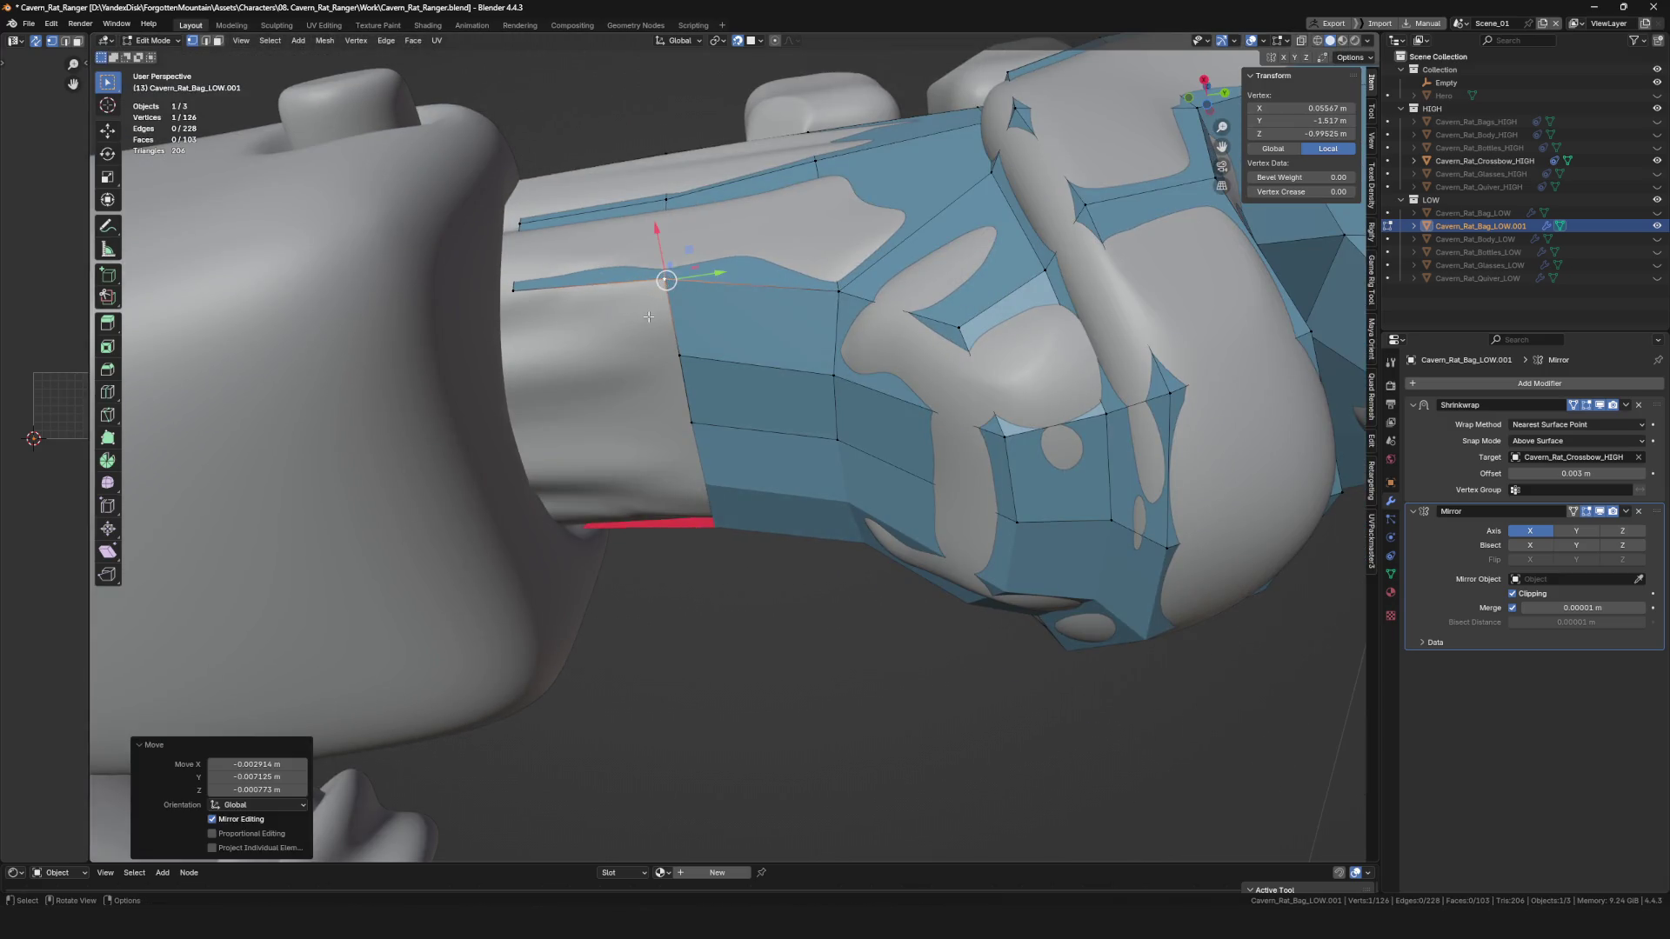
key(f)
click(513, 353)
mouse_move(514, 353)
middle_down()
mouse_move(538, 356)
mouse_move(560, 295)
middle_up()
Nudge the new vertices with G and fill another face toward the wrapped ring.
key(g)
click(560, 295)
key(g)
click(566, 199)
mouse_move(565, 199)
middle_down()
mouse_move(561, 372)
mouse_move(619, 432)
mouse_move(734, 385)
middle_up()
key(f)
key(g)
click(570, 372)
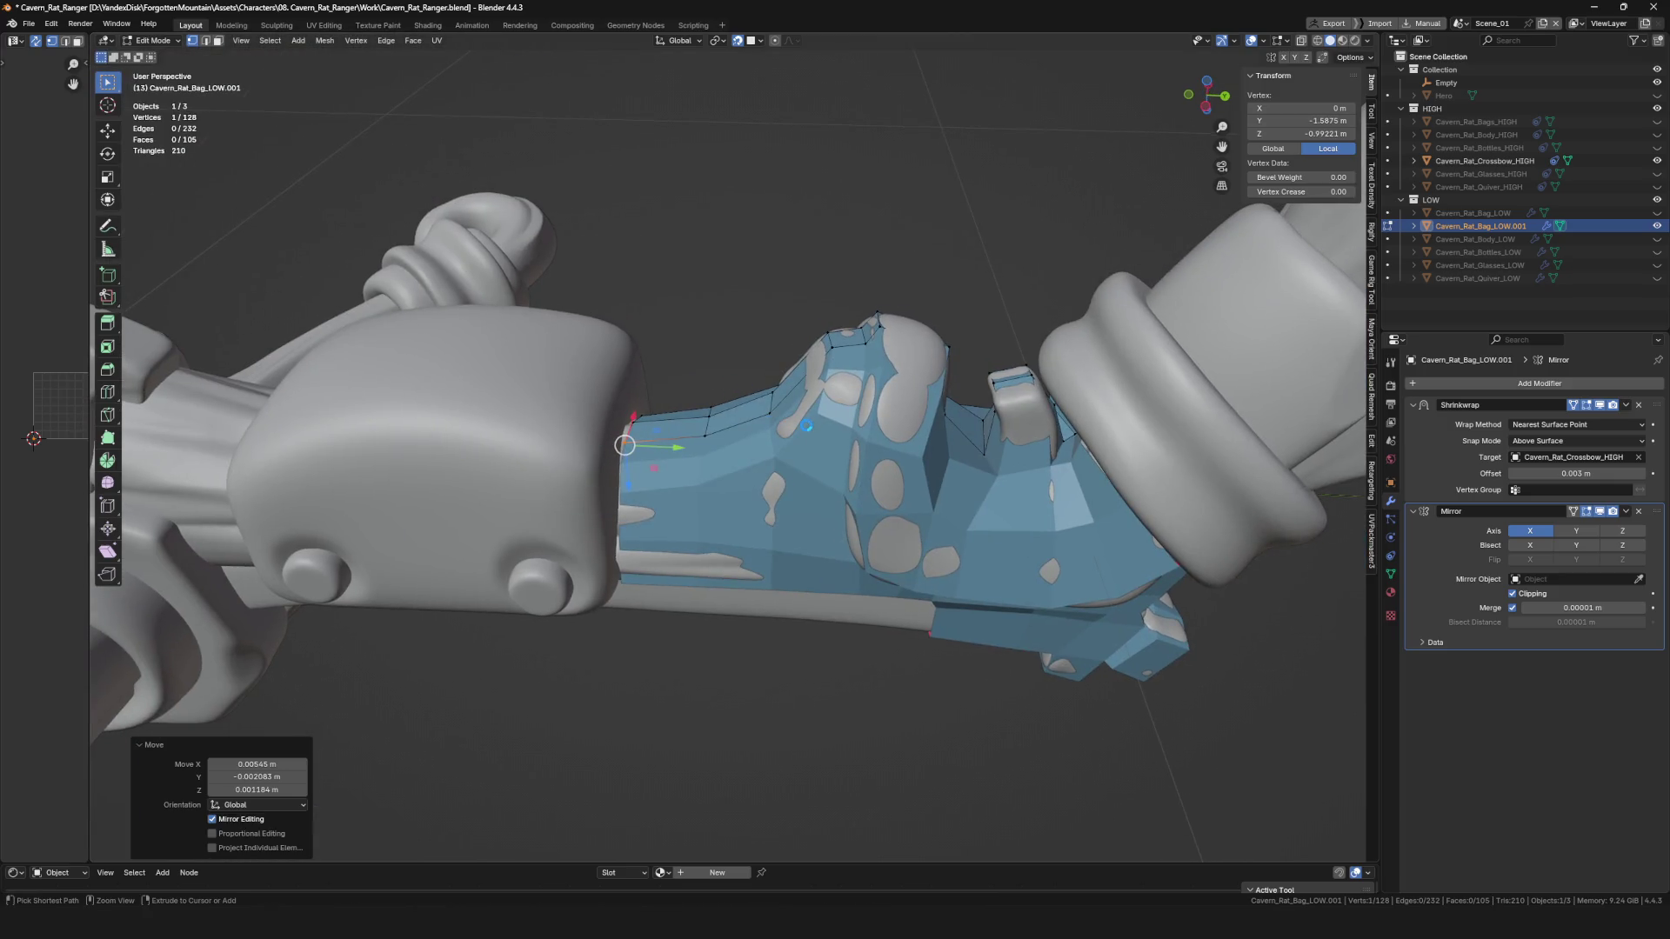
scroll(716, 378, down, 5)
Select a border edge on the grip top and extrude it into a new face.
middle_drag(729, 539, 738, 559)
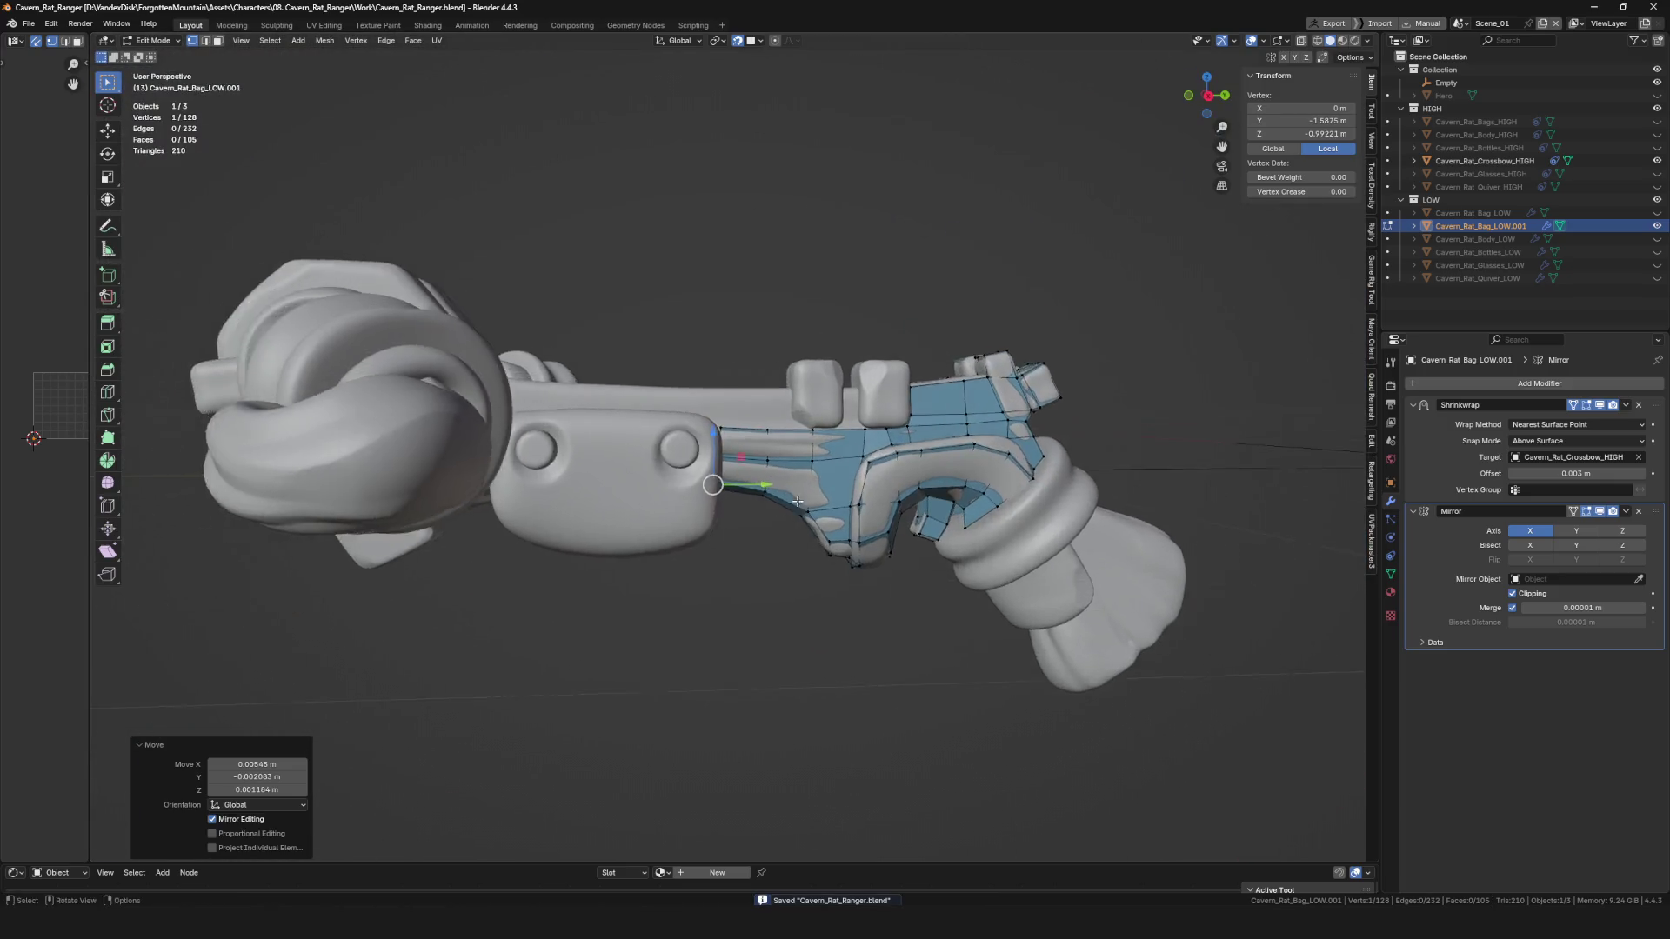
scroll(726, 450, up, 6)
shift+click(726, 450)
scroll(740, 430, up, 3)
key(e)
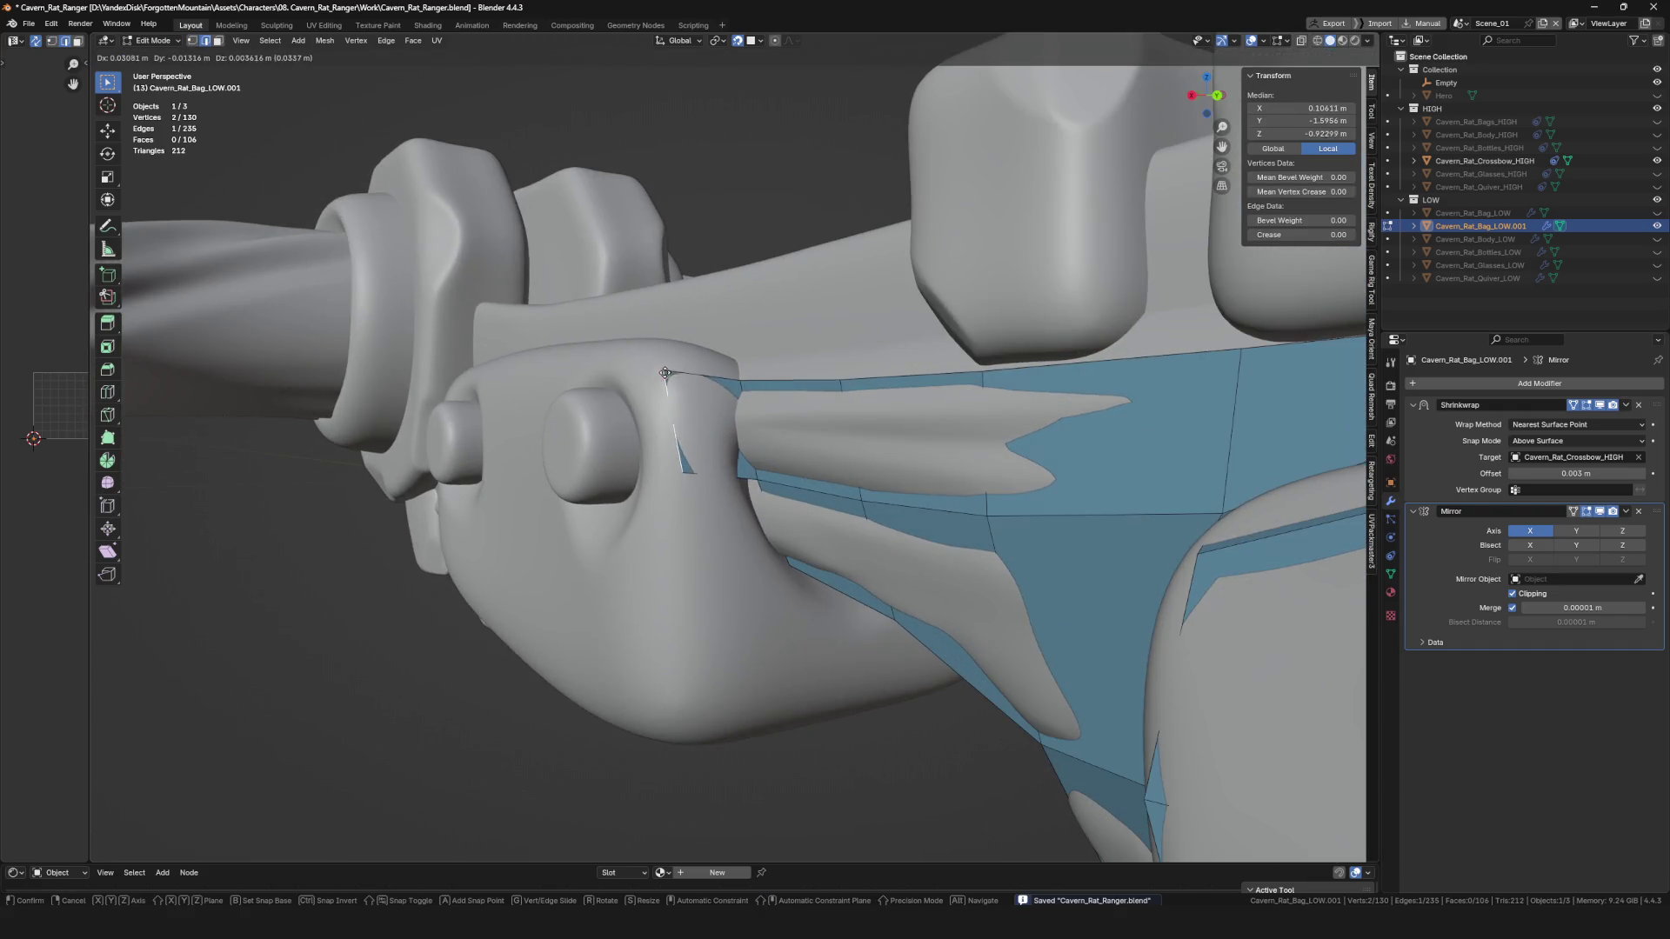
click(674, 376)
mouse_move(674, 376)
middle_down()
mouse_move(722, 365)
mouse_move(699, 509)
mouse_move(748, 530)
mouse_move(756, 449)
middle_up()
Reposition an extruded vertex, then extrude another vertex to extend the grip edge.
click(736, 366)
key(g)
click(746, 352)
key(e)
click(730, 522)
key(g)
click(757, 533)
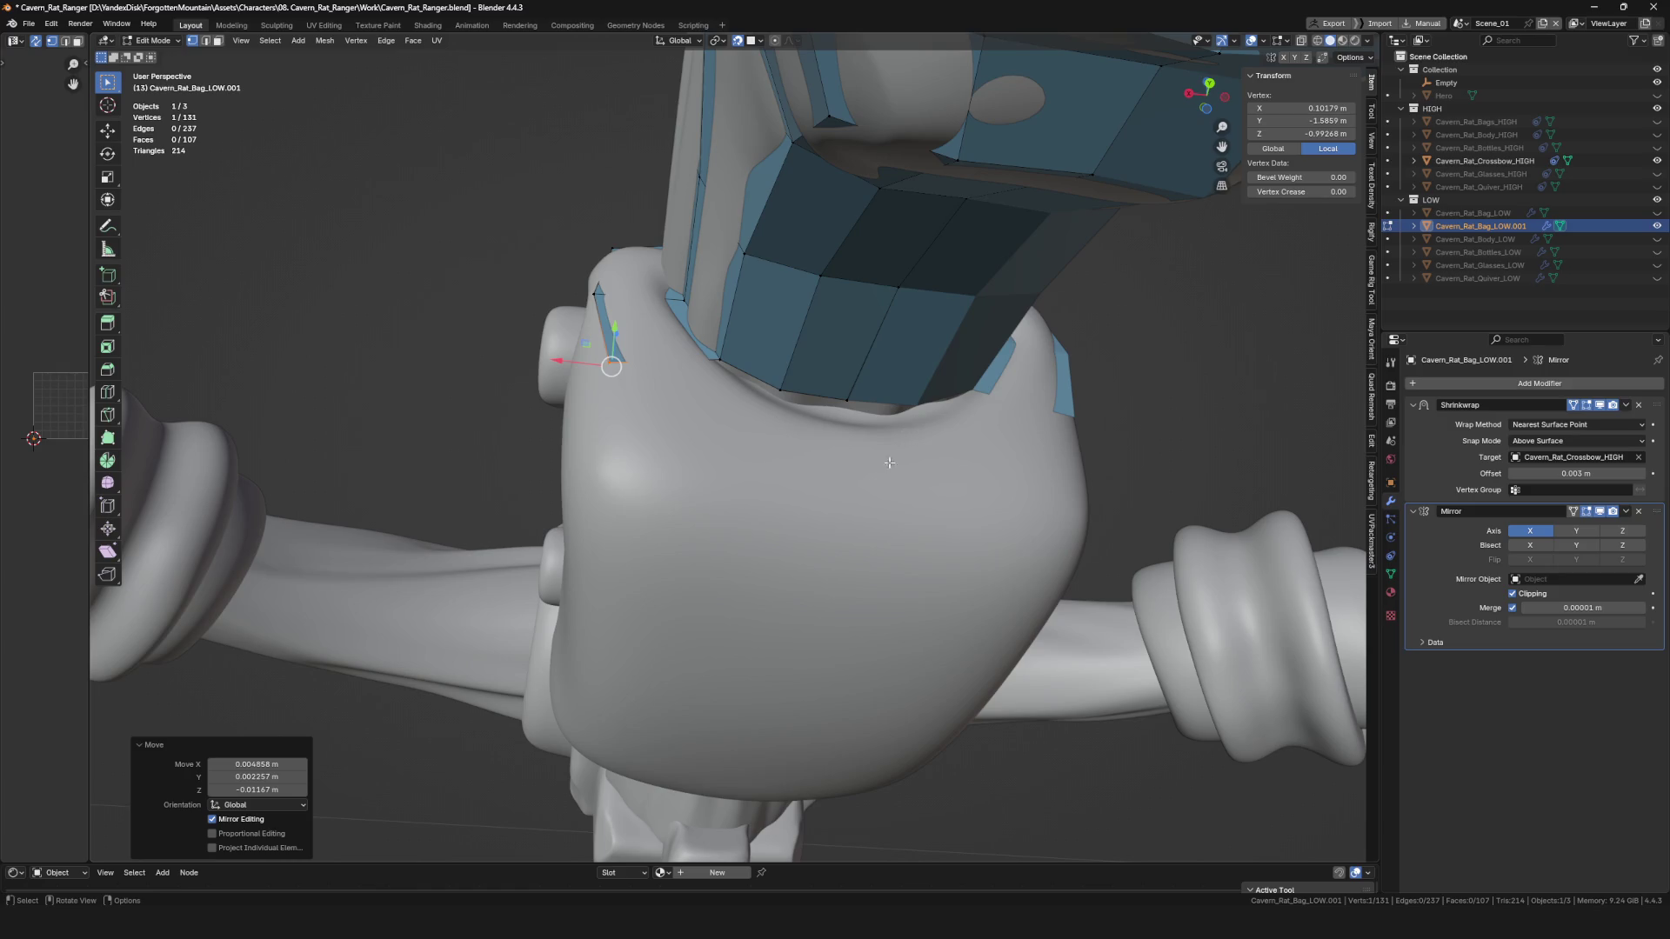
Extrude a selected edge of the strip into a new face across the rounded block.
scroll(889, 463, down, 5)
mouse_move(889, 463)
middle_down()
mouse_move(861, 477)
mouse_move(957, 452)
mouse_move(791, 531)
mouse_move(770, 496)
middle_up()
shift+click(765, 392)
scroll(766, 391, up, 3)
scroll(774, 492, down, 1)
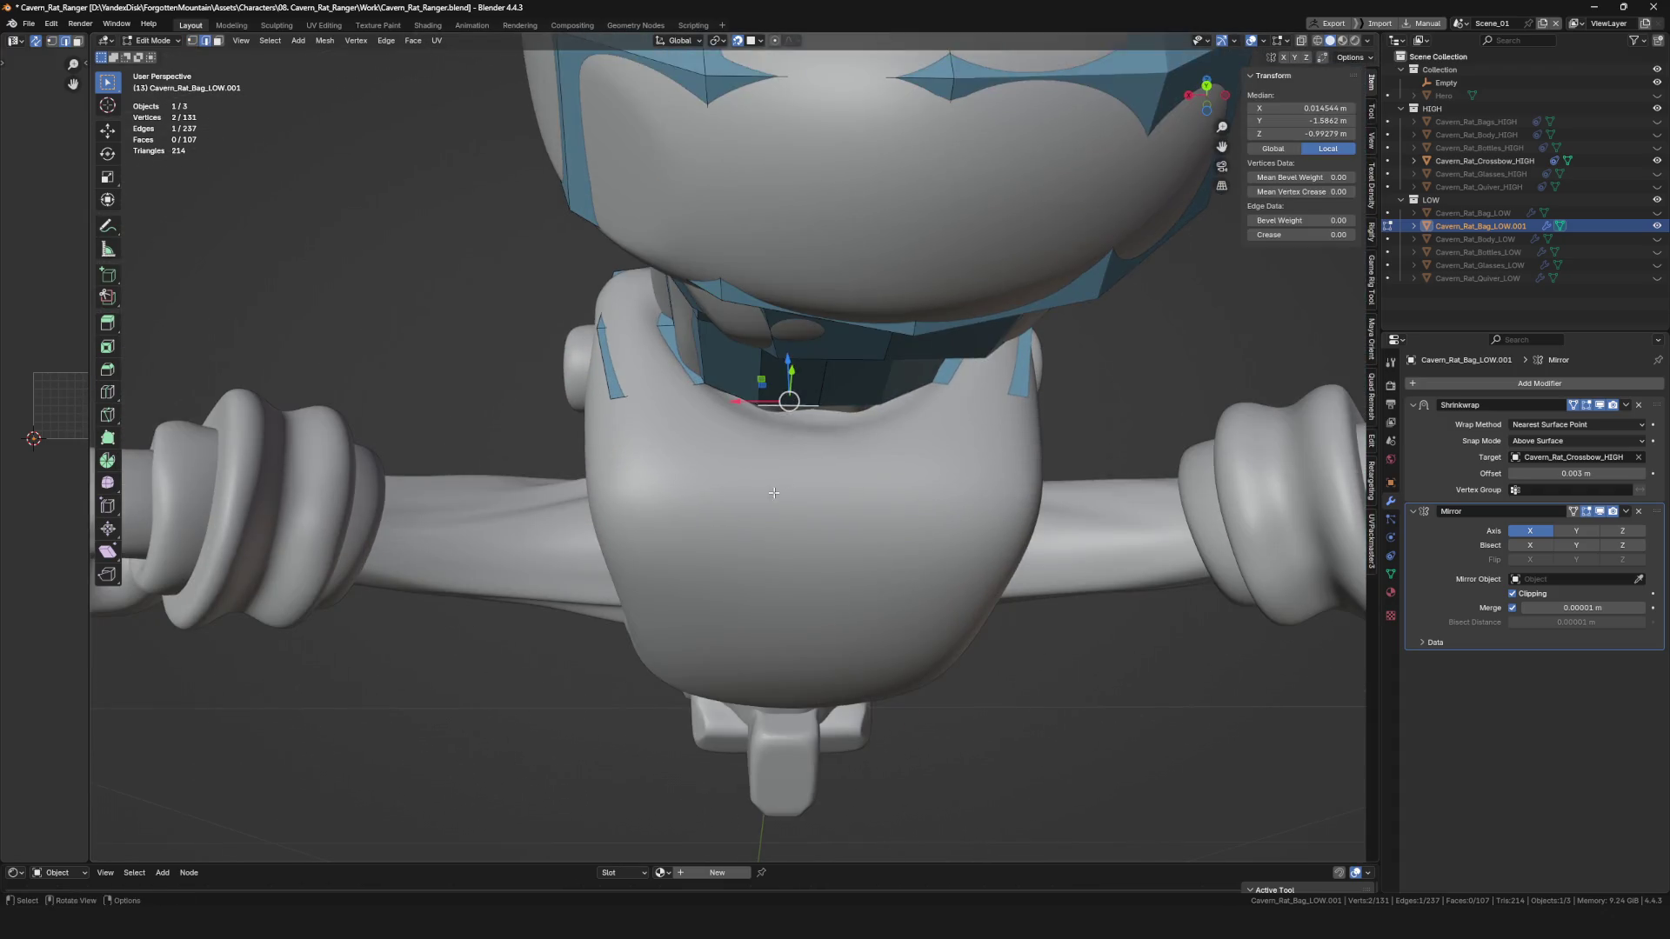
key(e)
click(753, 492)
mouse_move(754, 492)
middle_down()
mouse_move(783, 382)
mouse_move(827, 392)
mouse_move(898, 463)
mouse_move(906, 514)
mouse_move(860, 508)
middle_up()
click(783, 361)
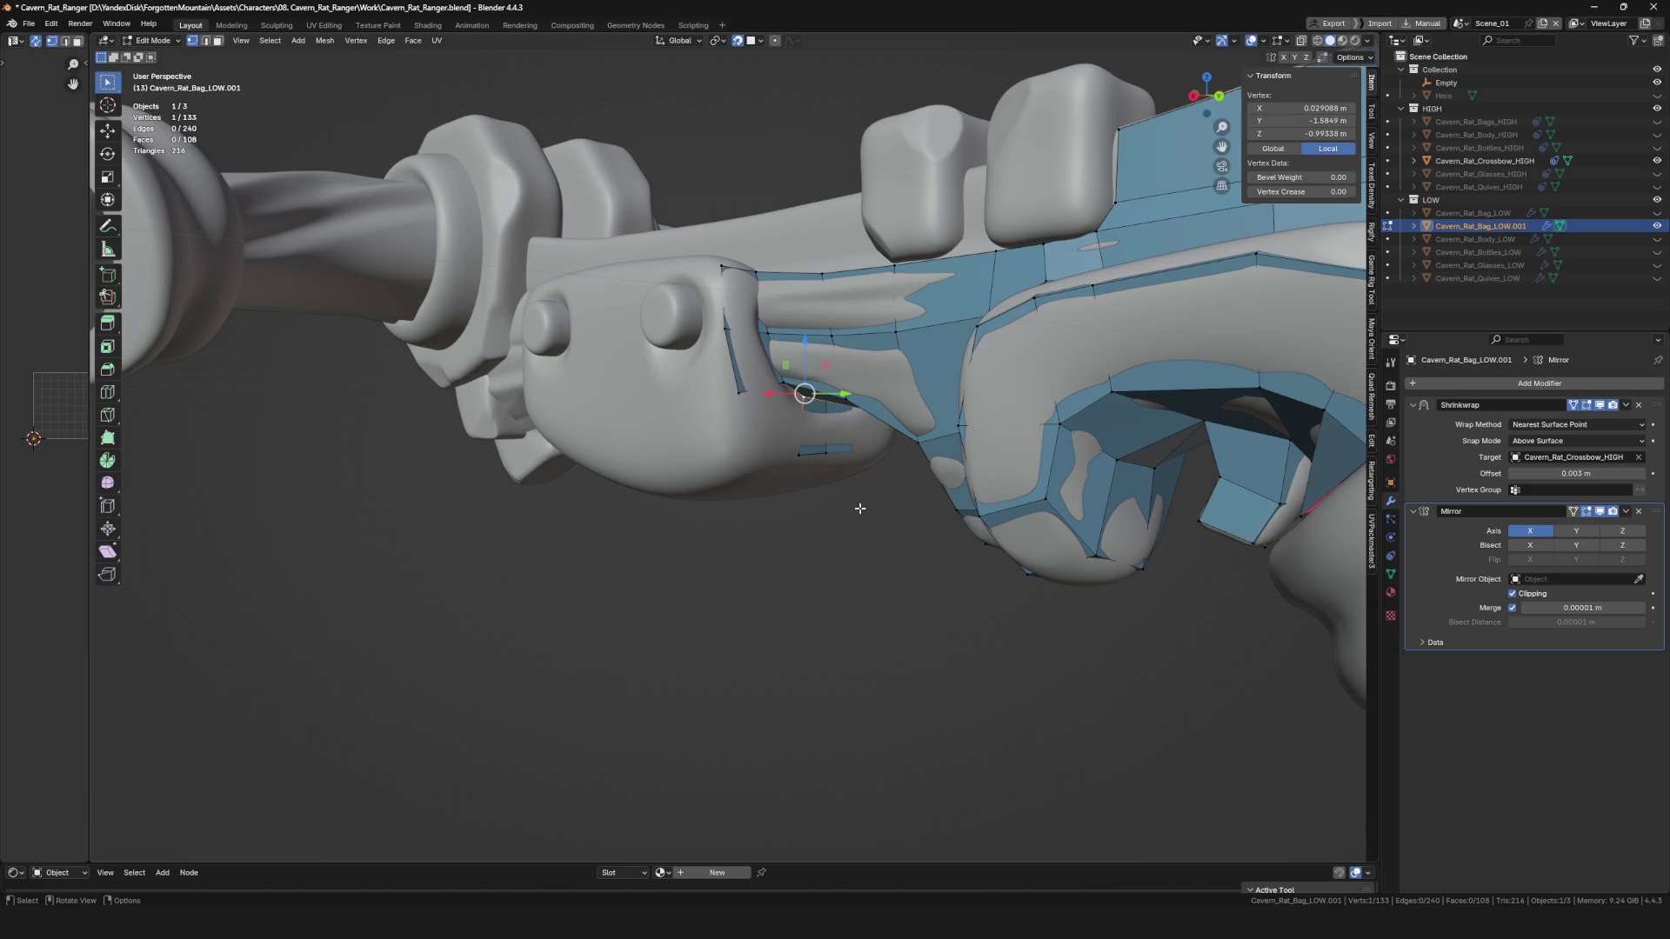
From underneath, extrude new geometry from the selected vertex along the block.
mouse_move(1021, 136)
middle_down()
mouse_move(858, 437)
mouse_move(794, 608)
middle_up()
scroll(544, 528, up, 5)
key(e)
click(544, 528)
Save the blend file.
scroll(609, 487, down, 3)
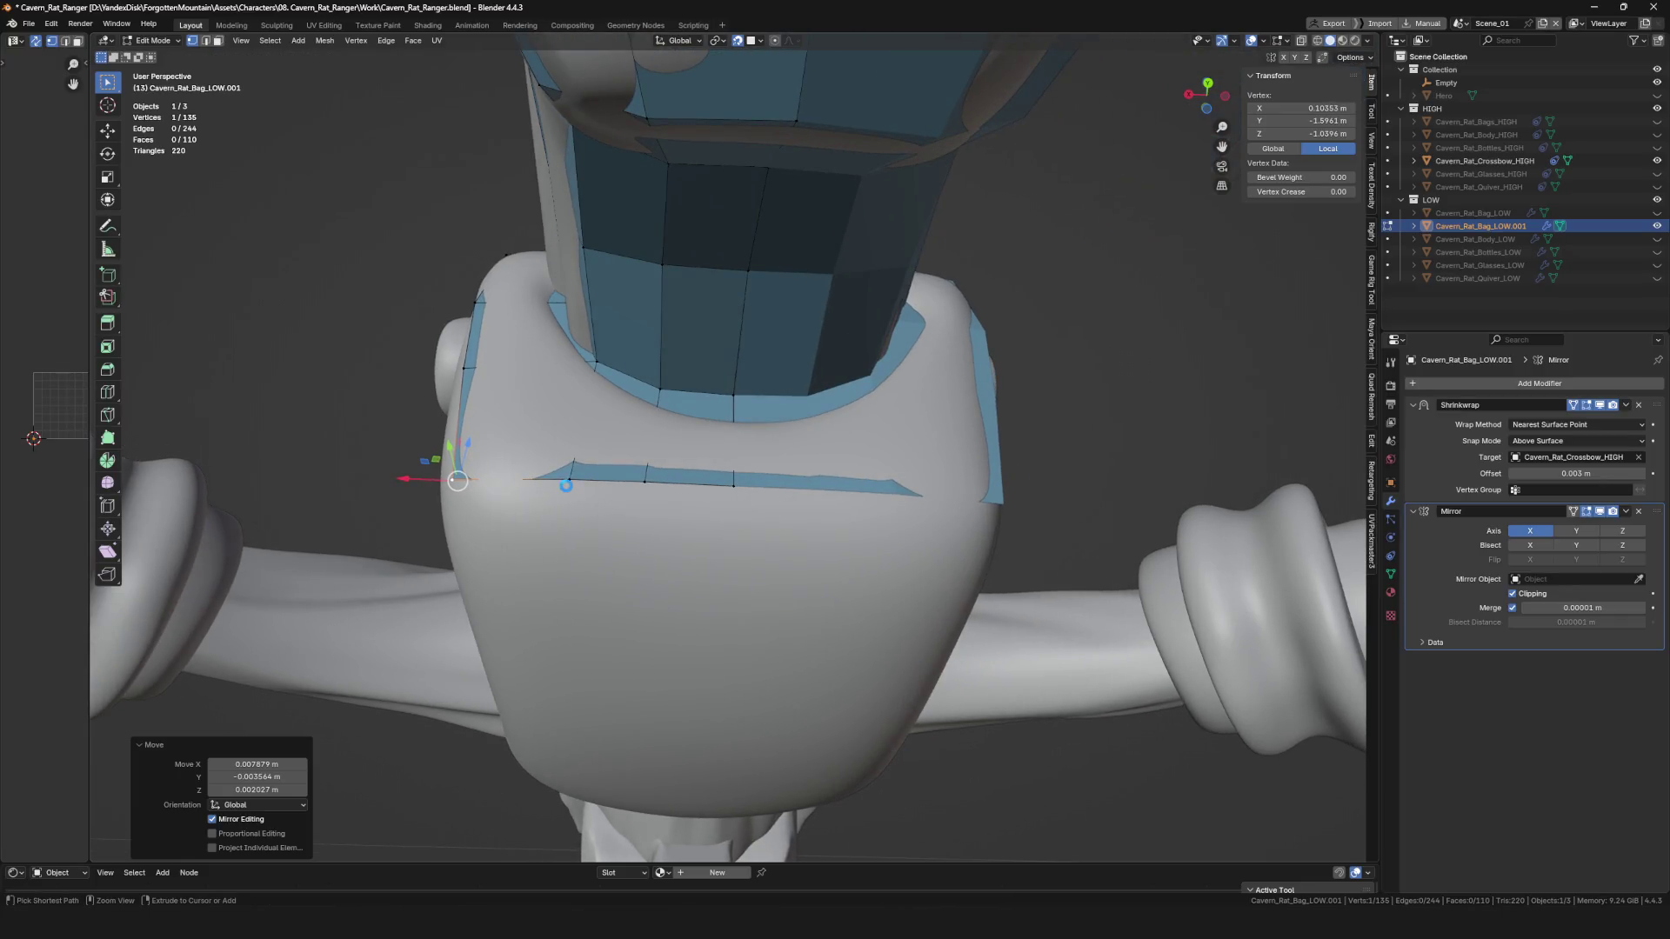
scroll(635, 465, down, 3)
key(ctrl+s)
scroll(635, 465, up, 3)
scroll(635, 465, up, 2)
Toggle X-ray and move the hidden vertex onto the block's surface from a low side view.
mouse_move(635, 466)
middle_down()
mouse_move(839, 551)
mouse_move(739, 506)
mouse_move(679, 391)
middle_up()
key(alt+z)
key(alt+z)
key(g)
click(674, 383)
key(g)
click(688, 390)
key(g)
click(714, 401)
Move another vertex on the block's side upward to fit the high-poly surface.
middle_drag(714, 401, 752, 488)
click(619, 321)
key(g)
click(613, 232)
key(g)
click(618, 236)
scroll(619, 235, down, 5)
middle_drag(618, 235, 826, 400)
scroll(831, 391, down, 3)
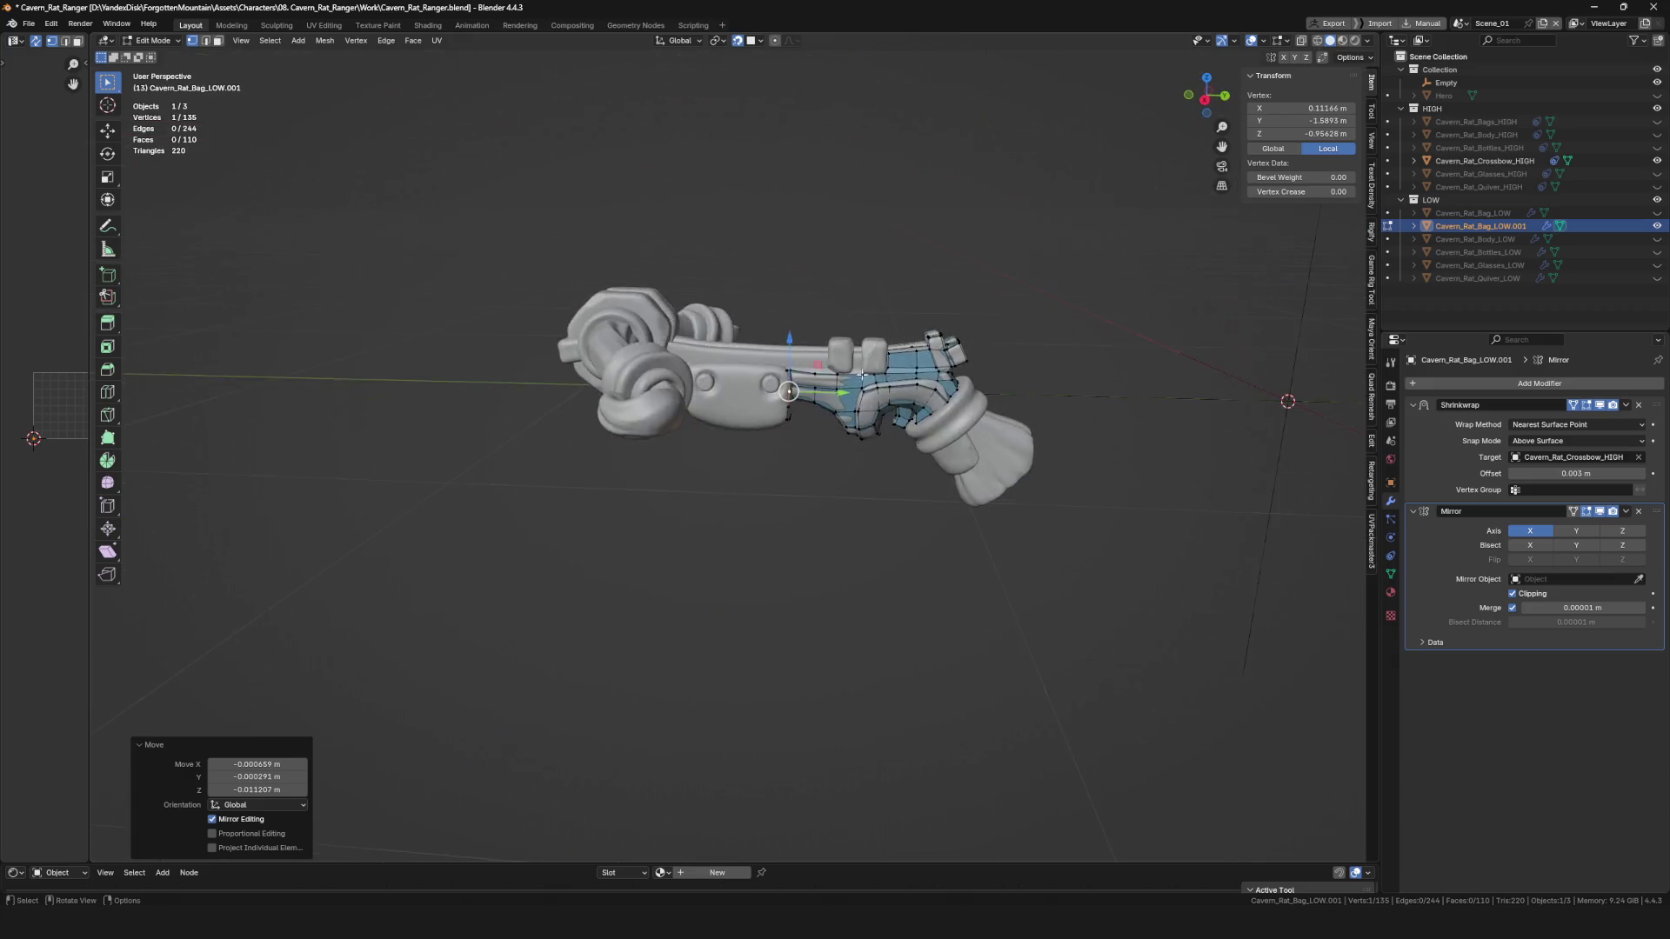
Extrude the strip's end edge into a face and fit its vertex onto the side plate edge.
scroll(826, 435, up, 8)
shift+click(813, 461)
key(e)
click(808, 463)
middle_drag(808, 464, 783, 452)
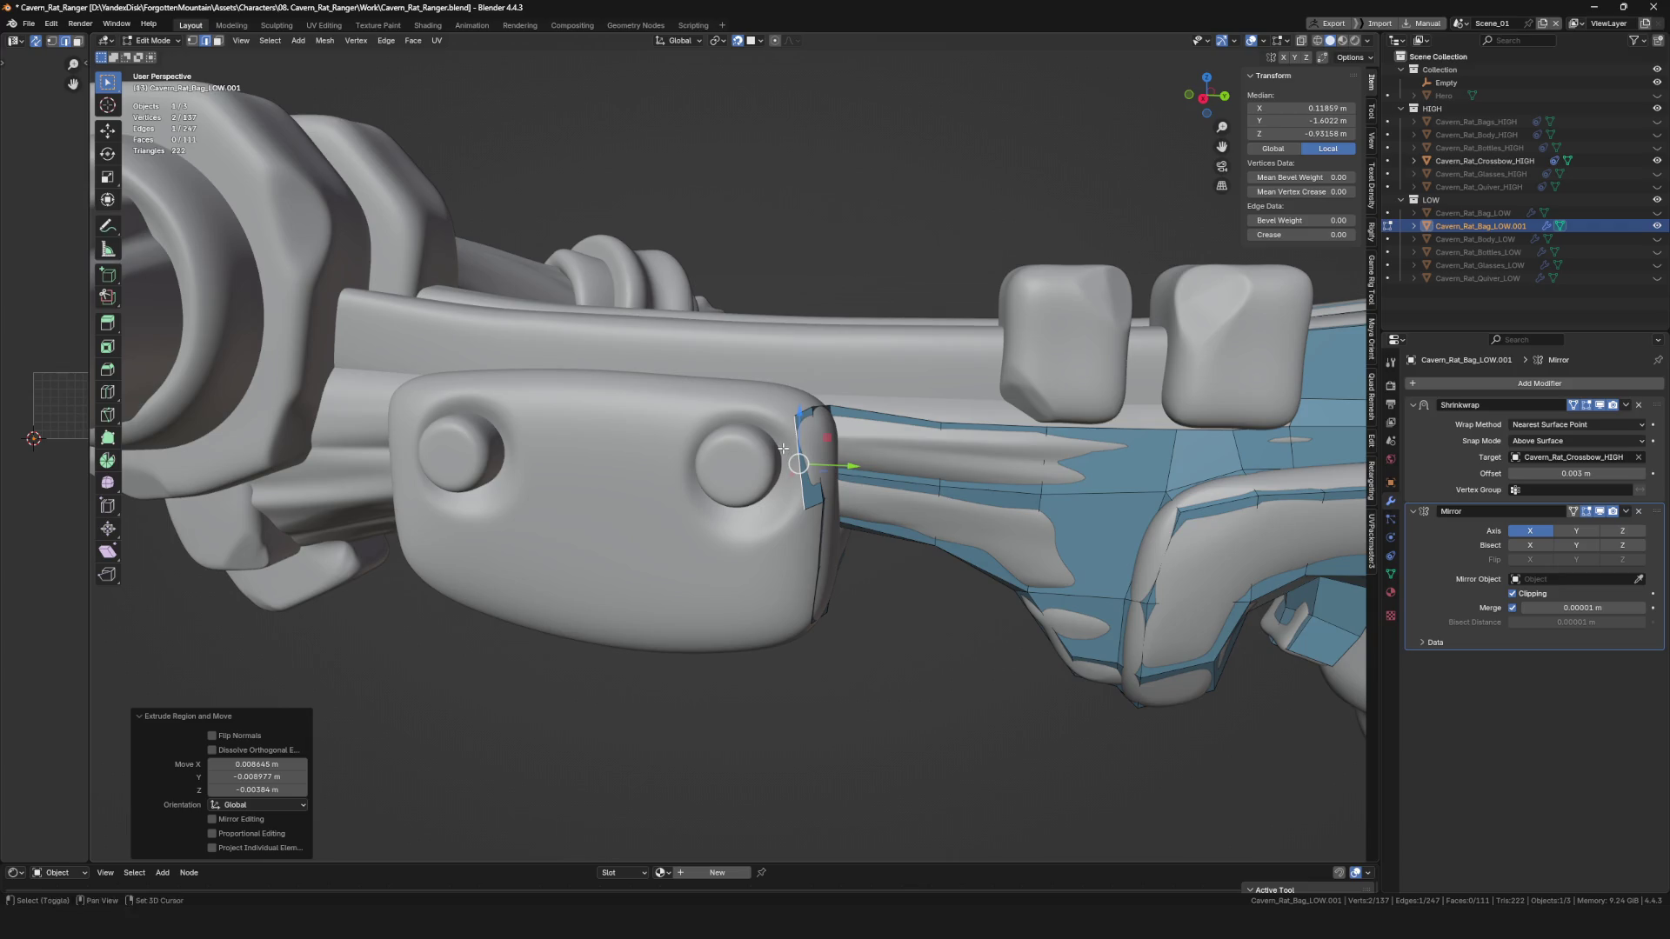
scroll(783, 448, up, 4)
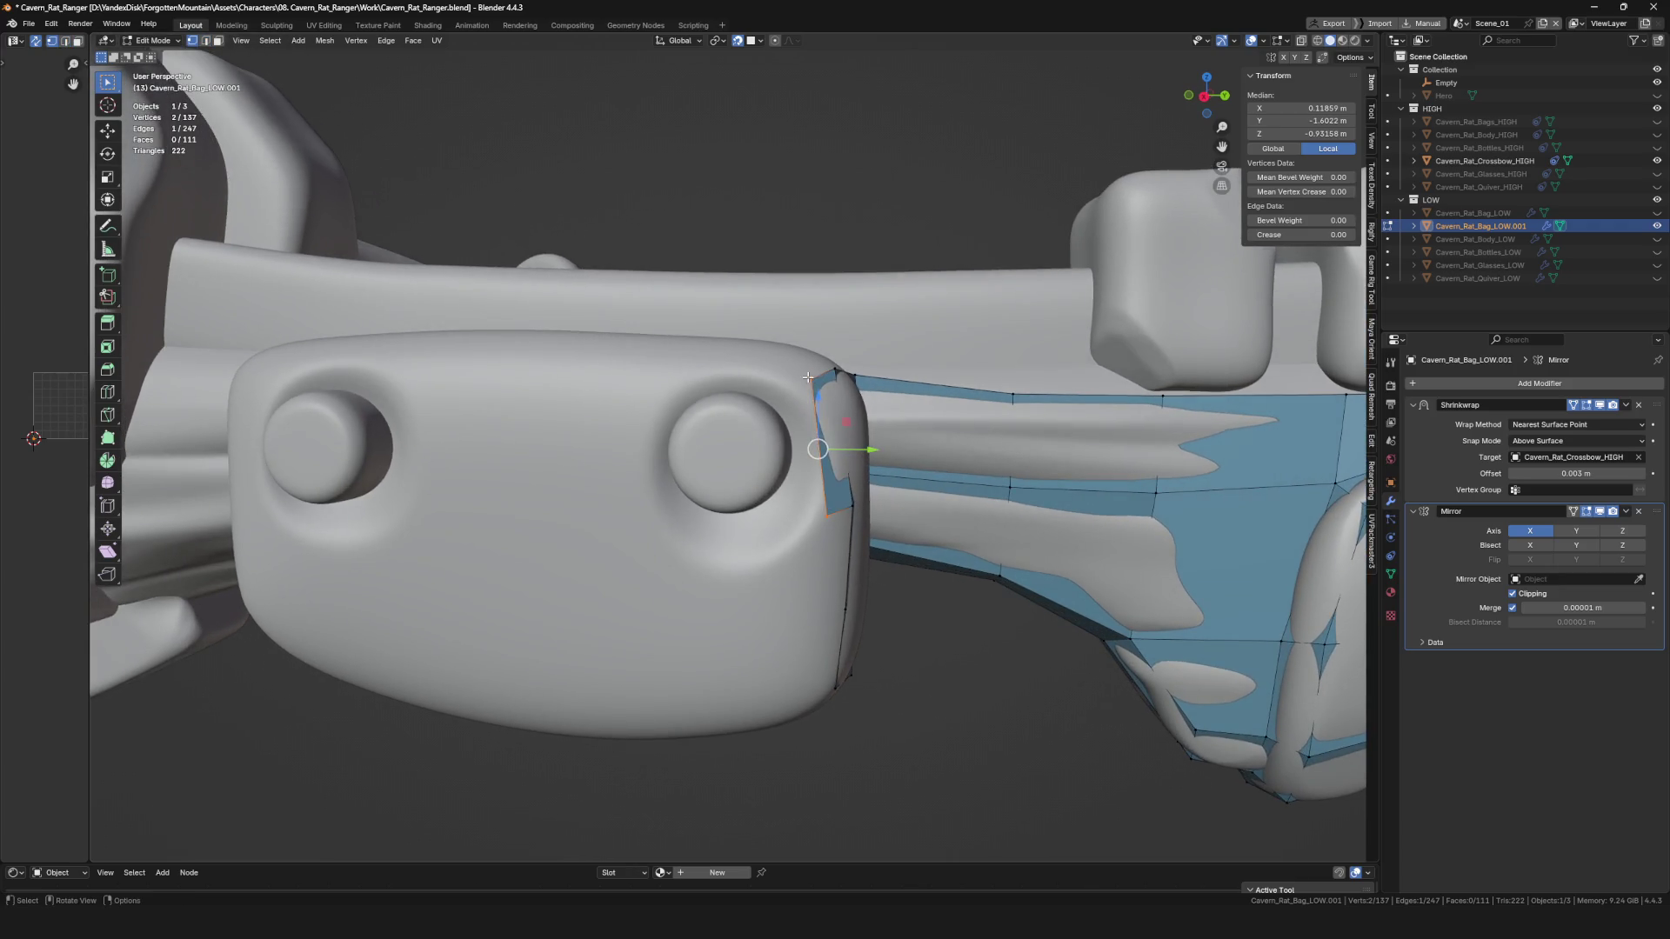
click(813, 394)
middle_drag(814, 393, 822, 408)
key(g)
click(820, 489)
middle_drag(820, 488, 804, 378)
Extrude the strip's left edge into a new face and nudge its vertex into place.
key(alt+a)
click(806, 383)
key(e)
click(787, 396)
key(1)
click(781, 363)
key(g)
click(782, 364)
key(g)
click(783, 363)
key(g)
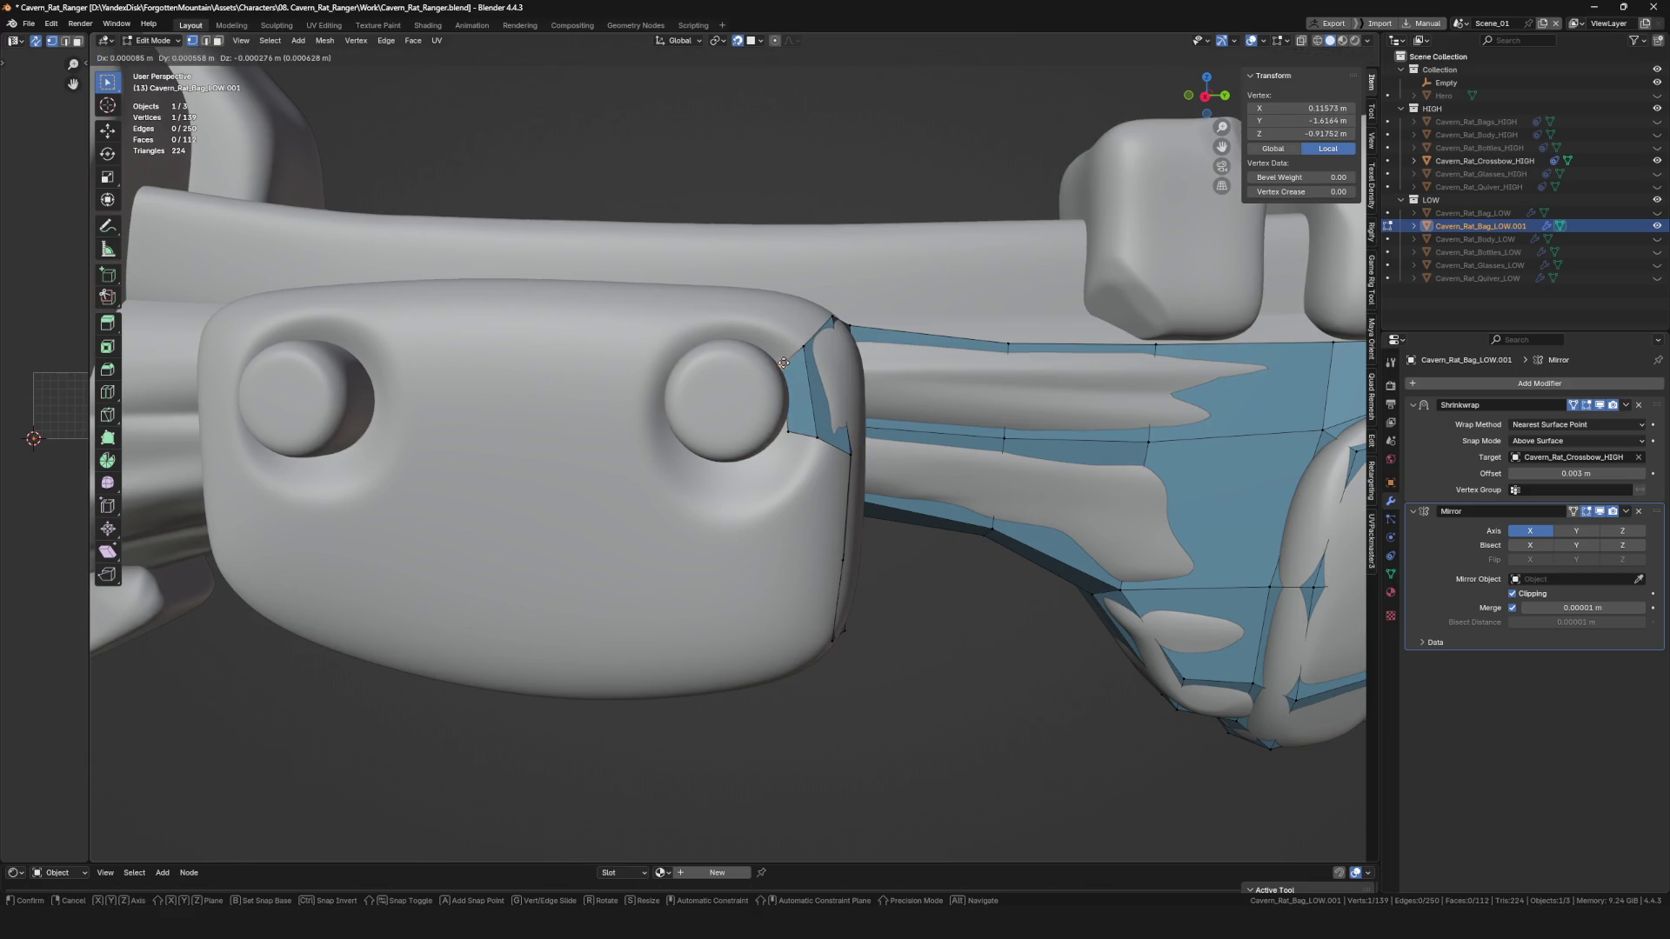
click(787, 359)
Extrude another edge into a face around the plate's rounded end.
key(2)
click(780, 379)
key(e)
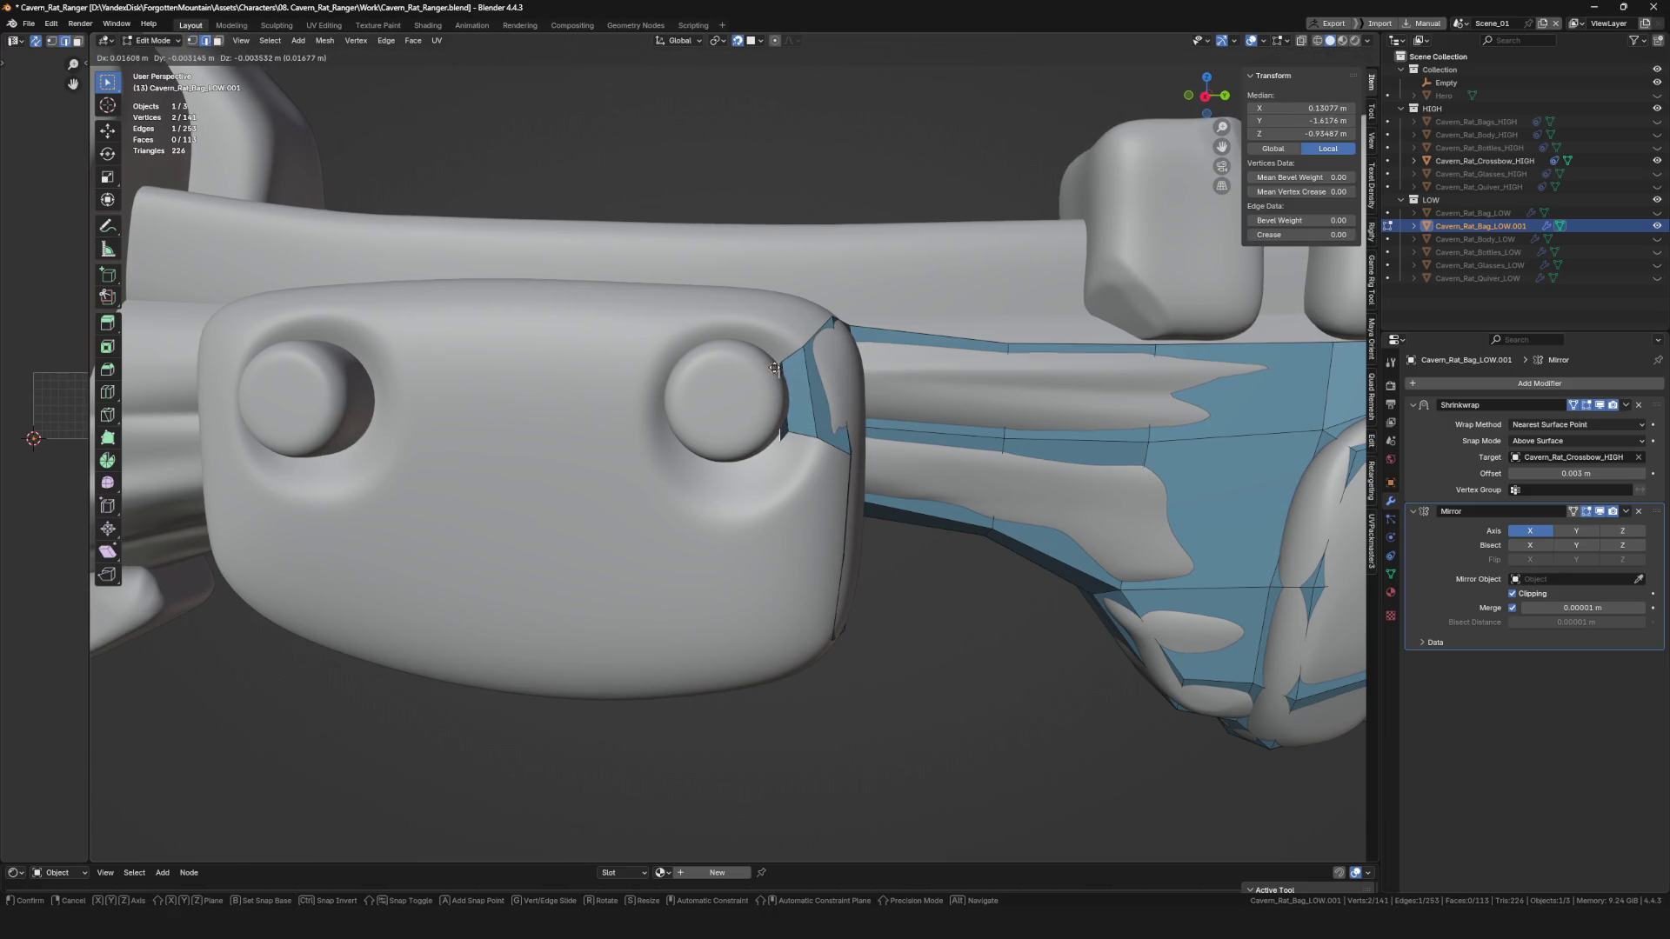
click(774, 368)
middle_drag(774, 368, 755, 410)
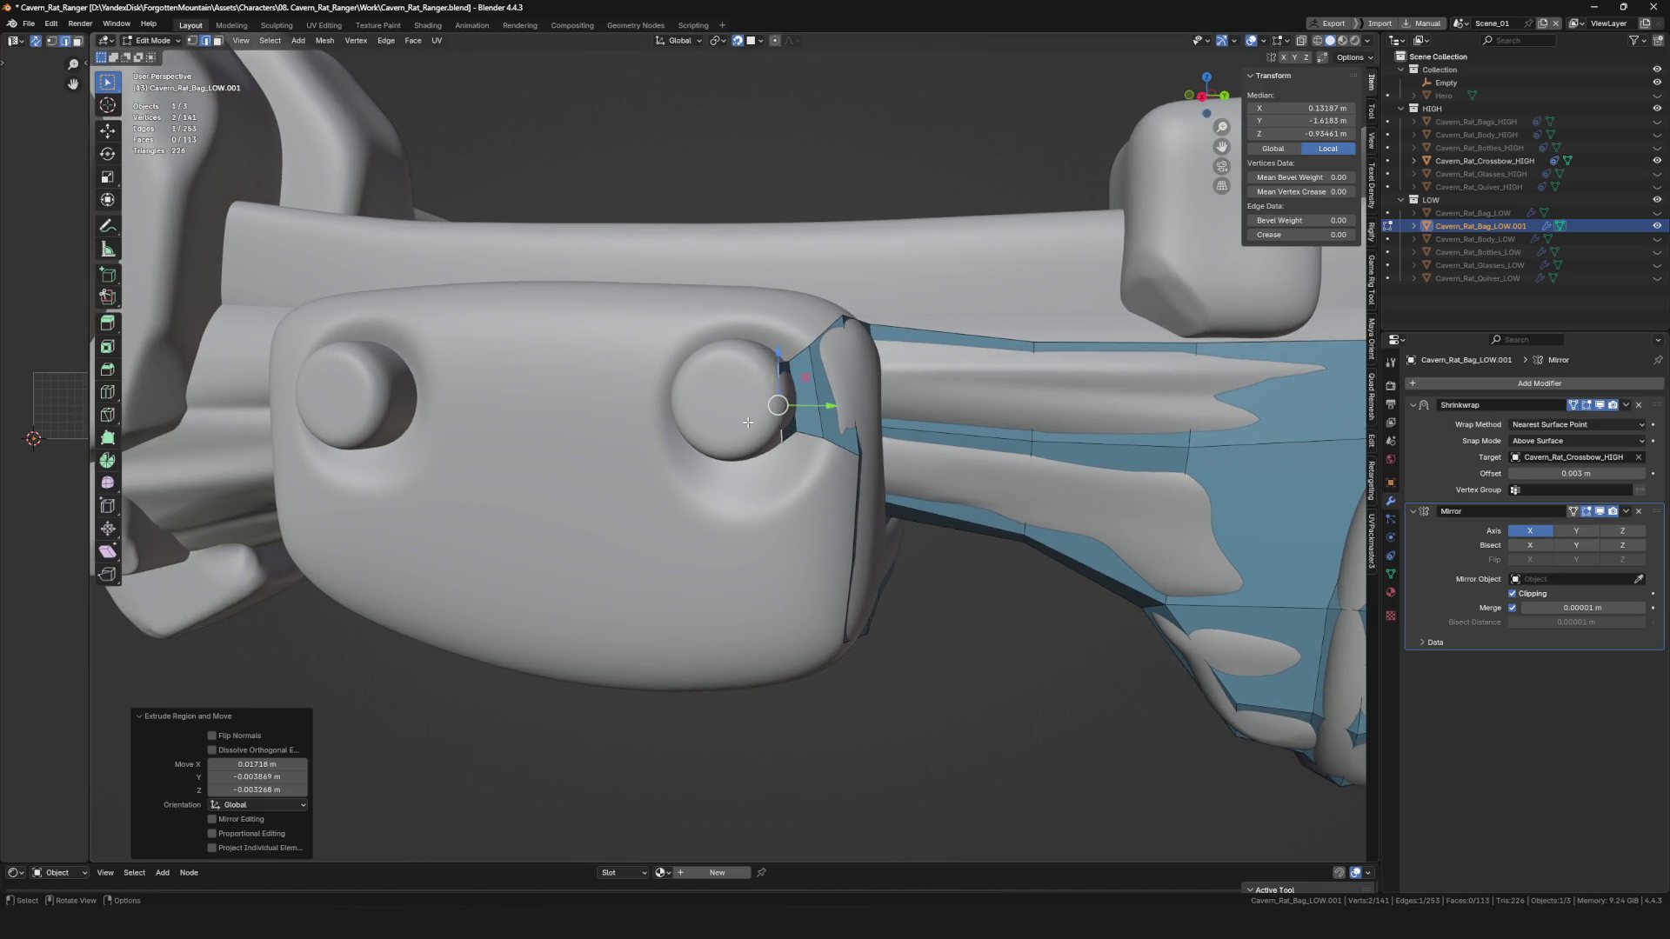
Fit a vertex beside the round bolt to the plate and select an edge next to the bolt.
mouse_move(700, 354)
middle_down()
mouse_move(731, 382)
mouse_move(748, 365)
middle_up()
key(1)
click(748, 342)
key(g)
click(751, 345)
key(2)
click(757, 435)
scroll(765, 388, up, 4)
Extrude two faces toward the round bolt and lower their top vertices onto it.
key(e)
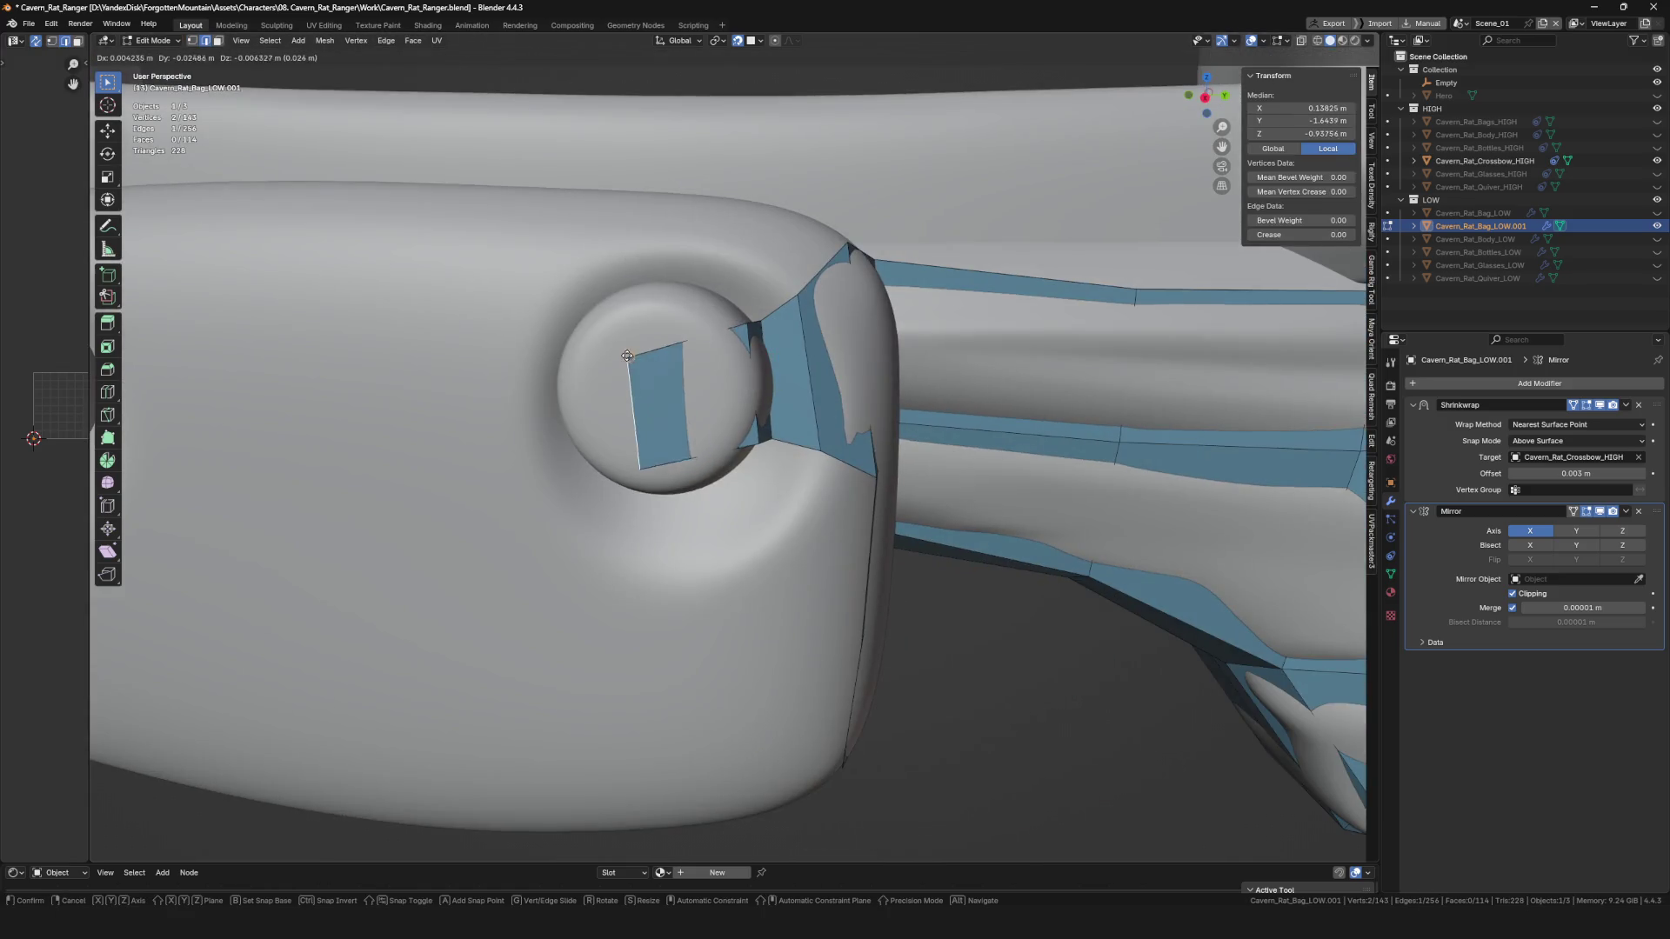
click(651, 339)
mouse_move(650, 338)
middle_down()
mouse_move(664, 388)
mouse_move(580, 363)
mouse_move(661, 338)
mouse_move(667, 447)
mouse_move(585, 340)
middle_up()
key(e)
click(579, 362)
click(661, 337)
key(g)
click(667, 447)
click(584, 337)
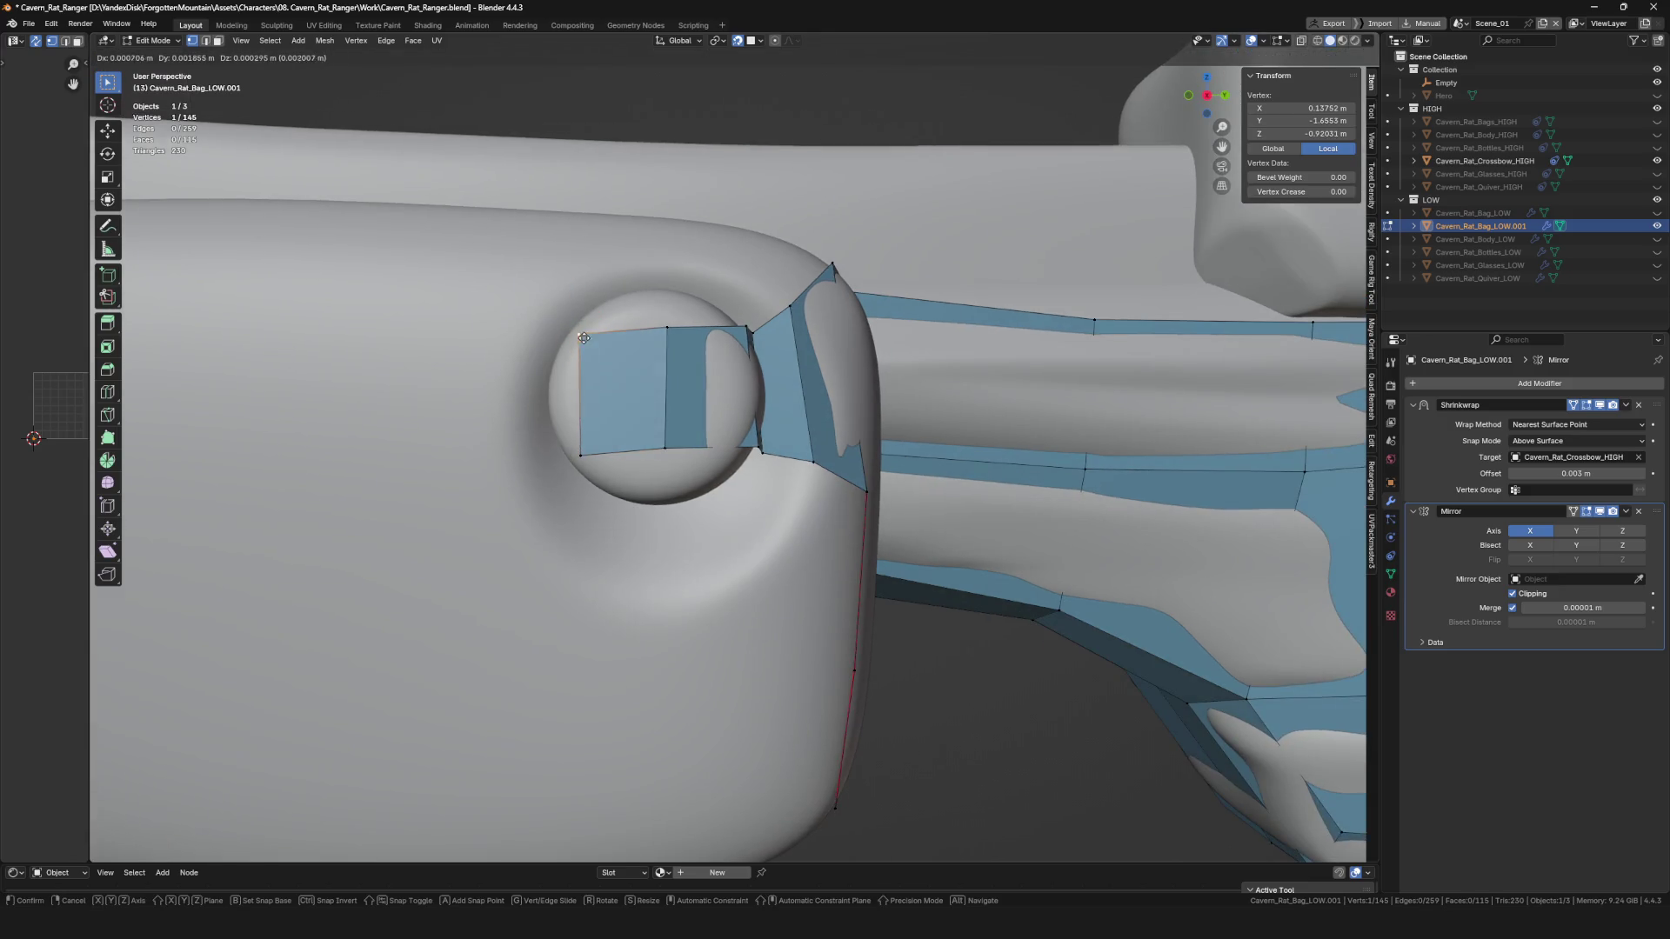
key(g)
click(582, 455)
Extrude two more faces across the bolt.
scroll(582, 455, down, 3)
mouse_move(582, 455)
middle_down()
mouse_move(661, 378)
mouse_move(574, 359)
mouse_move(614, 415)
middle_up()
scroll(661, 379, up, 3)
key(e)
click(565, 350)
scroll(566, 350, down, 3)
scroll(614, 415, up, 2)
key(e)
click(570, 417)
Fit a vertex of the newest face onto the bolt's surface.
click(566, 373)
key(g)
click(569, 351)
mouse_move(569, 350)
middle_down()
mouse_move(590, 411)
mouse_move(626, 408)
mouse_move(723, 345)
mouse_move(687, 370)
mouse_move(750, 420)
mouse_move(690, 442)
mouse_move(675, 423)
middle_up()
key(g)
click(585, 433)
Adjust the patch's top-middle and lower-right vertices, then save the file.
click(732, 332)
click(655, 337)
key(g)
click(651, 339)
click(722, 406)
key(g)
click(750, 421)
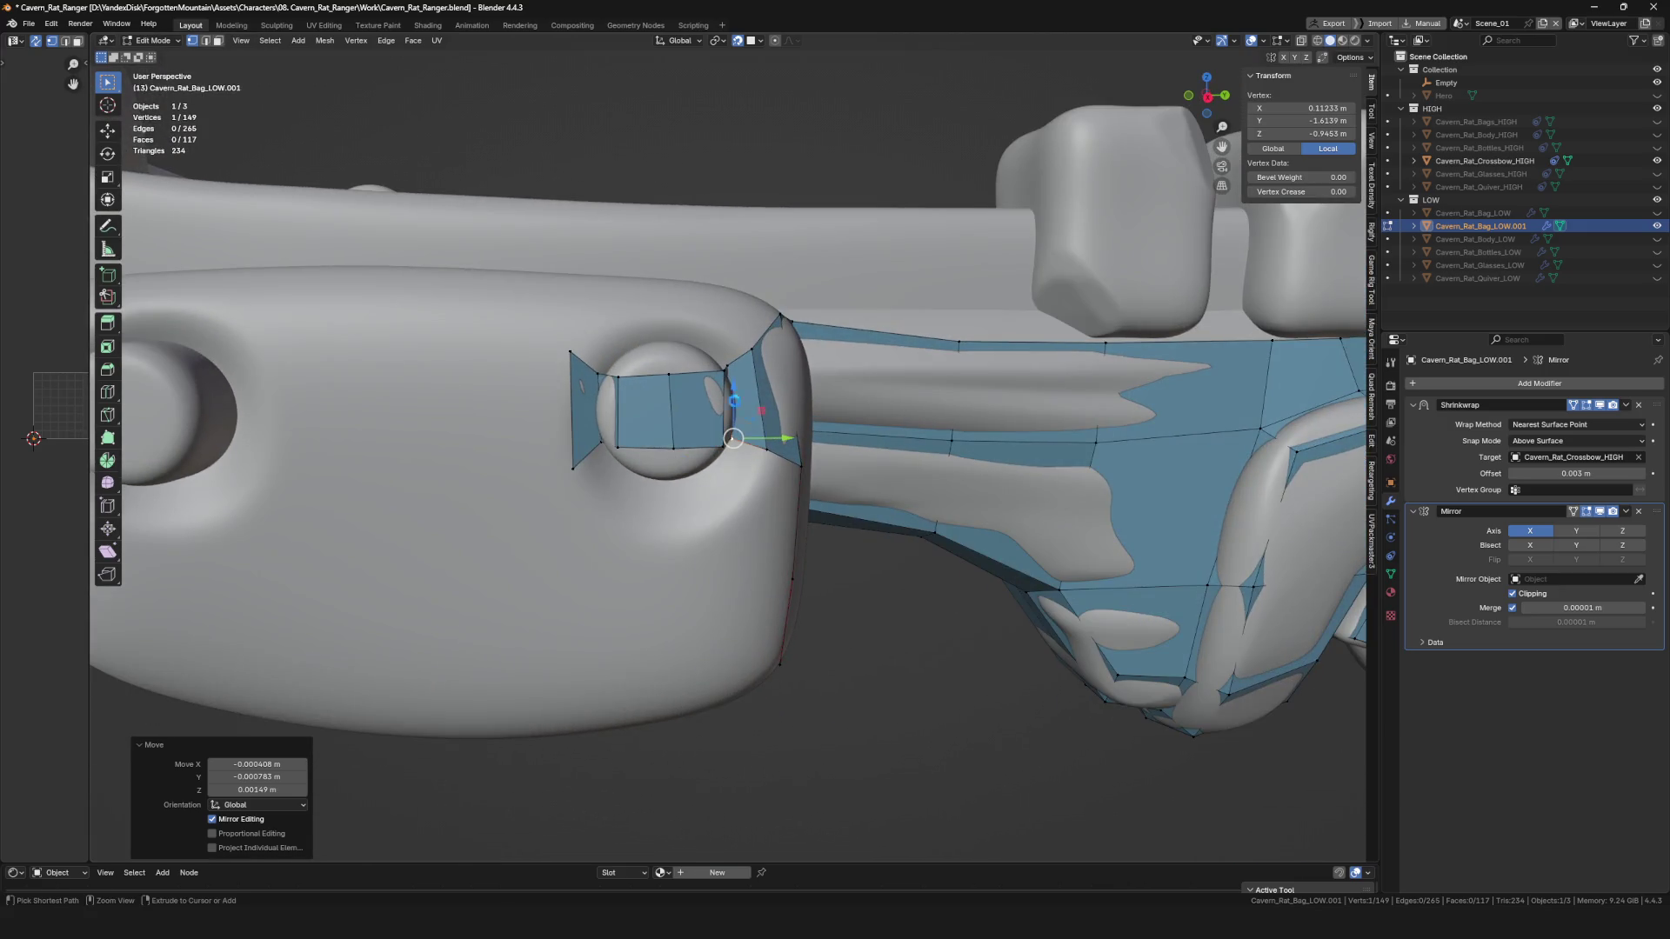
key(ctrl+s)
Select another vertex on the bolt and nudge it slightly.
middle_drag(652, 356, 575, 391)
click(575, 391)
drag(575, 392, 581, 394)
middle_drag(581, 394, 609, 416)
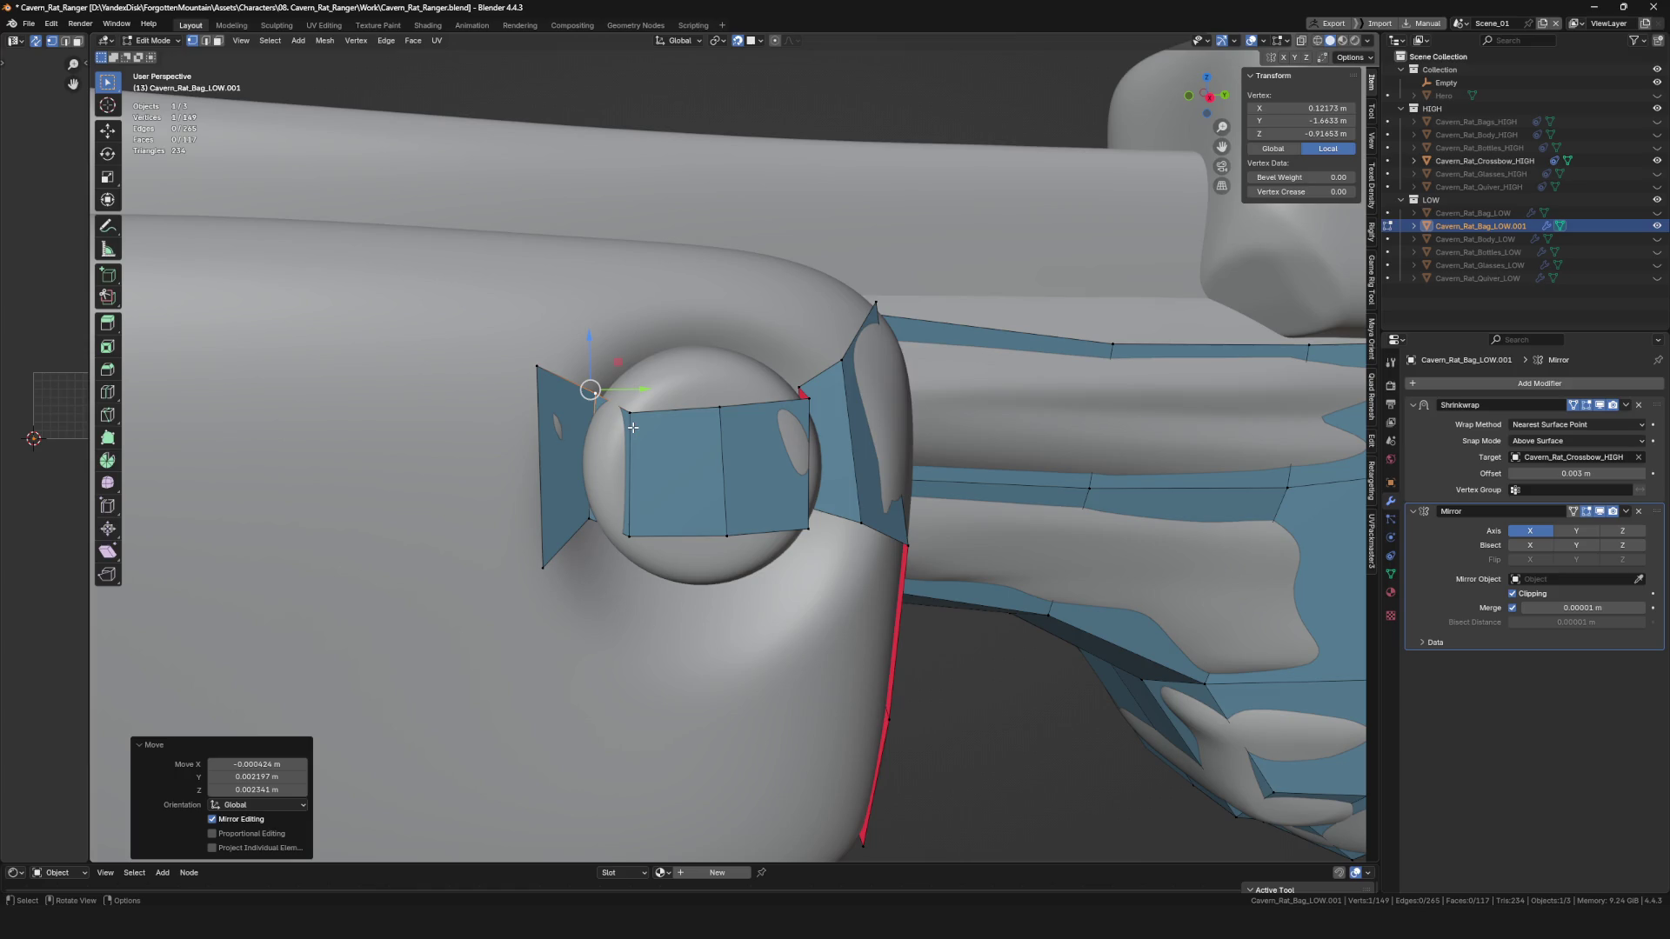
Move the bolt band's vertices, including its top vertex, into a hexagon shape.
scroll(451, 469, down, 5)
mouse_move(450, 469)
middle_down()
mouse_move(591, 431)
mouse_move(635, 451)
middle_up()
scroll(504, 444, up, 5)
click(626, 440)
key(g)
click(625, 456)
key(g)
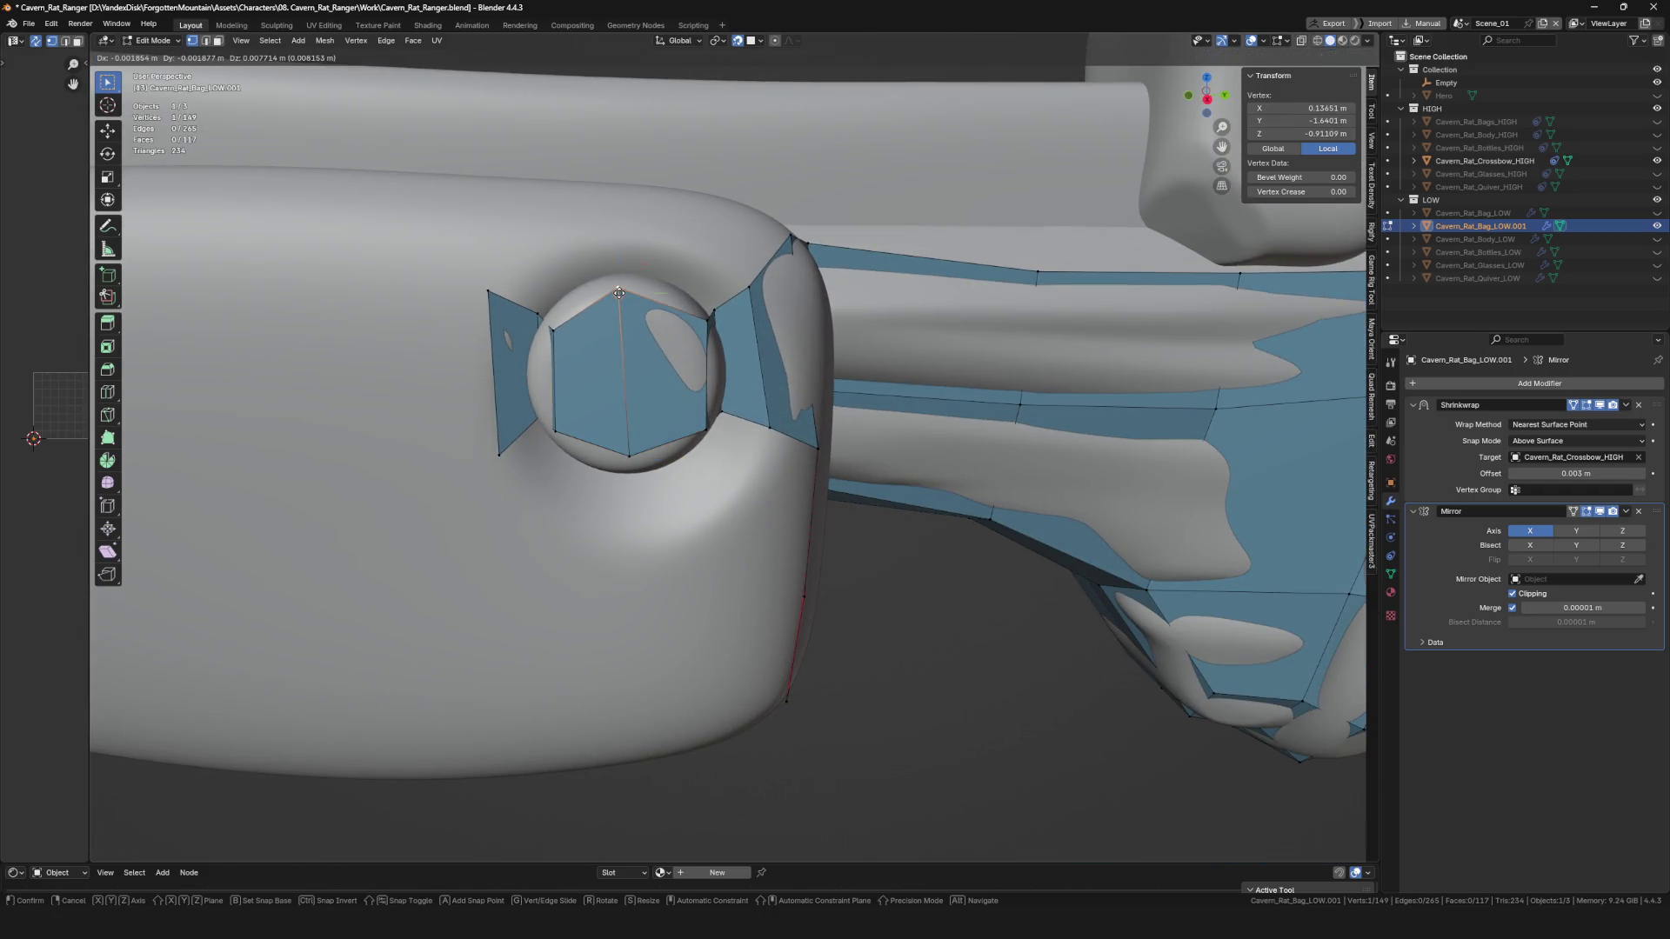
click(630, 383)
middle_drag(630, 383, 627, 375)
key(g)
middle_drag(552, 326, 590, 243)
click(589, 243)
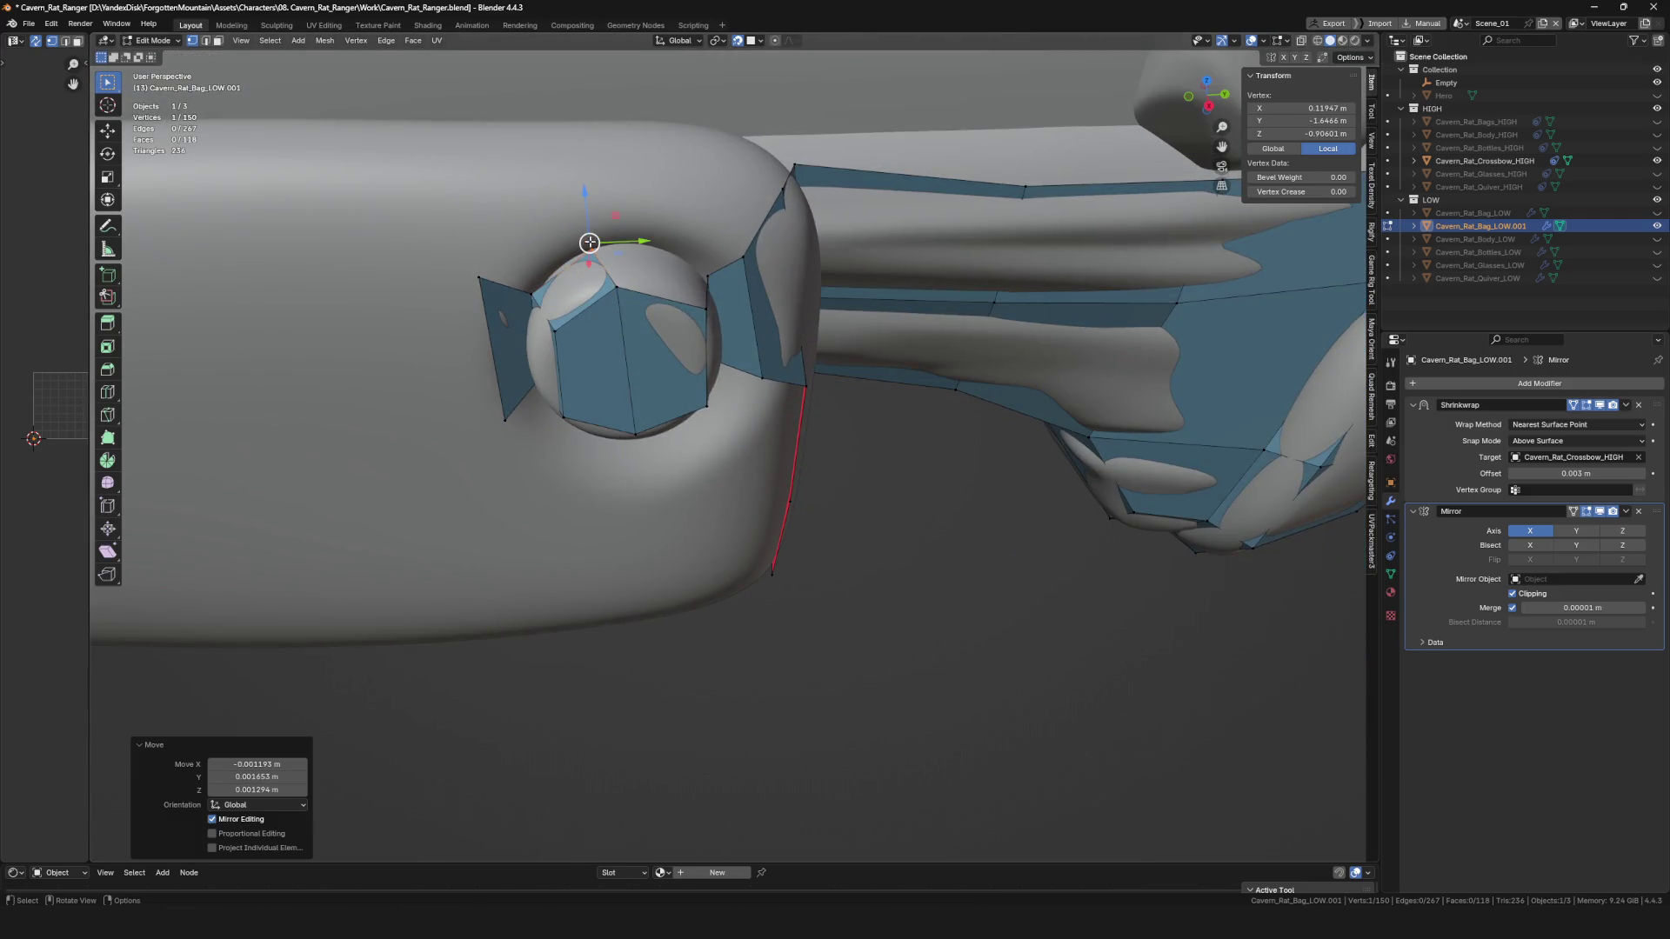
Extrude a new vertex outward from a hexagon corner.
middle_drag(535, 294, 566, 261)
key(e)
click(569, 203)
middle_drag(569, 204, 592, 500)
click(594, 488)
Extrude more faces around the hexagon and position their vertices around the bolt.
key(e)
click(562, 521)
key(g)
click(571, 533)
key(g)
click(624, 480)
key(g)
click(614, 533)
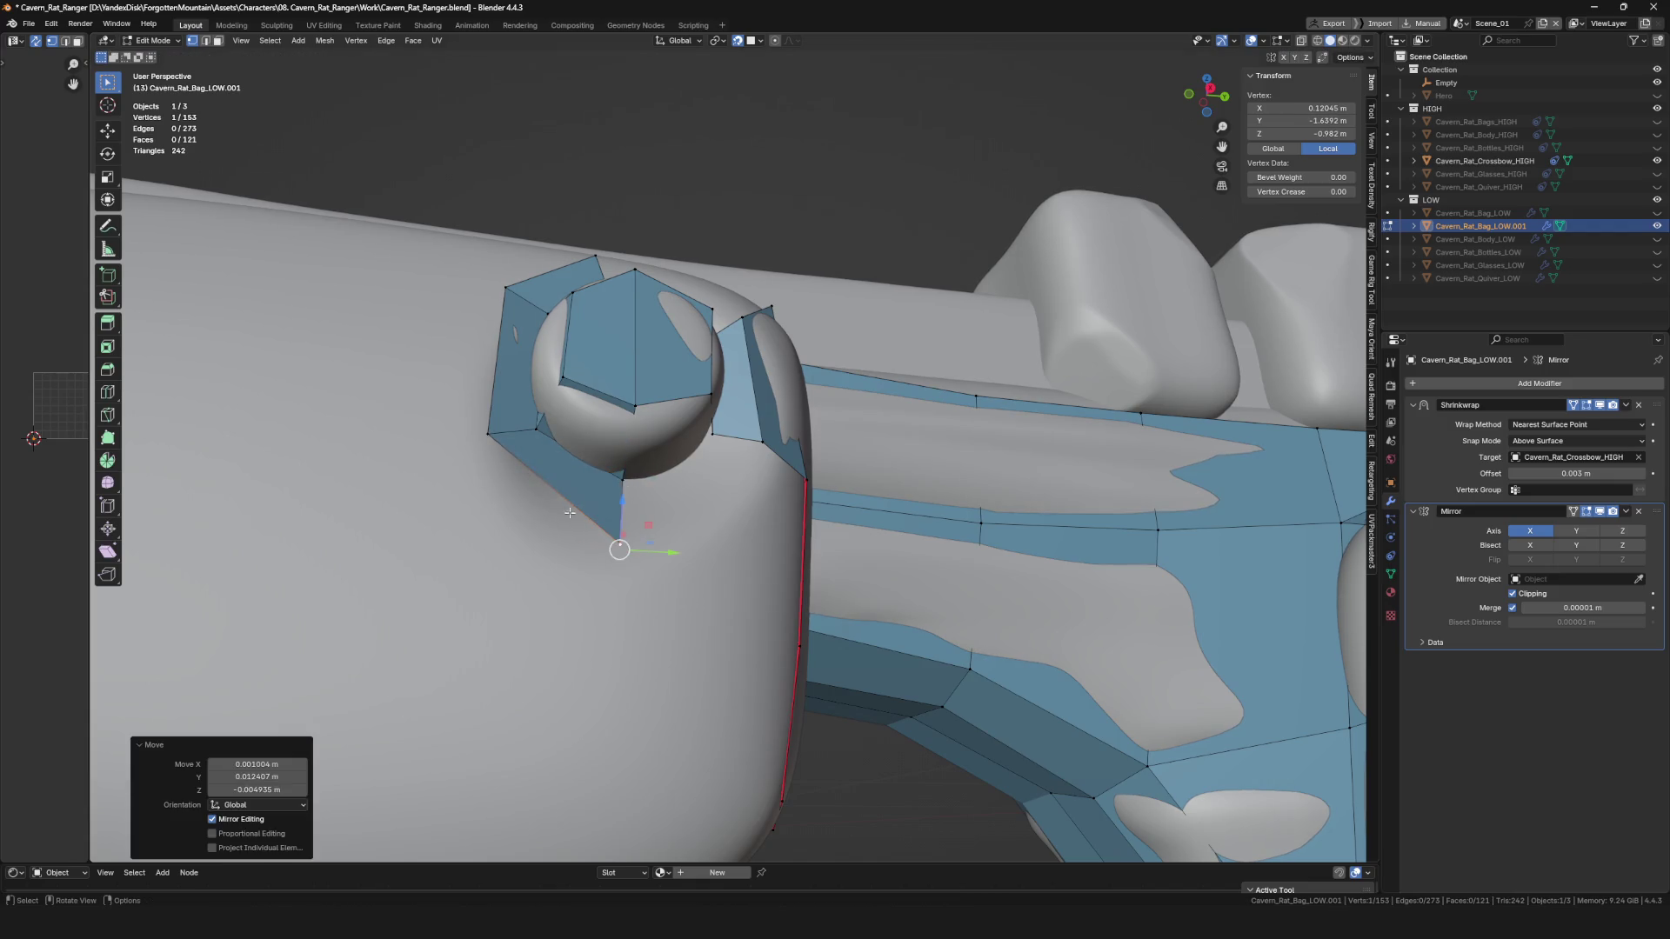
key(g)
click(486, 477)
middle_drag(486, 478, 494, 528)
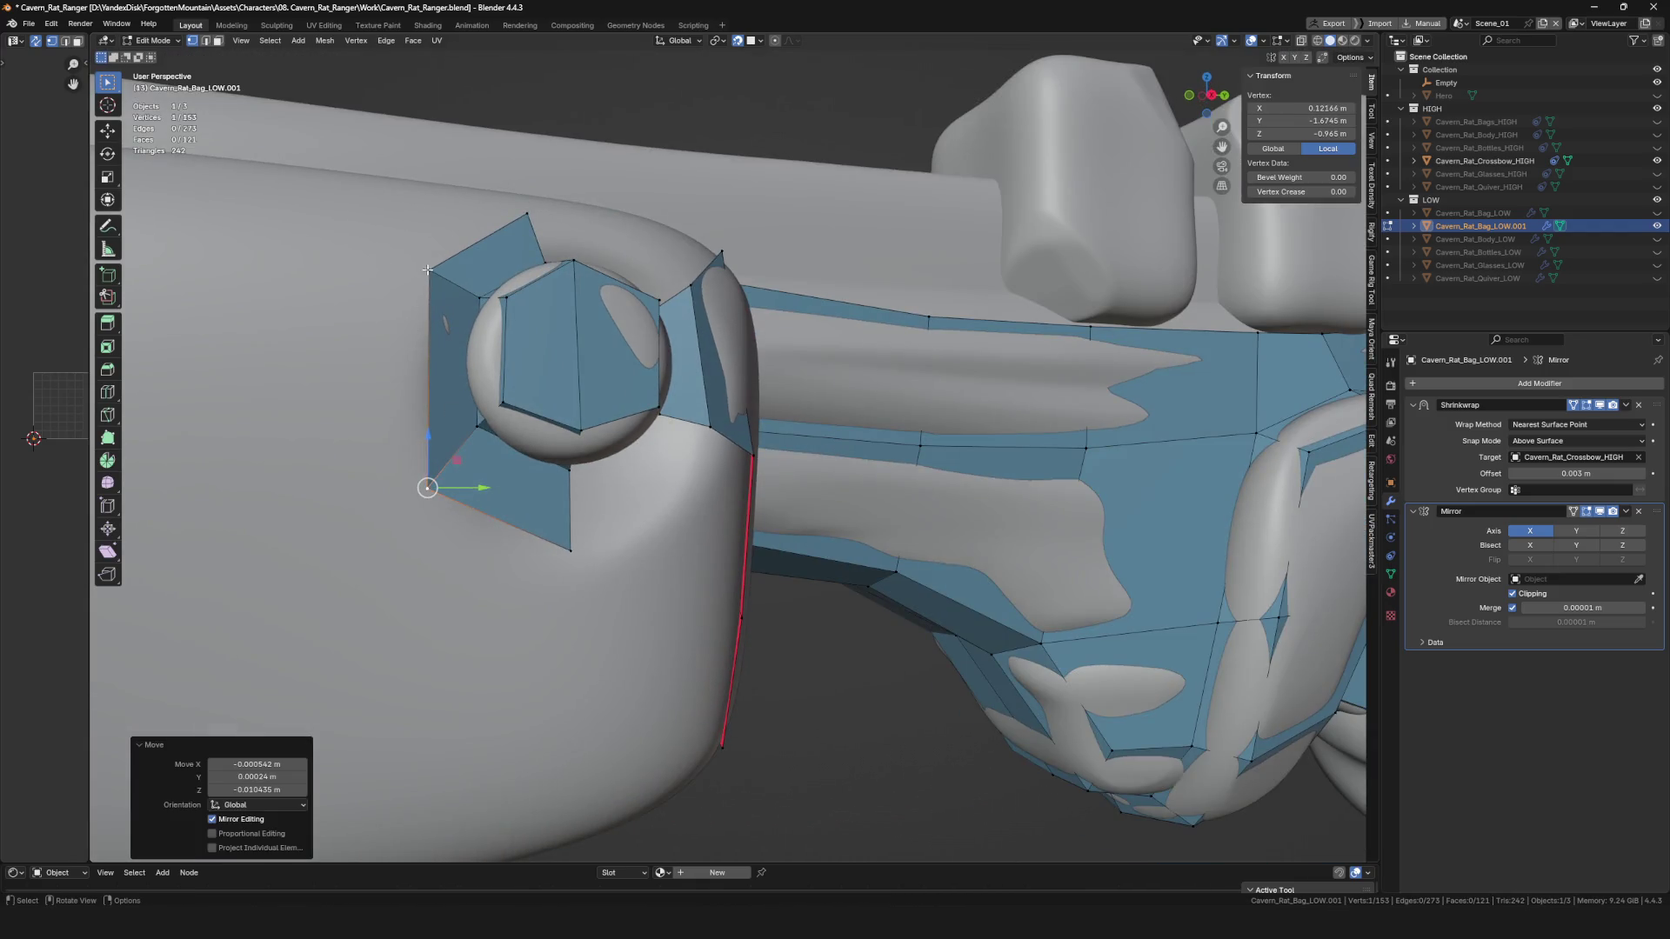
Pull the ring's vertices outward around the hexagonal cap to close the ring.
drag(427, 269, 412, 263)
click(441, 448)
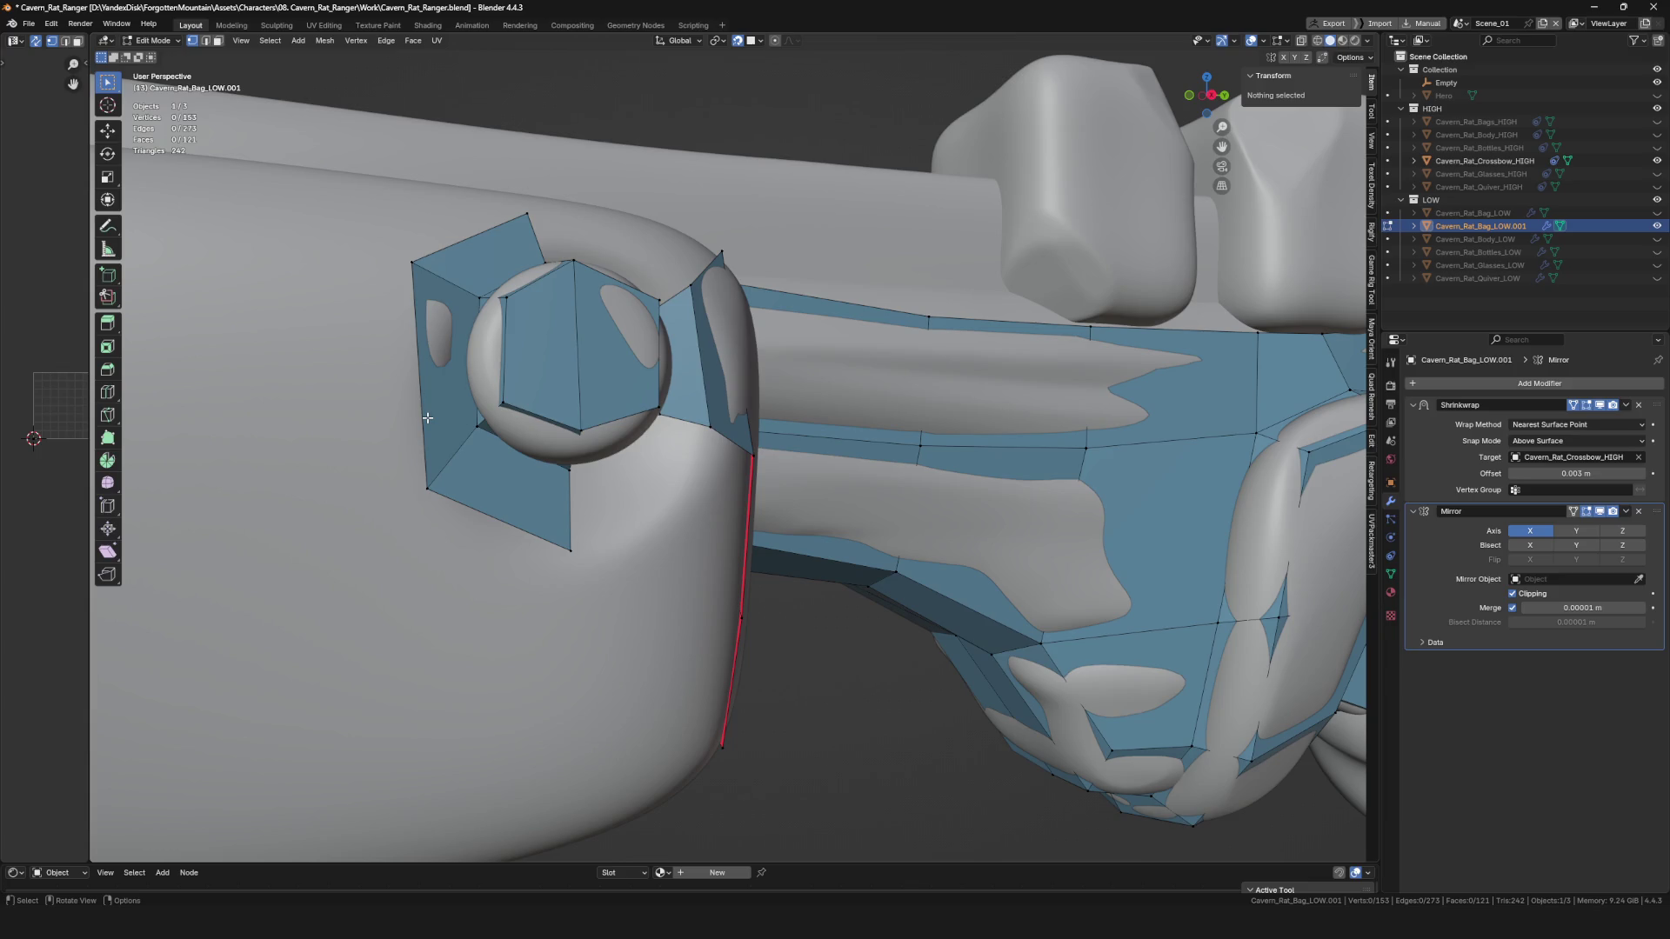
mouse_move(589, 417)
middle_down()
mouse_move(489, 276)
mouse_move(541, 261)
middle_up()
drag(541, 261, 547, 214)
mouse_move(547, 214)
middle_down()
mouse_move(700, 391)
mouse_move(533, 311)
mouse_move(601, 321)
mouse_move(545, 295)
middle_up()
key(2)
click(700, 391)
key(1)
click(544, 296)
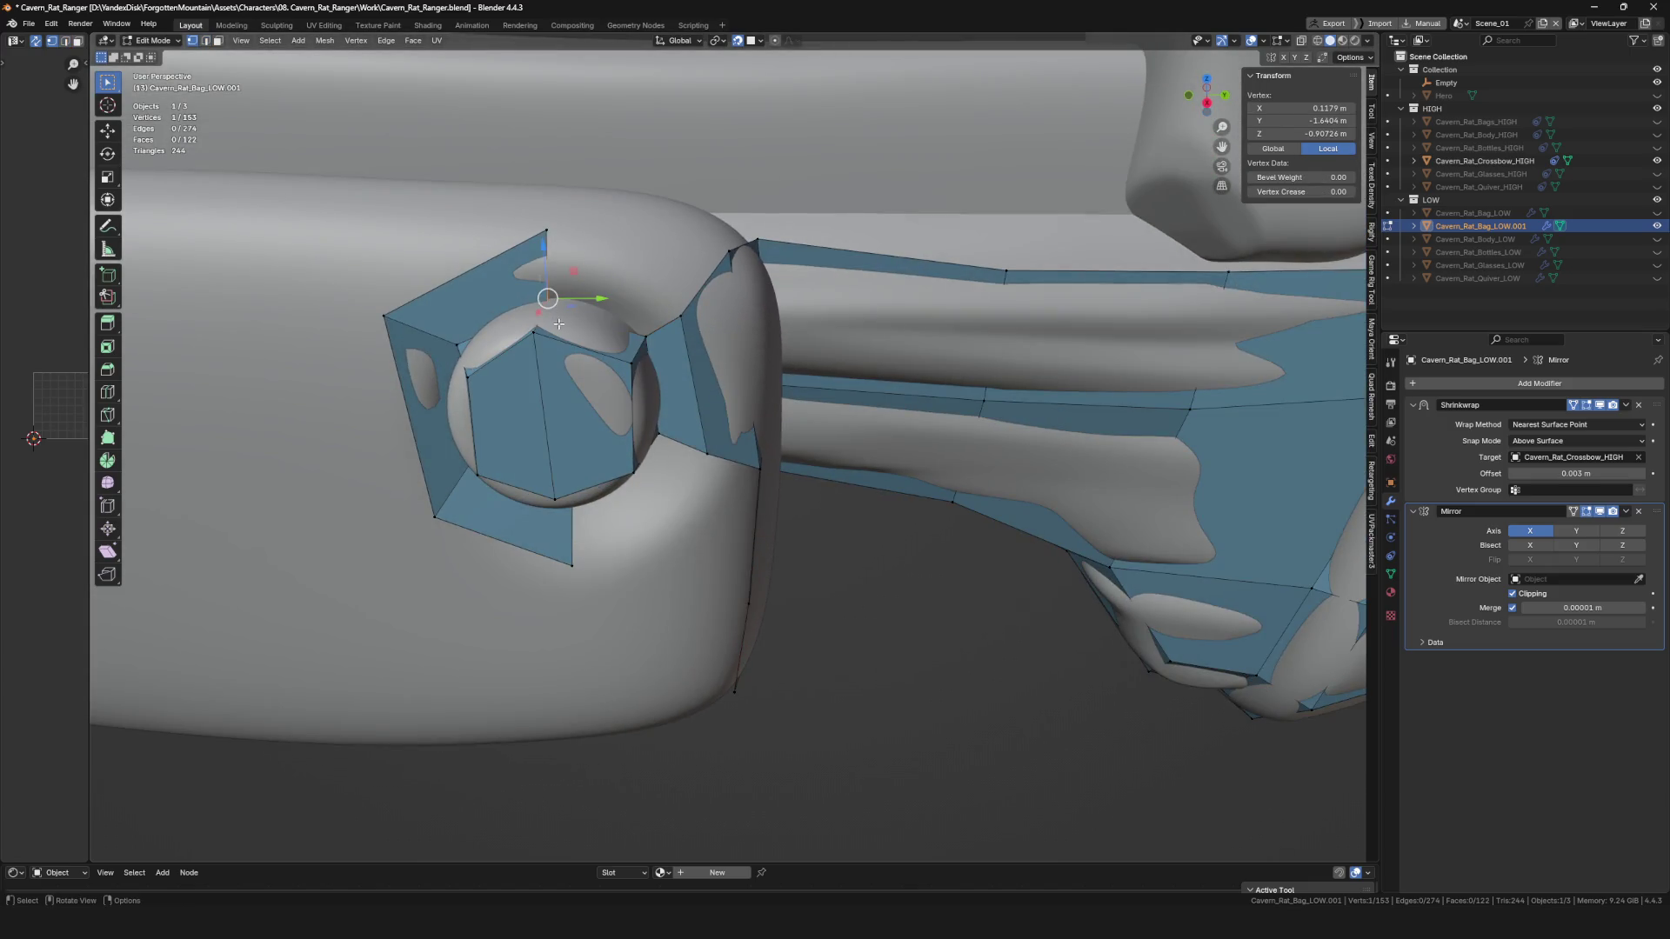
key(g)
click(549, 289)
Split the hexagonal cap by joining two opposite corners with J.
key(2)
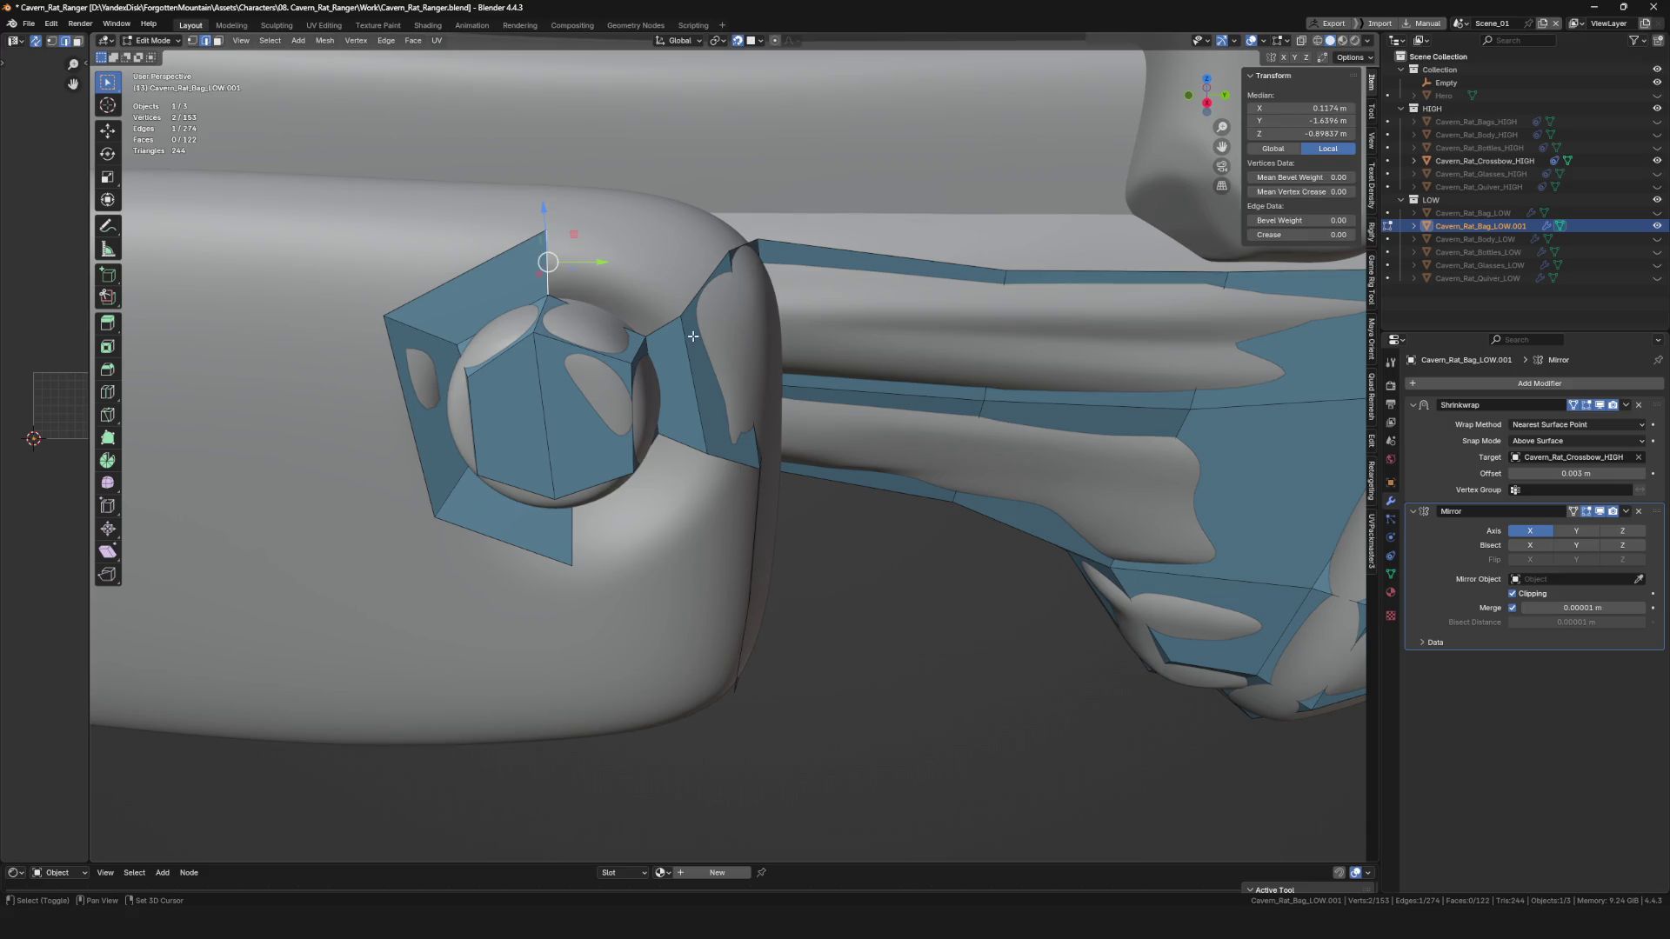
key(g)
mouse_move(693, 287)
middle_down()
mouse_move(611, 428)
mouse_move(680, 415)
middle_up()
click(612, 428)
key(2)
click(613, 409)
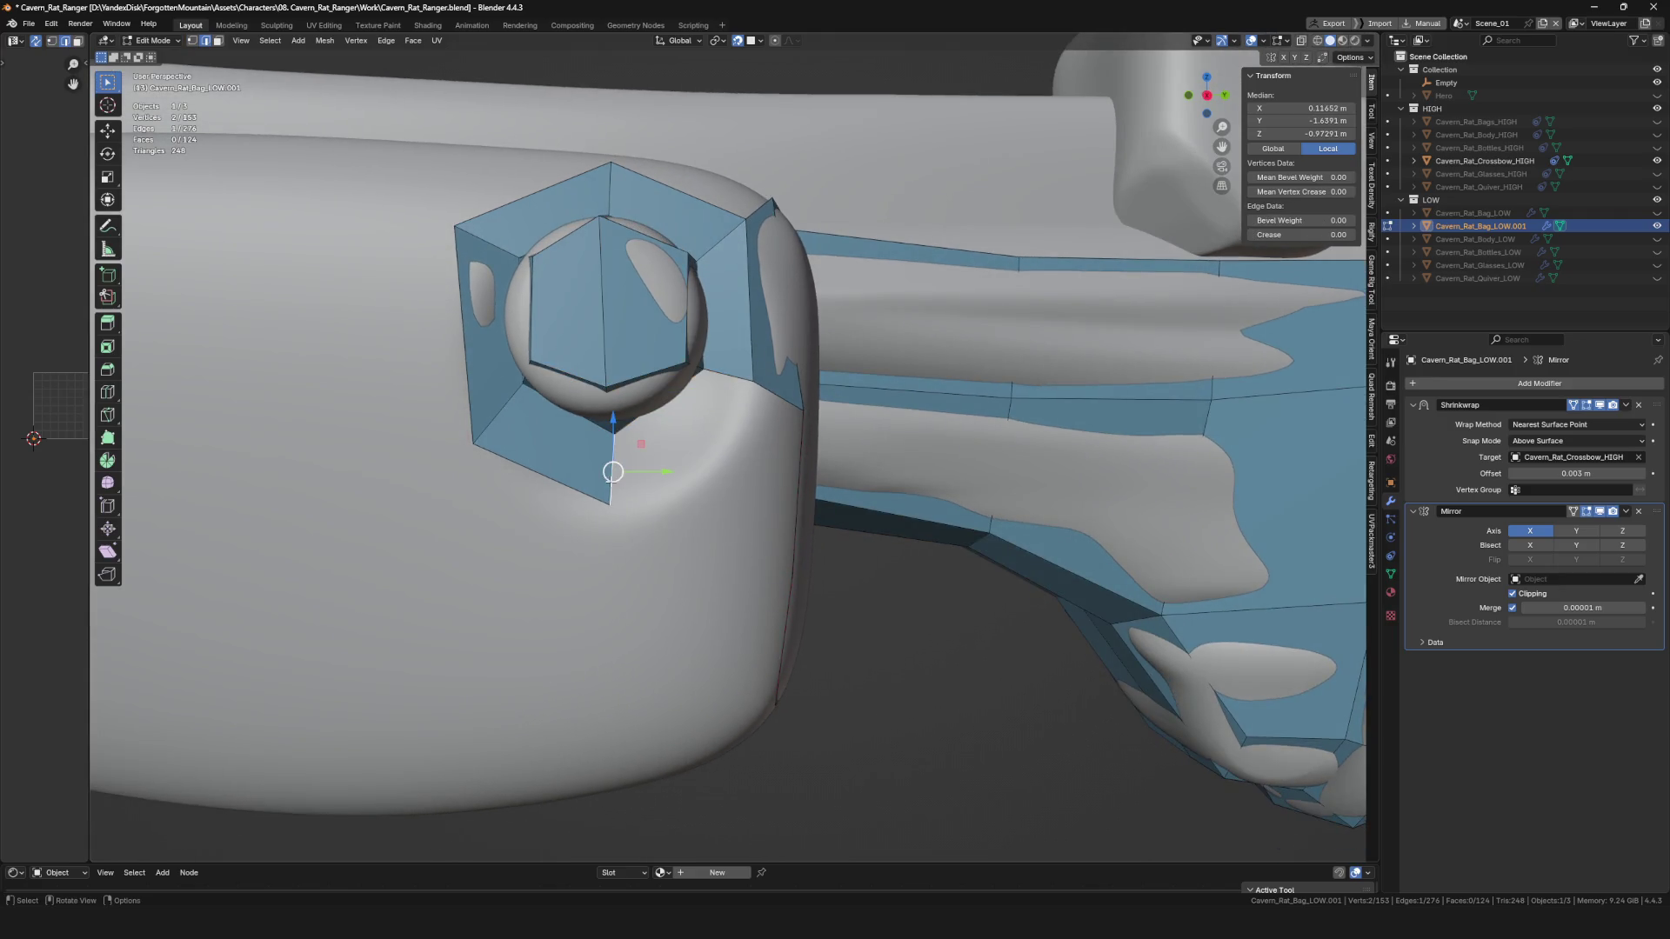
shift+click(729, 377)
key(1)
key(j)
Nudge one cap vertex slightly and save the file.
click(754, 383)
drag(753, 383, 755, 389)
scroll(755, 389, down, 4)
middle_drag(755, 389, 696, 440)
key(ctrl+s)
Fine-tune the hex socket's top and bottom inner vertices from a front-on view.
scroll(696, 439, up, 5)
middle_drag(951, 440, 547, 344)
drag(520, 349, 514, 356)
scroll(514, 356, down, 3)
drag(522, 216, 517, 228)
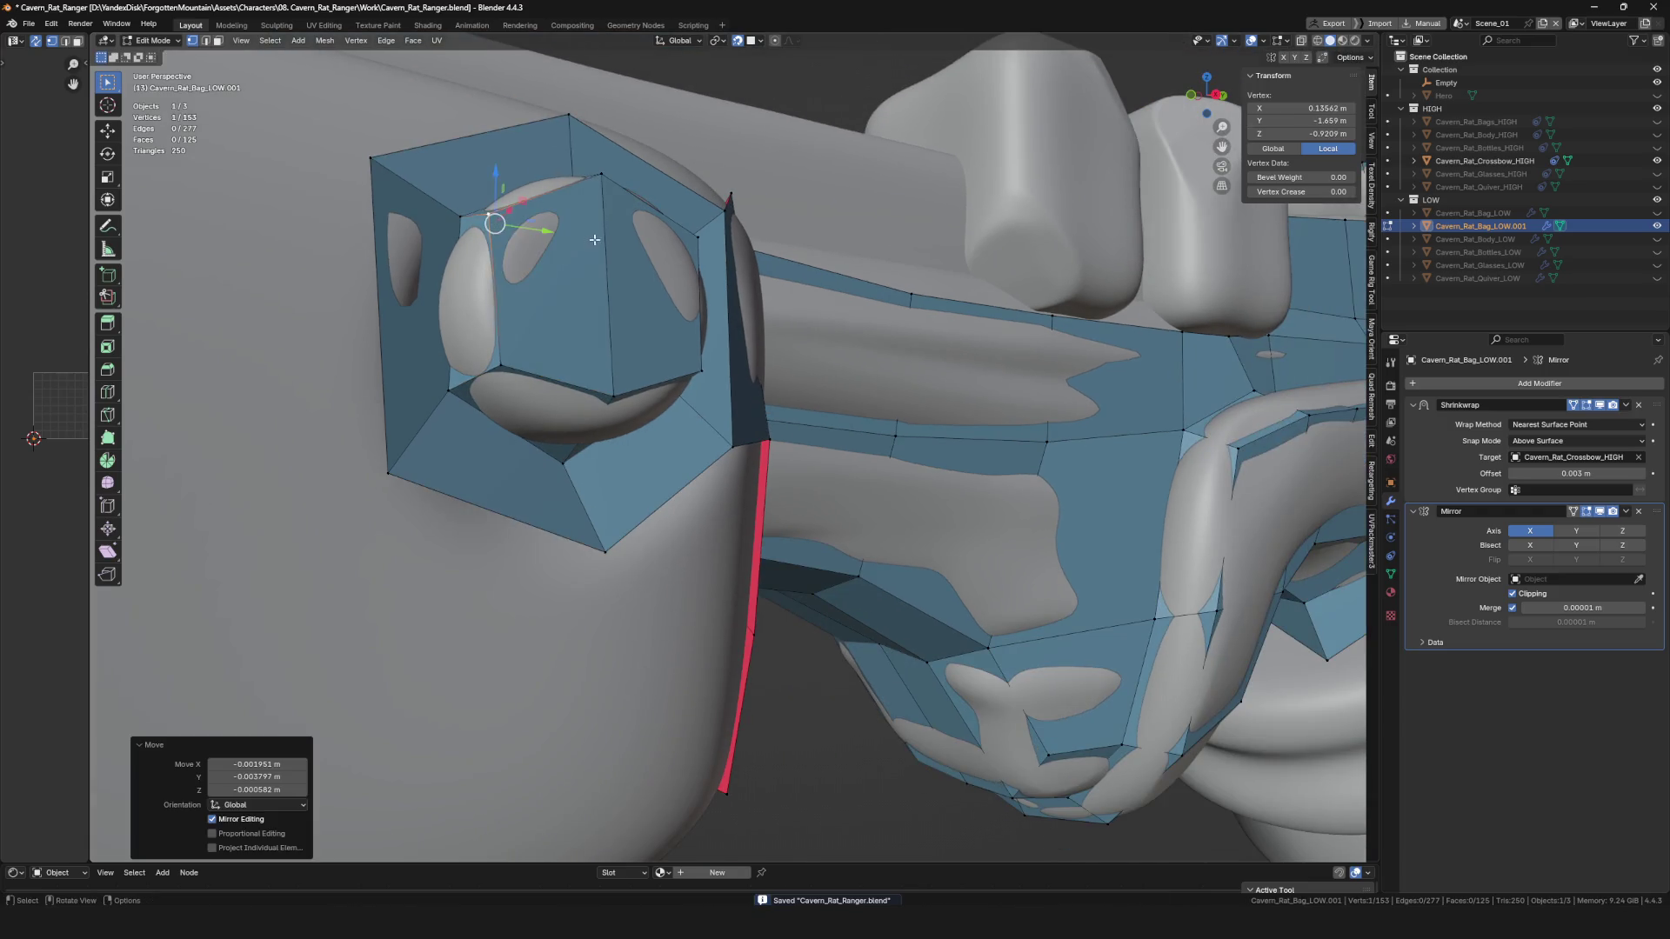
middle_drag(516, 228, 600, 209)
drag(600, 209, 607, 215)
middle_drag(606, 215, 600, 366)
drag(609, 444, 612, 449)
middle_drag(612, 449, 696, 404)
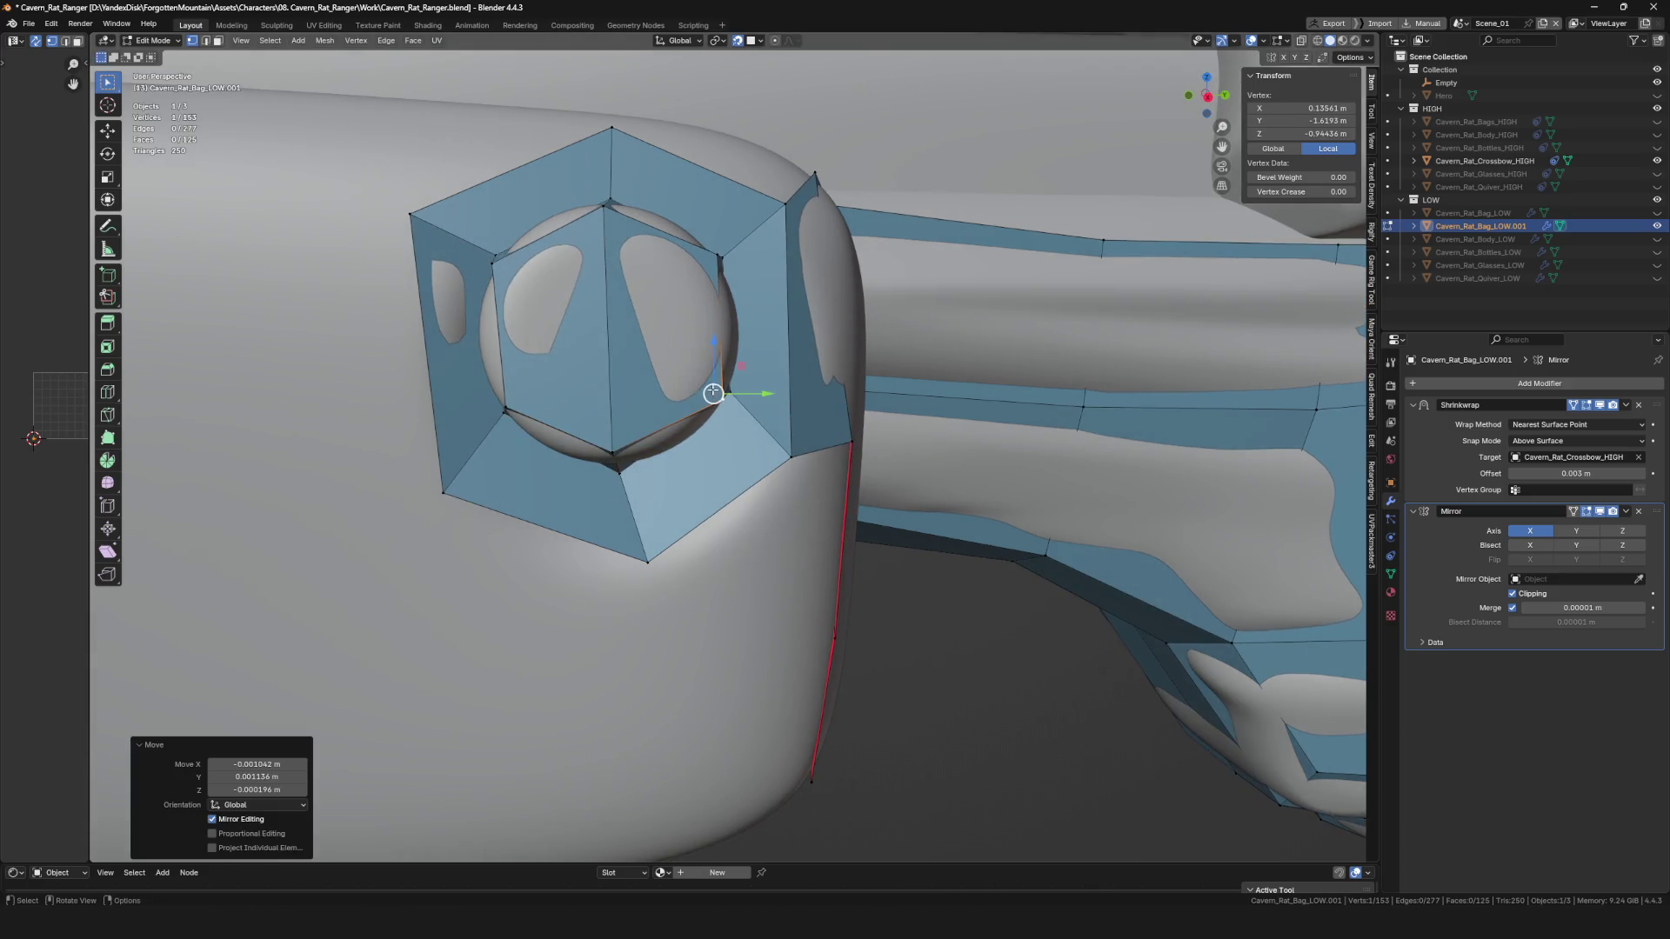
scroll(709, 391, down, 8)
Review the whole crossbow in object mode, then return to mesh editing.
key(Tab)
scroll(433, 449, down, 6)
mouse_move(433, 449)
middle_down()
mouse_move(599, 392)
mouse_move(719, 419)
middle_up()
key(Tab)
scroll(719, 419, up, 6)
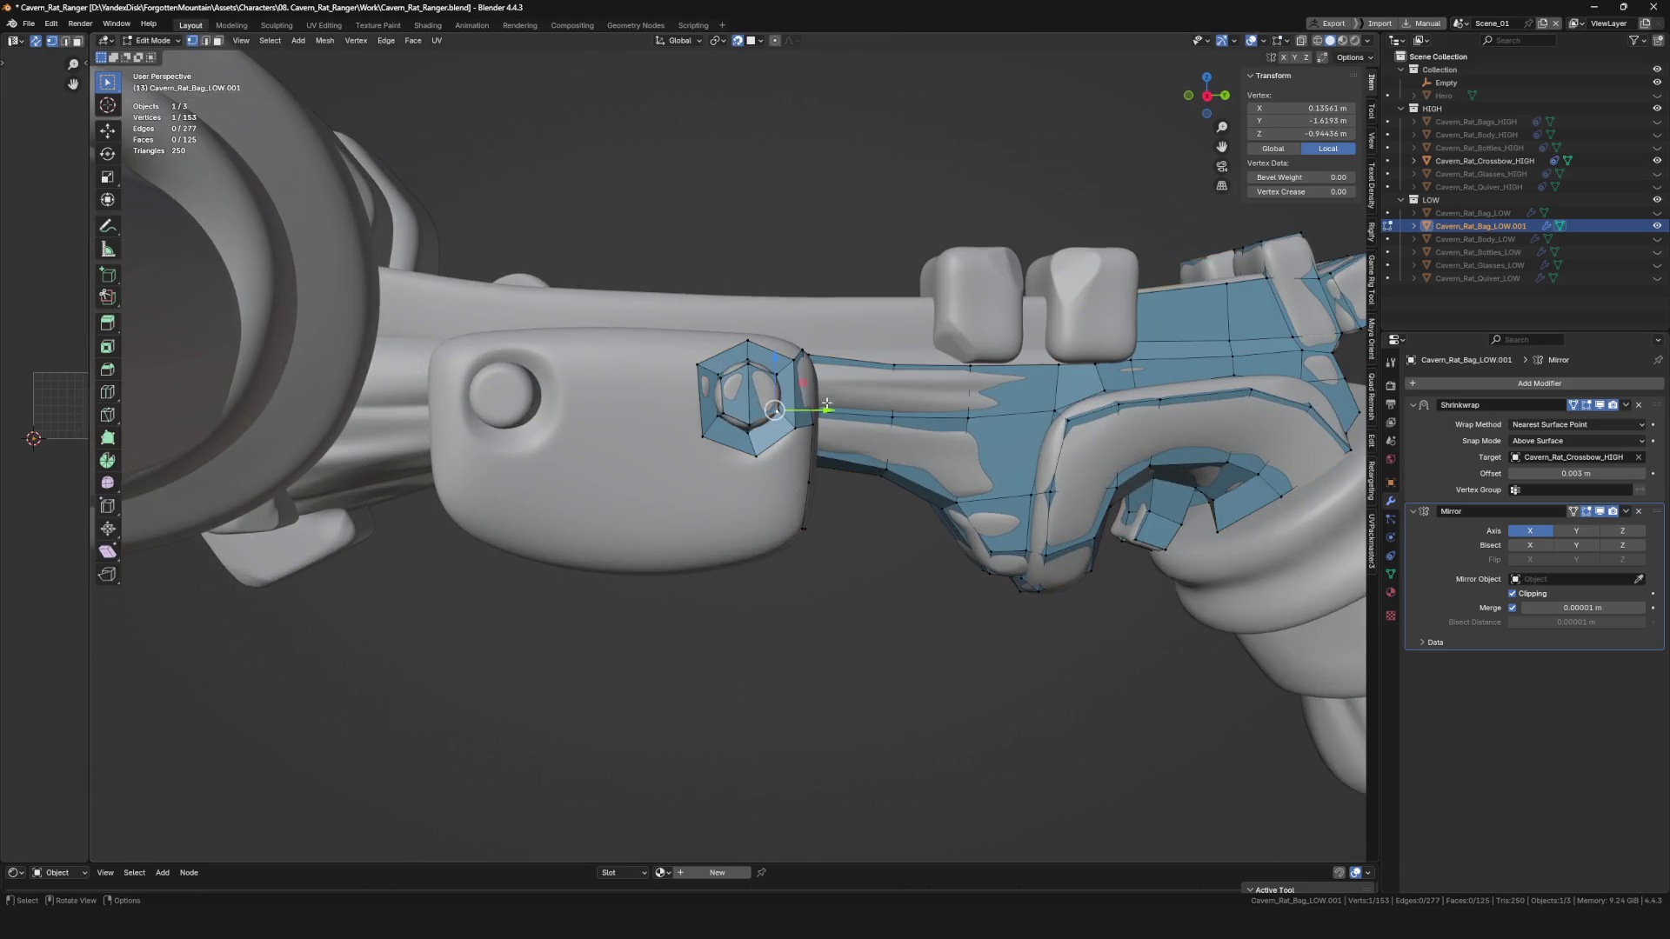
Reposition the strip's left edge and its top-left vertex.
key(g)
click(484, 446)
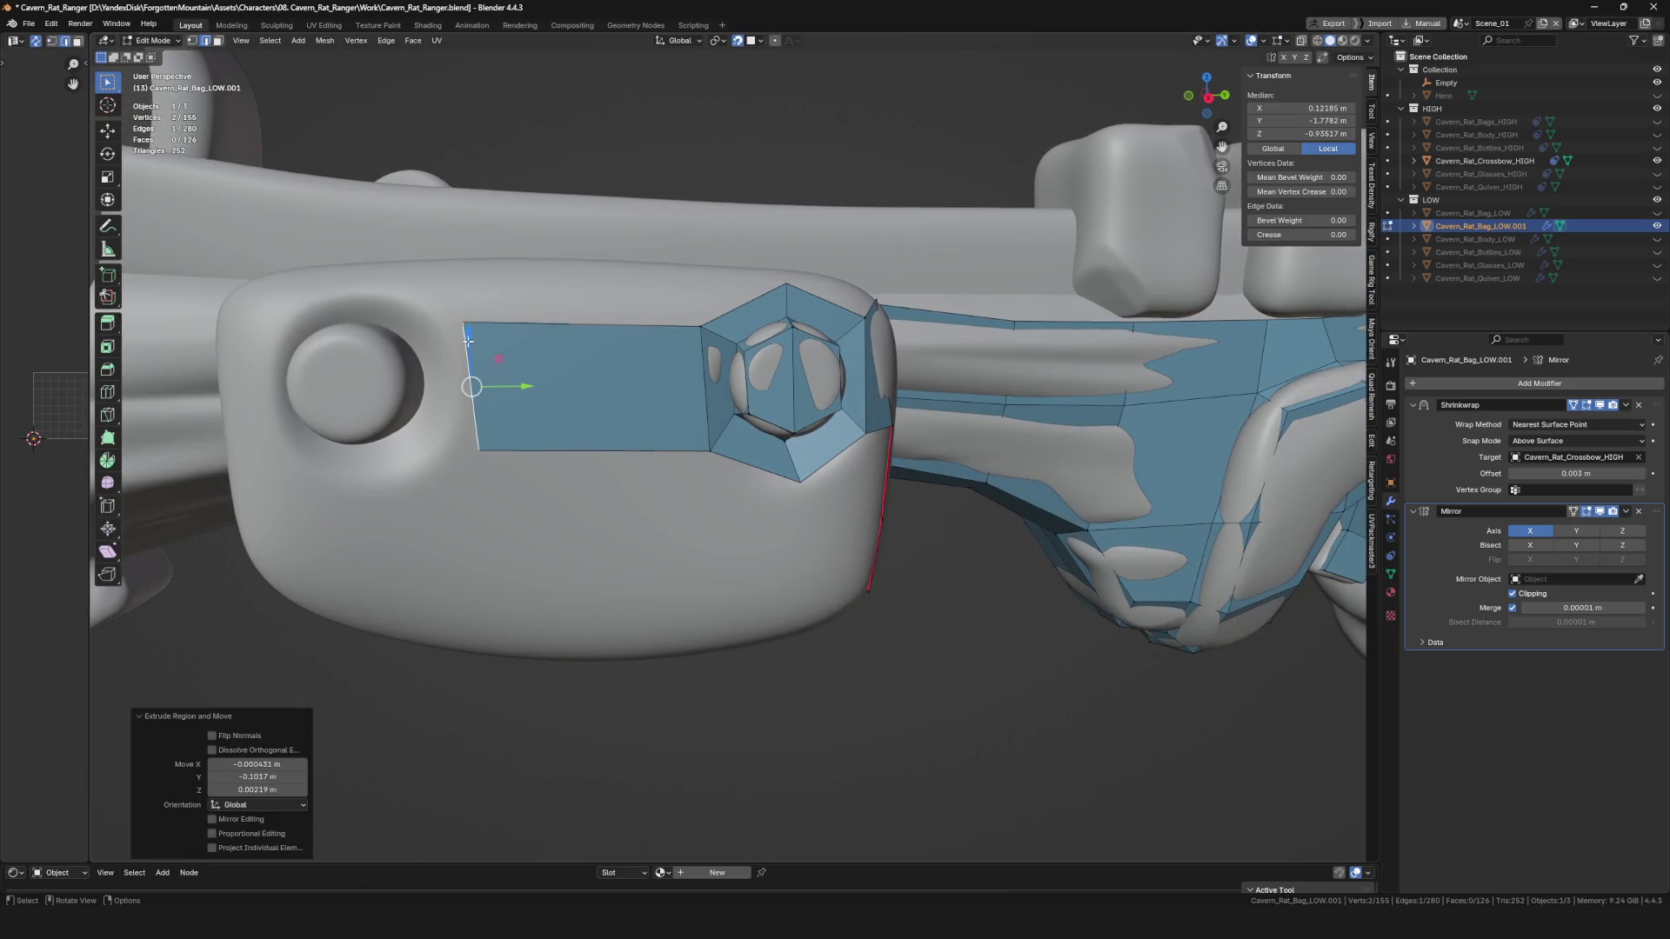
click(459, 447)
middle_drag(478, 429, 558, 393)
key(2)
click(558, 392)
click(516, 431)
click(514, 347)
click(511, 364)
Extrude the strip's left edge and raise the new edge's top vertex.
mouse_move(504, 354)
middle_down()
mouse_move(530, 359)
mouse_move(454, 331)
middle_up()
key(2)
click(522, 369)
click(492, 352)
key(g)
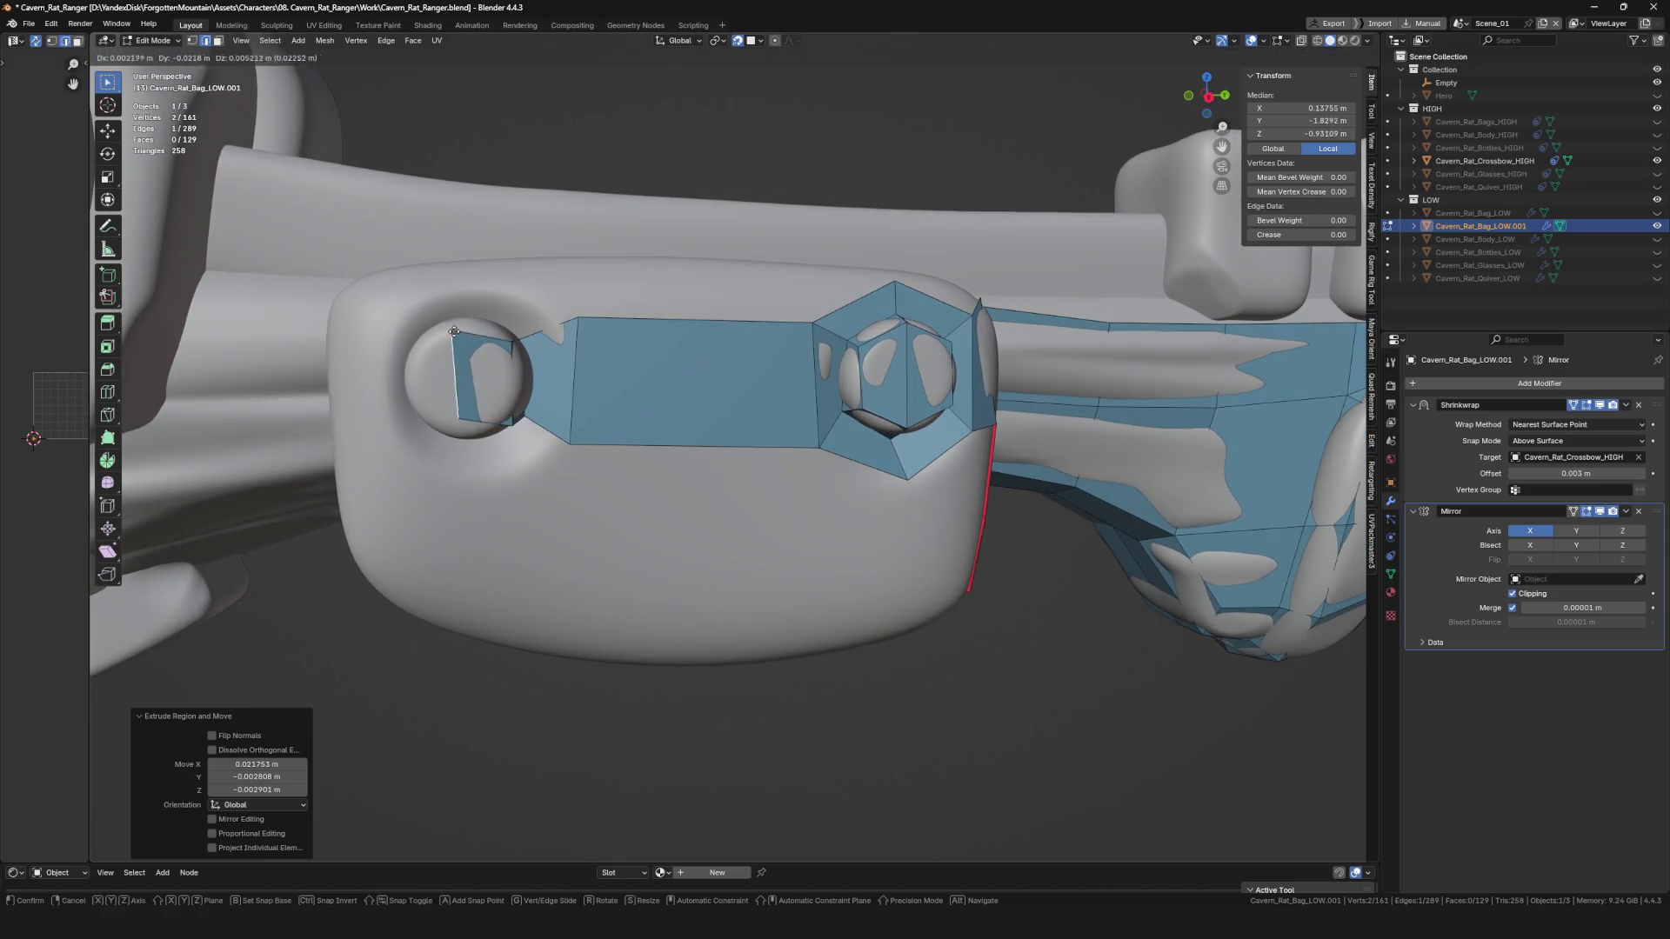
click(460, 336)
key(g)
click(460, 324)
key(g)
Extrude a new vertex onto the left bolt's rim.
mouse_move(463, 423)
middle_down()
mouse_move(423, 387)
mouse_move(758, 455)
middle_up()
scroll(713, 443, up, 4)
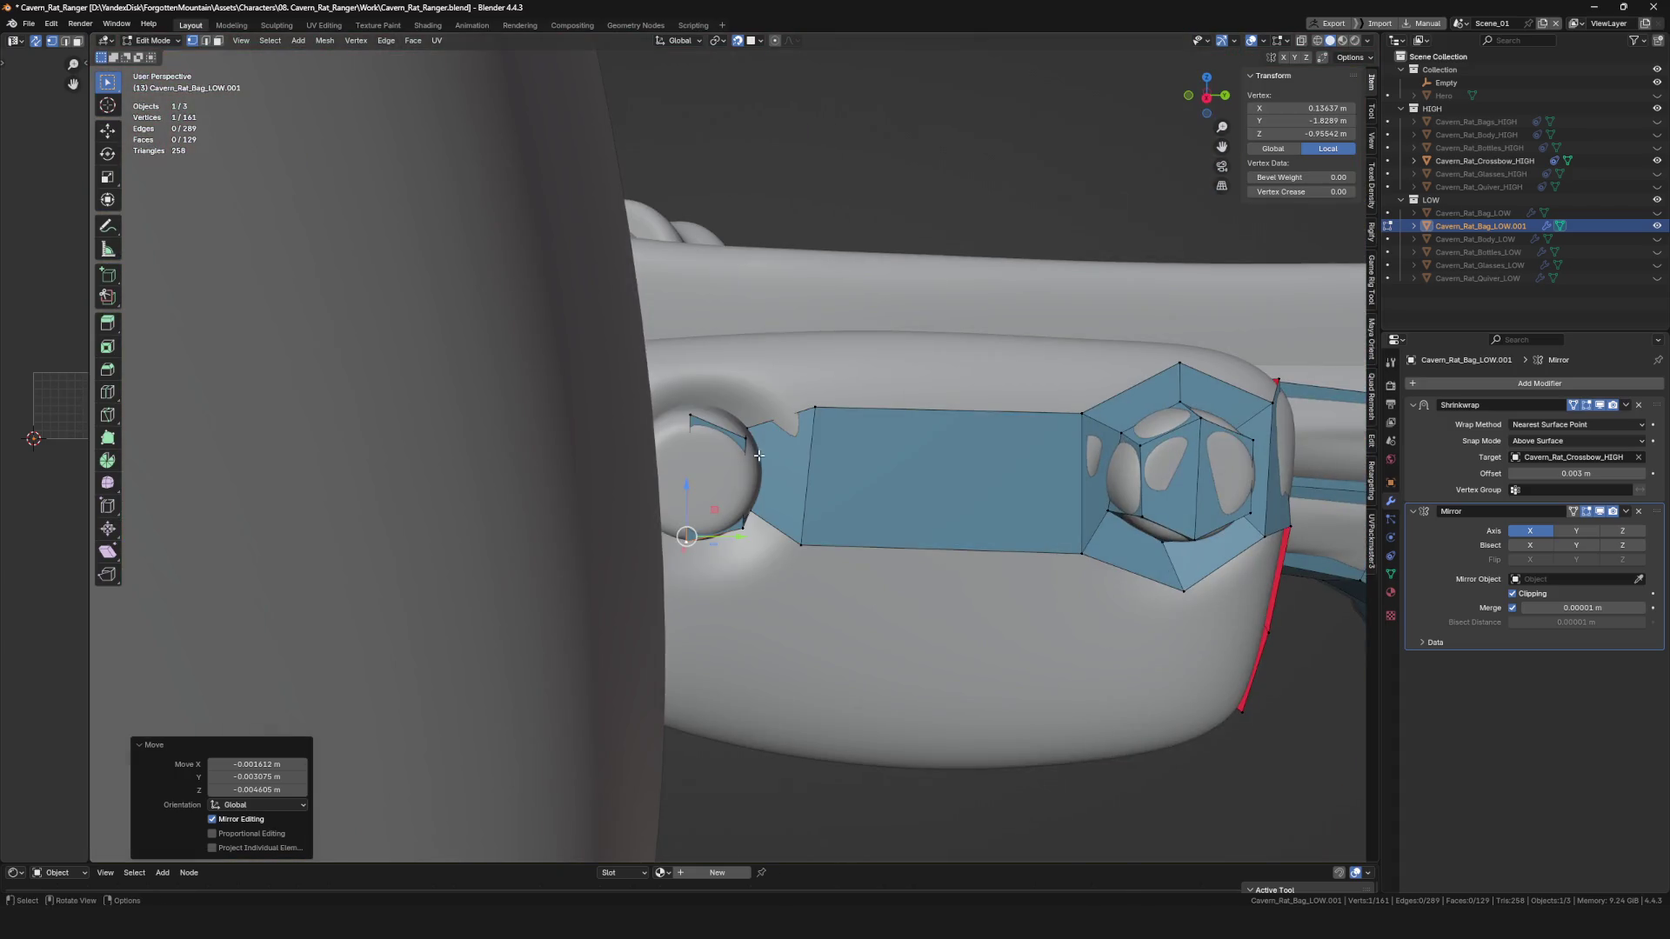
scroll(759, 455, down, 3)
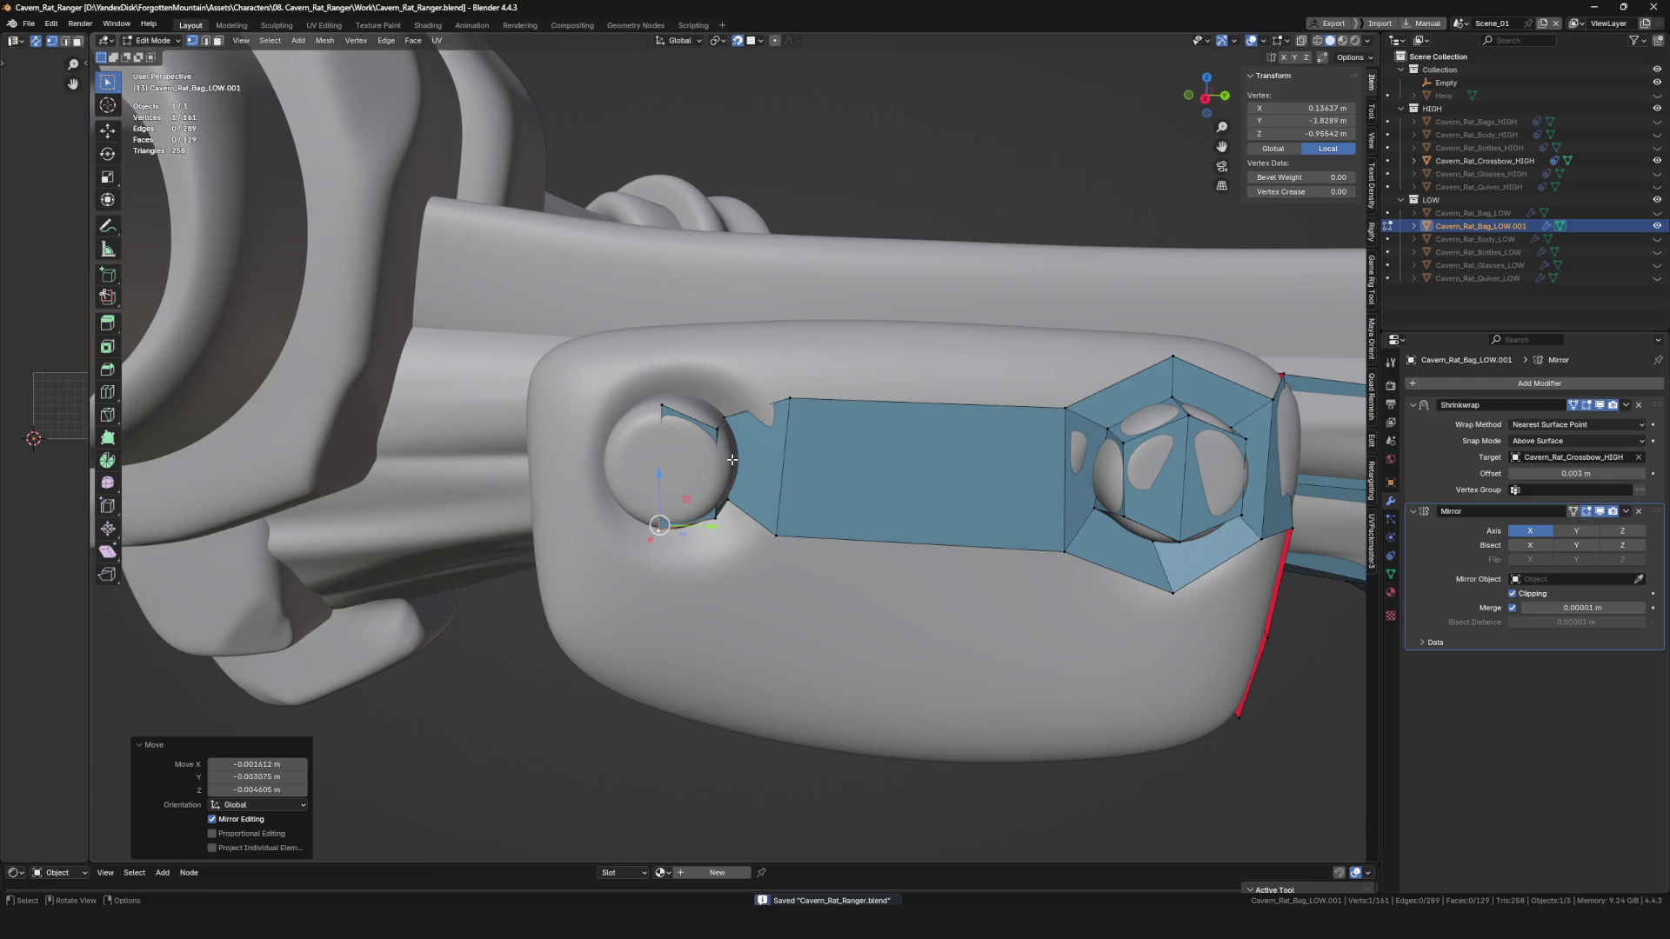
middle_drag(727, 459, 696, 365)
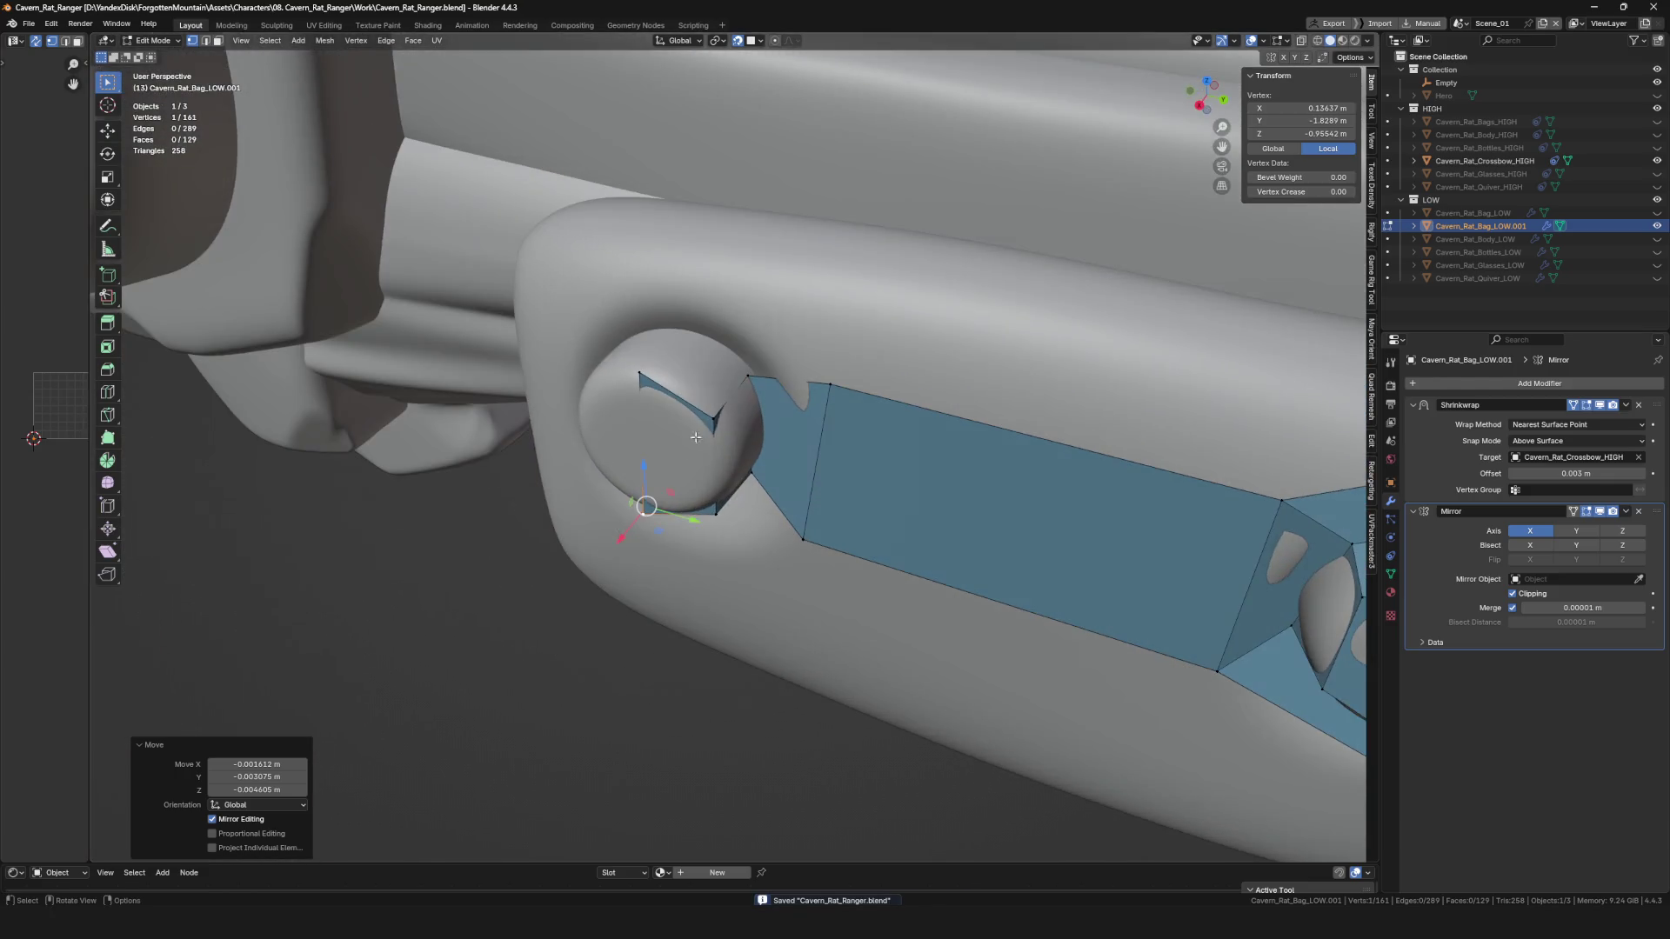
key(e)
click(686, 331)
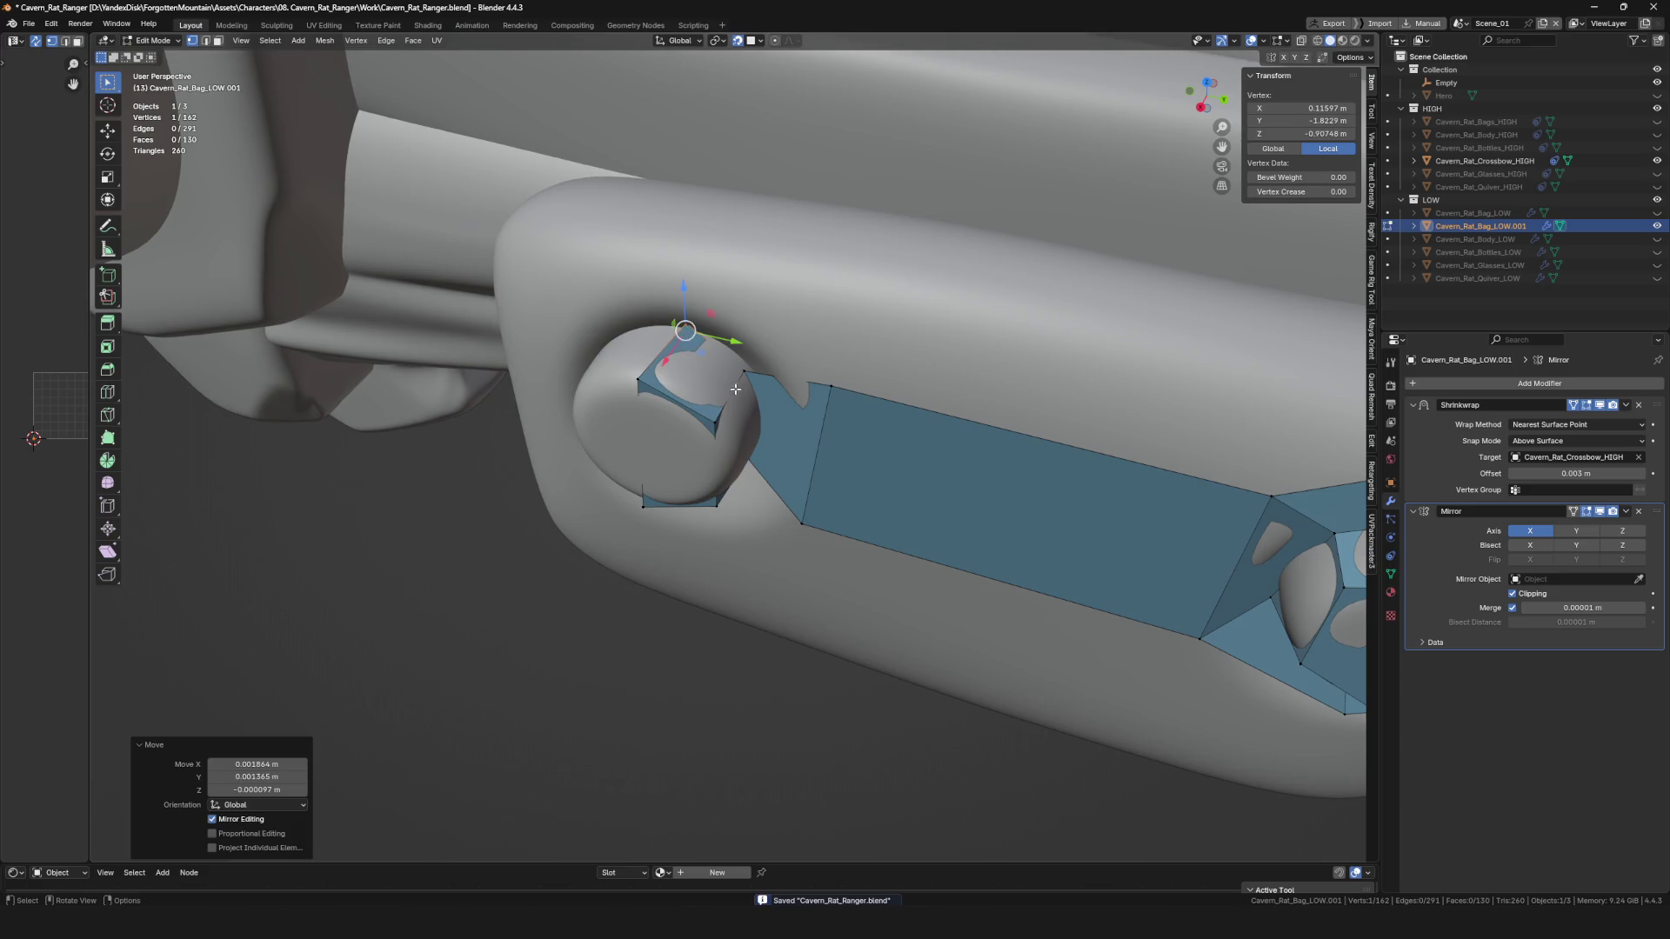
Extrude and place the first rim vertices around the left bolt.
key(g)
click(746, 373)
mouse_move(745, 373)
middle_down()
mouse_move(730, 485)
mouse_move(677, 389)
mouse_move(674, 300)
mouse_move(656, 277)
mouse_move(609, 364)
mouse_move(663, 401)
mouse_move(706, 502)
mouse_move(671, 524)
mouse_move(665, 592)
mouse_move(726, 492)
mouse_move(602, 481)
mouse_move(588, 193)
middle_up()
key(g)
shift+click(674, 375)
key(e)
right_click(675, 348)
click(674, 292)
key(g)
click(681, 280)
key(e)
click(644, 392)
Extrude more vertices around the bolt's lower rim.
click(672, 522)
key(e)
click(744, 494)
key(e)
click(665, 592)
scroll(726, 493, down, 6)
scroll(601, 481, up, 4)
Adjust the hexagon's top vertex and fill two new faces beside the bolt with F.
middle_drag(684, 237, 661, 252)
click(591, 205)
key(g)
click(651, 267)
click(591, 205)
middle_drag(591, 205, 582, 202)
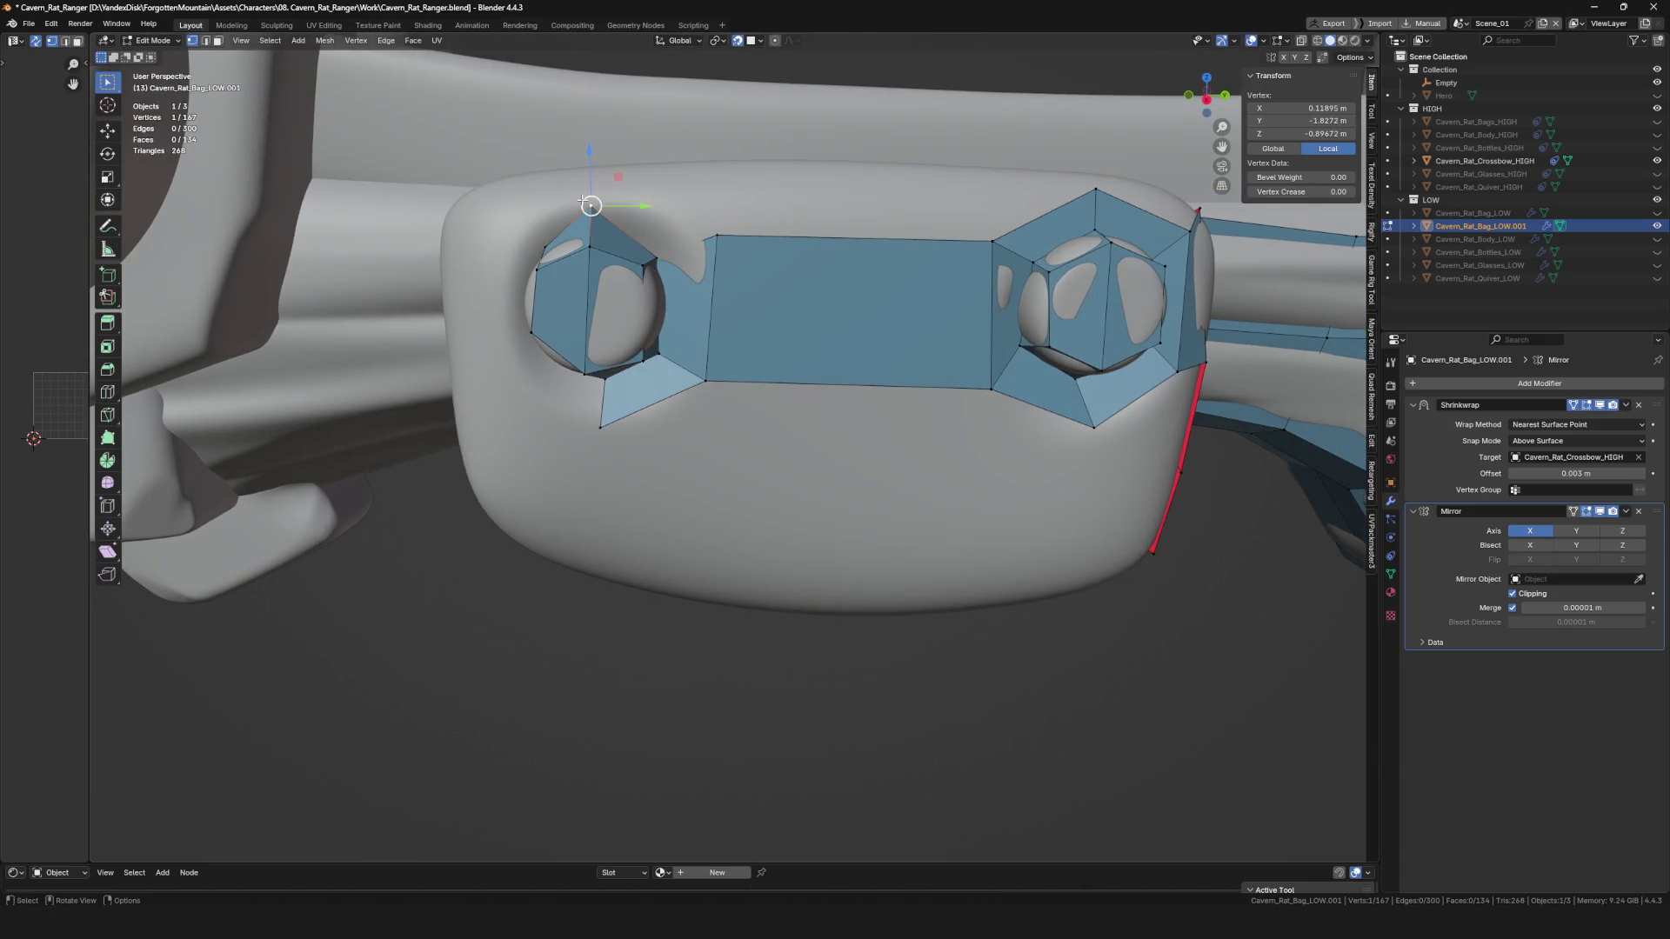
click(600, 226)
key(f)
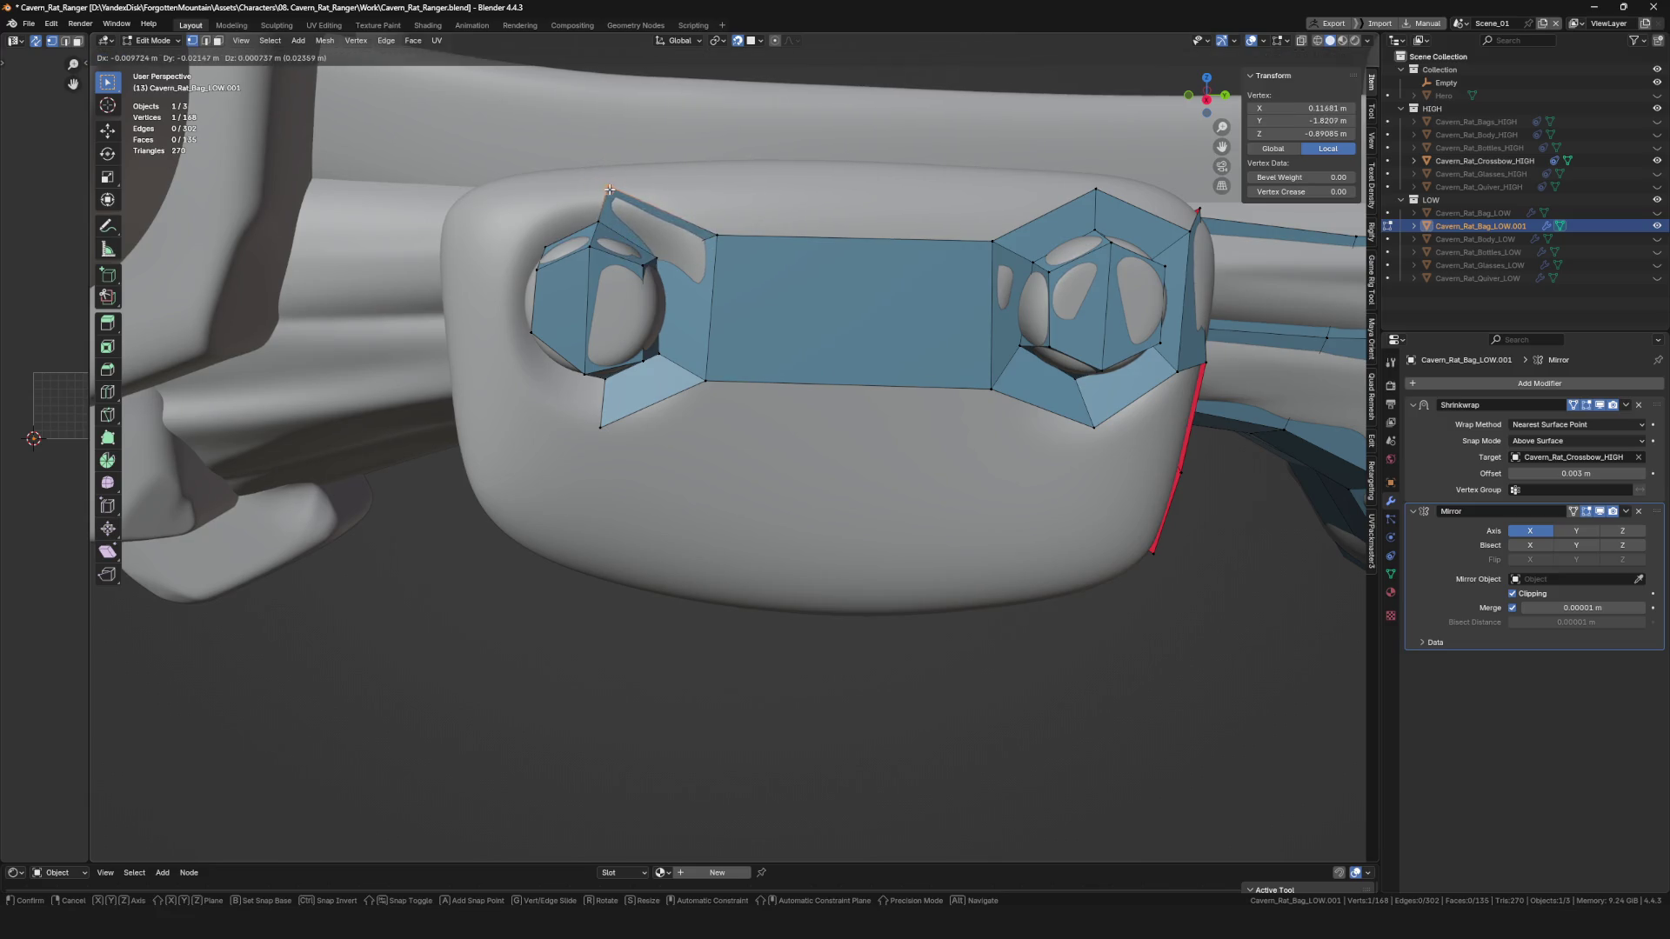
click(610, 185)
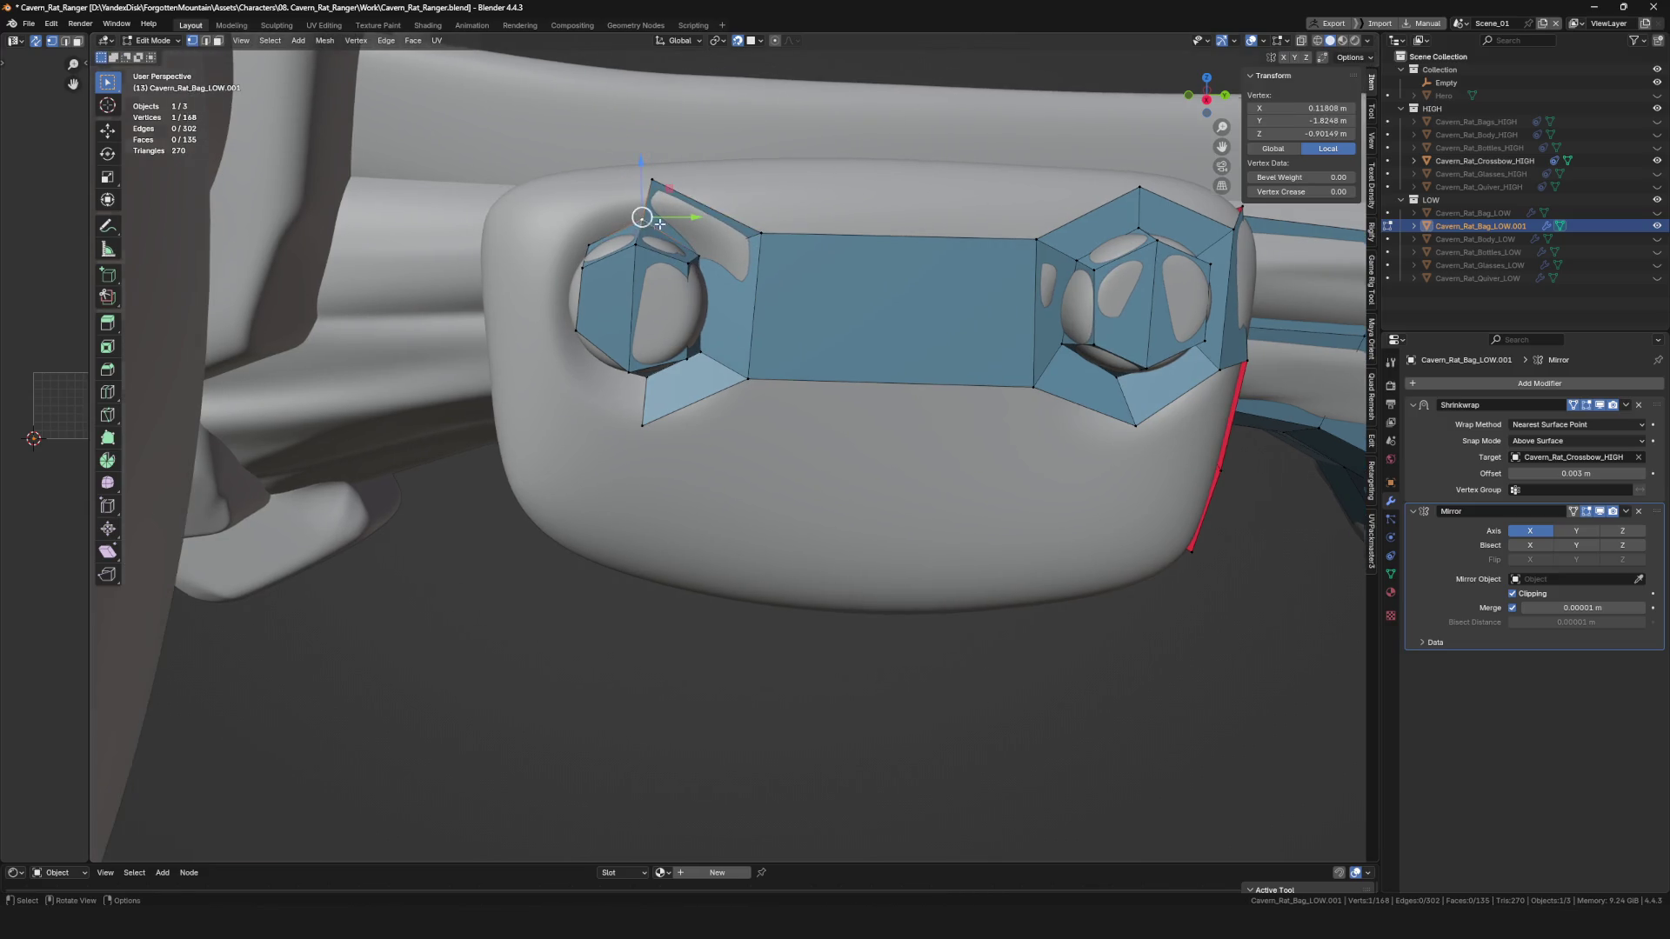
key(f)
Reposition a vertex and add a vertex and face at the bolt's left.
mouse_move(706, 260)
middle_down()
mouse_move(772, 276)
mouse_move(616, 251)
mouse_move(622, 296)
mouse_move(662, 343)
mouse_move(600, 400)
middle_up()
key(g)
click(603, 274)
key(e)
click(597, 402)
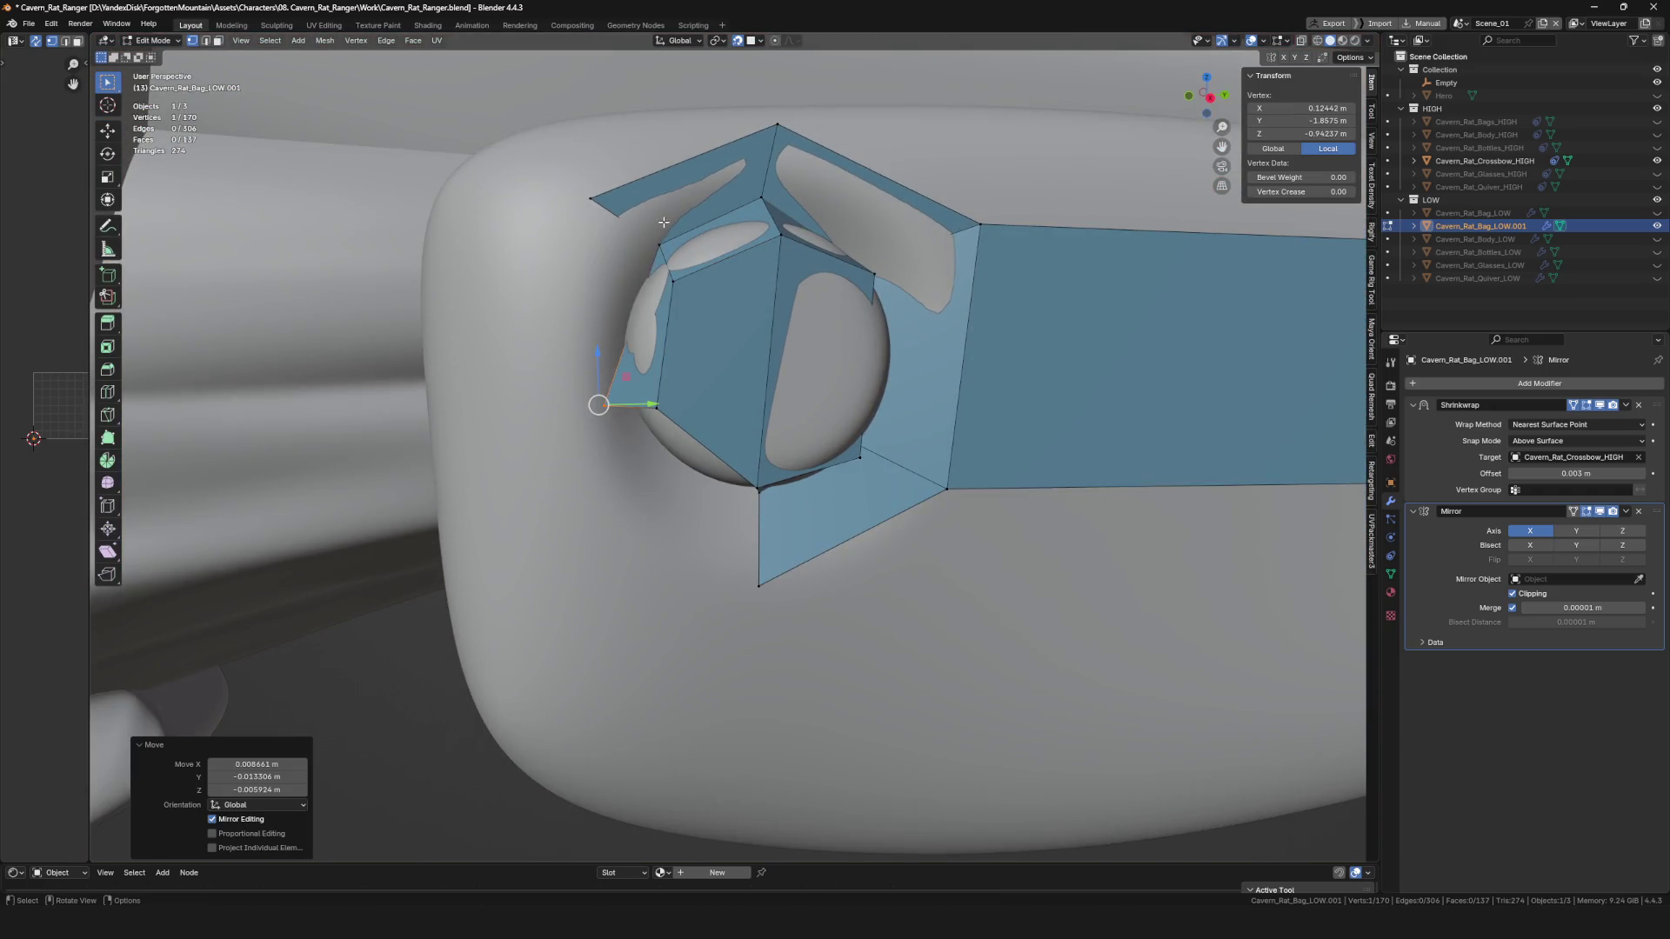
key(g)
click(604, 204)
Extrude vertices from the bolt's left side out to the plate edge.
key(g)
click(566, 213)
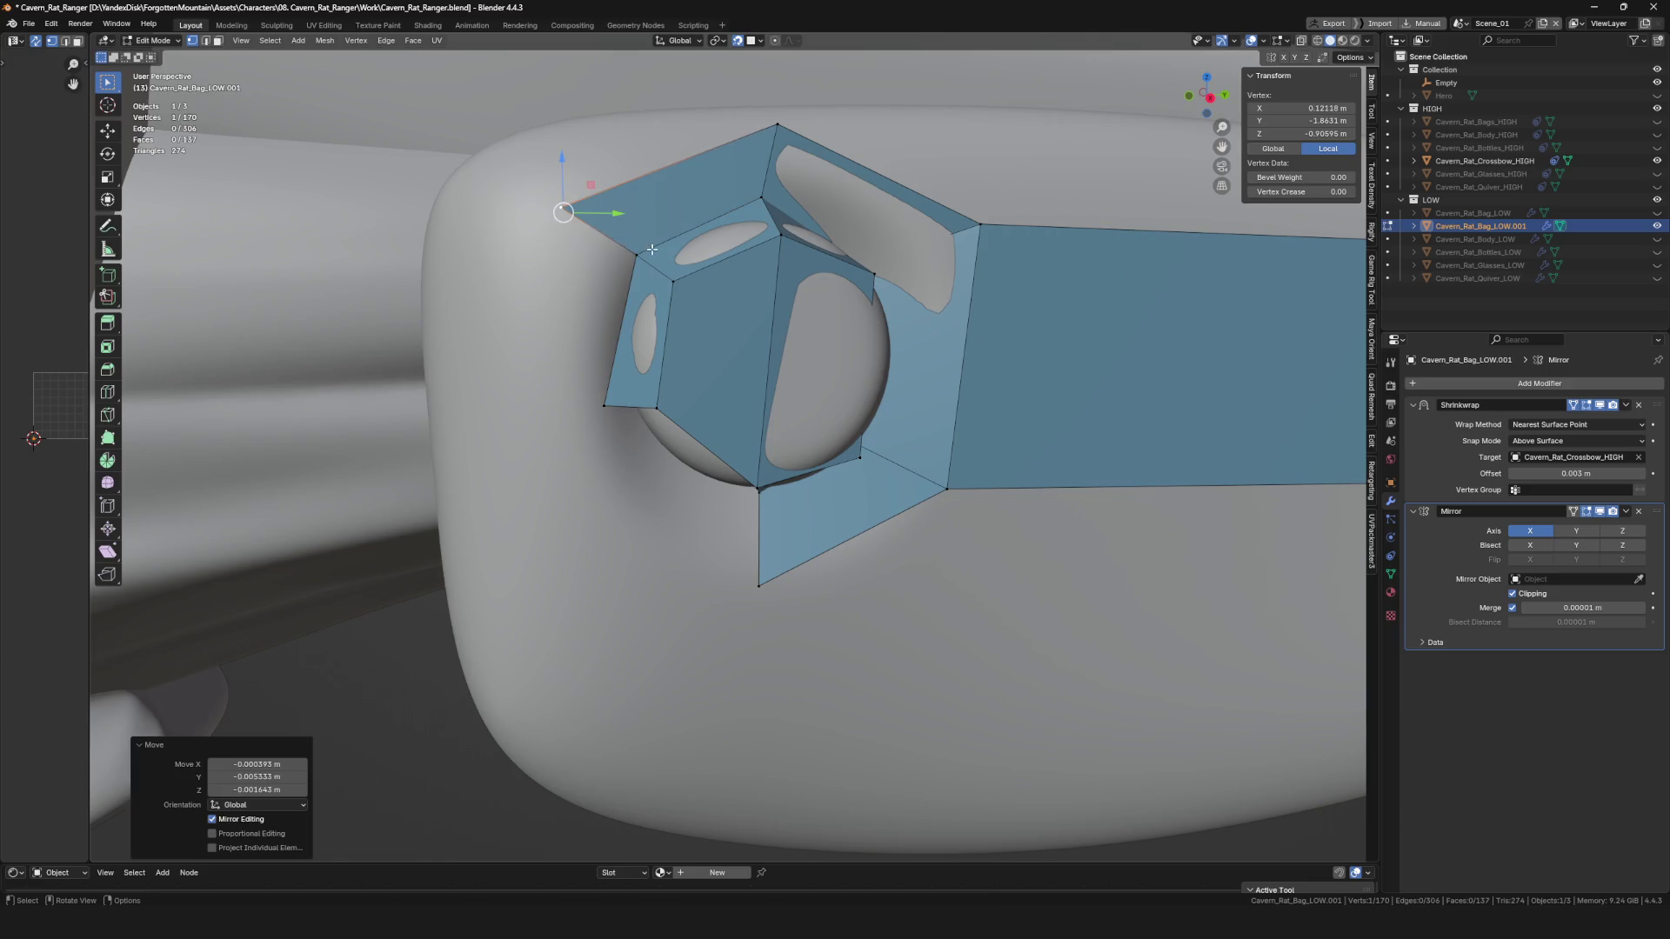
middle_drag(566, 213, 557, 261)
key(e)
click(536, 406)
key(g)
click(613, 405)
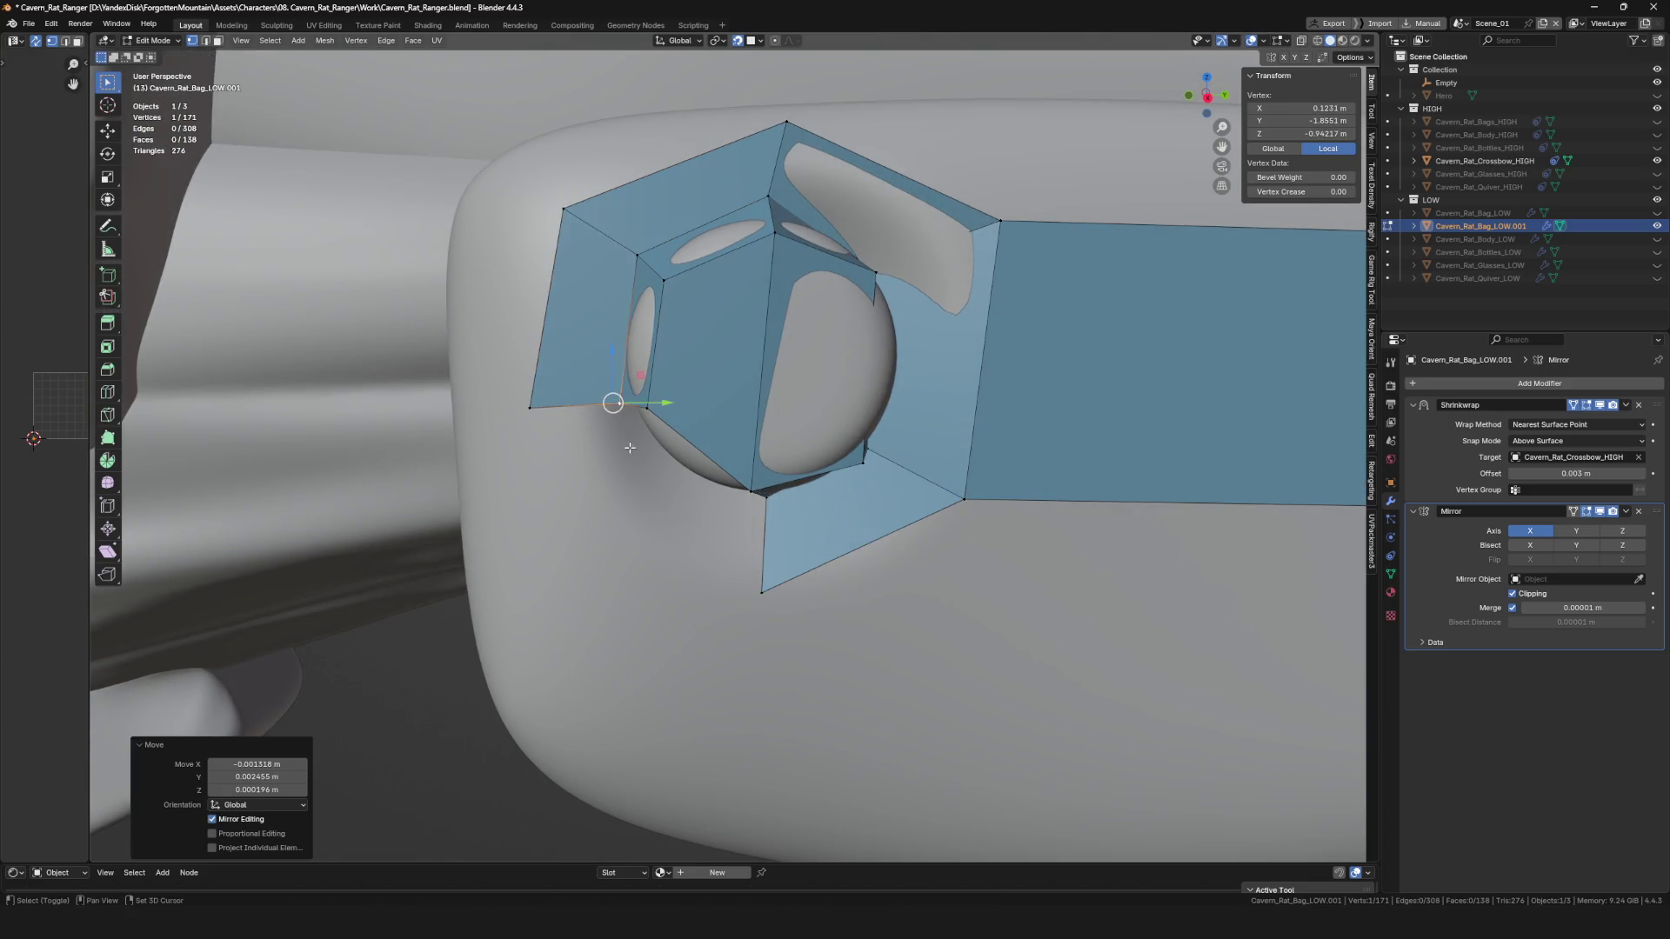
Move the hexagon's bottom vertex into place and save the file.
middle_drag(613, 405, 600, 365)
shift+click(628, 364)
middle_drag(664, 430, 756, 455)
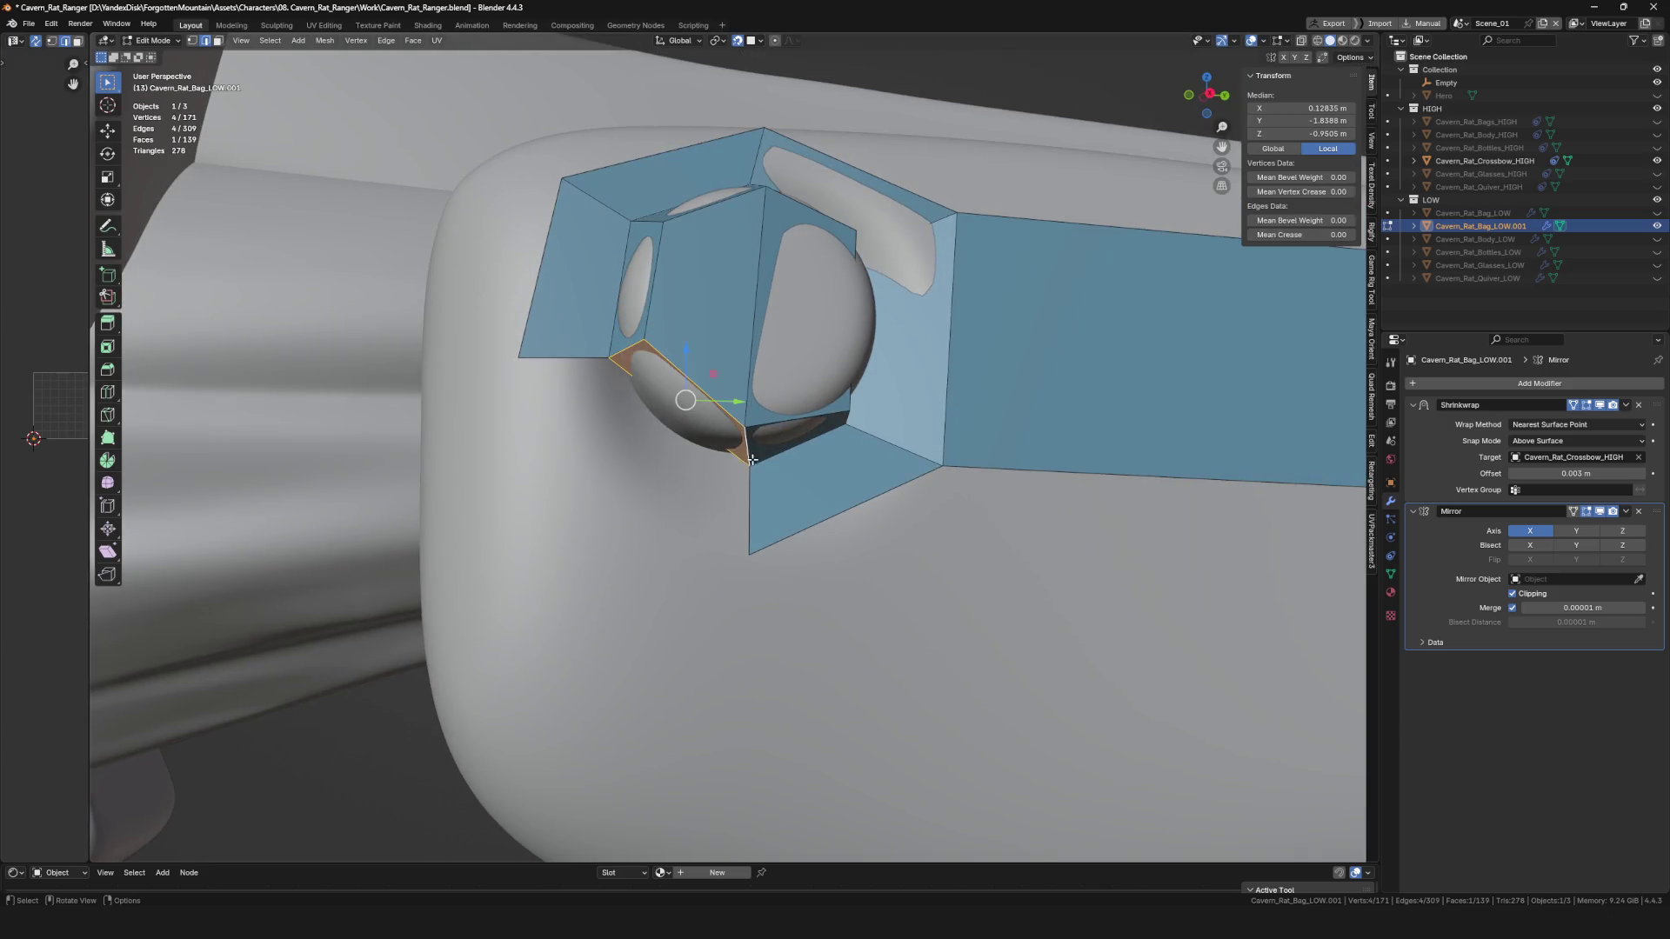
click(561, 356)
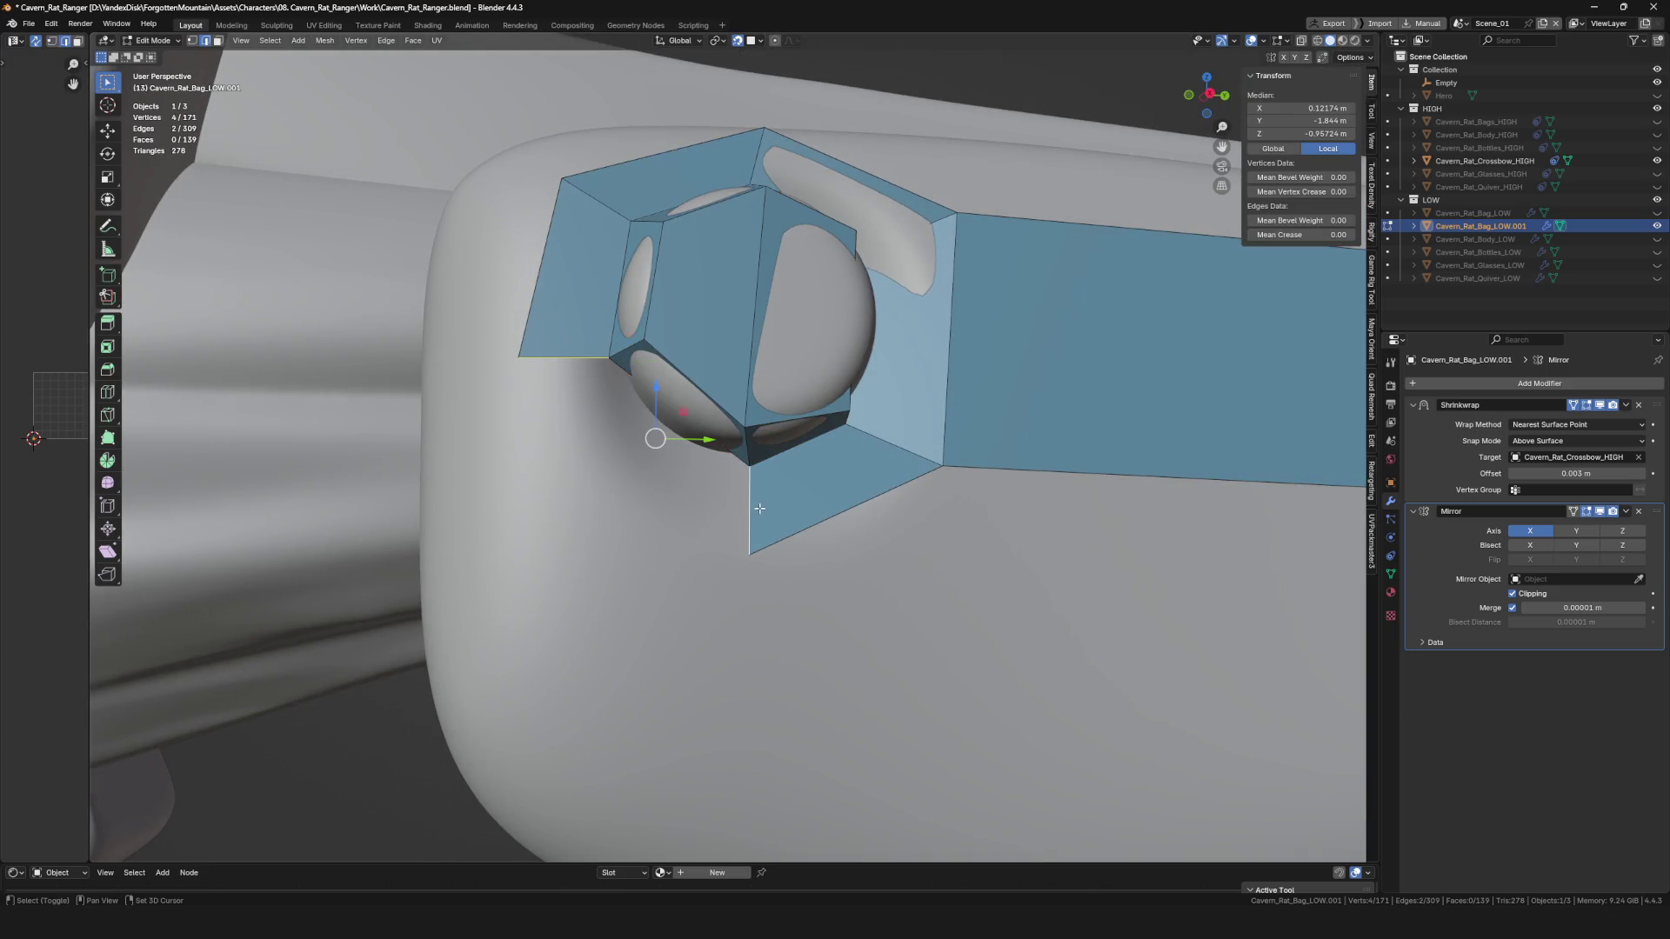
mouse_move(549, 357)
middle_down()
mouse_move(609, 391)
mouse_move(522, 392)
middle_up()
click(688, 522)
key(g)
click(684, 515)
scroll(674, 513, down, 3)
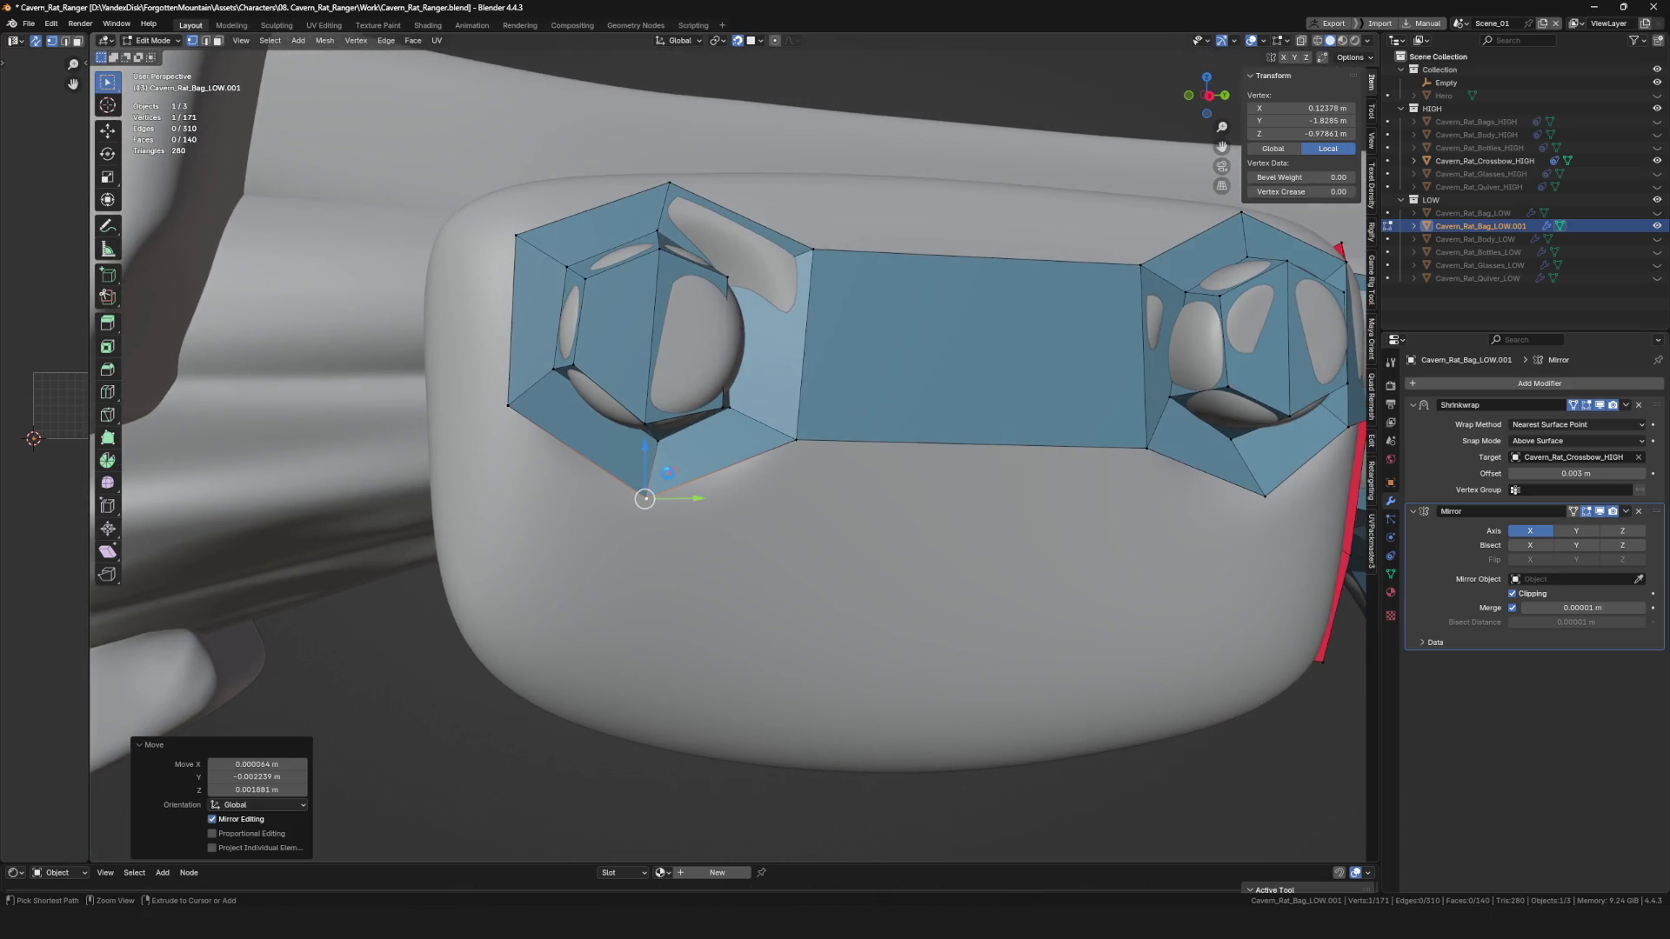
key(ctrl+s)
Refine a vertex on the left bolt from a frontal view and save again.
middle_drag(588, 418, 676, 421)
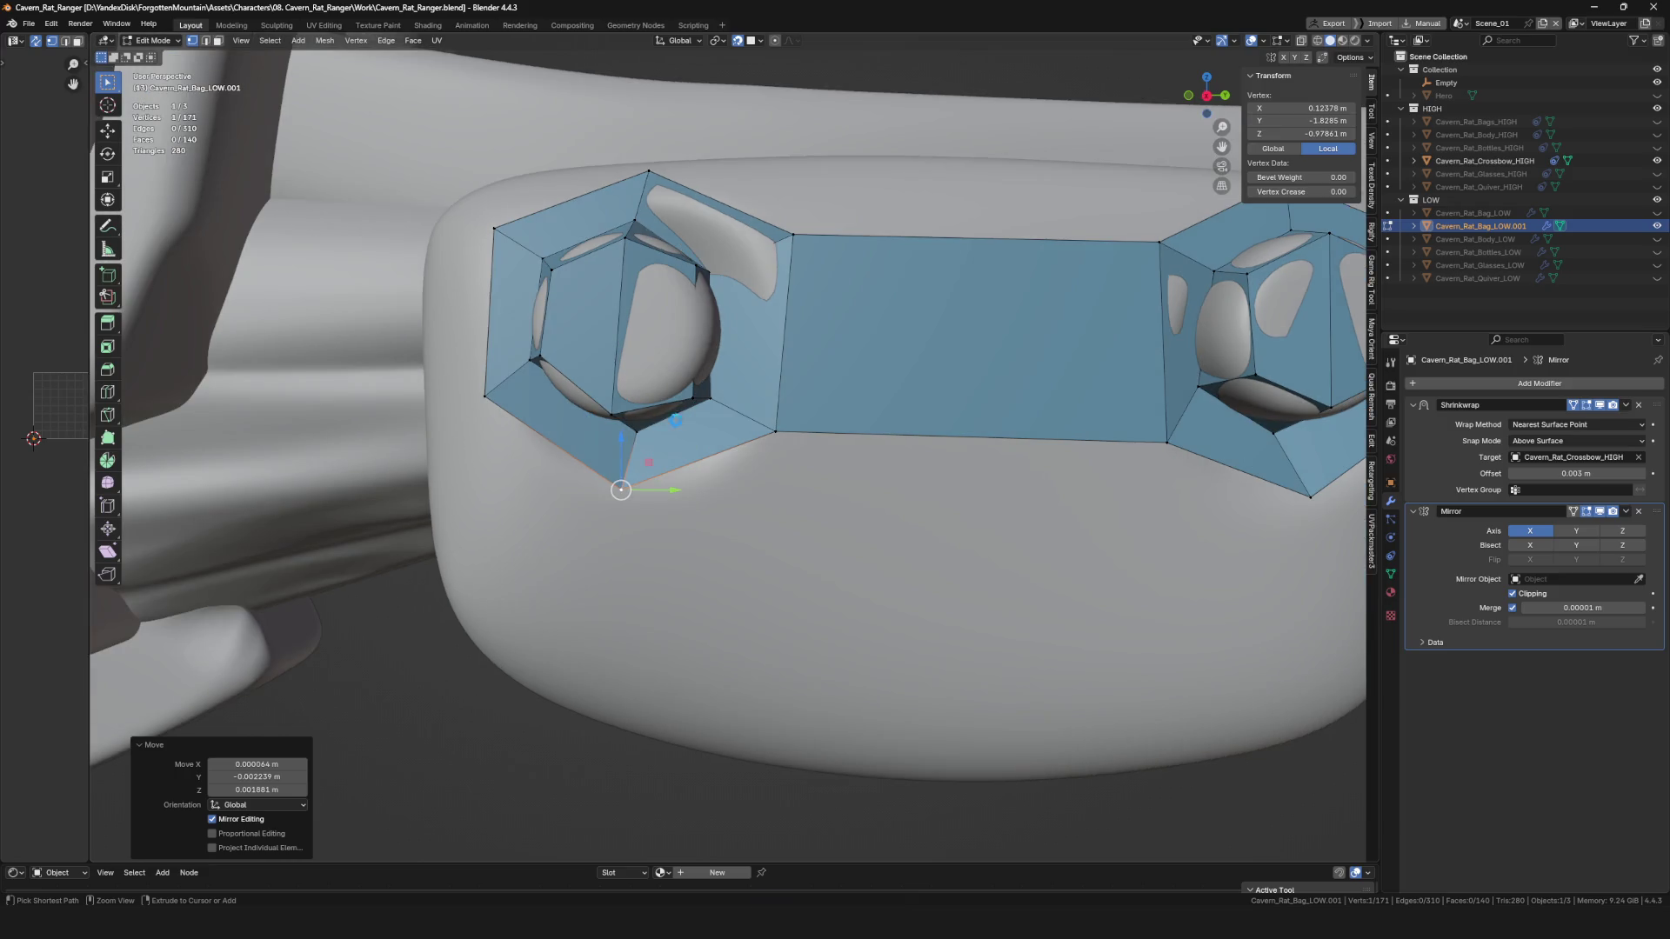
mouse_move(549, 410)
middle_down()
mouse_move(640, 413)
mouse_move(662, 364)
mouse_move(513, 300)
middle_up()
scroll(648, 409, up, 3)
key(g)
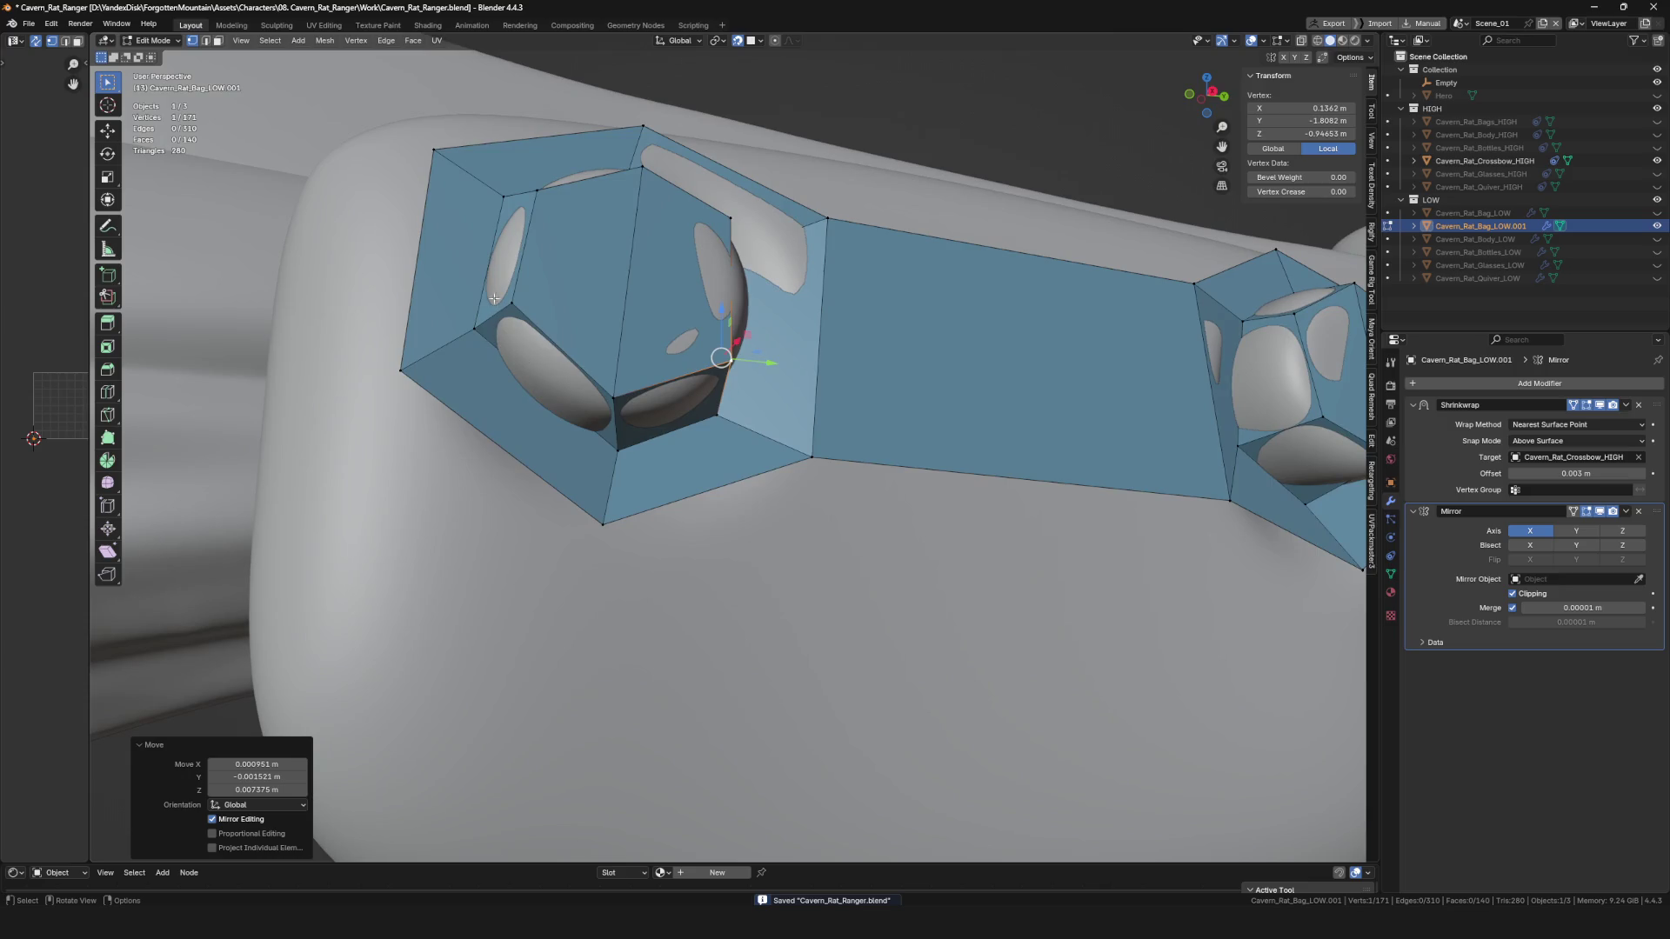
alt+middle_drag(466, 362, 474, 365)
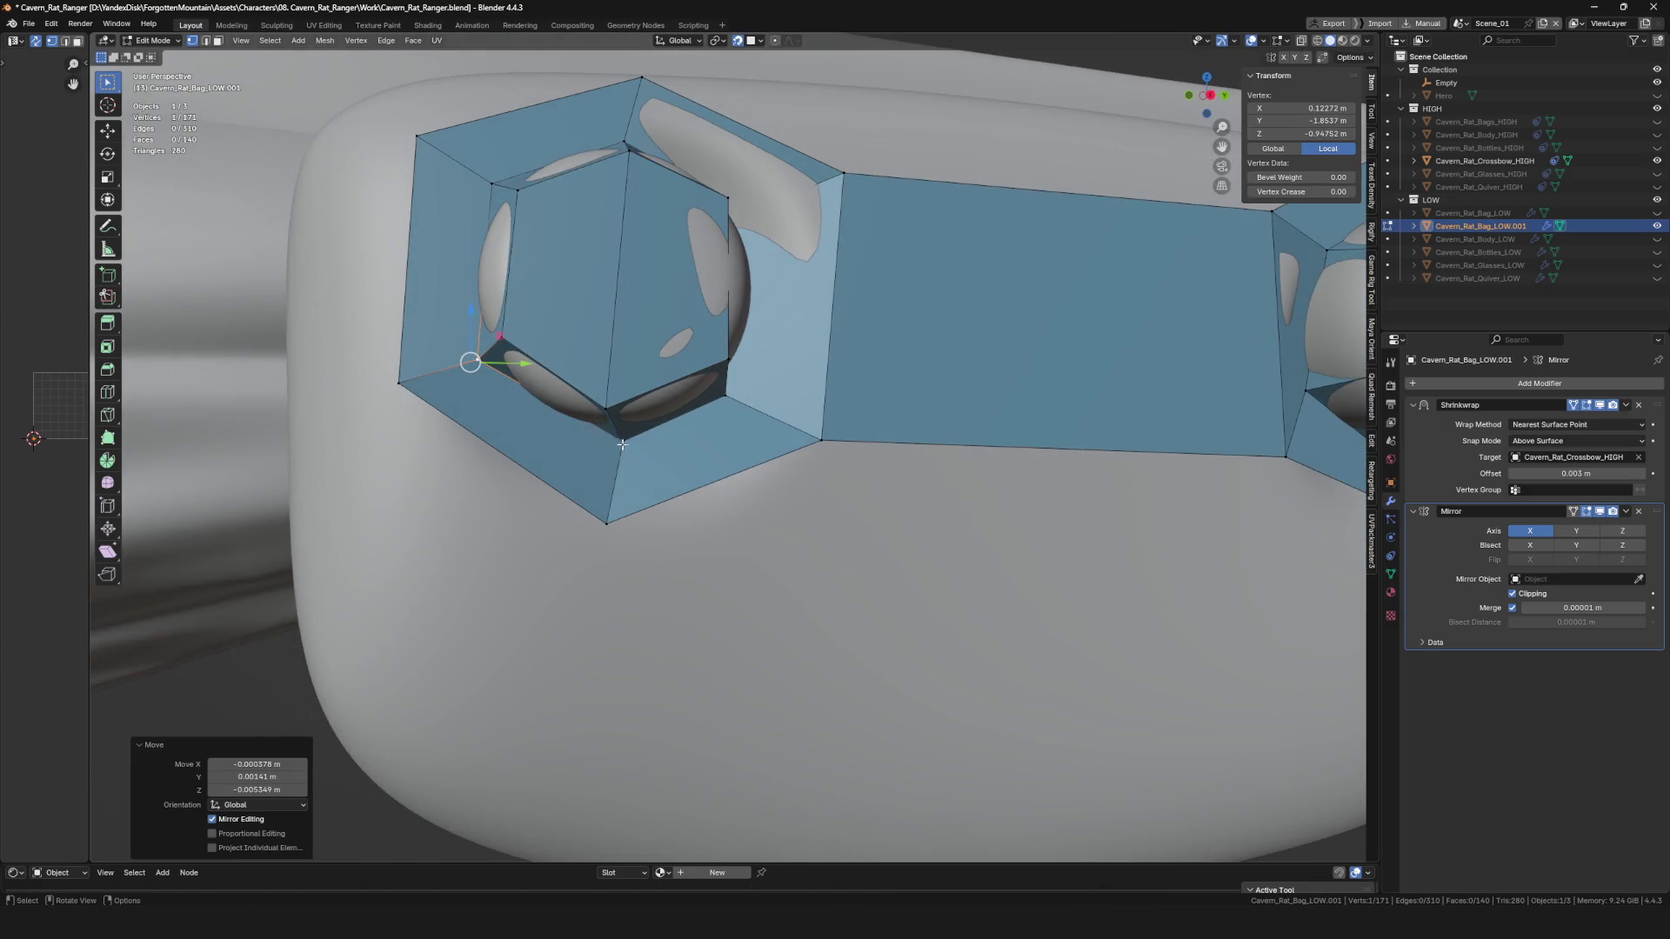
click(583, 441)
mouse_move(596, 440)
middle_down()
mouse_move(623, 441)
mouse_move(585, 405)
mouse_move(675, 455)
middle_up()
key(ctrl+s)
scroll(622, 441, down, 5)
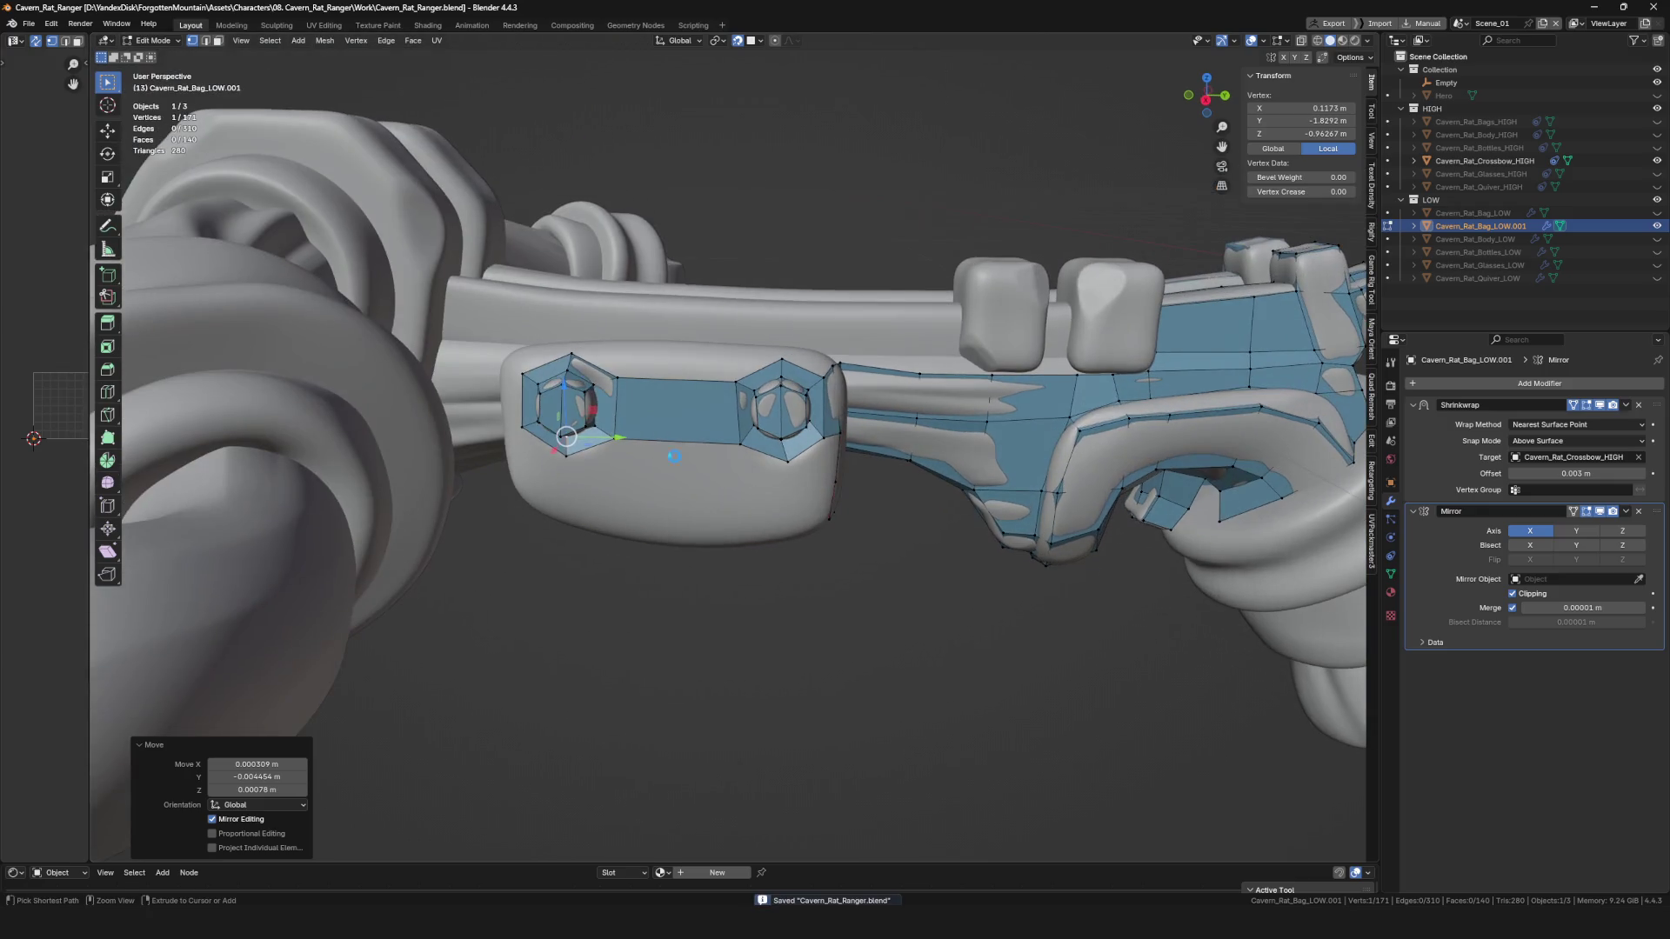
Reposition the left hexagon's top vertex with G and save the file.
middle_drag(706, 380, 662, 391)
scroll(662, 392, up, 3)
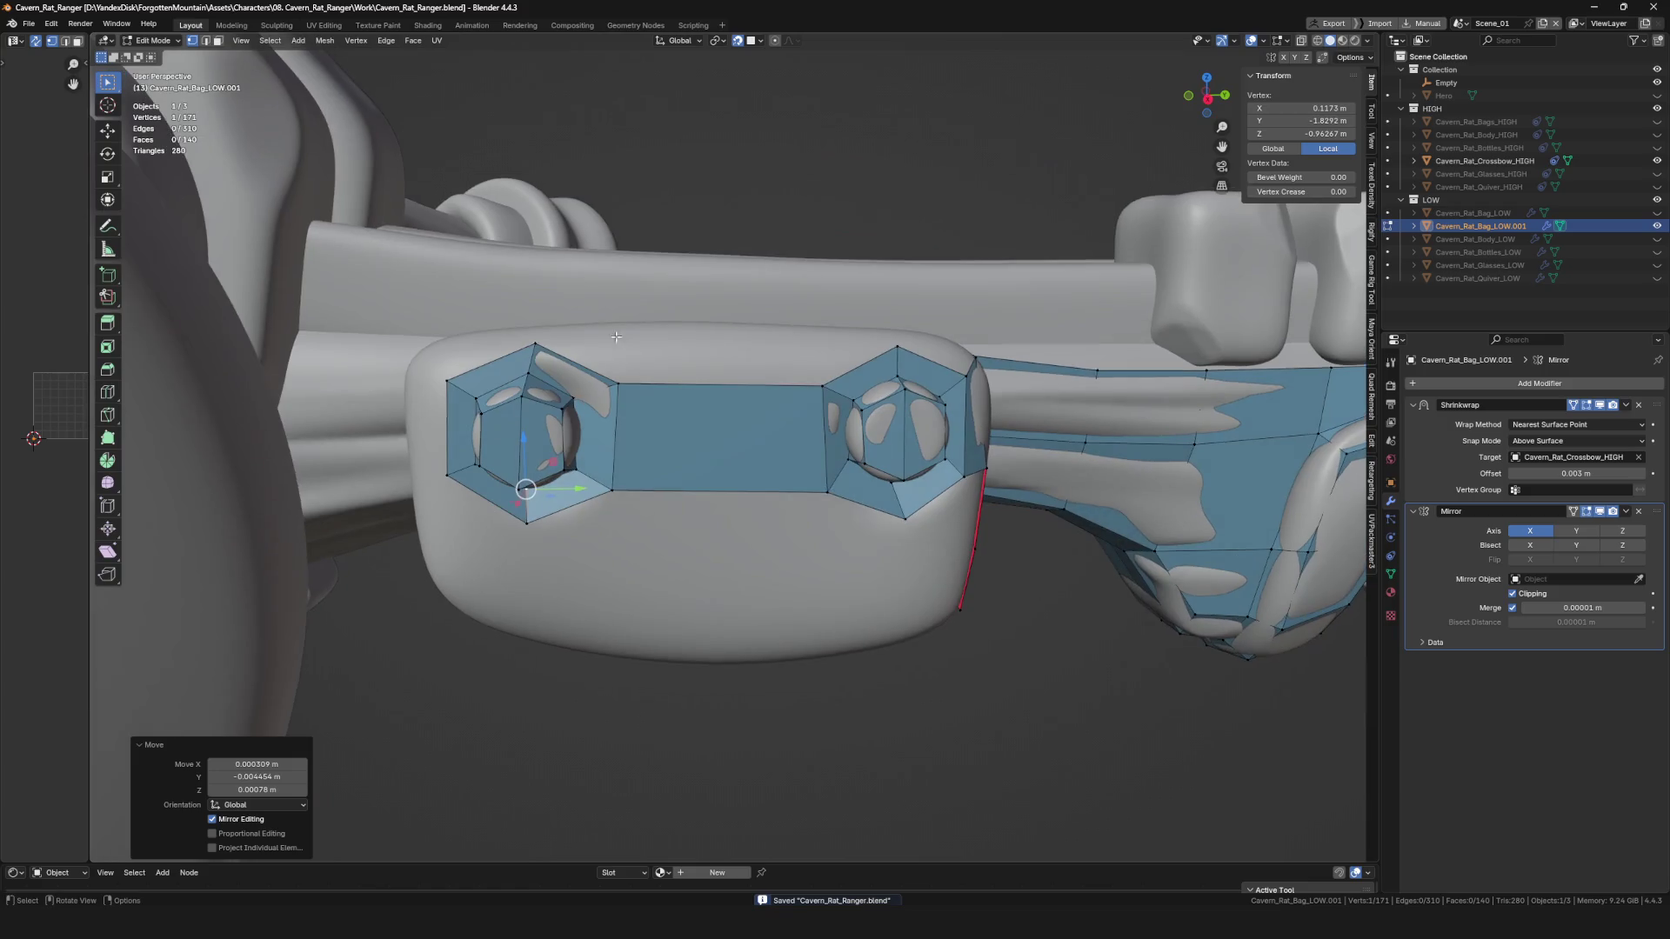
click(538, 348)
scroll(539, 348, up, 3)
click(521, 346)
key(g)
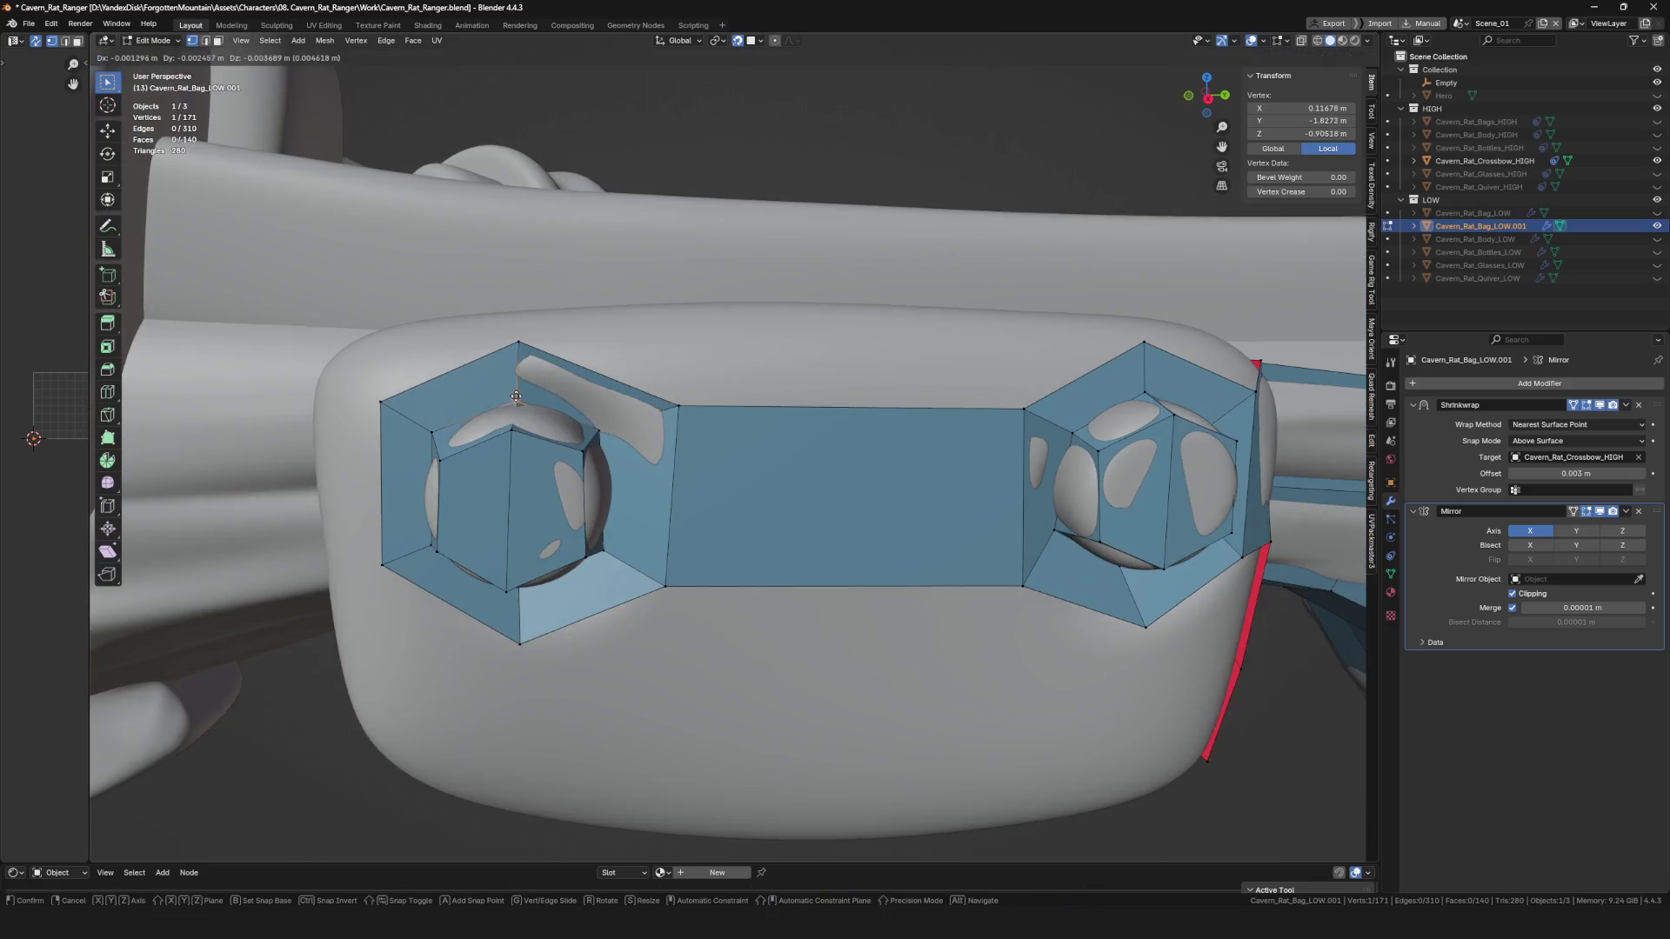
click(515, 397)
scroll(516, 396, down, 5)
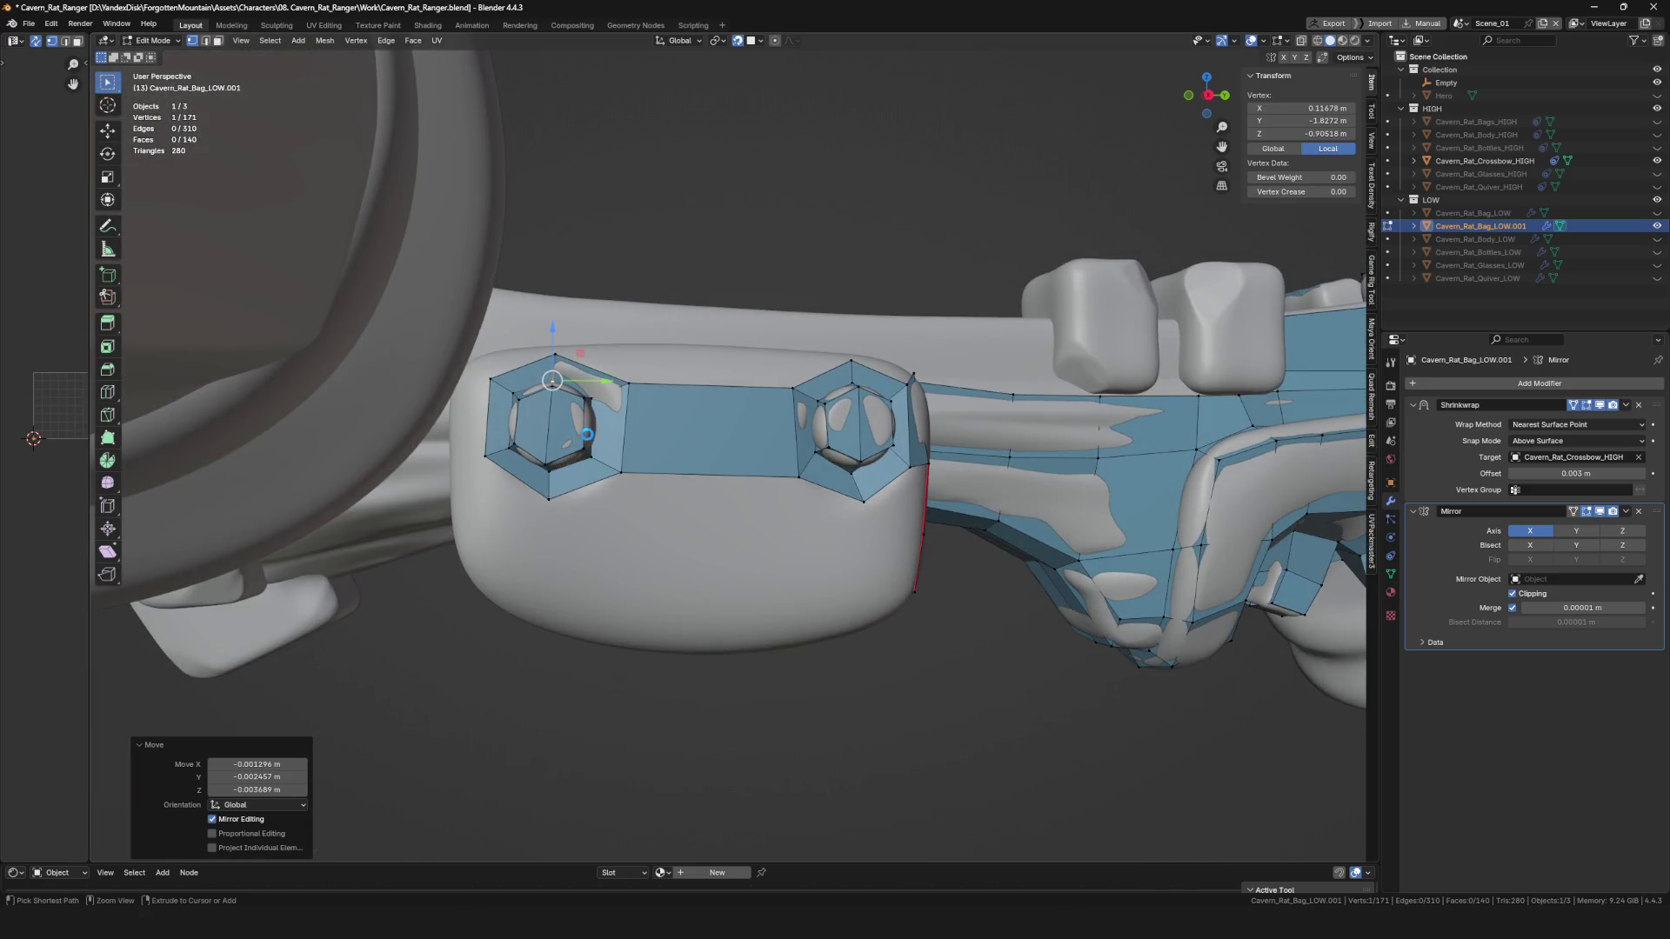
key(ctrl+s)
Nudge another left-hexagon vertex into place on the bolt plate.
mouse_move(589, 440)
middle_down()
mouse_move(568, 471)
mouse_move(664, 484)
mouse_move(582, 470)
mouse_move(522, 504)
mouse_move(622, 483)
middle_up()
key(g)
click(570, 474)
click(522, 505)
Extrude the edge beneath the left hexagon down the side plate.
click(622, 478)
key(e)
click(695, 492)
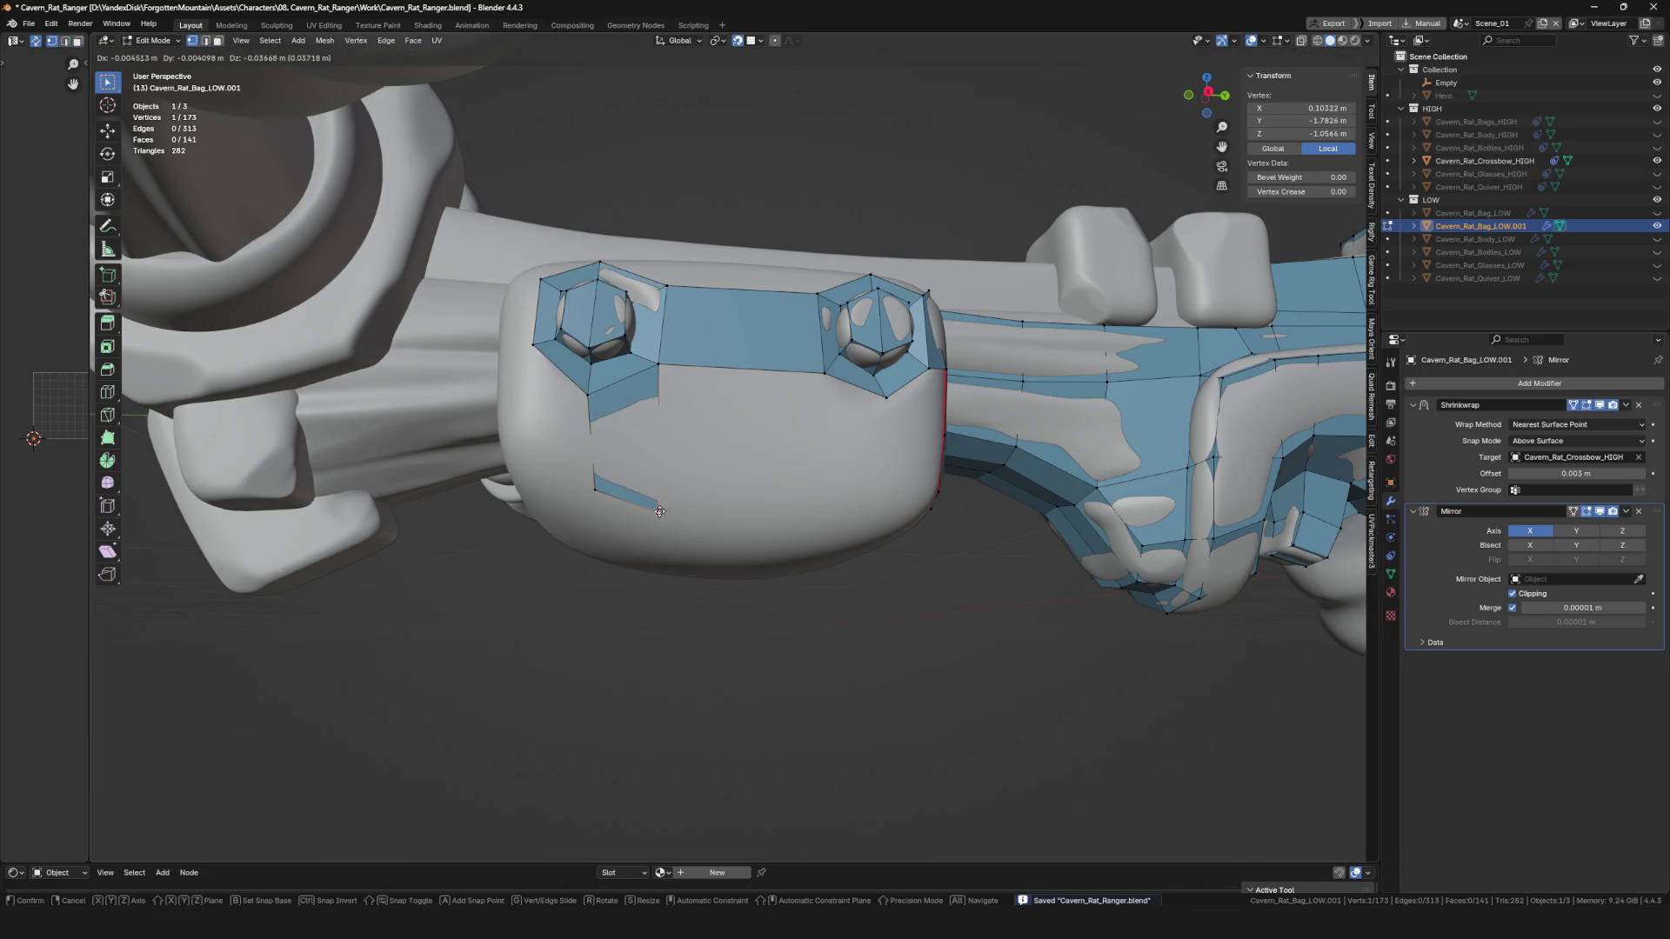
click(659, 512)
click(589, 394)
middle_drag(589, 394, 576, 461)
Extrude the edge beneath the right hexagon down the plate and adjust its vertex.
click(529, 456)
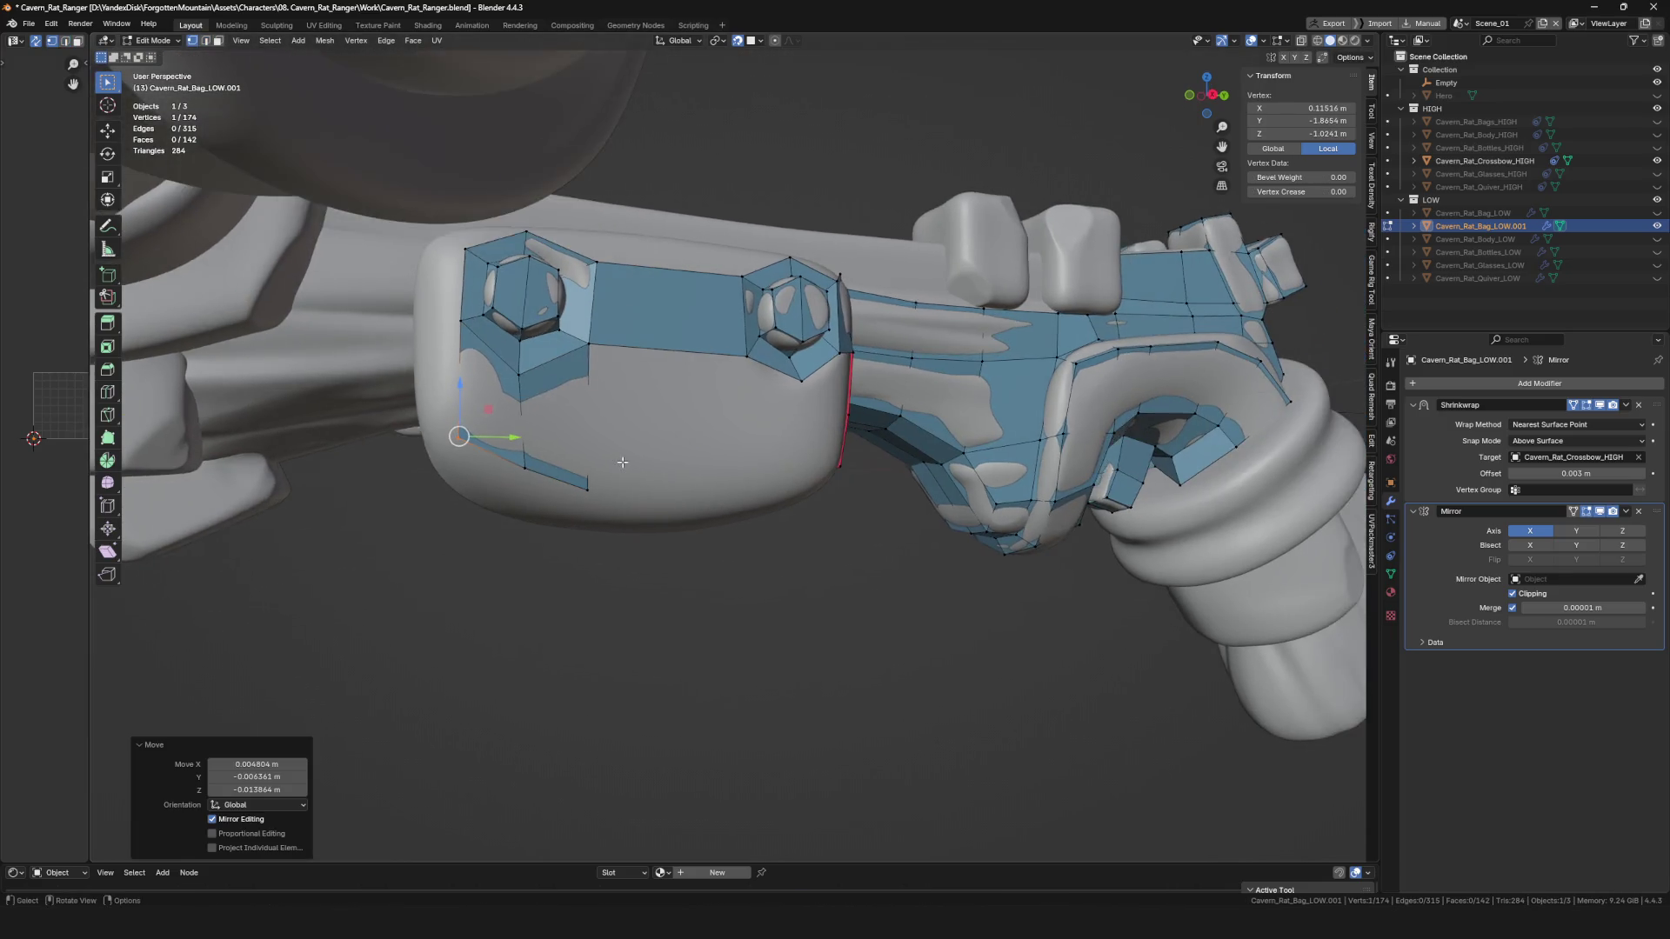
click(770, 372)
middle_drag(770, 373, 769, 501)
click(788, 493)
click(746, 496)
drag(746, 496, 746, 497)
mouse_move(746, 498)
middle_down()
mouse_move(814, 431)
mouse_move(748, 487)
mouse_move(549, 427)
mouse_move(769, 453)
middle_up()
key(ctrl+r)
Cut a horizontal edge loop across the plate and fit its vertex into place.
click(549, 428)
key(ctrl+r)
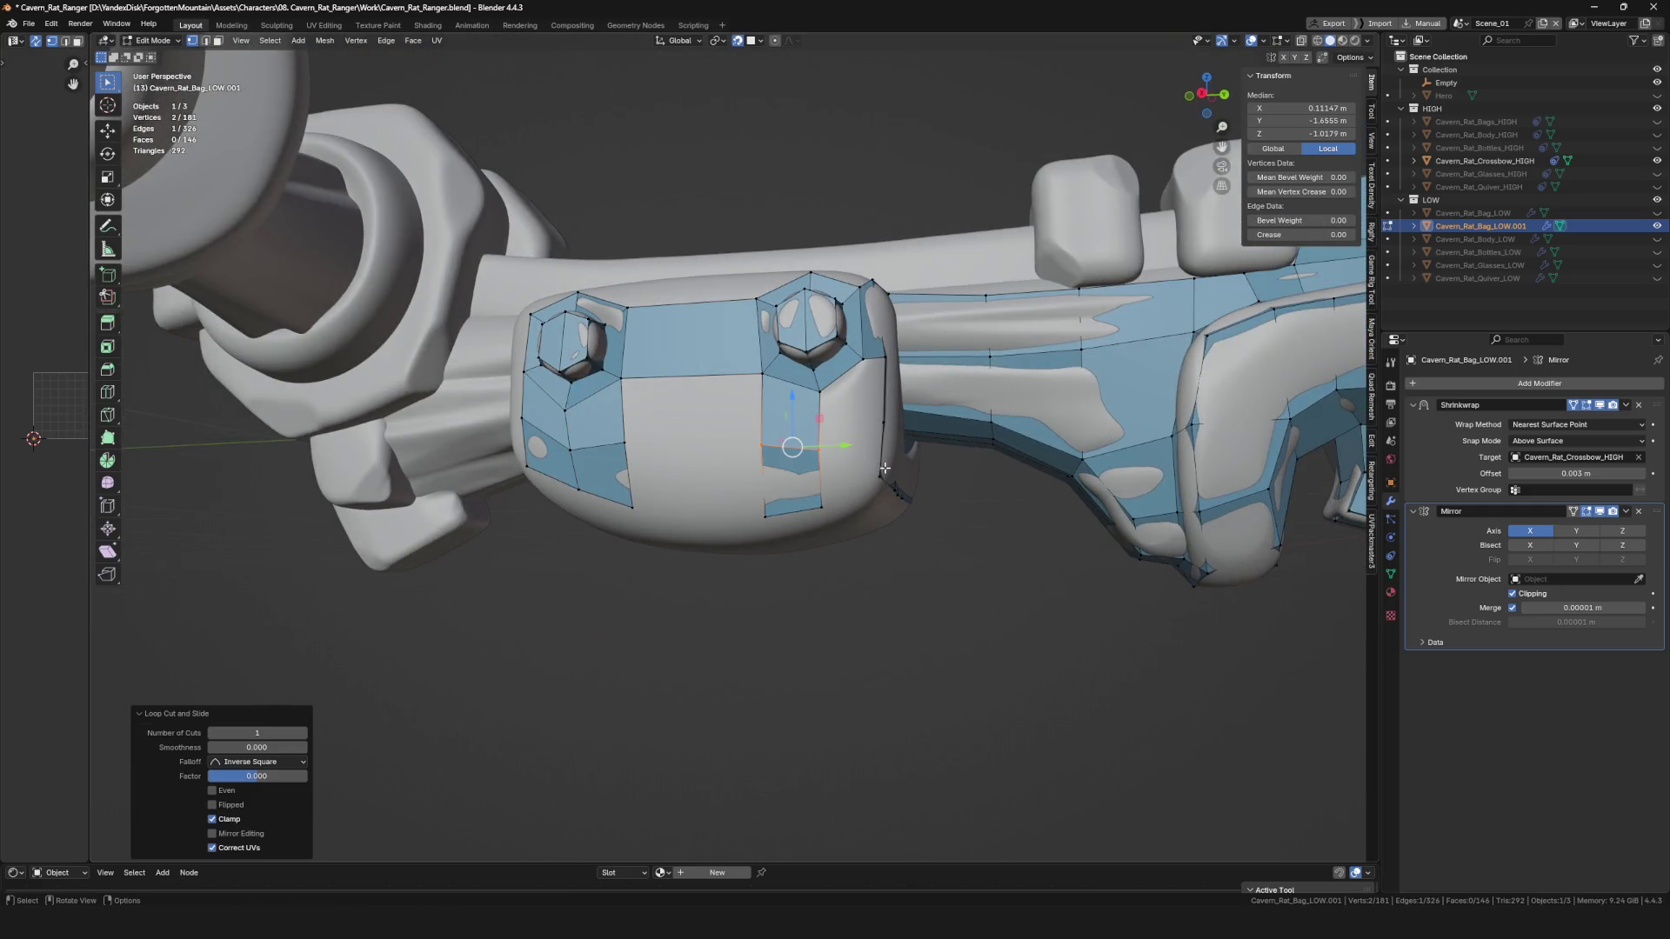
middle_drag(884, 468, 766, 449)
click(760, 448)
drag(760, 447, 760, 447)
Add a vertical edge loop through the plate with Ctrl+R.
click(615, 409)
middle_drag(614, 409, 732, 365)
key(ctrl+r)
click(733, 365)
click(731, 443)
middle_drag(730, 443, 729, 447)
drag(729, 447, 729, 447)
click(728, 409)
middle_drag(728, 409, 774, 439)
Clear the selection, switch to edge select mode, and save the file.
click(717, 510)
key(2)
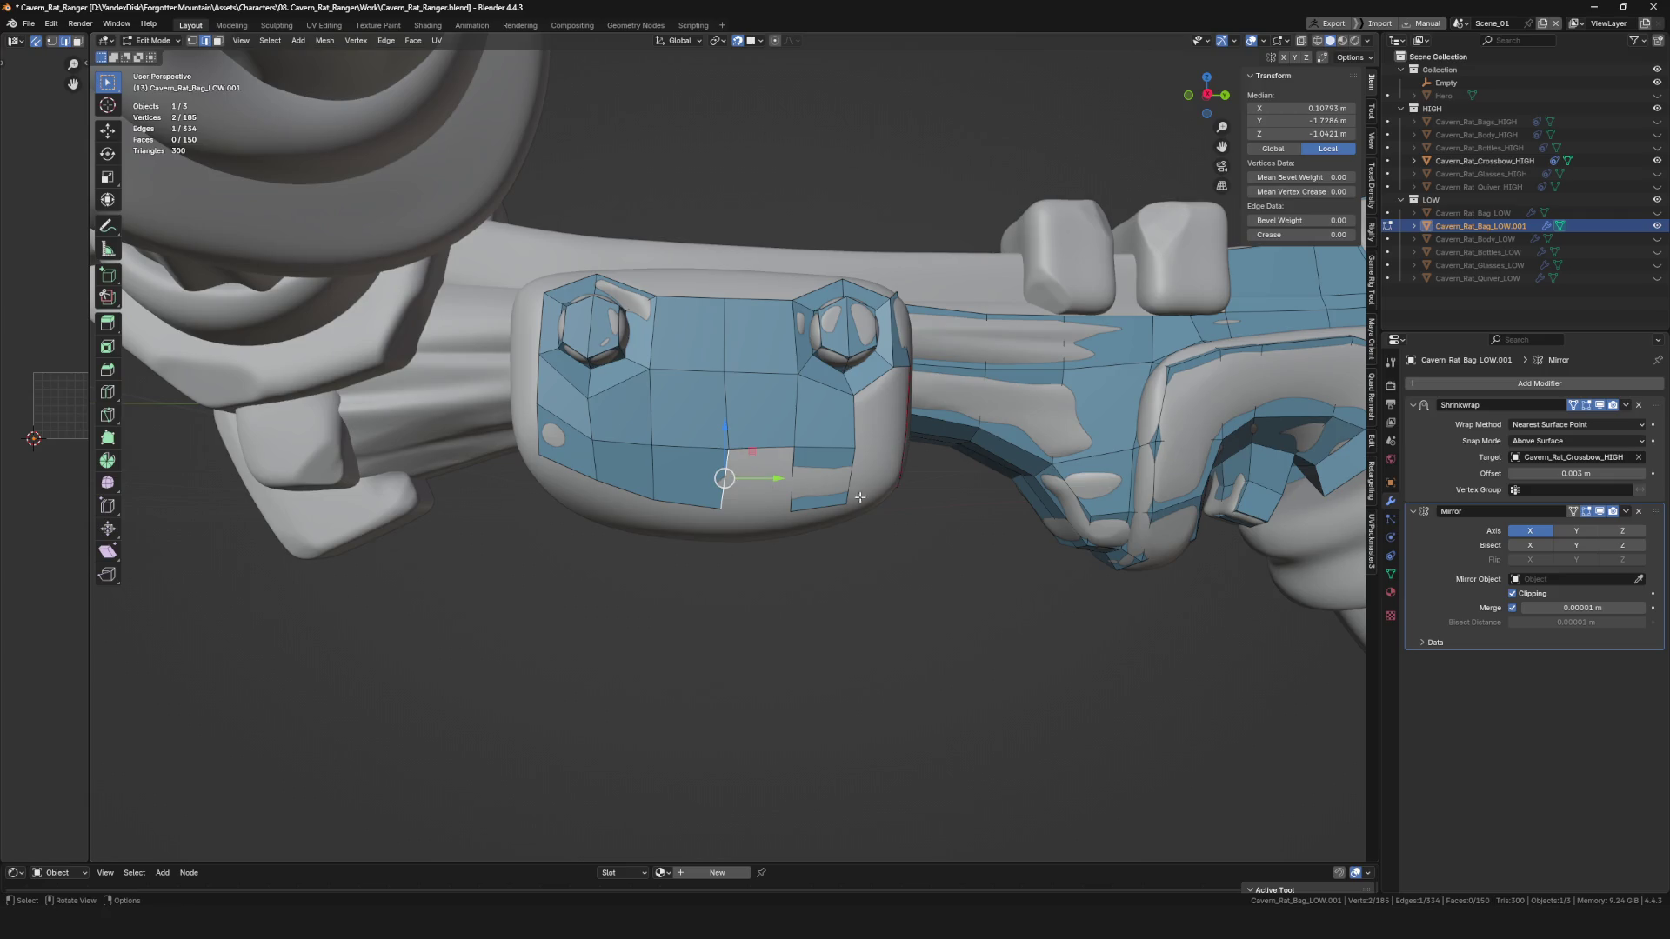
middle_drag(821, 493, 783, 487)
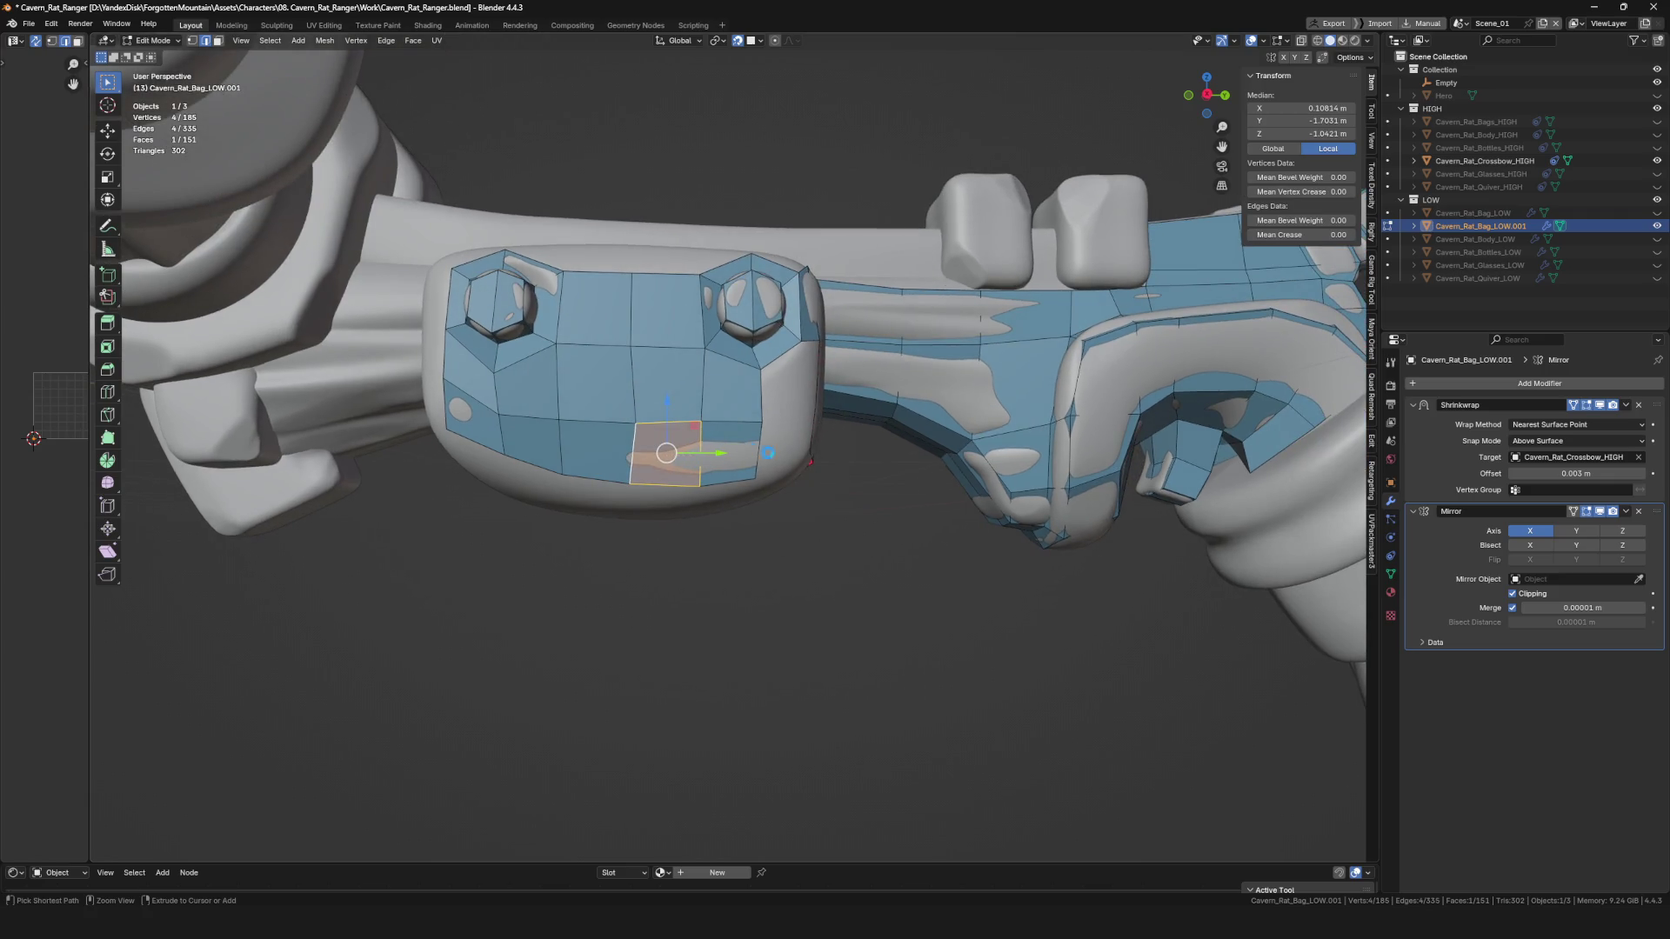
key(ctrl+s)
Move a vertex at the plate's lower edge onto the rounded underside.
mouse_move(666, 453)
middle_down()
mouse_move(653, 477)
mouse_move(579, 476)
mouse_move(644, 470)
mouse_move(666, 450)
mouse_move(648, 426)
mouse_move(702, 444)
mouse_move(700, 409)
mouse_move(671, 379)
mouse_move(766, 454)
mouse_move(779, 265)
middle_up()
click(672, 379)
key(g)
click(673, 372)
Rip new vertical edges from the plate edge with Alt+V.
key(2)
click(763, 347)
key(alt+v)
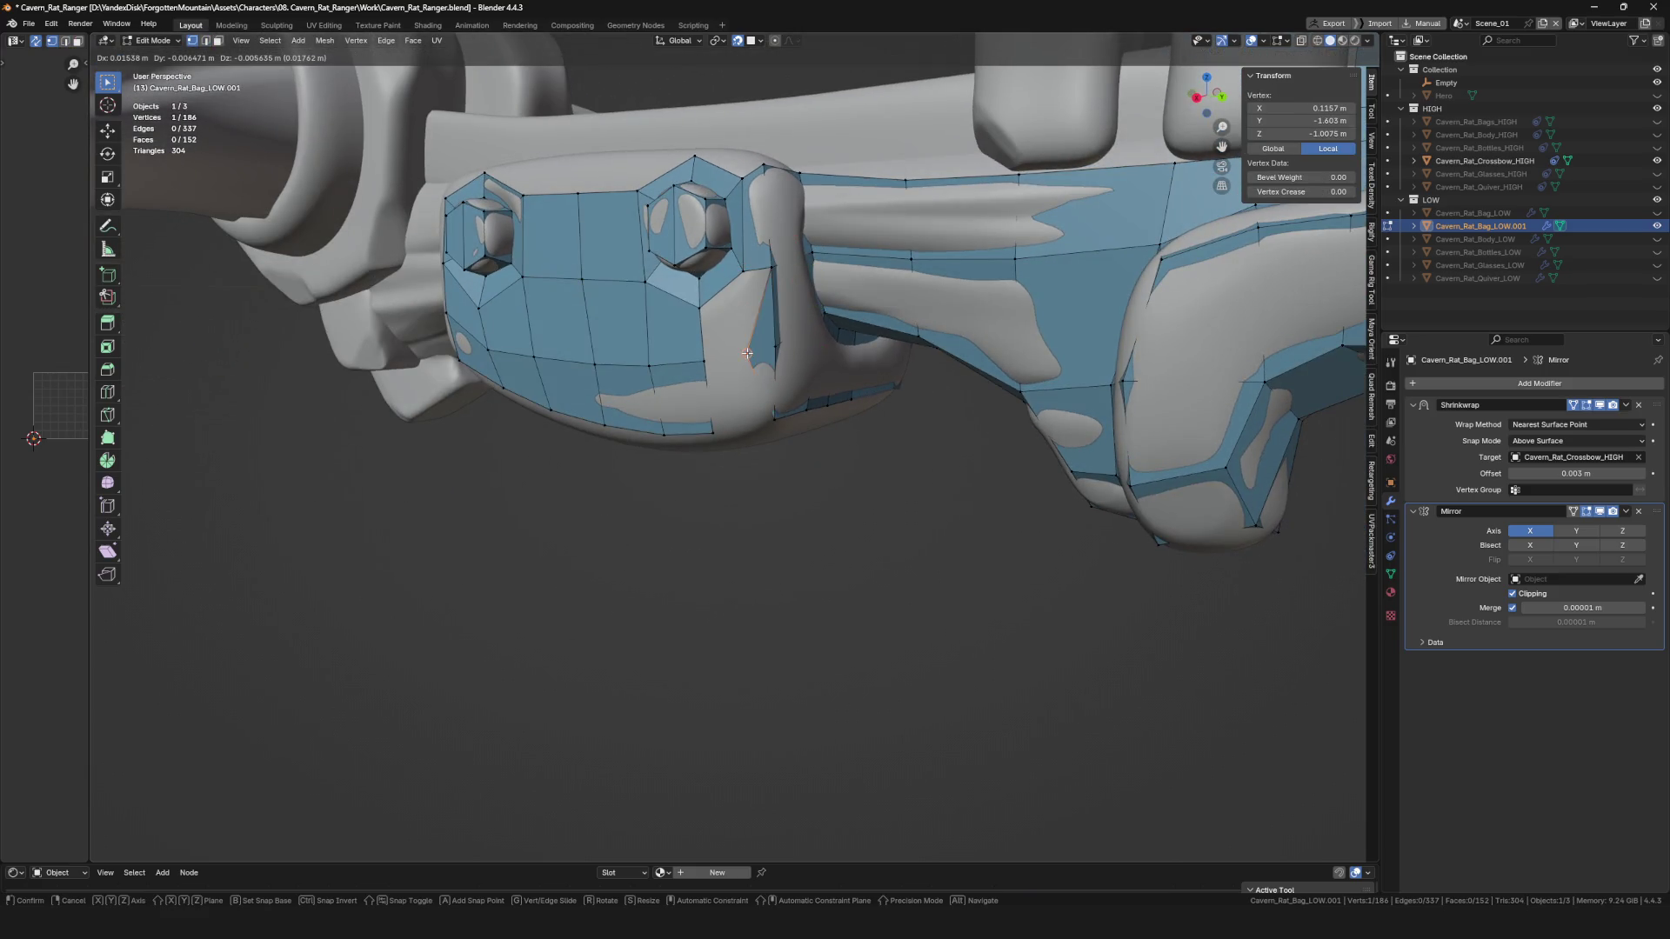
click(783, 361)
middle_drag(788, 365, 739, 314)
key(alt+v)
click(727, 319)
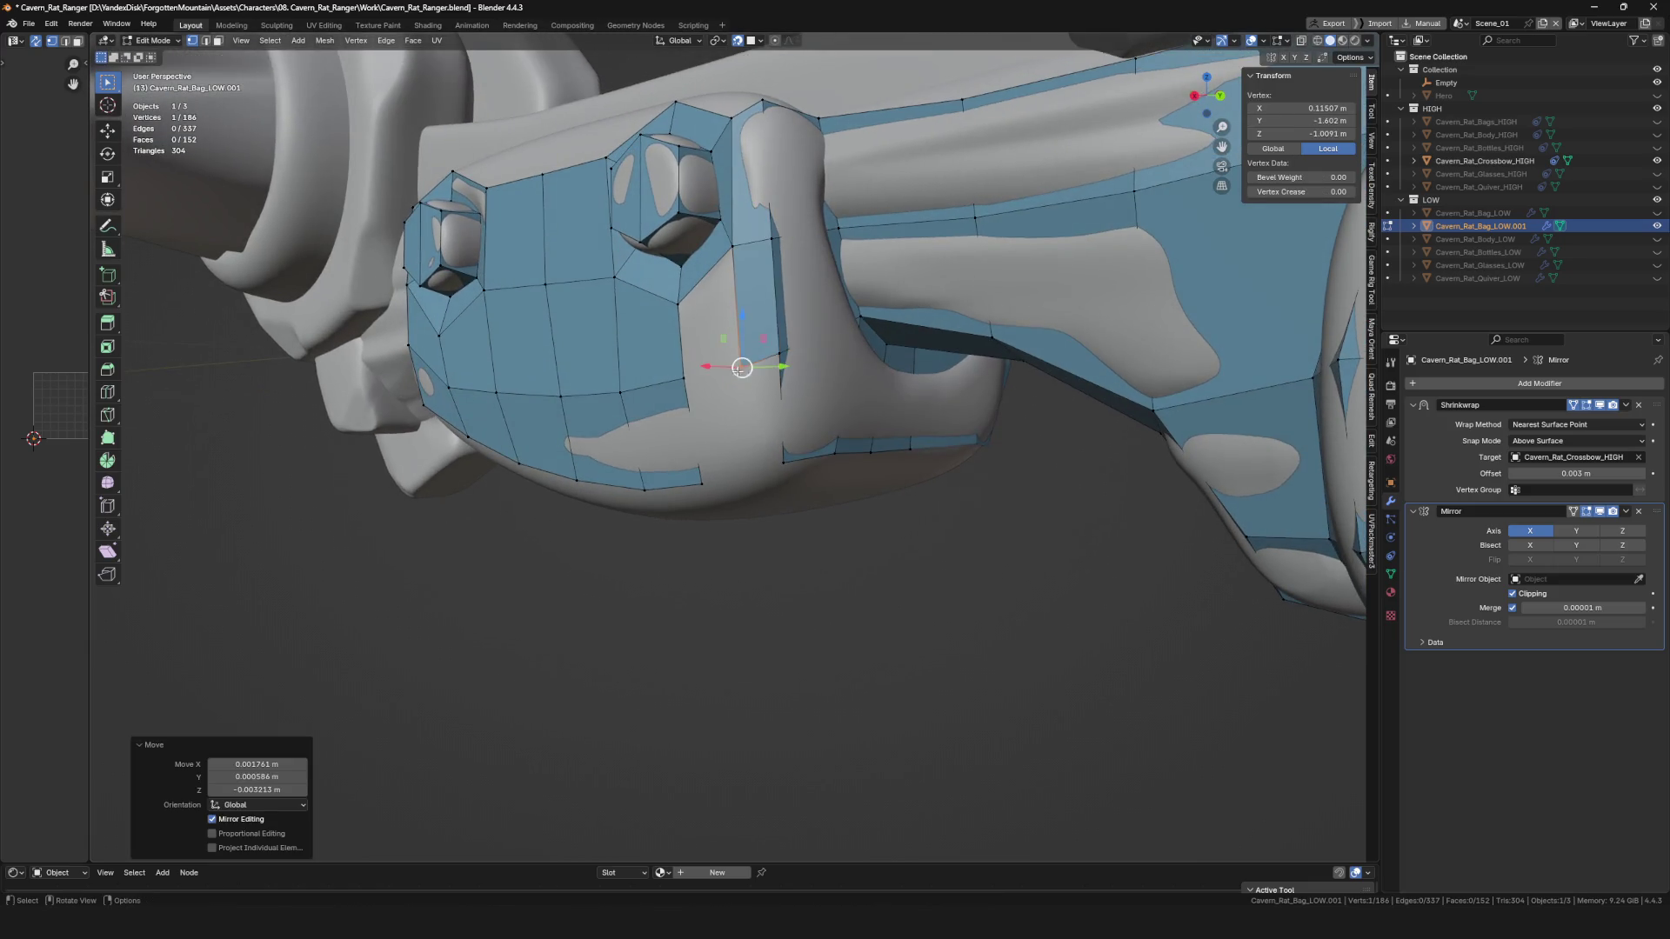
Reposition a plate vertex and select a vertical edge on the bolt plate.
mouse_move(697, 392)
middle_down()
mouse_move(765, 452)
mouse_move(711, 427)
middle_up()
click(774, 463)
key(g)
click(775, 463)
key(2)
click(710, 434)
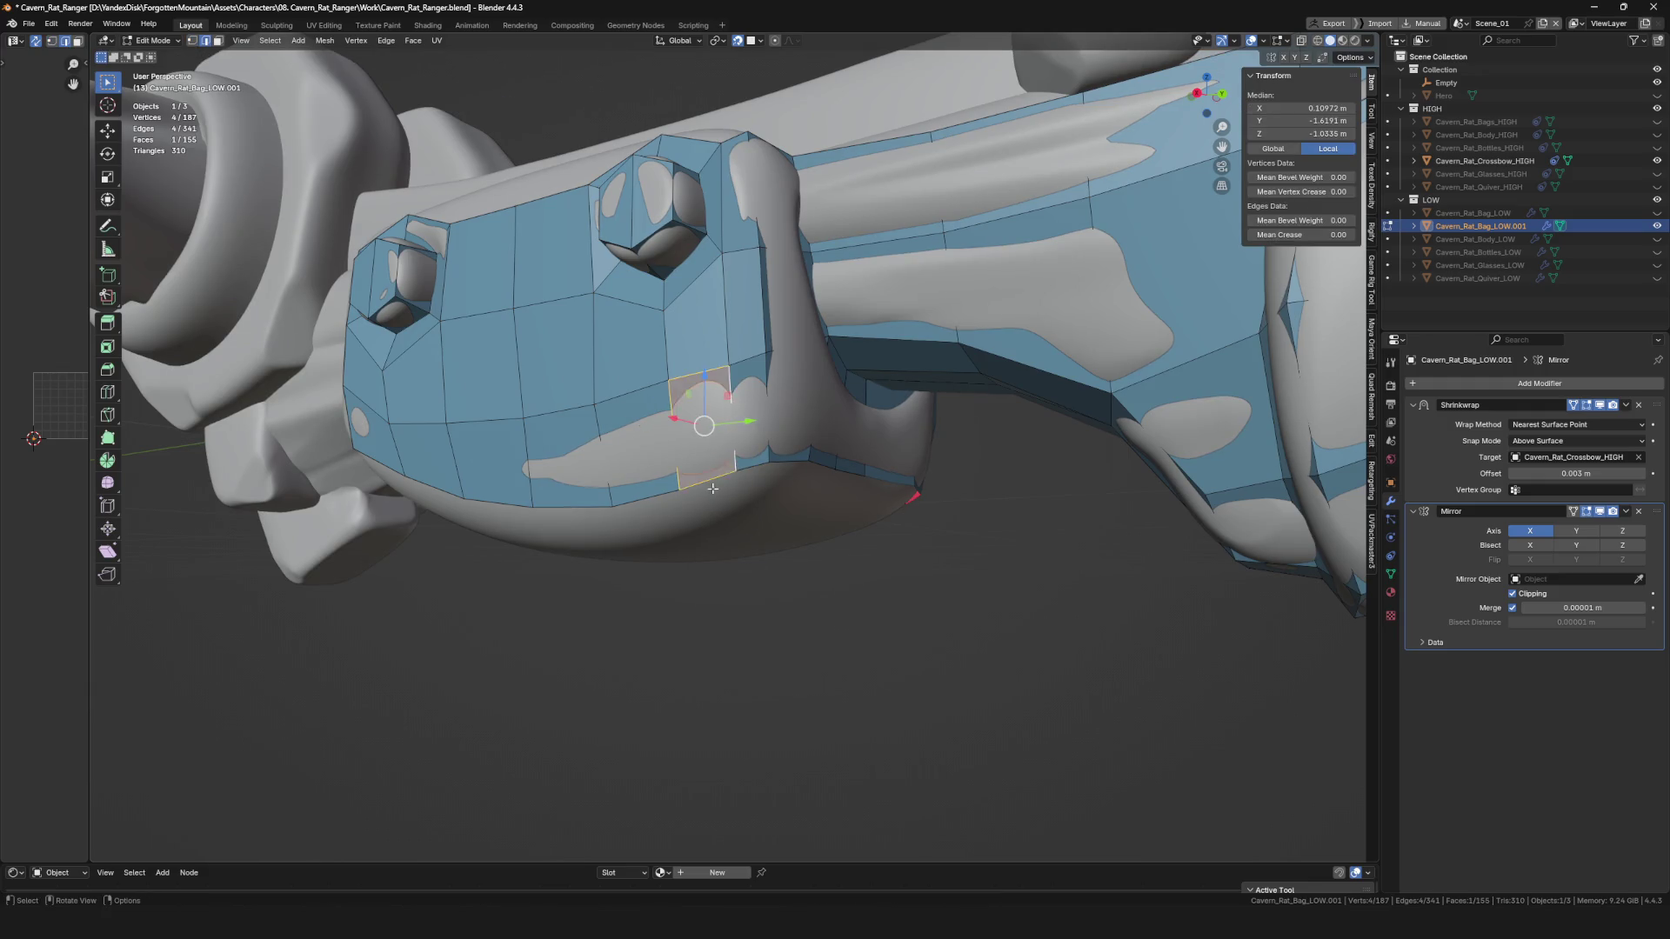
middle_drag(713, 489, 732, 459)
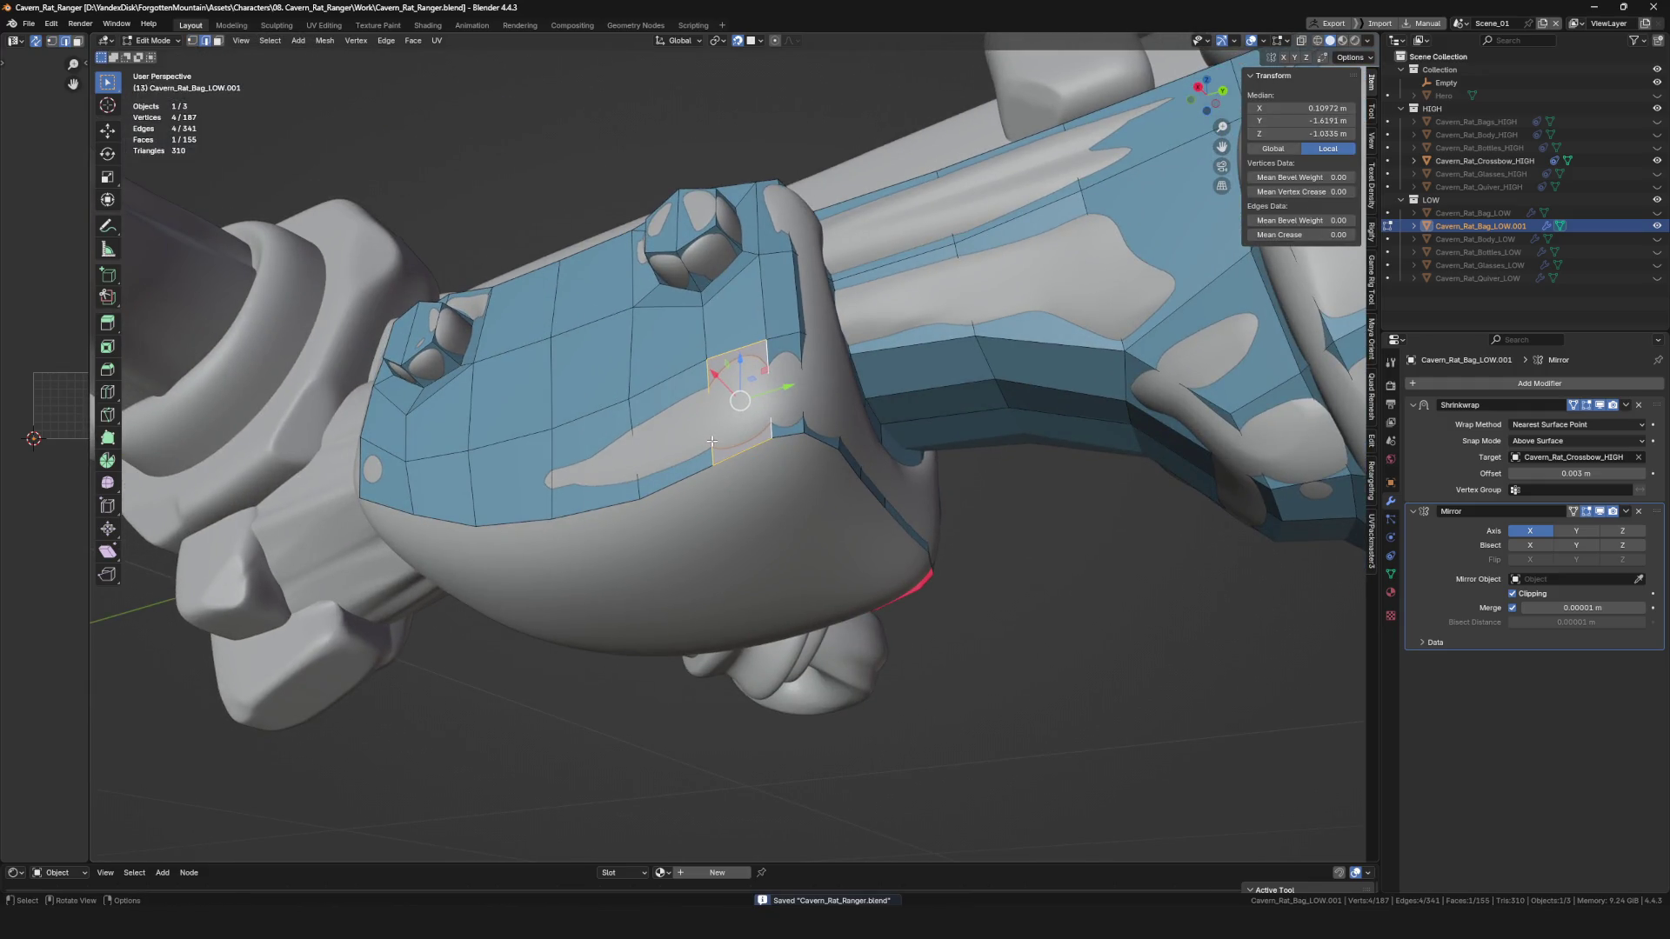
scroll(711, 442, down, 5)
scroll(661, 443, up, 5)
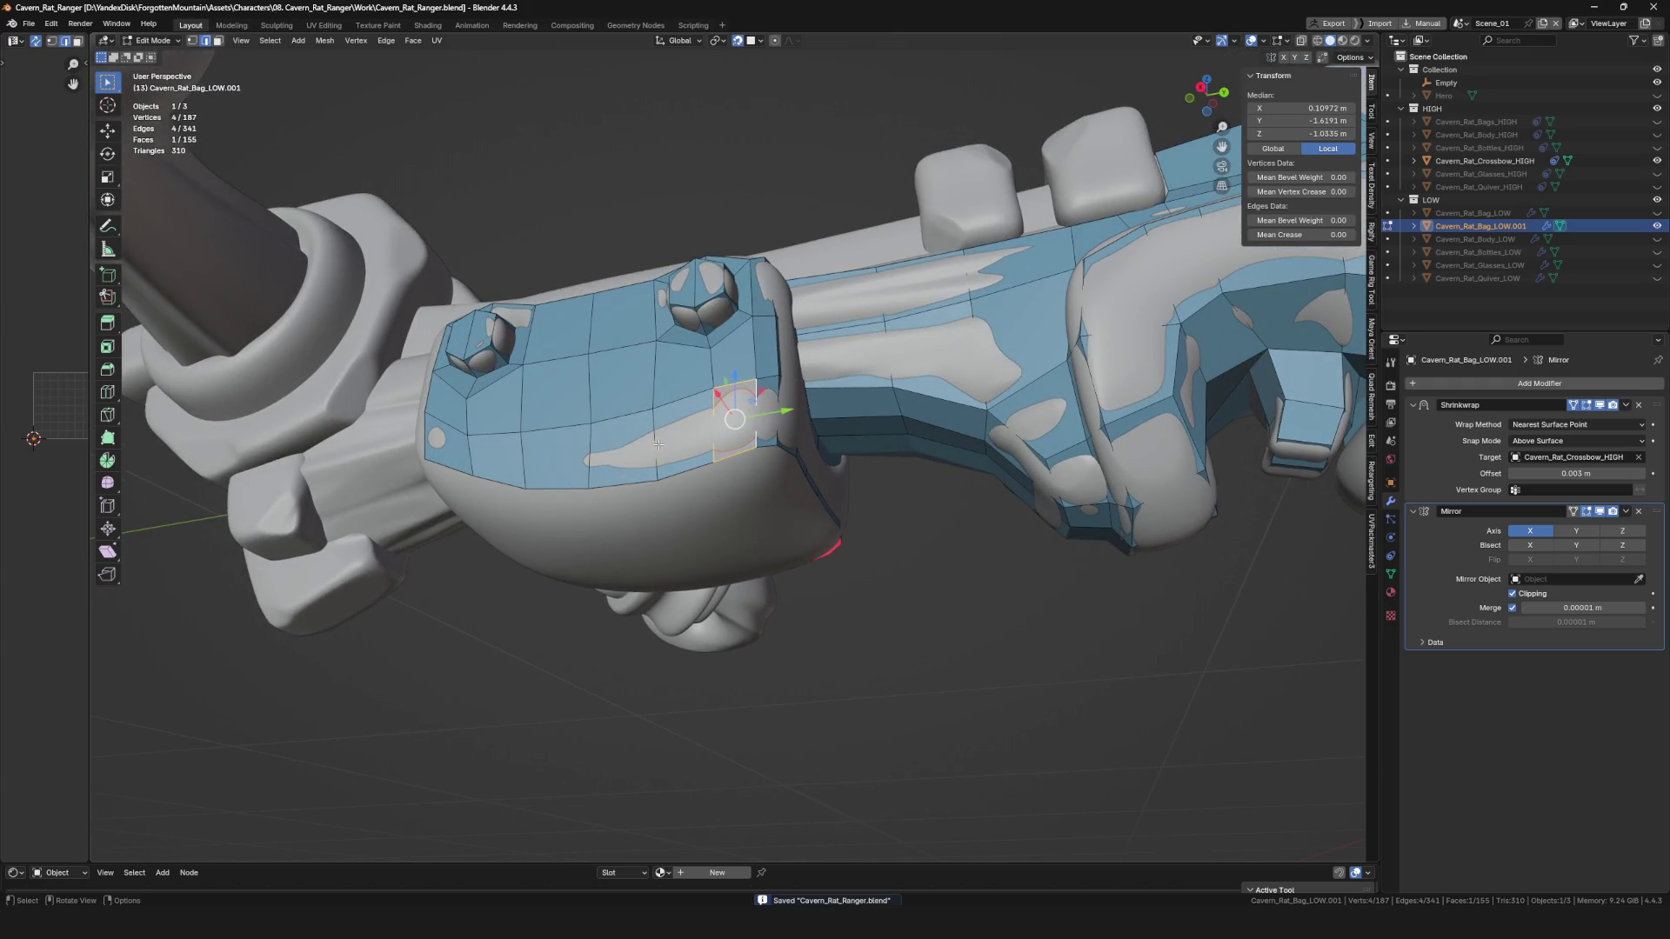
Pull a left-end vertex onto the plate's rounded corner outline.
mouse_move(669, 432)
middle_down()
mouse_move(433, 430)
mouse_move(436, 369)
middle_up()
click(435, 429)
drag(436, 369, 433, 358)
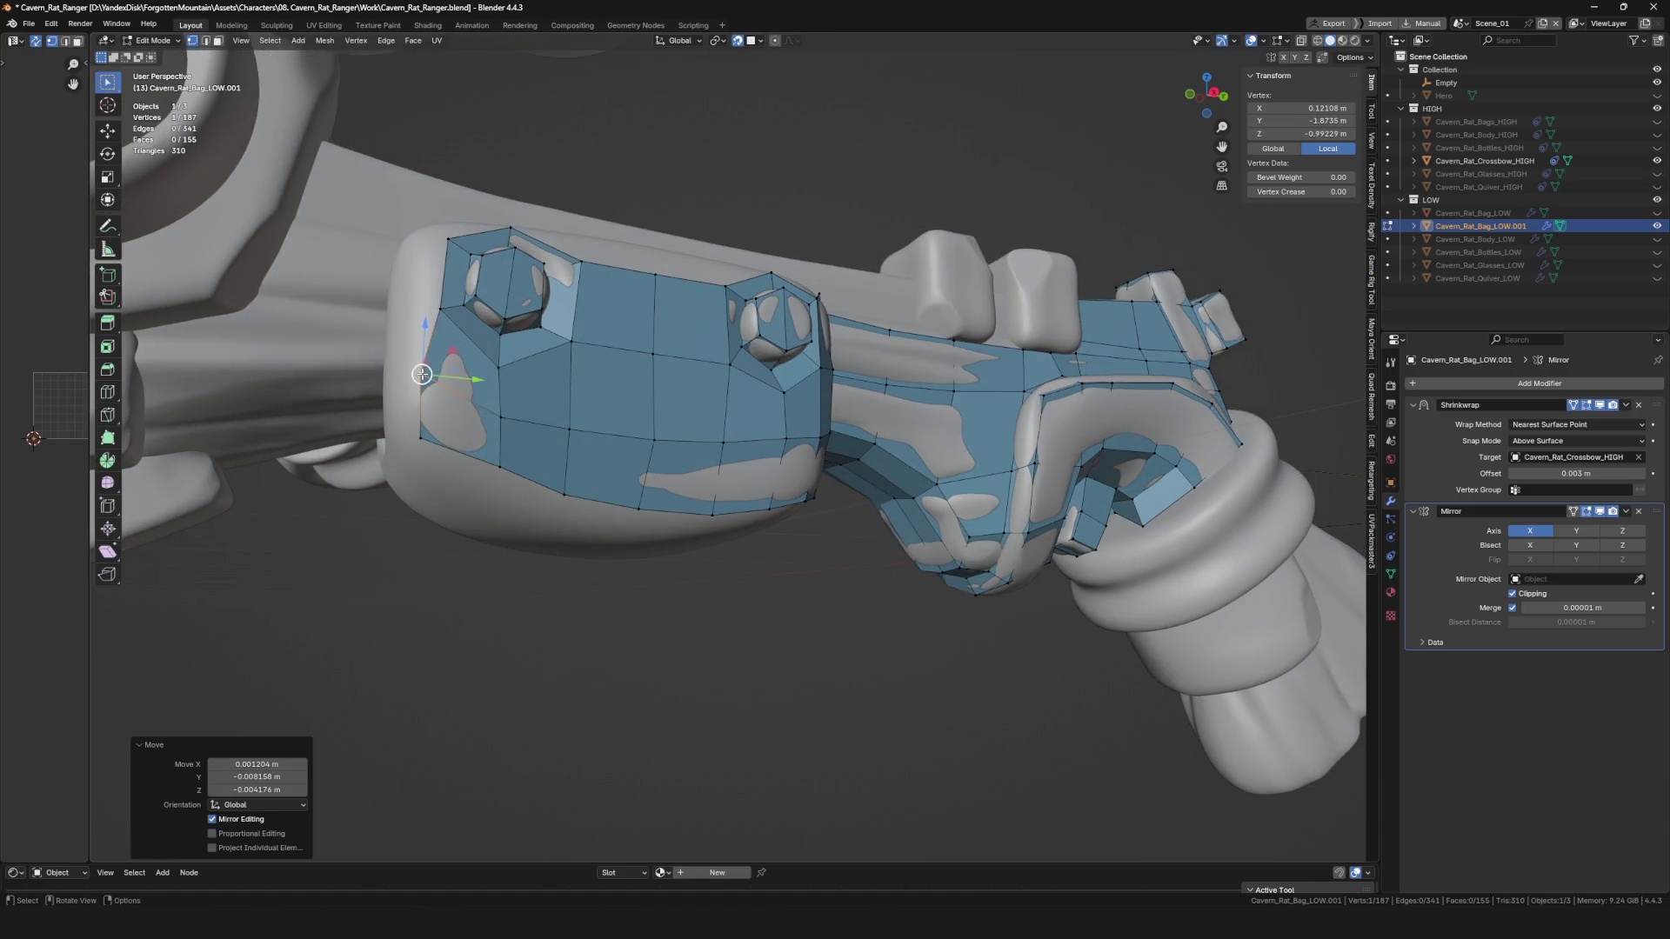
middle_drag(433, 358, 431, 313)
drag(430, 311, 457, 326)
scroll(456, 326, down, 5)
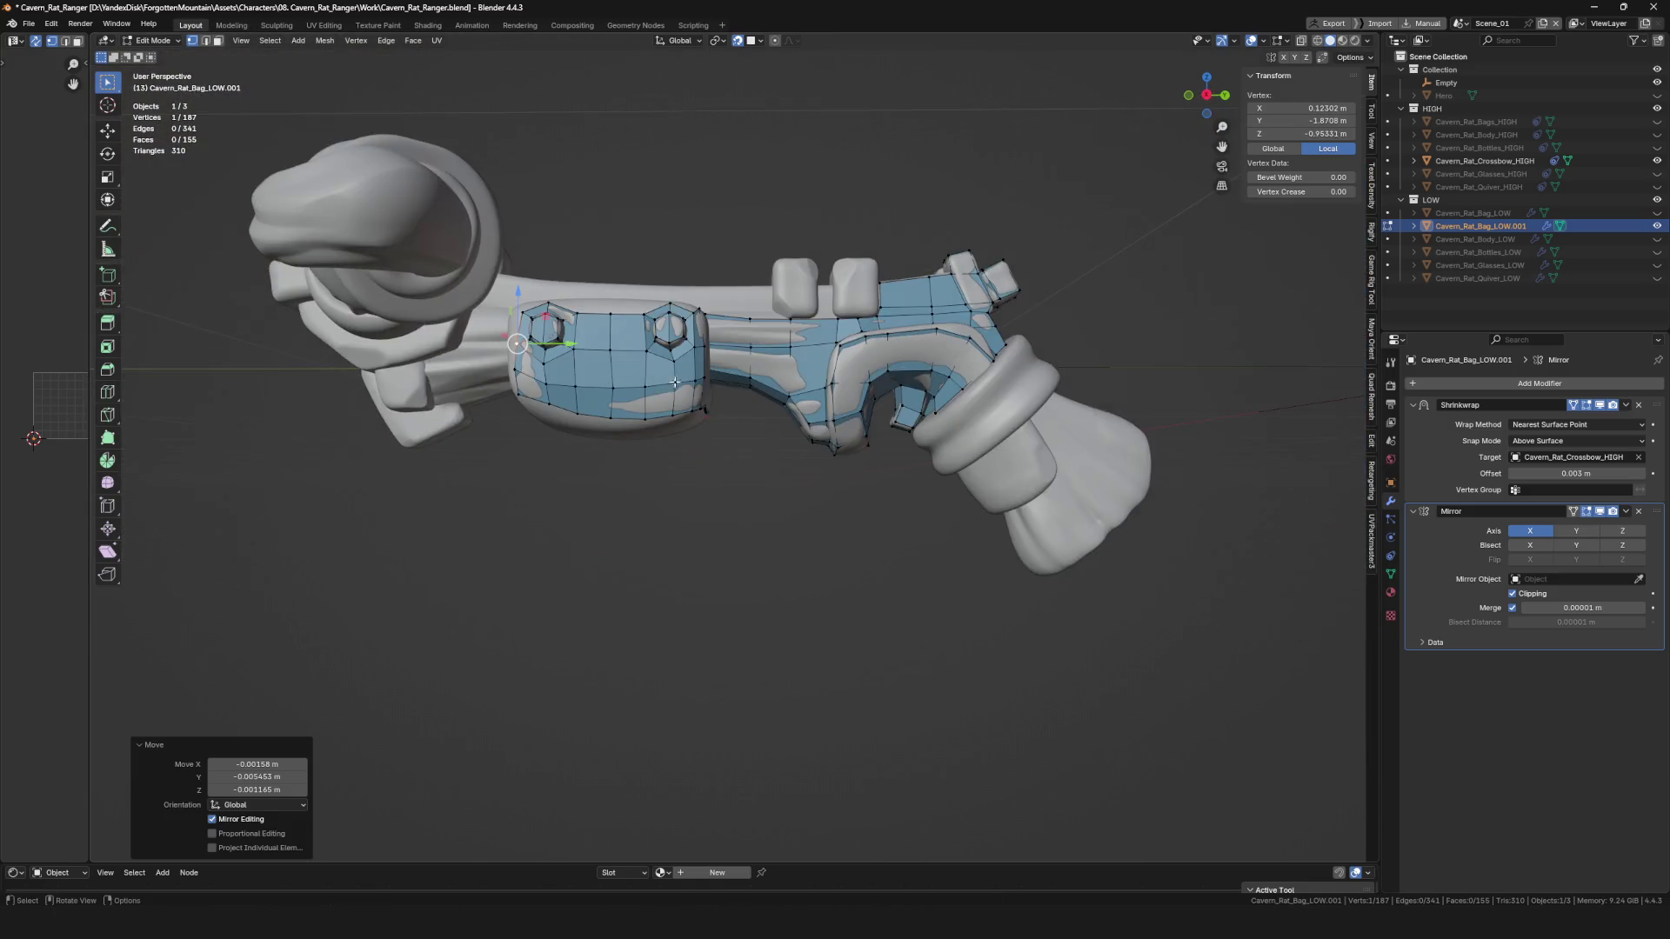
Move the selected vertex onto the crossbow surface.
middle_drag(456, 326, 487, 348)
scroll(487, 348, up, 5)
key(g)
click(560, 394)
drag(560, 383, 675, 414)
scroll(675, 414, down, 4)
Dissolve a surplus vertex, fit the plate's bottom-corner vertex, and save.
mouse_move(701, 467)
middle_down()
mouse_move(664, 440)
mouse_move(627, 447)
mouse_move(789, 450)
mouse_move(745, 418)
mouse_move(719, 313)
mouse_move(678, 265)
mouse_move(666, 300)
middle_up()
key(ctrl+x)
click(665, 298)
drag(664, 299, 667, 308)
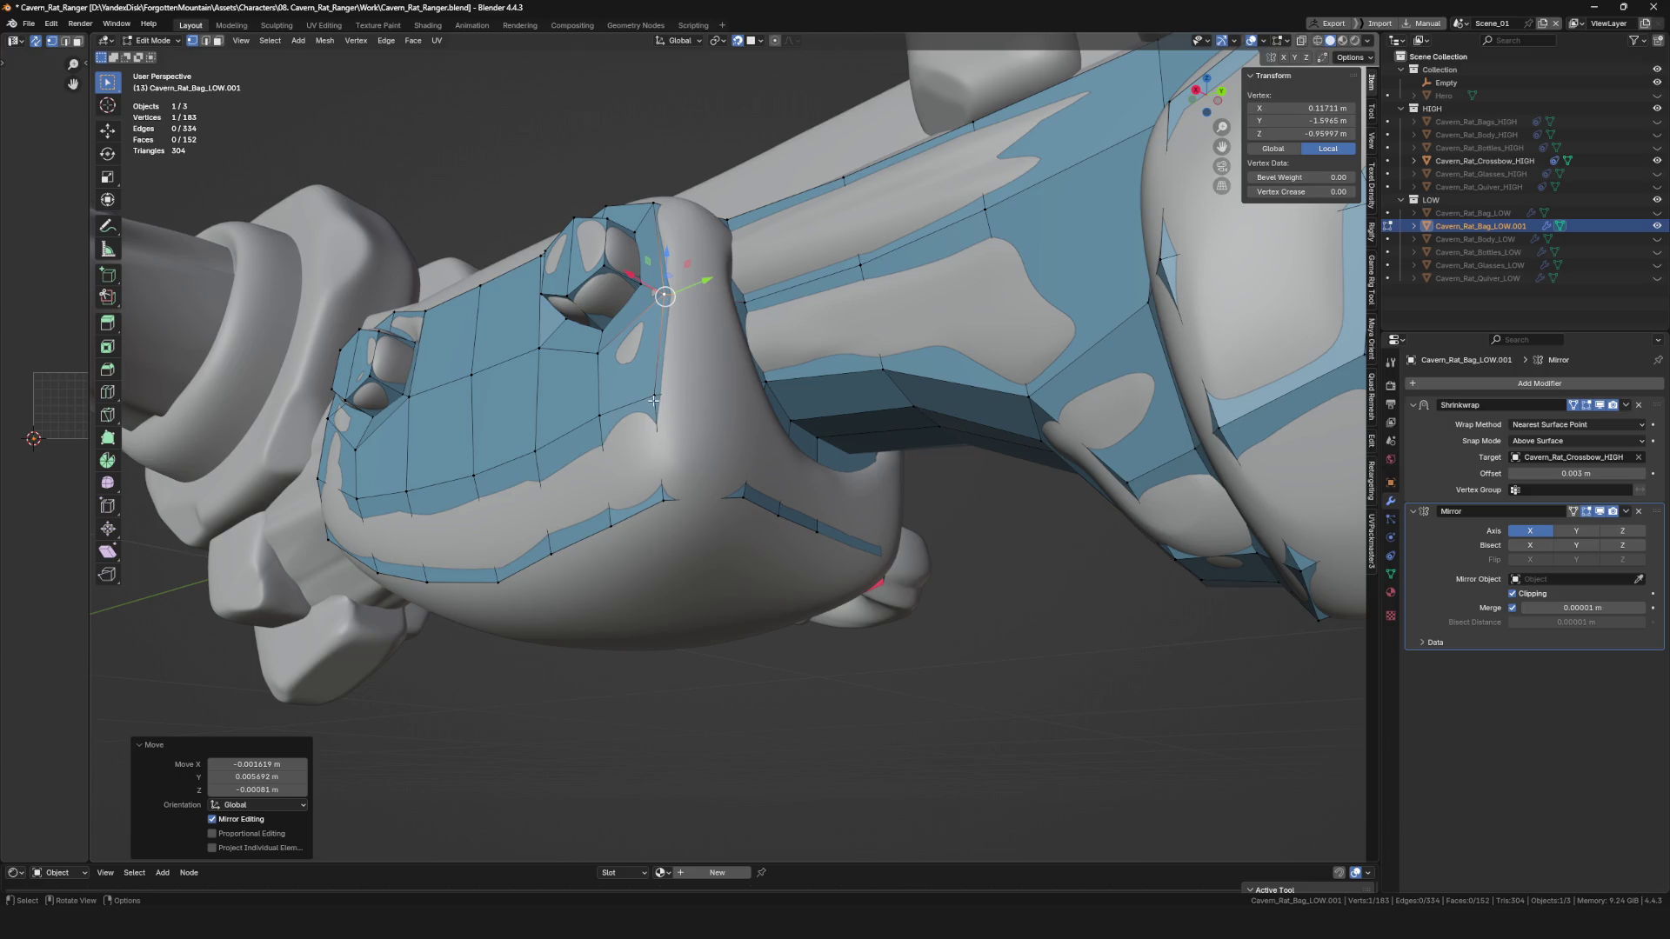
drag(665, 498, 668, 501)
middle_drag(669, 501, 724, 497)
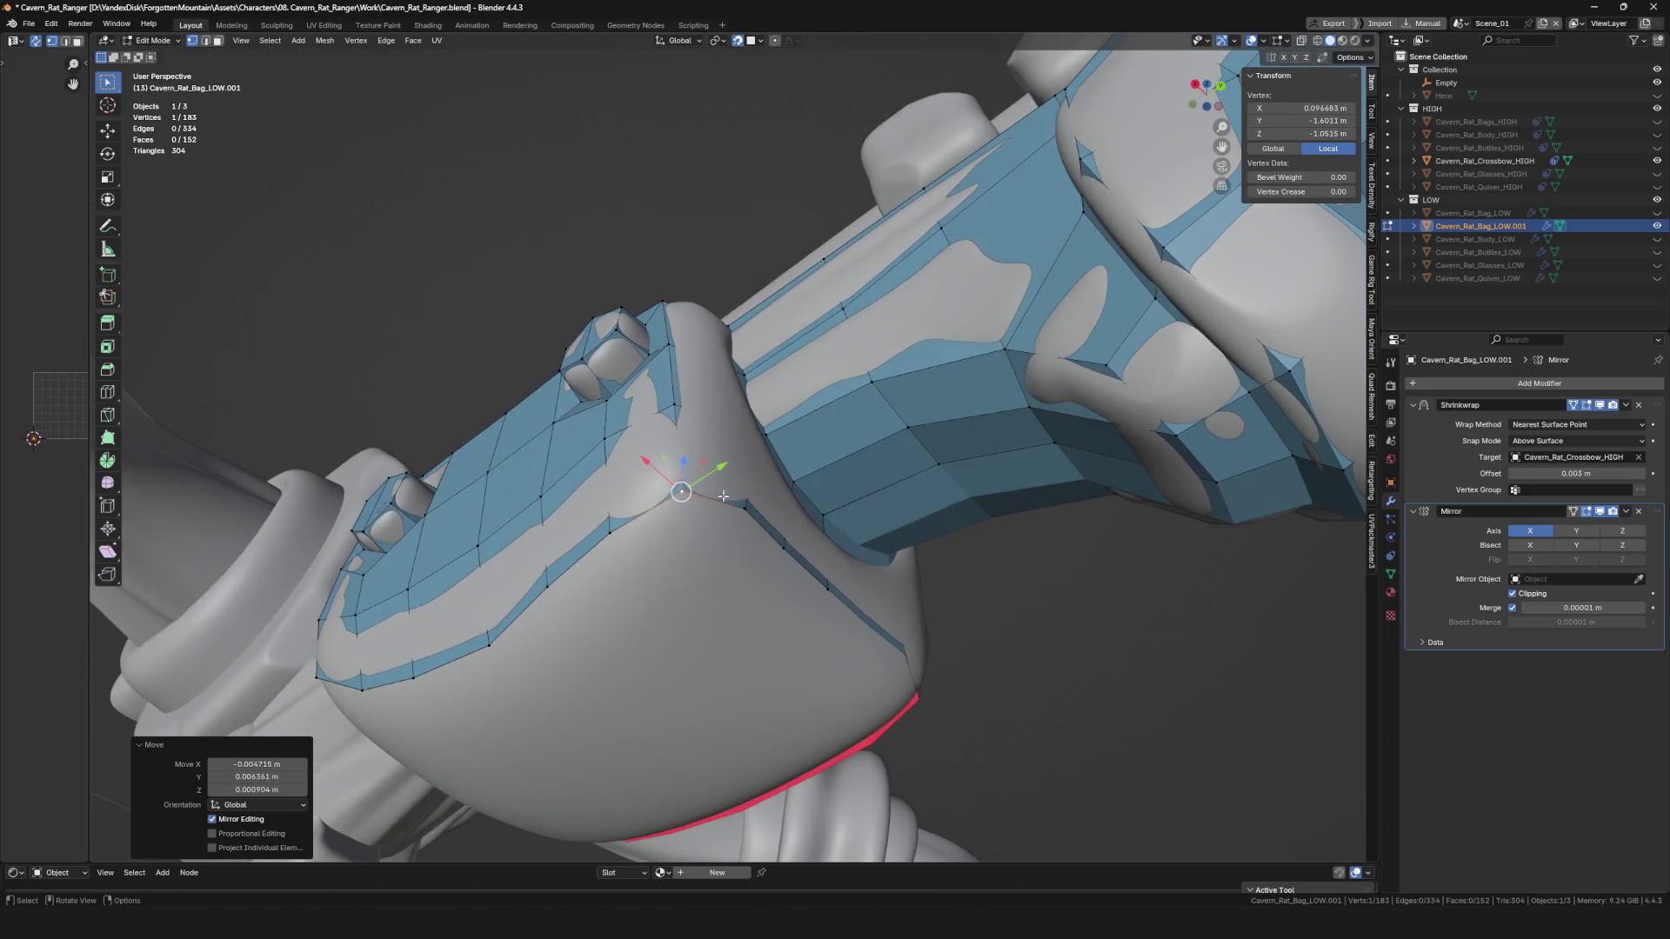
scroll(724, 497, down, 5)
drag(735, 500, 738, 503)
mouse_move(737, 503)
middle_down()
mouse_move(740, 470)
mouse_move(635, 381)
mouse_move(684, 448)
mouse_move(637, 467)
mouse_move(676, 414)
middle_up()
key(ctrl+s)
Duplicate a new vertex with Alt+D and fit it to the block's upper edge.
scroll(643, 467, up, 3)
key(alt+d)
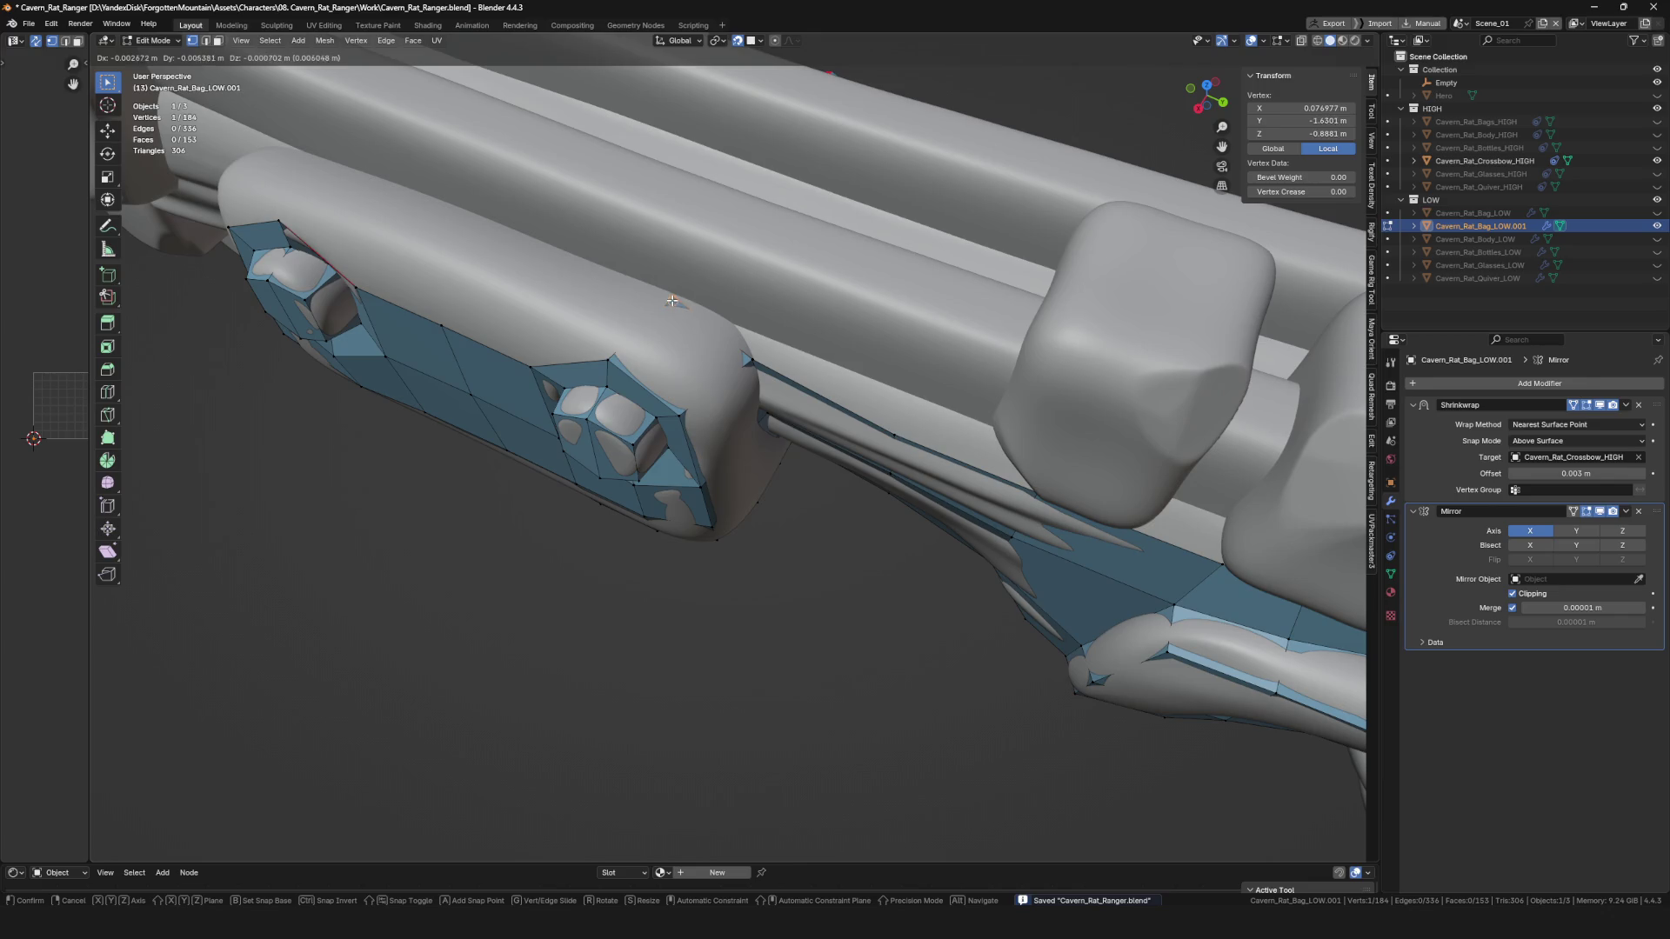
click(673, 300)
mouse_move(672, 300)
middle_down()
mouse_move(848, 413)
mouse_move(766, 409)
mouse_move(635, 335)
mouse_move(783, 357)
mouse_move(756, 342)
mouse_move(870, 374)
mouse_move(803, 380)
mouse_move(812, 335)
middle_up()
key(g)
click(642, 336)
Delete a stray face via the context menu and save the file.
click(870, 374)
right_click(804, 379)
click(802, 378)
key(ctrl+s)
drag(813, 335, 814, 339)
scroll(814, 338, down, 3)
middle_drag(814, 338, 821, 357)
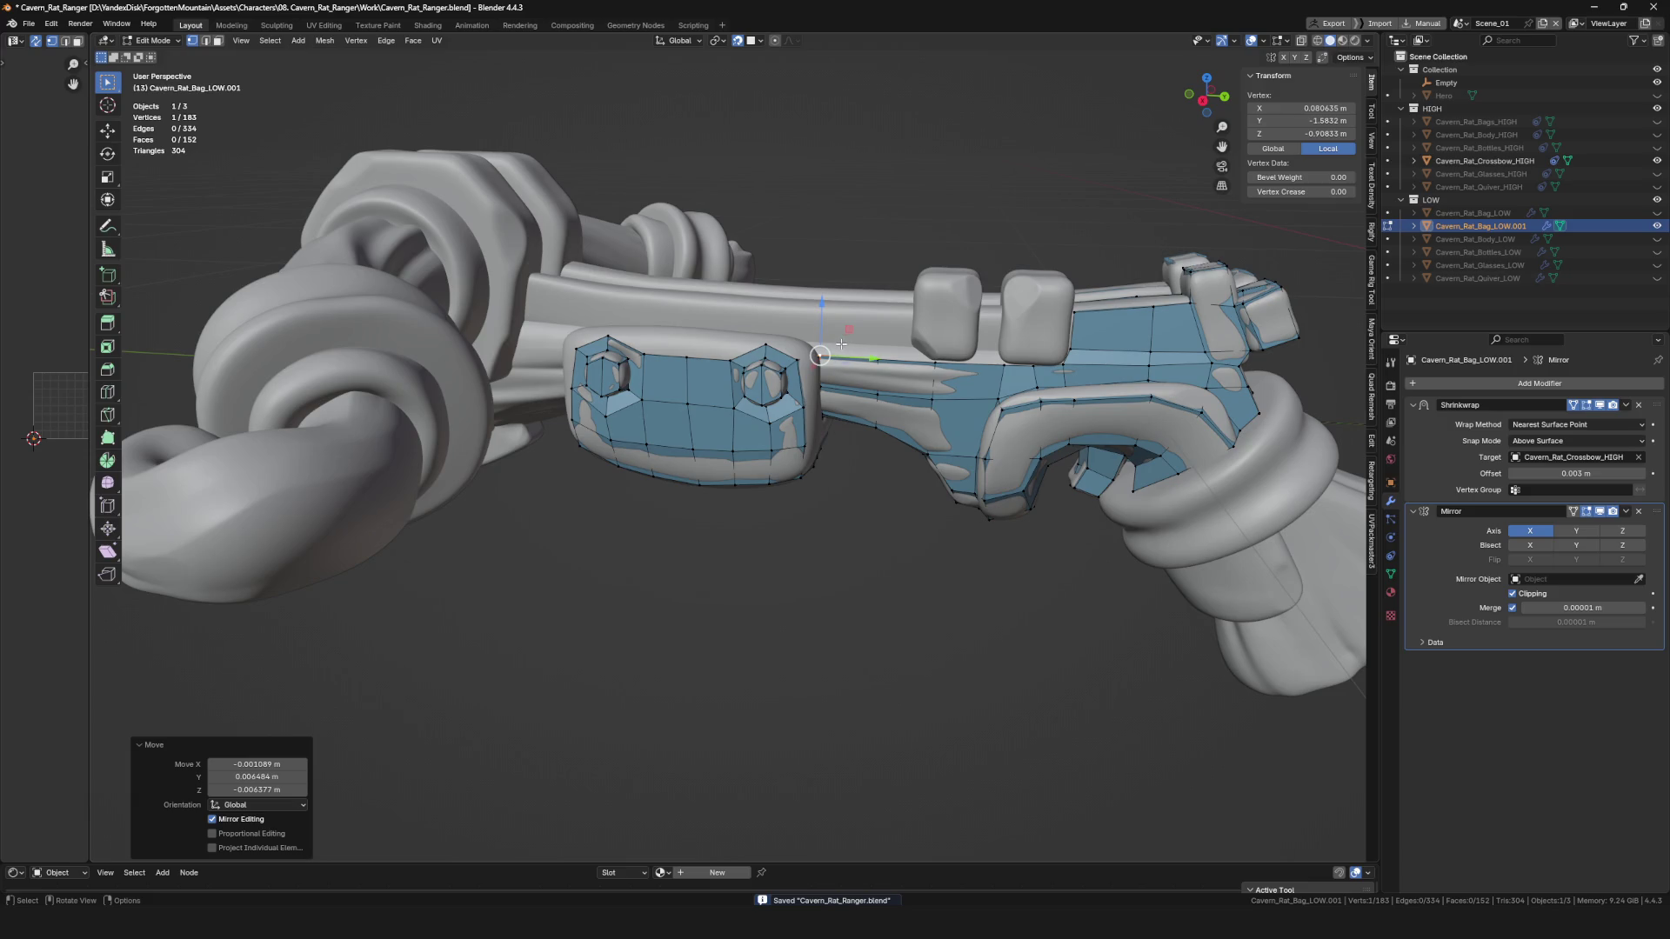
scroll(842, 343, down, 3)
scroll(841, 343, up, 5)
mouse_move(841, 344)
middle_down()
mouse_move(650, 386)
mouse_move(681, 409)
mouse_move(753, 382)
middle_up()
Extrude a first band of vertices down the stock block and adjust their positions.
key(e)
scroll(762, 371, up, 2)
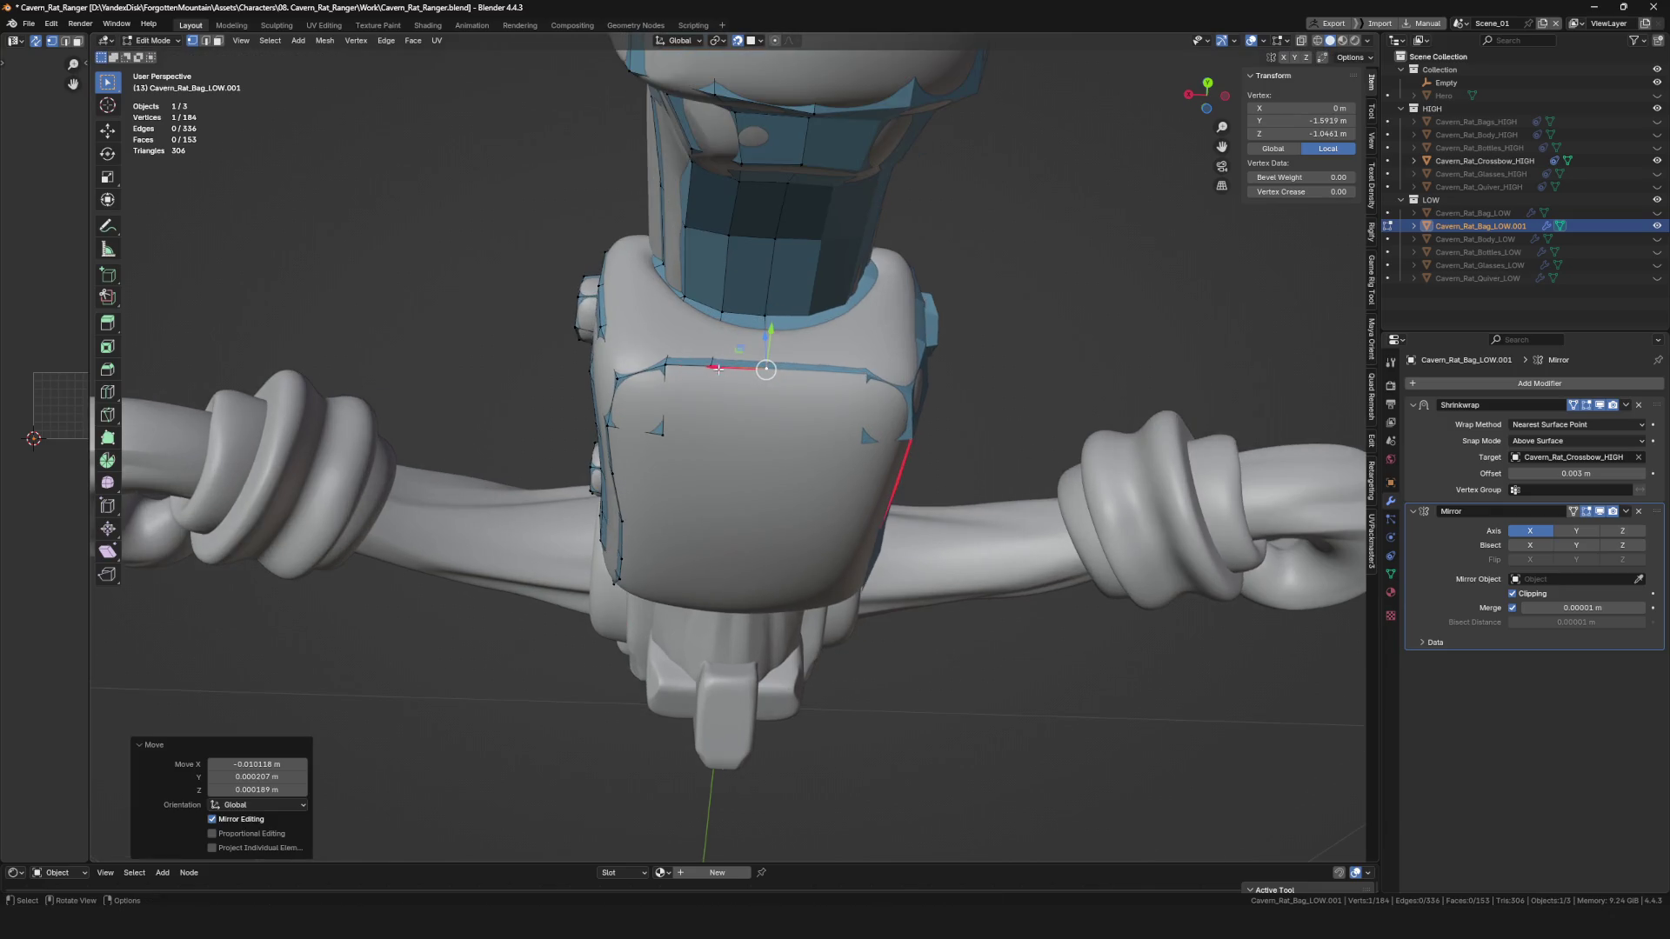
click(675, 361)
key(e)
click(661, 432)
key(e)
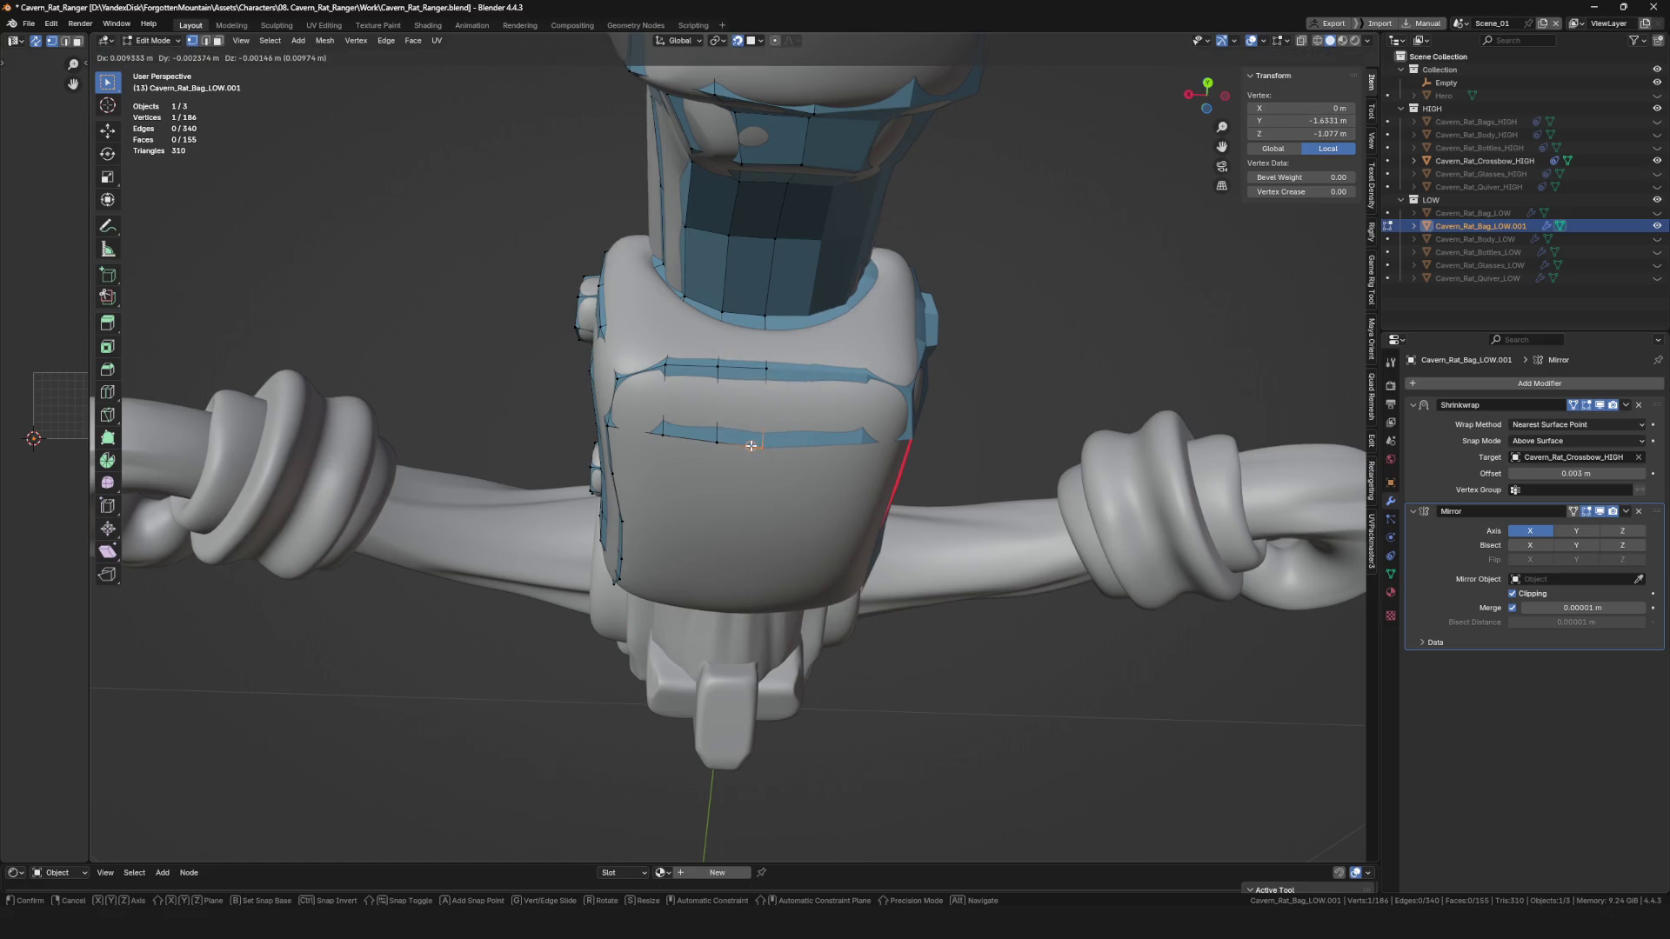
click(752, 446)
key(g)
click(730, 436)
Extrude two more vertices onto the block to form a new face.
middle_drag(731, 436, 637, 404)
key(e)
click(653, 474)
key(e)
click(715, 437)
Extrude a row of vertices across the block's end face.
mouse_move(716, 438)
middle_down()
mouse_move(739, 496)
mouse_move(634, 548)
middle_up()
key(e)
click(723, 511)
key(e)
click(635, 548)
key(e)
click(682, 567)
key(e)
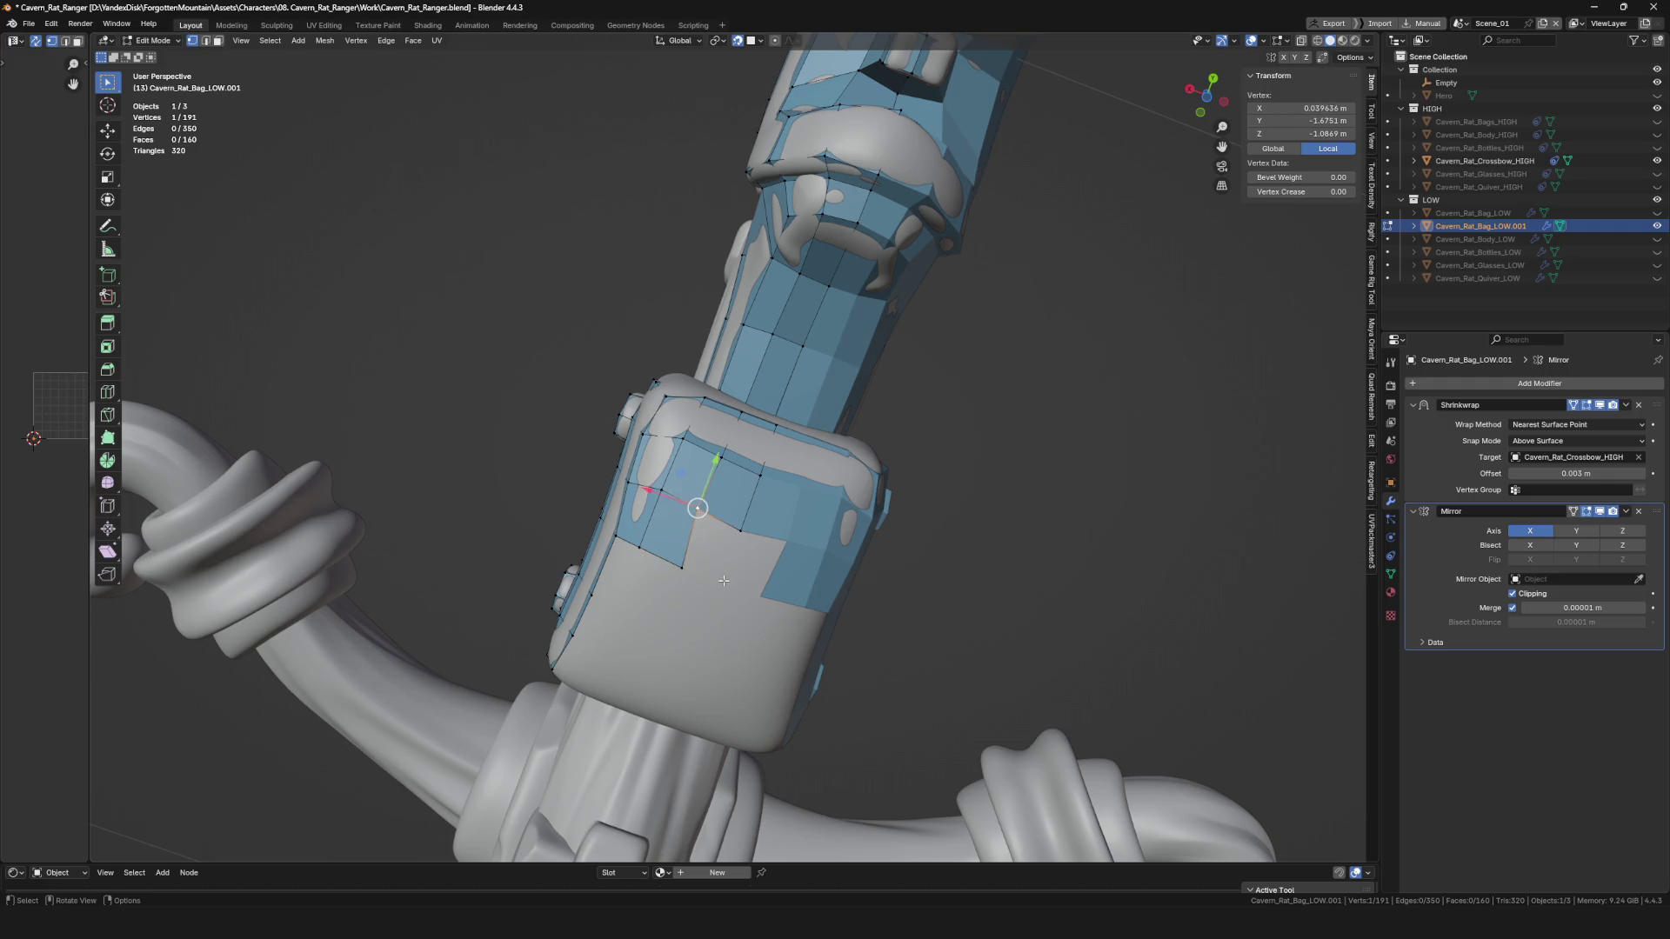
click(718, 585)
Extend the quads along the block side, repositioning one vertex and extruding from another.
mouse_move(718, 584)
middle_down()
mouse_move(584, 607)
mouse_move(674, 539)
middle_up()
key(e)
click(670, 544)
key(e)
click(742, 580)
key(g)
click(737, 574)
click(738, 614)
key(e)
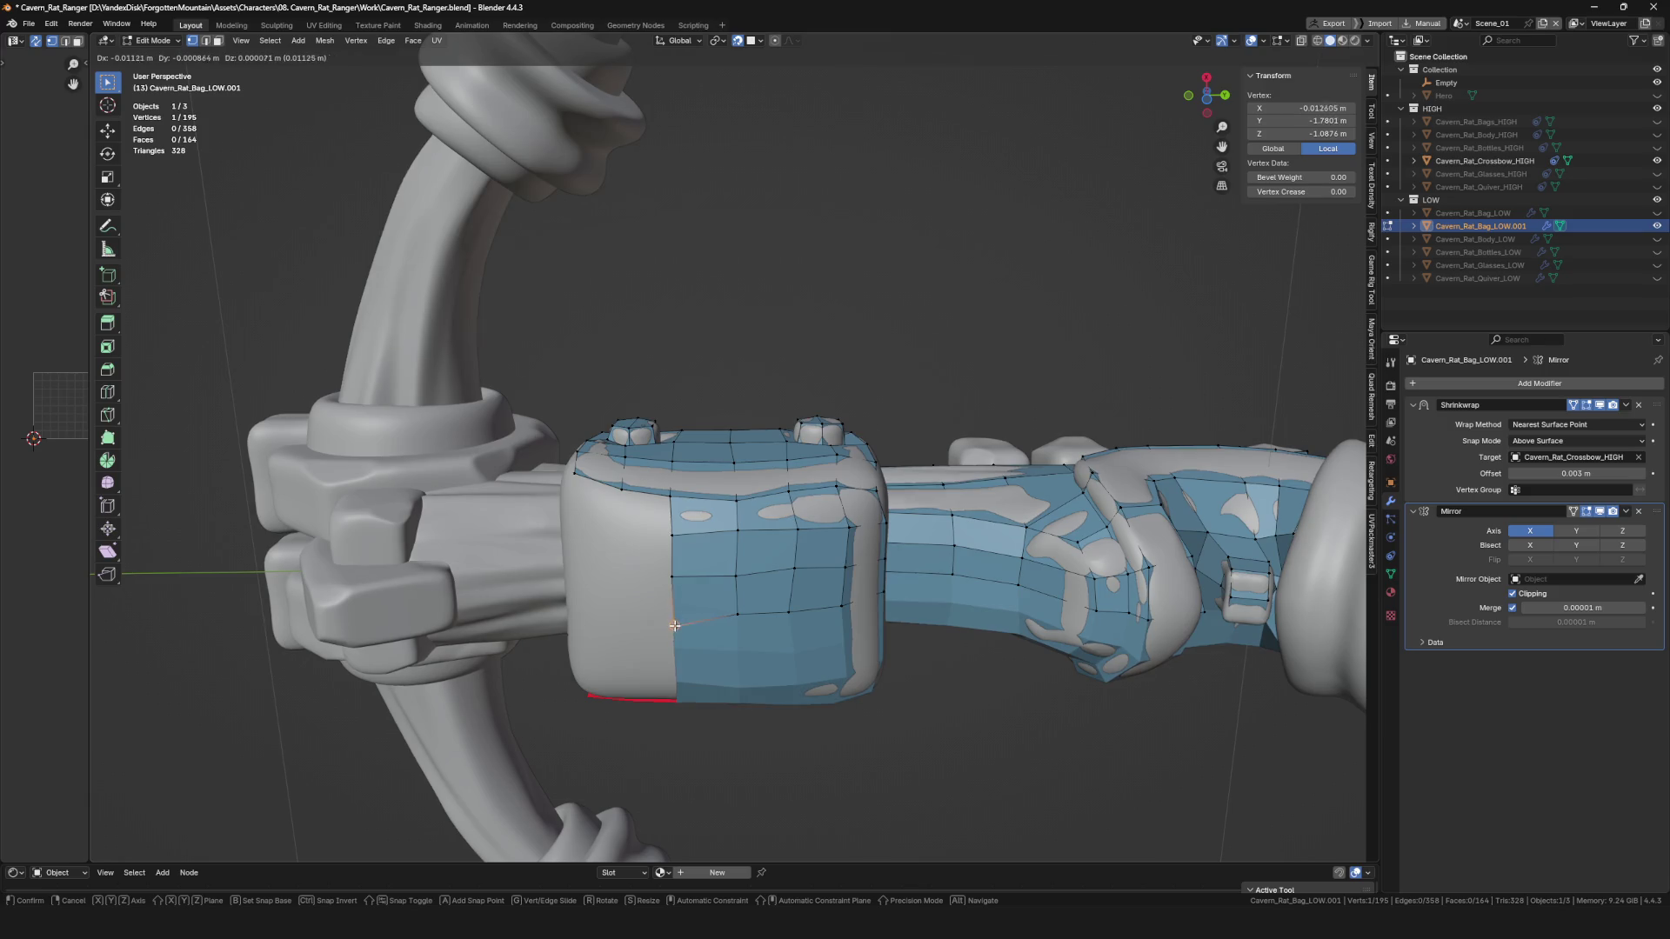
click(674, 606)
Extrude further vertices across the block front toward its upper edge.
mouse_move(675, 609)
middle_down()
mouse_move(711, 479)
mouse_move(794, 468)
mouse_move(757, 470)
mouse_move(717, 426)
middle_up()
key(e)
click(728, 502)
key(e)
click(721, 488)
key(e)
click(683, 500)
key(e)
click(739, 474)
key(e)
click(717, 422)
Extrude one more vertex on the block and save the file.
key(e)
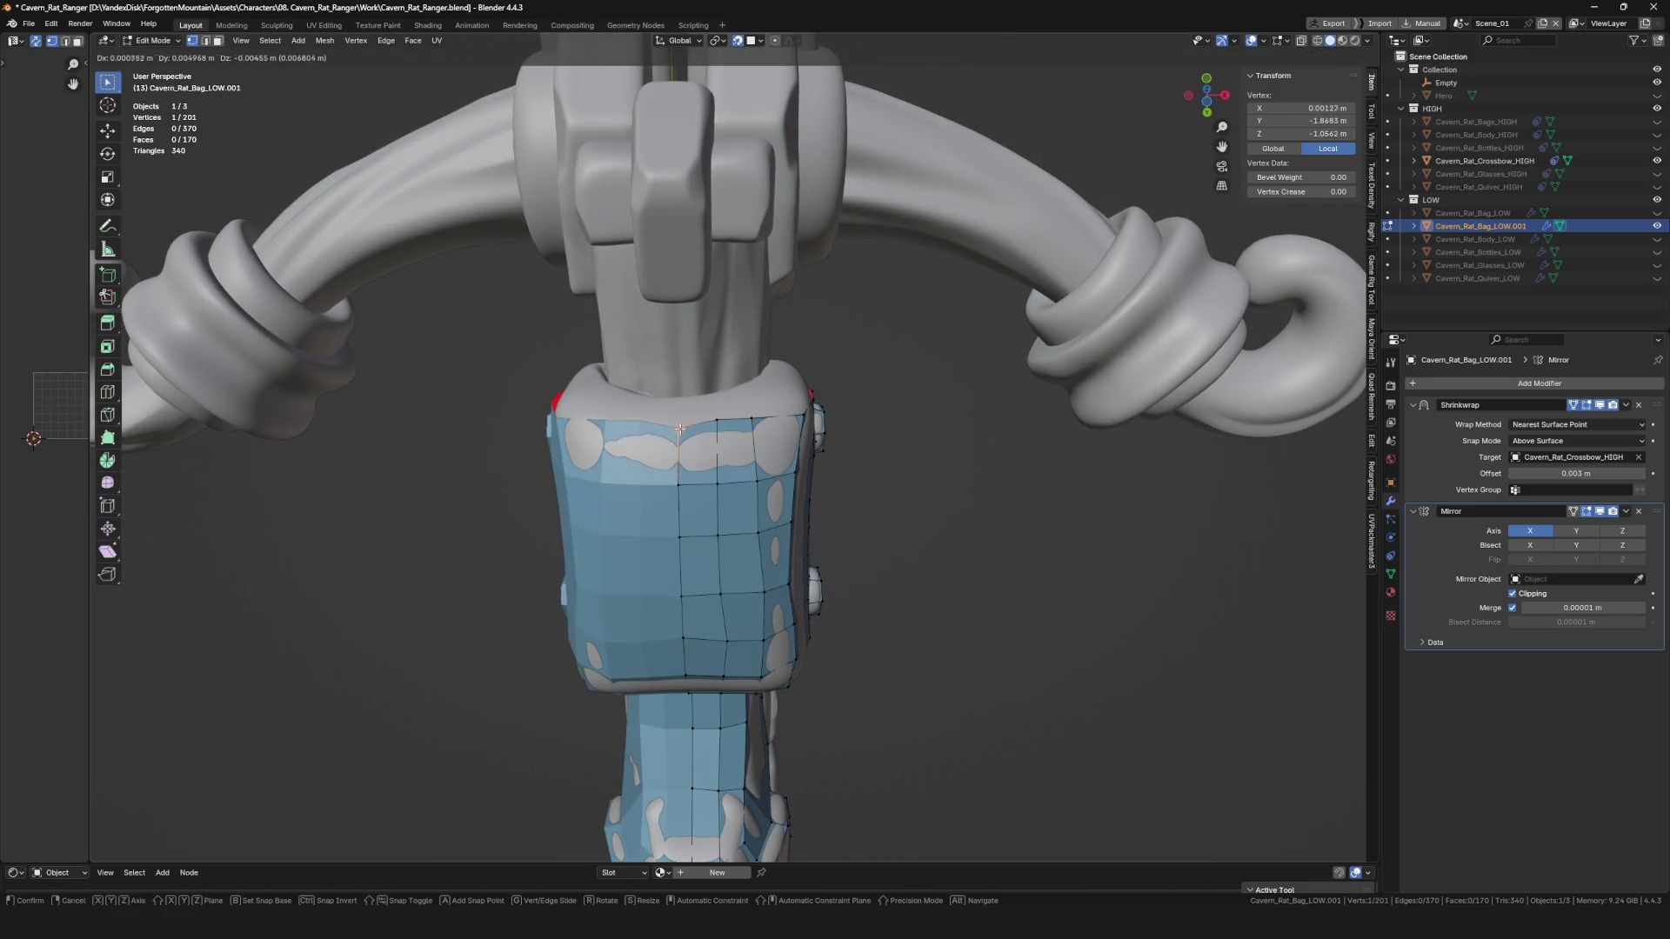
click(671, 419)
middle_drag(671, 420, 635, 469)
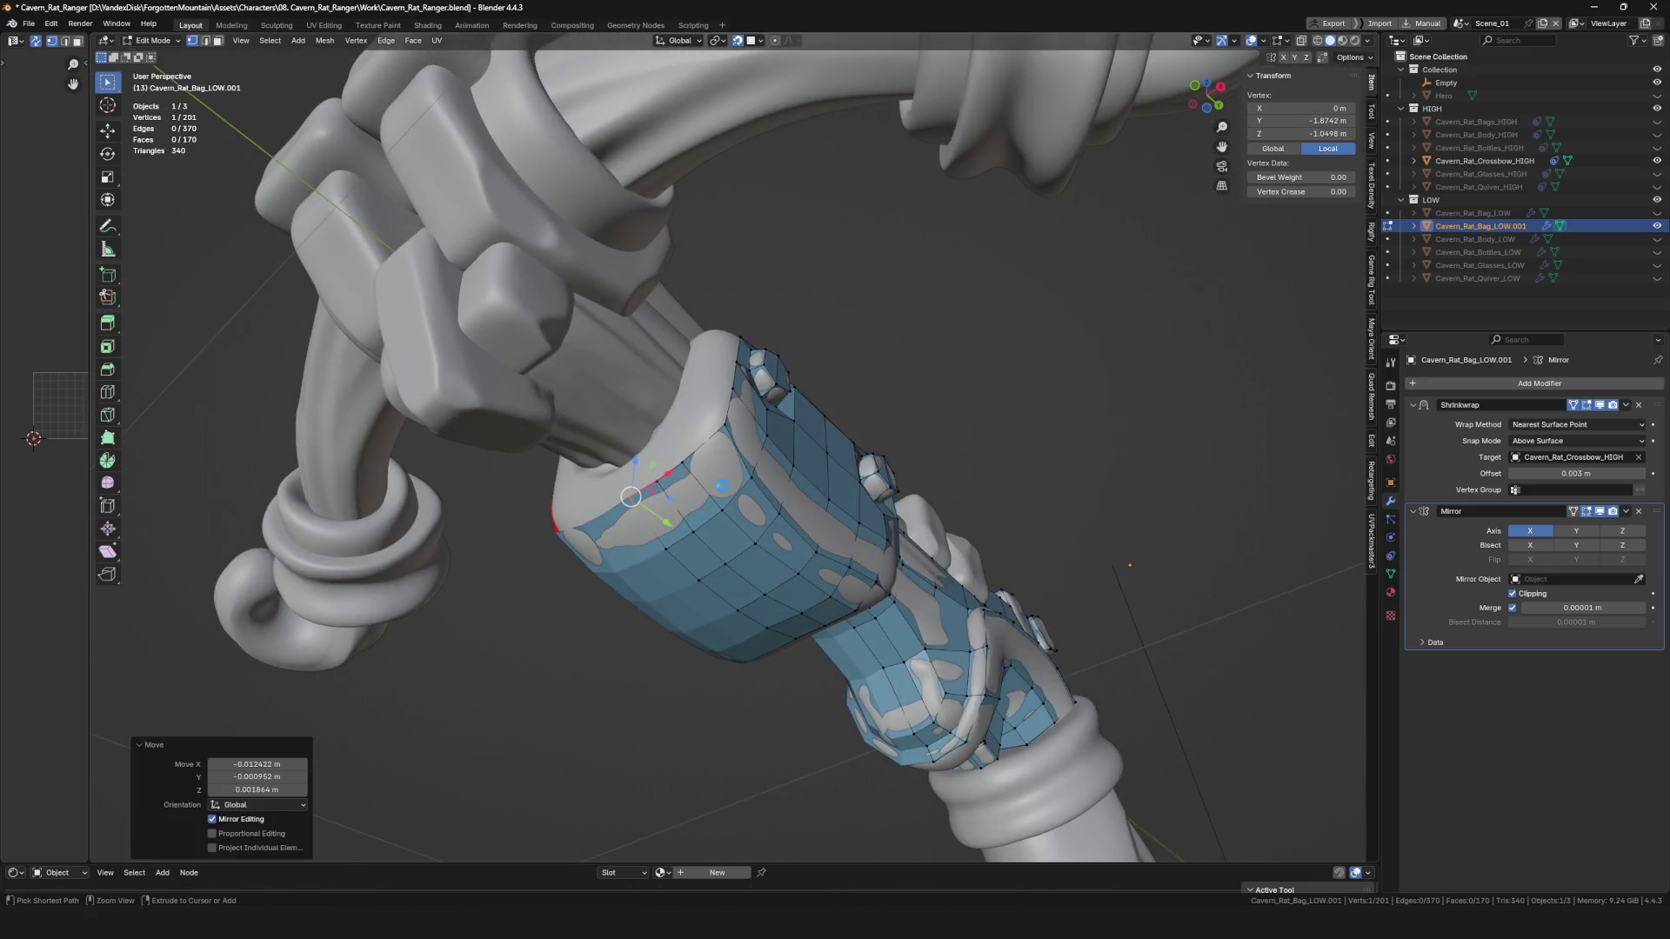
key(ctrl+s)
Extrude new vertices on the block front and move one into place.
mouse_move(771, 431)
middle_down()
mouse_move(739, 435)
mouse_move(673, 396)
mouse_move(722, 409)
mouse_move(738, 450)
mouse_move(696, 418)
middle_up()
key(e)
click(673, 396)
key(g)
click(741, 447)
key(e)
click(566, 383)
Extrude a second vertex, reposition it twice, and save the file.
mouse_move(565, 383)
middle_down()
mouse_move(809, 409)
mouse_move(809, 454)
mouse_move(743, 435)
middle_up()
key(e)
click(638, 394)
key(g)
click(809, 365)
key(g)
click(814, 346)
key(ctrl+s)
Extrude another face on the block, nudge its vertices, and save.
mouse_move(814, 346)
middle_down()
mouse_move(792, 278)
mouse_move(773, 415)
mouse_move(691, 493)
mouse_move(814, 487)
middle_up()
key(e)
click(782, 255)
key(g)
click(773, 416)
key(g)
click(701, 496)
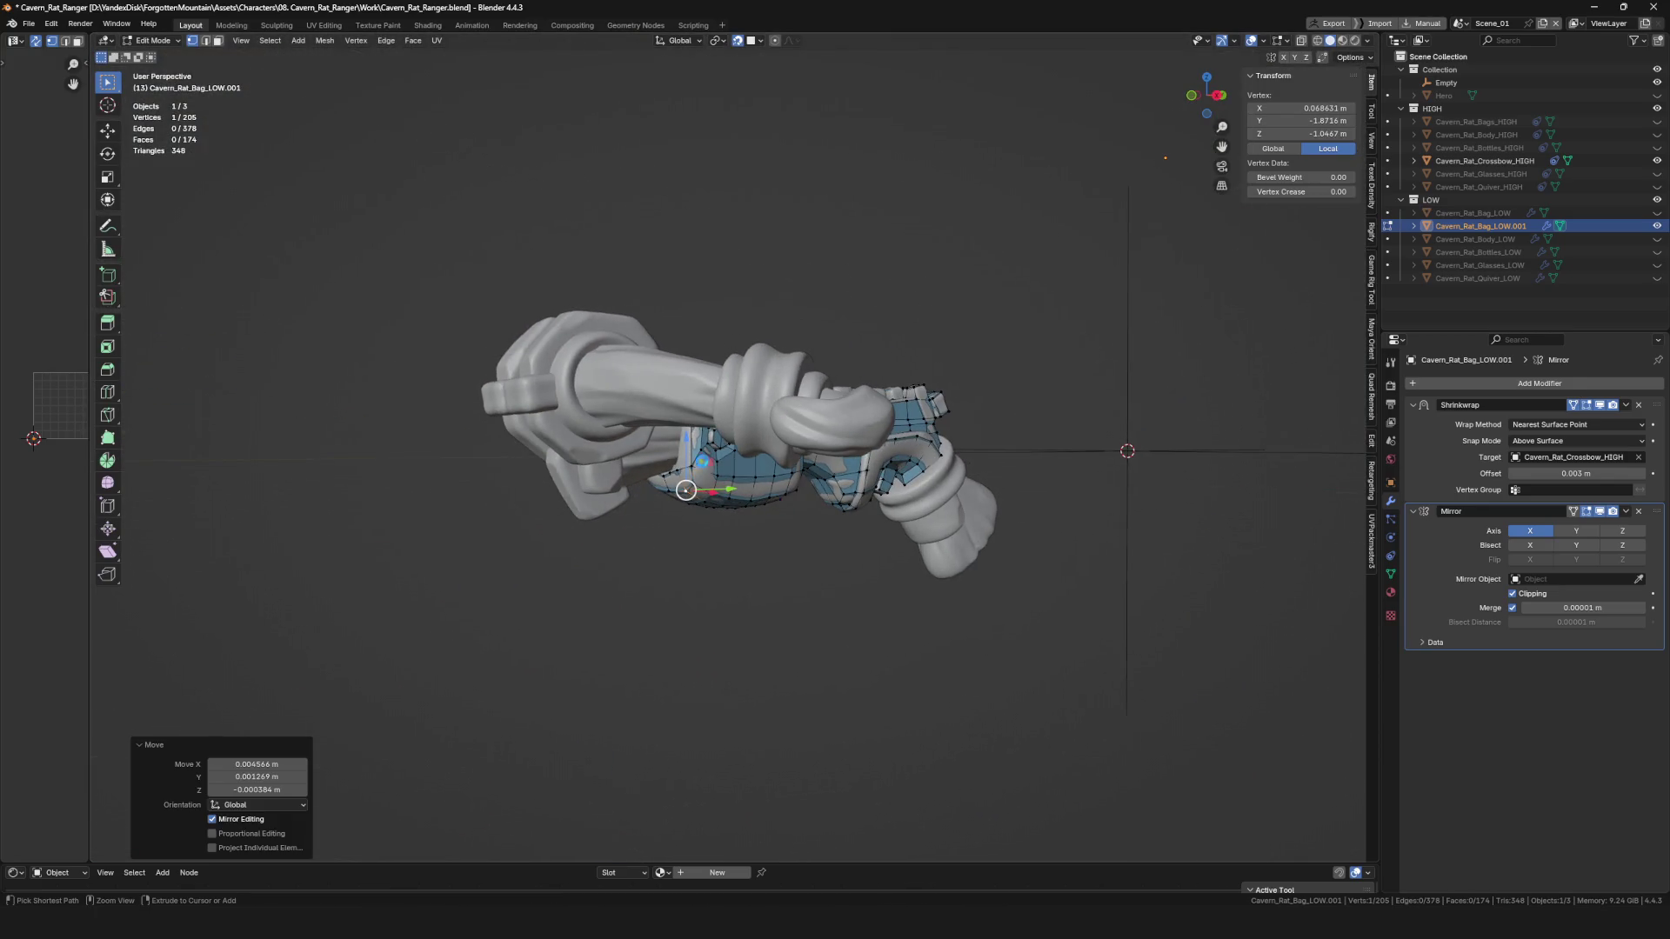
key(ctrl+s)
Inspect the new quads closely and move a vertex onto the block surface.
scroll(683, 452, up, 6)
mouse_move(661, 470)
middle_down()
mouse_move(770, 426)
mouse_move(804, 435)
mouse_move(731, 444)
middle_up()
scroll(805, 435, up, 4)
scroll(818, 439, down, 8)
scroll(783, 442, up, 5)
scroll(730, 444, up, 2)
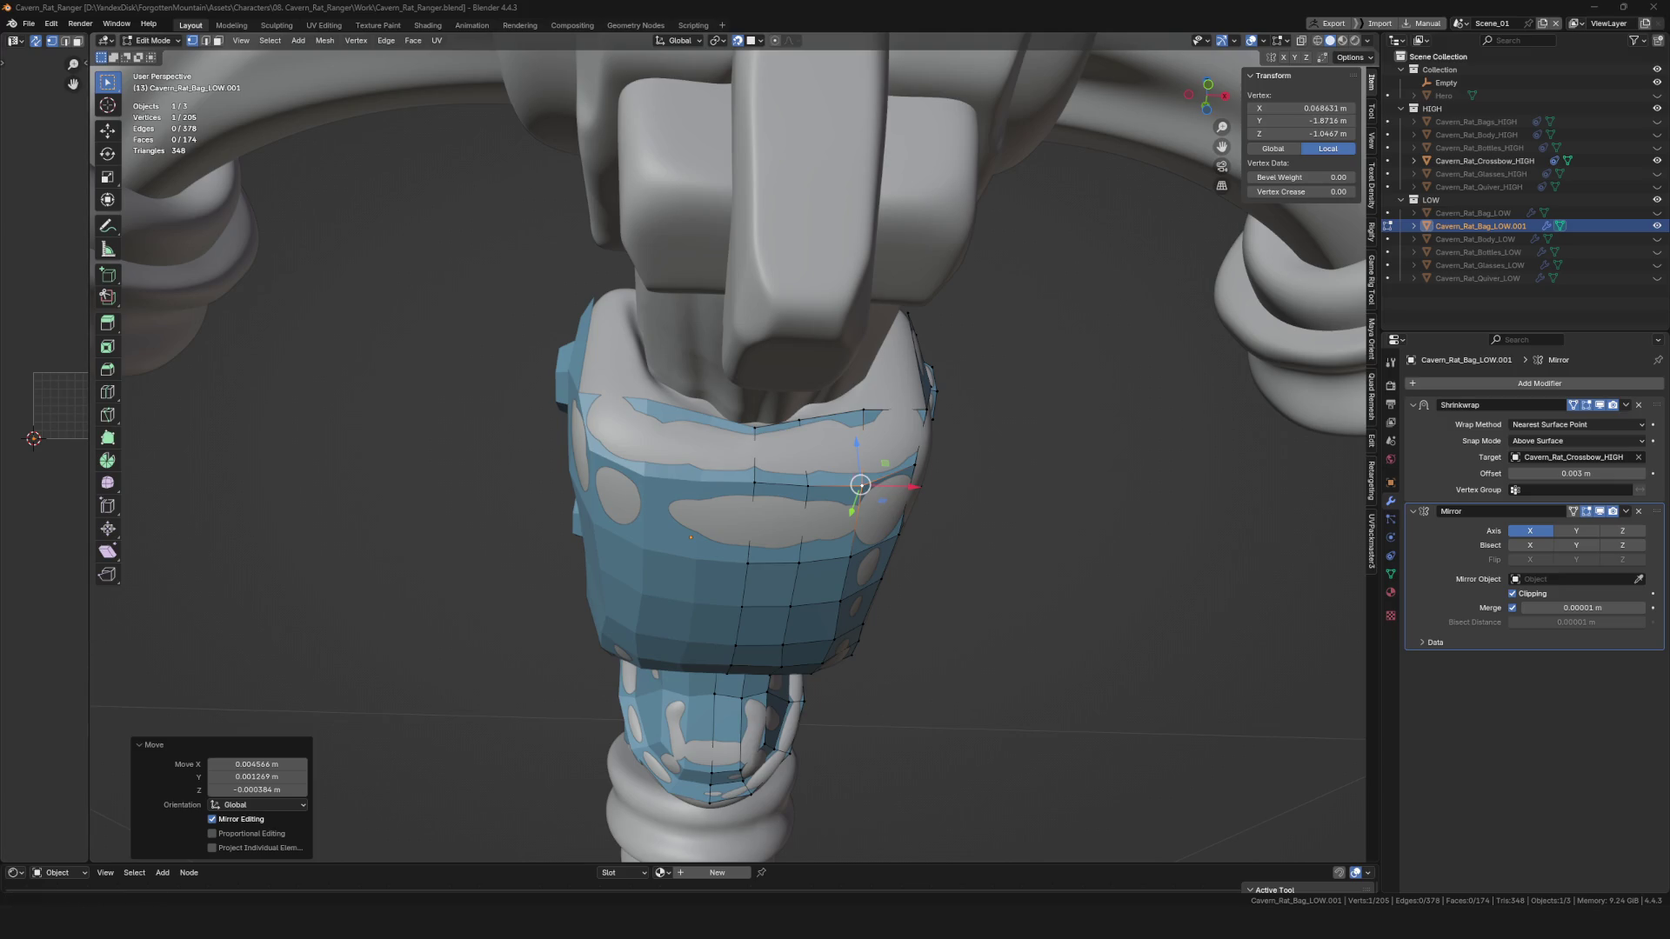
middle_drag(269, 702, 802, 852)
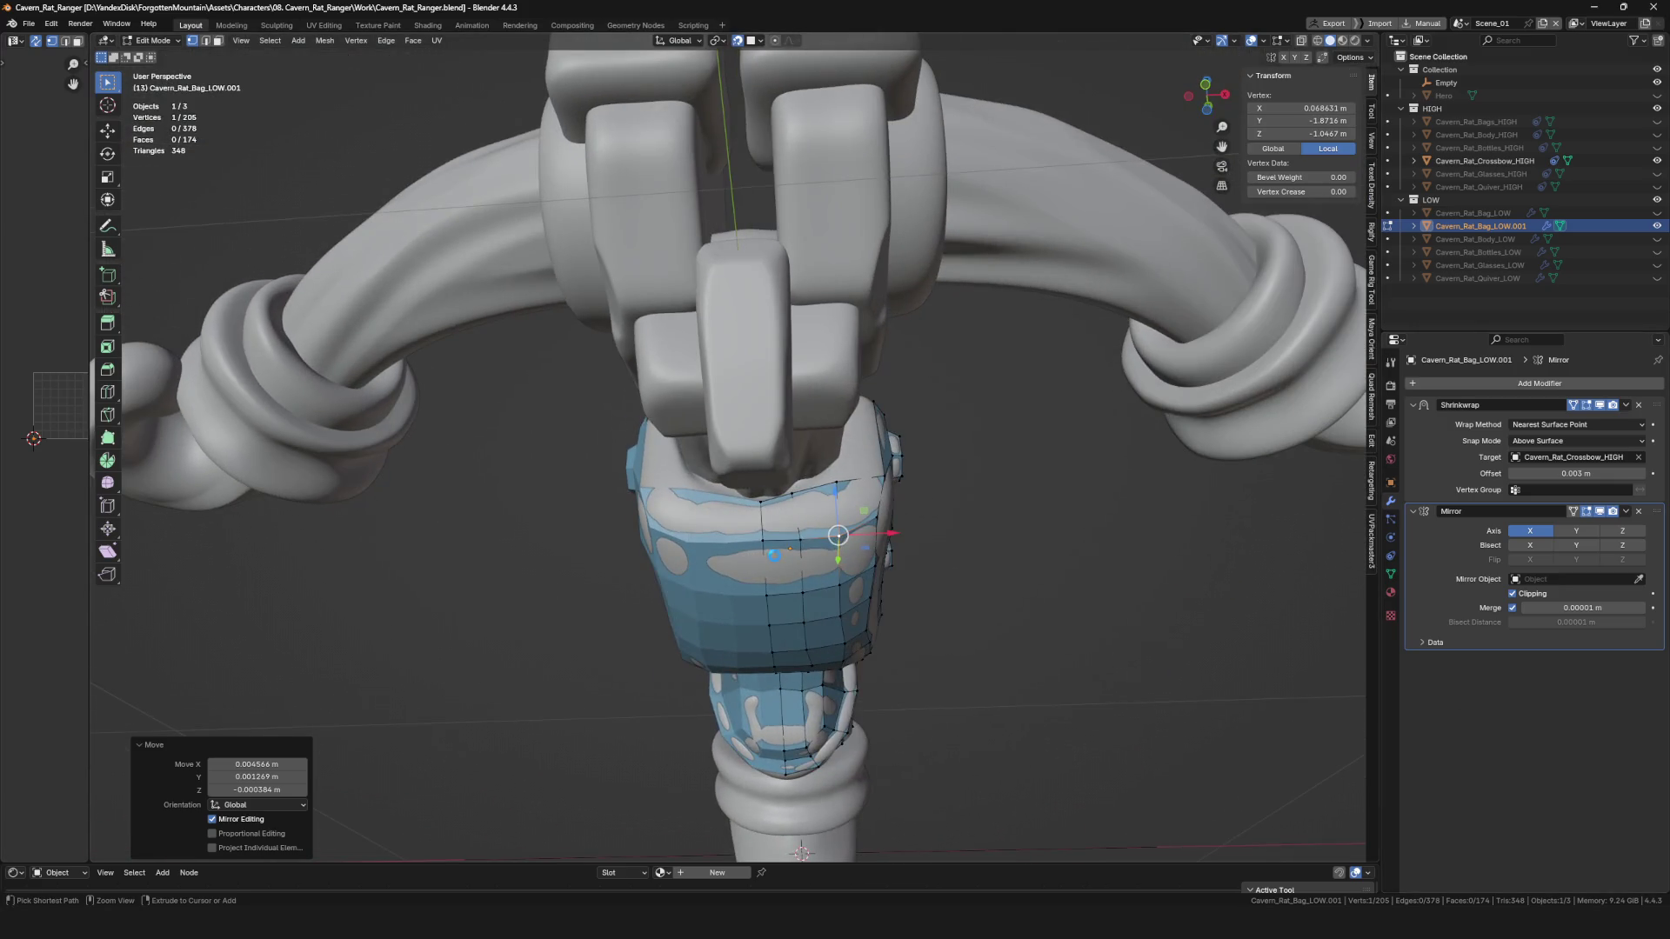
middle_drag(835, 540, 696, 522)
scroll(664, 504, up, 3)
Nudge vertices to follow the block's surface, checking from above and the front.
mouse_move(664, 493)
mouse_down()
mouse_move(665, 511)
mouse_move(579, 520)
mouse_up()
middle_drag(579, 520, 650, 574)
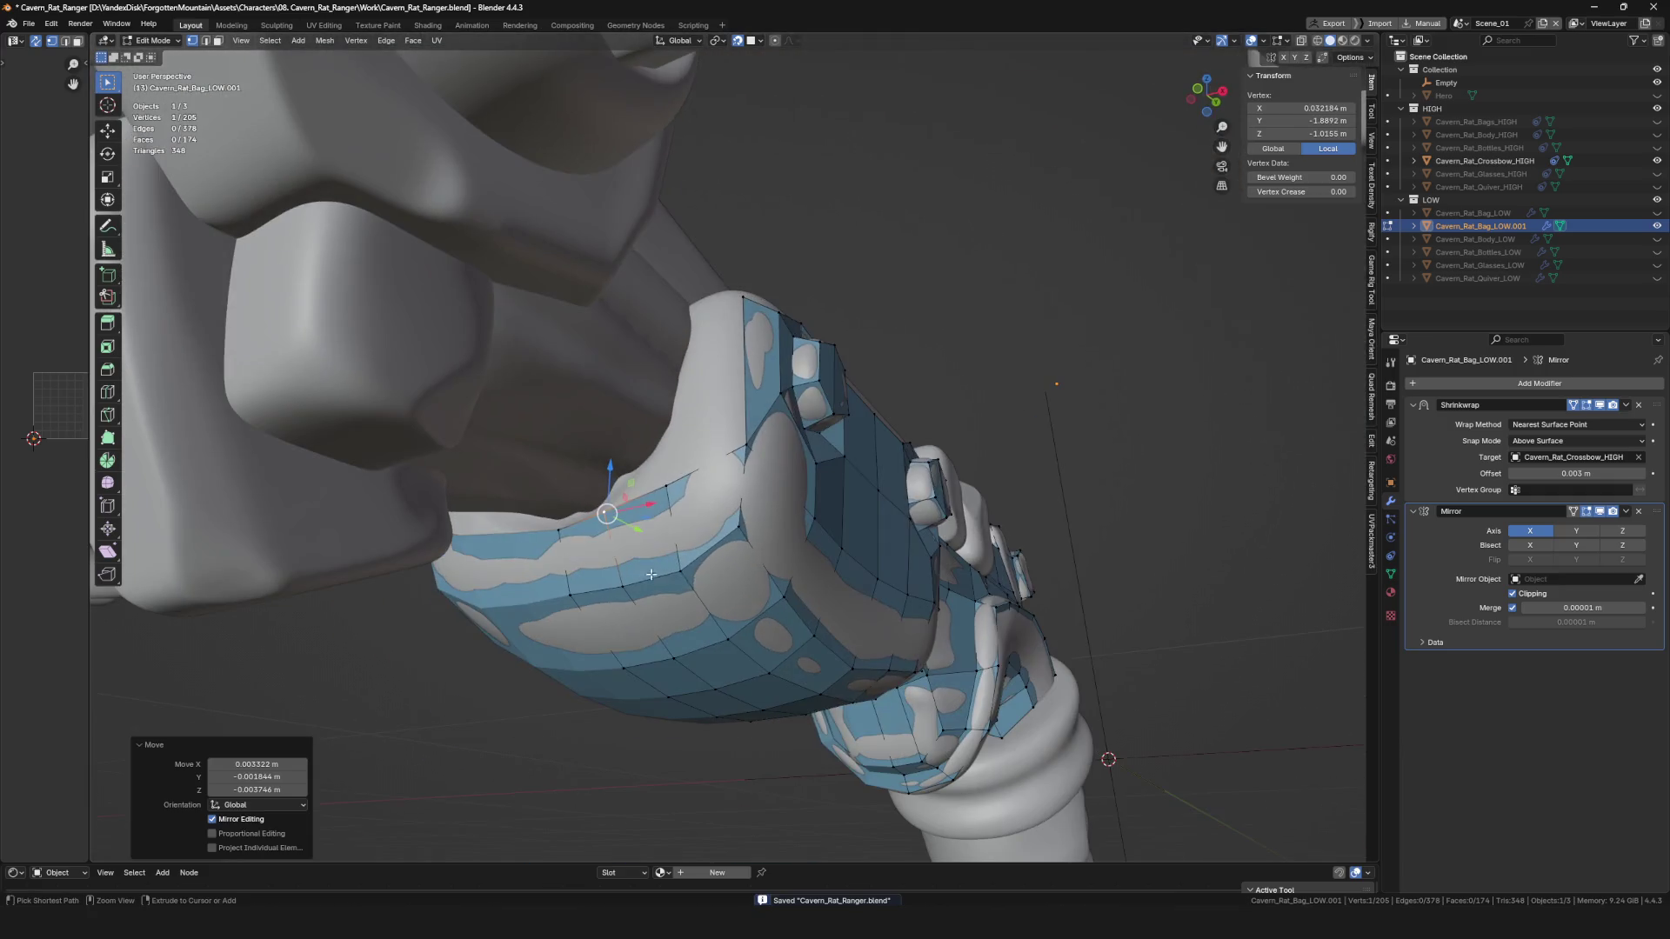
mouse_move(746, 546)
middle_down()
mouse_move(738, 509)
mouse_move(696, 522)
middle_up()
drag(687, 509, 686, 522)
scroll(686, 535, up, 1)
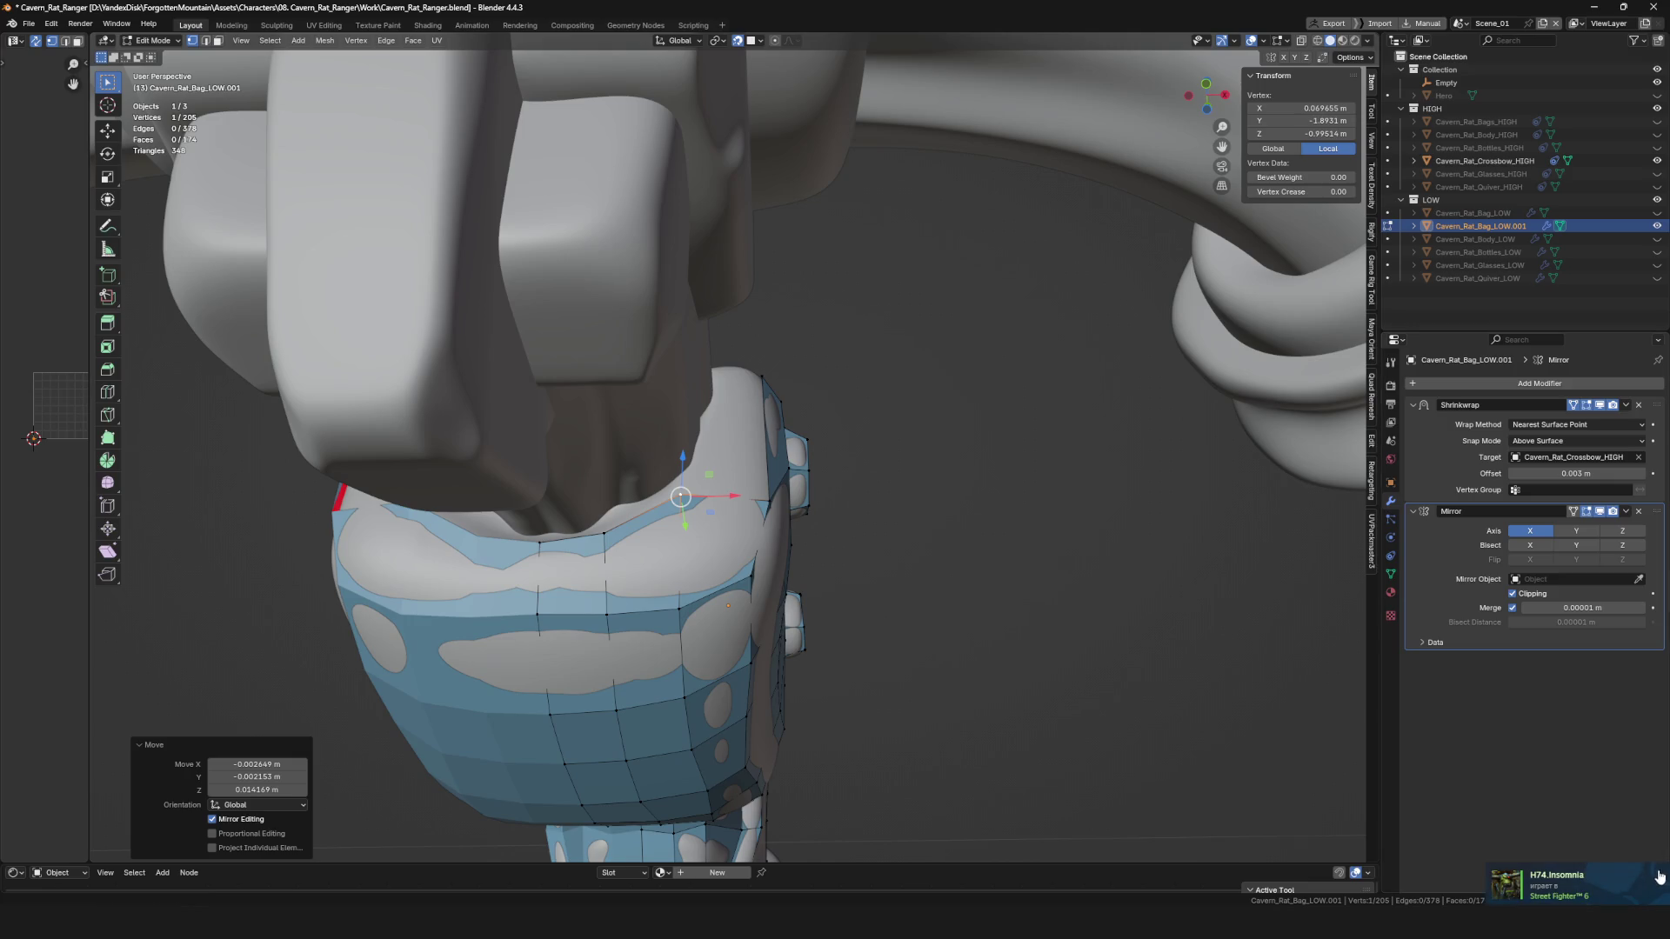
scroll(1072, 550, down, 5)
middle_drag(1072, 550, 709, 397)
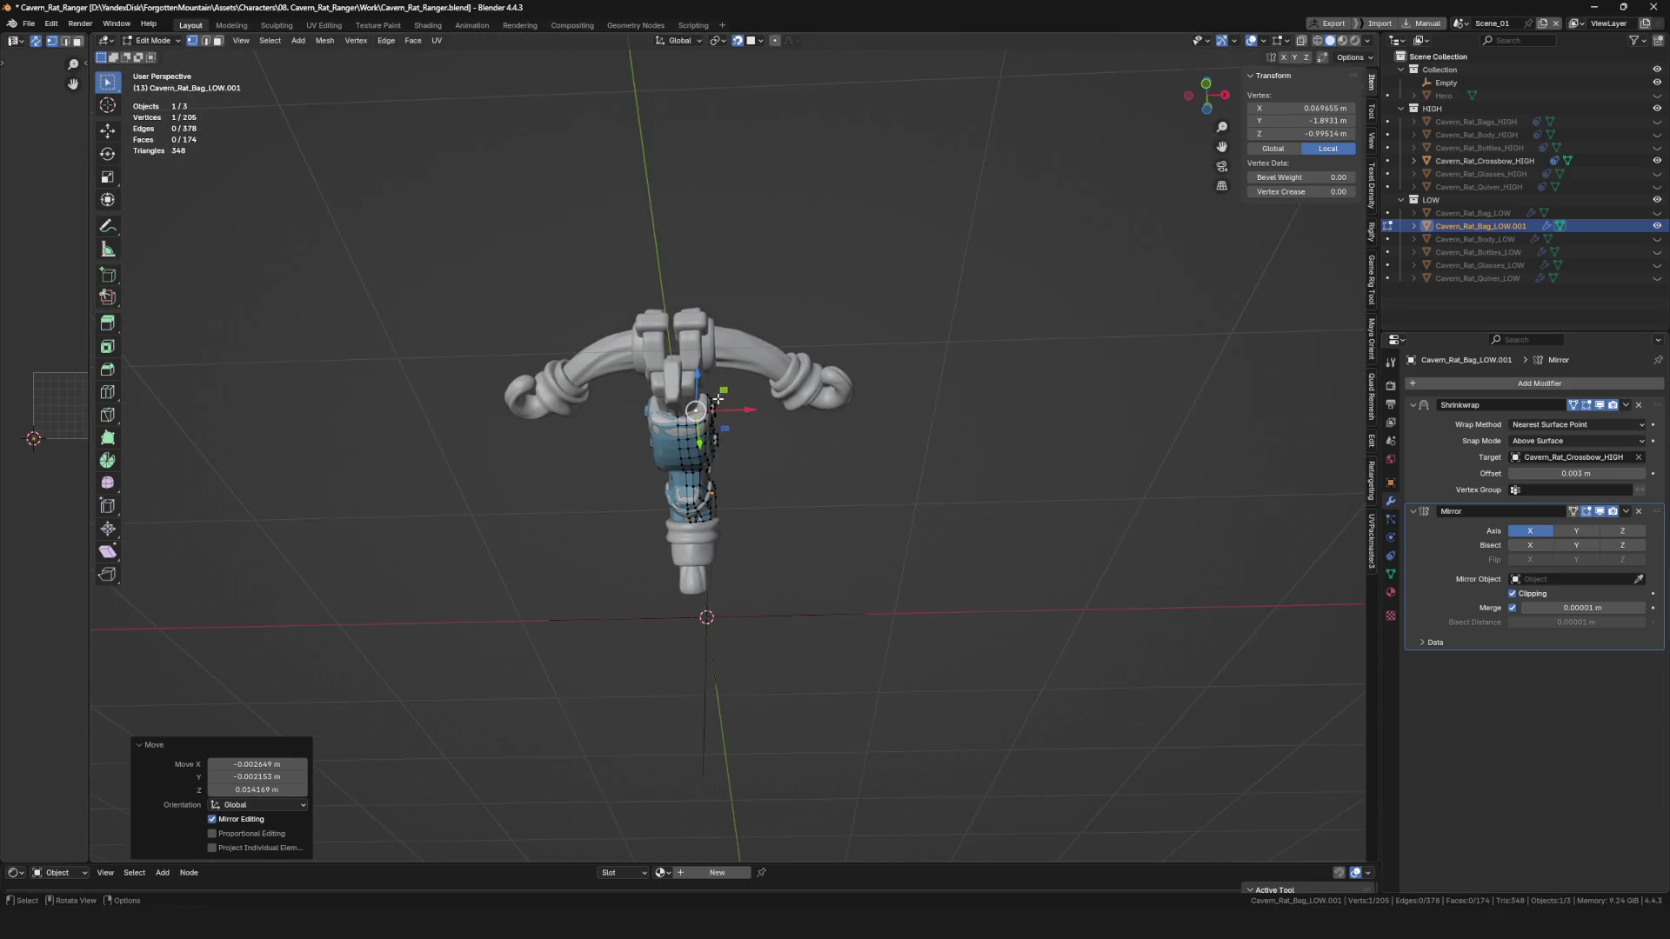
Add two new vertices at the block's upper corner and position them.
scroll(709, 397, up, 4)
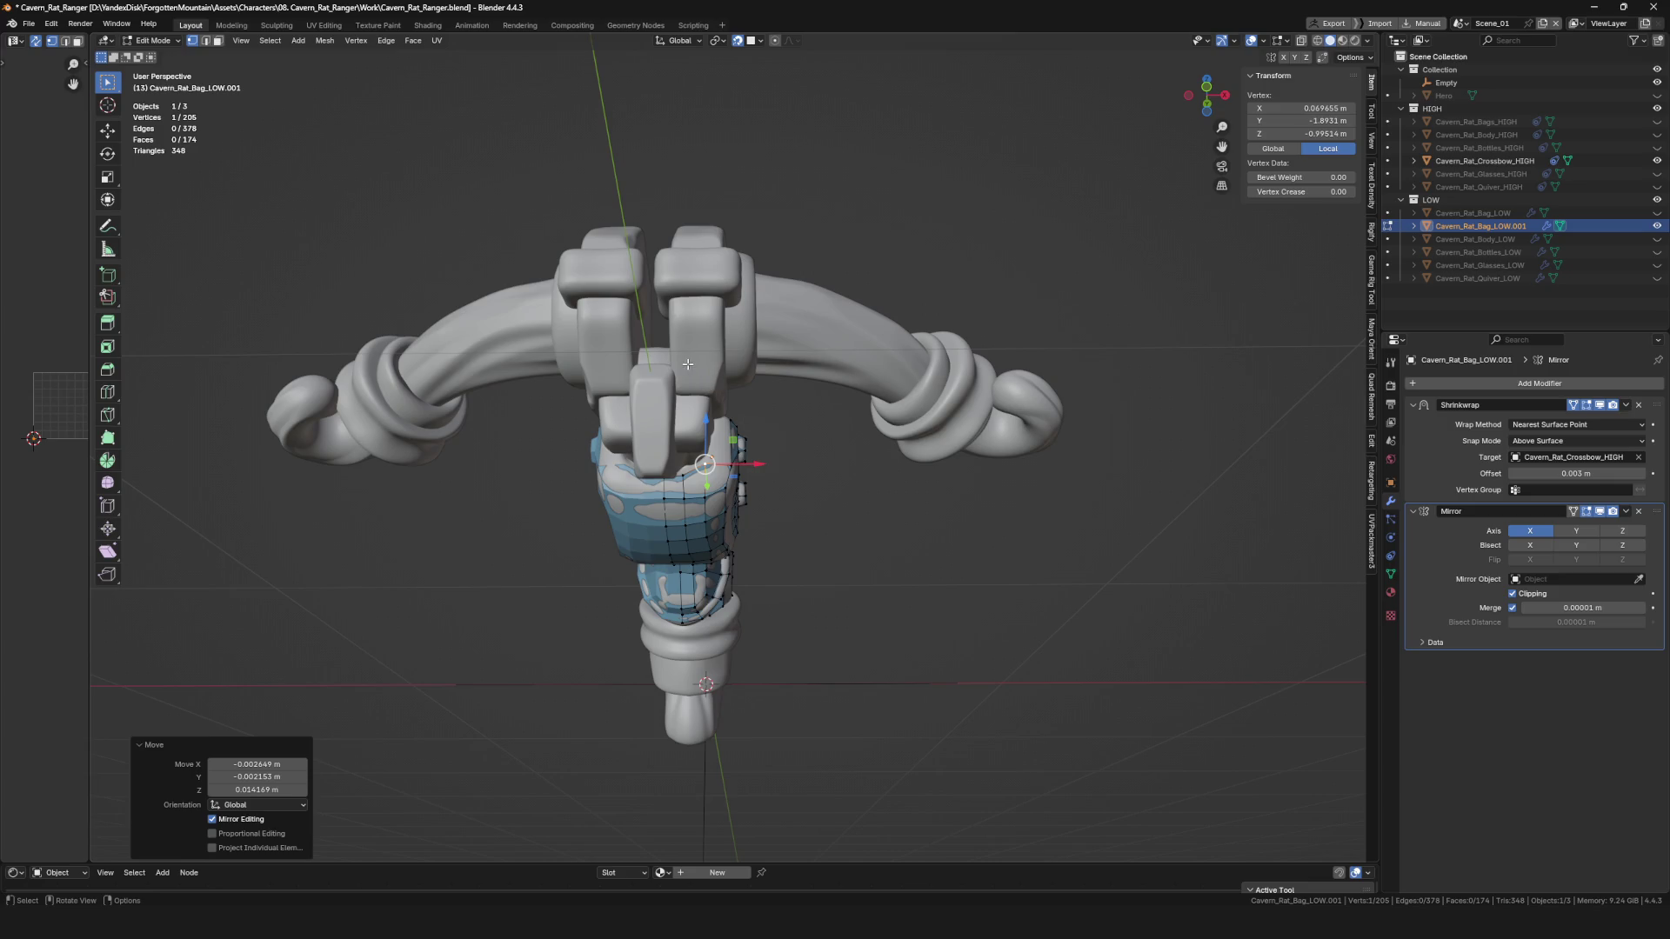
scroll(693, 365, down, 4)
scroll(693, 366, up, 5)
mouse_move(693, 365)
middle_down()
mouse_move(766, 436)
mouse_move(696, 263)
mouse_move(727, 440)
mouse_move(705, 355)
mouse_move(650, 295)
mouse_move(761, 315)
mouse_move(762, 333)
mouse_move(669, 365)
mouse_move(722, 359)
middle_up()
key(f)
key(g)
click(692, 270)
key(f)
key(g)
click(670, 314)
Delete the misplaced face near the stock and reposition a nearby vertex.
click(765, 317)
key(x)
click(755, 312)
click(657, 370)
key(g)
click(646, 349)
Extrude a new vertex from another corner vertex to close the gap.
click(725, 361)
mouse_move(719, 359)
middle_down()
mouse_move(746, 279)
mouse_move(766, 339)
mouse_move(664, 366)
mouse_move(522, 365)
mouse_move(660, 360)
middle_up()
key(e)
click(773, 270)
scroll(659, 360, down, 10)
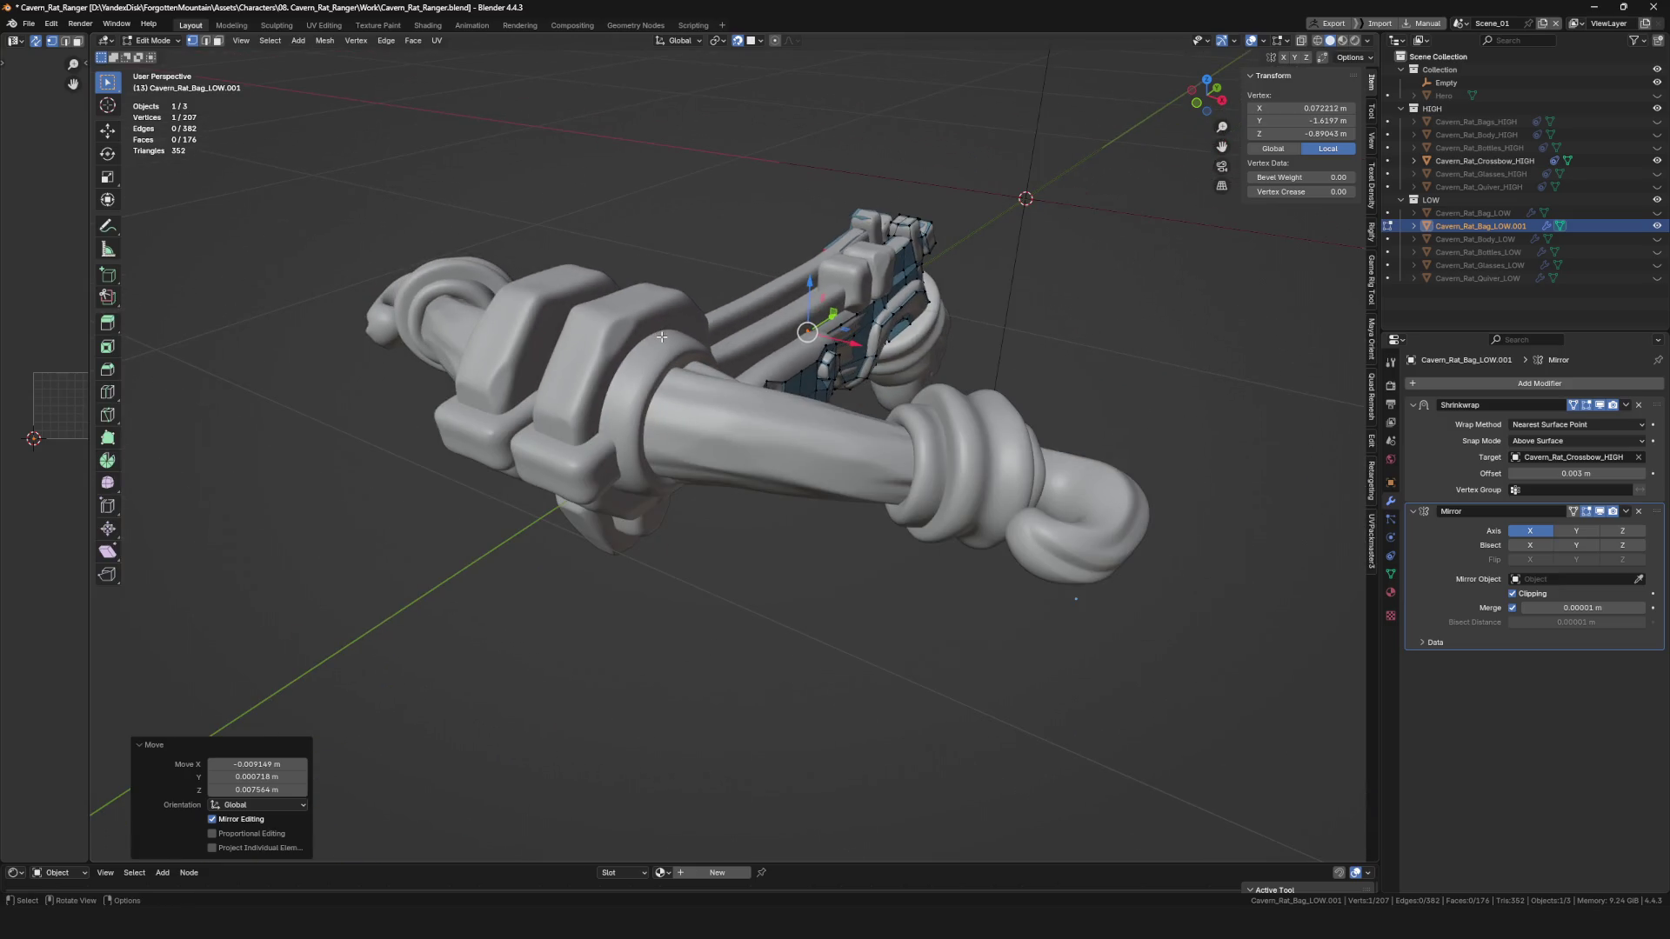
Nudge vertices near the side plate into place and delete a stray boundary vertex.
mouse_move(760, 398)
middle_down()
mouse_move(599, 401)
mouse_move(615, 292)
mouse_move(655, 327)
middle_up()
click(627, 303)
mouse_move(626, 269)
middle_down()
mouse_move(645, 272)
mouse_move(663, 329)
mouse_move(765, 354)
mouse_move(1137, 198)
mouse_move(817, 317)
mouse_move(854, 280)
mouse_move(960, 235)
mouse_move(890, 240)
mouse_move(808, 276)
mouse_move(507, 294)
middle_up()
click(854, 280)
click(871, 289)
click(906, 194)
key(x)
click(890, 240)
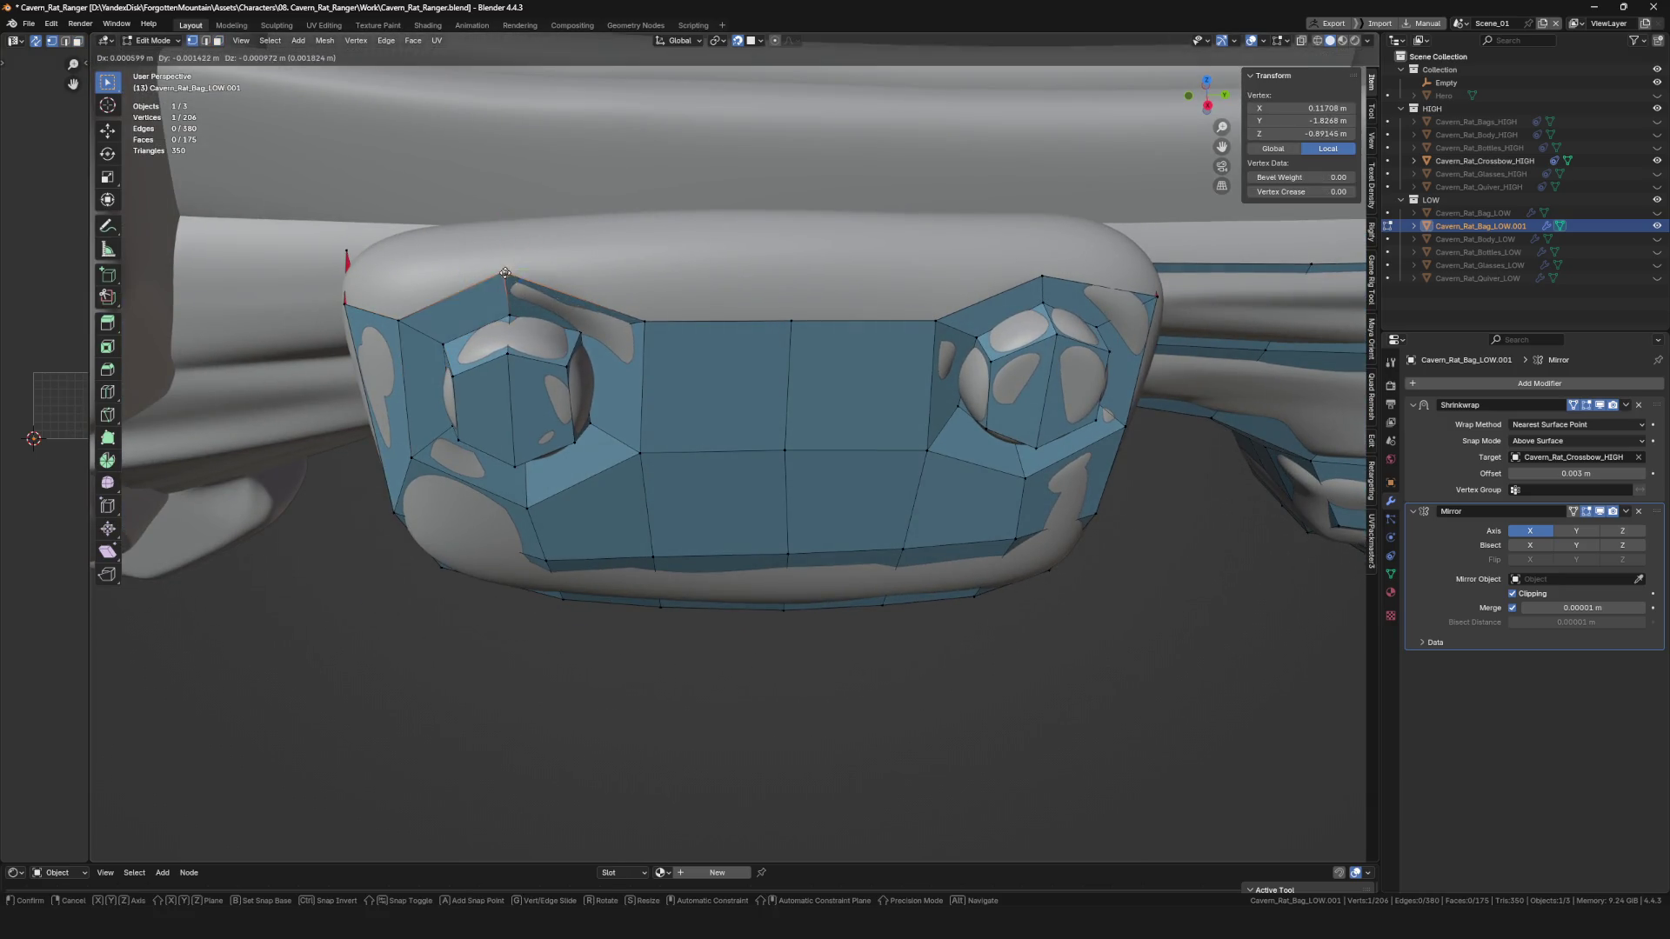
Extrude the plate's top edge up above the plate and fill it into a new quad face.
middle_drag(808, 300, 632, 319)
click(633, 319)
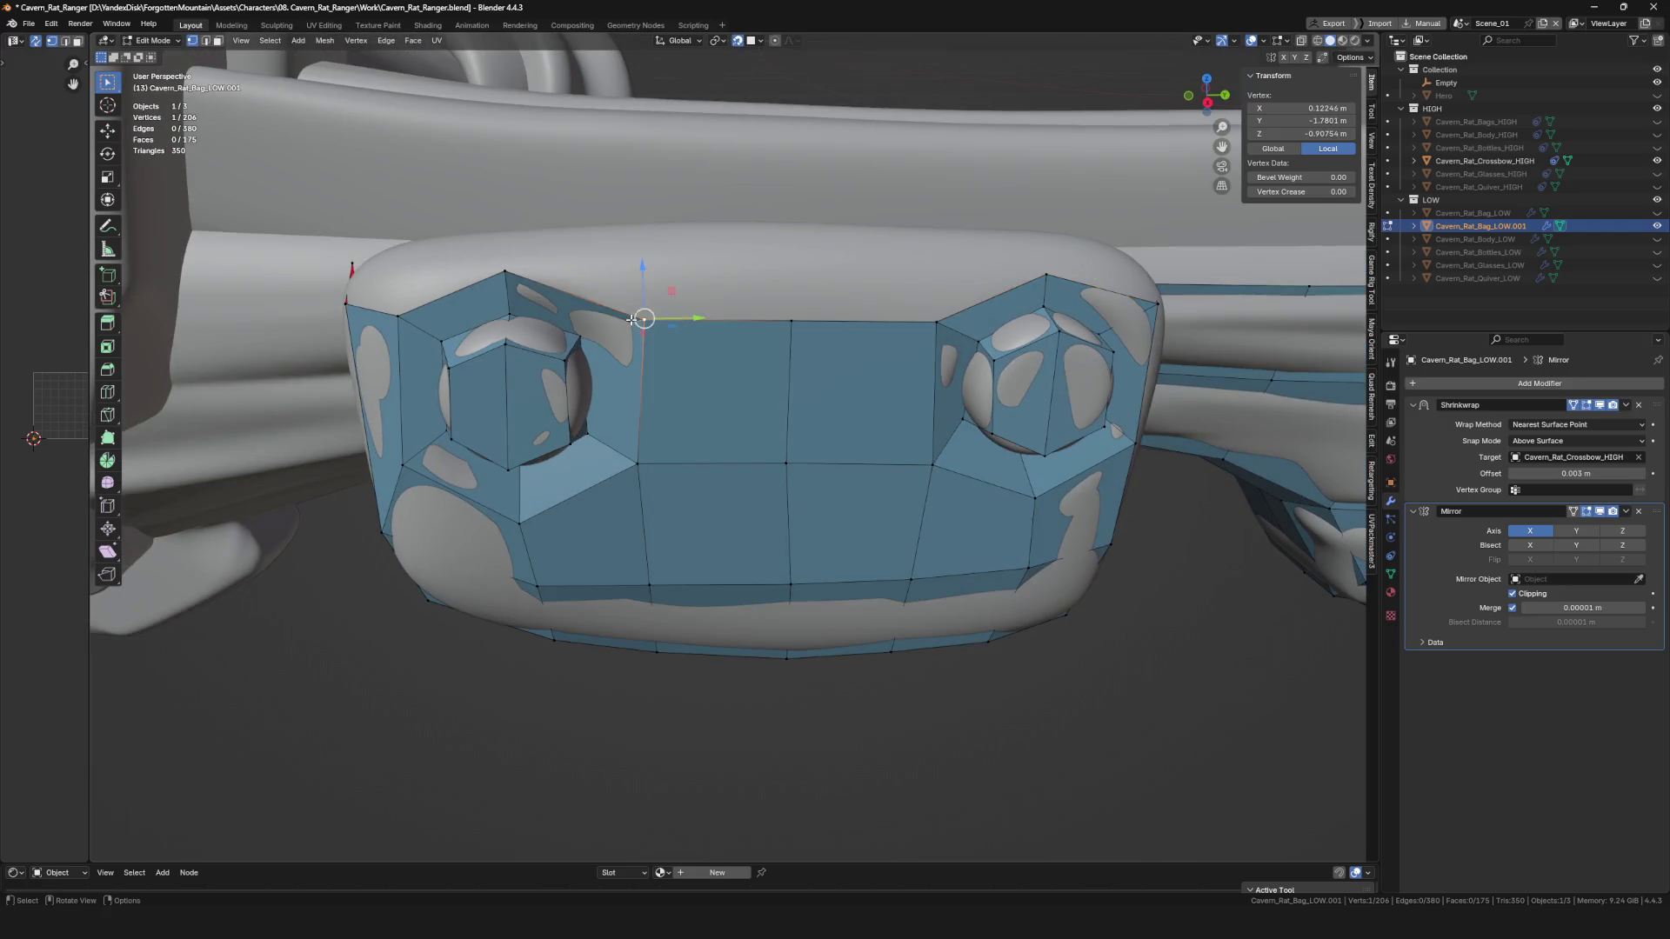
click(939, 307)
scroll(940, 301, down, 2)
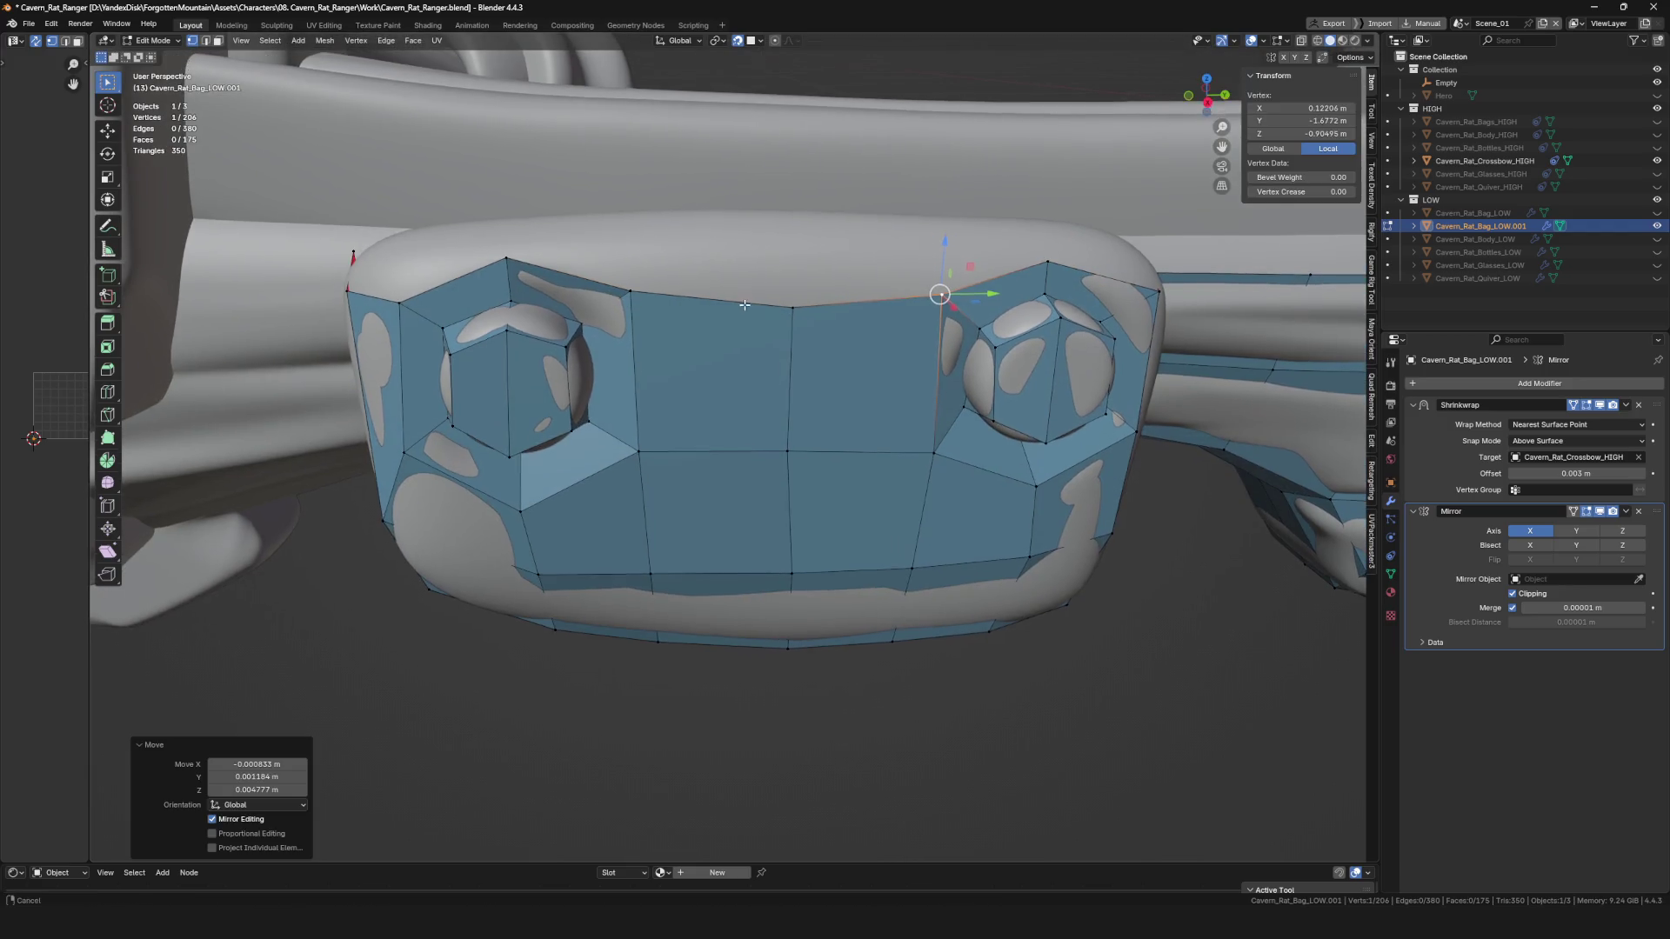
middle_drag(939, 295, 621, 263)
click(659, 263)
scroll(669, 266, up, 3)
key(e)
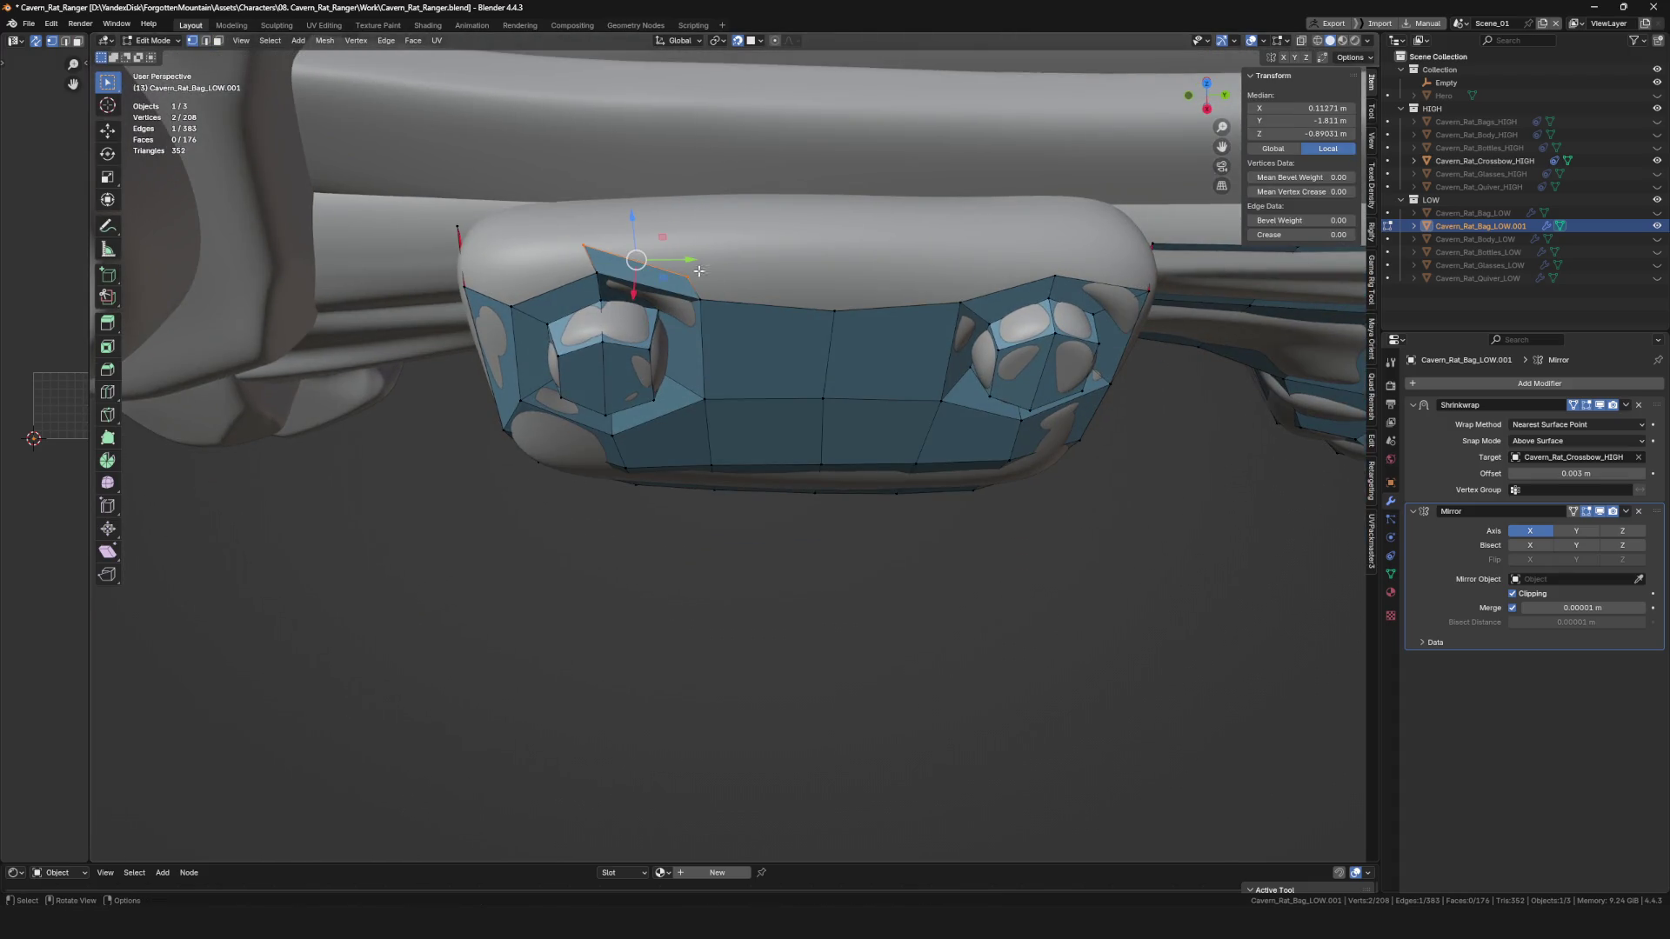
middle_drag(698, 300, 773, 315)
key(f)
key(alt+a)
Fill new faces and place extra vertices around the plate's end.
mouse_move(946, 320)
shift+middle_down()
mouse_move(833, 324)
mouse_move(870, 296)
mouse_move(809, 280)
mouse_move(777, 315)
shift+middle_up()
key(f)
click(796, 276)
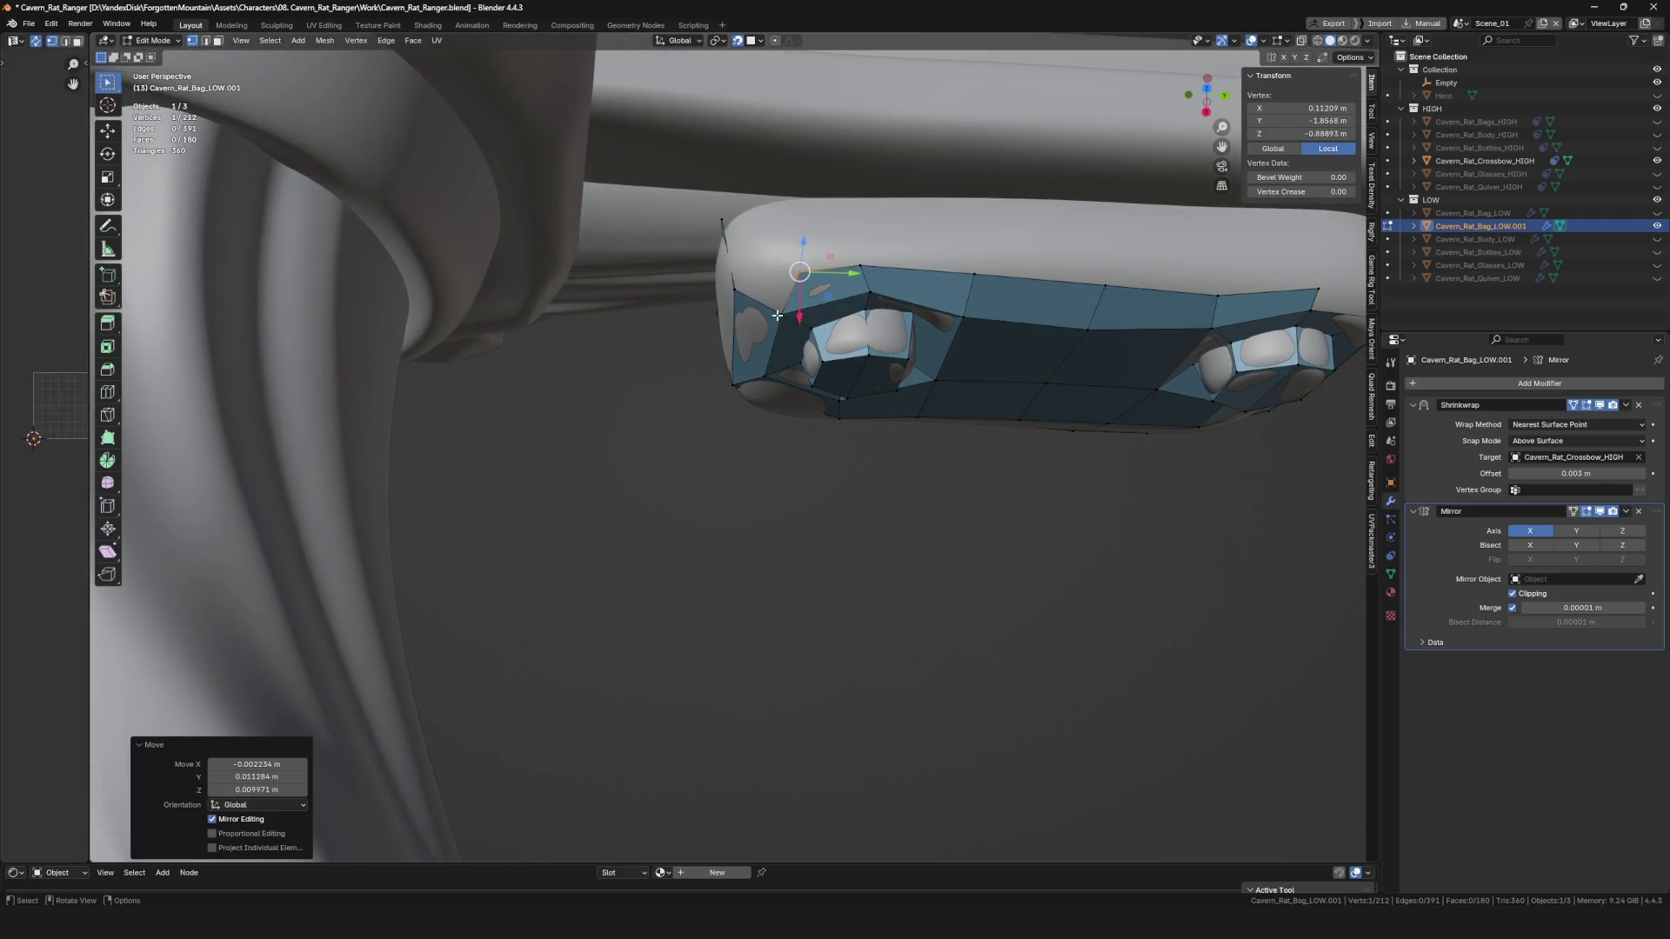
click(756, 253)
mouse_move(756, 252)
middle_down()
mouse_move(754, 237)
mouse_move(839, 218)
middle_up()
key(f)
click(754, 236)
click(829, 275)
mouse_move(829, 275)
middle_down()
mouse_move(913, 289)
mouse_move(917, 324)
middle_up()
click(925, 273)
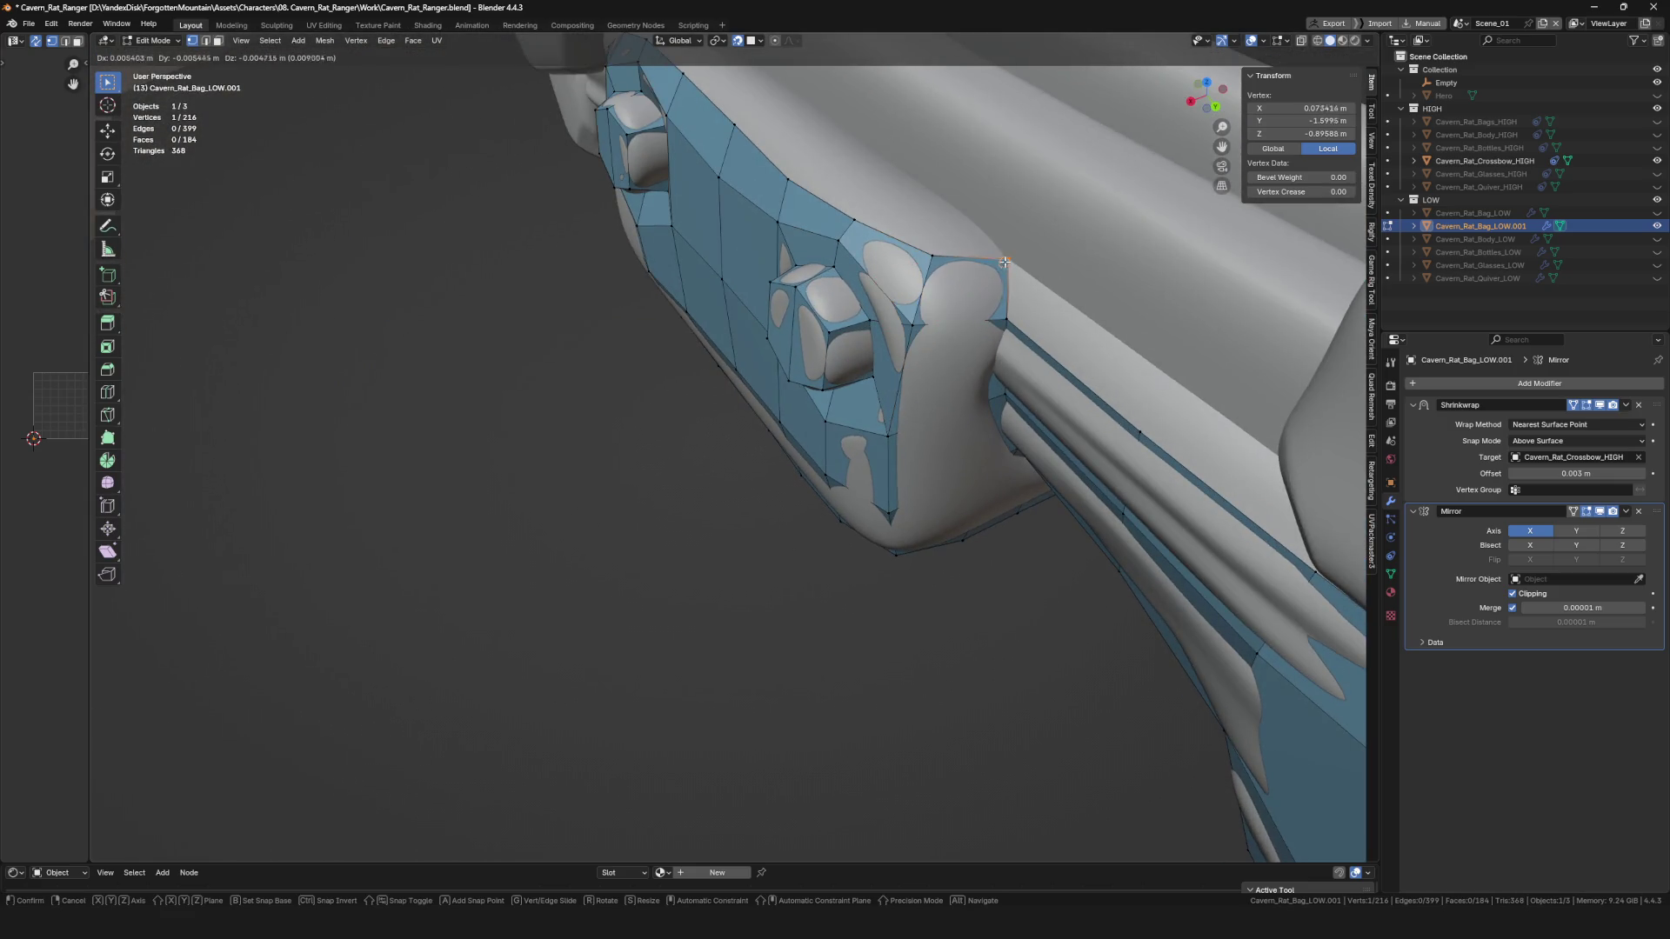
From below the plate, reposition the vertices at its left end to hug the surface.
mouse_move(1003, 262)
middle_down()
mouse_move(956, 312)
mouse_move(680, 370)
middle_up()
scroll(681, 371, up, 5)
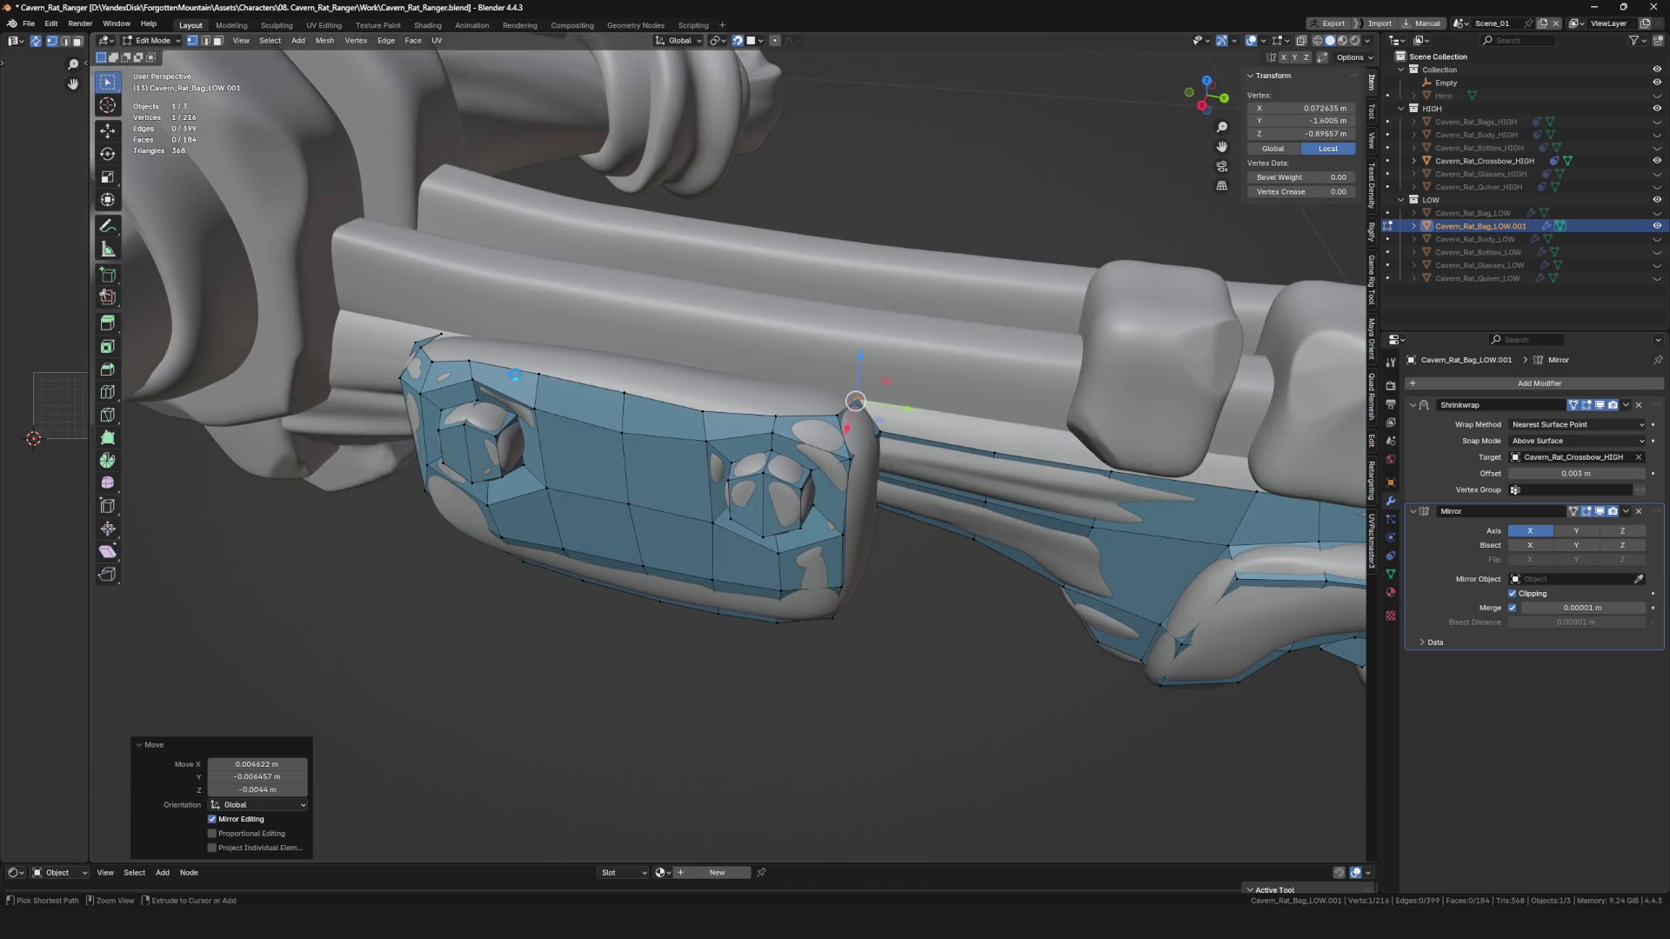
mouse_move(493, 374)
middle_down()
mouse_move(509, 326)
mouse_move(543, 429)
middle_up()
click(481, 393)
right_click(518, 332)
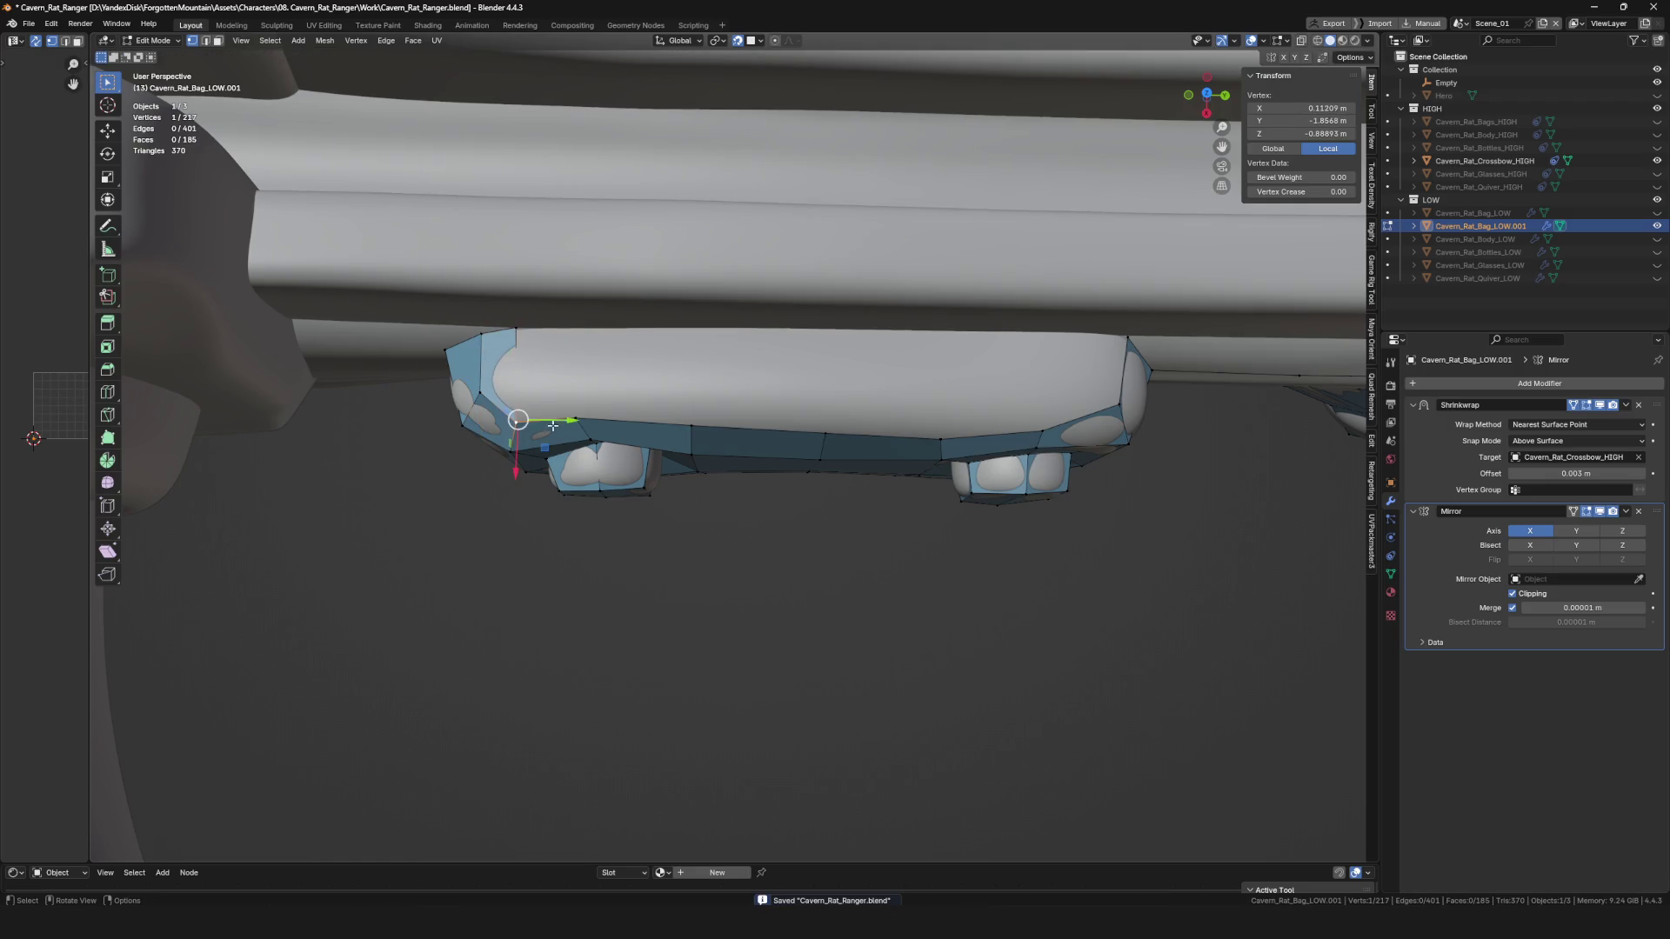
click(598, 416)
click(590, 346)
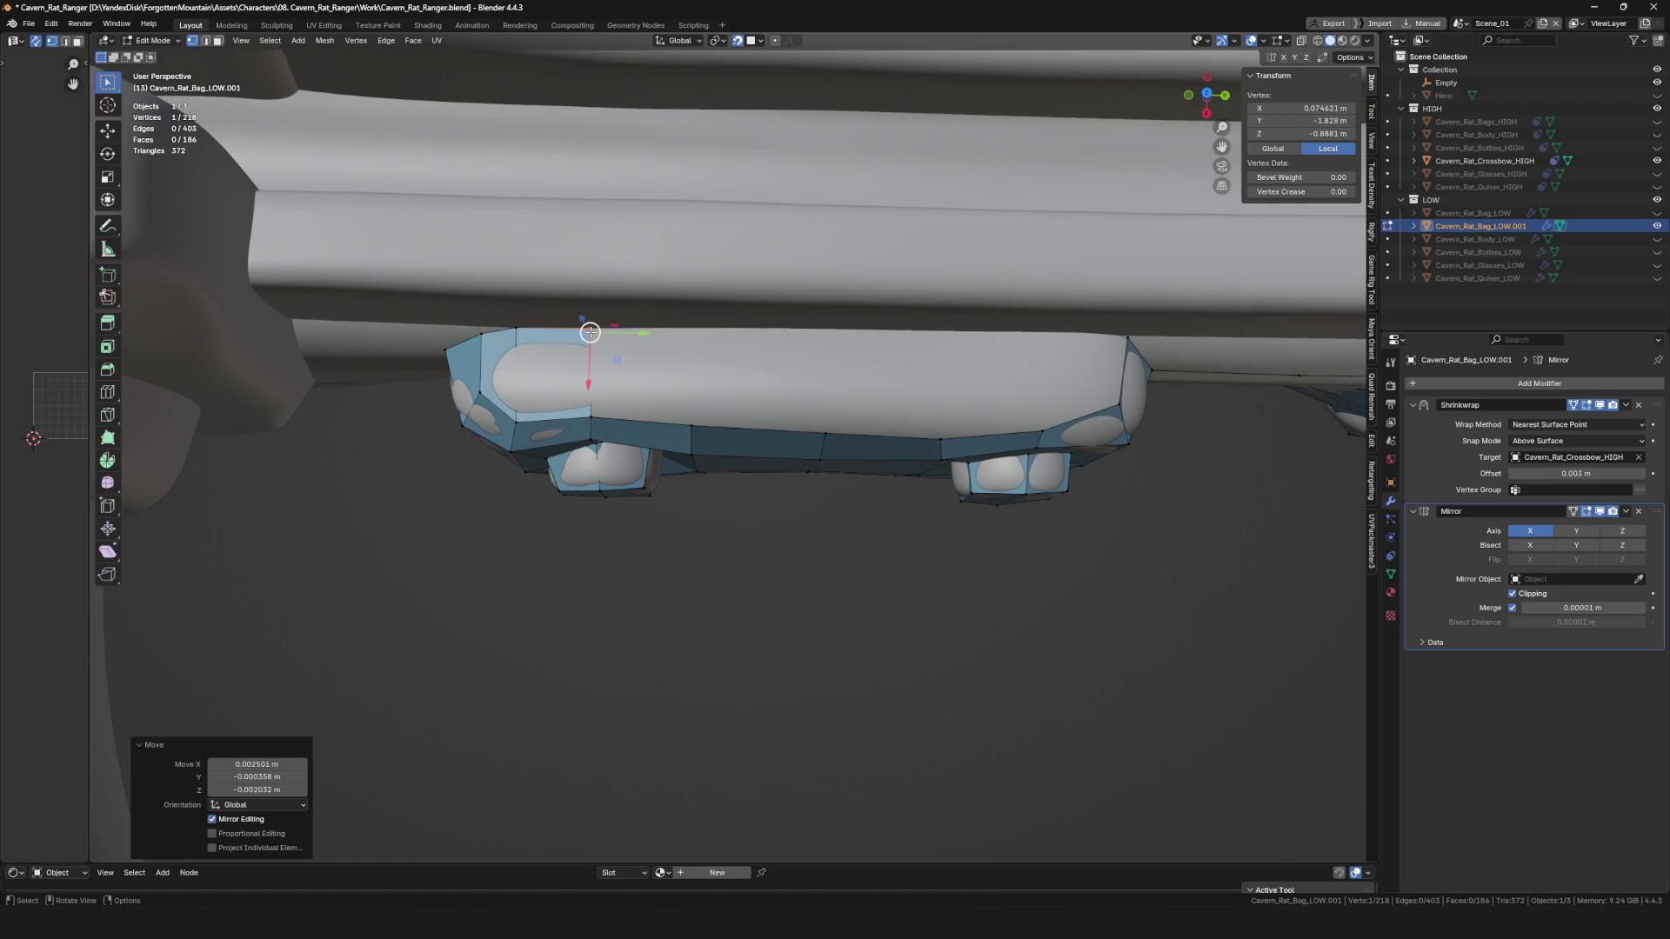
click(688, 324)
Save the file with Ctrl+S.
middle_drag(820, 326, 902, 398)
scroll(806, 432, down, 5)
mouse_move(806, 433)
middle_down()
mouse_move(806, 322)
mouse_move(828, 291)
mouse_move(763, 384)
mouse_move(809, 383)
mouse_move(861, 417)
mouse_move(915, 485)
mouse_move(878, 480)
mouse_move(799, 401)
mouse_move(901, 409)
mouse_move(862, 405)
middle_up()
scroll(807, 321, up, 3)
key(ctrl+s)
Extrude and place further vertices to close the block's top edge around both hexagon sockets.
key(e)
click(816, 303)
click(763, 384)
click(802, 360)
key(e)
click(835, 391)
shift+click(915, 486)
click(851, 439)
scroll(851, 439, down, 5)
scroll(835, 405, down, 4)
Save the file and return to Edit Mode on the side plate.
key(Tab)
key(ctrl+s)
scroll(865, 409, up, 8)
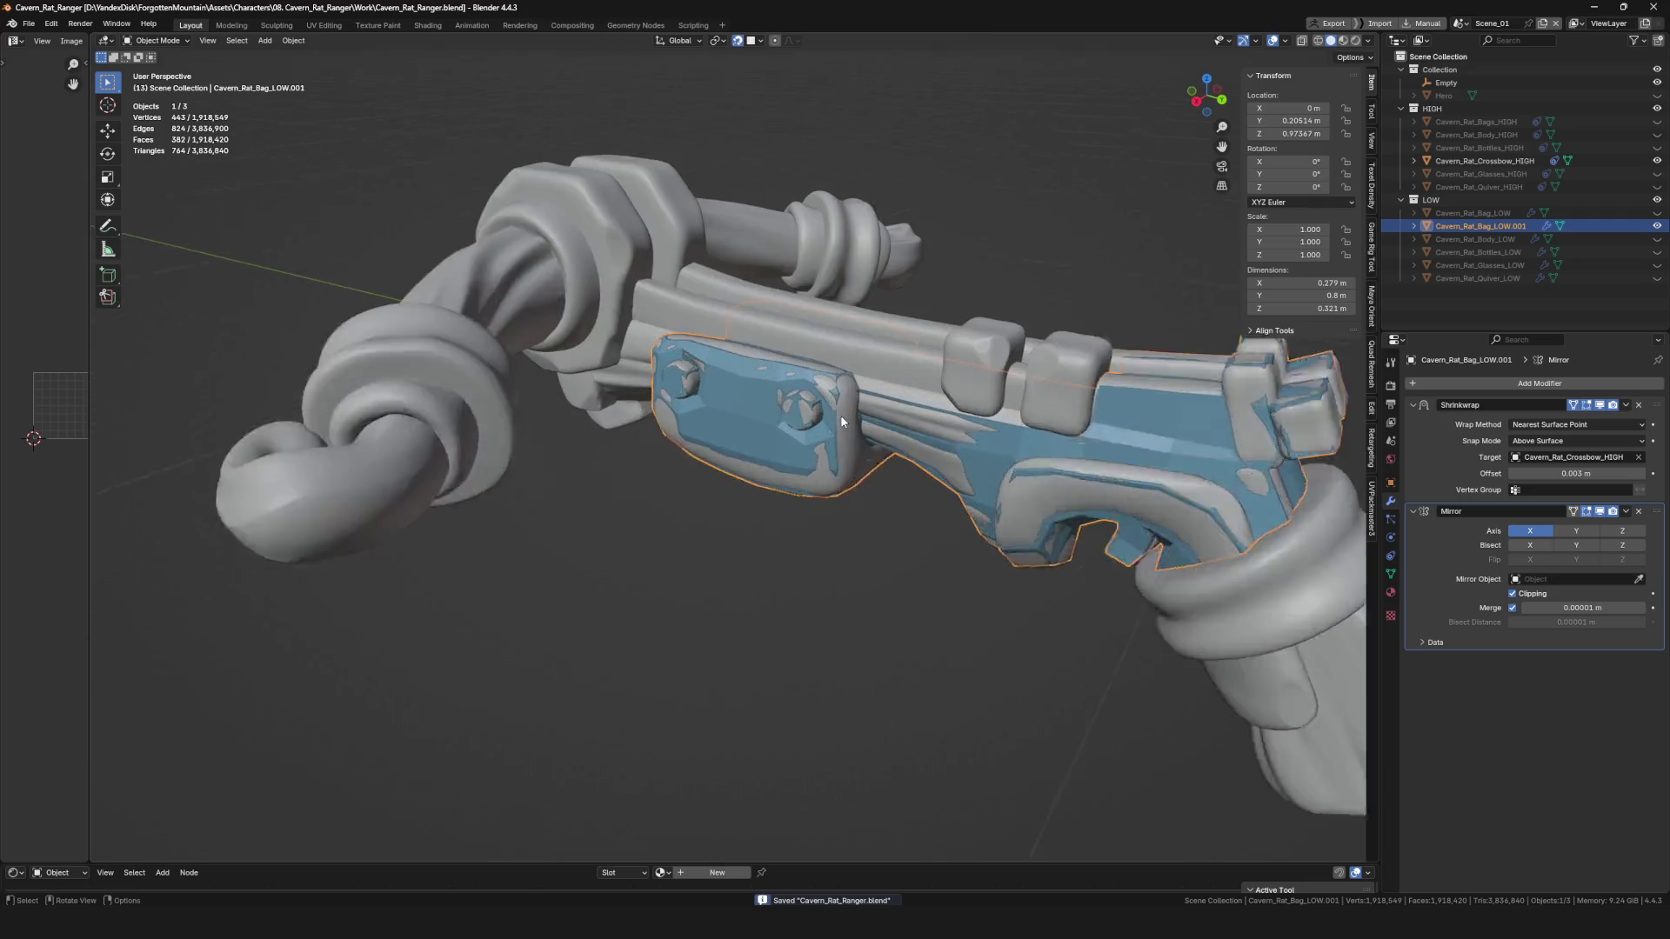
mouse_move(761, 446)
middle_down()
mouse_move(781, 398)
mouse_move(782, 451)
middle_up()
key(Tab)
Extrude the plate's top edge upward in rows of faces onto the rail.
key(e)
mouse_move(669, 383)
middle_down()
mouse_move(648, 365)
mouse_move(690, 367)
mouse_move(644, 353)
mouse_move(659, 314)
mouse_move(688, 374)
mouse_move(678, 403)
mouse_move(700, 328)
mouse_move(700, 411)
mouse_move(514, 367)
middle_up()
key(ctrl+z)
key(ctrl+z)
click(659, 369)
click(630, 337)
key(e)
scroll(687, 374, up, 3)
key(e)
click(667, 376)
Turn on X-ray and move the new edge's vertex into place, viewed side-on.
key(alt+z)
key(alt+z)
scroll(605, 342, down, 5)
mouse_move(606, 342)
middle_down()
mouse_move(696, 365)
mouse_move(766, 412)
mouse_move(769, 389)
mouse_move(735, 420)
mouse_move(670, 409)
middle_up()
scroll(765, 412, up, 5)
click(773, 386)
Extrude a new face up onto the rail and save the file.
key(alt+d)
middle_drag(758, 356, 661, 357)
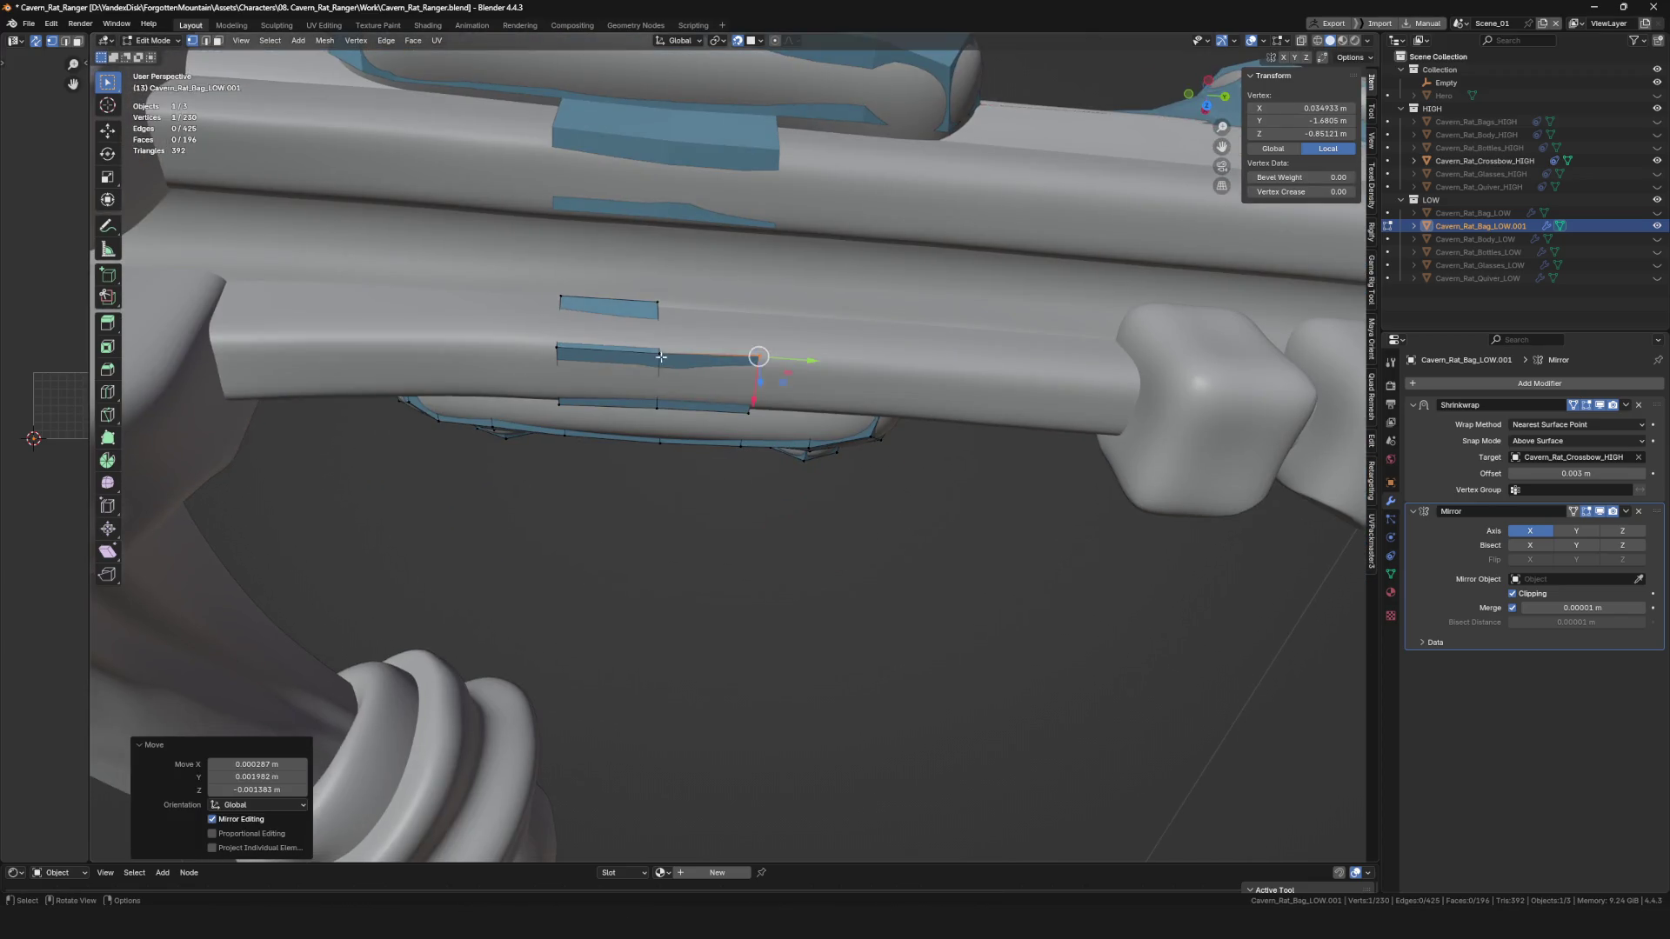
click(753, 312)
mouse_move(754, 311)
middle_down()
mouse_move(692, 287)
mouse_move(655, 337)
mouse_move(779, 322)
mouse_move(731, 364)
middle_up()
key(ctrl+s)
Reposition the strip's vertex and extrude a new vertex along the stock.
scroll(690, 288, down, 5)
scroll(735, 374, up, 5)
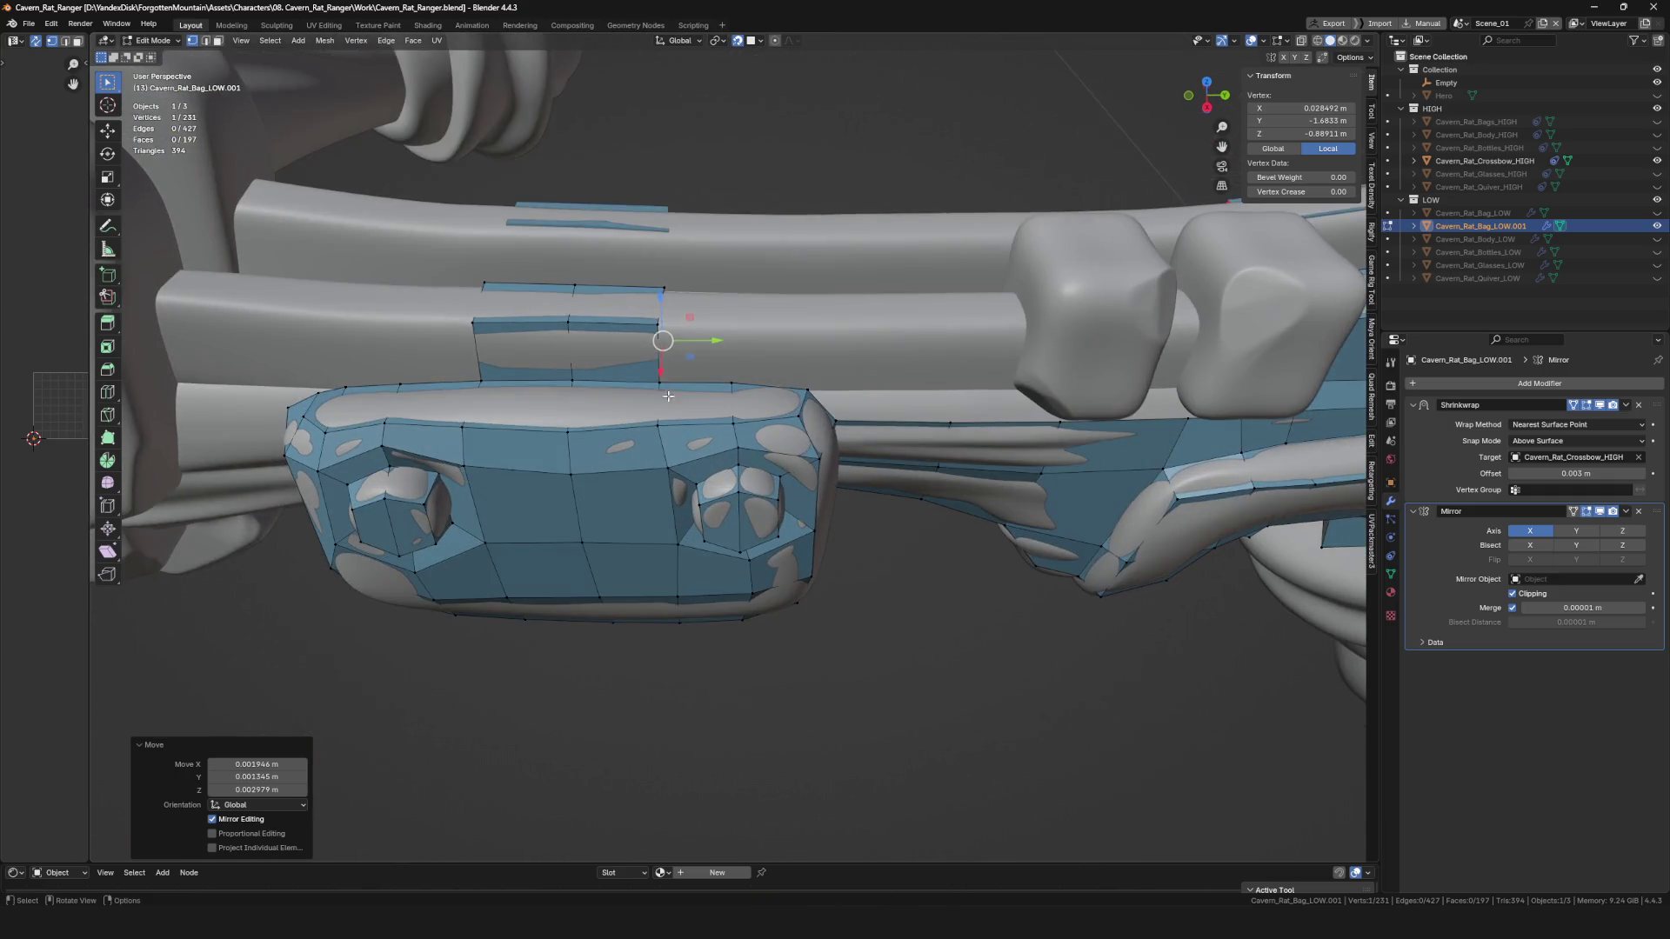
key(ctrl+z)
click(736, 328)
scroll(736, 328, down, 3)
mouse_move(736, 339)
middle_down()
mouse_move(777, 331)
mouse_move(651, 302)
mouse_move(762, 331)
middle_up()
key(e)
click(792, 330)
key(ctrl+z)
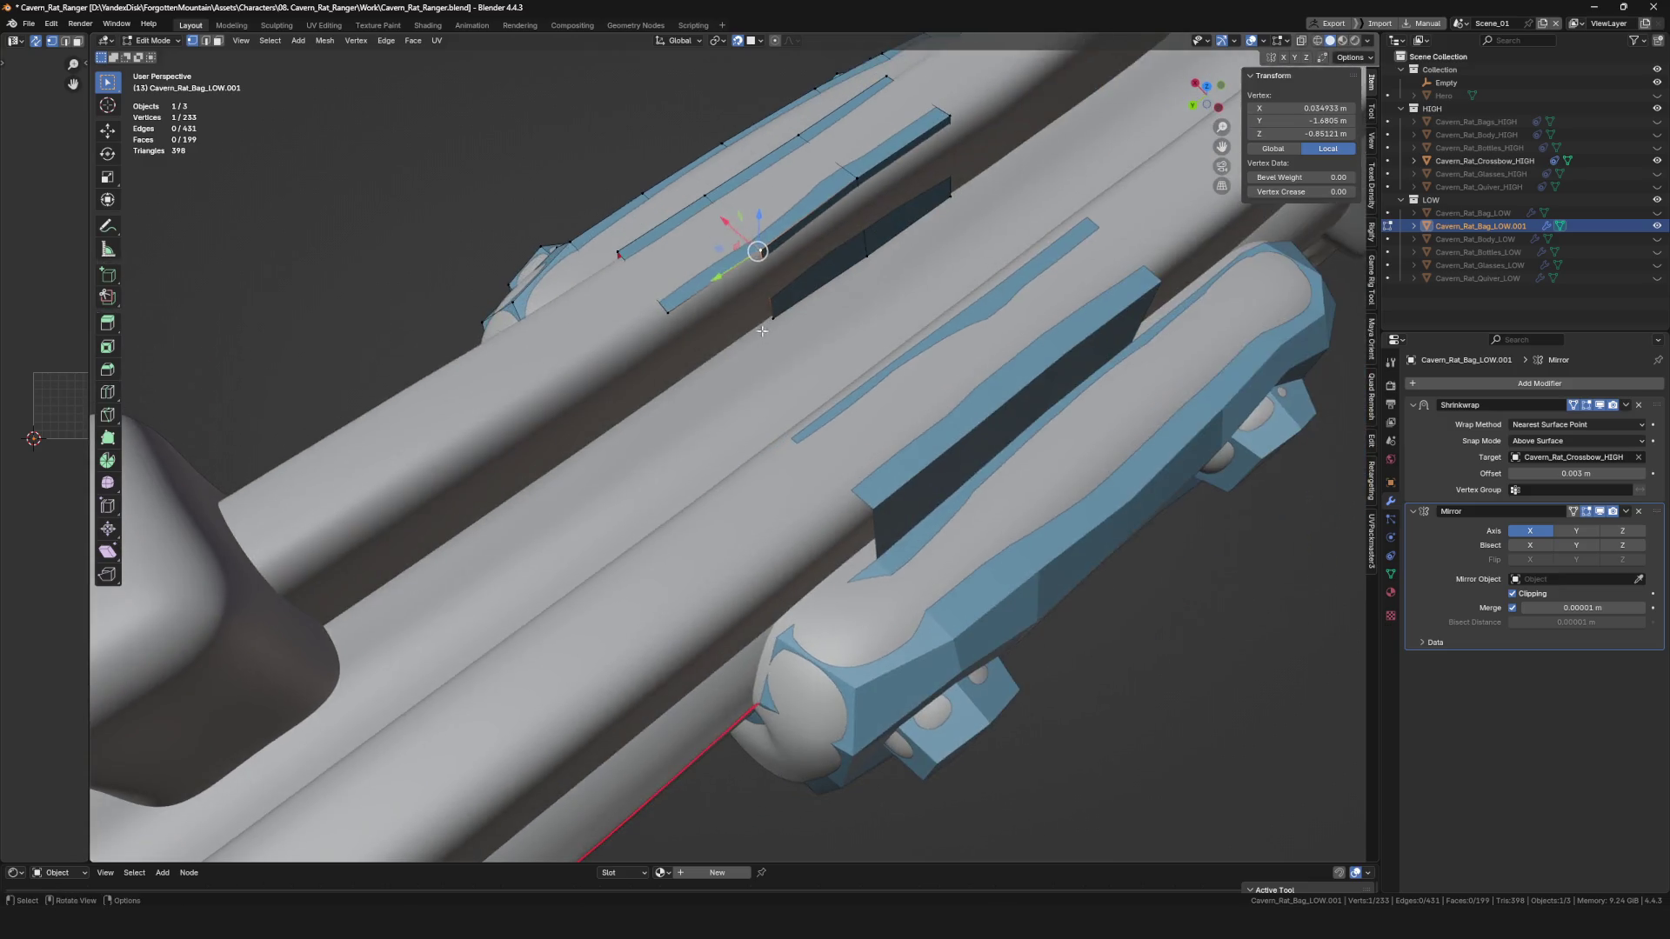
Extend the rail strip's end with two more extruded vertices, then save.
mouse_move(688, 378)
middle_down()
mouse_move(794, 430)
mouse_move(728, 329)
mouse_move(798, 410)
mouse_move(848, 348)
mouse_move(740, 459)
mouse_move(731, 440)
mouse_move(791, 391)
mouse_move(838, 444)
mouse_move(760, 380)
mouse_move(841, 339)
middle_up()
key(ctrl+z)
click(806, 389)
key(e)
click(798, 410)
key(e)
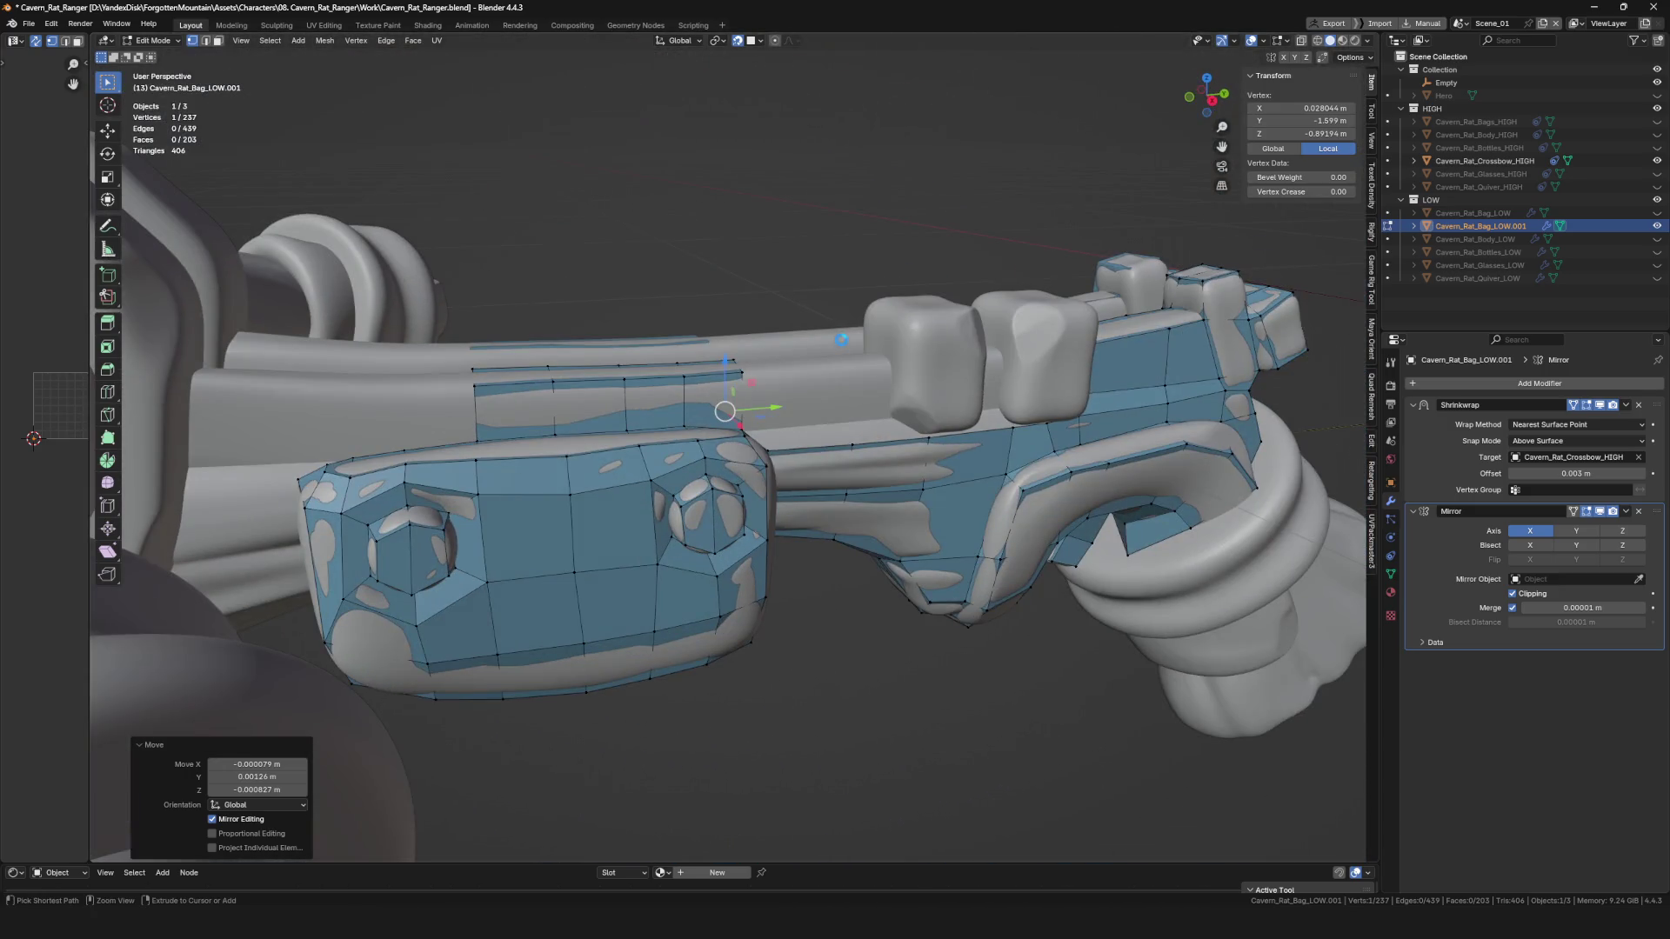
key(ctrl+s)
Extrude a new face from the strip and place its vertices along the rail.
mouse_move(750, 476)
middle_down()
mouse_move(820, 366)
mouse_move(748, 383)
mouse_move(668, 371)
mouse_move(884, 403)
mouse_move(904, 380)
middle_up()
click(867, 378)
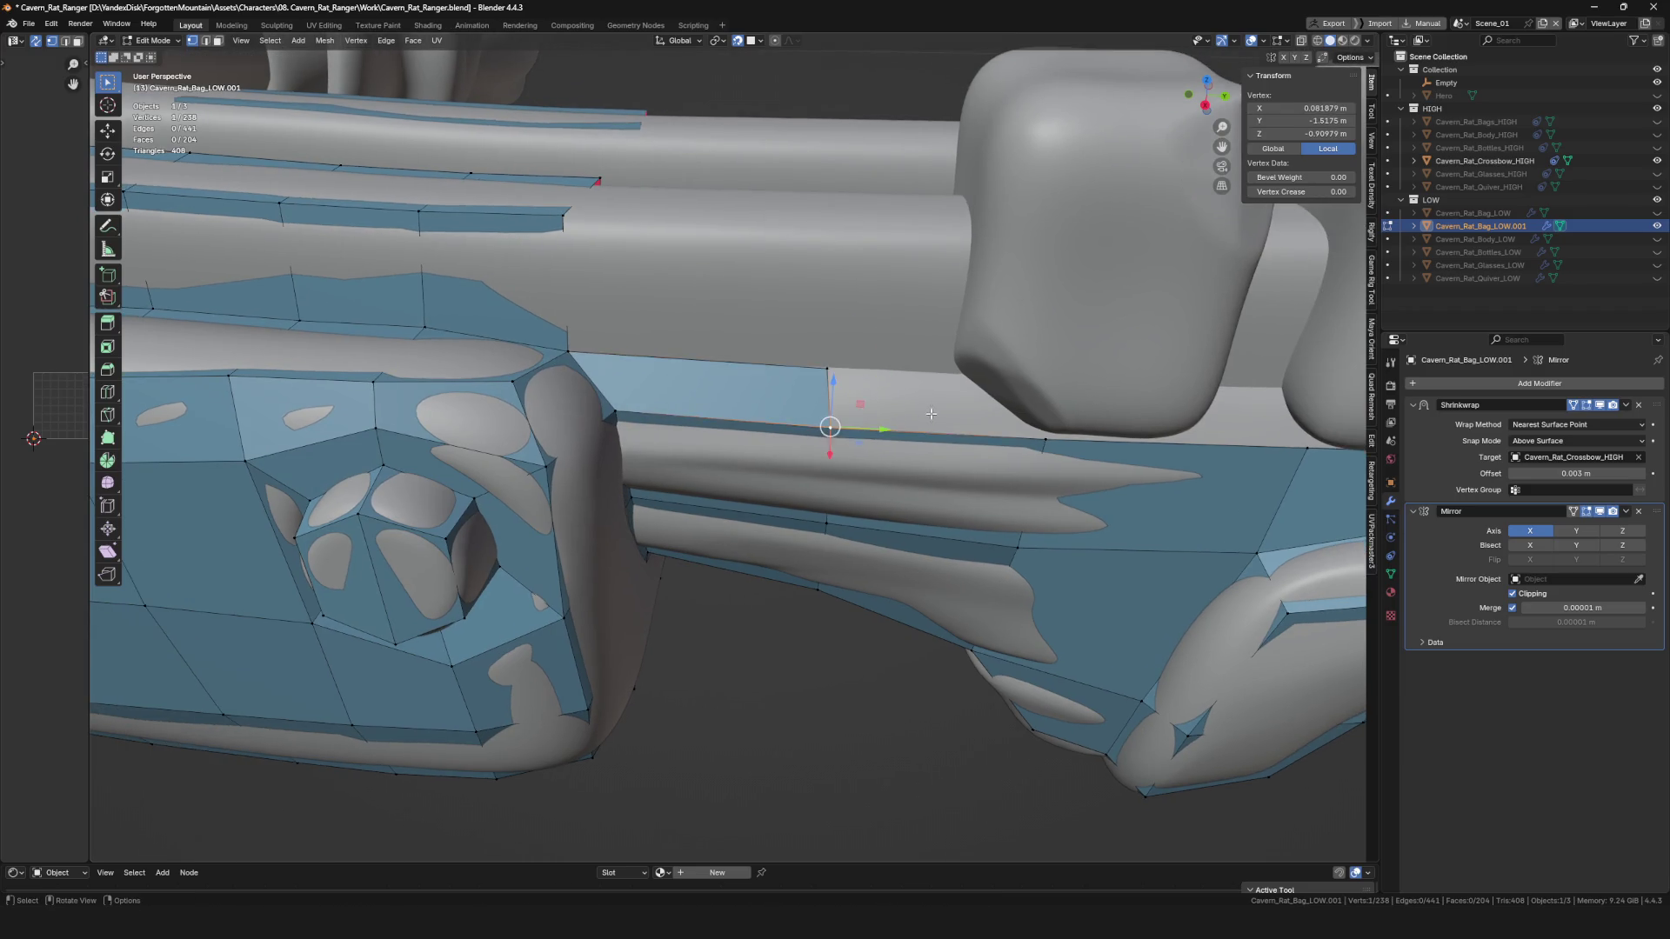
key(e)
mouse_move(992, 413)
middle_down()
mouse_move(1044, 425)
mouse_move(897, 415)
middle_up()
click(1028, 428)
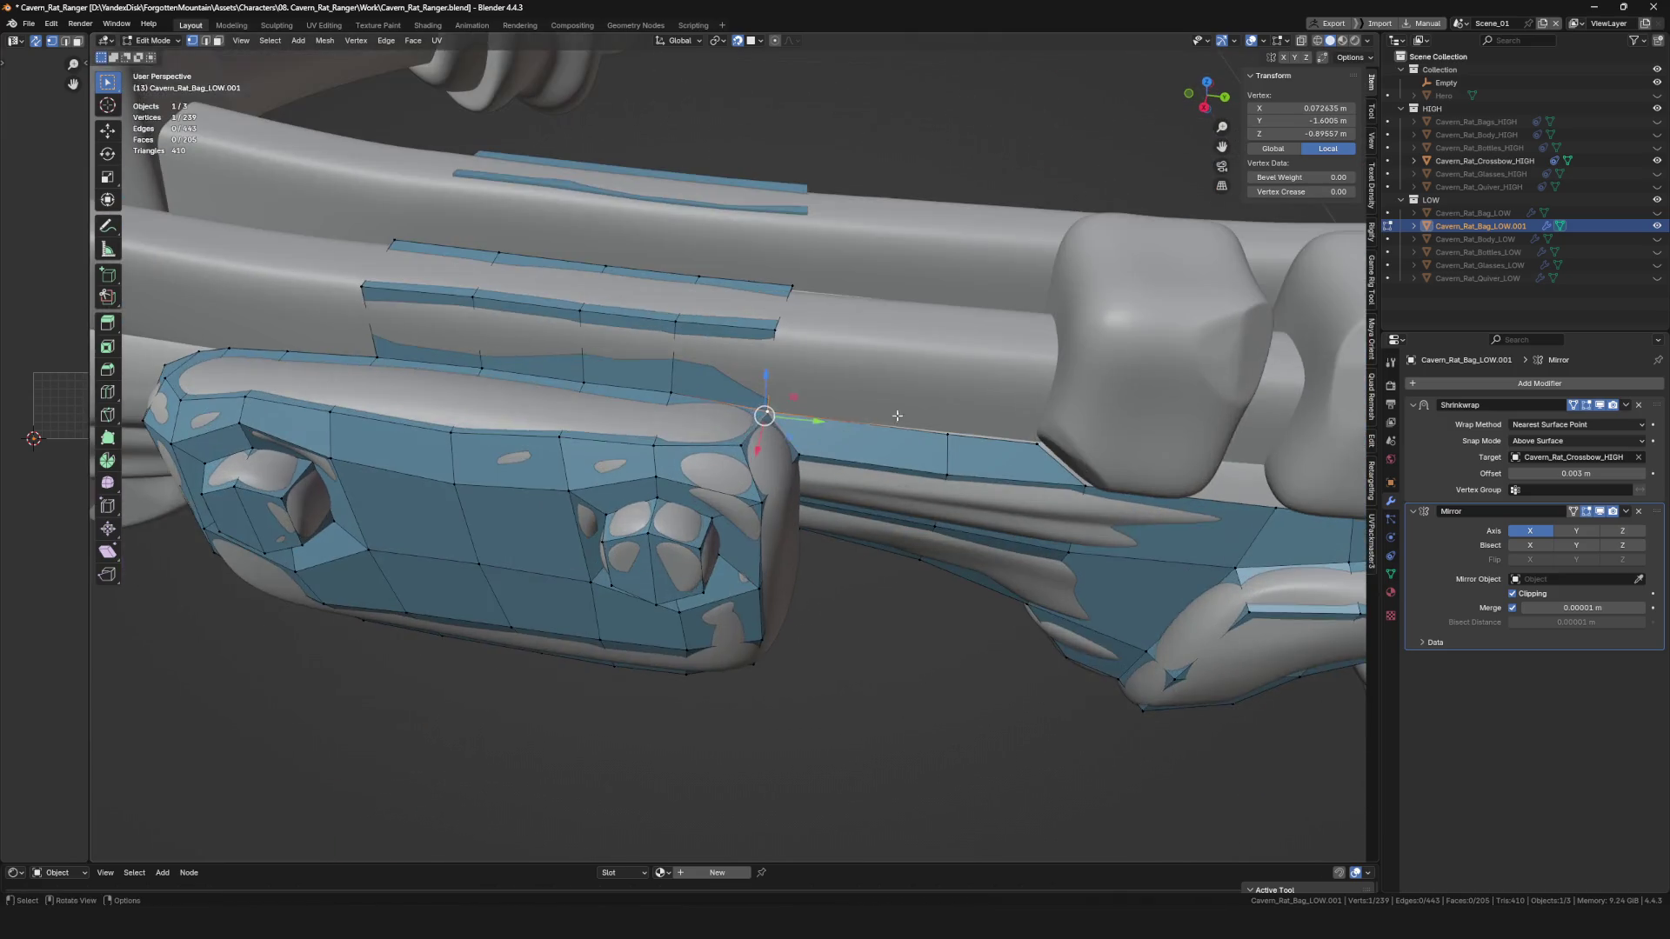
click(936, 355)
middle_drag(936, 355, 863, 356)
key(e)
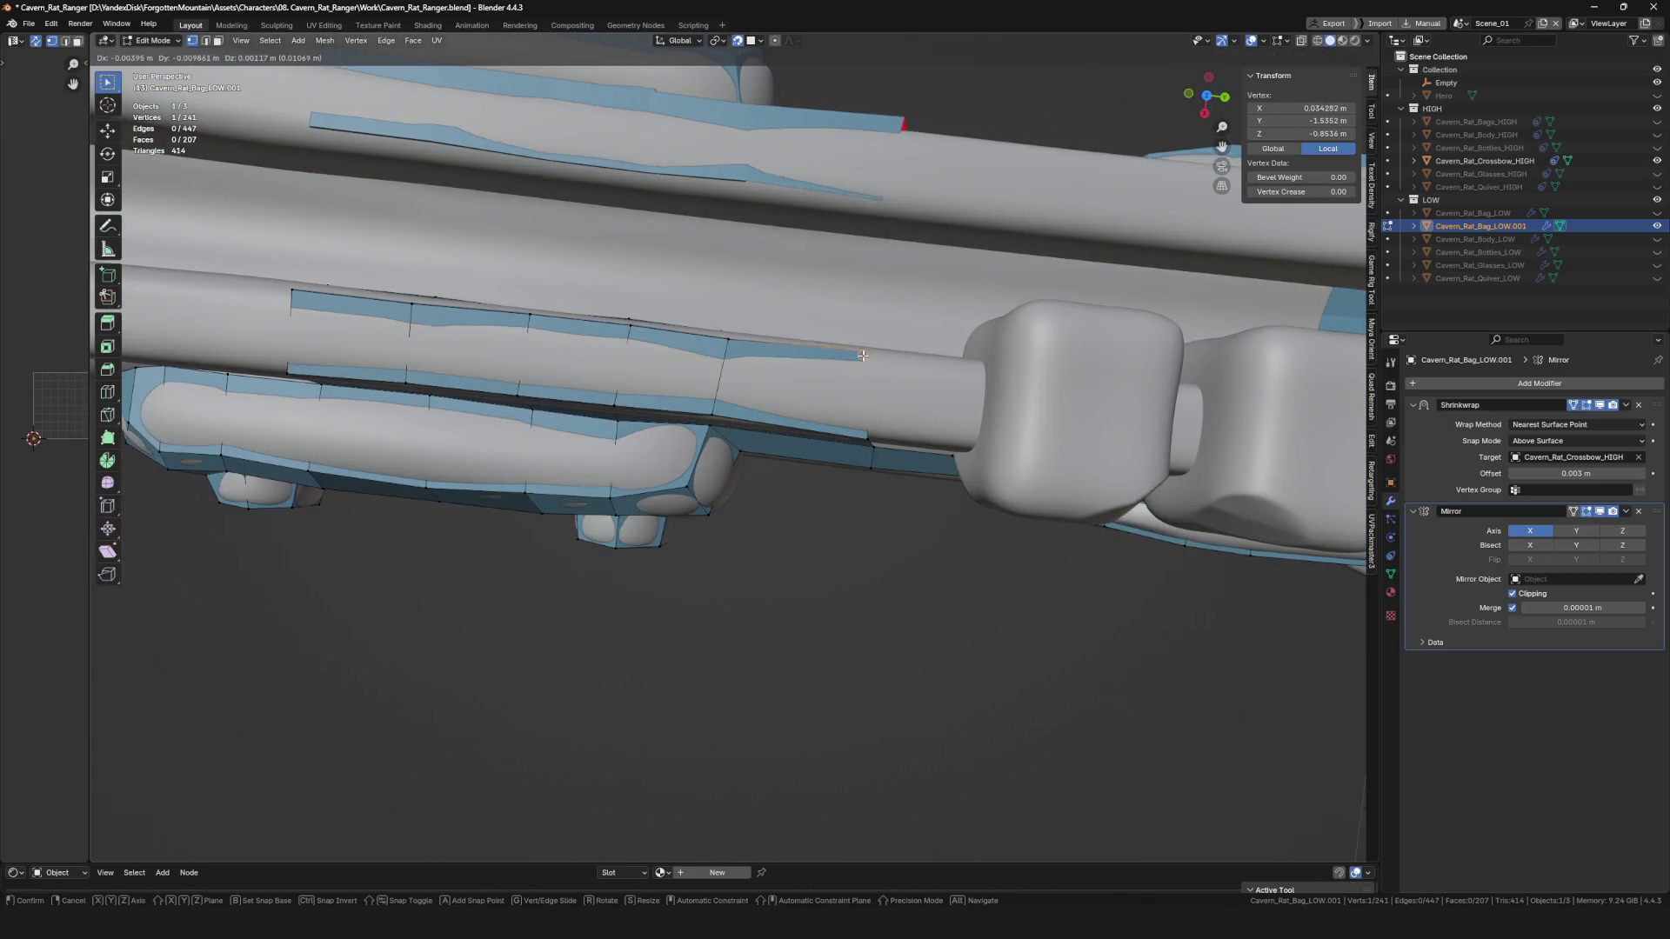
key(ctrl+z)
Extrude the strip along the rail groove up to the square lugs atop the rail.
middle_drag(761, 353, 773, 344)
click(852, 308)
mouse_move(850, 306)
middle_down()
mouse_move(849, 343)
mouse_move(802, 407)
mouse_move(835, 383)
mouse_move(682, 314)
mouse_move(642, 423)
mouse_move(660, 438)
mouse_move(714, 391)
middle_up()
scroll(835, 383, up, 3)
key(e)
key(ctrl+z)
click(694, 293)
click(636, 419)
scroll(713, 392, down, 4)
scroll(783, 348, up, 6)
mouse_move(783, 348)
middle_down()
mouse_move(863, 311)
mouse_move(837, 414)
mouse_move(944, 314)
middle_up()
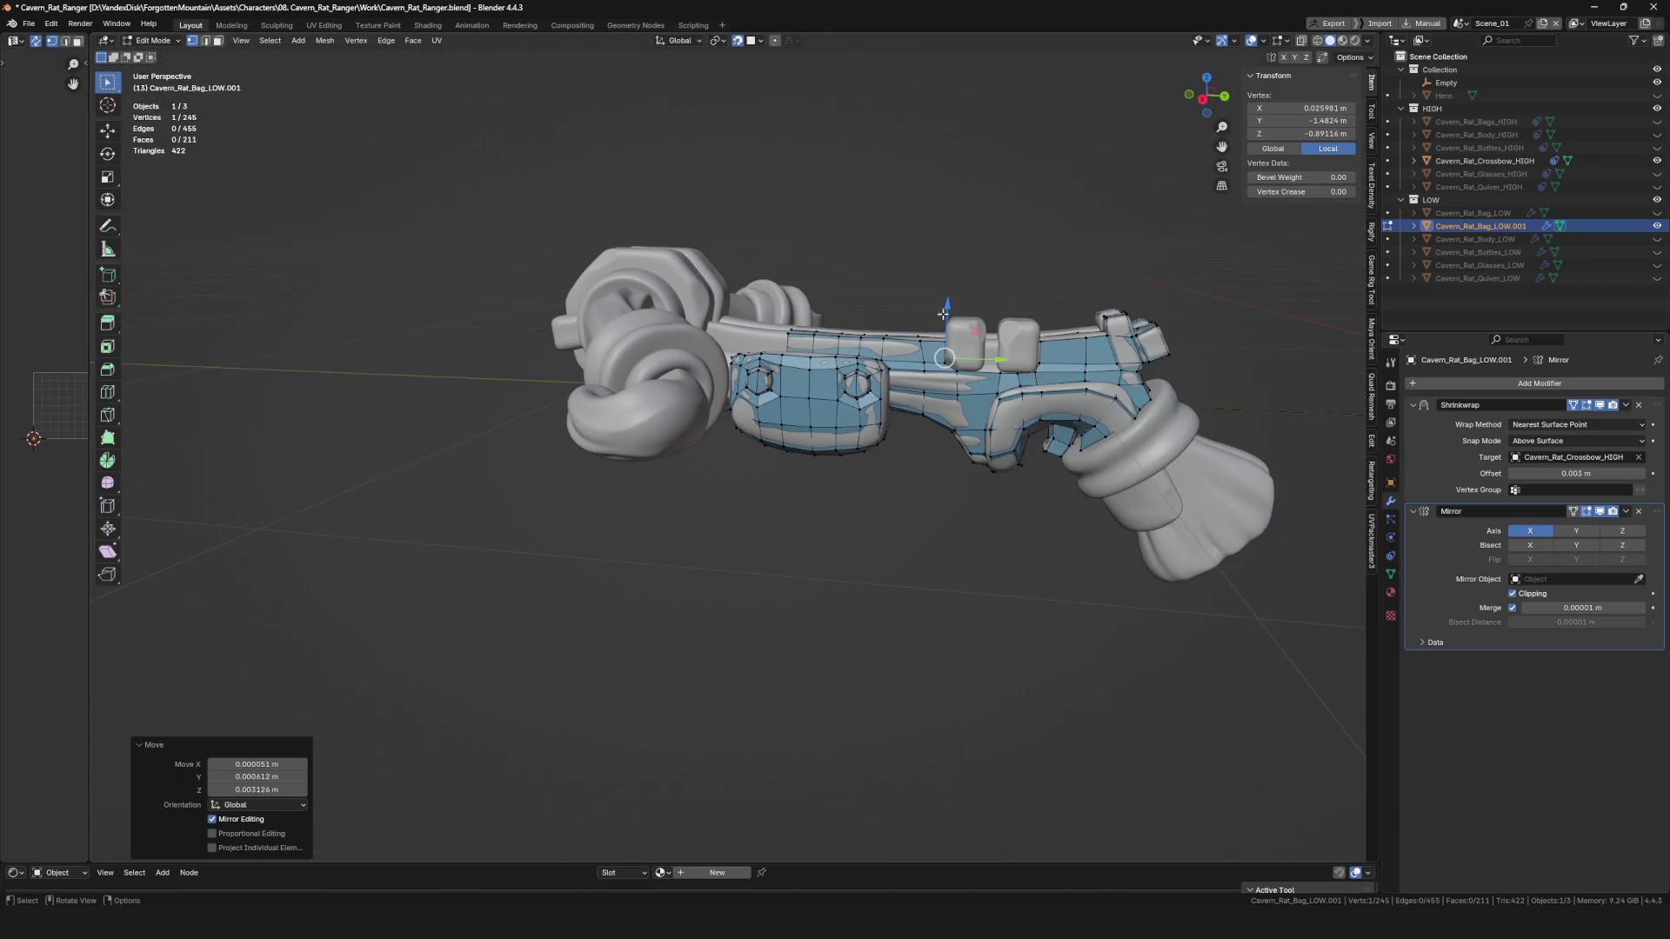
Extrude a new vertex from the side plate's rear end and place it beside the plate.
middle_drag(847, 381, 774, 356)
scroll(775, 357, up, 3)
click(731, 461)
mouse_move(731, 462)
middle_down()
mouse_move(683, 345)
mouse_move(678, 383)
middle_up()
click(678, 383)
mouse_move(632, 324)
middle_down()
mouse_move(591, 326)
mouse_move(567, 421)
mouse_move(632, 401)
middle_up()
key(e)
click(579, 325)
key(f)
click(563, 405)
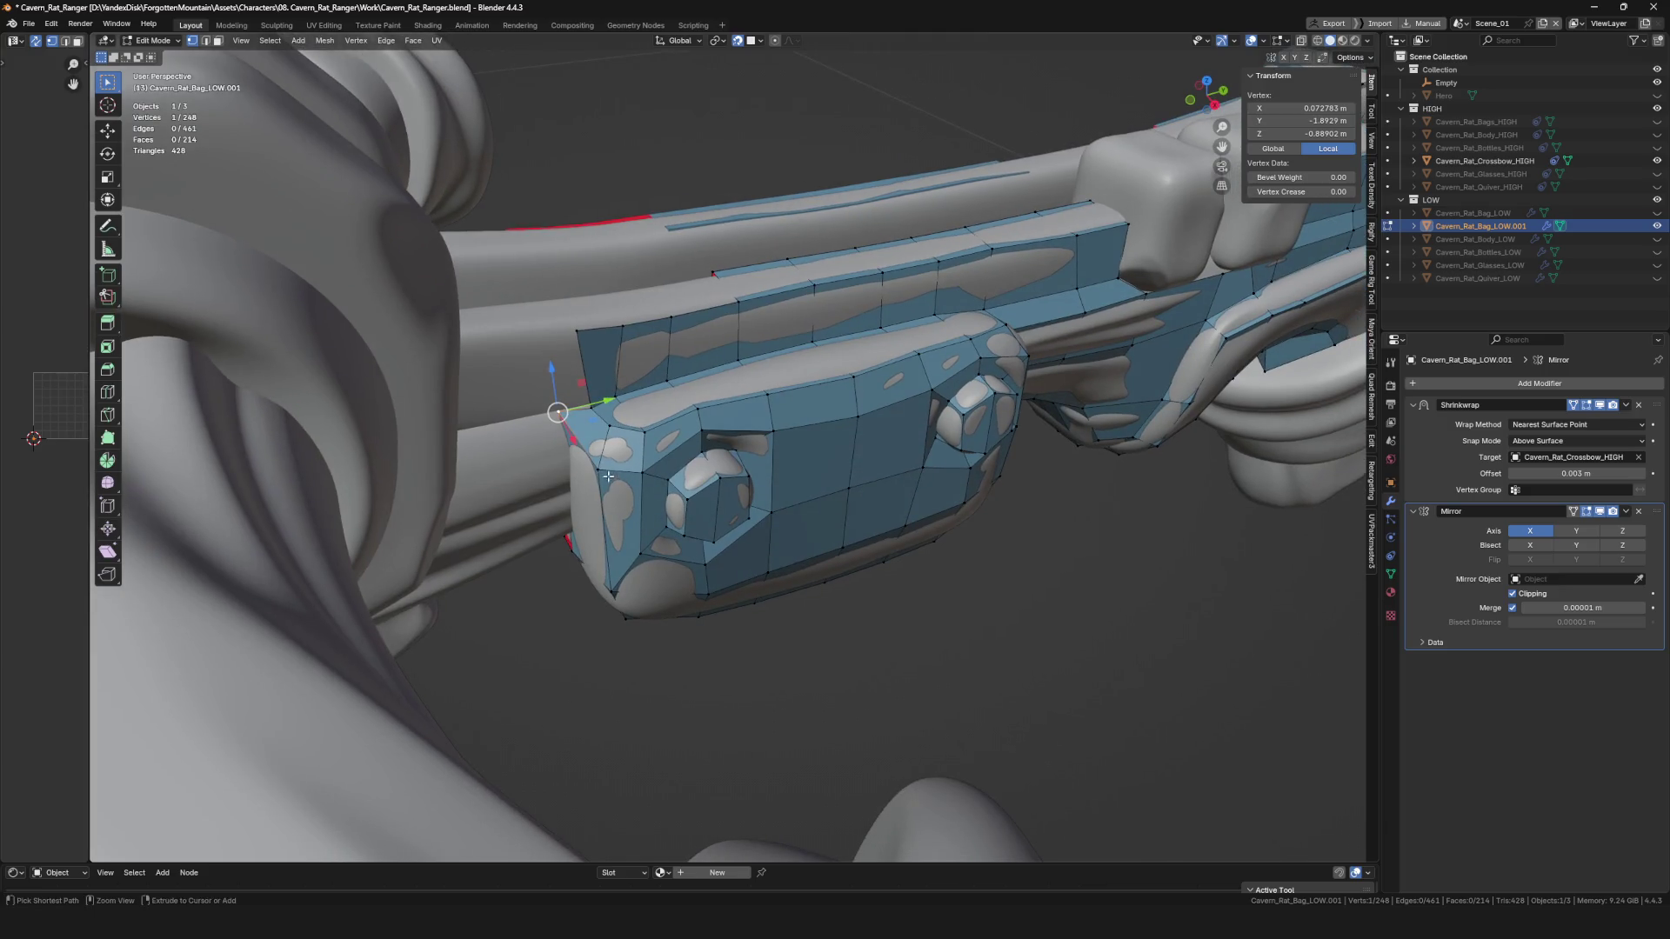
mouse_move(628, 489)
middle_down()
mouse_move(577, 427)
mouse_move(654, 381)
mouse_move(582, 406)
middle_up()
click(573, 439)
Reposition the extruded vertices along the plate's rear end toward the rail.
scroll(585, 429, up, 3)
scroll(611, 375, up, 2)
click(582, 406)
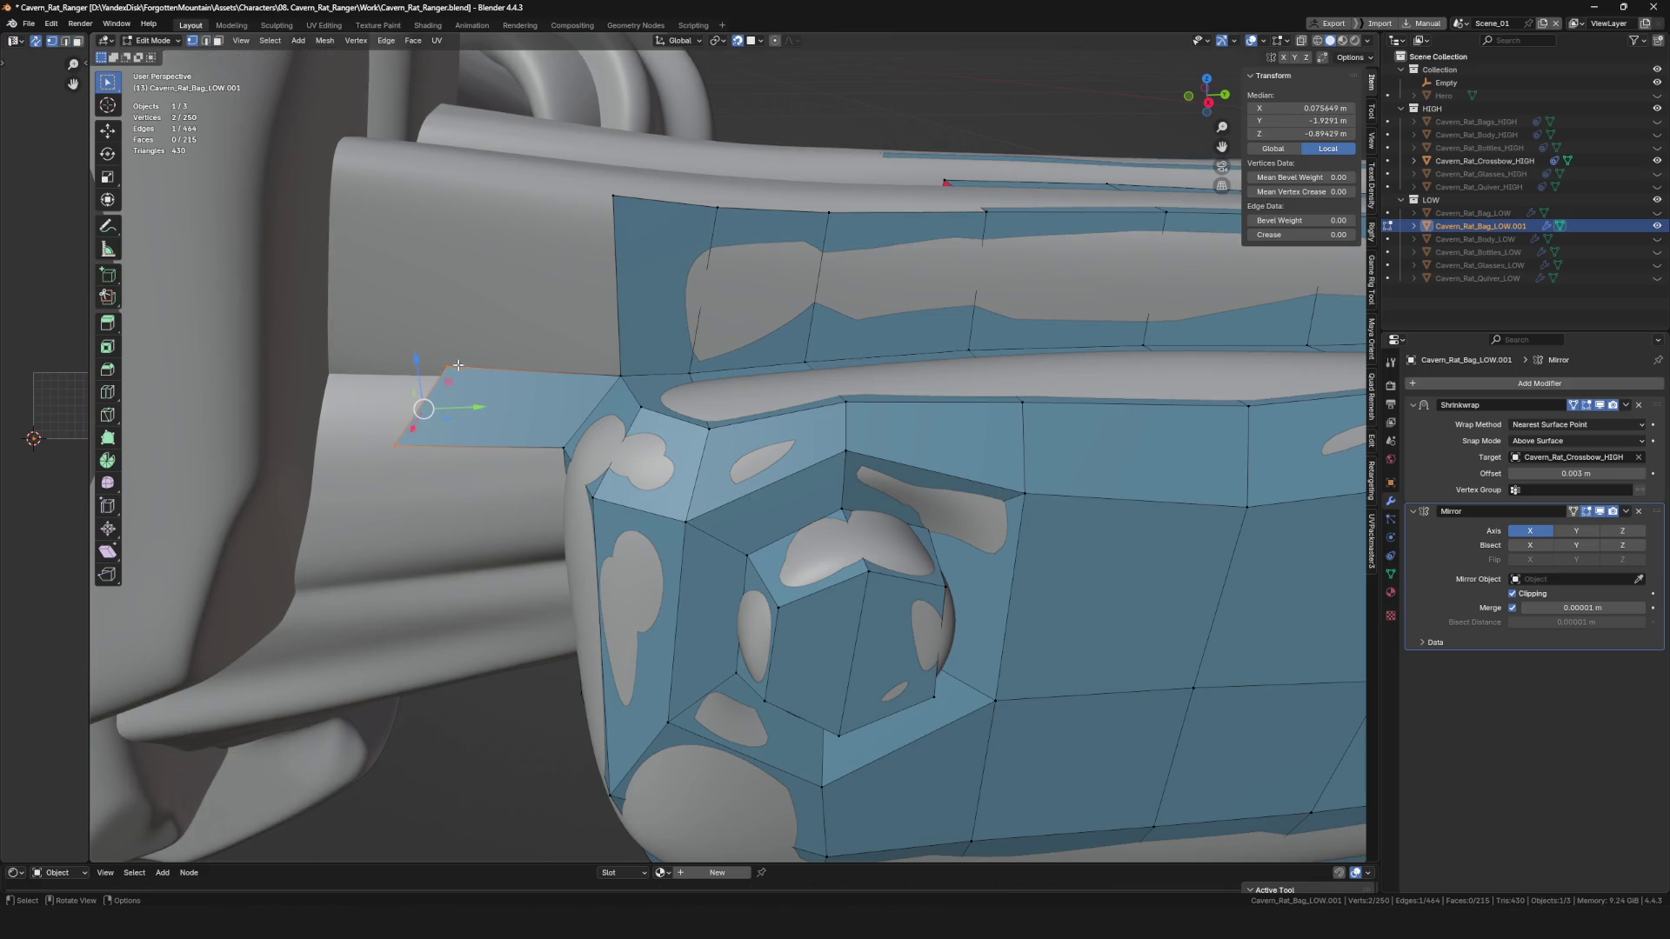
click(324, 451)
mouse_move(478, 471)
shift+middle_down()
mouse_move(541, 429)
mouse_move(652, 452)
mouse_move(762, 505)
mouse_move(842, 505)
mouse_move(683, 411)
mouse_move(766, 398)
mouse_move(651, 337)
shift+middle_up()
scroll(842, 506, down, 10)
click(671, 406)
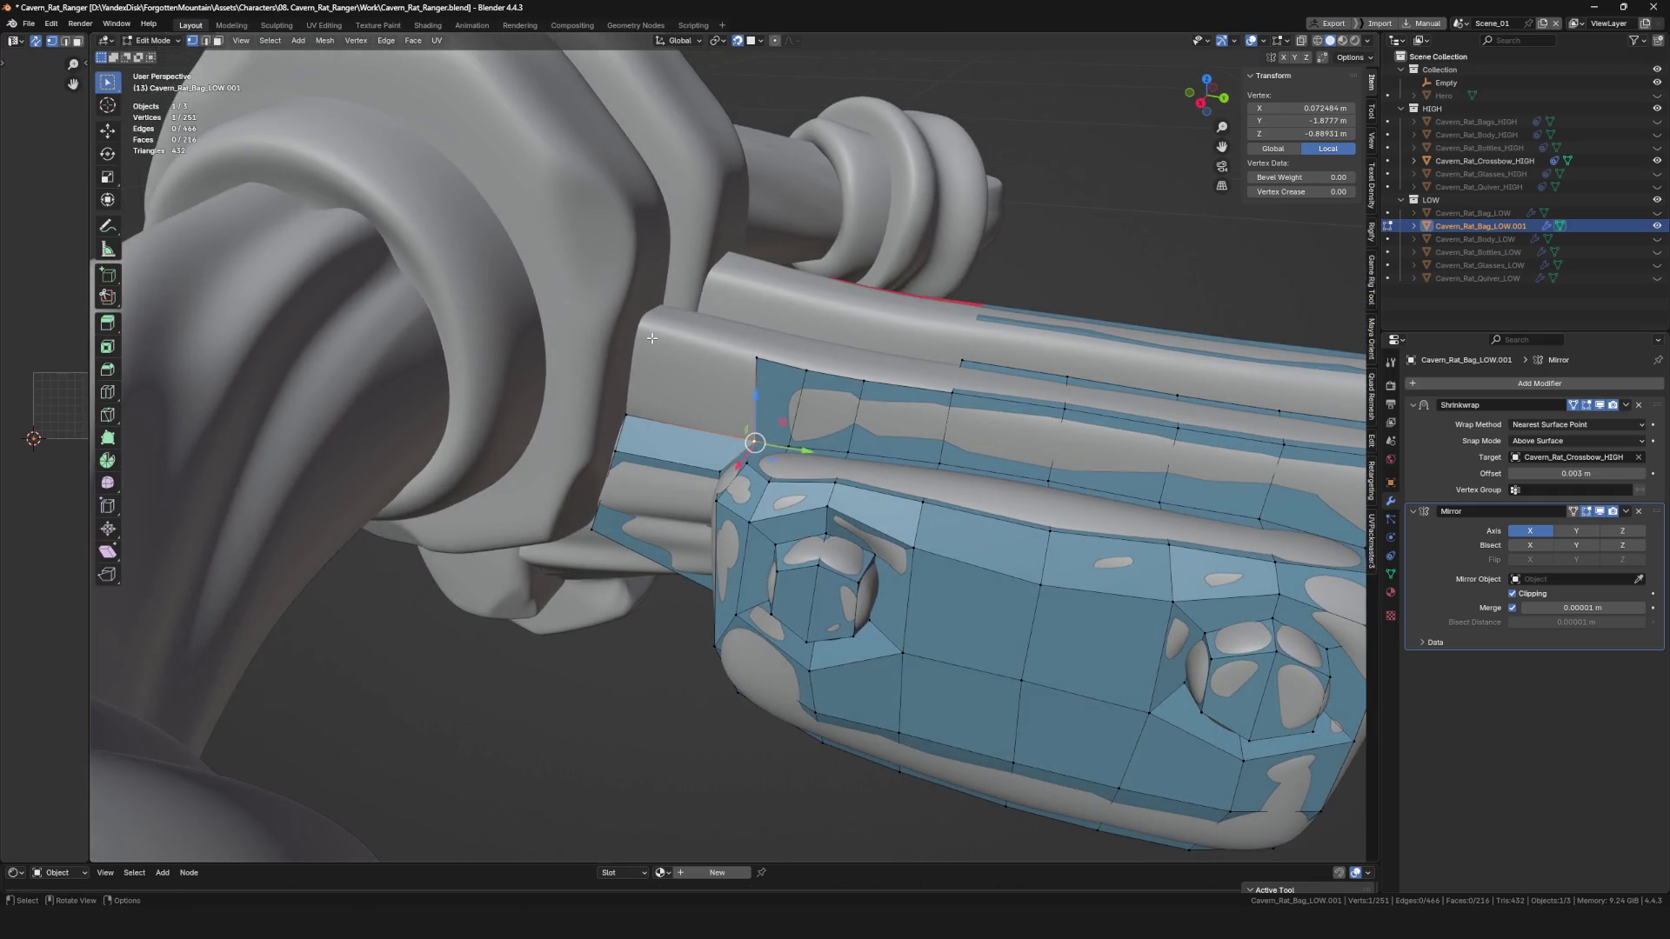
mouse_move(807, 380)
middle_down()
mouse_move(875, 364)
mouse_move(873, 441)
mouse_move(735, 335)
mouse_move(833, 327)
mouse_move(781, 334)
middle_up()
Extrude the strip along the rail toward the grip, undoing a stray cancelled extrusion.
key(e)
right_click(867, 375)
key(ctrl+z)
key(e)
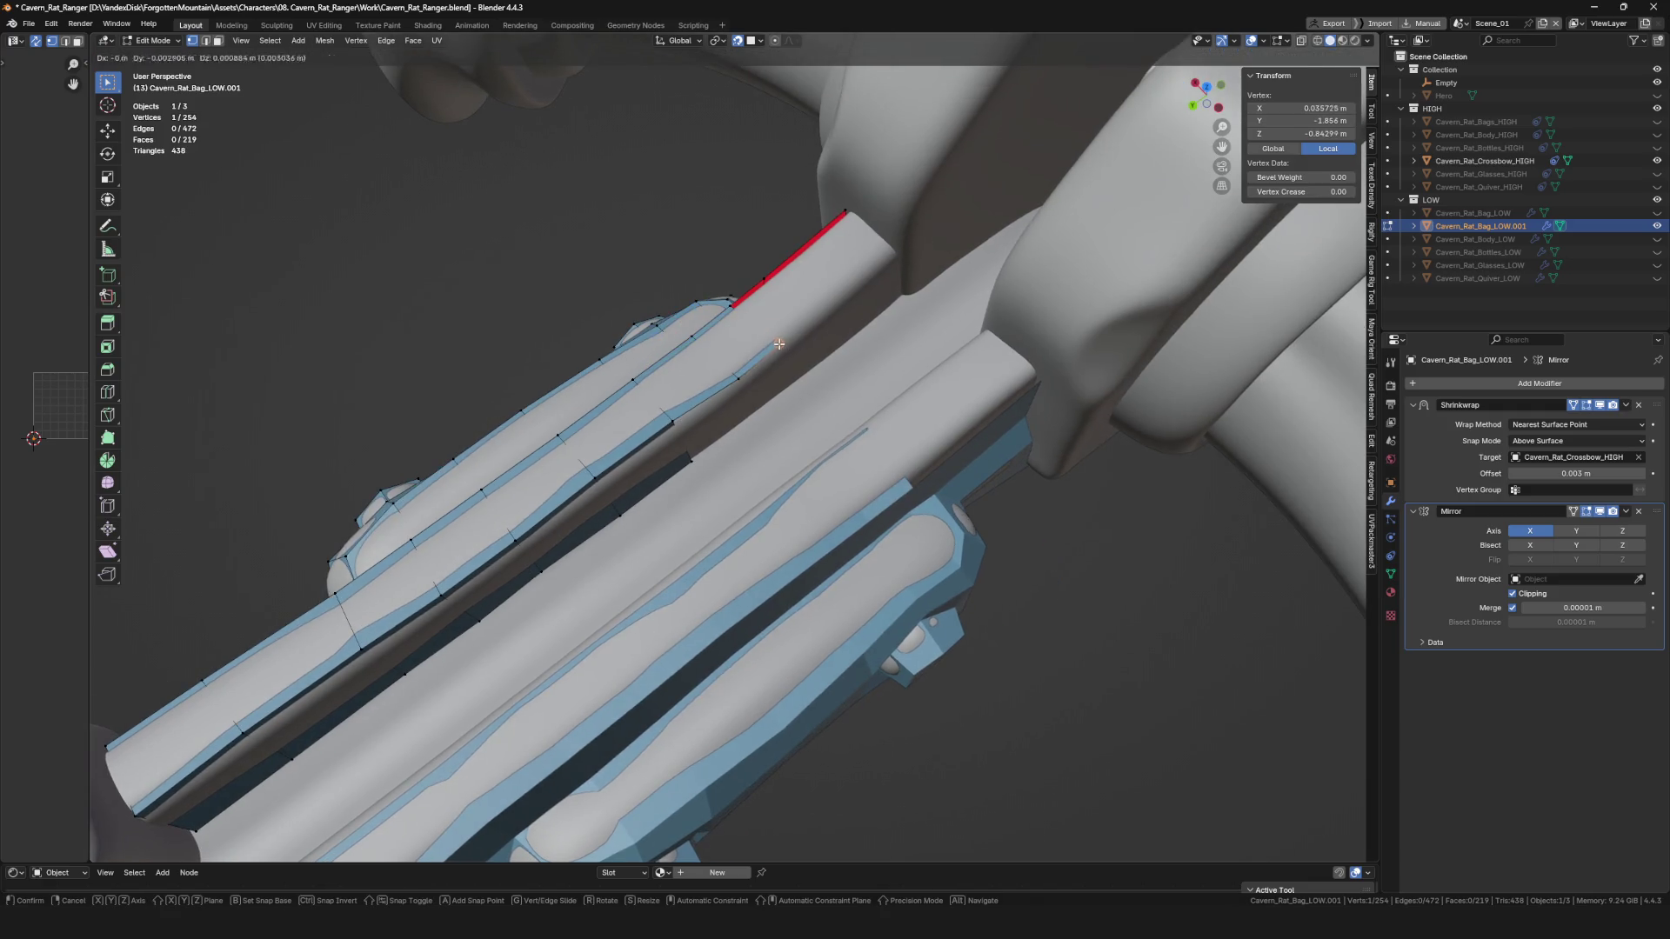
mouse_move(782, 281)
middle_down()
mouse_move(833, 282)
mouse_move(563, 378)
middle_up()
key(e)
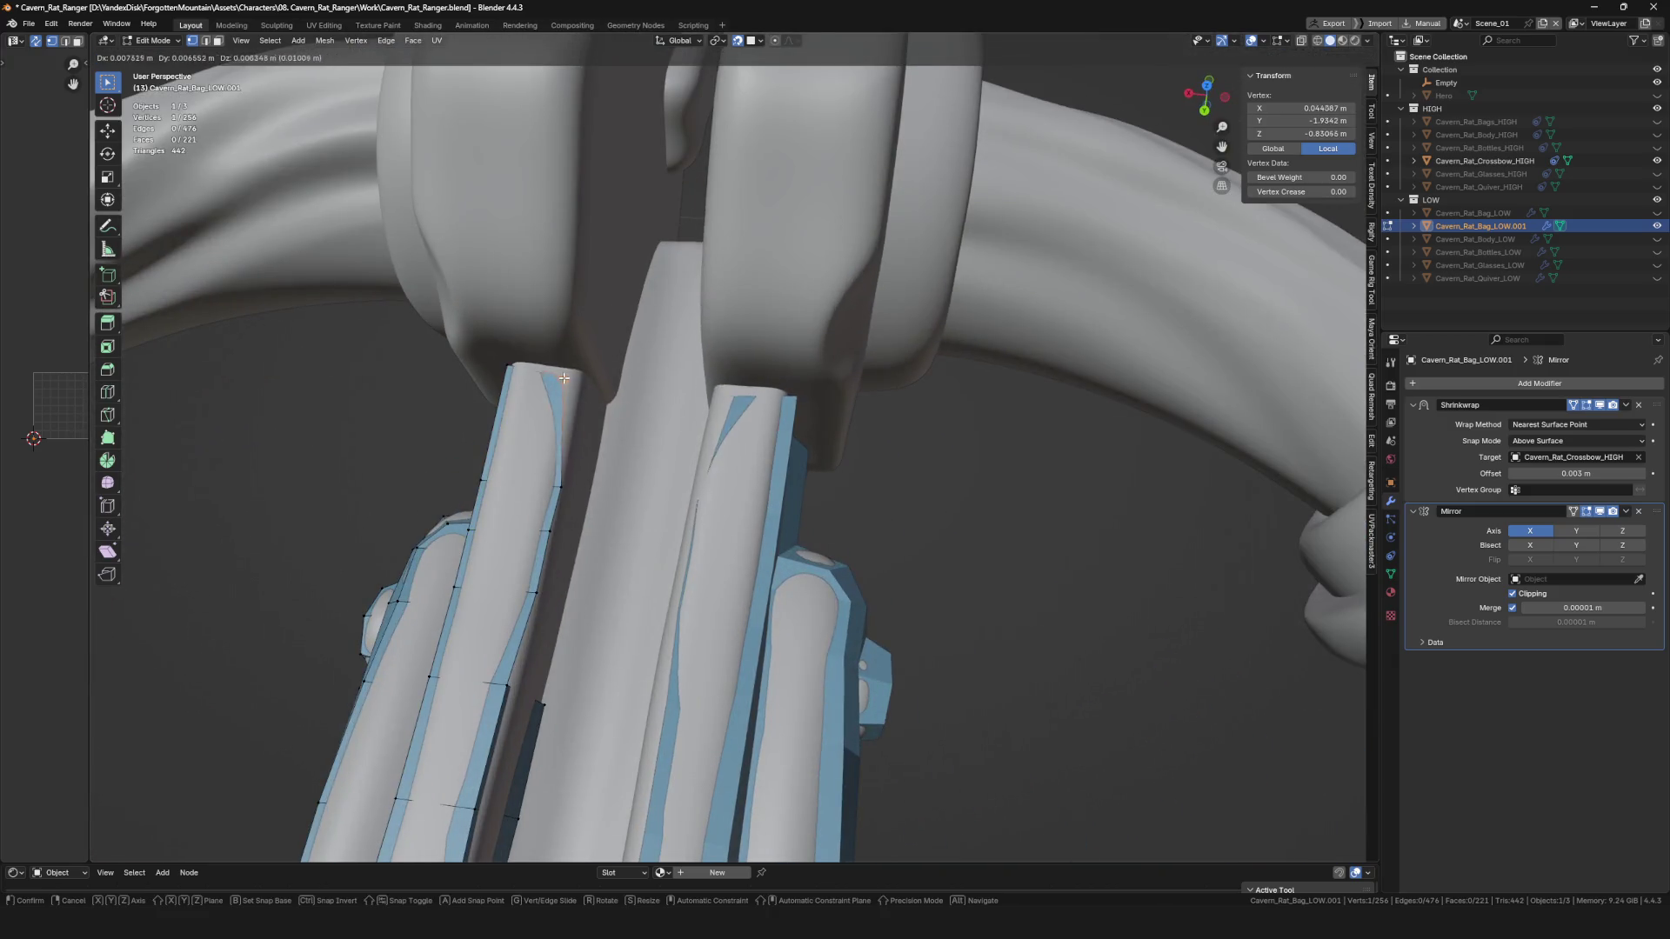
scroll(809, 426, down, 6)
middle_drag(857, 323, 930, 366)
scroll(930, 366, down, 4)
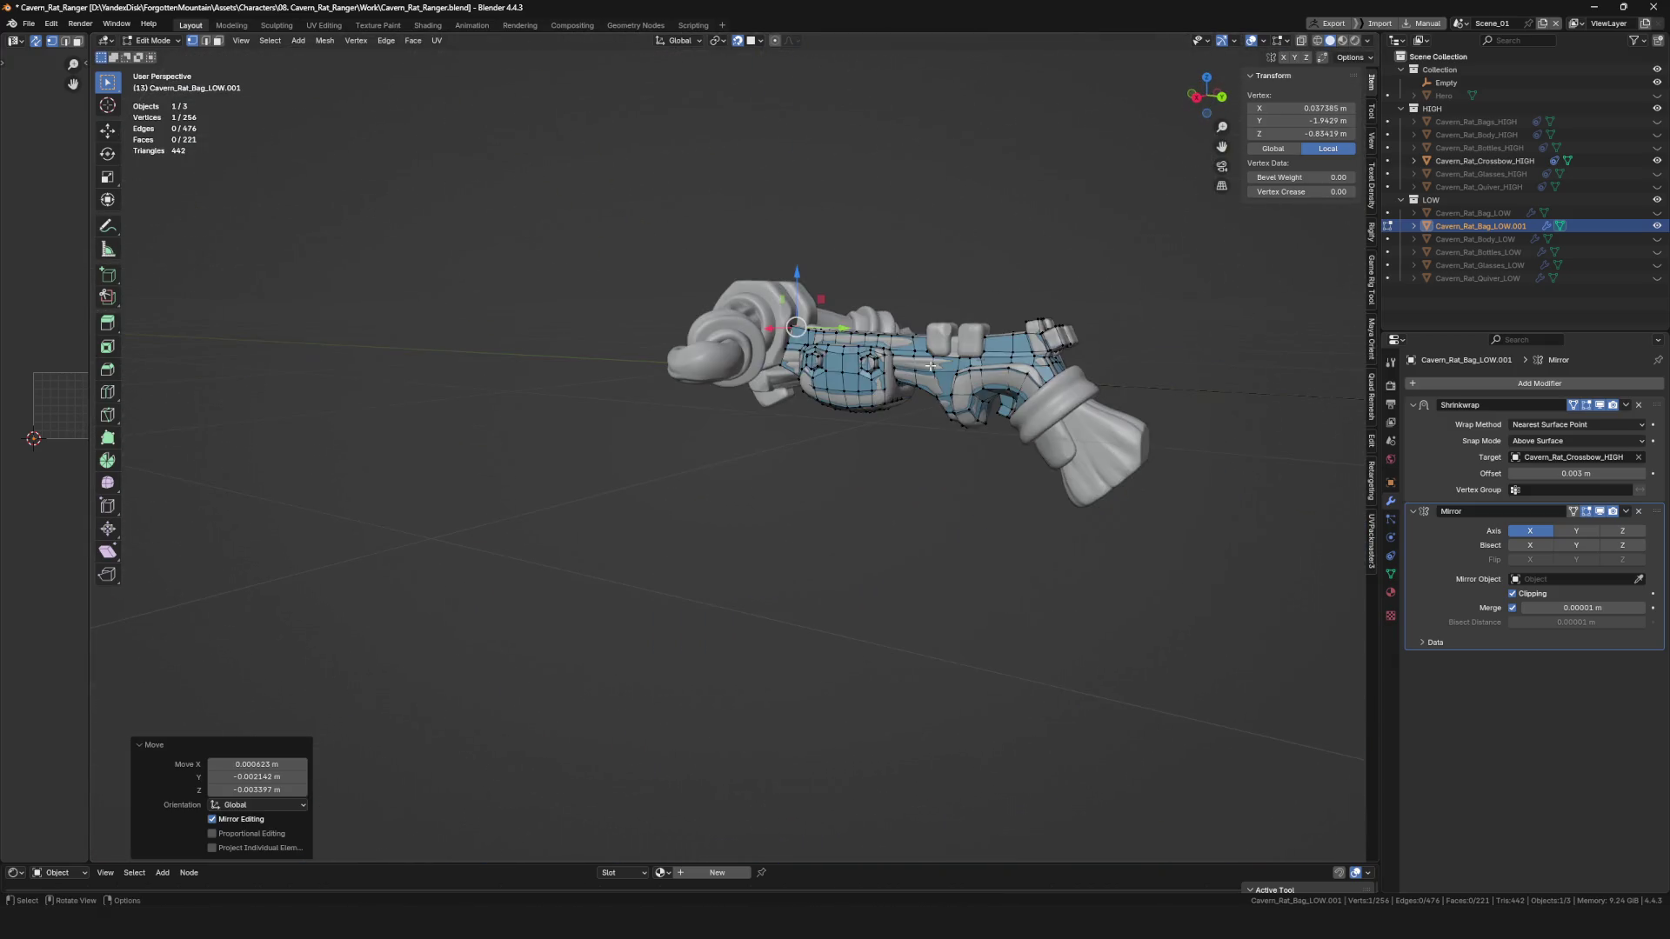
mouse_move(923, 423)
middle_down()
mouse_move(1055, 476)
mouse_move(760, 356)
mouse_move(770, 384)
mouse_move(798, 325)
mouse_move(839, 322)
mouse_move(874, 389)
middle_up()
scroll(755, 348, up, 5)
Cut a new edge across a face on the side plate with the Knife tool.
key(3)
click(798, 325)
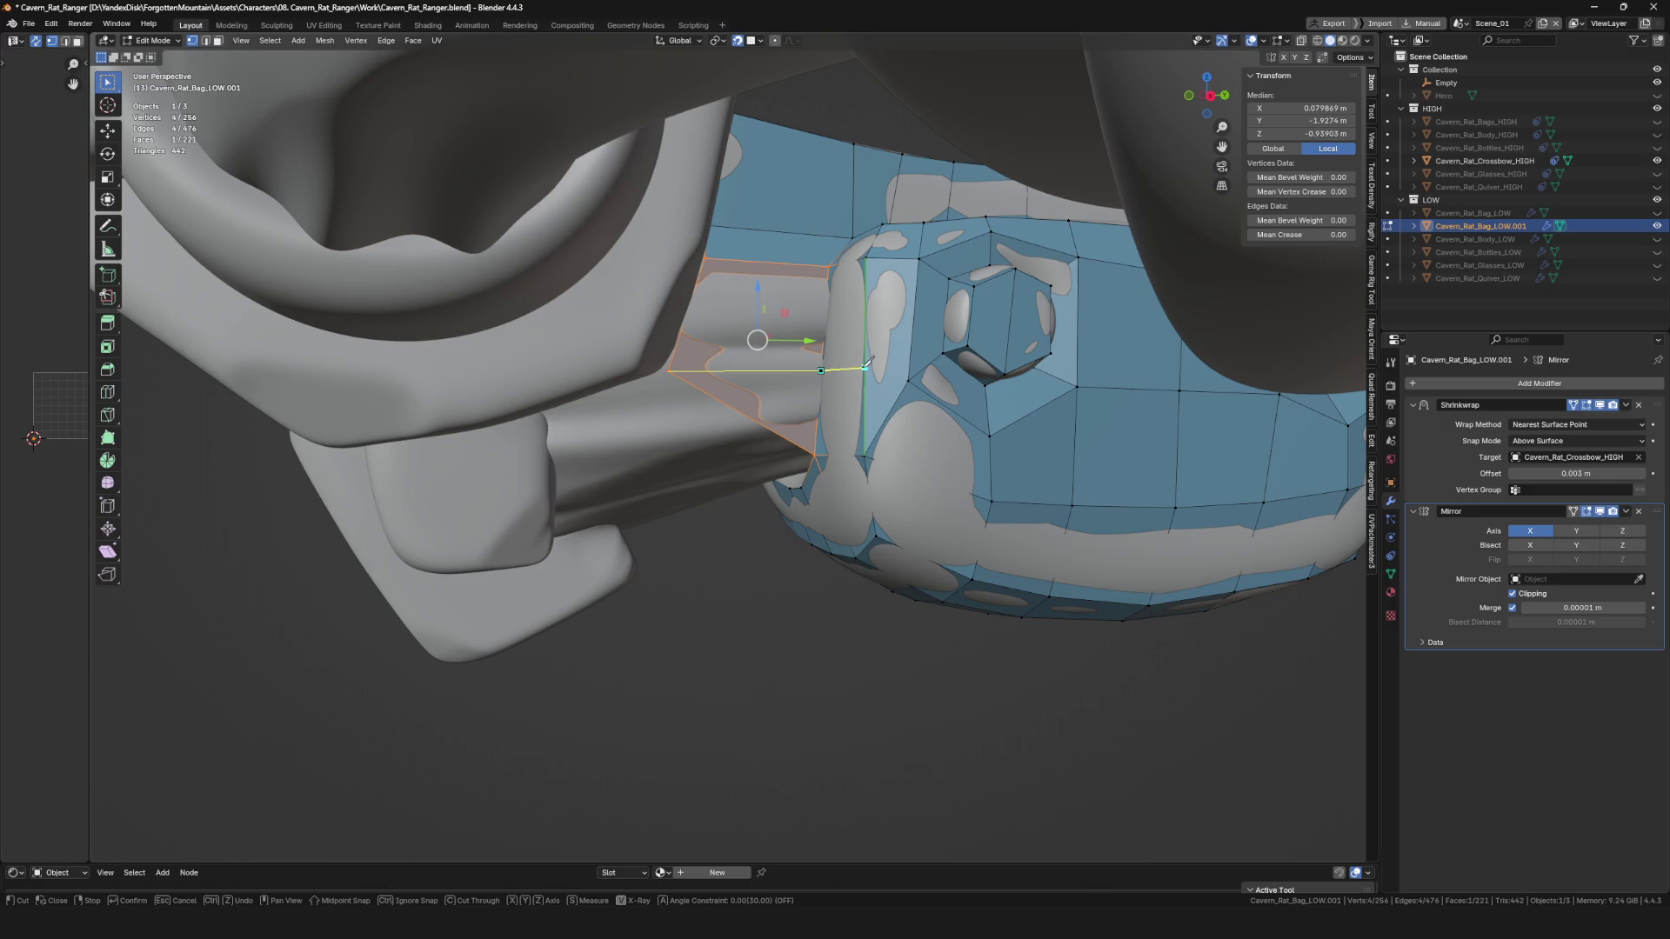
key(Return)
mouse_move(945, 352)
middle_down()
mouse_move(905, 409)
mouse_move(992, 653)
mouse_move(766, 546)
mouse_move(795, 442)
mouse_move(693, 405)
middle_up()
click(922, 401)
click(991, 652)
Reposition a vertex beside the new knife cut in vertex select mode.
key(1)
click(706, 419)
key(g)
click(704, 418)
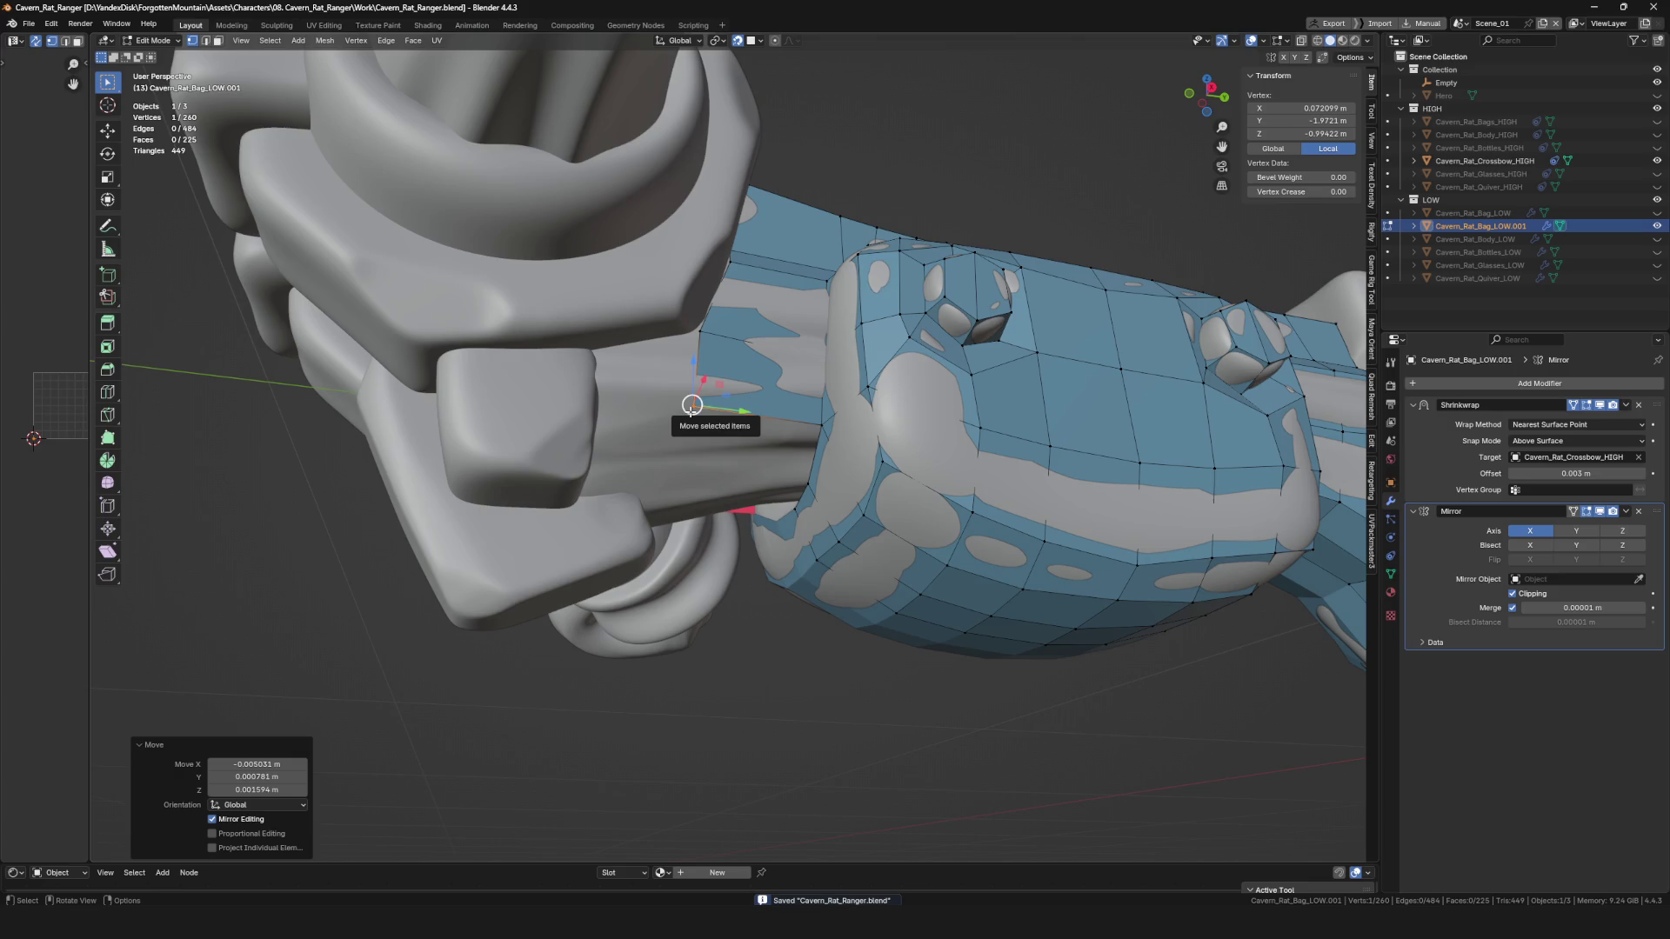
mouse_move(856, 449)
middle_down()
mouse_move(701, 462)
mouse_move(800, 467)
mouse_move(719, 500)
mouse_move(696, 469)
mouse_move(695, 496)
mouse_move(696, 409)
mouse_move(626, 383)
middle_up()
Rip-fill two new faces from the plate's vertices toward the stock, then save.
key(alt+v)
click(701, 462)
key(alt+v)
click(730, 459)
key(ctrl+s)
Rip-fill two more faces down onto the stock, placing a vertex on the centre line.
key(alt+v)
click(612, 386)
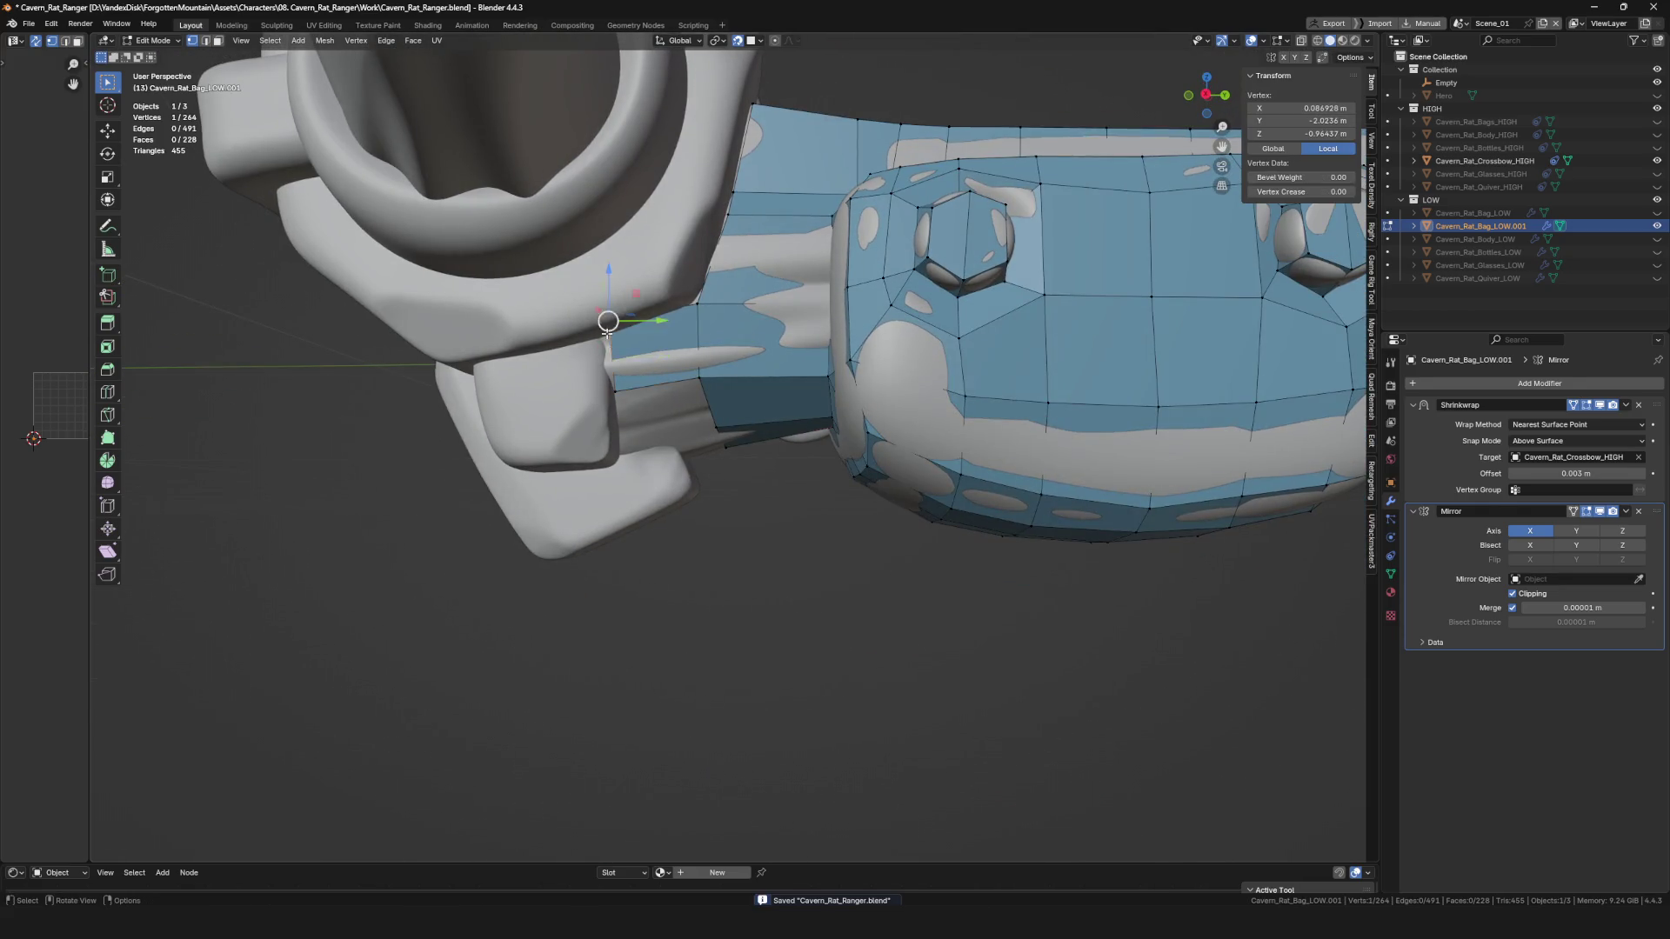
drag(608, 321, 604, 340)
mouse_move(603, 339)
middle_down()
mouse_move(641, 298)
mouse_move(731, 342)
mouse_move(600, 448)
mouse_move(585, 469)
mouse_move(609, 487)
middle_up()
key(alt+v)
click(634, 420)
key(g)
key(g)
click(680, 575)
key(g)
click(745, 514)
Move a selected edge to join the new faces to the stock below the bow clamp.
mouse_move(745, 514)
middle_down()
mouse_move(821, 504)
mouse_move(641, 577)
mouse_move(485, 575)
mouse_move(551, 559)
mouse_move(687, 445)
middle_up()
scroll(820, 505, down, 6)
scroll(522, 577, up, 3)
scroll(687, 445, up, 5)
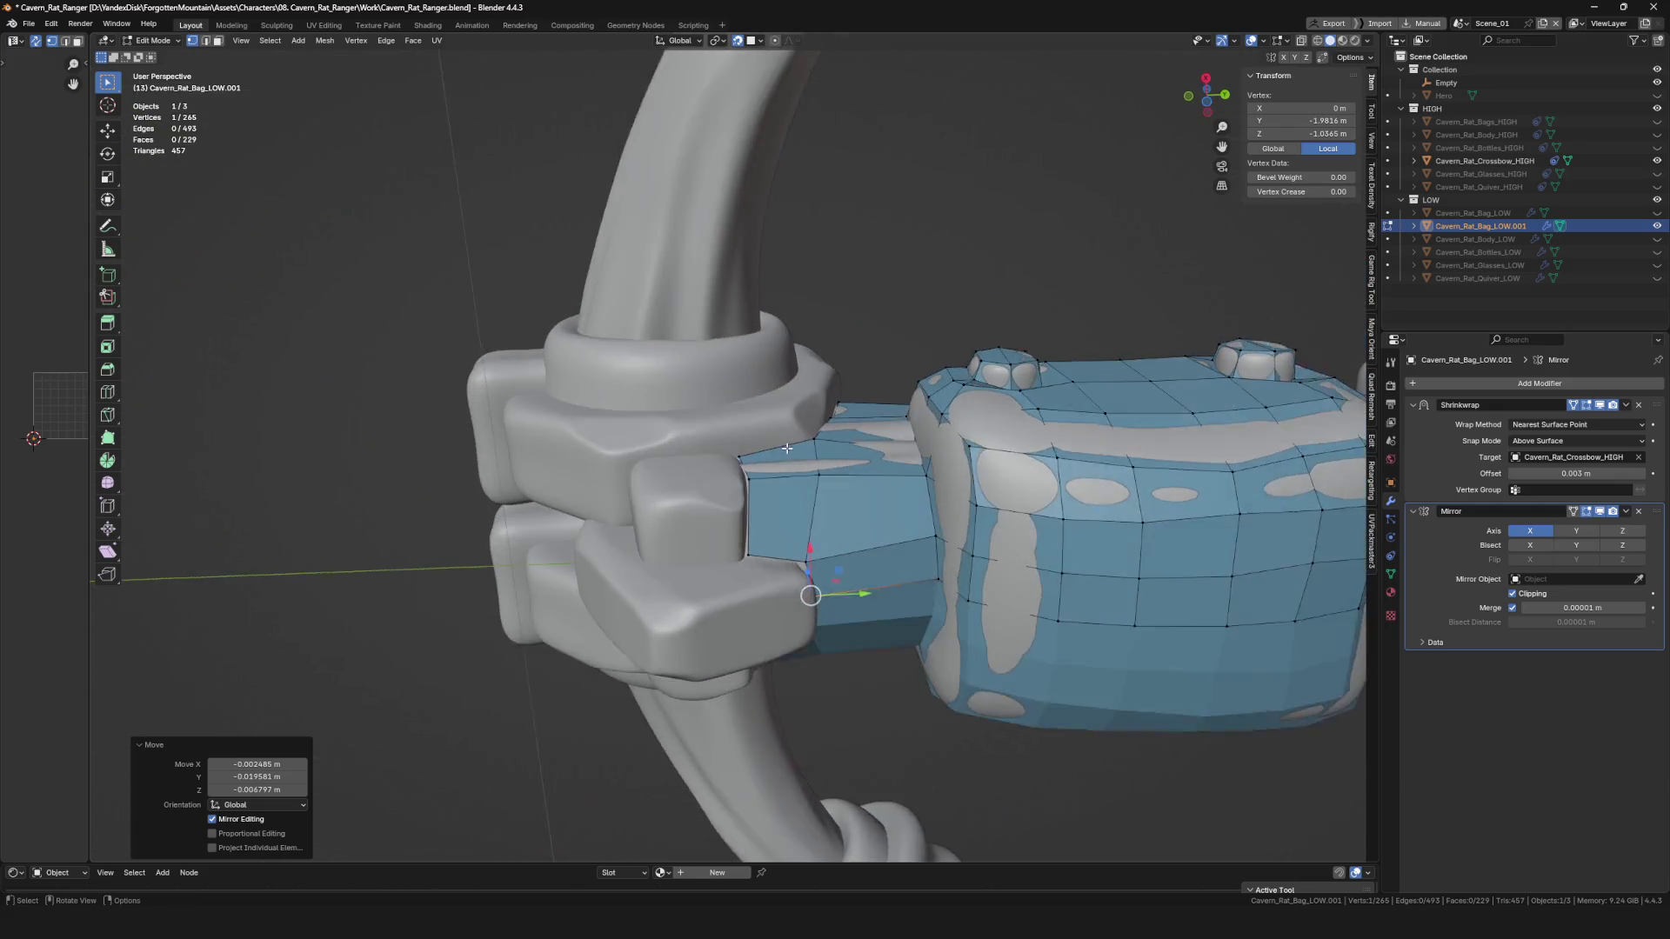
shift+click(706, 441)
key(g)
click(706, 441)
click(790, 402)
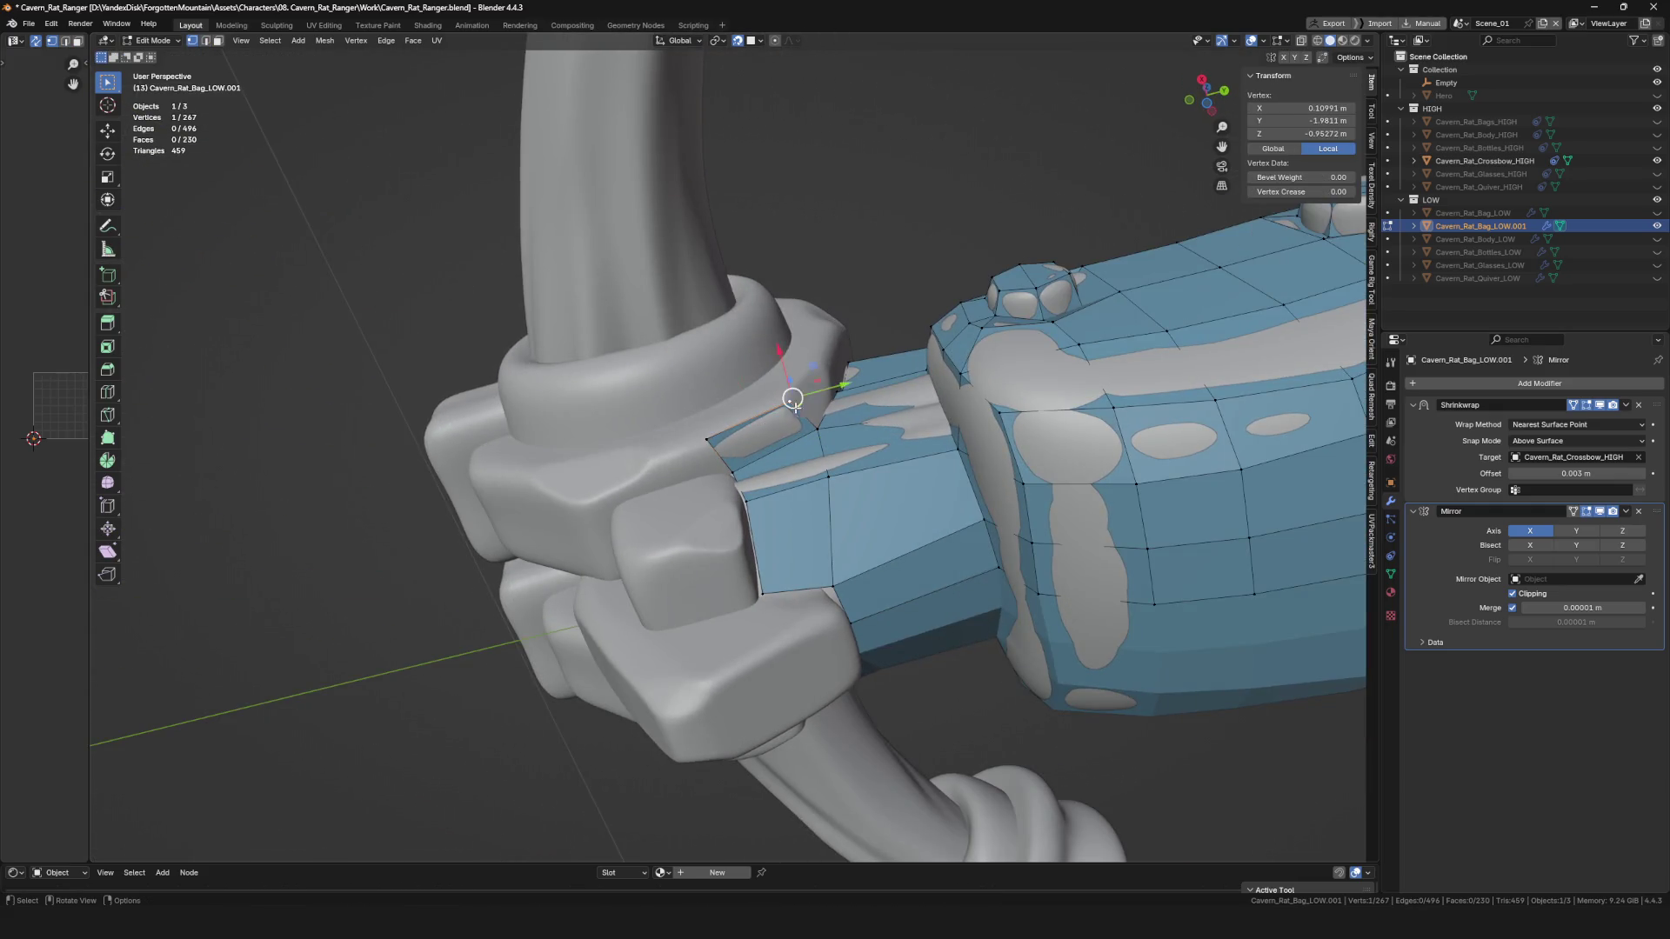
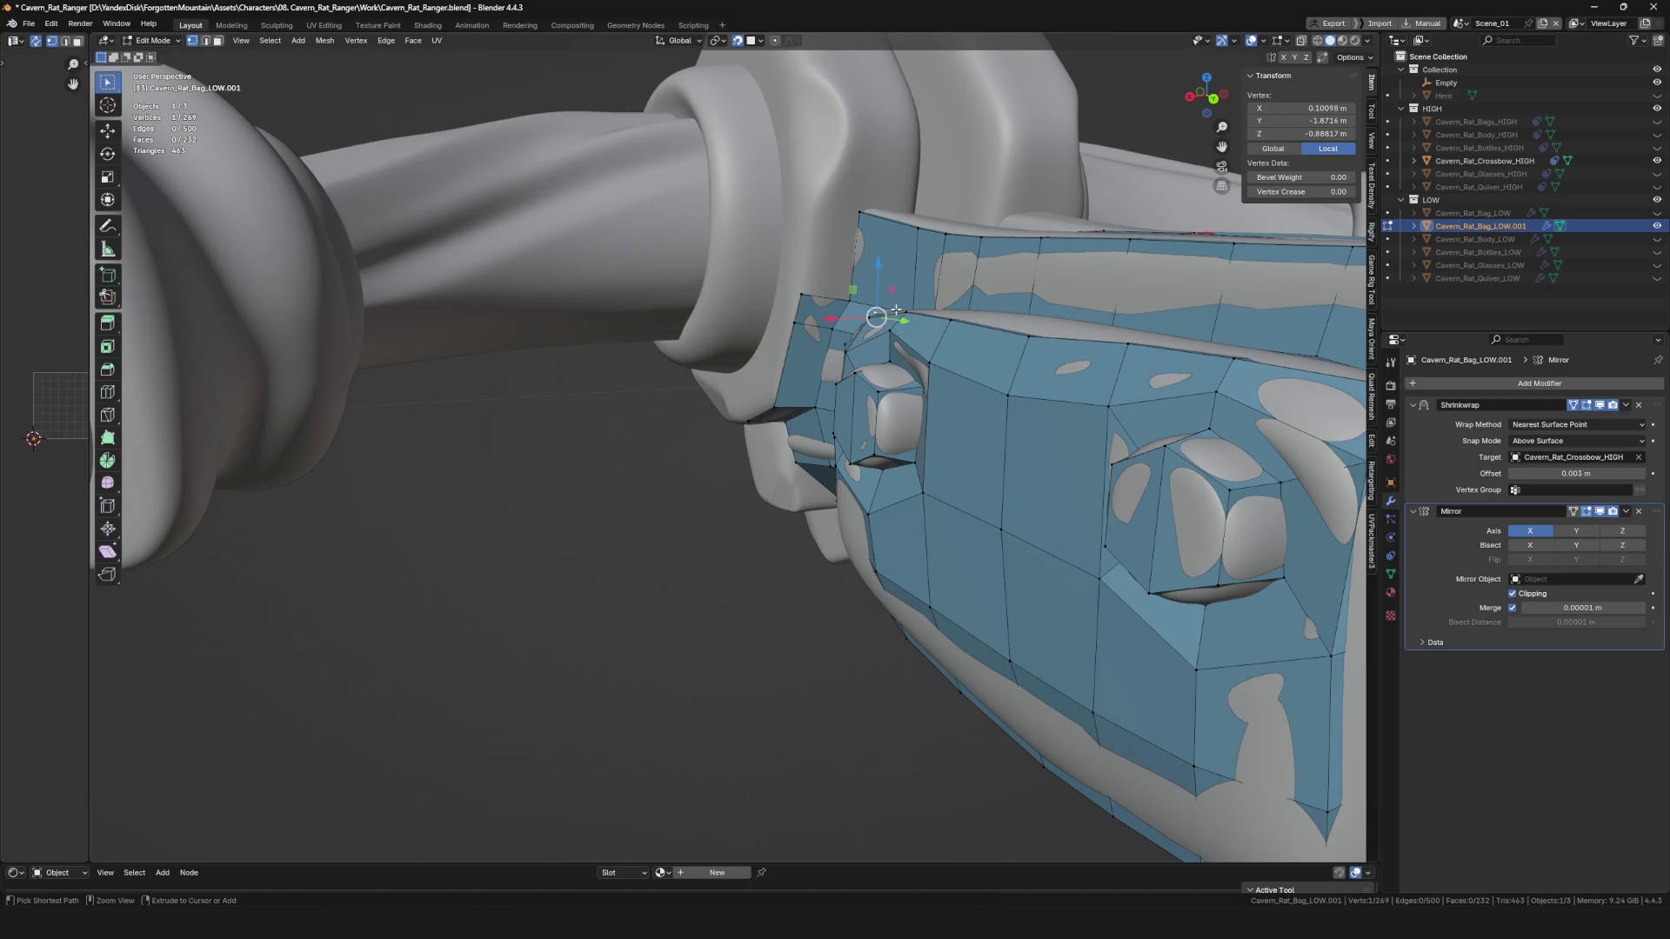
Extrude a new vertex and edge to start a face over the clamp.
mouse_move(889, 297)
middle_down()
mouse_move(835, 322)
mouse_move(783, 393)
mouse_move(708, 624)
middle_up()
key(e)
click(835, 321)
shift+click(783, 393)
key(e)
mouse_move(911, 512)
middle_down()
mouse_move(867, 525)
mouse_move(884, 503)
mouse_move(853, 473)
middle_up()
click(860, 518)
Extrude another corner vertex onto the clamp surface and nudge it into place.
mouse_move(791, 542)
middle_down()
mouse_move(846, 642)
mouse_move(894, 597)
mouse_move(831, 597)
mouse_move(881, 590)
middle_up()
key(e)
click(850, 641)
shift+click(881, 590)
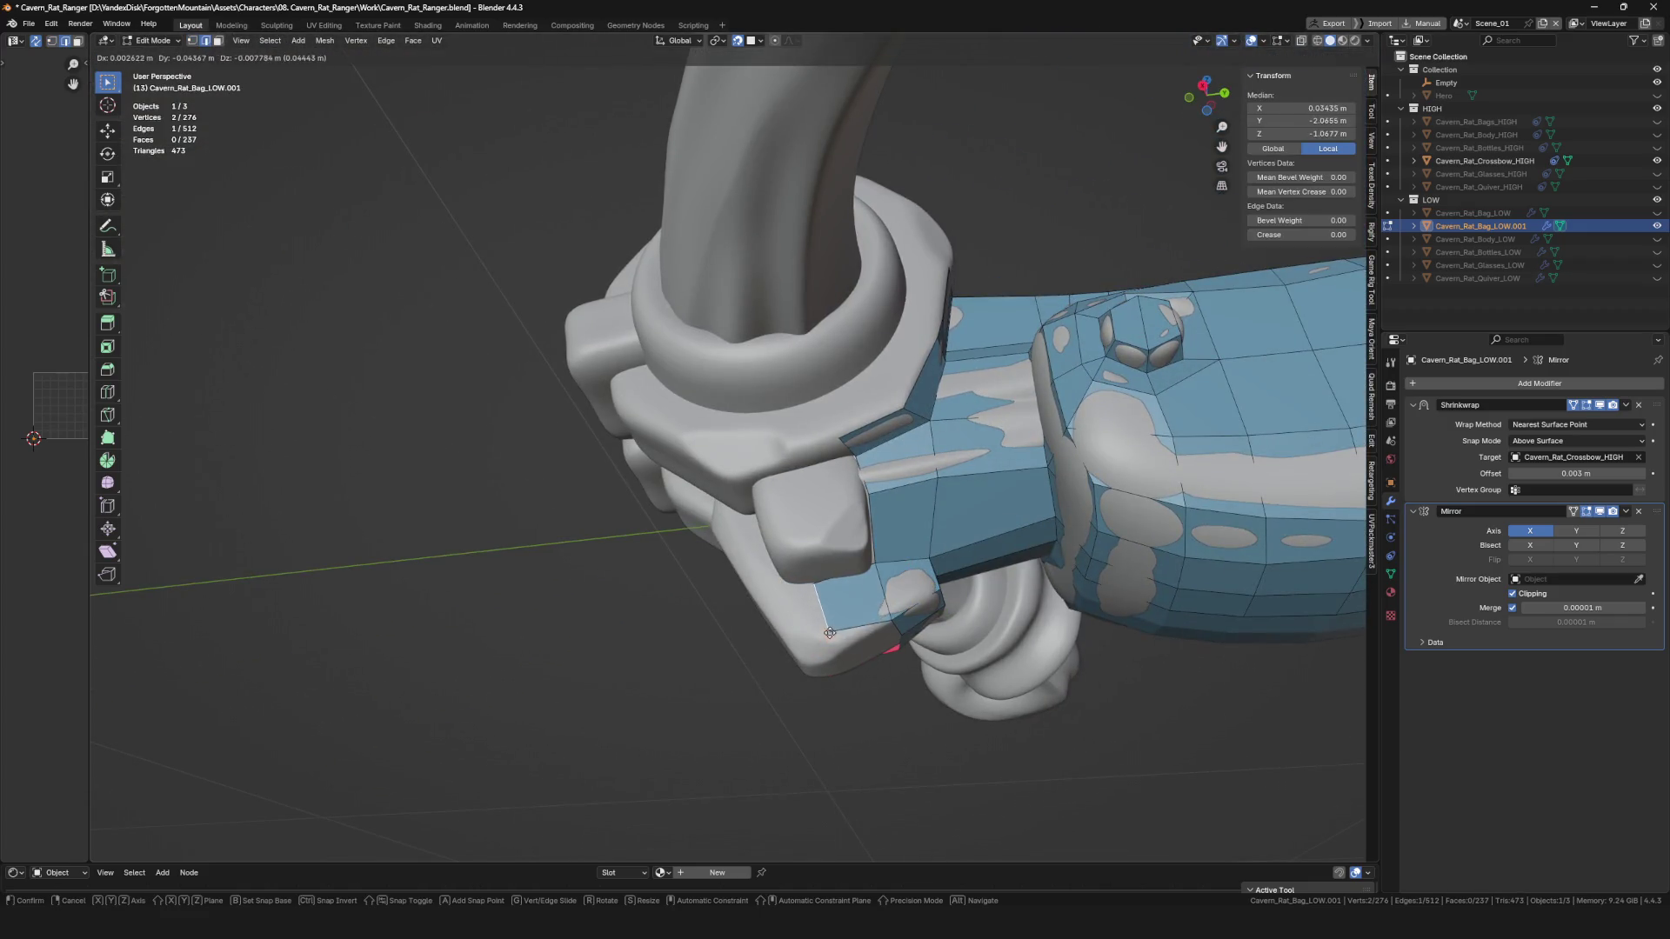
drag(812, 592, 814, 595)
middle_drag(814, 595, 858, 579)
Extrude a clamp border edge upward and fill a new face between three vertices.
key(alt+a)
click(858, 579)
key(e)
click(917, 515)
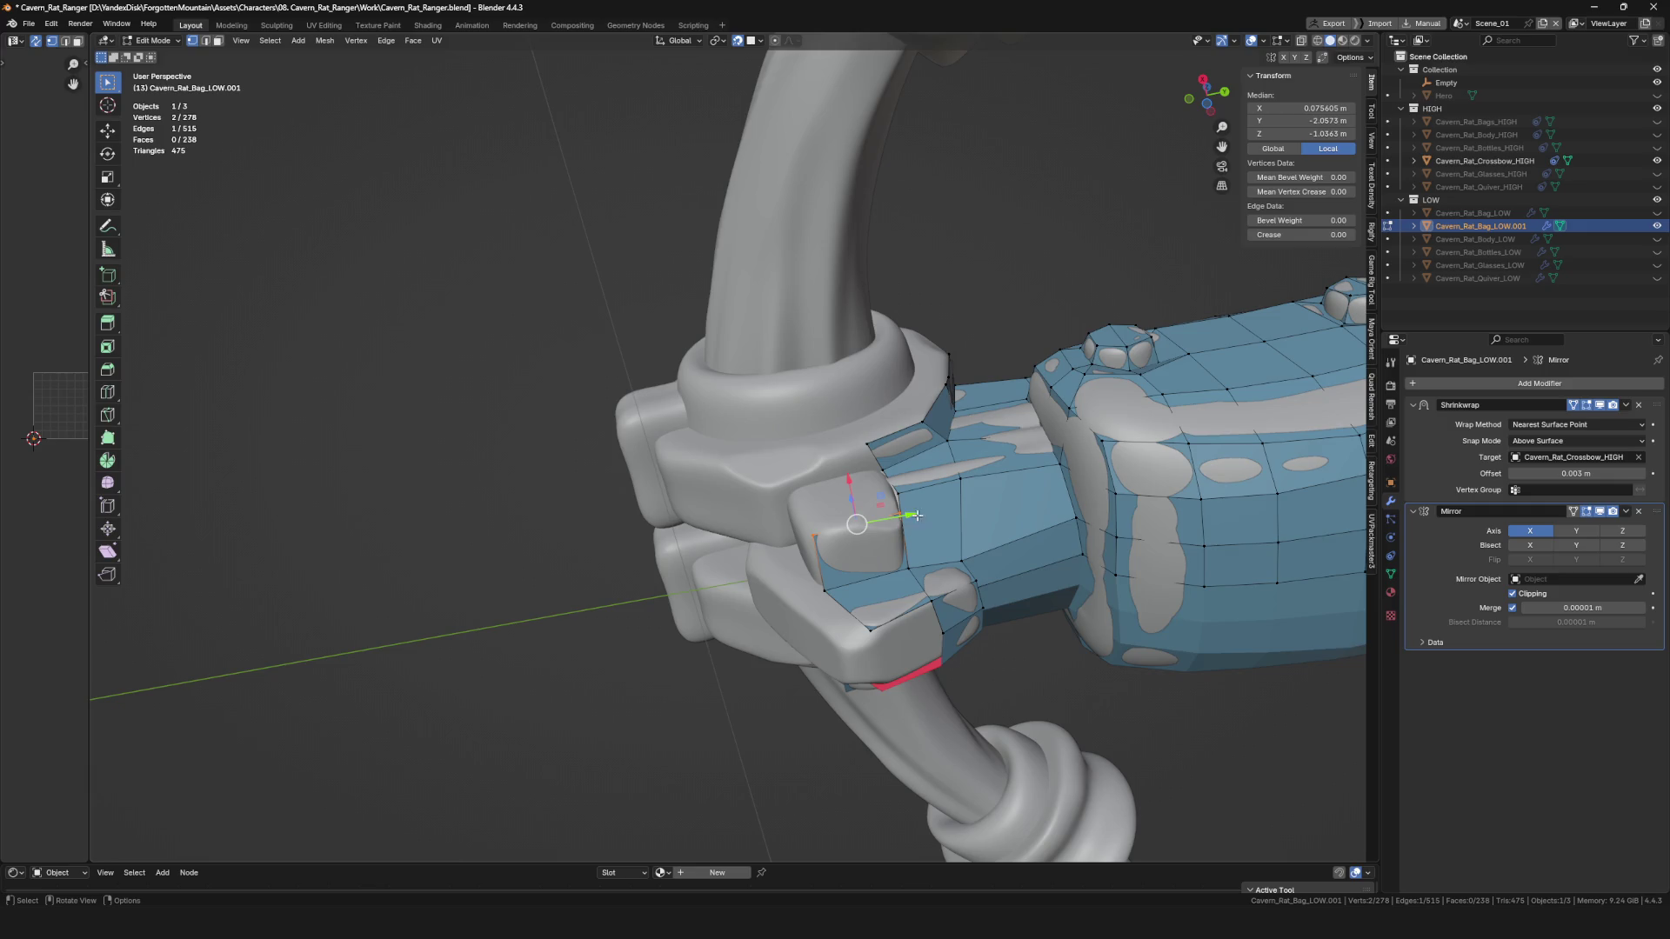
click(888, 529)
mouse_move(888, 529)
middle_down()
mouse_move(891, 459)
mouse_move(916, 539)
mouse_move(915, 434)
middle_up()
click(892, 459)
click(915, 559)
key(f)
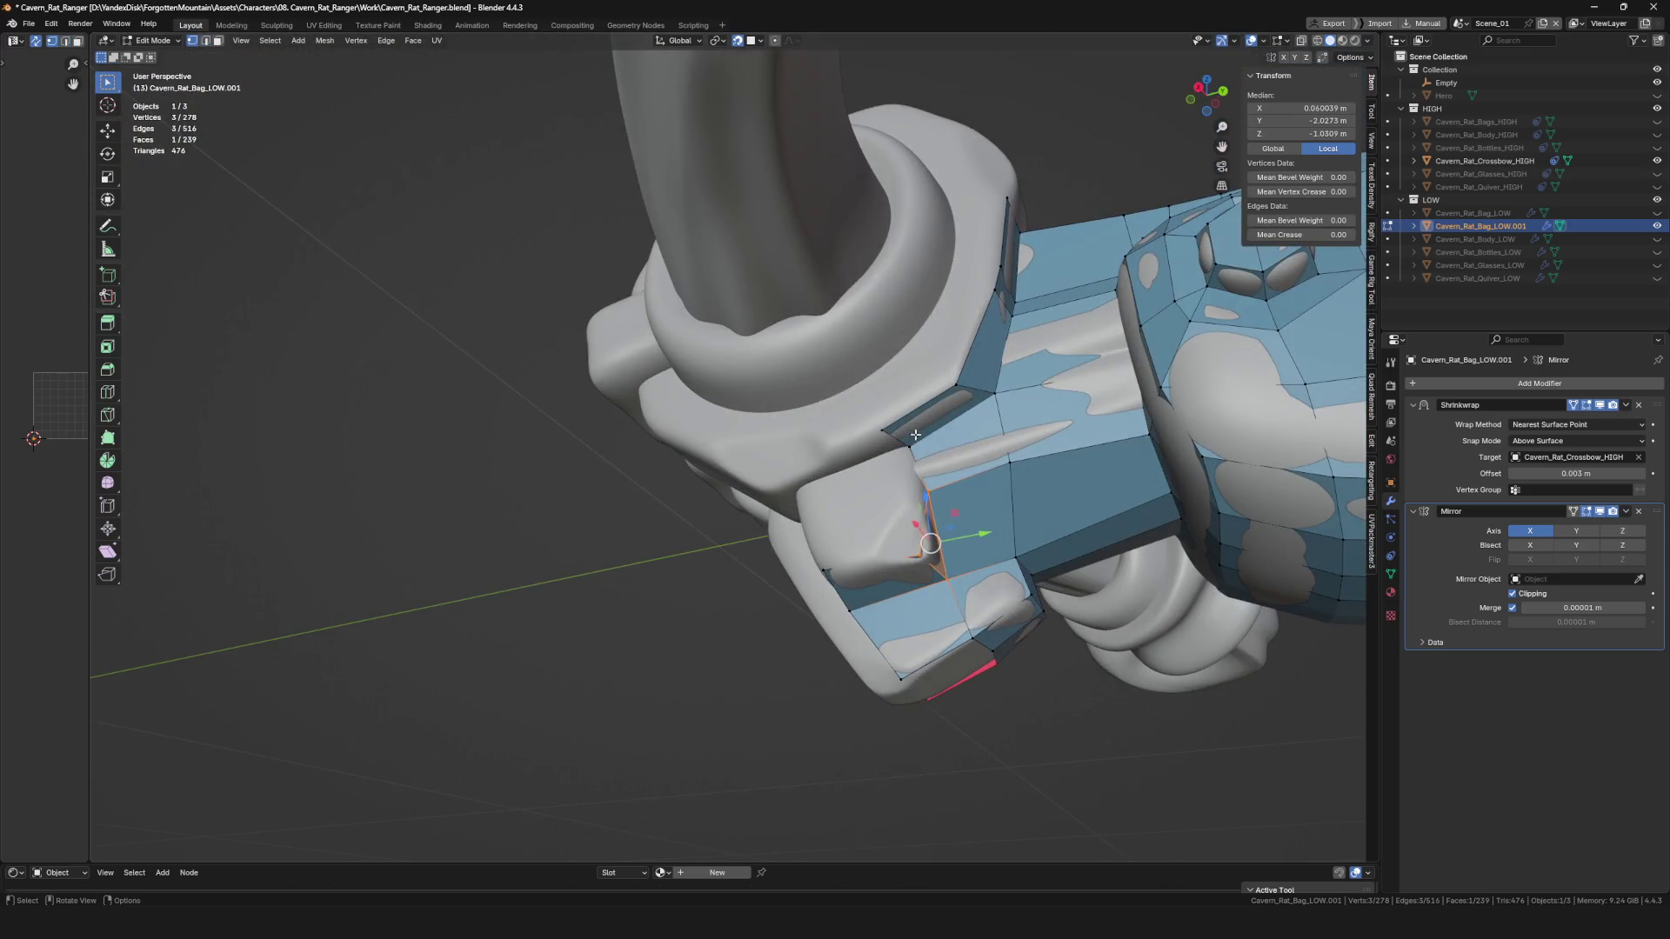
click(915, 454)
Extrude a new corner vertex and reposition it on the clamp.
key(alt+a)
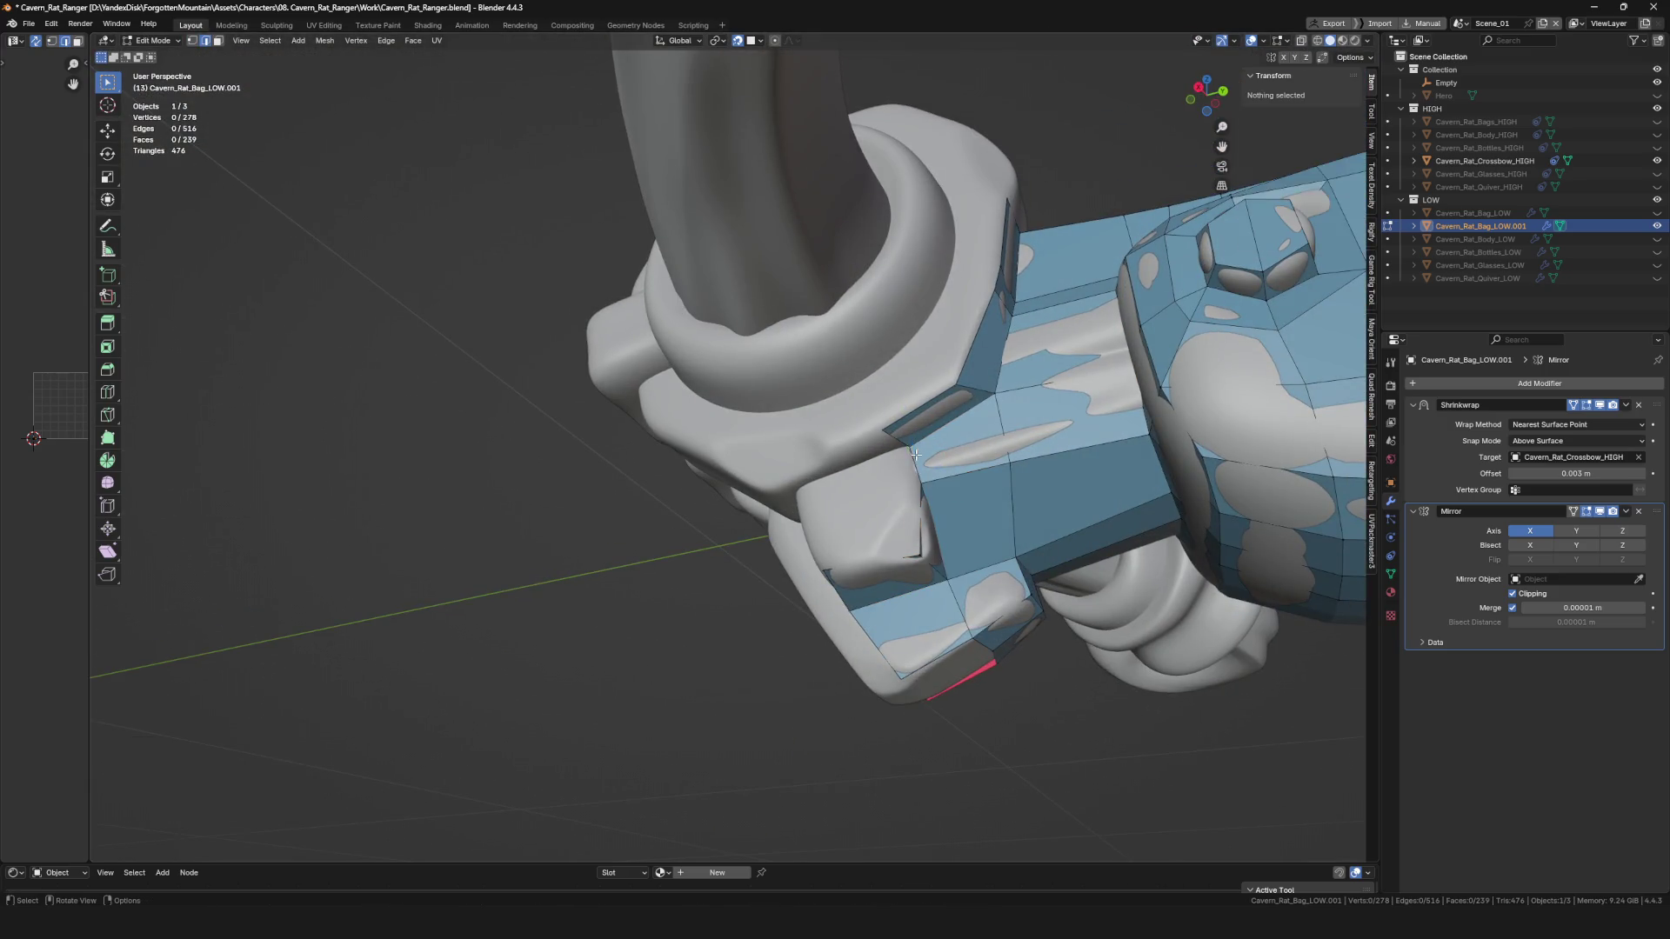
click(812, 505)
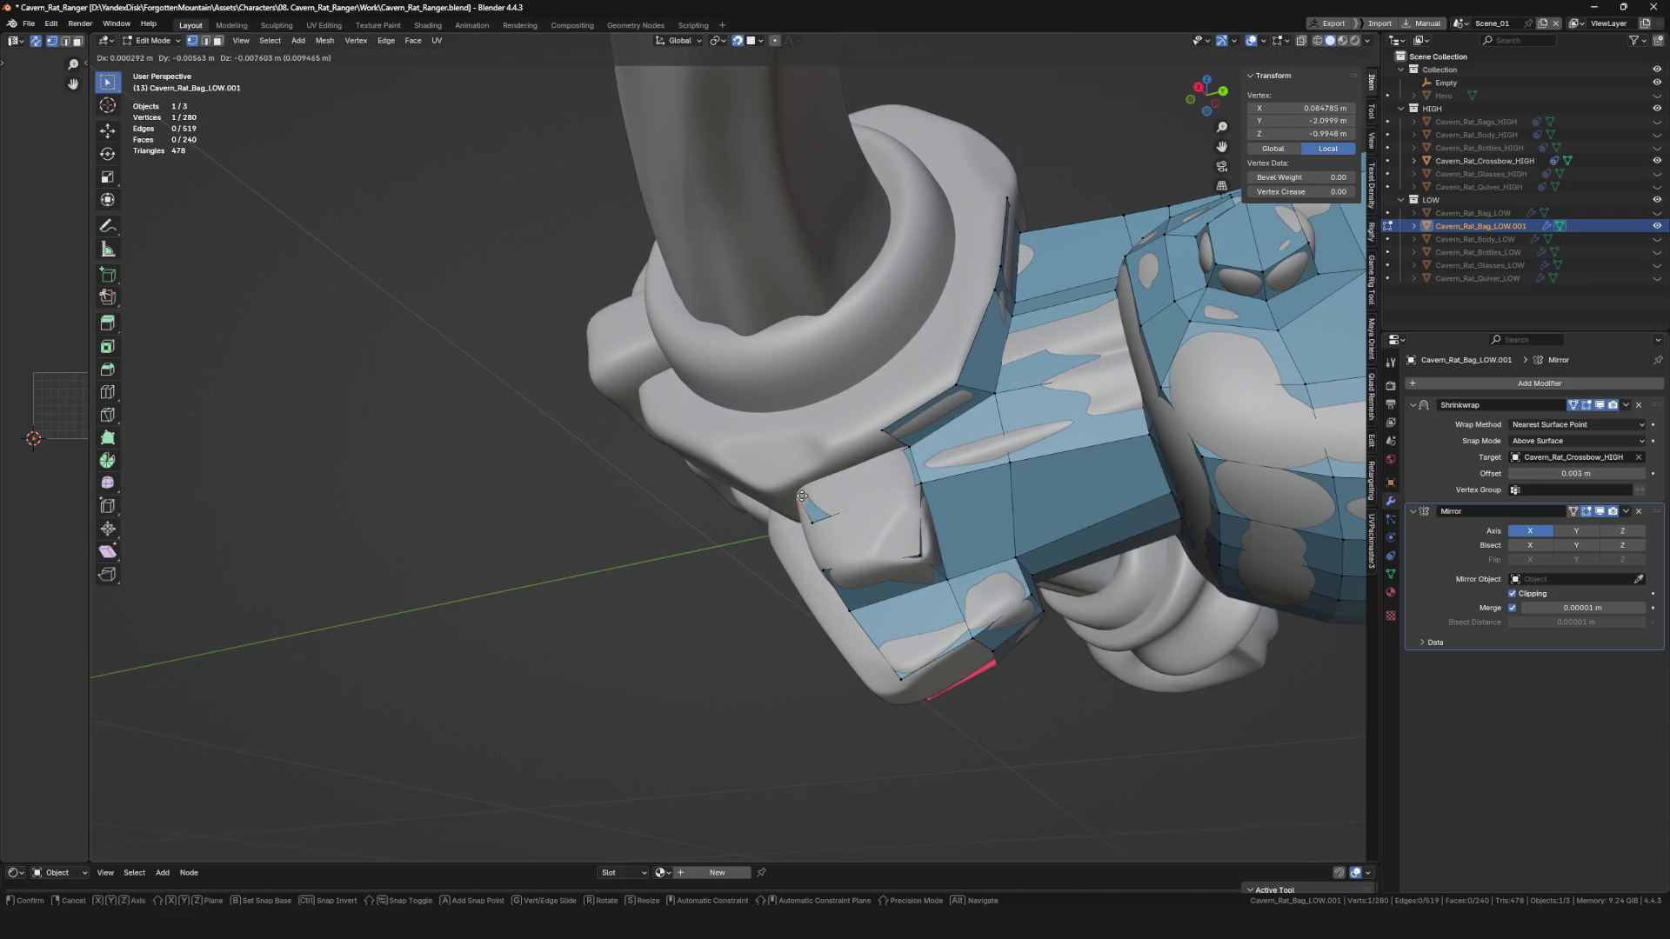
click(802, 495)
middle_drag(794, 485, 739, 491)
key(e)
click(716, 493)
key(g)
click(756, 510)
Select an edge on the clamp patch in edge mode, then undo and redo the last edit.
key(2)
click(852, 554)
mouse_move(869, 594)
middle_down()
mouse_move(787, 522)
mouse_move(813, 525)
mouse_move(835, 490)
mouse_move(830, 579)
mouse_move(848, 453)
middle_up()
key(ctrl+z)
key(ctrl+z)
key(ctrl+z)
key(ctrl+shift+z)
key(ctrl+shift+z)
Reposition the clamp-corner vertices onto the bow grip surface.
click(831, 578)
drag(780, 437, 766, 413)
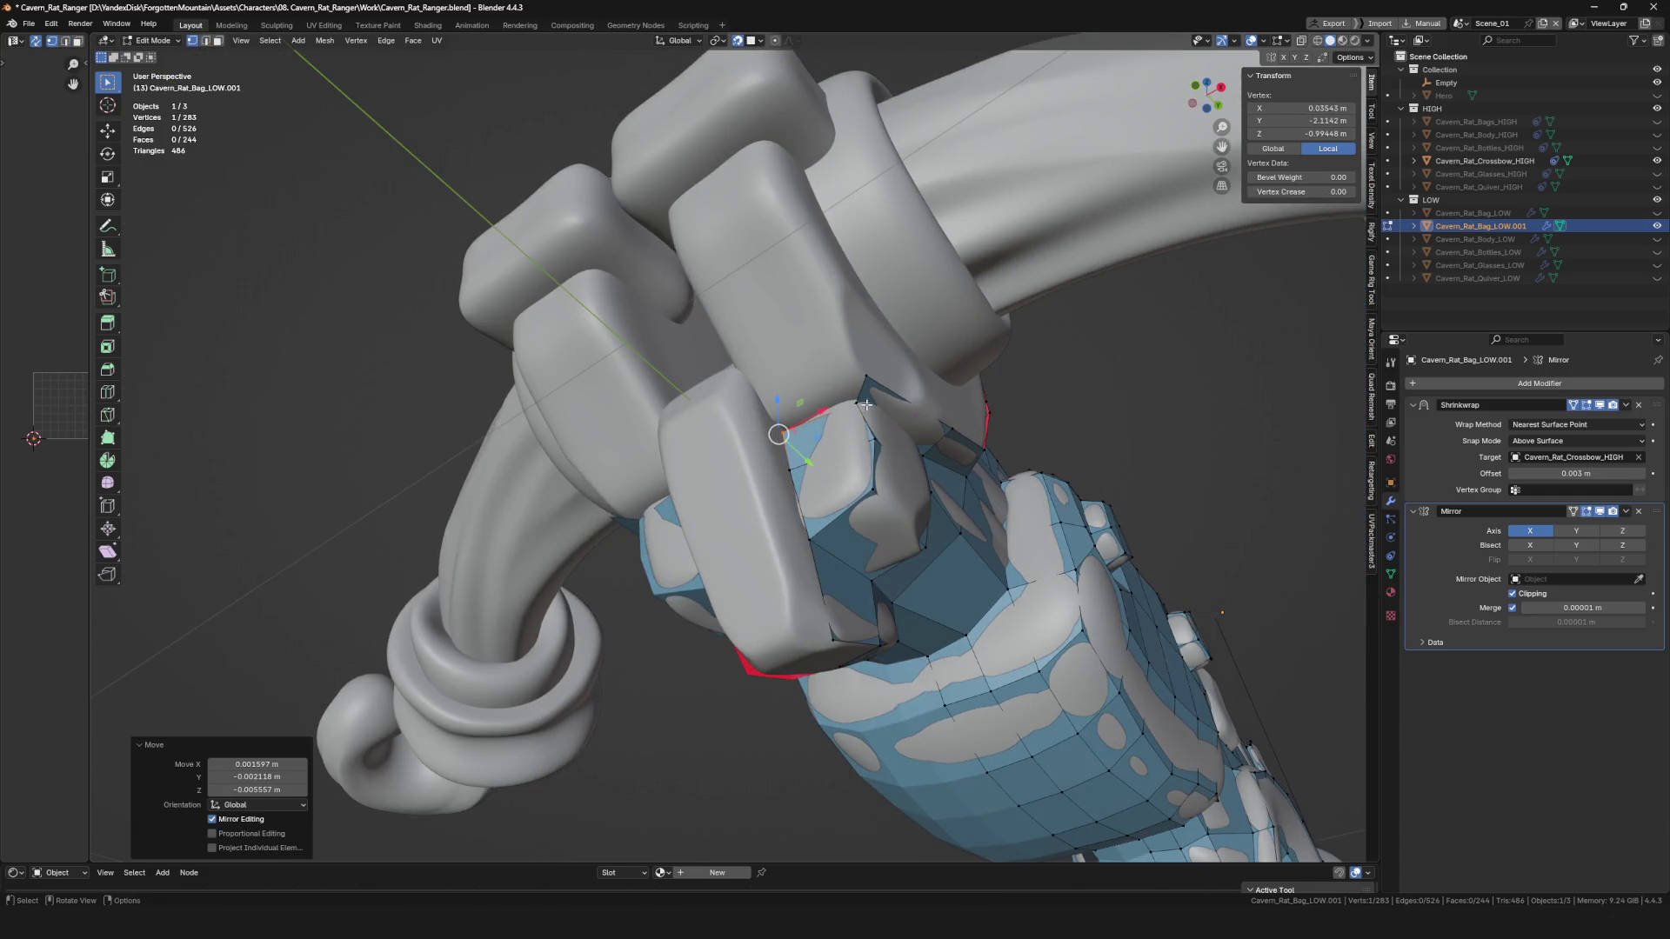
click(762, 406)
mouse_move(762, 406)
middle_down()
mouse_move(865, 269)
mouse_move(910, 305)
mouse_move(914, 258)
mouse_move(923, 337)
middle_up()
shift+click(835, 304)
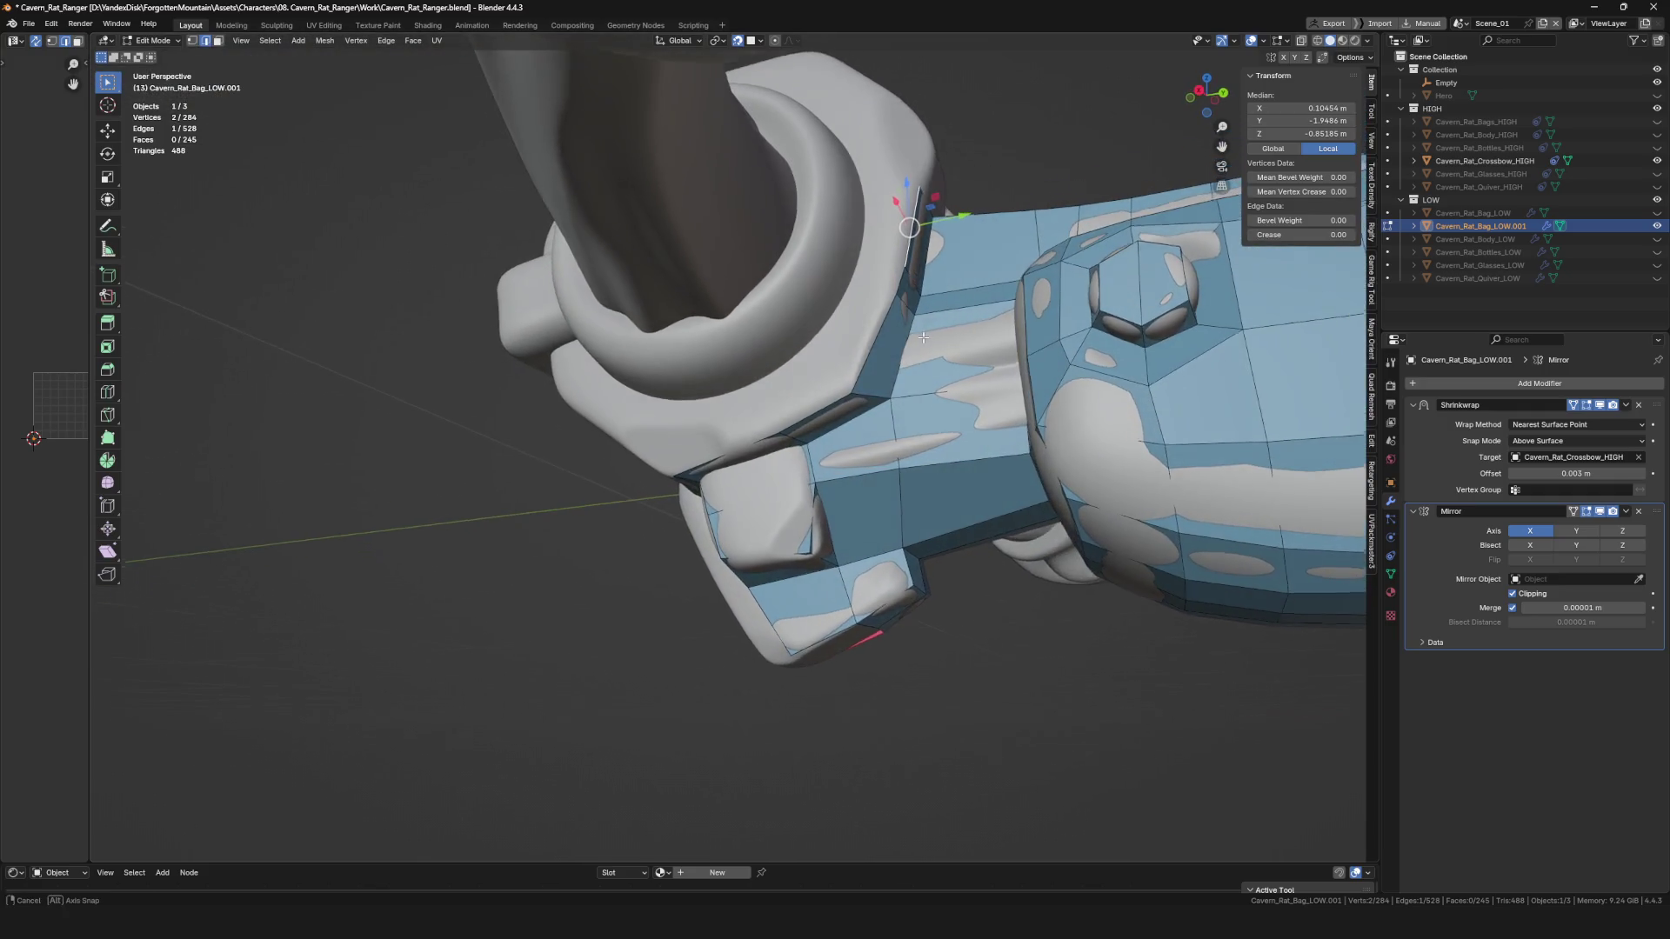
click(870, 195)
mouse_move(870, 195)
middle_down()
mouse_move(898, 260)
mouse_move(835, 365)
mouse_move(722, 396)
mouse_move(698, 421)
middle_up()
click(845, 296)
key(g)
click(874, 331)
Extrude a new vertex along the grip and save the blend file.
key(e)
scroll(789, 395, up, 2)
click(746, 369)
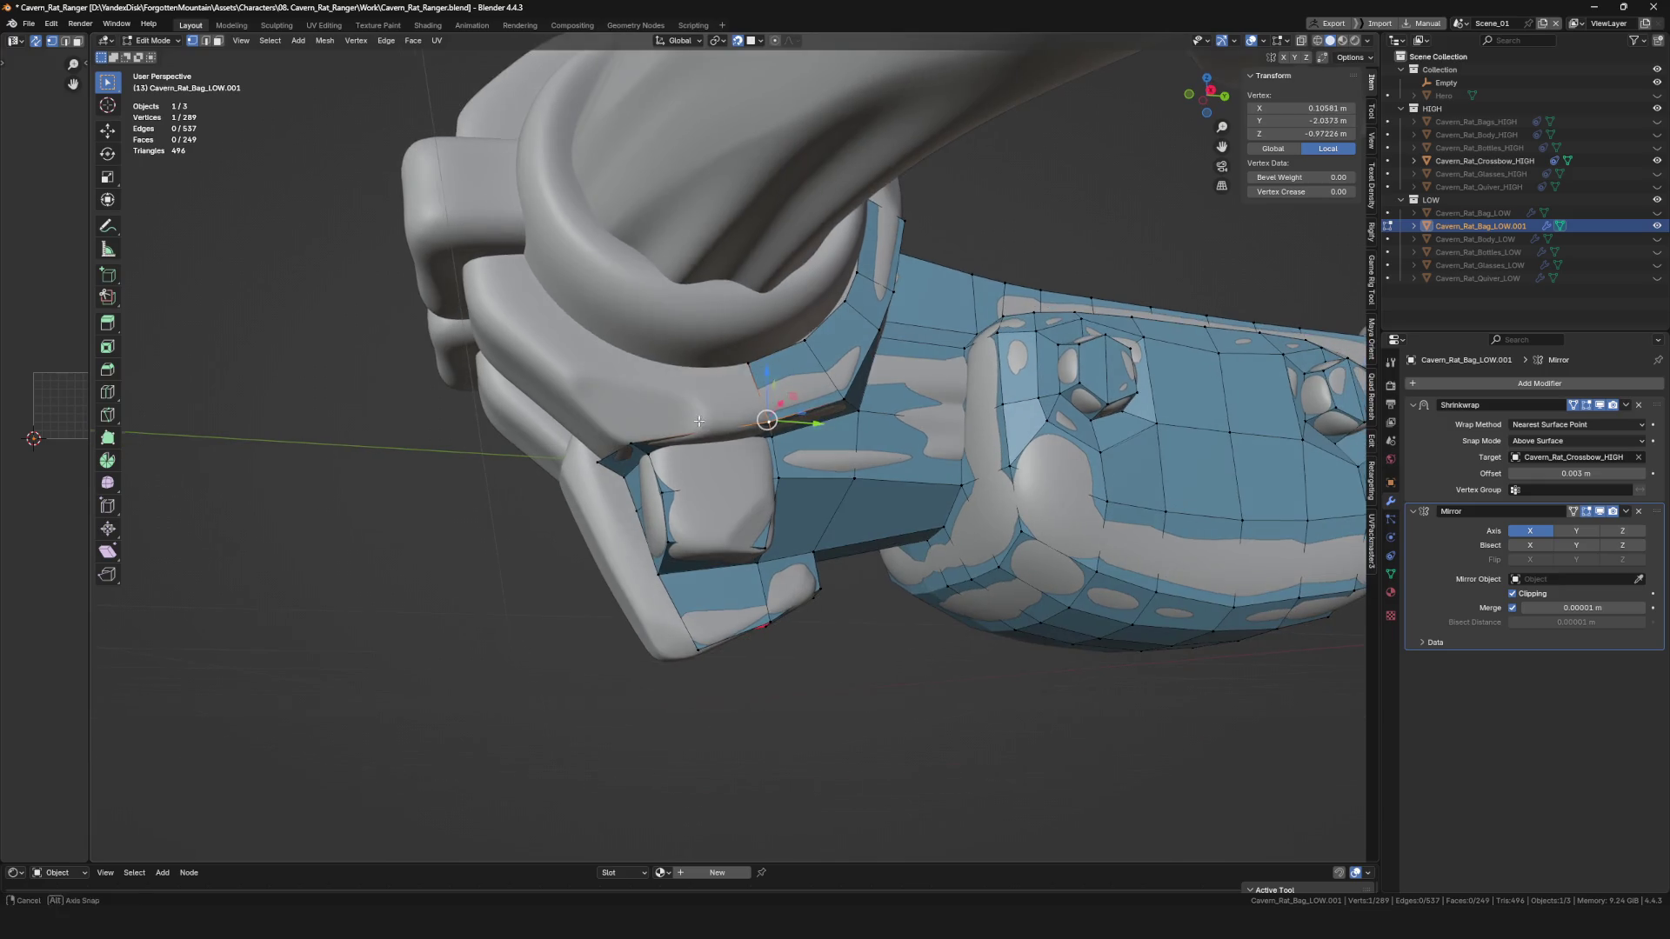
click(631, 368)
mouse_move(631, 369)
middle_down()
mouse_move(818, 439)
mouse_move(792, 439)
mouse_move(853, 407)
mouse_move(870, 421)
mouse_move(804, 487)
middle_up()
key(ctrl+s)
Extrude an edge on the grip underside into a new strip.
scroll(870, 421, up, 6)
key(2)
click(813, 487)
key(e)
right_click(796, 465)
key(k)
click(805, 465)
key(Return)
Knife-cut a new vertex into the face and extend a face from it with Alt+V.
key(k)
click(775, 531)
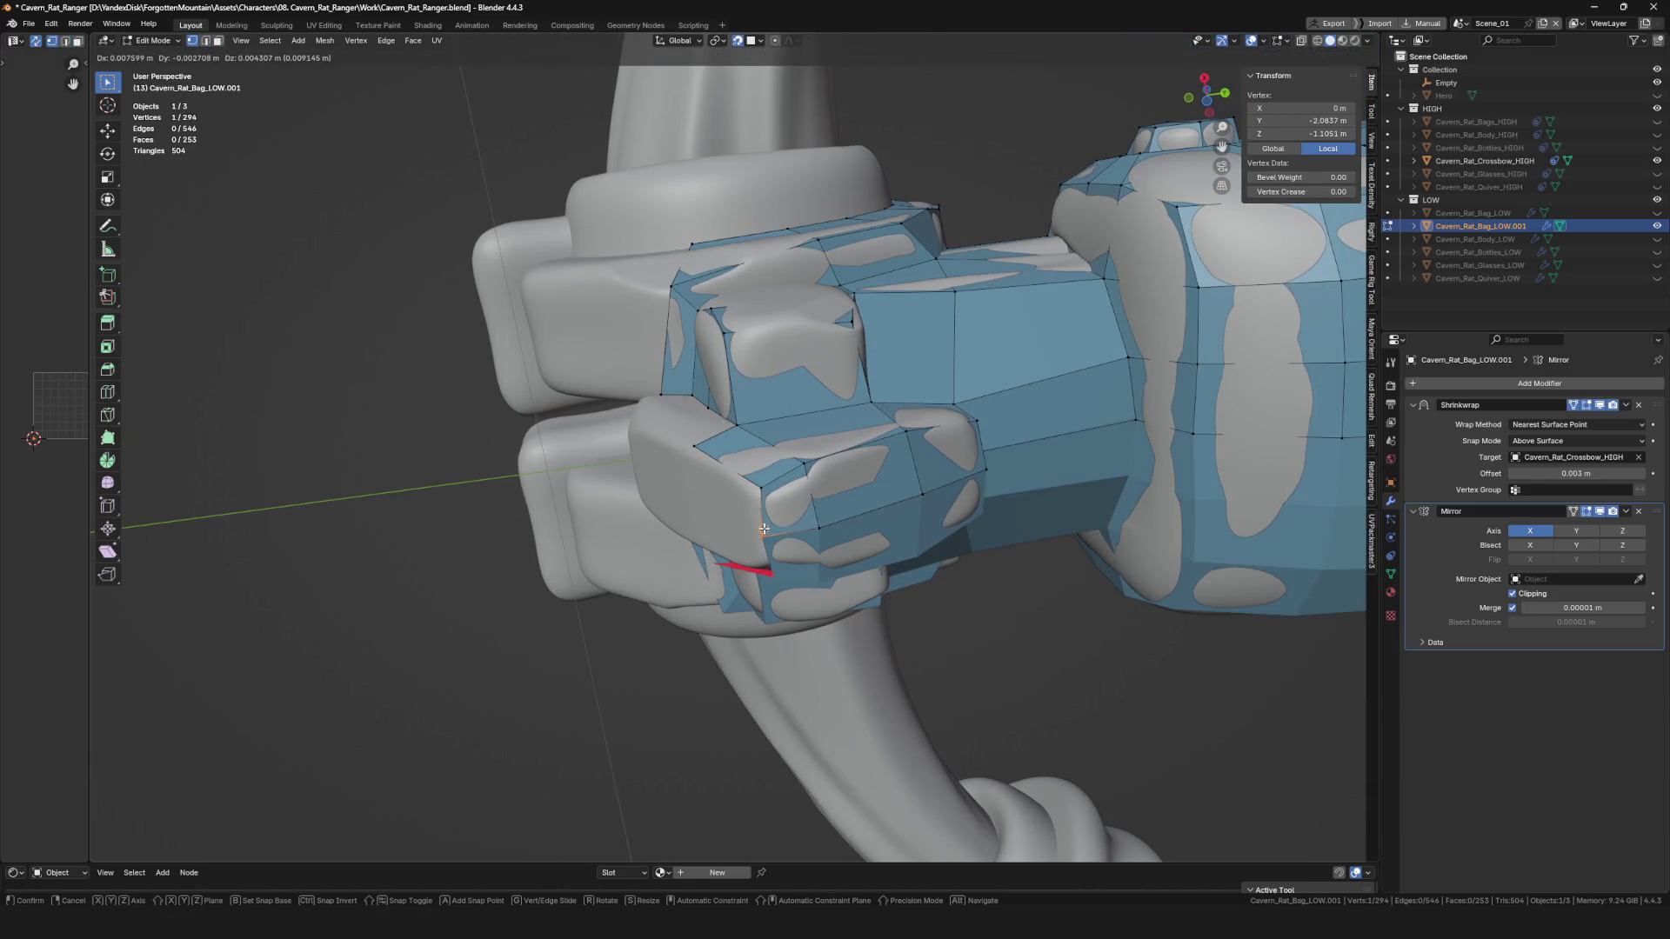
key(Return)
middle_drag(775, 531, 812, 569)
mouse_move(792, 488)
middle_down()
mouse_move(714, 415)
mouse_move(786, 377)
middle_up()
key(alt+v)
click(701, 430)
Rip another vertex off with Alt+V and move it into place under the grip.
key(alt+v)
click(699, 309)
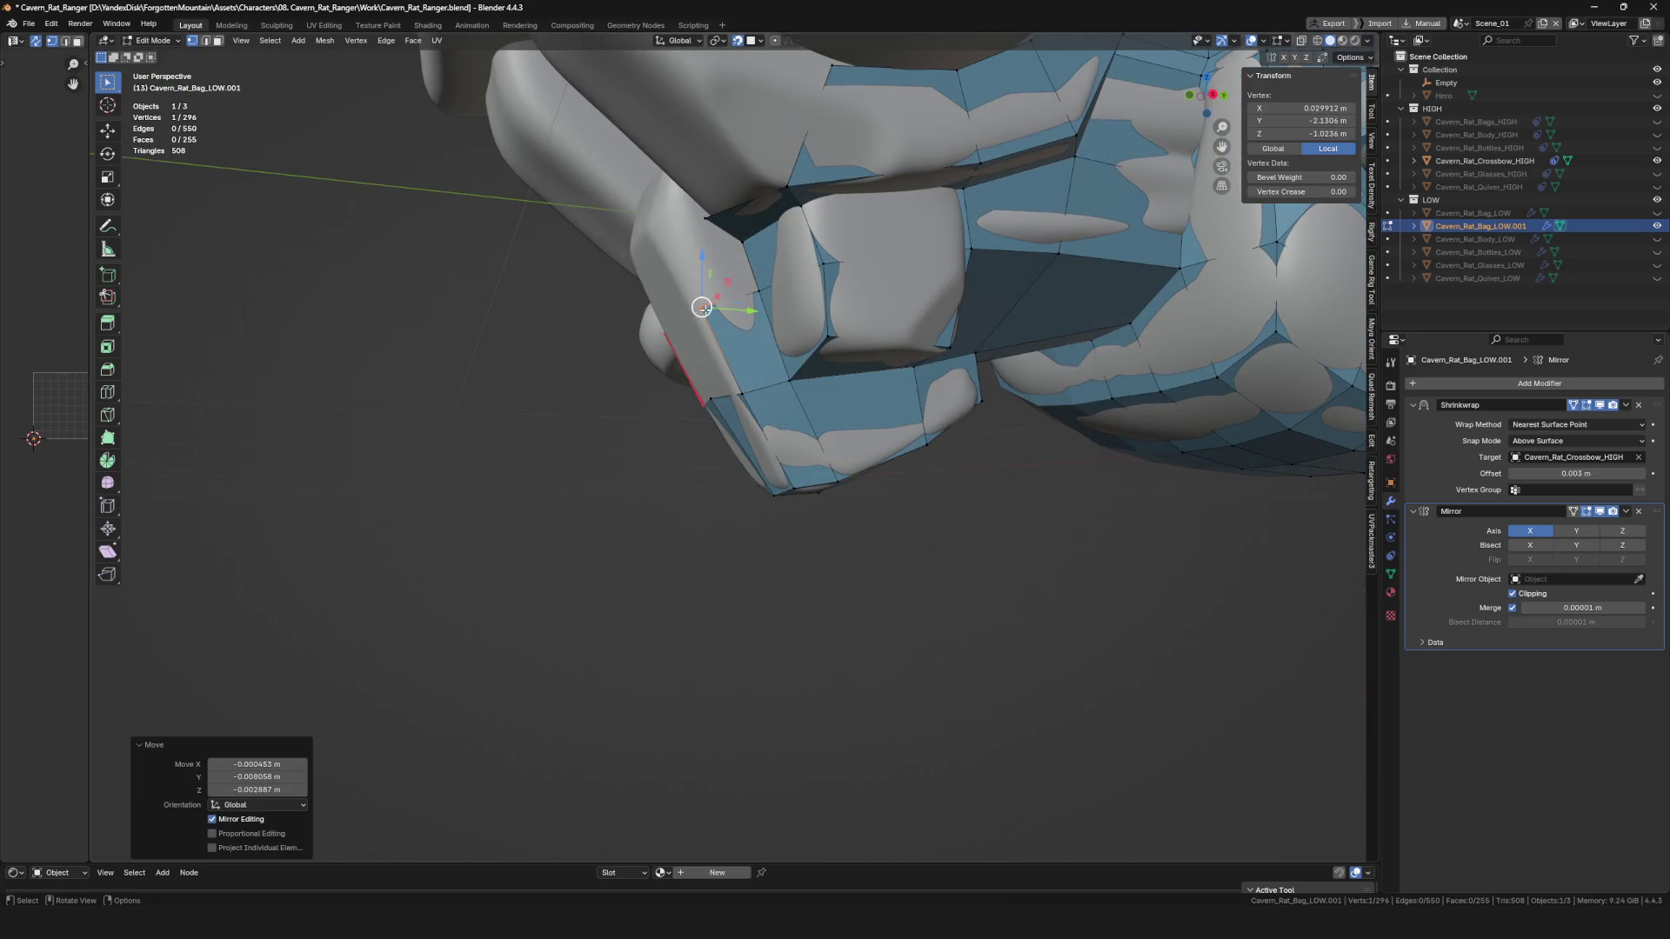
middle_drag(701, 306, 776, 367)
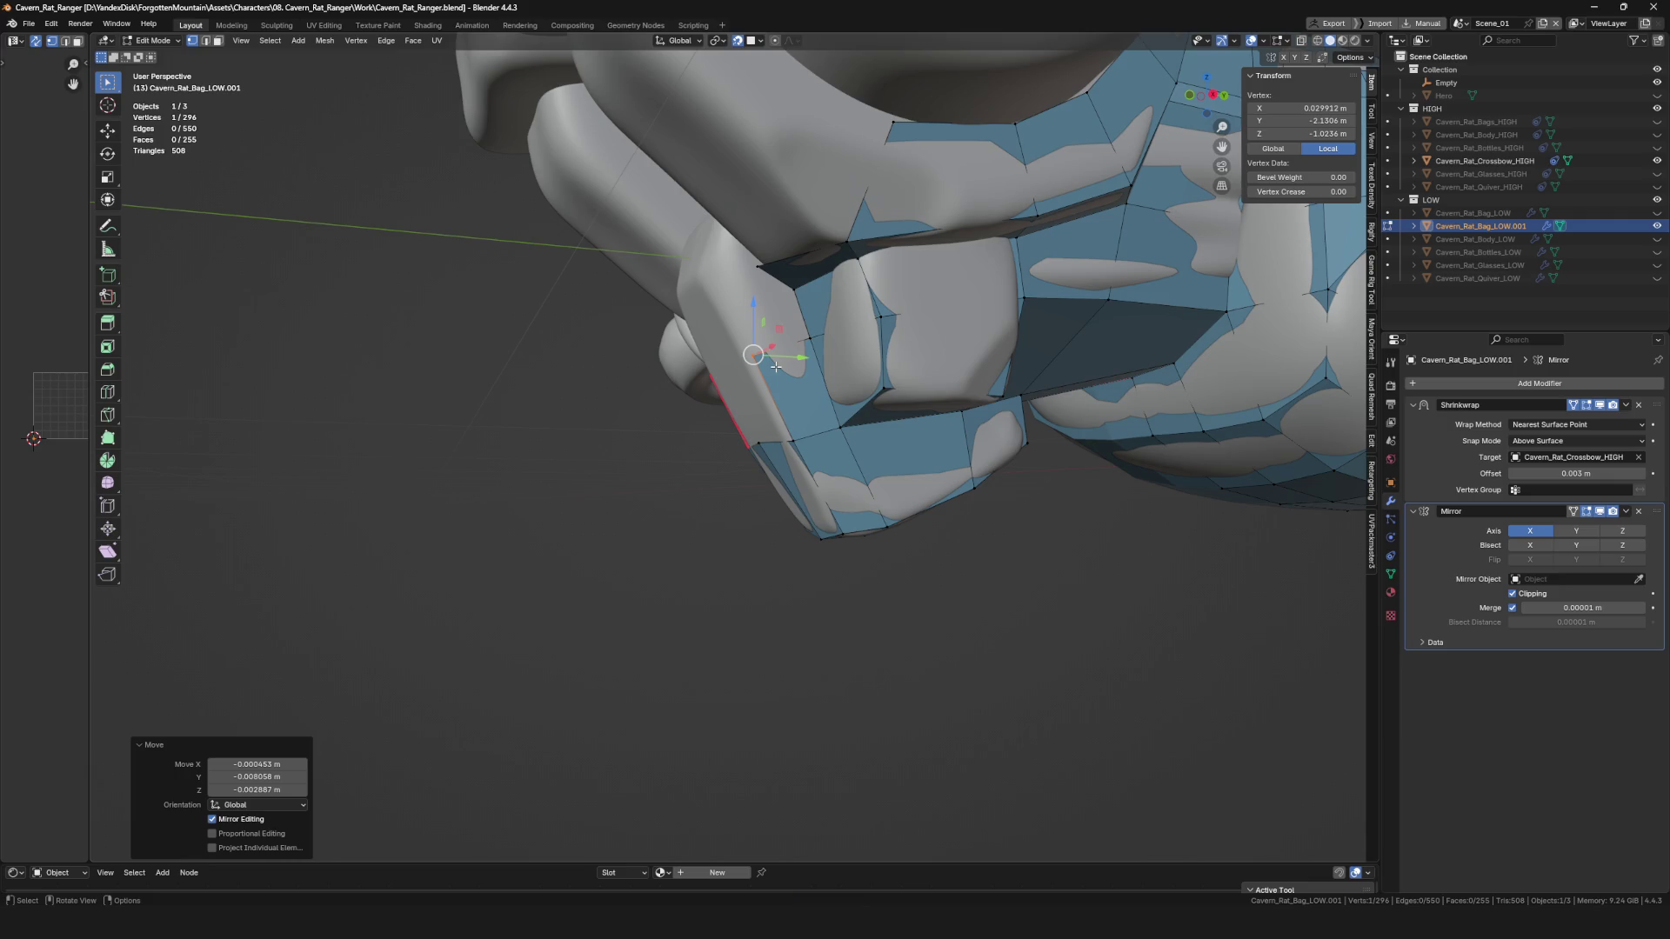
middle_drag(851, 425, 797, 385)
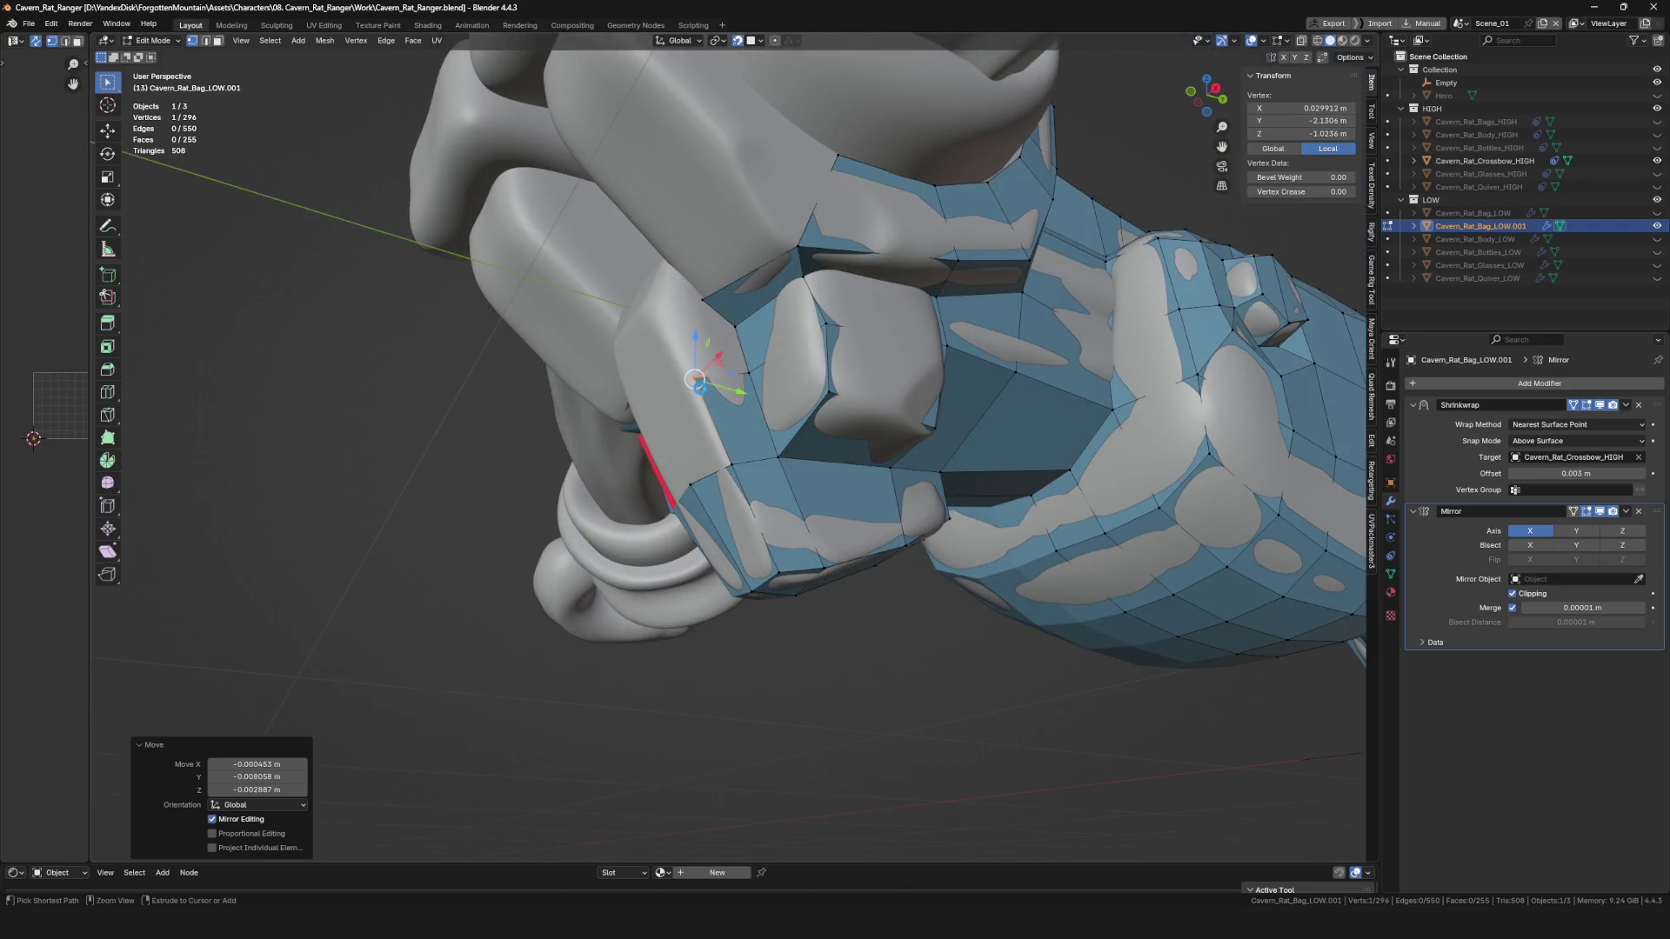
scroll(694, 379, up, 4)
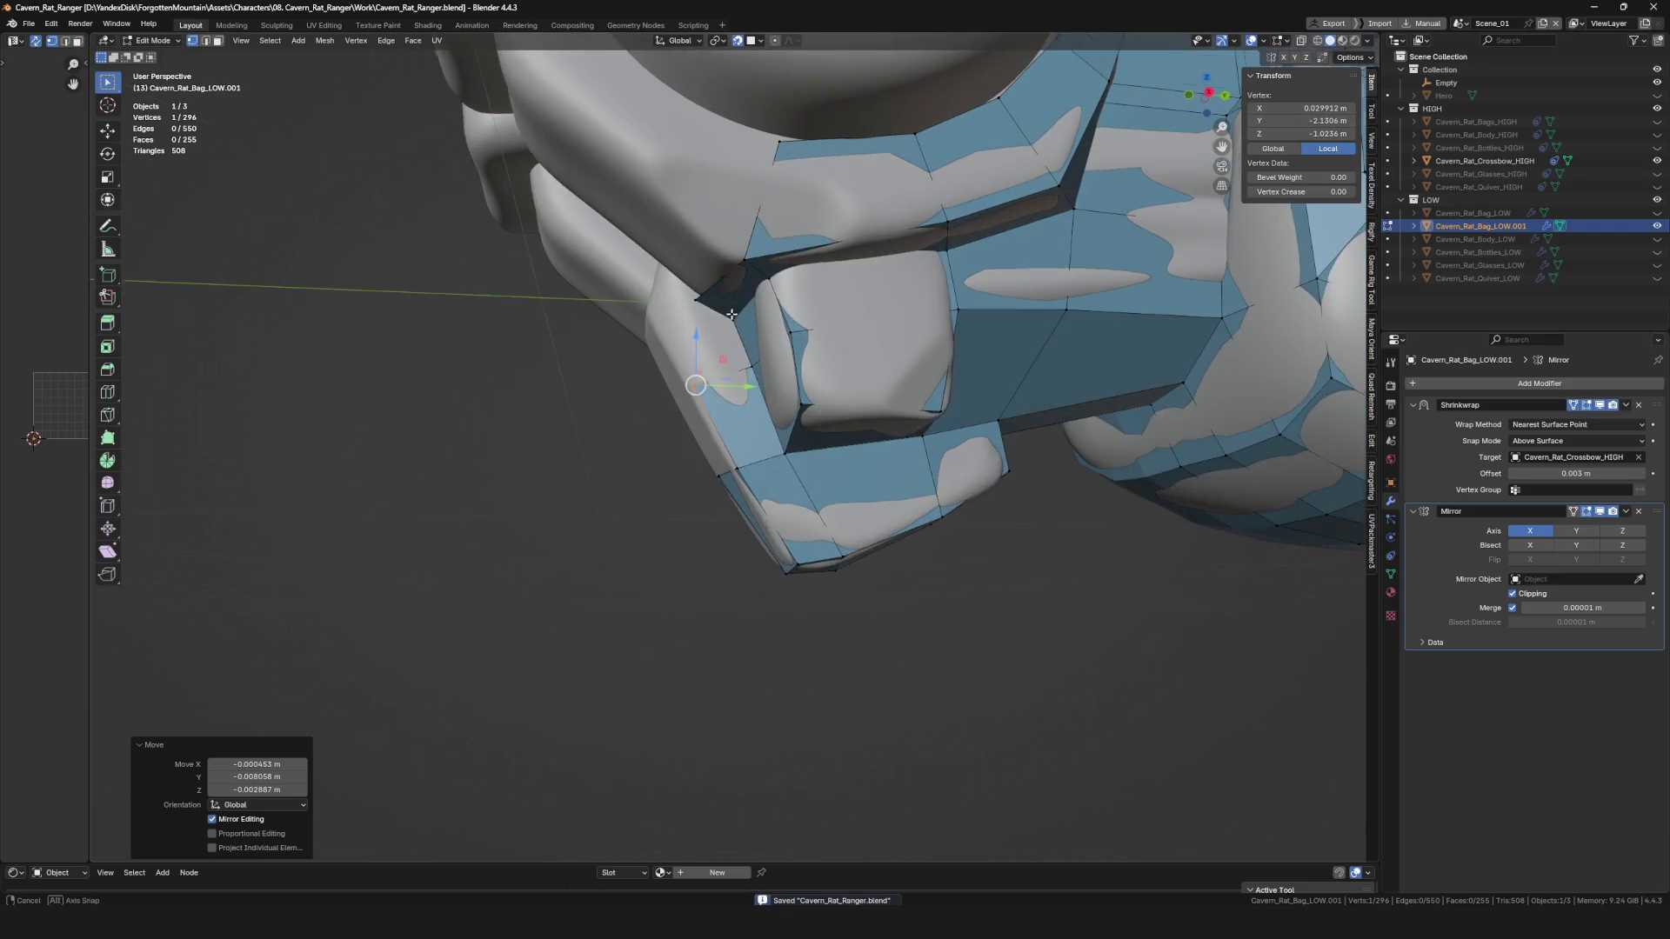
key(g)
click(708, 305)
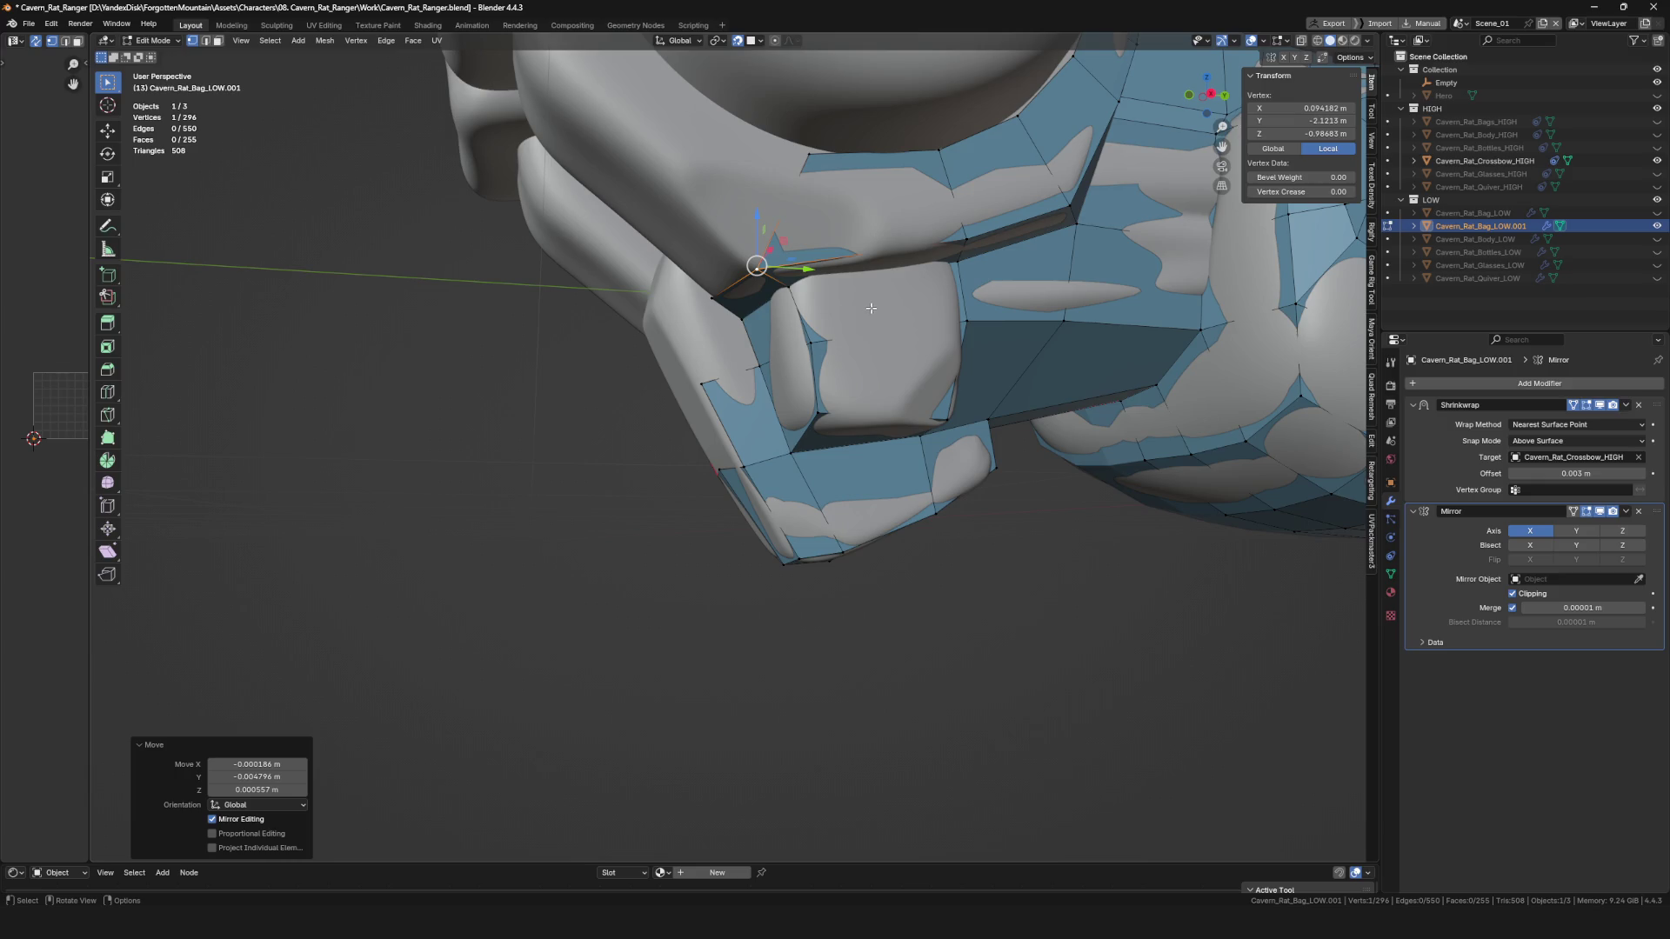
Knife-cut across a face on the stock front and move the new vertices into place.
mouse_move(706, 296)
middle_down()
mouse_move(609, 261)
mouse_move(762, 378)
mouse_move(635, 278)
mouse_move(746, 279)
mouse_move(731, 304)
middle_up()
click(755, 365)
key(k)
click(762, 364)
click(701, 376)
key(Return)
key(g)
click(656, 300)
key(g)
click(733, 310)
key(g)
click(763, 372)
Cut three more new vertices across the stock front and position each one.
mouse_move(763, 372)
middle_down()
mouse_move(722, 350)
mouse_move(783, 354)
middle_up()
key(k)
click(794, 389)
key(Return)
key(g)
click(701, 360)
key(k)
click(722, 296)
key(Return)
key(g)
click(722, 296)
key(k)
click(783, 261)
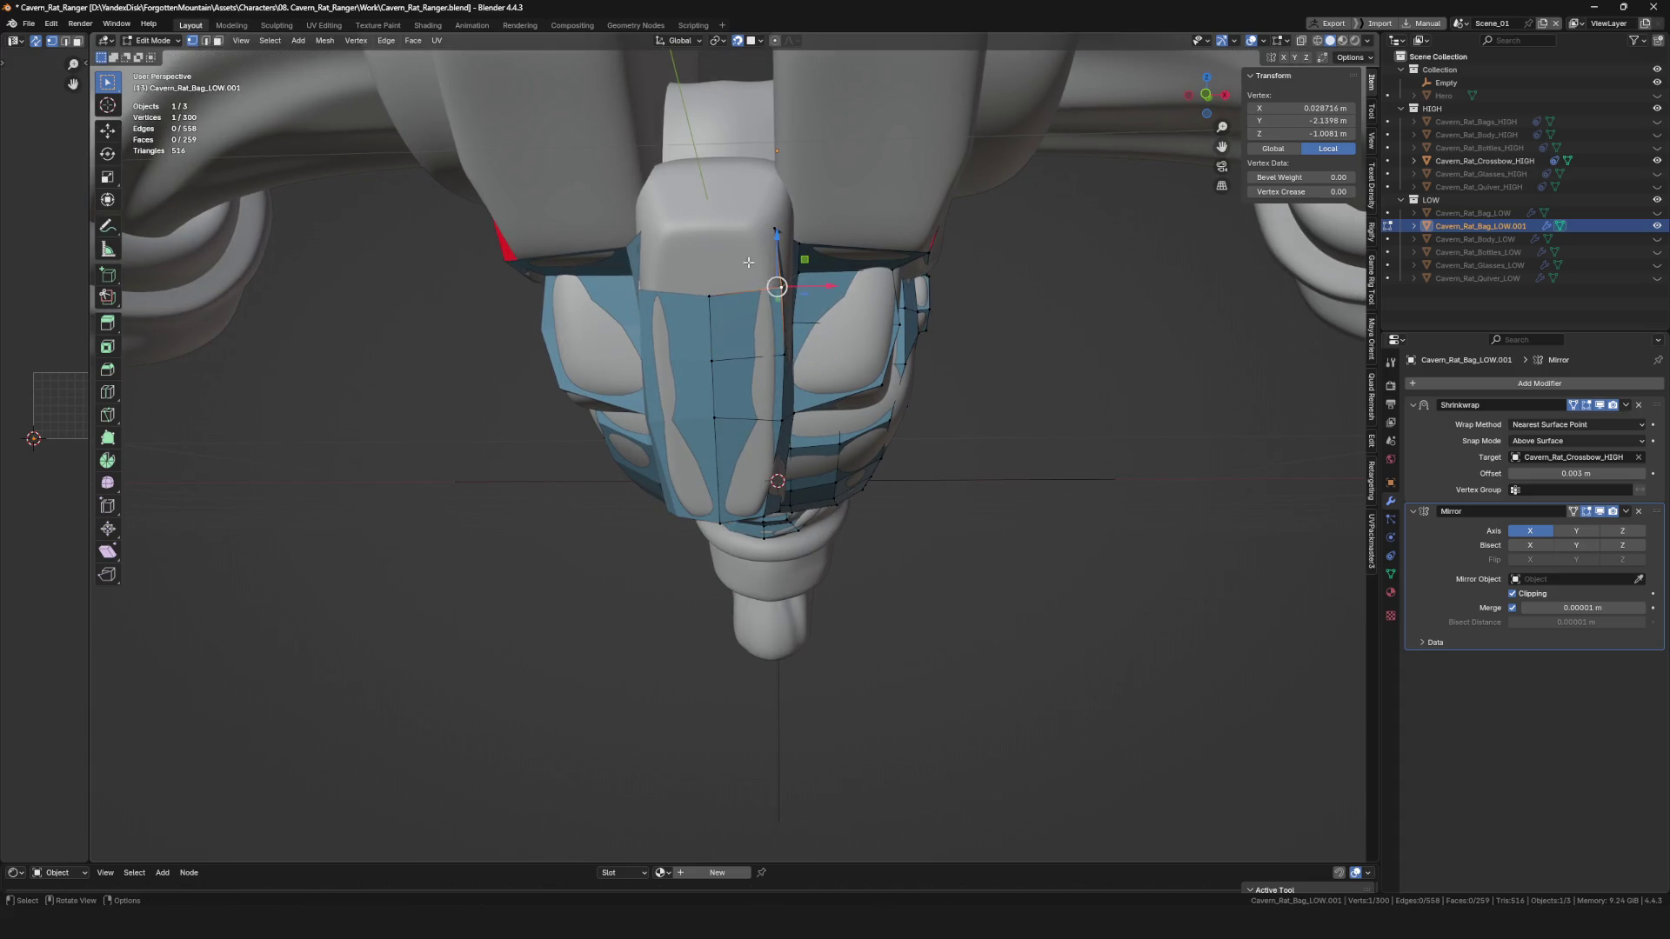
key(Return)
key(g)
click(812, 257)
Save the file and adjust single vertices along the top of the front panel.
mouse_move(813, 258)
middle_down()
mouse_move(634, 362)
mouse_move(688, 348)
mouse_move(669, 350)
middle_up()
key(ctrl+s)
key(alt+a)
click(689, 348)
click(650, 269)
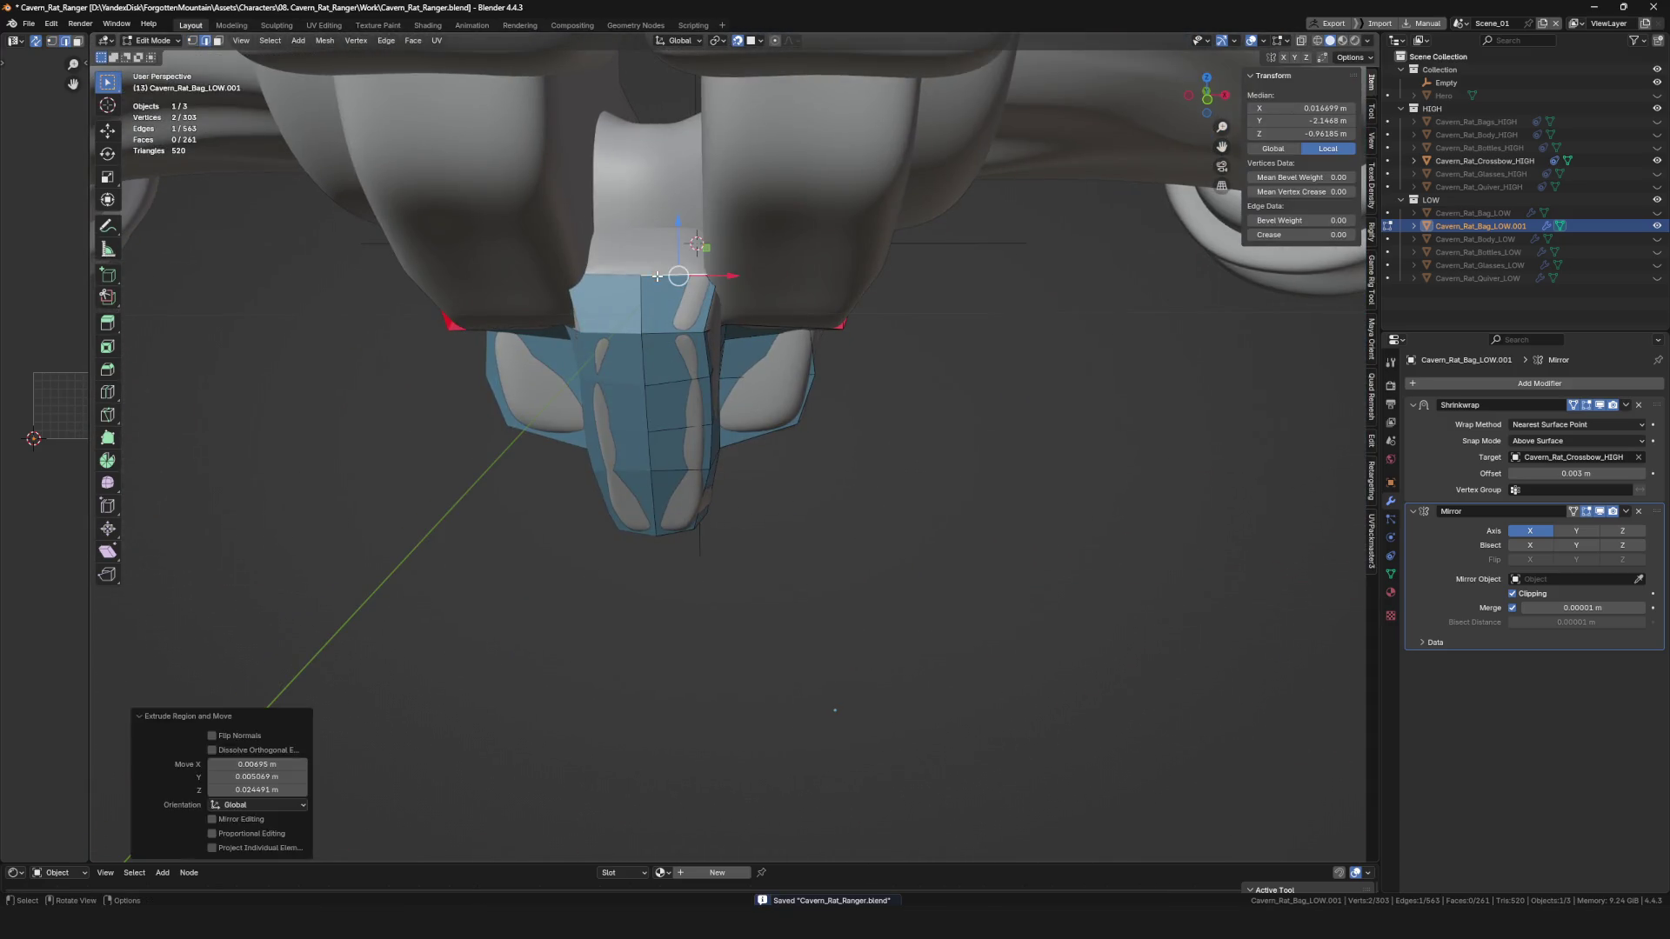
click(701, 283)
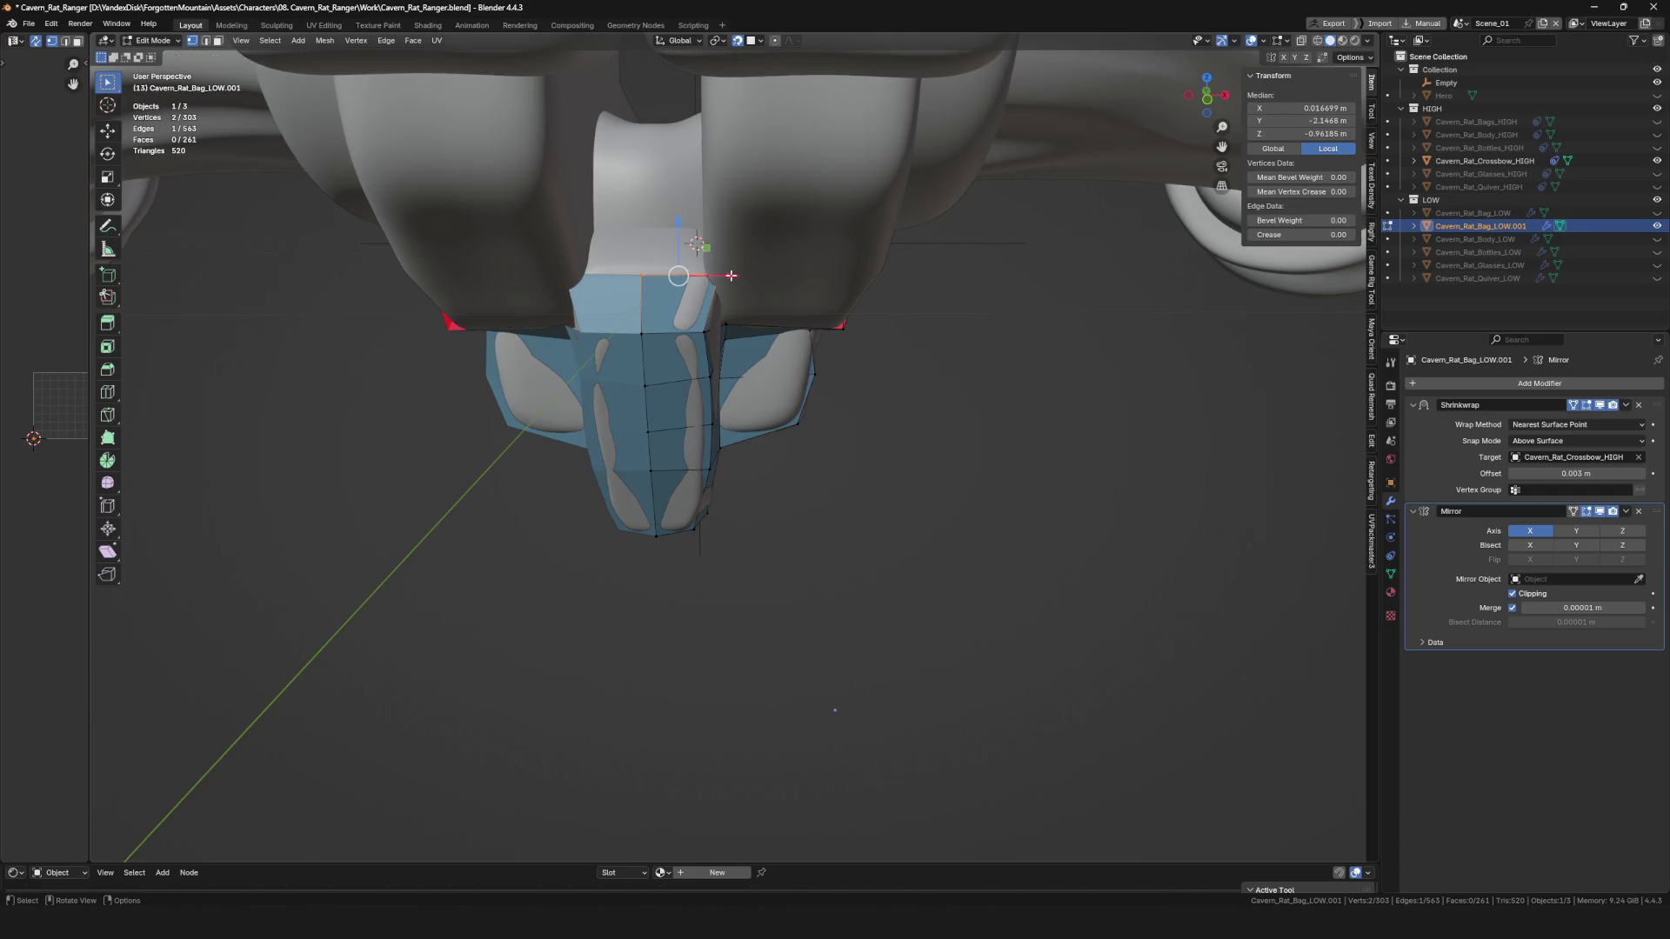
mouse_move(721, 296)
middle_down()
mouse_move(734, 288)
mouse_move(696, 291)
middle_up()
click(735, 288)
click(703, 282)
click(696, 291)
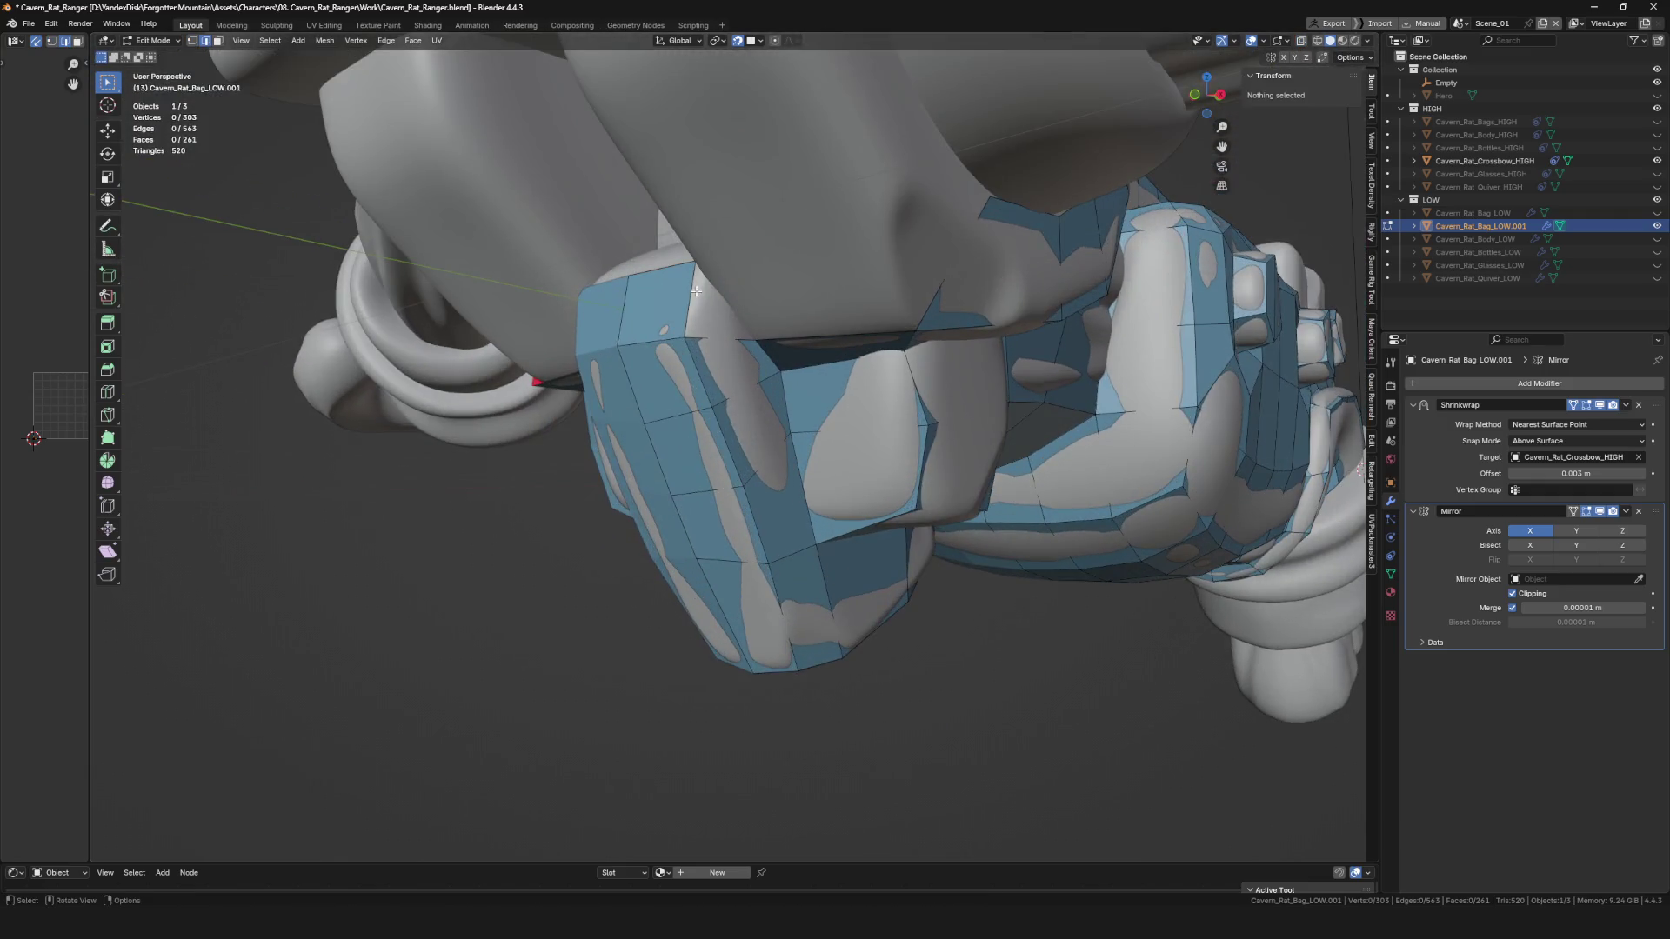
Fill a new face from a stock vertex, reposition it, and save the file.
mouse_move(737, 347)
middle_down()
mouse_move(839, 231)
mouse_move(740, 261)
mouse_move(674, 333)
mouse_move(739, 261)
mouse_move(726, 175)
mouse_move(809, 226)
mouse_move(911, 335)
mouse_move(957, 353)
middle_up()
click(773, 312)
key(f)
key(g)
click(731, 257)
key(ctrl+s)
click(732, 147)
Merge a vertex onto the centre seam and select the neighbouring edge.
scroll(732, 147, down, 5)
scroll(957, 352, up, 5)
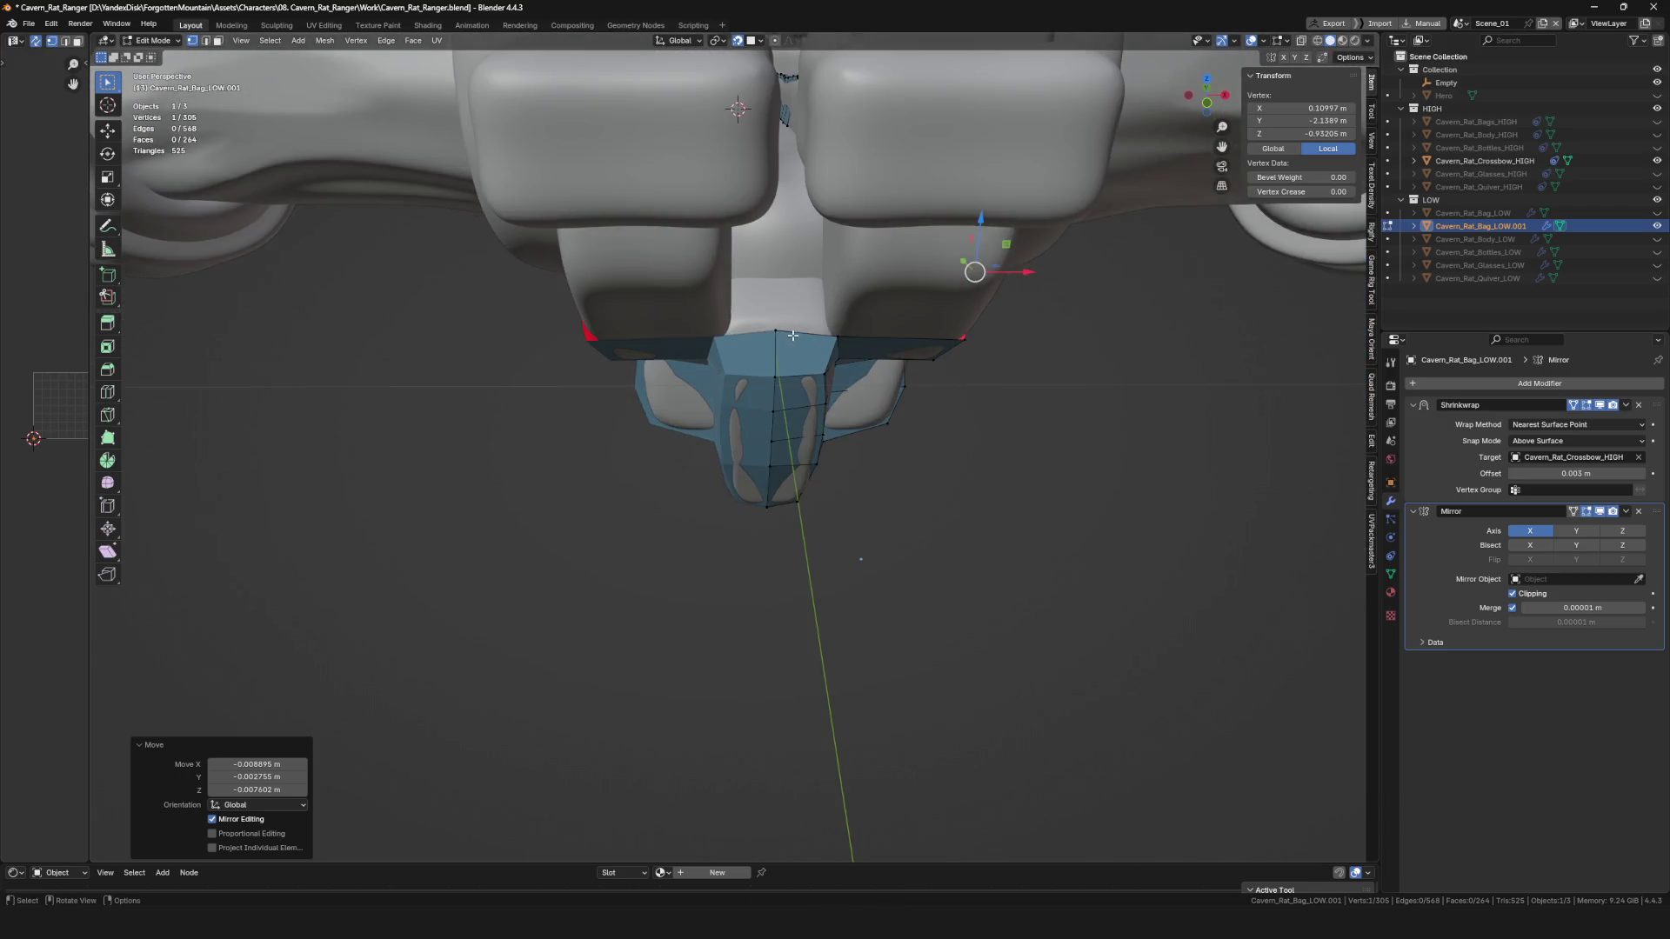
click(792, 307)
click(782, 288)
middle_drag(806, 351, 775, 352)
key(2)
click(765, 353)
click(774, 286)
click(783, 287)
Adjust vertex positions along the underside of the stock.
middle_drag(783, 287, 772, 330)
key(alt+a)
click(766, 245)
click(833, 252)
click(890, 352)
mouse_move(890, 351)
middle_down()
mouse_move(894, 253)
mouse_move(707, 290)
mouse_move(688, 233)
middle_up()
click(920, 251)
scroll(707, 291, up, 2)
Extrude the centre-top vertex up the X=0 seam and save.
click(688, 232)
key(e)
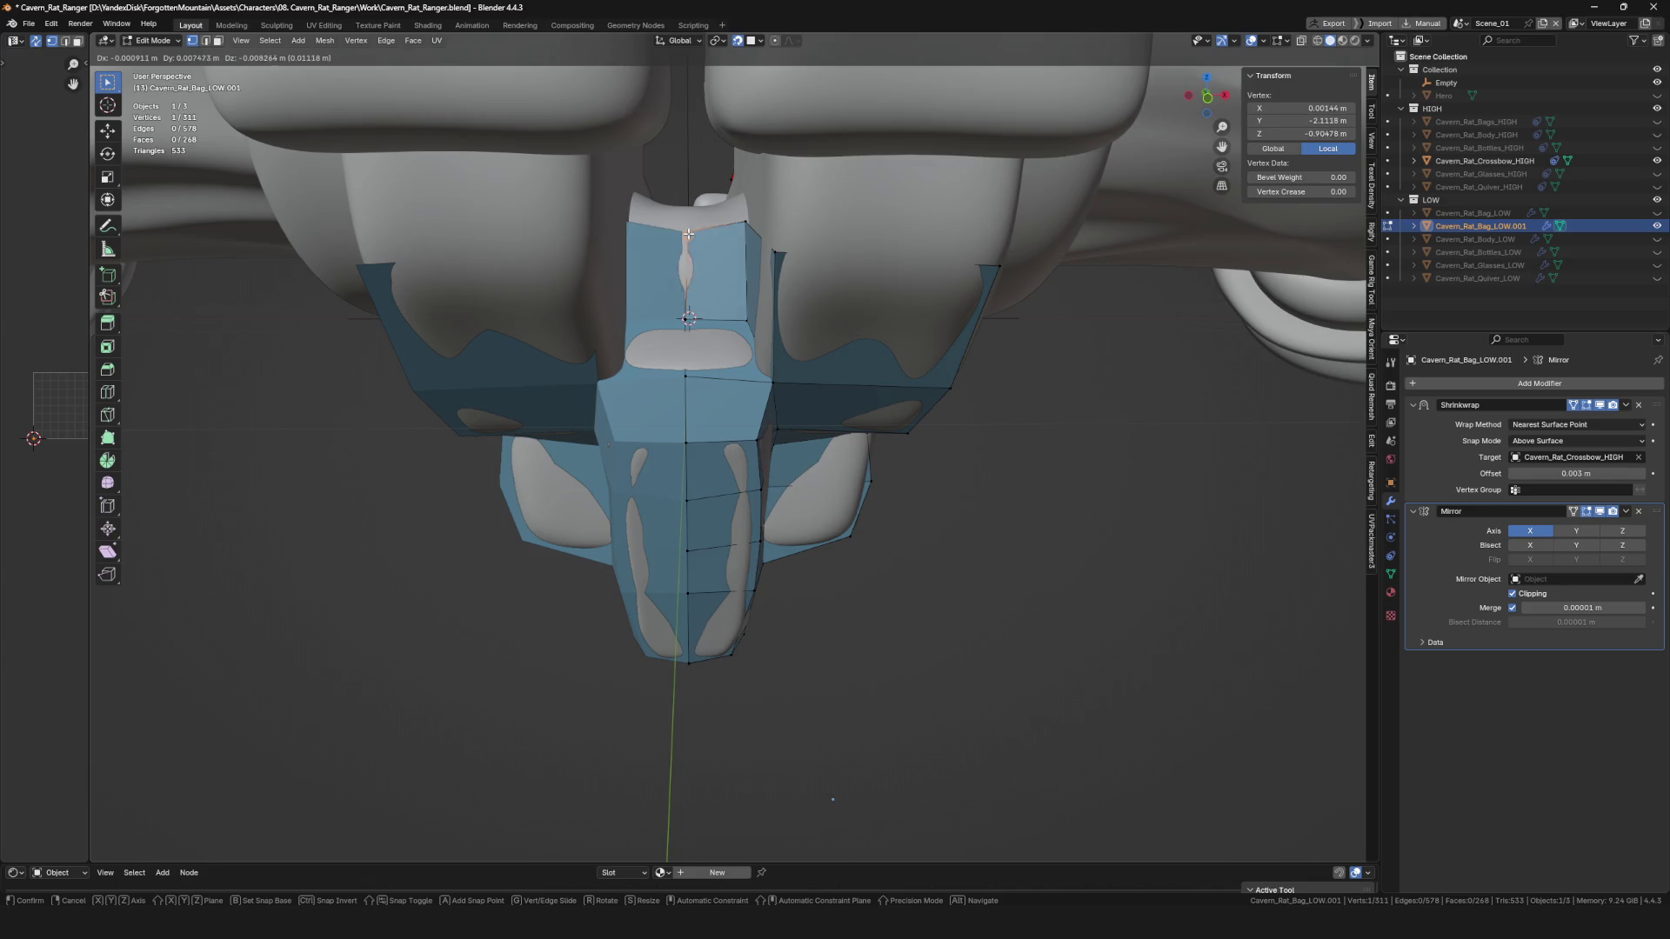
click(686, 229)
scroll(685, 230, down, 3)
mouse_move(685, 229)
middle_down()
mouse_move(757, 303)
mouse_move(727, 265)
mouse_move(1189, 302)
mouse_move(961, 261)
mouse_move(917, 273)
middle_up()
key(ctrl+s)
scroll(727, 265, up, 3)
Extrude vertices and an edge into new faces beneath the clamp block.
key(e)
click(1009, 279)
shift+click(943, 273)
key(e)
click(959, 277)
click(939, 275)
click(947, 212)
mouse_move(947, 212)
middle_down()
mouse_move(856, 235)
mouse_move(872, 253)
mouse_move(1056, 261)
middle_up()
Reposition another vertex under the clamp blocks.
click(833, 318)
click(715, 300)
scroll(715, 300, down, 5)
mouse_move(715, 300)
middle_down()
mouse_move(752, 332)
mouse_move(724, 334)
mouse_move(700, 387)
mouse_move(745, 367)
mouse_move(660, 332)
middle_up()
scroll(743, 324, up, 5)
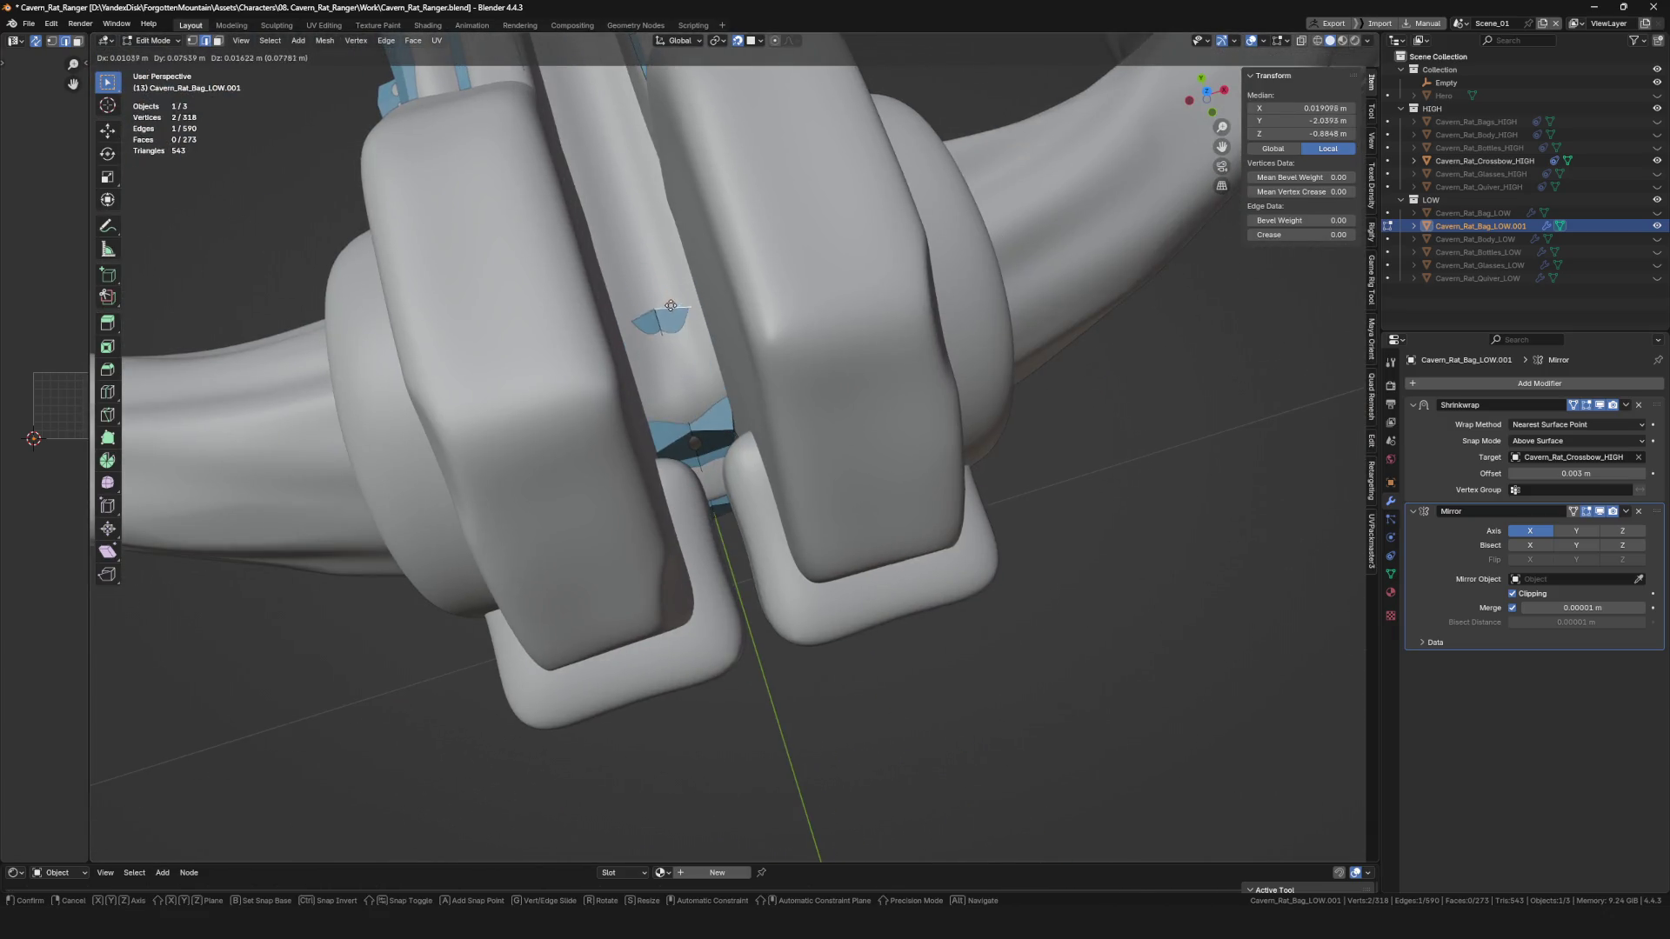
Move a vertex into the gap between the clamp blocks.
click(676, 331)
key(1)
click(692, 334)
key(g)
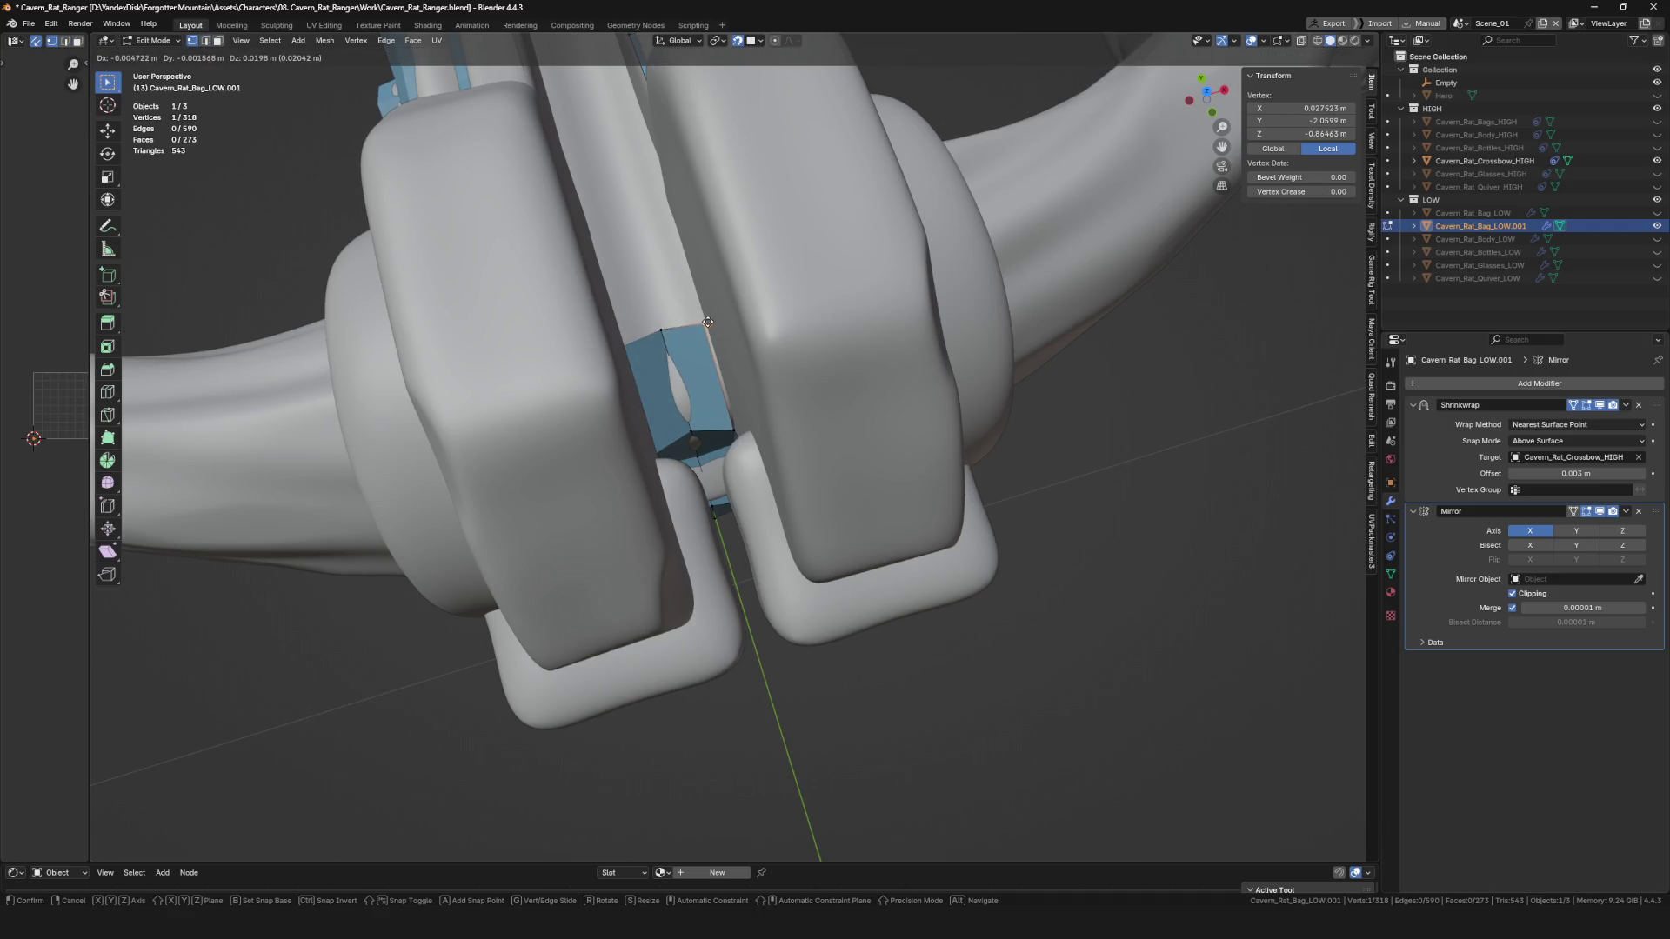
click(708, 322)
scroll(708, 322, down, 3)
Extrude the edge between the clamps upward into a new face.
key(2)
click(753, 300)
scroll(752, 286, up, 3)
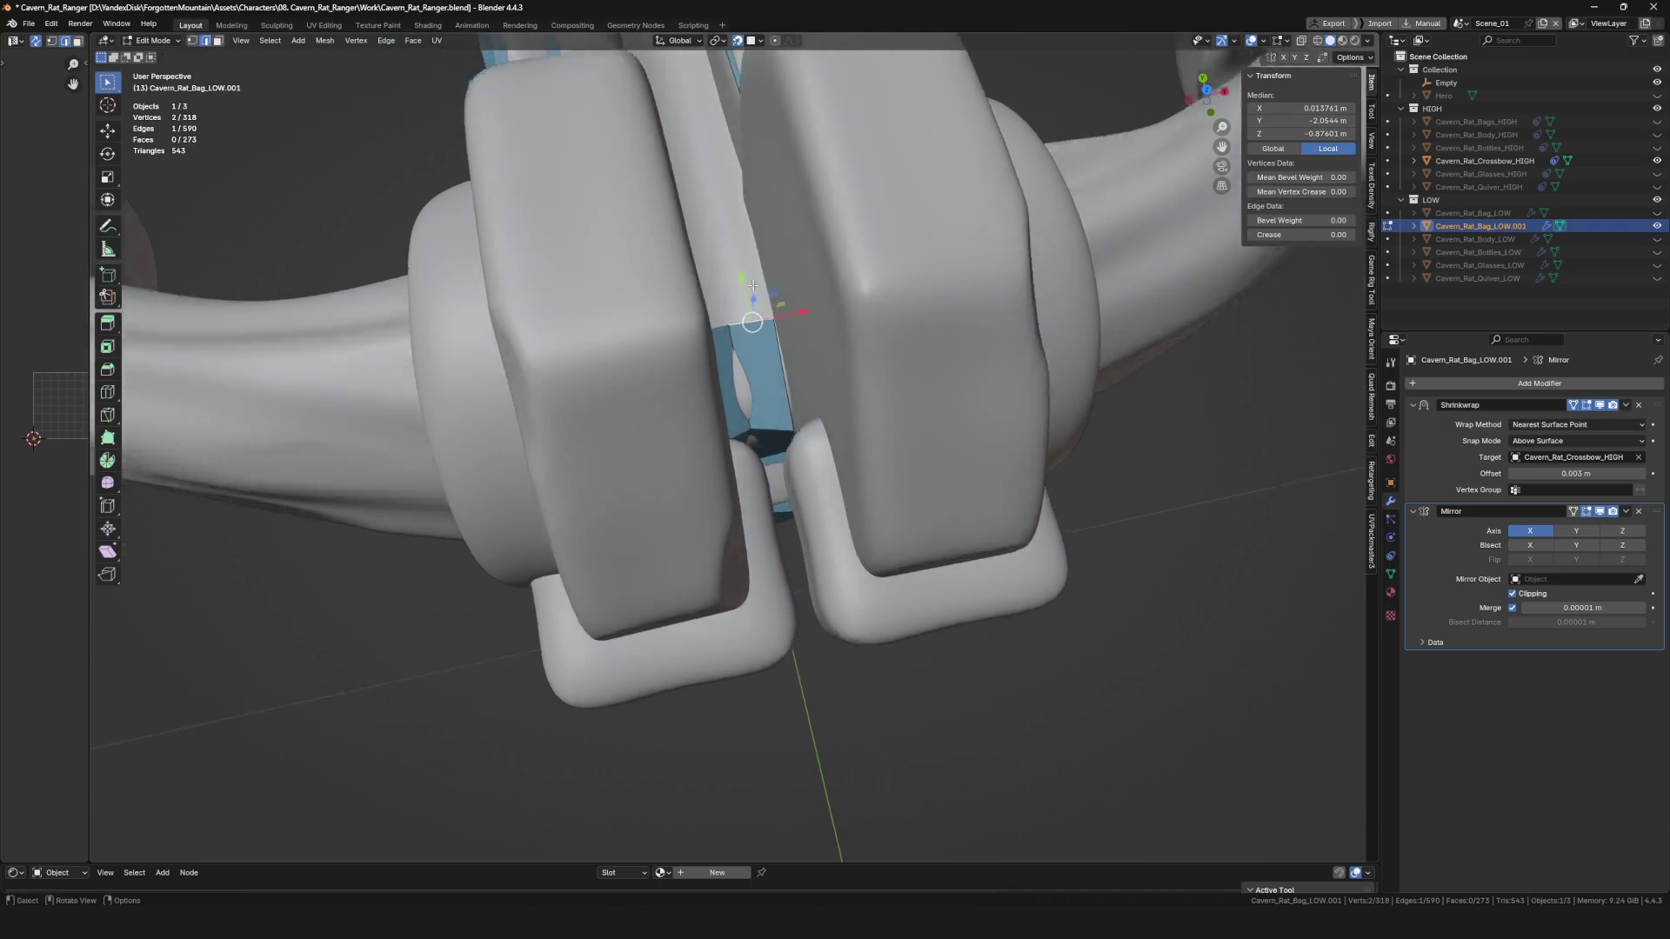
scroll(753, 286, up, 2)
key(e)
click(777, 187)
click(748, 191)
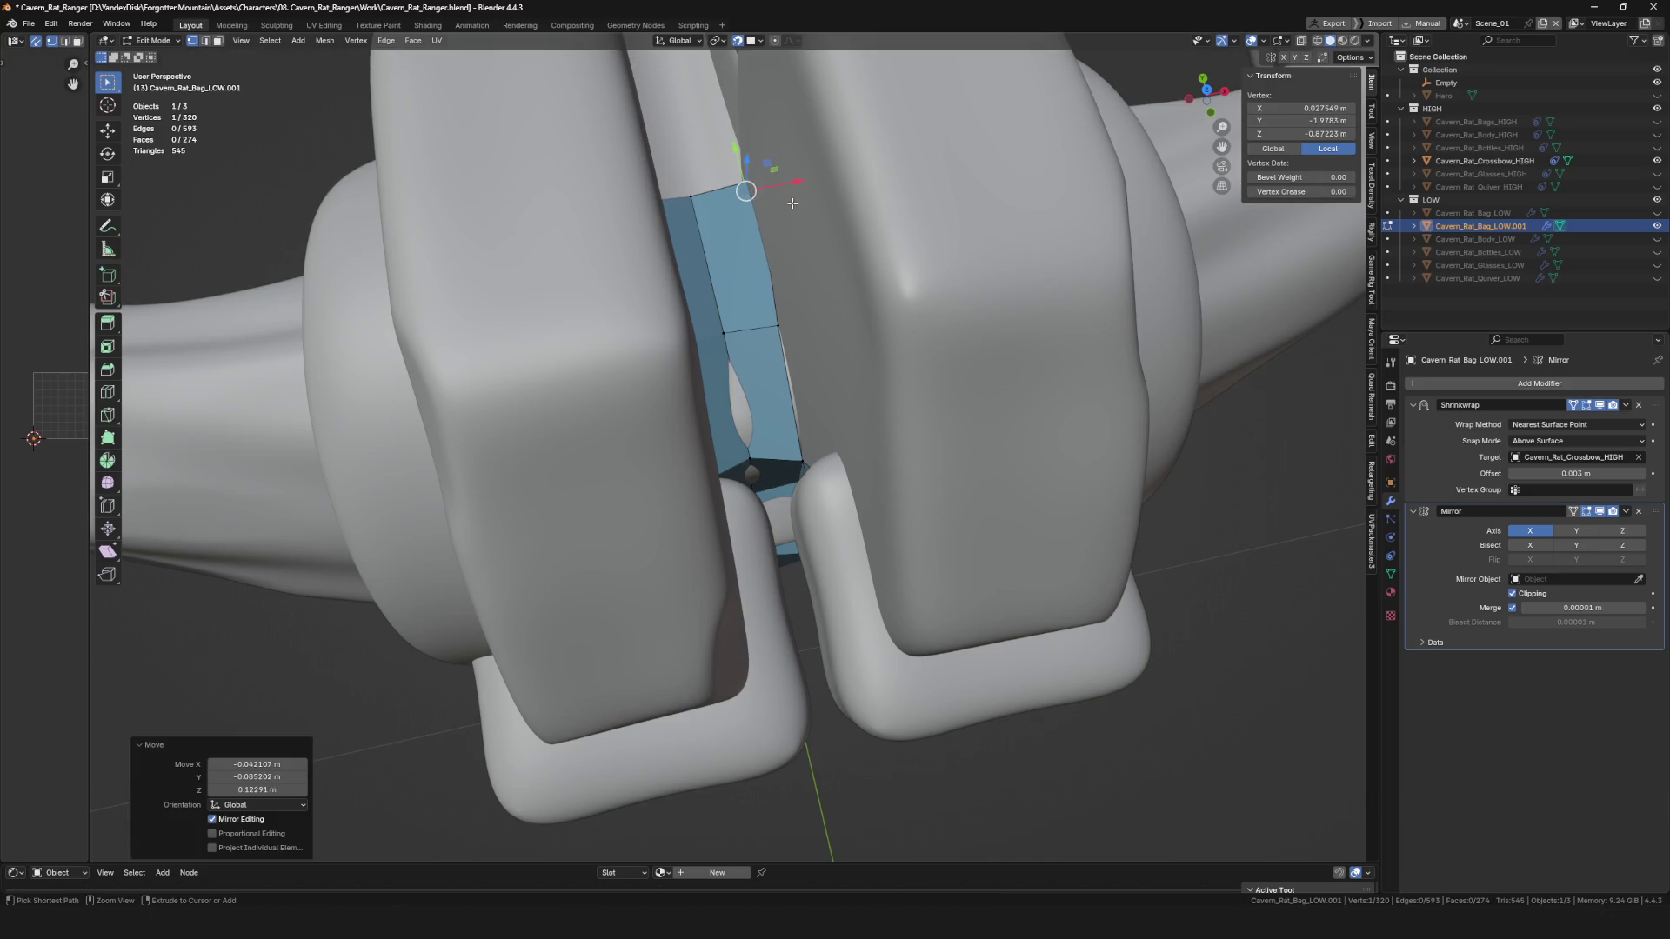
click(731, 194)
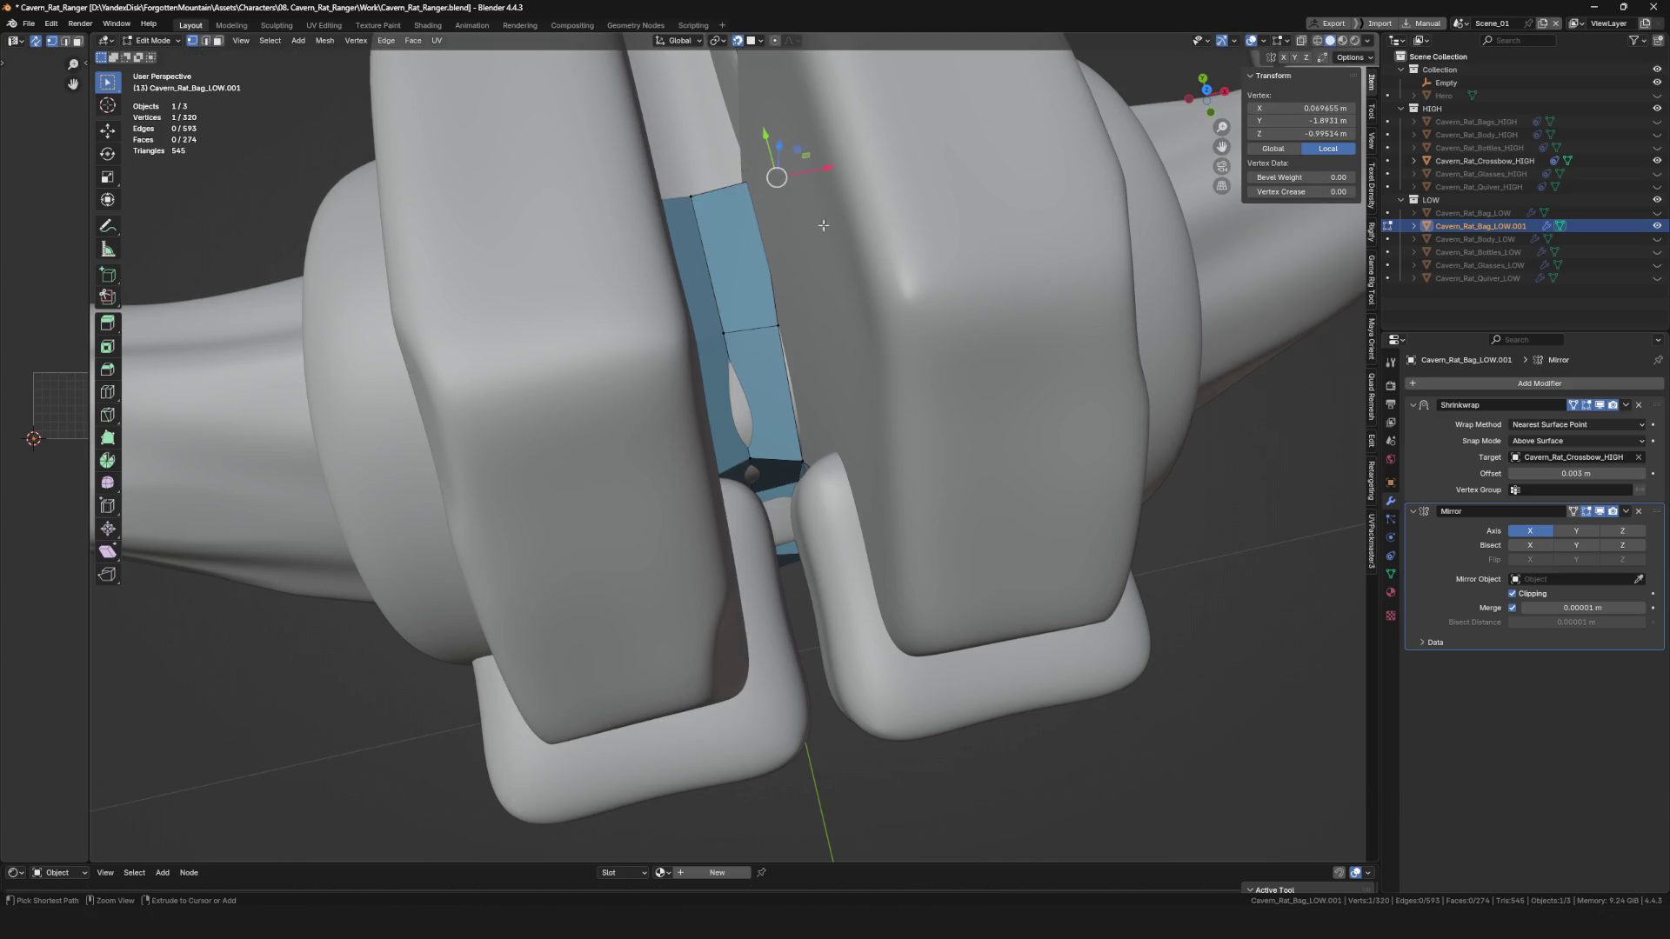
Toggle X-ray with Alt+Z and adjust the new face's vertices.
key(alt+z)
key(alt+z)
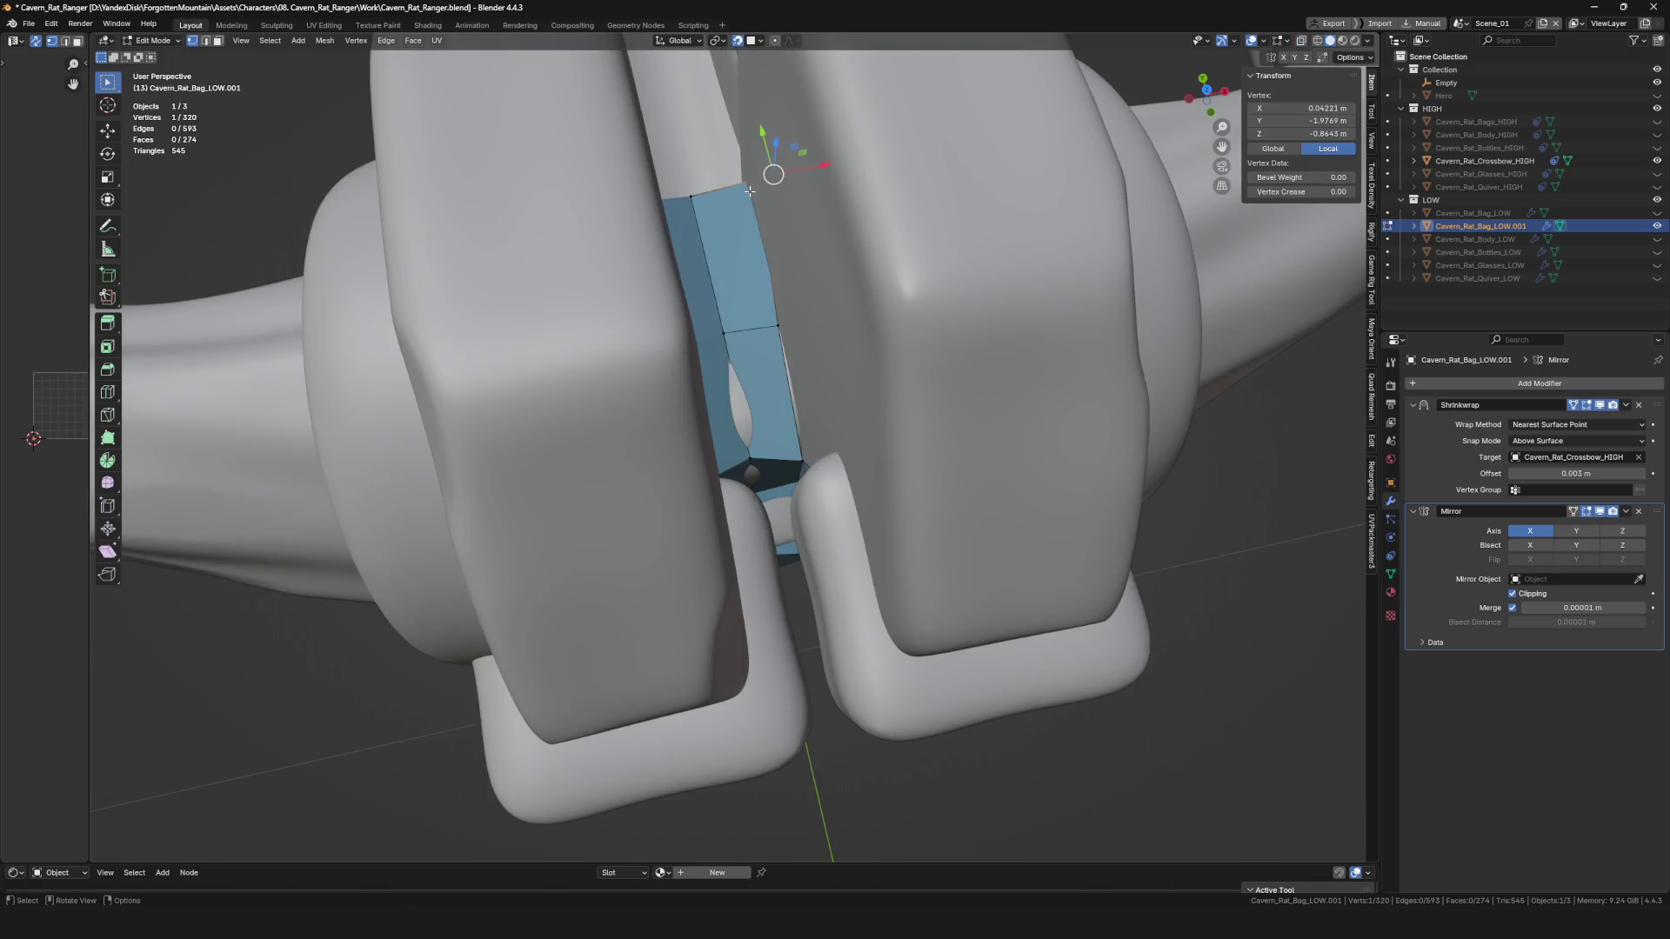
key(g)
click(744, 184)
mouse_move(744, 184)
middle_down()
mouse_move(806, 469)
mouse_move(909, 450)
mouse_move(806, 433)
mouse_move(736, 462)
mouse_move(757, 449)
middle_up()
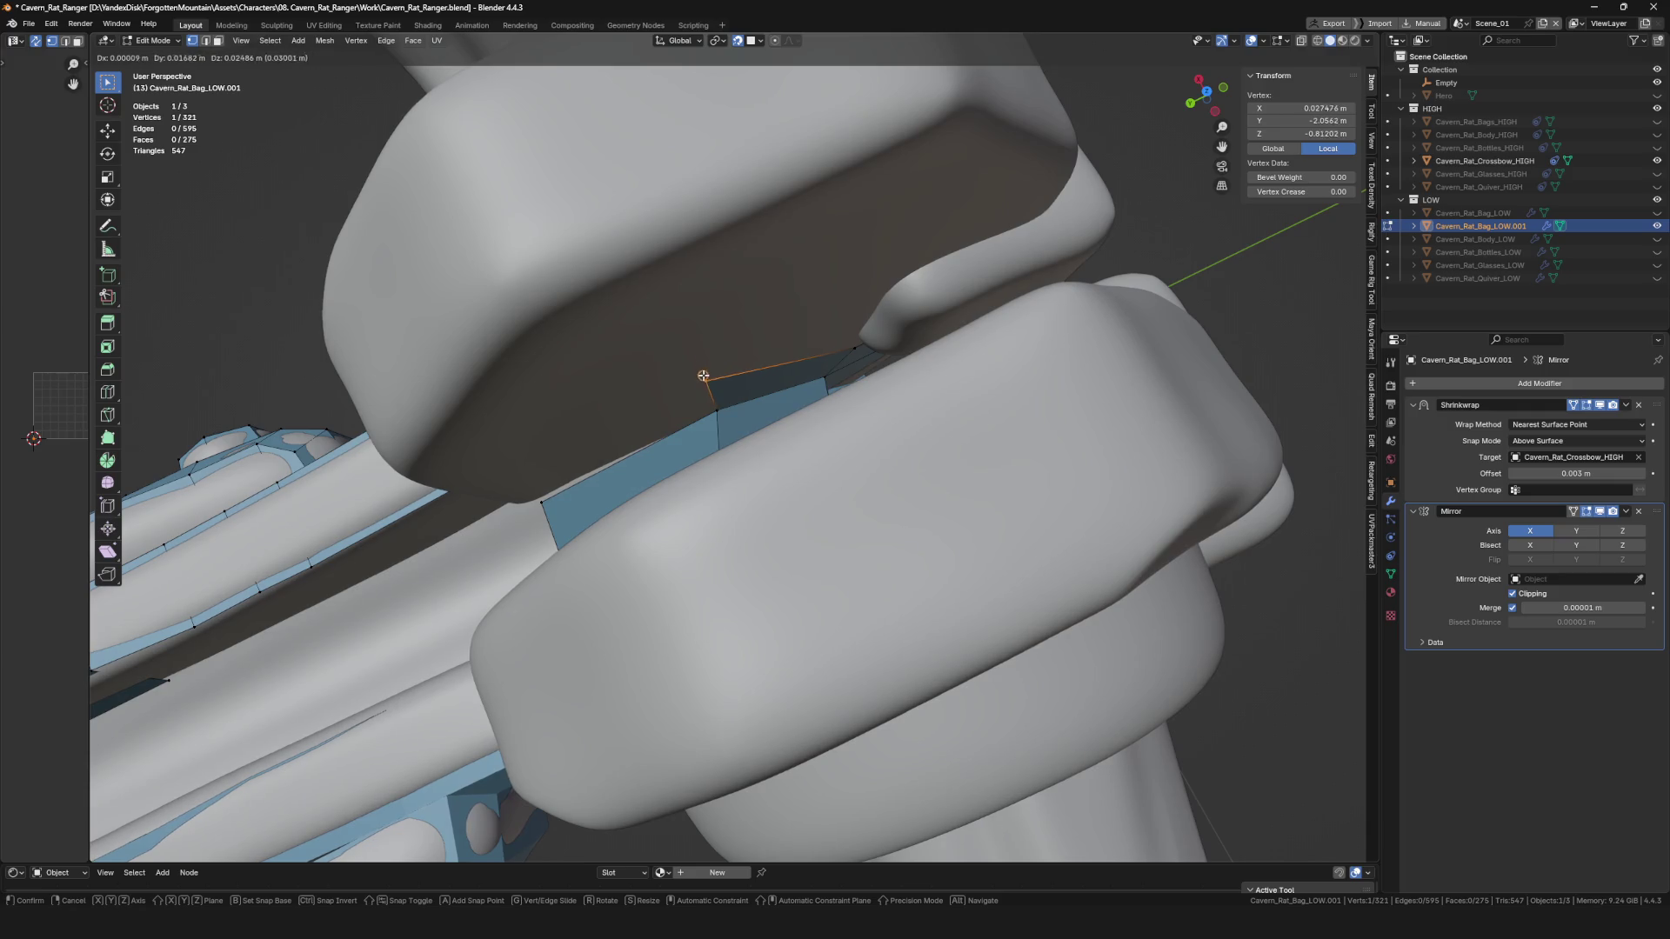
click(704, 375)
mouse_move(704, 376)
middle_down()
mouse_move(764, 377)
mouse_move(675, 402)
mouse_move(619, 374)
mouse_move(635, 448)
mouse_move(578, 494)
mouse_move(615, 485)
middle_up()
Extend a new vertex and merge two vertices at center.
key(alt+d)
click(619, 366)
key(m)
click(614, 381)
Extend new geometry from a vertex and reposition its vertices.
key(alt+d)
click(533, 510)
key(g)
click(587, 421)
mouse_move(587, 422)
middle_down()
mouse_move(589, 522)
mouse_move(628, 561)
middle_up()
key(g)
click(551, 482)
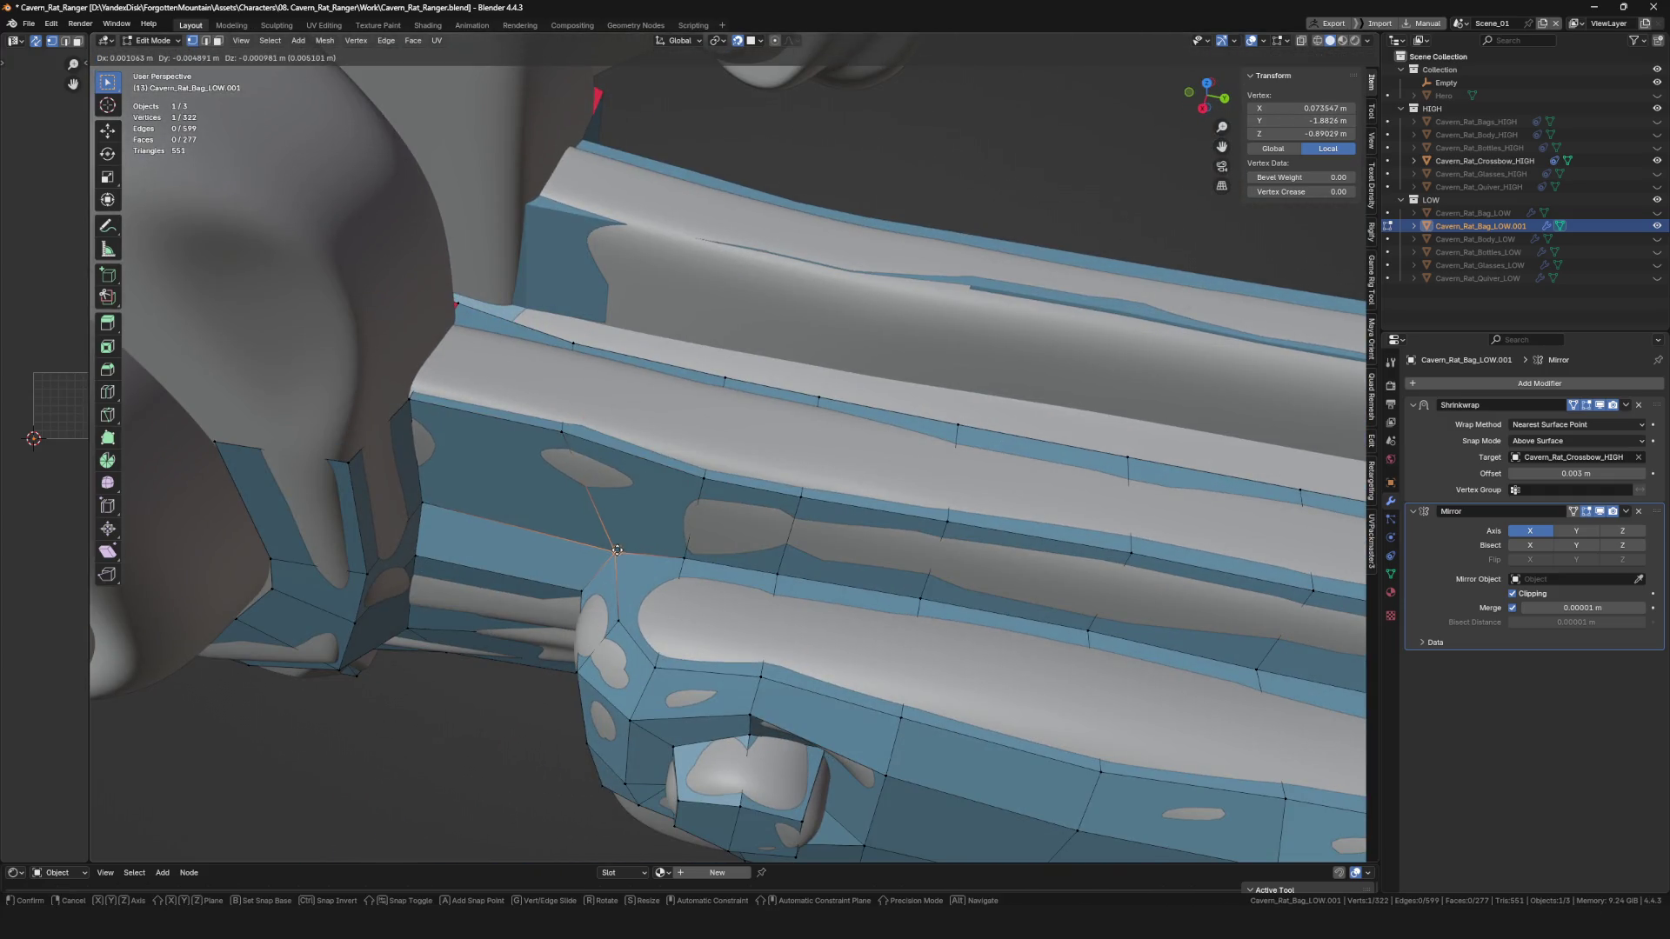
click(630, 548)
Extend a new face along the stock's top rail.
key(g)
click(578, 435)
mouse_move(578, 435)
middle_down()
mouse_move(644, 345)
mouse_move(634, 328)
middle_up()
scroll(634, 328, up, 3)
key(alt+v)
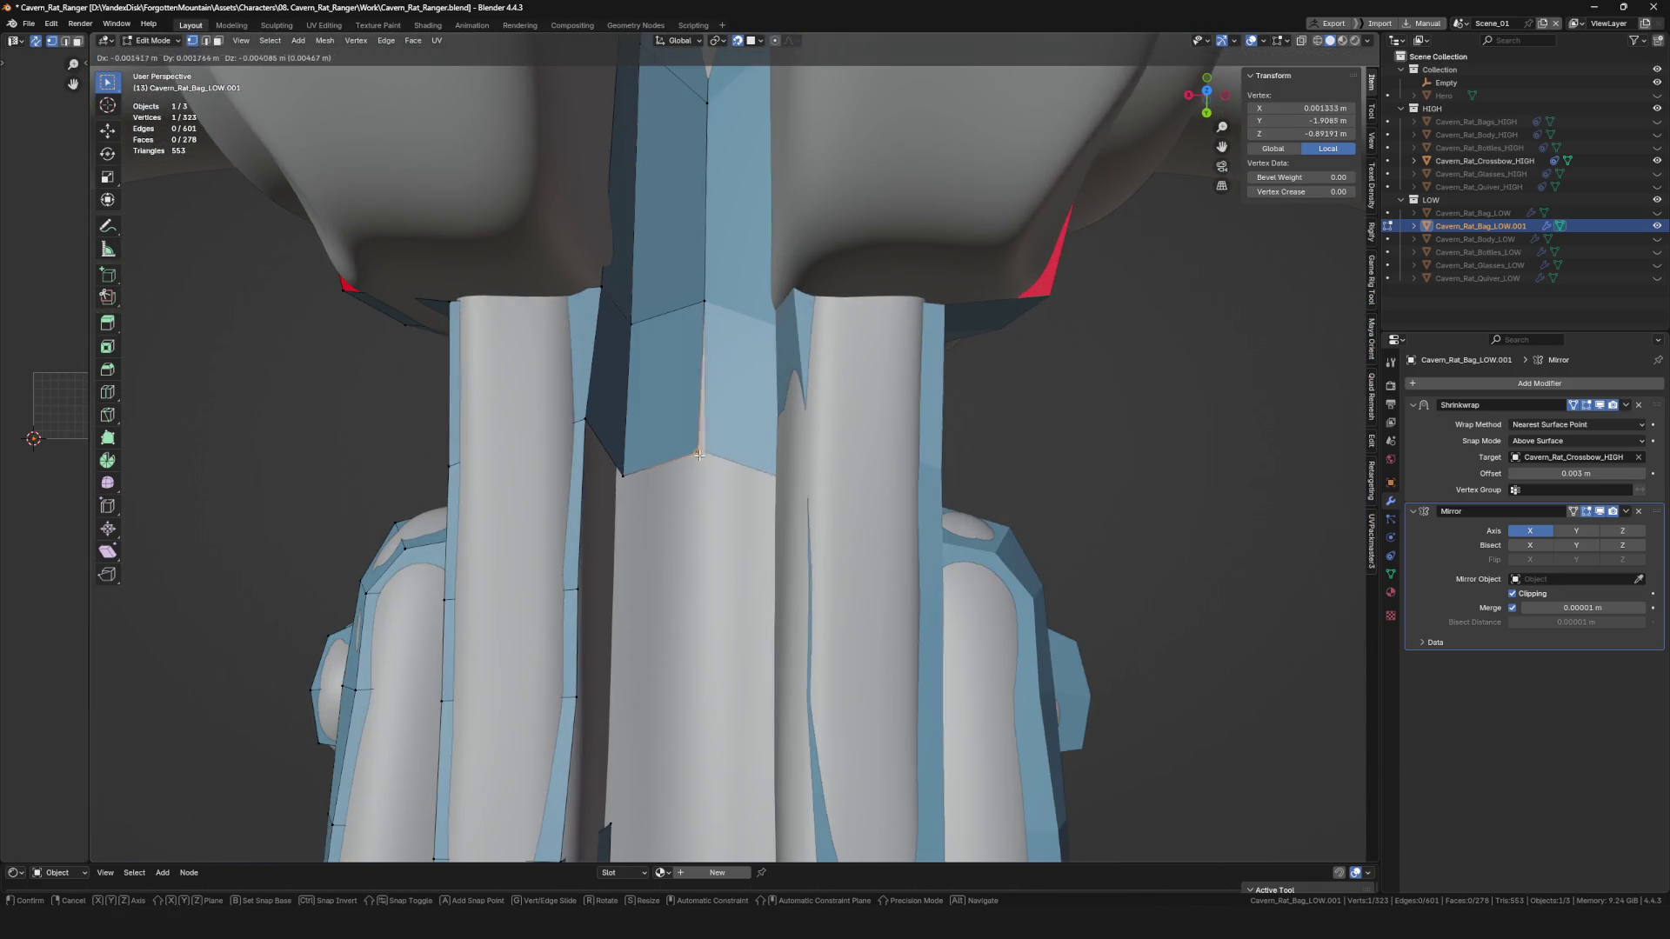
click(717, 462)
scroll(717, 461, down, 5)
Deselect everything and select an edge on the clamp block.
mouse_move(718, 462)
middle_down()
mouse_move(926, 443)
mouse_move(777, 417)
middle_up()
scroll(827, 431, up, 6)
key(alt+a)
click(779, 424)
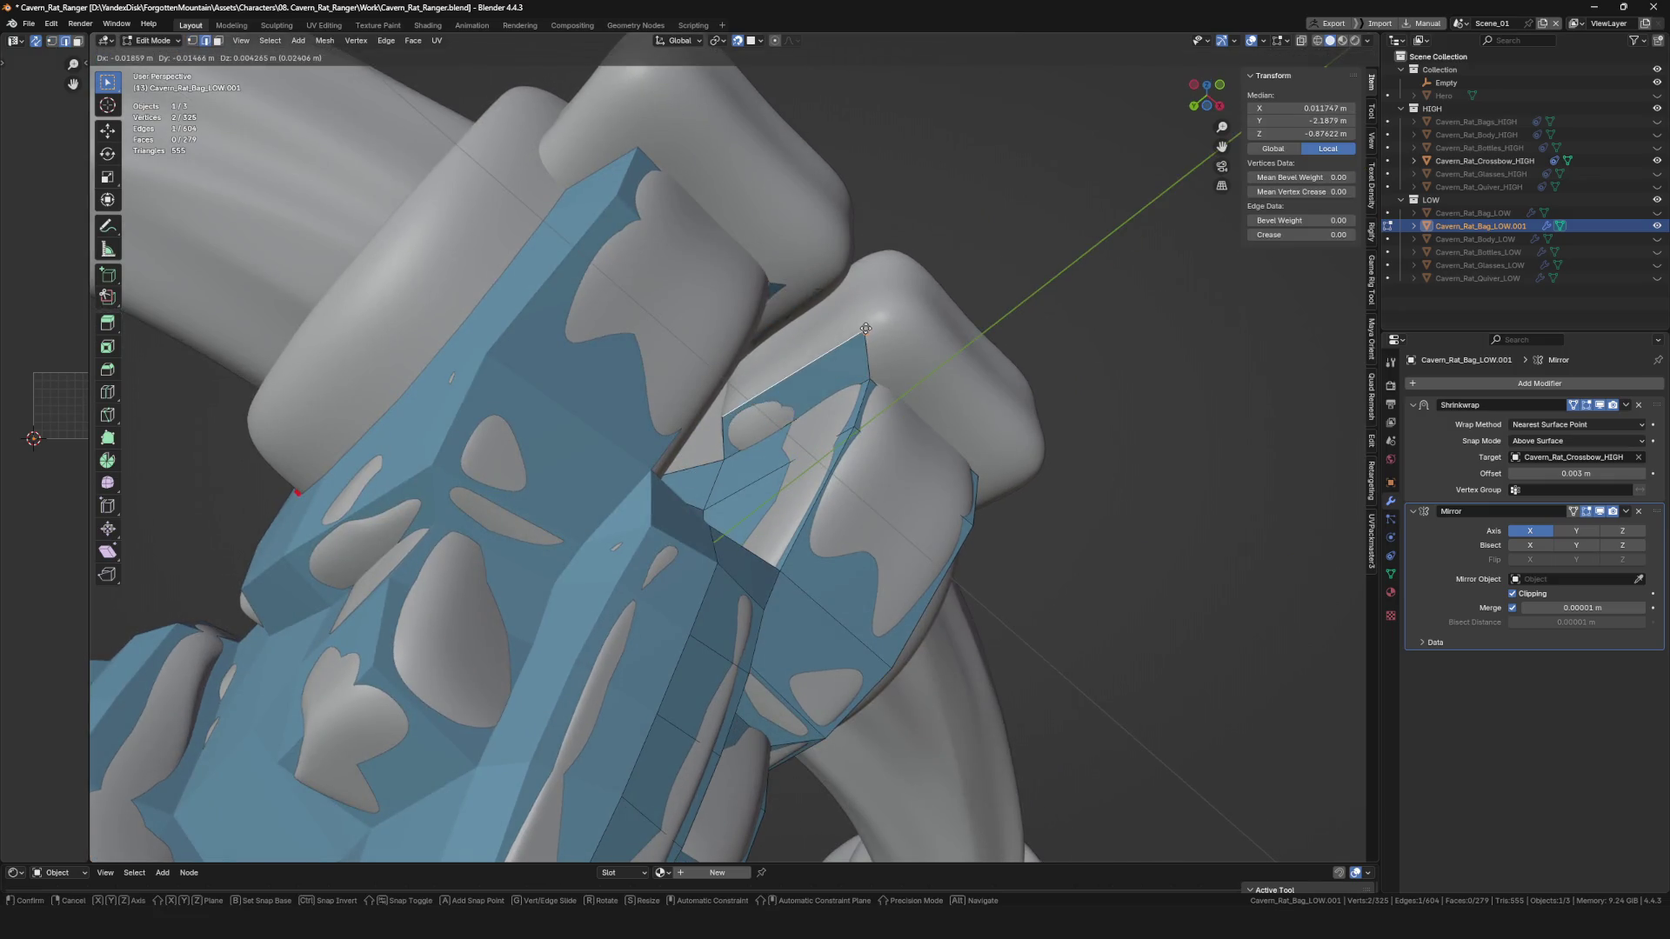
Finish moving edges and reposition an edge and vertex onto the clamp block.
click(865, 329)
middle_drag(865, 329, 858, 362)
click(884, 320)
scroll(815, 412, up, 2)
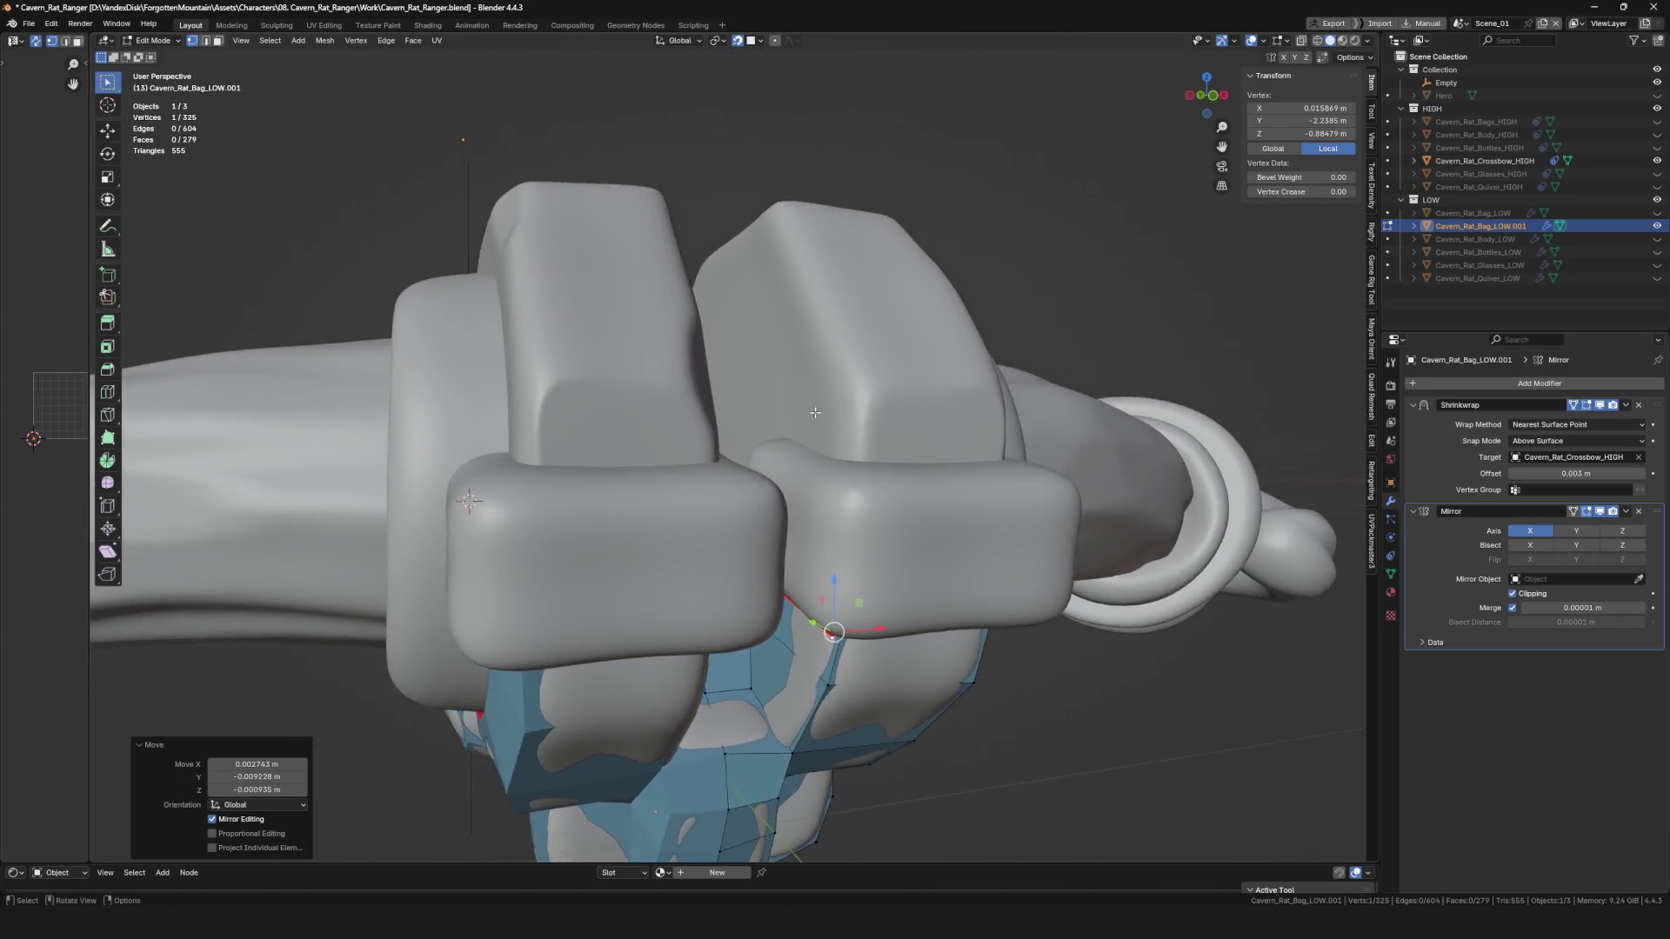
scroll(815, 412, down, 3)
click(805, 592)
mouse_move(804, 592)
middle_down()
mouse_move(789, 678)
mouse_move(795, 432)
mouse_move(867, 507)
middle_up()
click(761, 394)
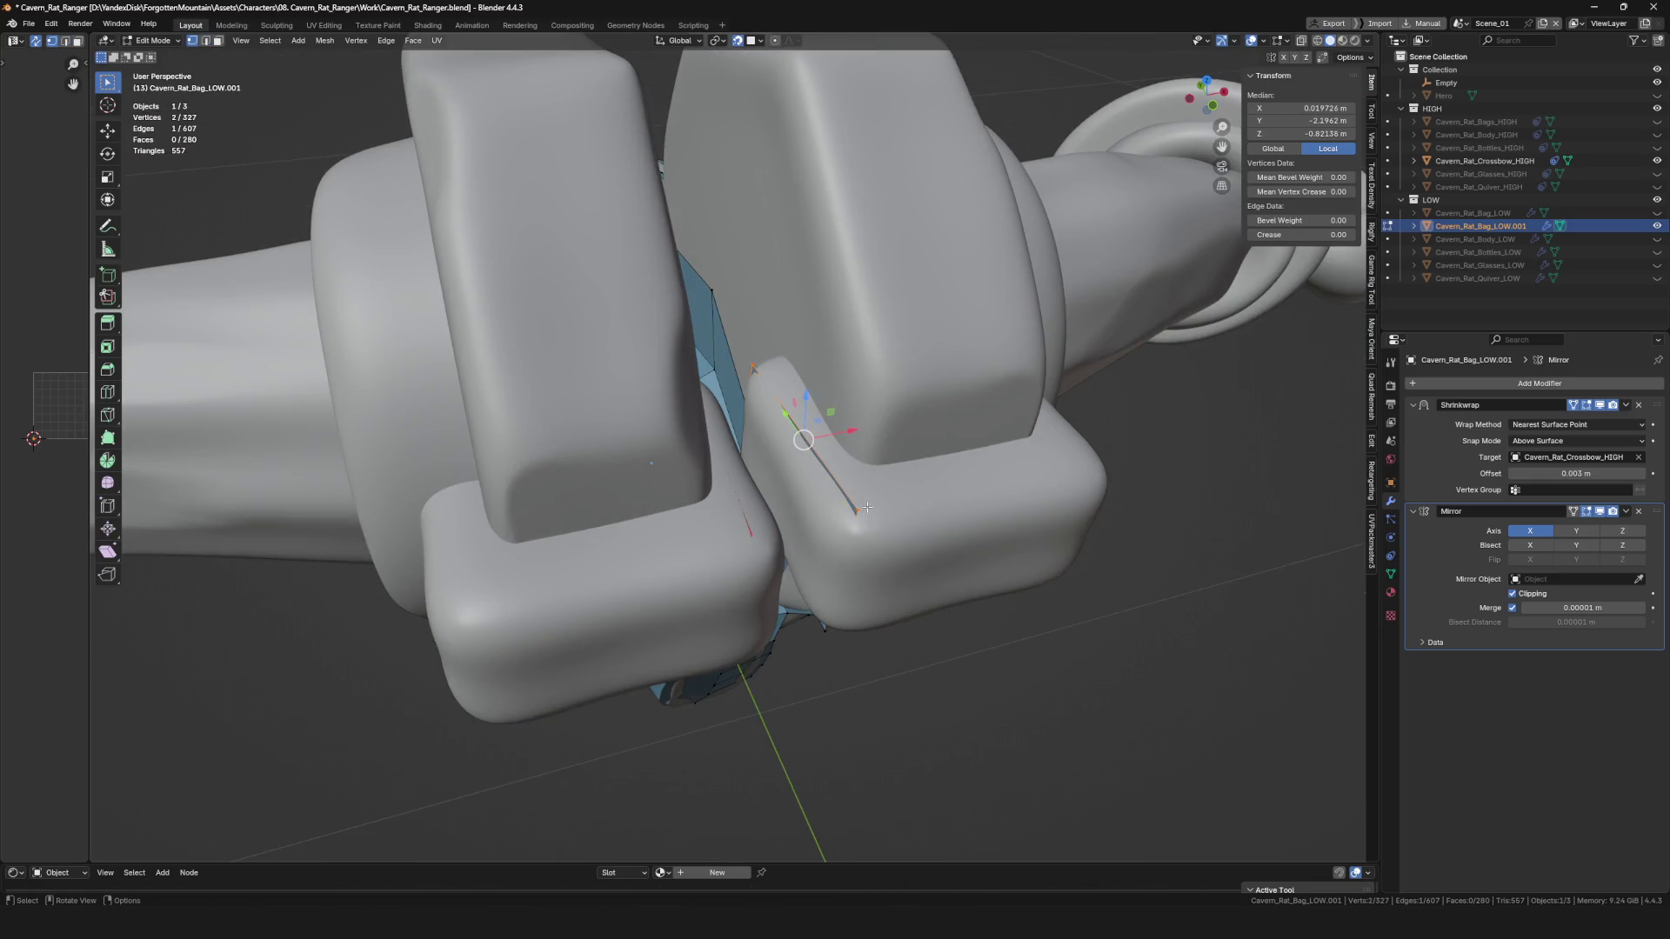
click(844, 528)
scroll(845, 528, down, 3)
Extrude new vertices onto the clamp surface and nudge them into place.
key(e)
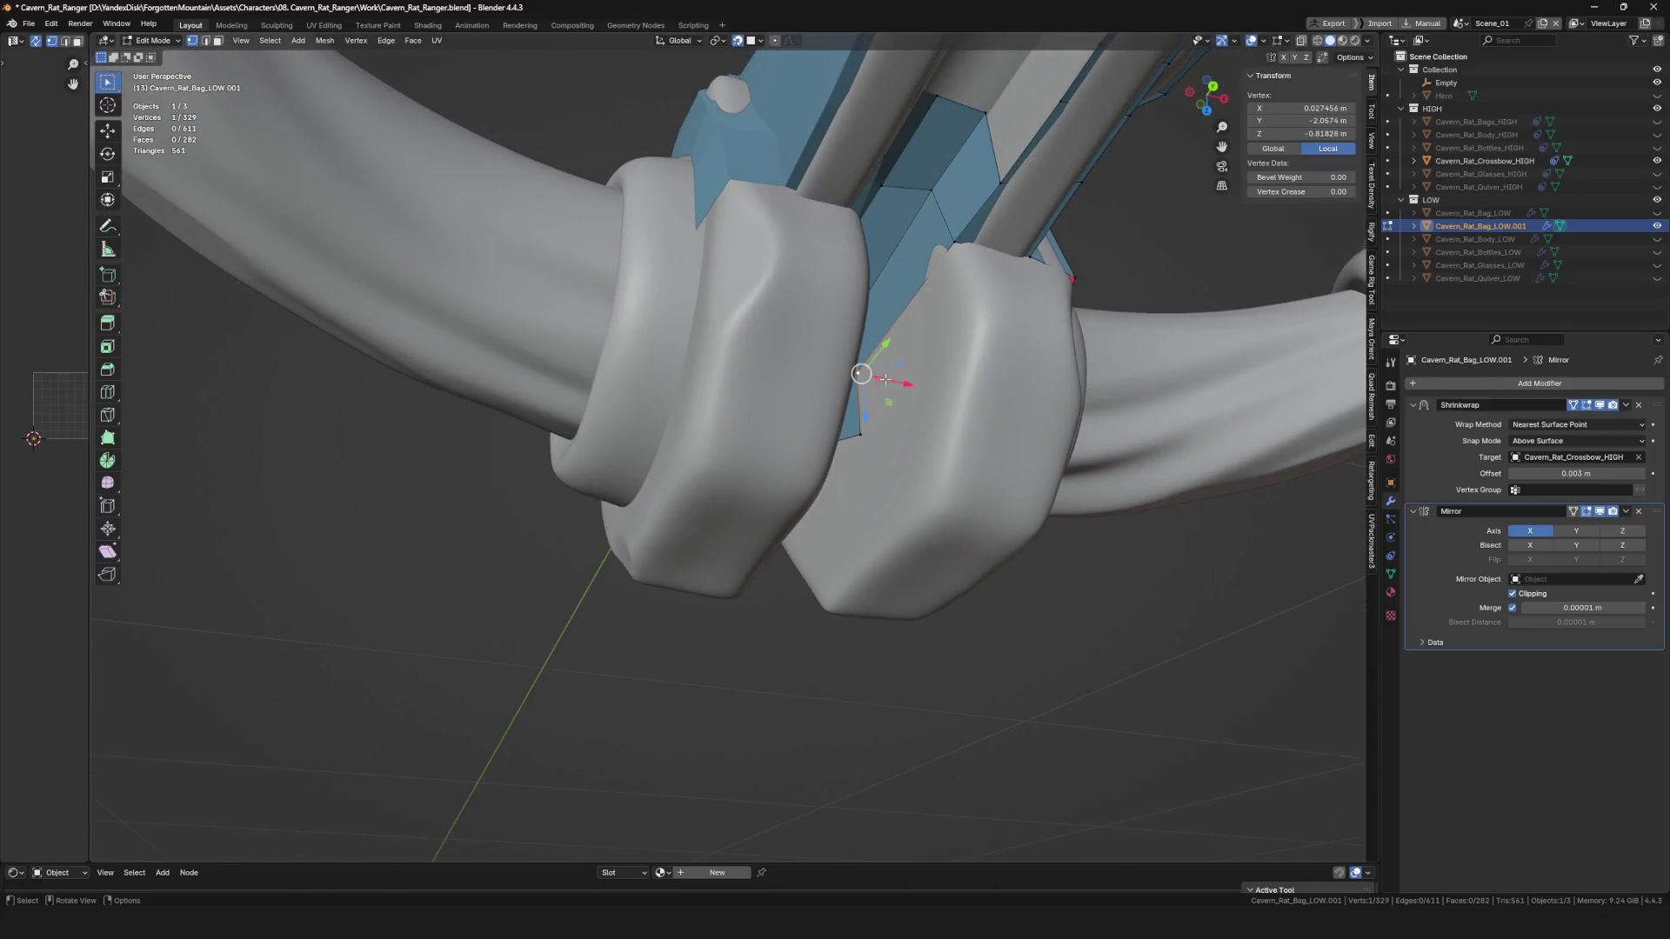
scroll(876, 372, up, 3)
click(969, 340)
middle_drag(977, 335, 908, 449)
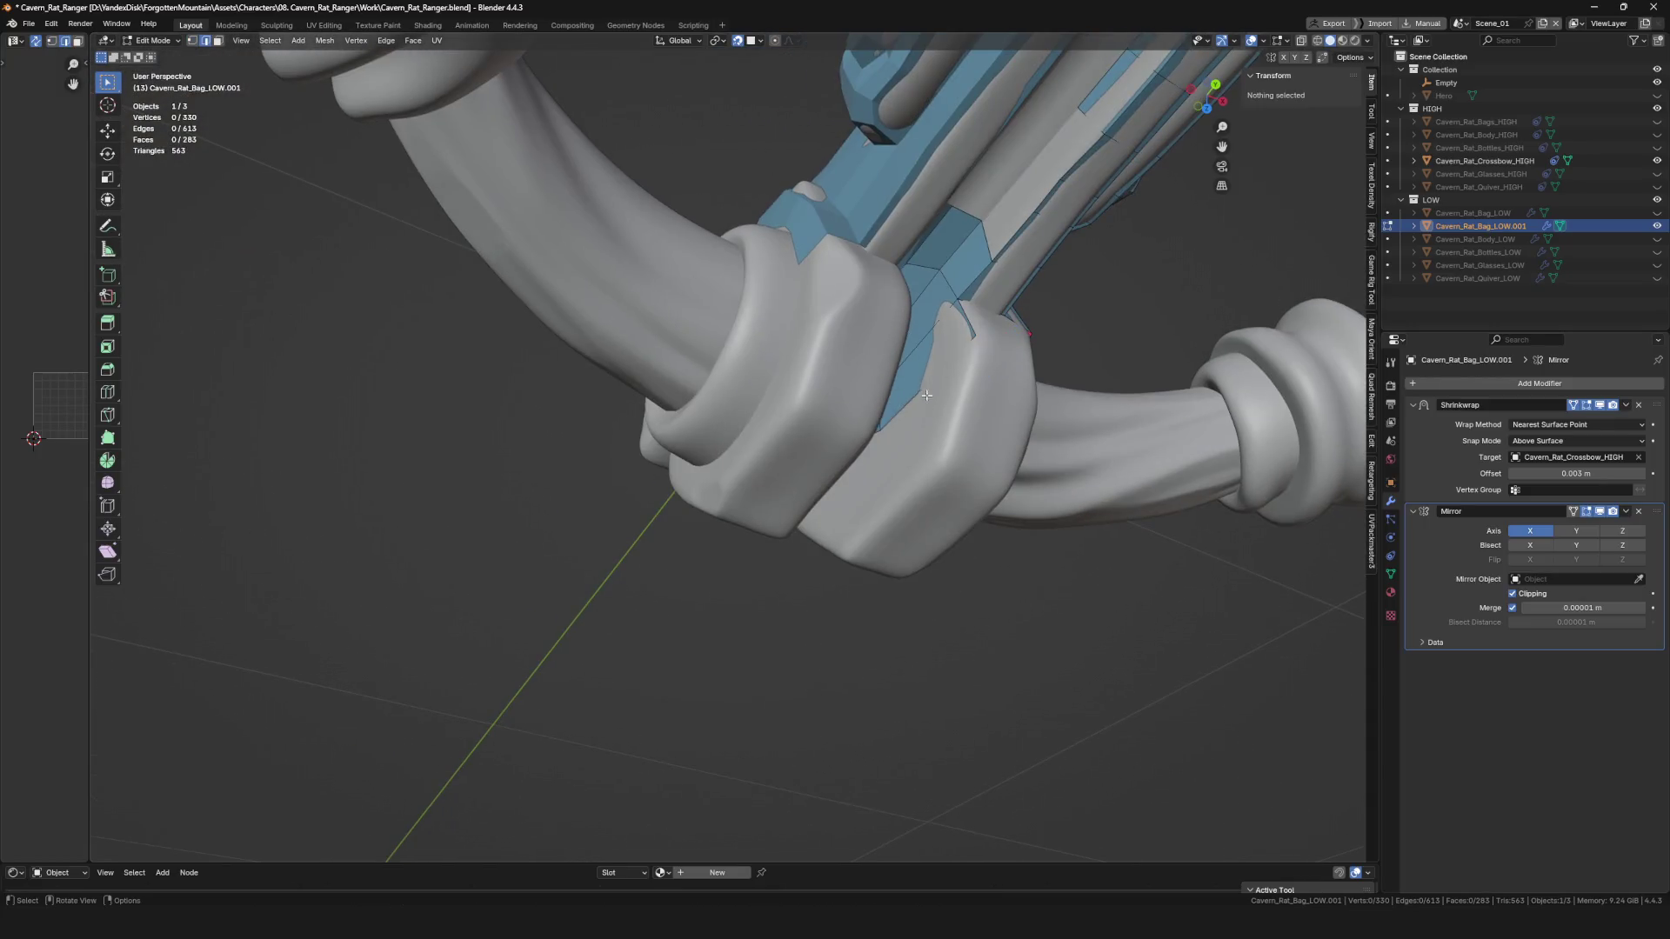
shift+click(907, 450)
scroll(907, 450, up, 2)
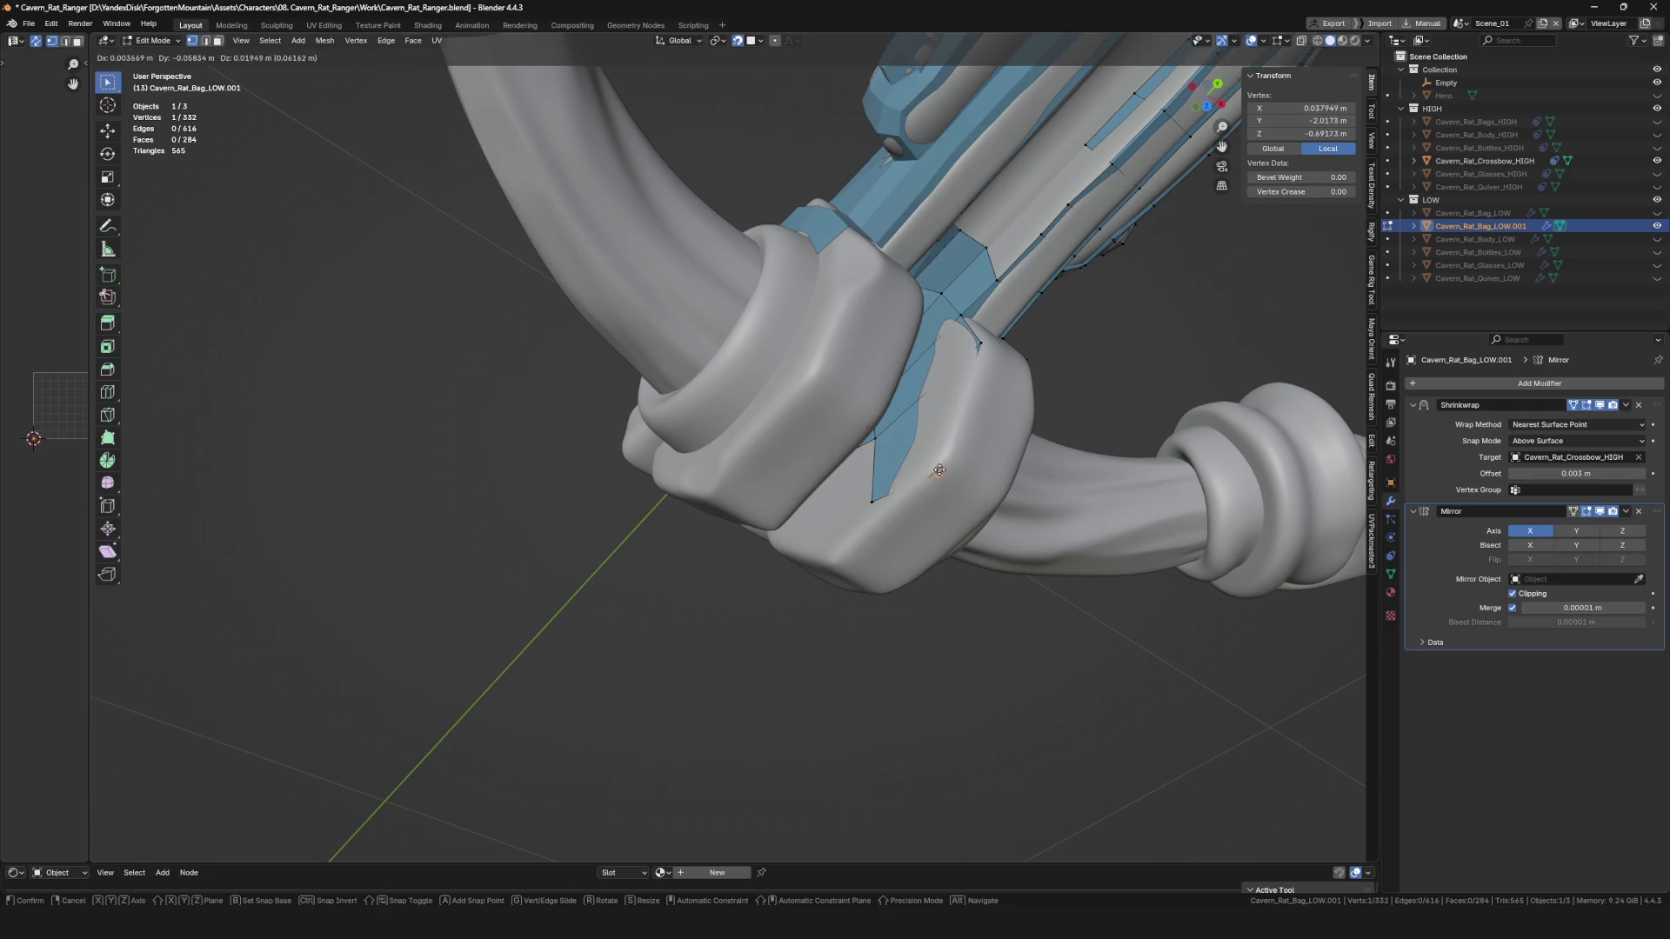
click(940, 469)
mouse_move(939, 470)
middle_down()
mouse_move(957, 466)
mouse_move(870, 498)
middle_up()
click(879, 470)
drag(870, 497, 875, 503)
middle_drag(867, 488, 801, 509)
Extrude a chain of vertices across the side of the clamp block.
key(e)
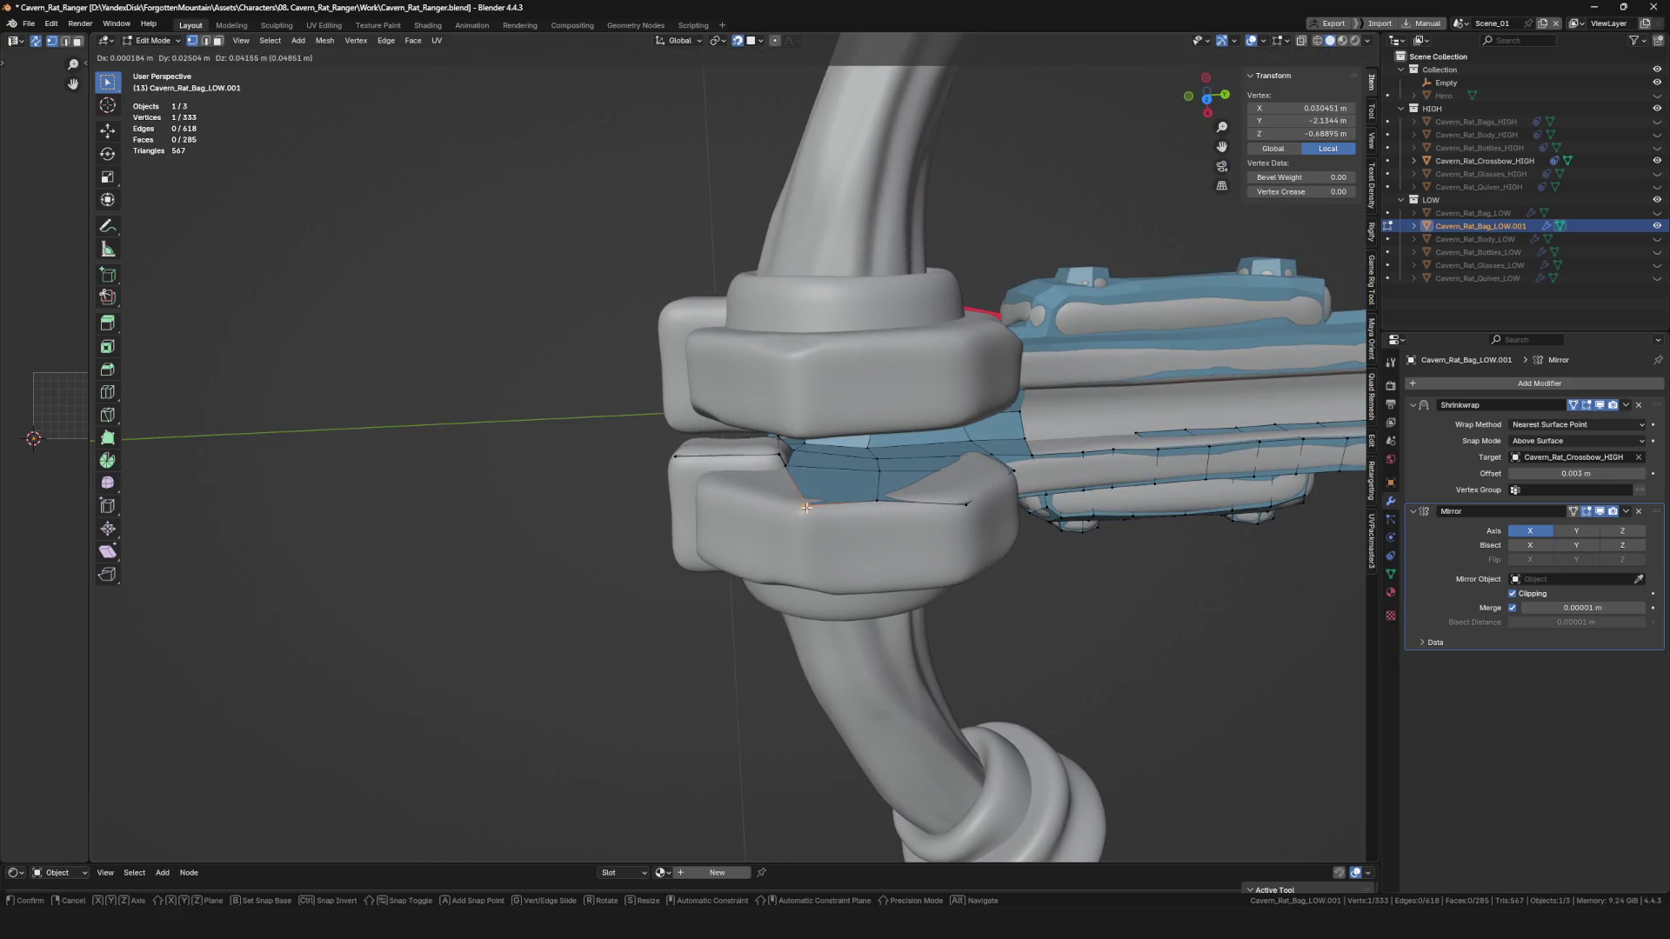
click(806, 508)
scroll(806, 508, up, 3)
key(e)
click(654, 480)
click(657, 488)
scroll(789, 484, down, 2)
key(e)
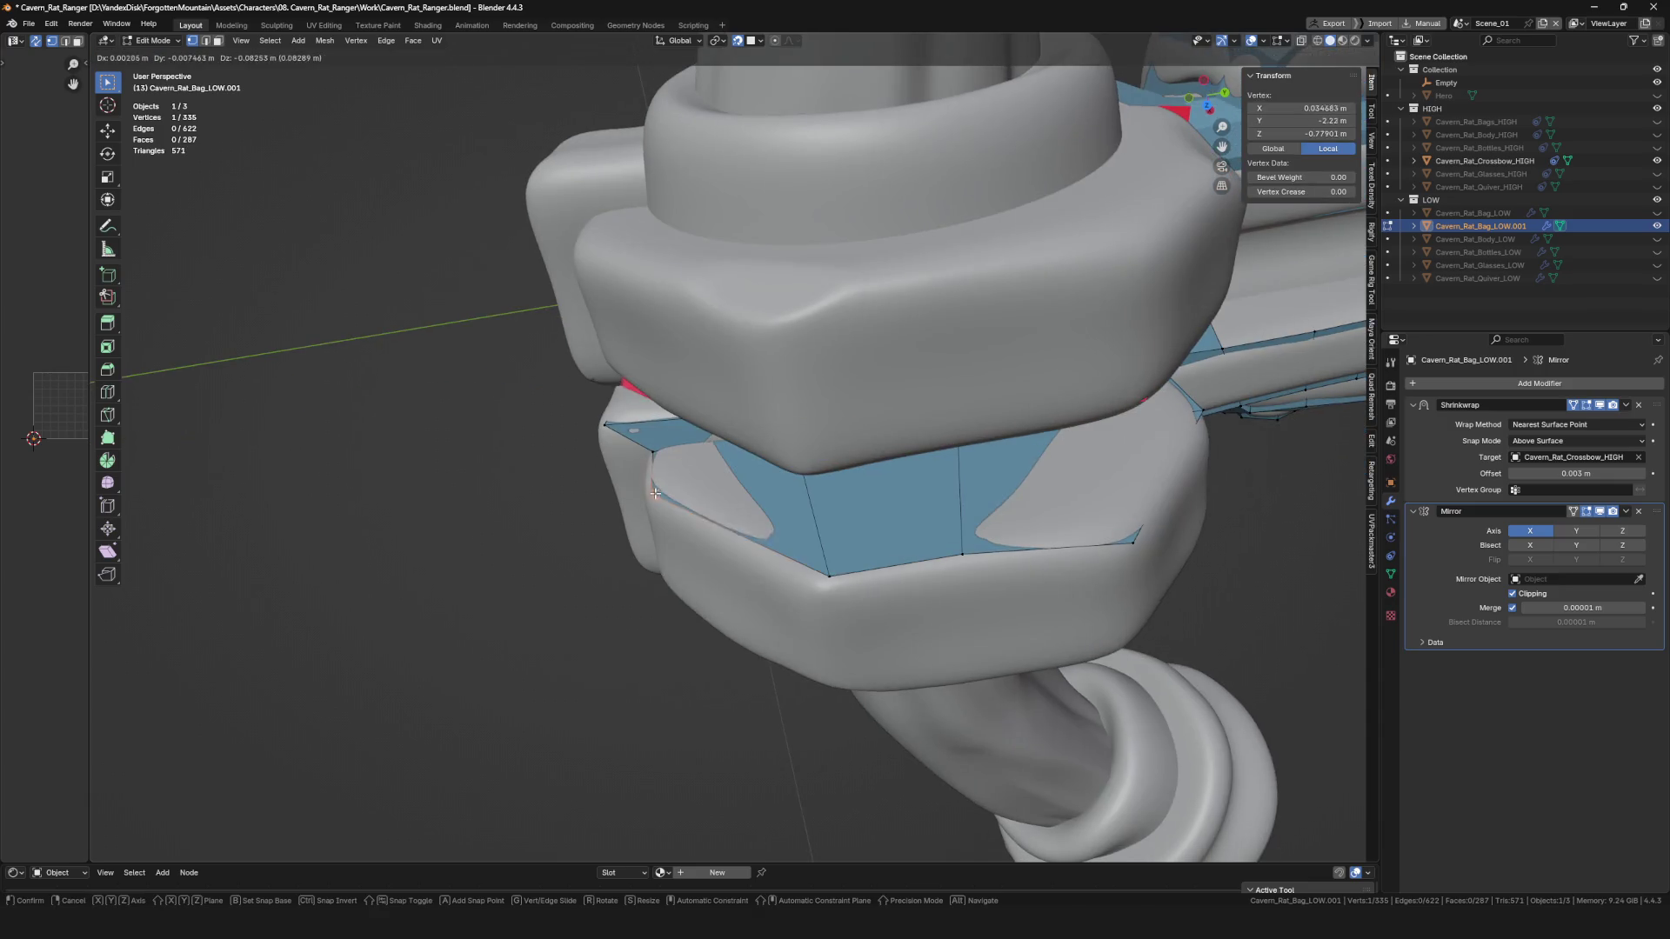
click(701, 501)
mouse_move(700, 500)
middle_down()
mouse_move(841, 497)
mouse_move(770, 523)
mouse_move(816, 537)
mouse_move(600, 529)
middle_up()
Extrude vertices along the front and underside of the clamp, adding new faces.
key(e)
click(548, 536)
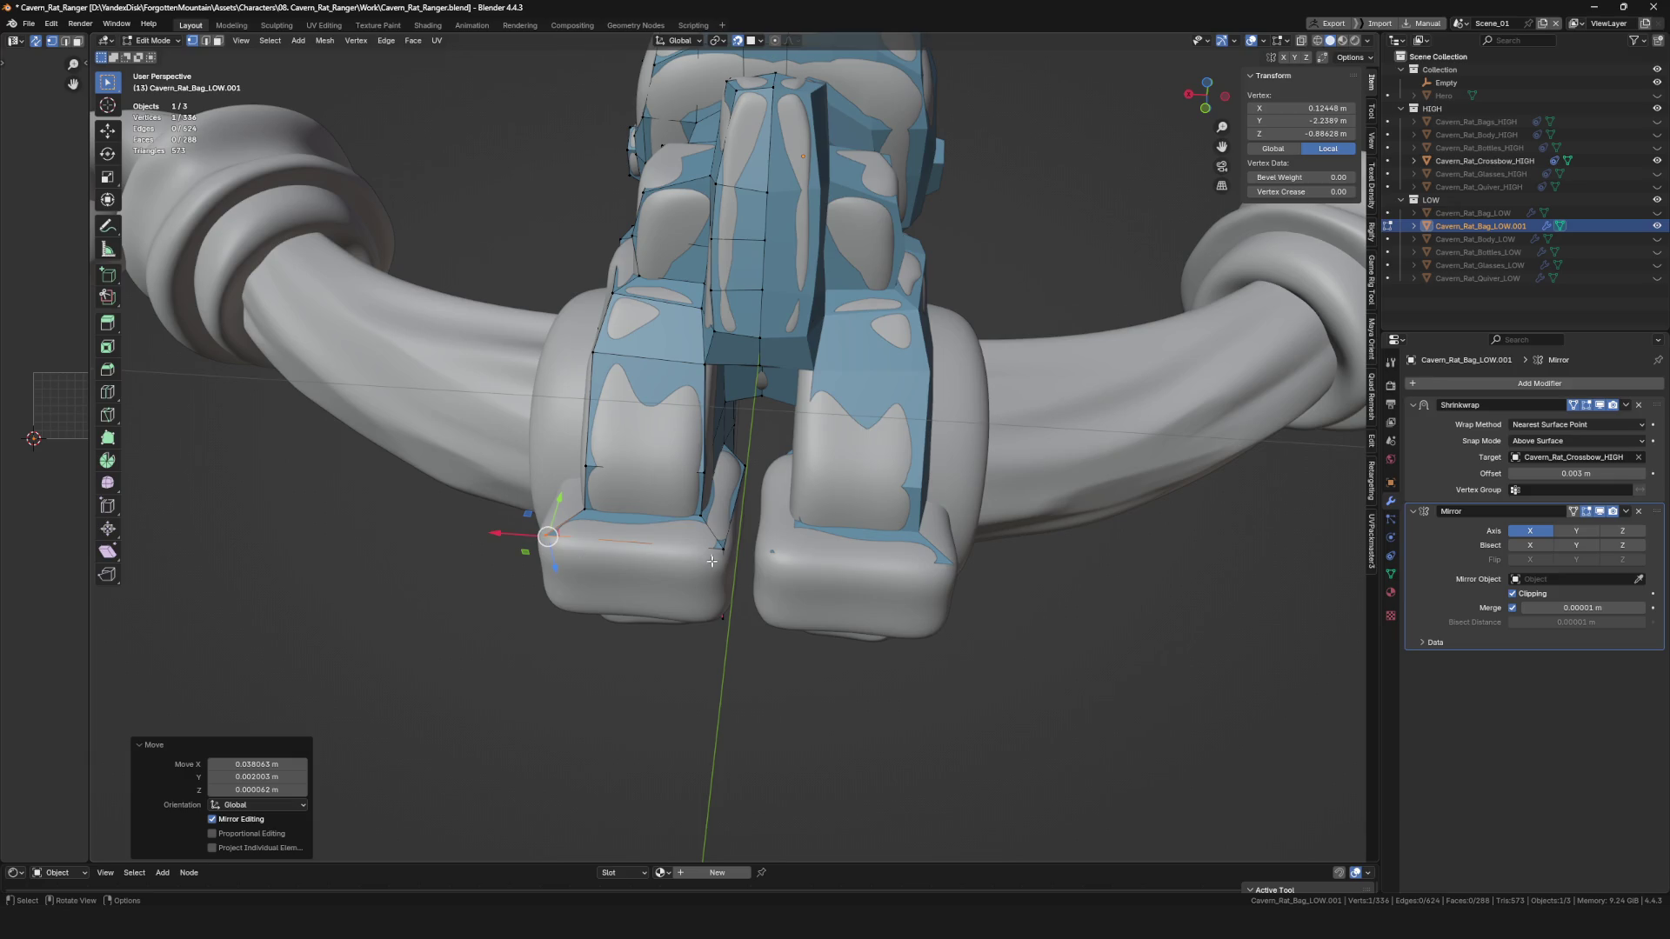
mouse_move(679, 608)
middle_down()
mouse_move(600, 541)
mouse_move(686, 505)
middle_up()
key(e)
click(598, 527)
drag(761, 564, 762, 566)
mouse_move(763, 567)
middle_down()
mouse_move(769, 684)
mouse_move(747, 648)
mouse_move(789, 577)
mouse_move(757, 548)
mouse_move(774, 515)
mouse_move(687, 483)
middle_up()
key(e)
click(765, 583)
click(759, 594)
click(747, 646)
Extrude a selected edge into a new clamp face and move a vertex to fit.
key(e)
click(757, 548)
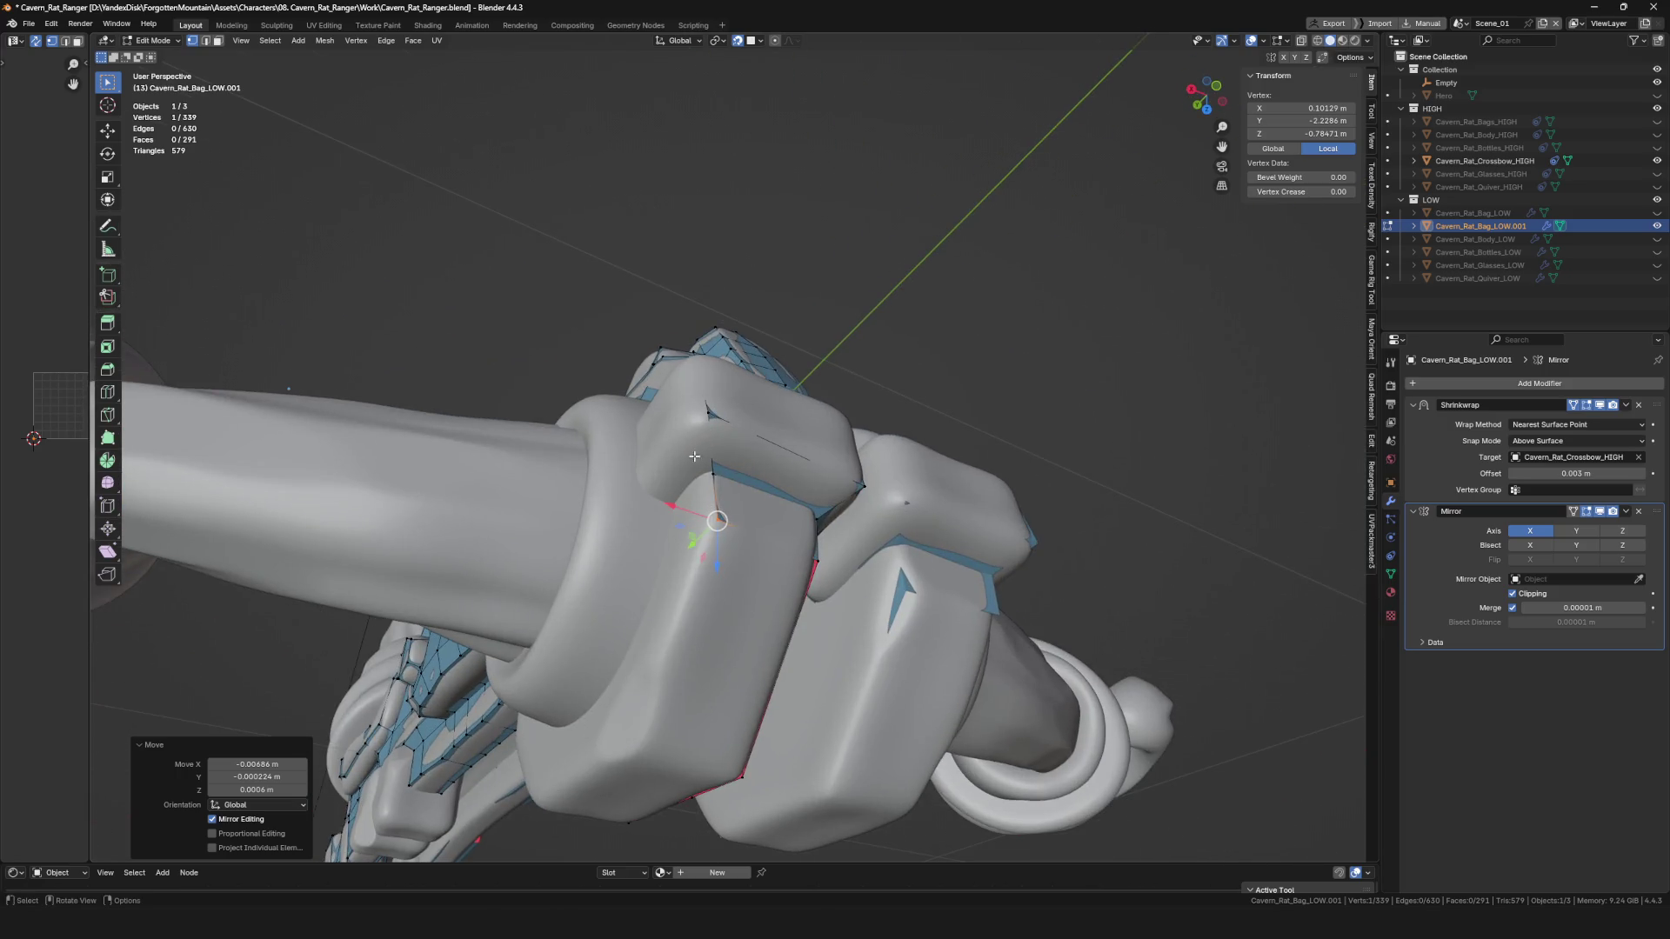
shift+click(661, 475)
scroll(661, 474, up, 2)
key(e)
click(651, 495)
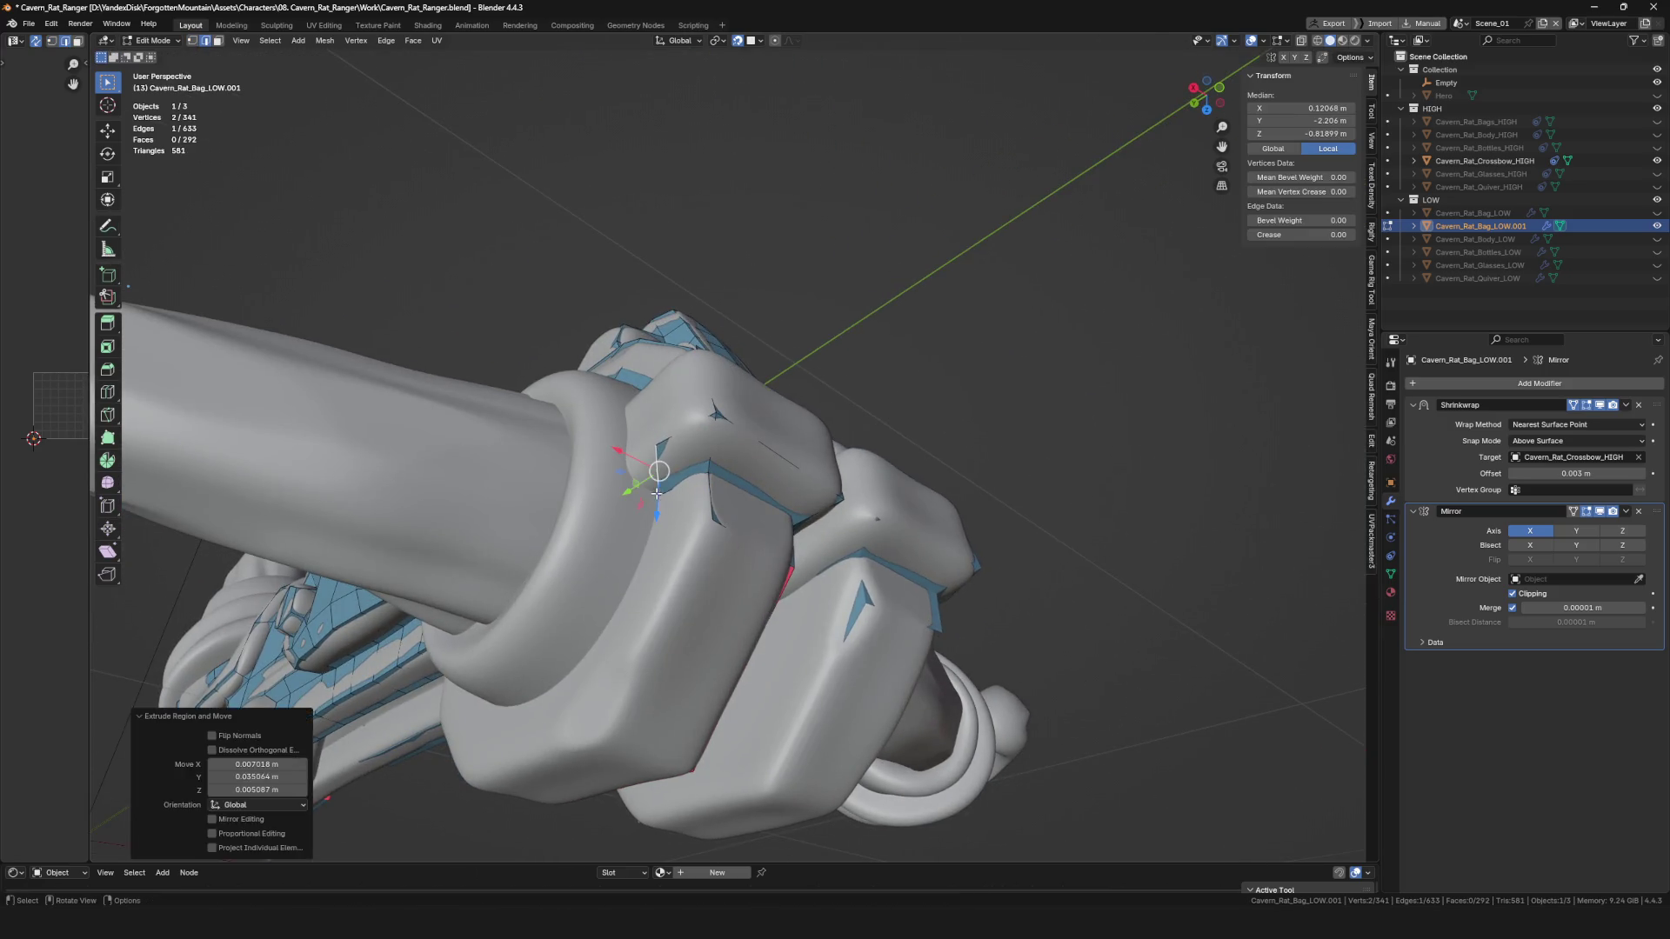
click(631, 476)
key(g)
click(626, 474)
middle_drag(627, 474, 729, 464)
Extrude and reposition another vertex over the clamp, then save the blend file.
key(e)
click(673, 457)
click(718, 457)
click(682, 458)
key(g)
click(731, 459)
middle_drag(739, 455, 796, 418)
key(ctrl+s)
In edge select mode, fill a face between two clamp edges with F.
click(765, 329)
mouse_move(766, 329)
middle_down()
mouse_move(669, 369)
mouse_move(993, 420)
middle_up()
click(657, 351)
key(2)
click(696, 374)
key(f)
click(775, 372)
mouse_move(759, 346)
middle_down()
mouse_move(765, 322)
mouse_move(738, 288)
mouse_move(683, 276)
mouse_move(727, 496)
mouse_move(846, 499)
mouse_move(801, 541)
mouse_move(778, 490)
middle_up()
Inspect the low-poly mesh near the clamps and try a face fill, then undo it.
key(KP_Divide)
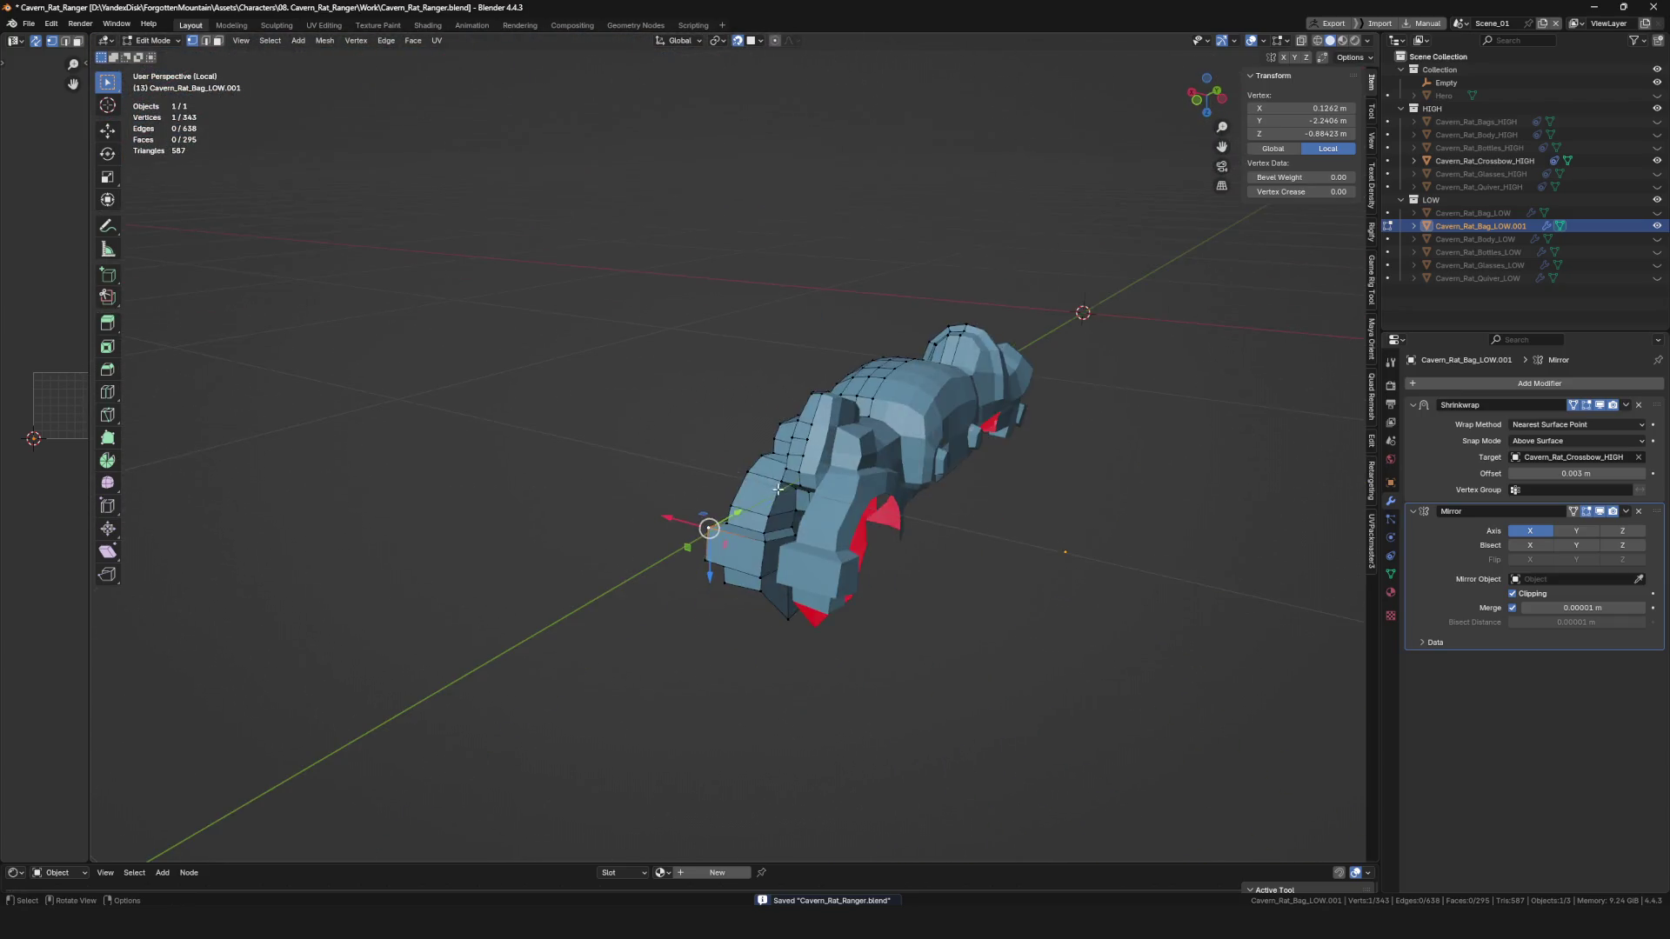
key(KP_Divide)
mouse_move(701, 362)
middle_down()
mouse_move(774, 313)
mouse_move(766, 348)
mouse_move(705, 304)
mouse_move(783, 348)
mouse_move(665, 369)
mouse_move(867, 406)
mouse_move(671, 373)
mouse_move(687, 348)
mouse_move(668, 351)
mouse_move(678, 393)
mouse_move(632, 305)
middle_up()
scroll(688, 379, up, 5)
shift+click(670, 345)
key(f)
key(ctrl+z)
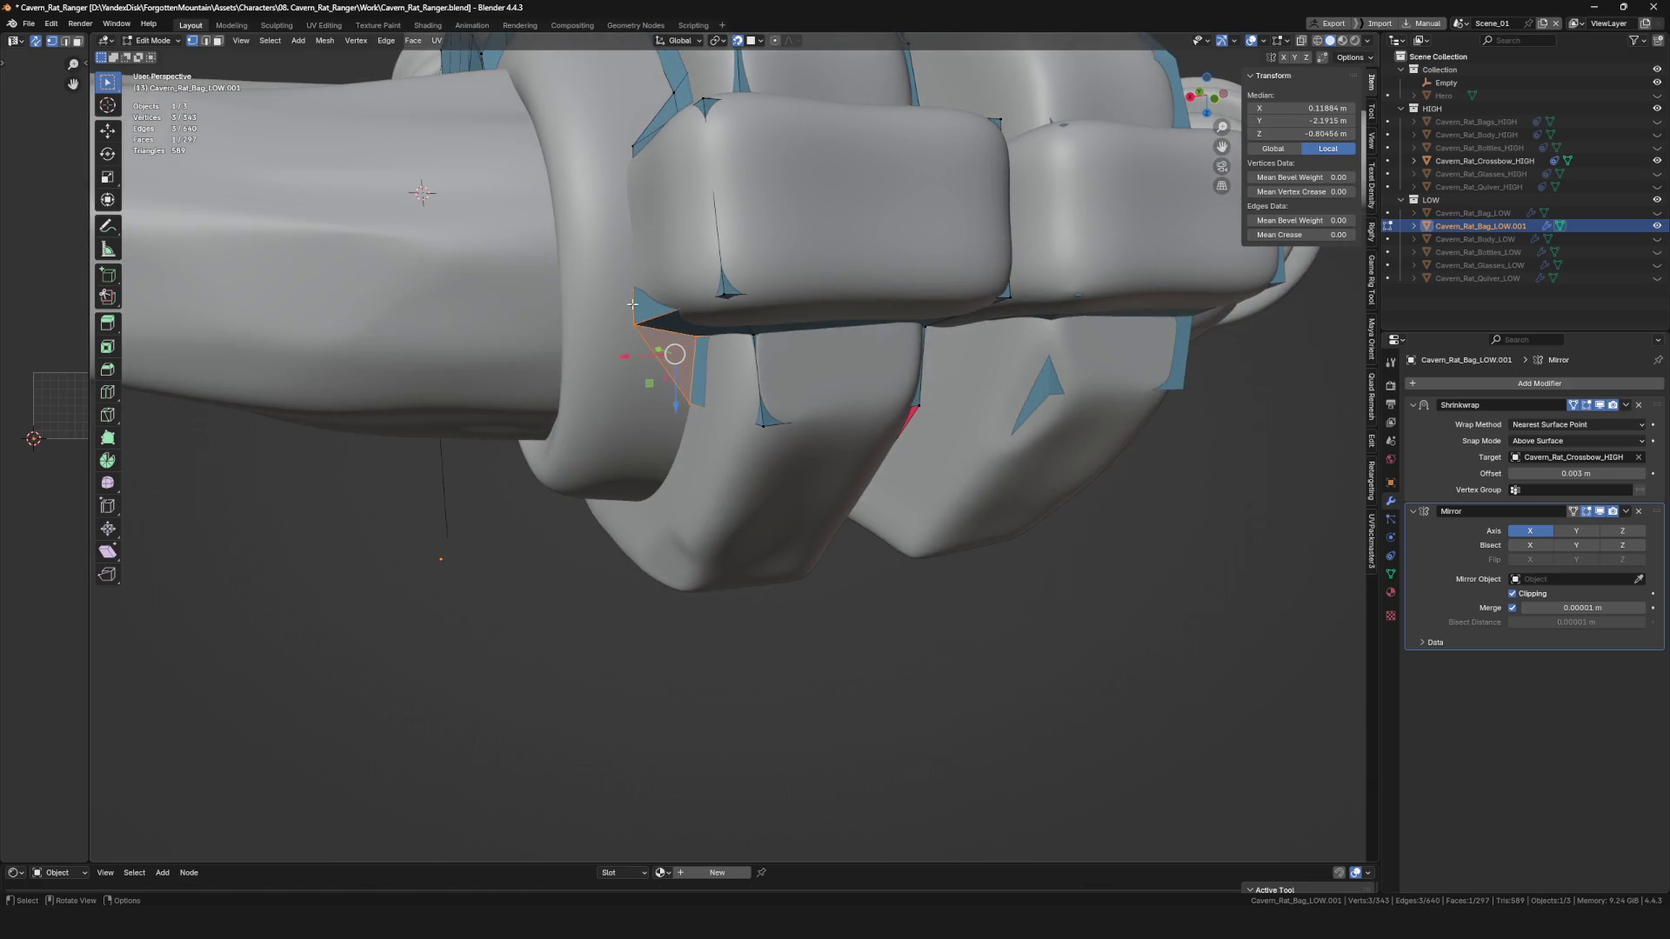
Extrude new vertices out from the mesh onto the clamp block.
key(e)
mouse_move(632, 222)
middle_down()
mouse_move(589, 266)
mouse_move(626, 357)
mouse_move(680, 336)
mouse_move(625, 327)
middle_up()
click(588, 261)
click(641, 362)
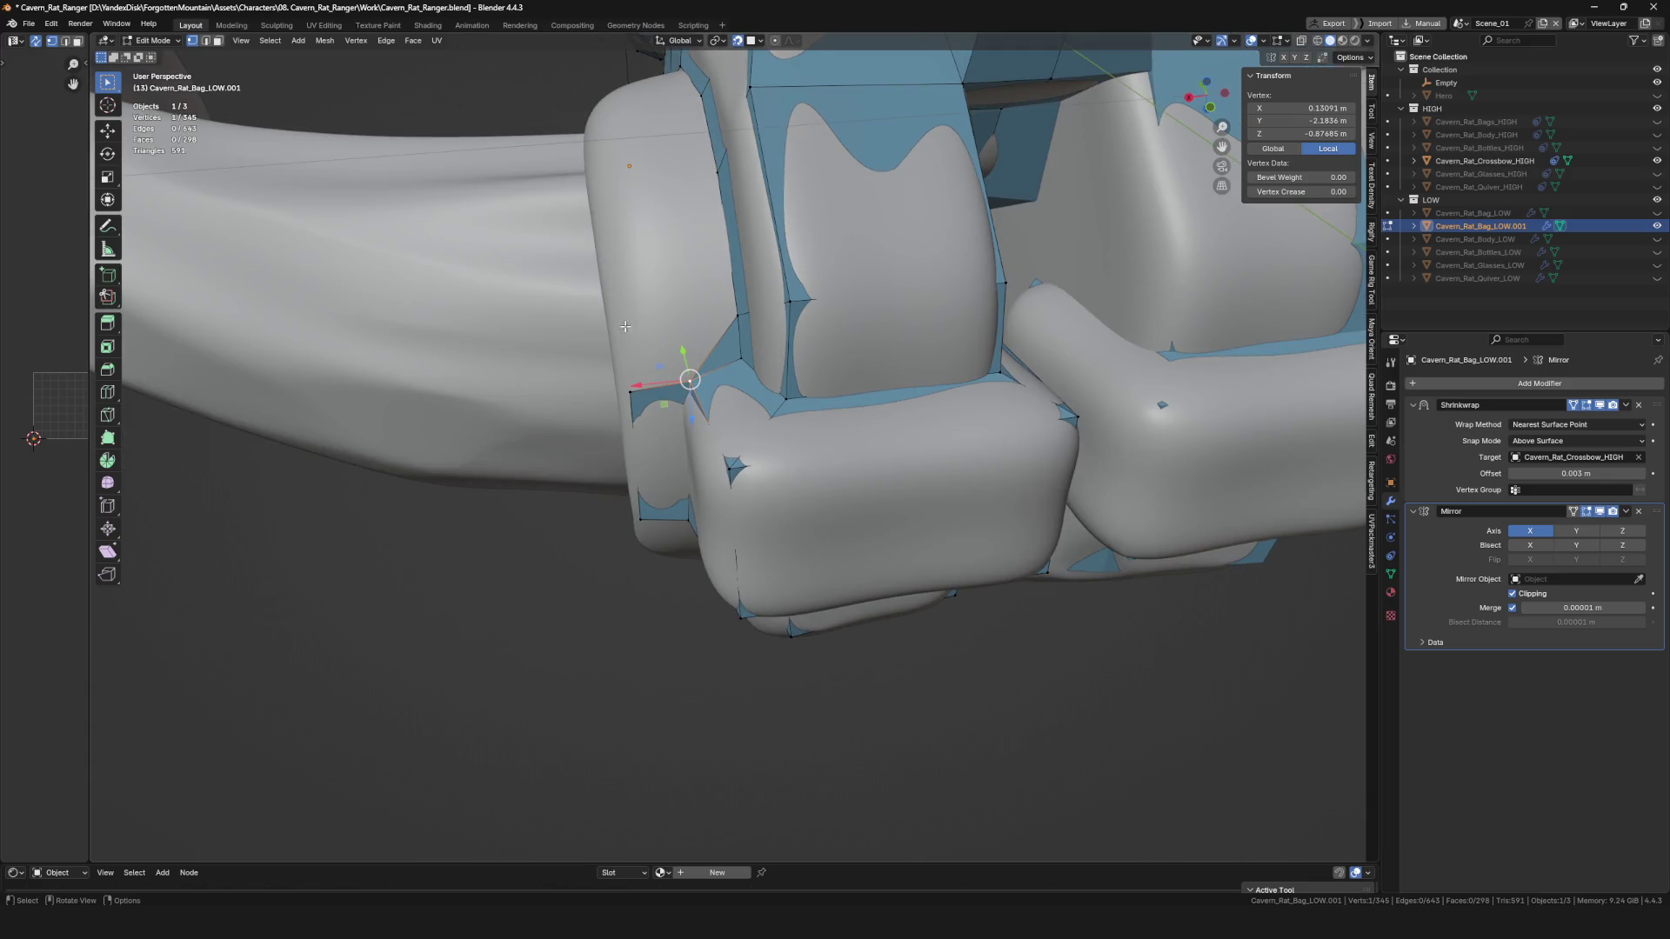
key(e)
click(634, 334)
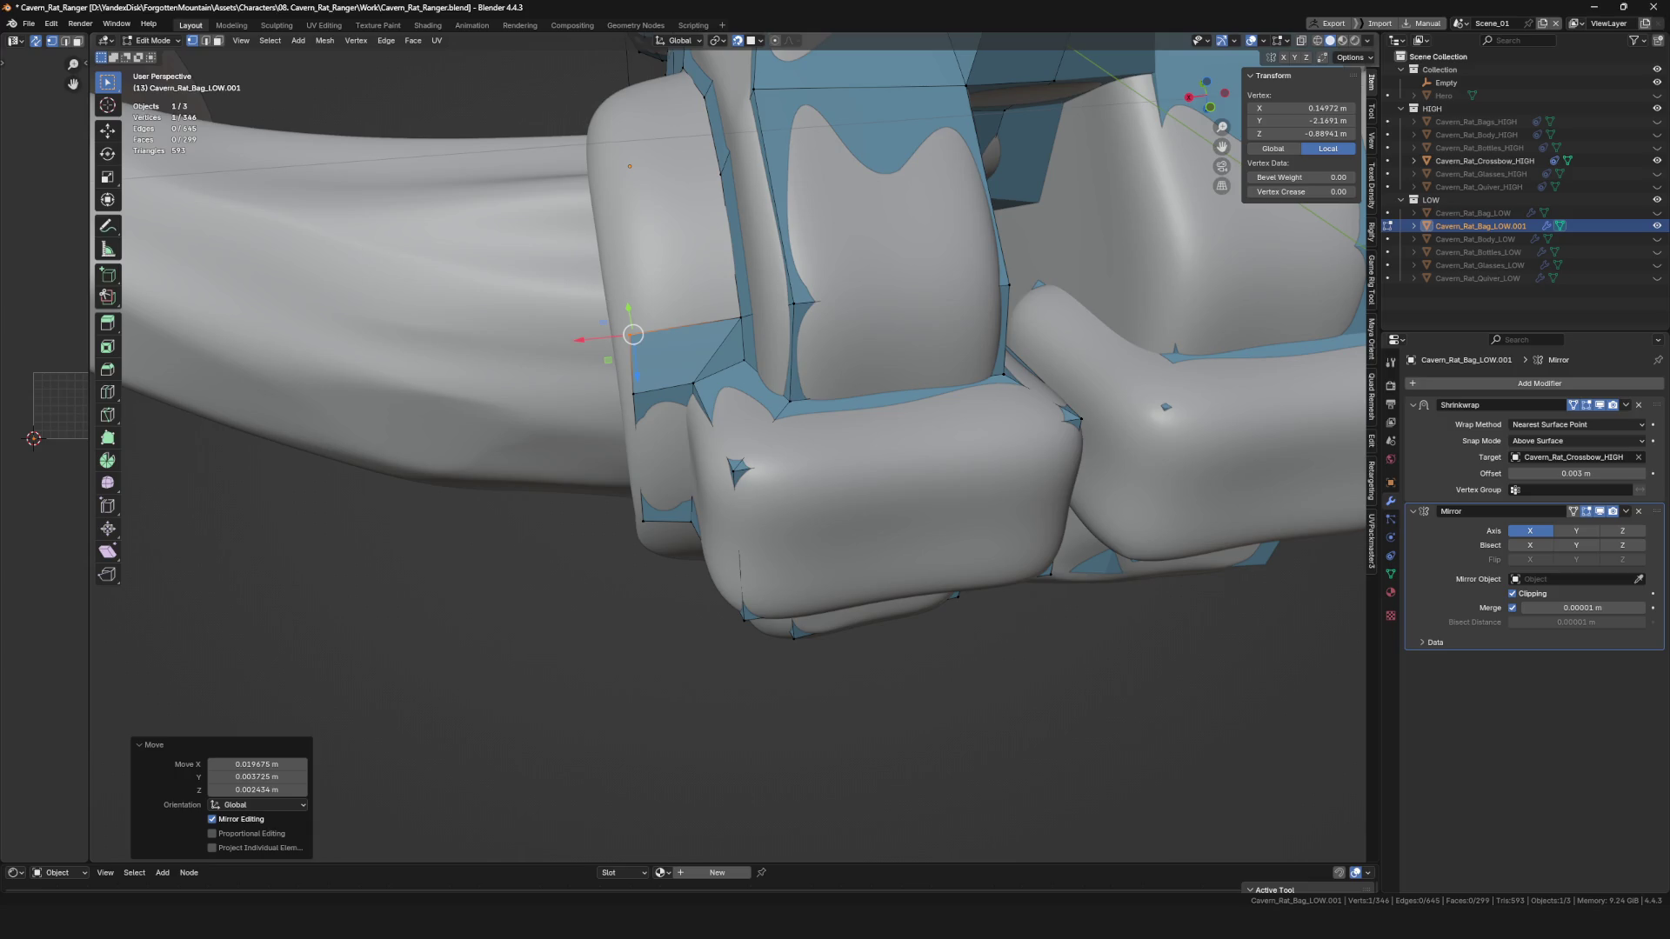
scroll(641, 504, down, 5)
scroll(641, 504, up, 6)
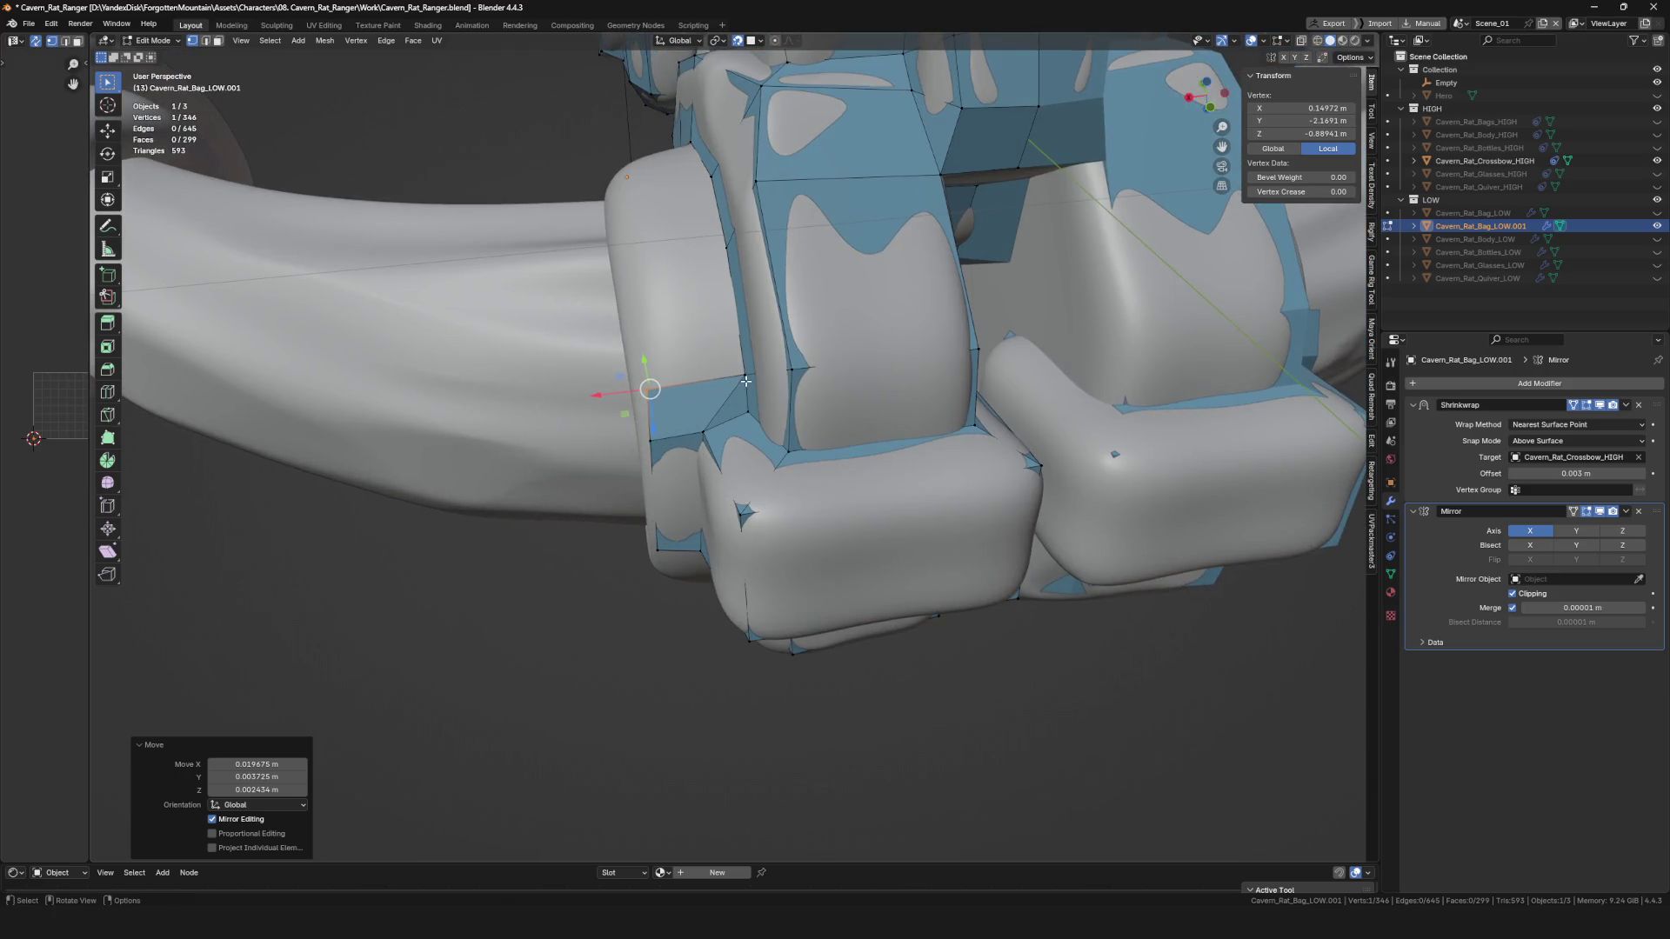
Extend new vertices from the clamp with Alt+D and position them below the clamps.
key(alt+d)
click(615, 246)
shift+middle_drag(615, 246, 857, 390)
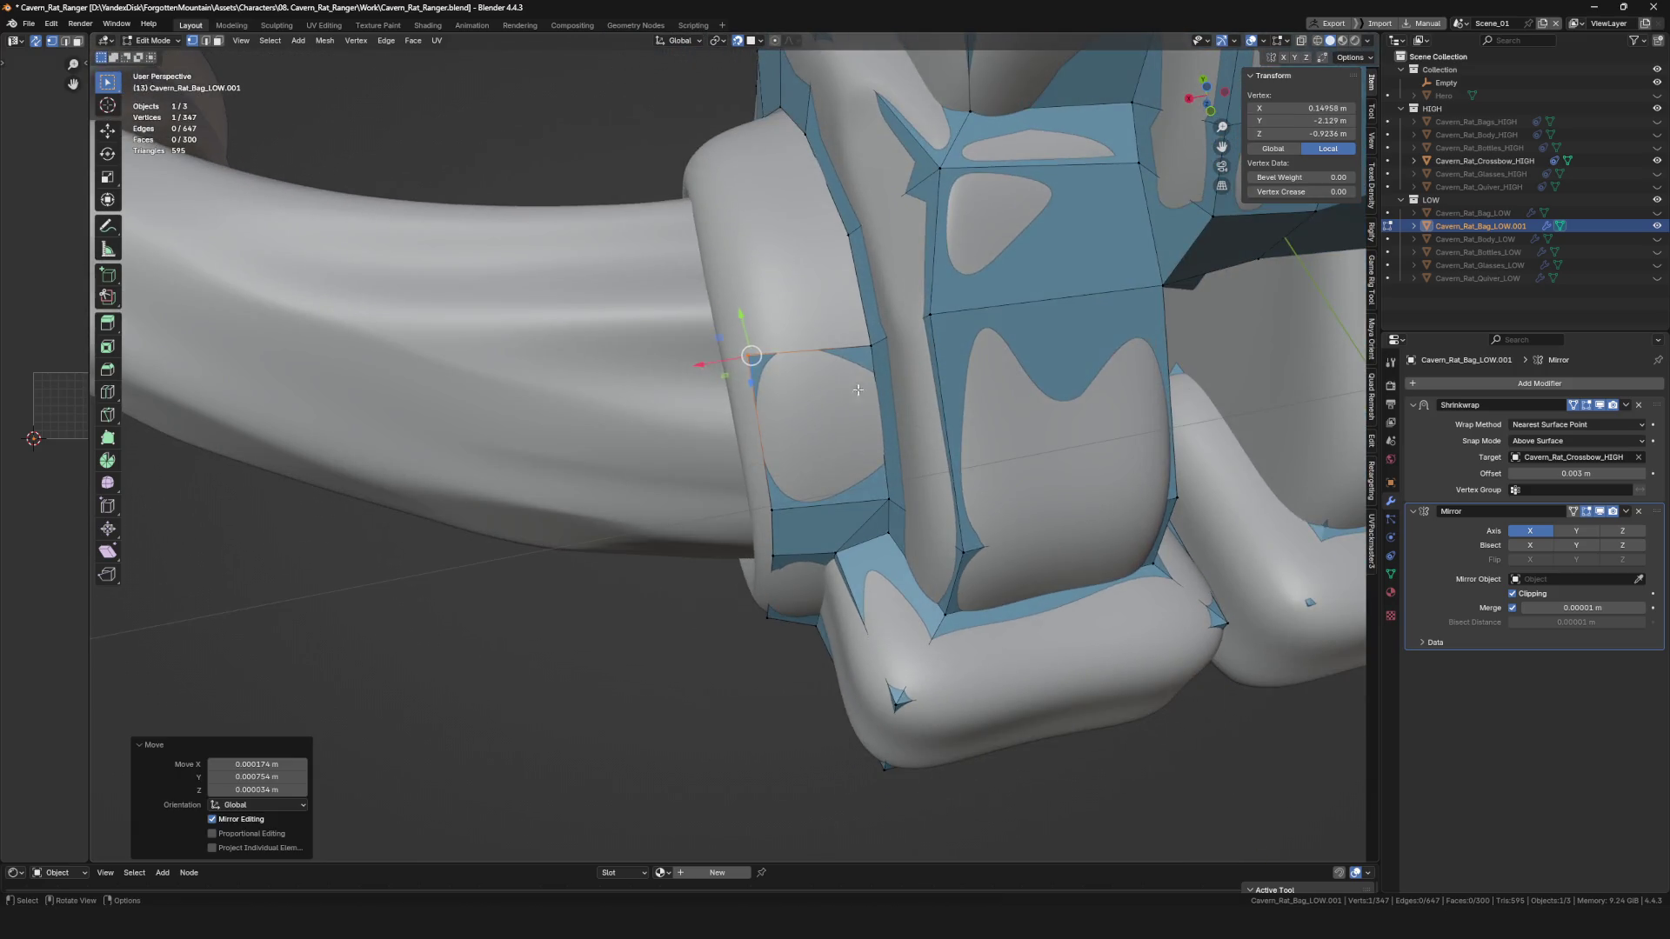
drag(752, 356, 755, 371)
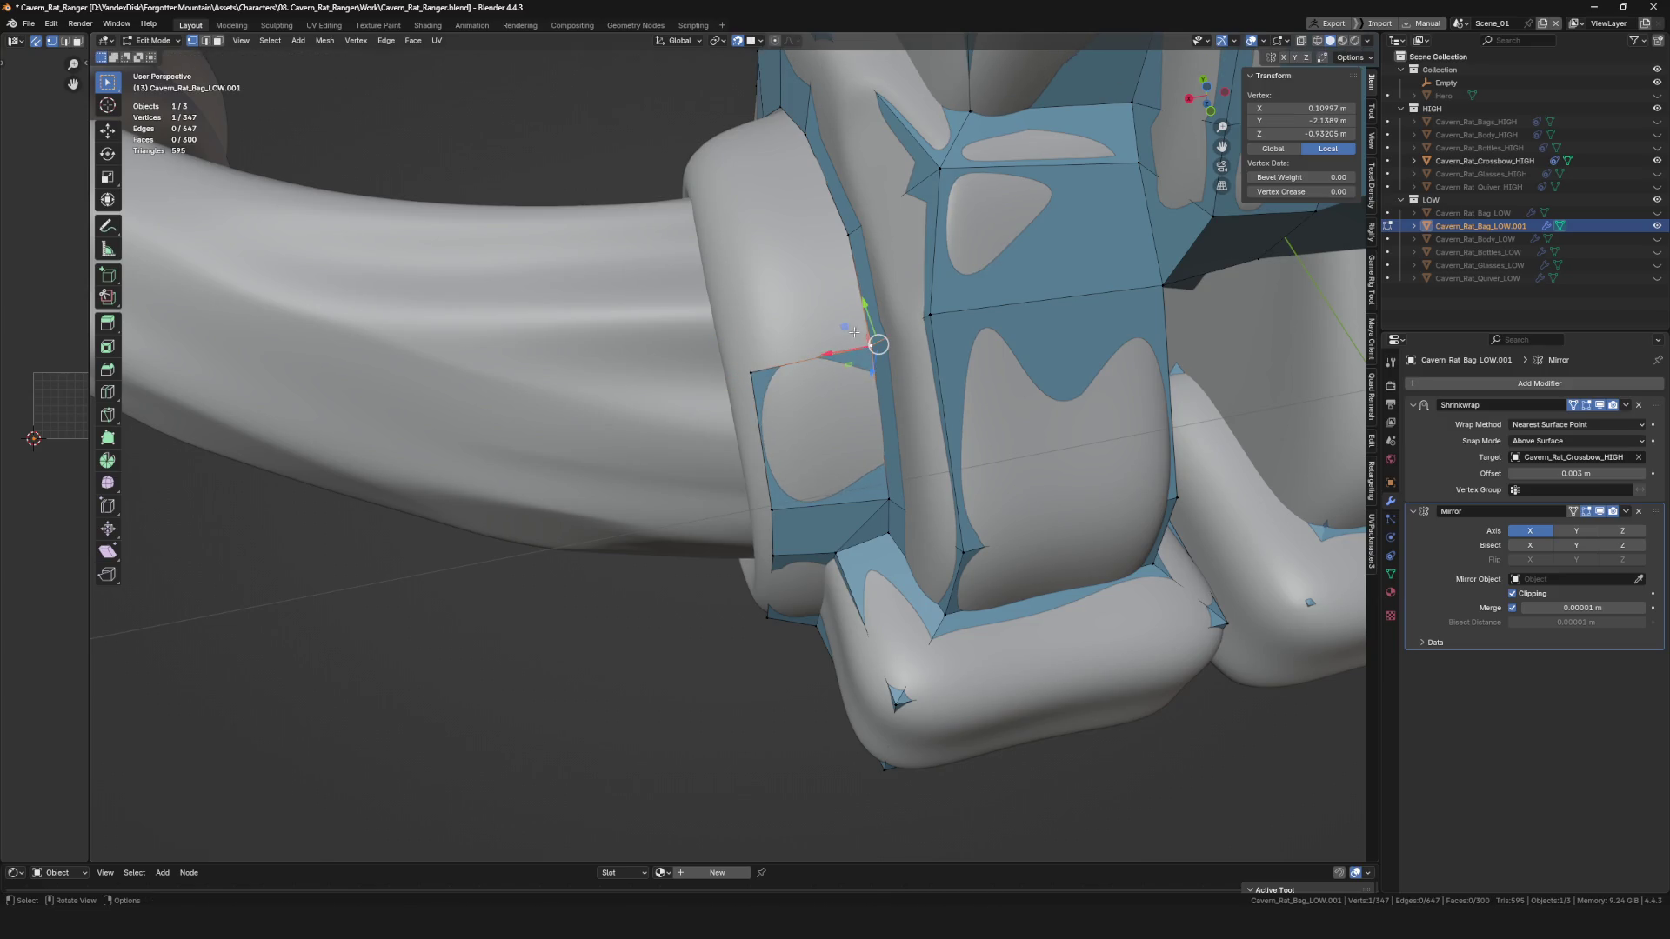
click(733, 260)
mouse_move(734, 260)
middle_down()
mouse_move(765, 362)
mouse_move(791, 253)
middle_up()
drag(791, 253, 709, 389)
middle_drag(684, 384, 709, 261)
drag(709, 261, 716, 353)
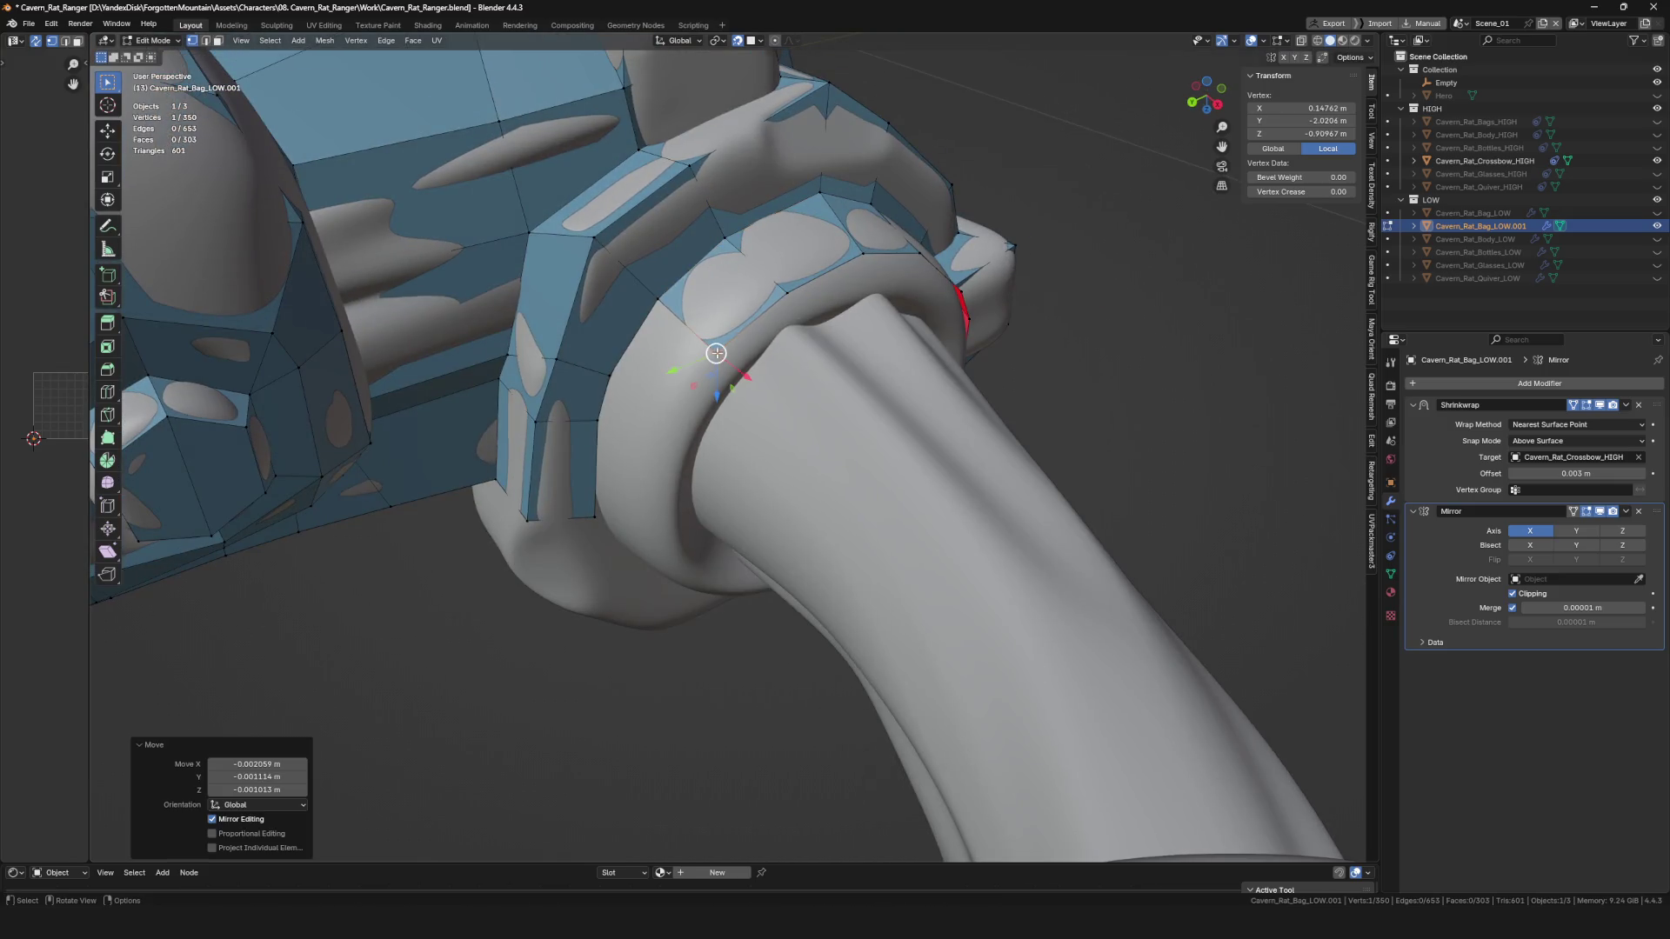
Add a chain of vertices extending the faces around the ring collar.
middle_drag(655, 298, 609, 365)
drag(609, 366, 585, 393)
middle_drag(585, 393, 644, 435)
drag(644, 435, 666, 467)
middle_drag(666, 468, 626, 496)
drag(626, 496, 635, 509)
mouse_move(636, 509)
middle_down()
mouse_move(610, 477)
mouse_move(692, 462)
mouse_move(786, 485)
mouse_move(845, 404)
mouse_move(918, 393)
mouse_move(798, 457)
mouse_move(850, 398)
mouse_move(813, 399)
mouse_move(976, 458)
mouse_move(844, 406)
mouse_move(814, 492)
mouse_move(888, 431)
mouse_move(831, 413)
mouse_move(783, 439)
middle_up()
Reposition several vertices on the ring so they sit on the collar surface.
click(613, 481)
click(677, 460)
click(729, 465)
click(787, 478)
scroll(788, 479, down, 5)
click(866, 396)
click(917, 382)
click(850, 398)
Extend new faces around the ring from selected vertices and edges with Alt+D.
key(alt+d)
click(814, 399)
shift+click(943, 445)
key(alt+d)
click(805, 519)
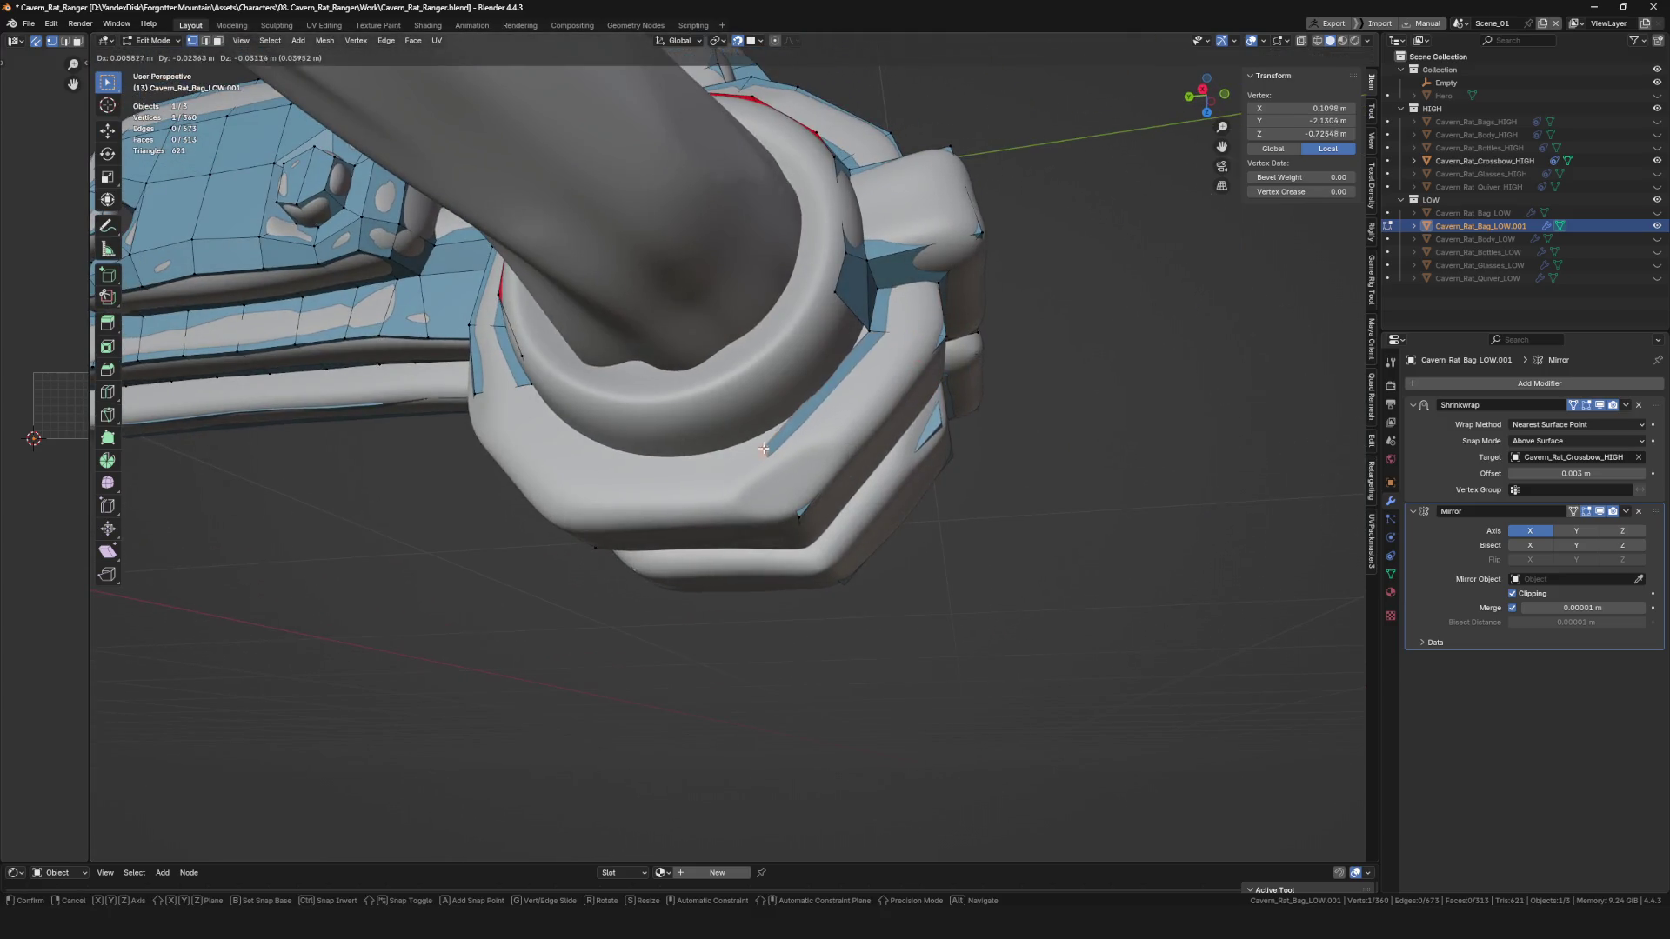
key(alt+d)
click(773, 444)
click(881, 318)
mouse_move(881, 318)
middle_down()
mouse_move(742, 427)
mouse_move(783, 417)
mouse_move(794, 459)
mouse_move(940, 347)
mouse_move(774, 325)
mouse_move(747, 421)
mouse_move(761, 470)
mouse_move(753, 448)
middle_up()
click(732, 407)
Rip-fill two new vertices with filled faces using Alt+V around the collar.
click(761, 366)
key(alt+v)
click(749, 426)
click(754, 380)
key(alt+v)
mouse_move(756, 380)
middle_down()
mouse_move(696, 430)
mouse_move(746, 429)
mouse_move(727, 354)
mouse_move(552, 377)
mouse_move(814, 383)
mouse_move(661, 252)
middle_up()
click(764, 378)
Move a vertex into place and rip-fill another vertex on the ring.
key(g)
click(757, 373)
click(757, 372)
click(711, 417)
click(675, 376)
key(alt+v)
click(687, 369)
Merge the doubled vertices on the ring with Merge At Last.
scroll(657, 244, up, 3)
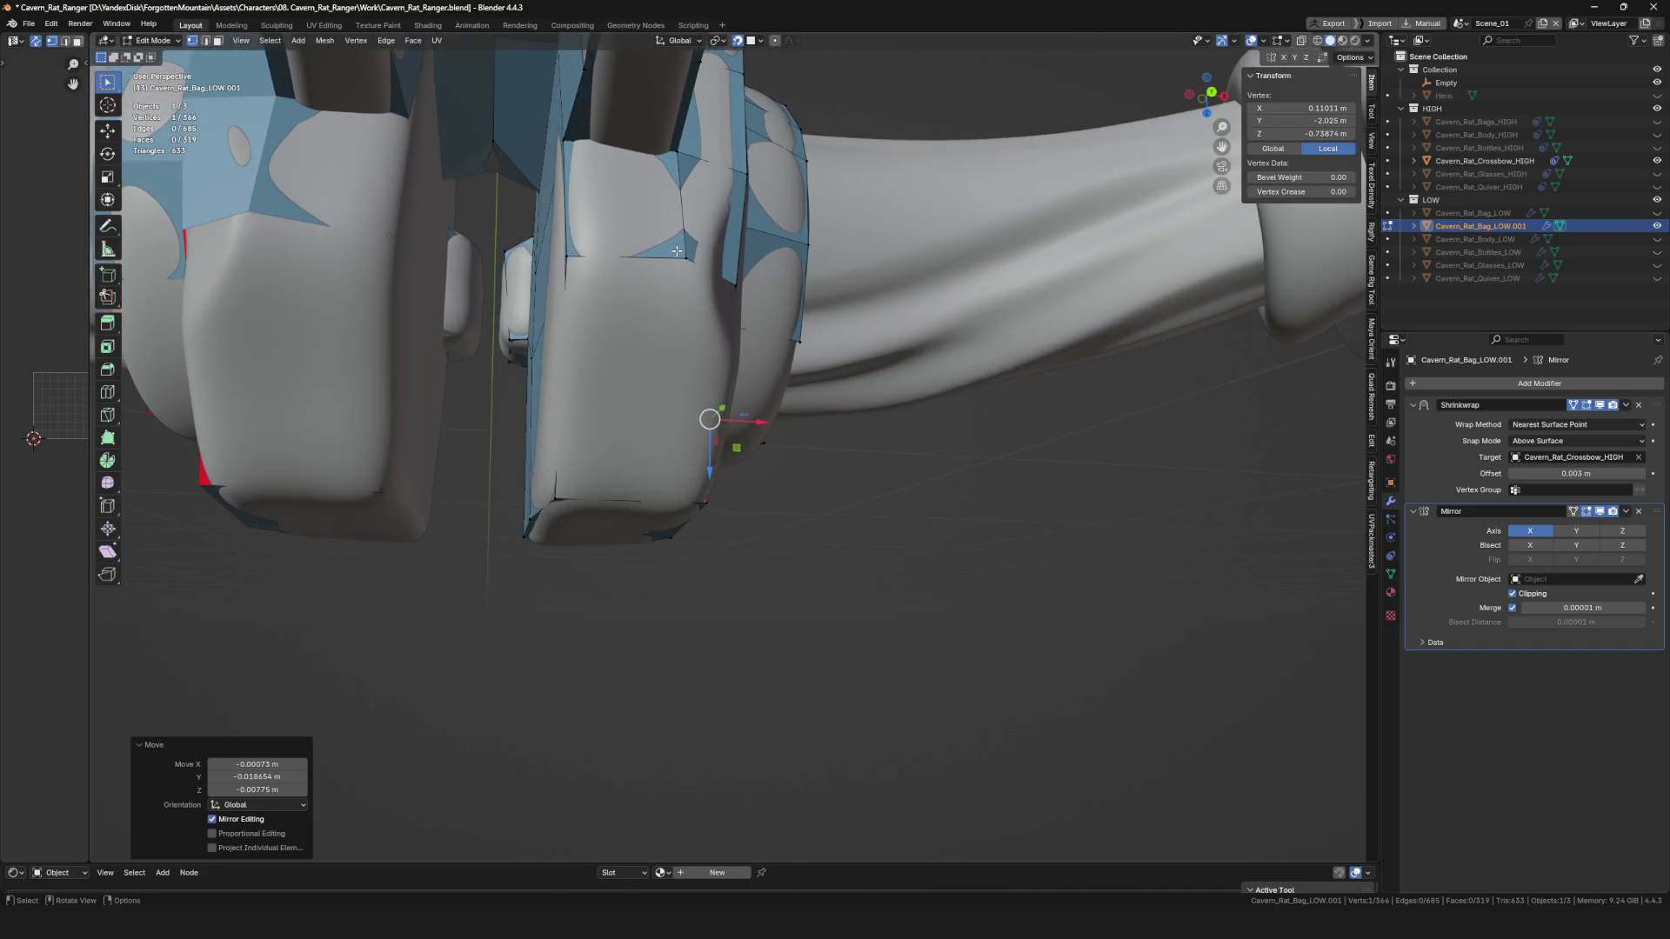
mouse_move(581, 304)
middle_down()
mouse_move(646, 300)
mouse_move(604, 377)
middle_up()
key(m)
click(643, 342)
scroll(643, 342, down, 2)
Fill a new face from a ring edge and move its vertex into place.
key(2)
click(604, 377)
mouse_move(905, 318)
middle_down()
mouse_move(1069, 428)
mouse_move(870, 339)
middle_up()
key(2)
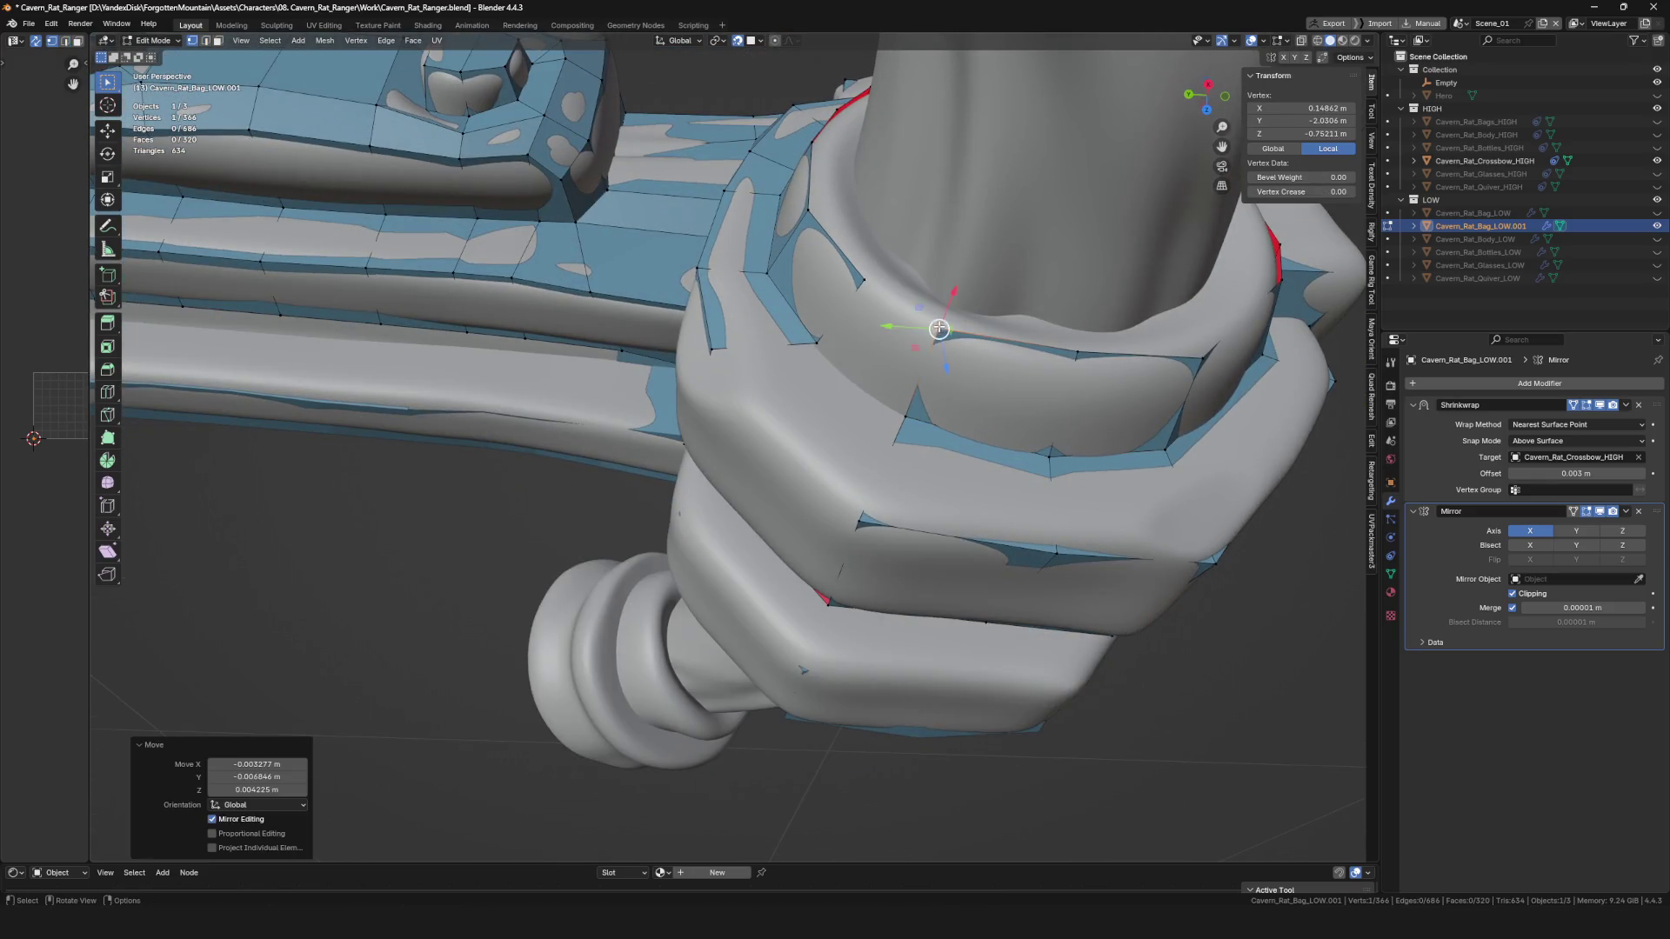
click(831, 307)
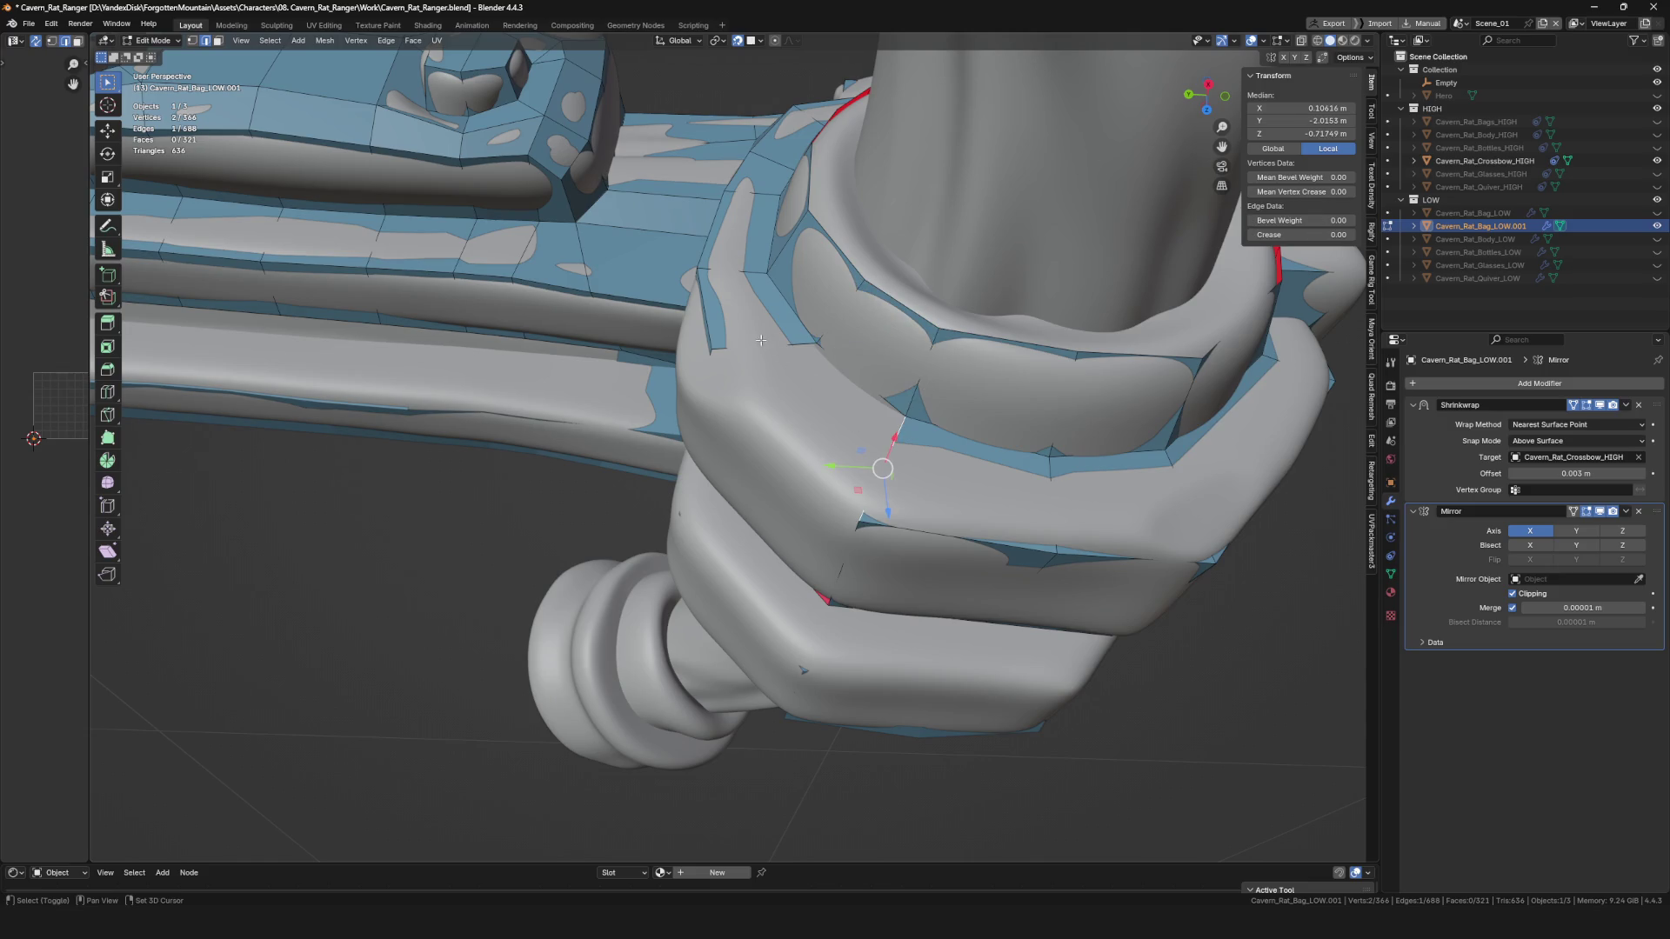
key(f)
middle_drag(761, 340, 719, 326)
key(1)
click(718, 326)
key(g)
click(733, 422)
Save the file, then fill the remaining open gap with a new face.
mouse_move(734, 422)
ctrl+middle_down()
mouse_move(774, 419)
mouse_move(769, 438)
mouse_move(820, 372)
mouse_move(758, 516)
mouse_move(714, 365)
mouse_move(708, 383)
mouse_move(789, 423)
ctrl+middle_up()
key(ctrl+s)
shift+click(818, 383)
key(f)
click(723, 376)
key(KP_Divide)
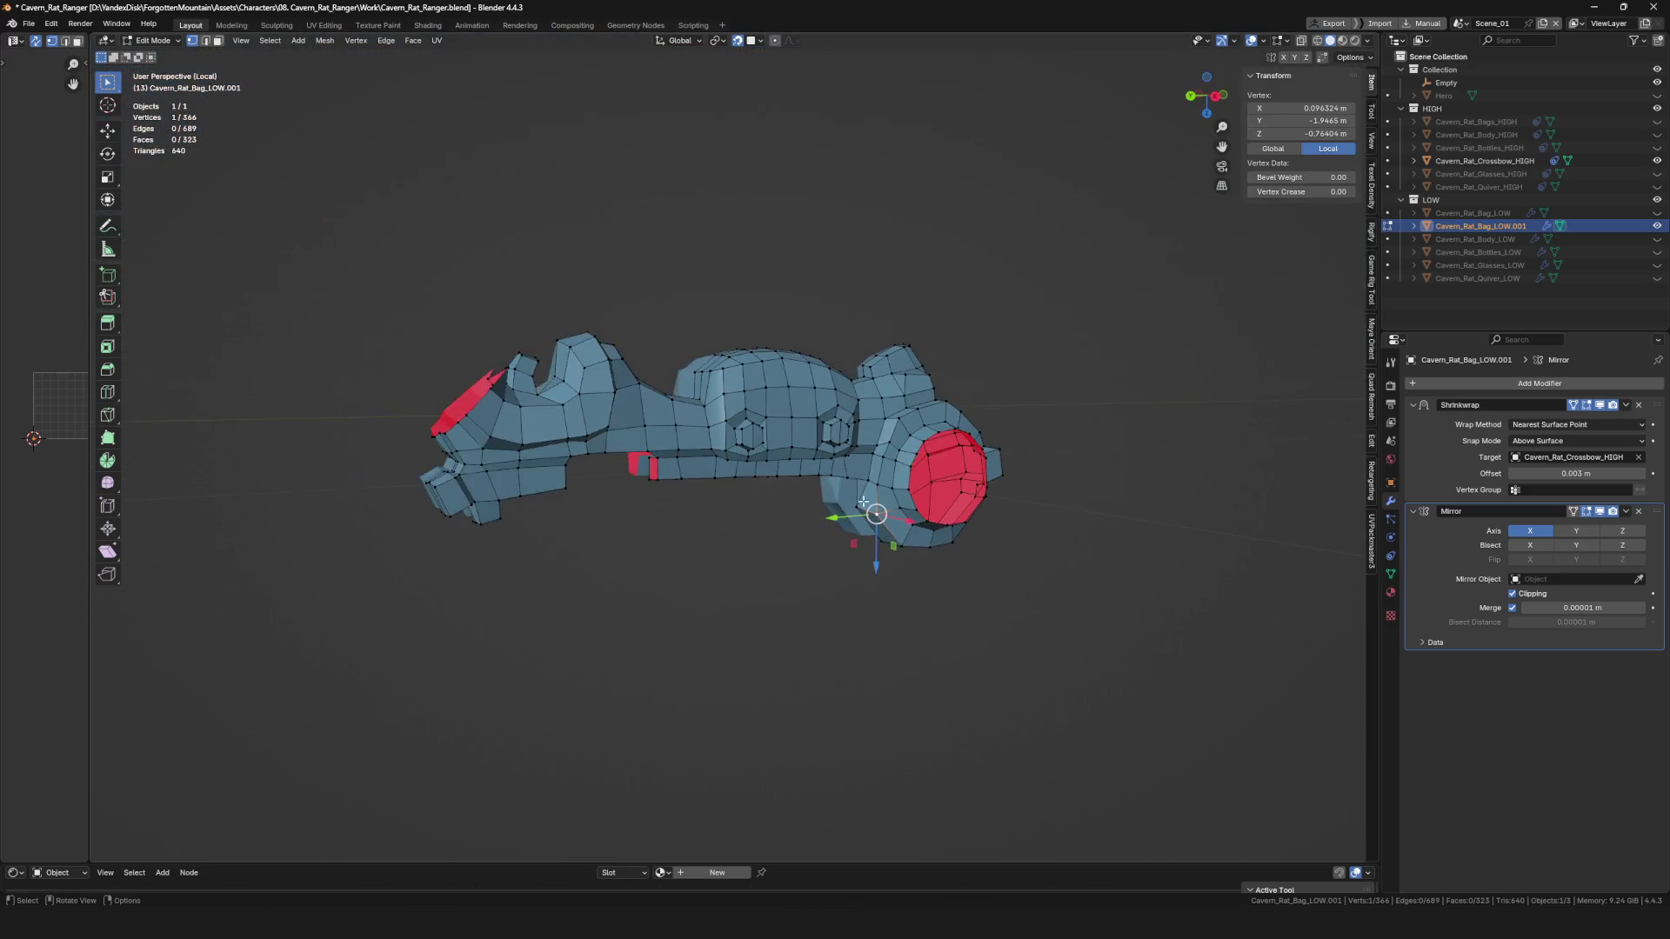
Save and make a final vertex adjustment while checking the isolated low-poly mesh.
scroll(858, 478, up, 5)
mouse_move(858, 478)
middle_down()
mouse_move(1015, 484)
mouse_move(822, 422)
mouse_move(809, 371)
middle_up()
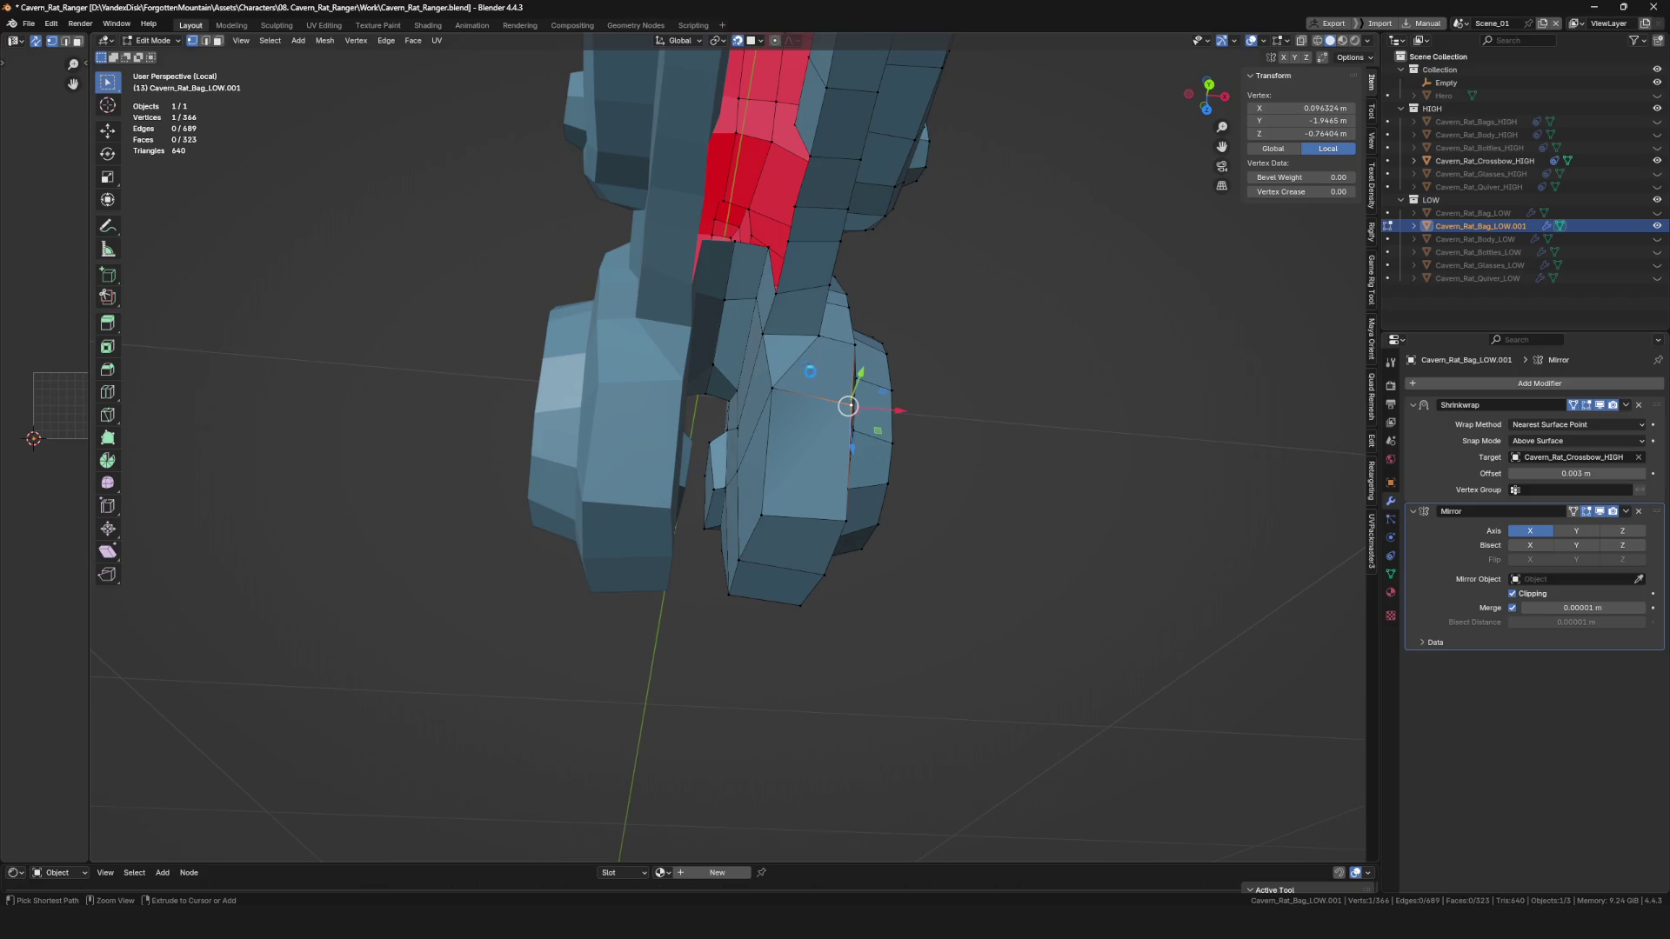
key(ctrl+s)
mouse_move(793, 296)
middle_down()
mouse_move(835, 373)
mouse_move(821, 388)
middle_up()
scroll(835, 373, up, 4)
key(KP_Divide)
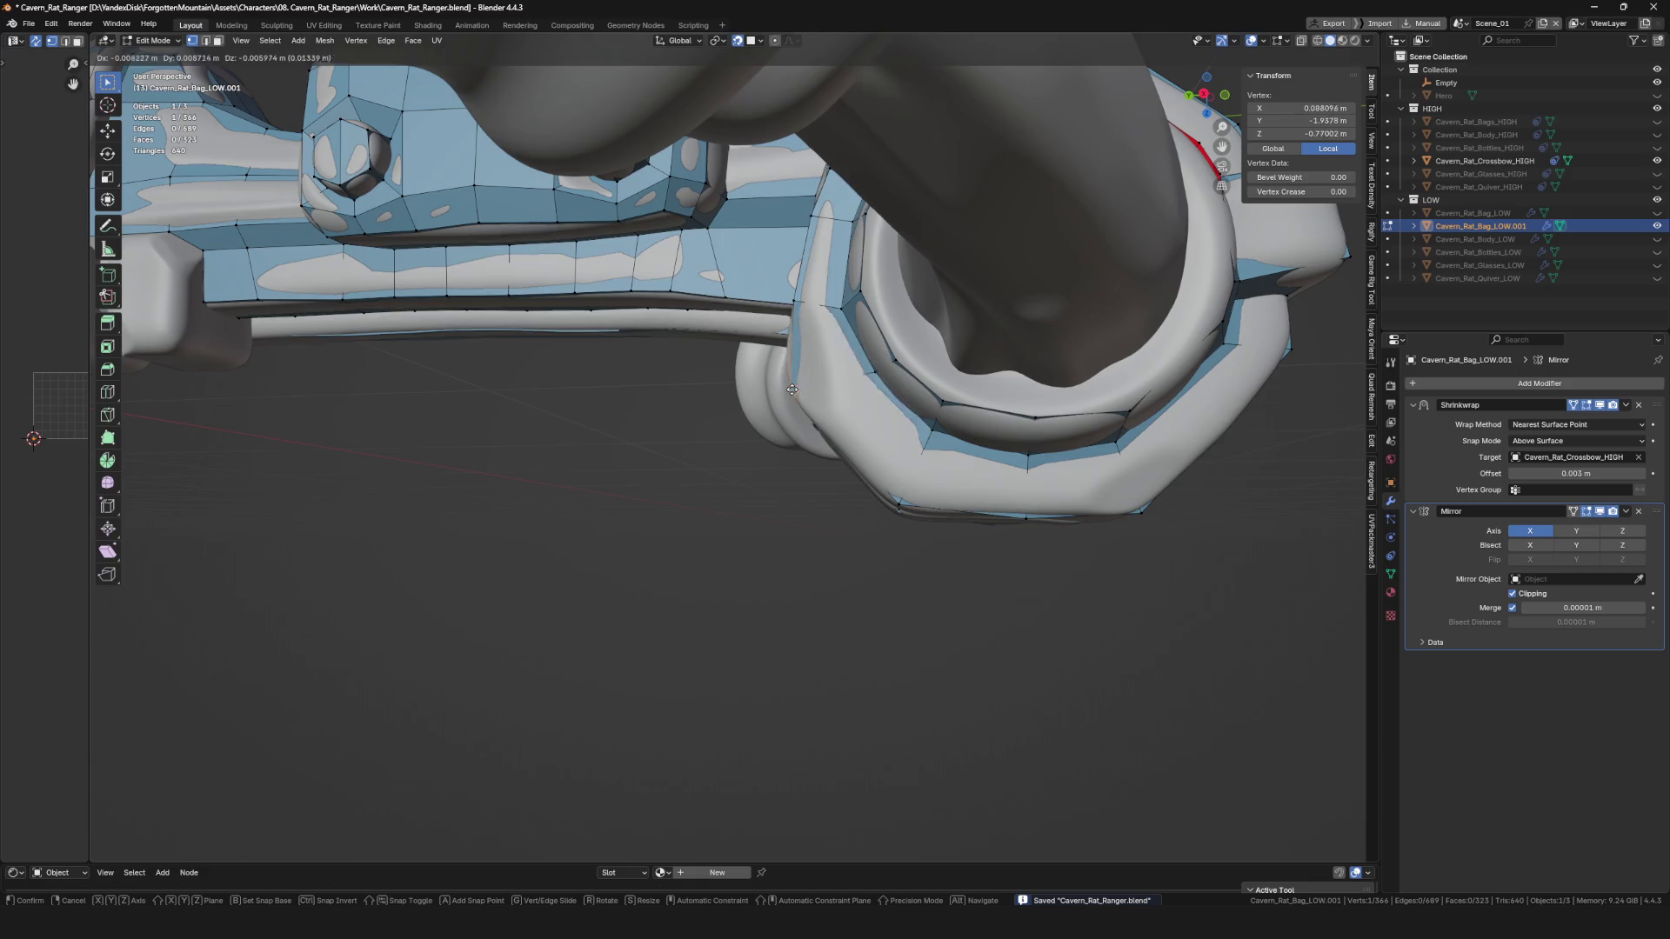
click(798, 394)
Review the mesh over the full crossbow, save again, and return to Object Mode.
mouse_move(797, 393)
middle_down()
mouse_move(995, 426)
mouse_move(857, 398)
middle_up()
key(KP_Divide)
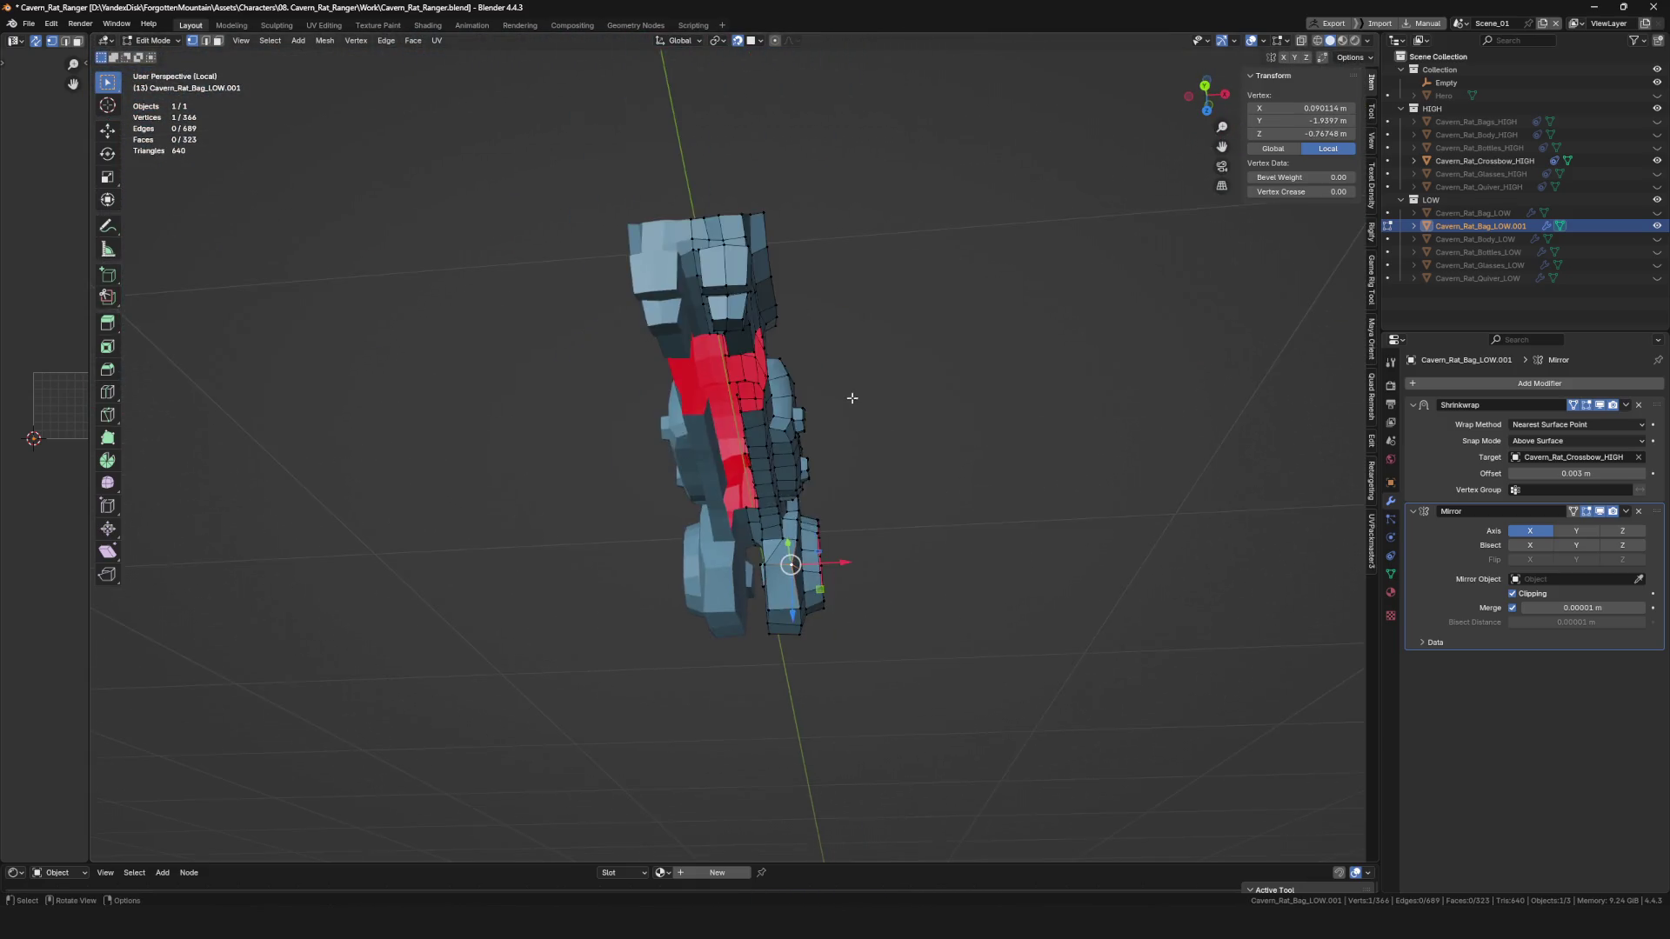
mouse_move(786, 505)
middle_down()
mouse_move(541, 309)
mouse_move(538, 384)
middle_up()
key(KP_Divide)
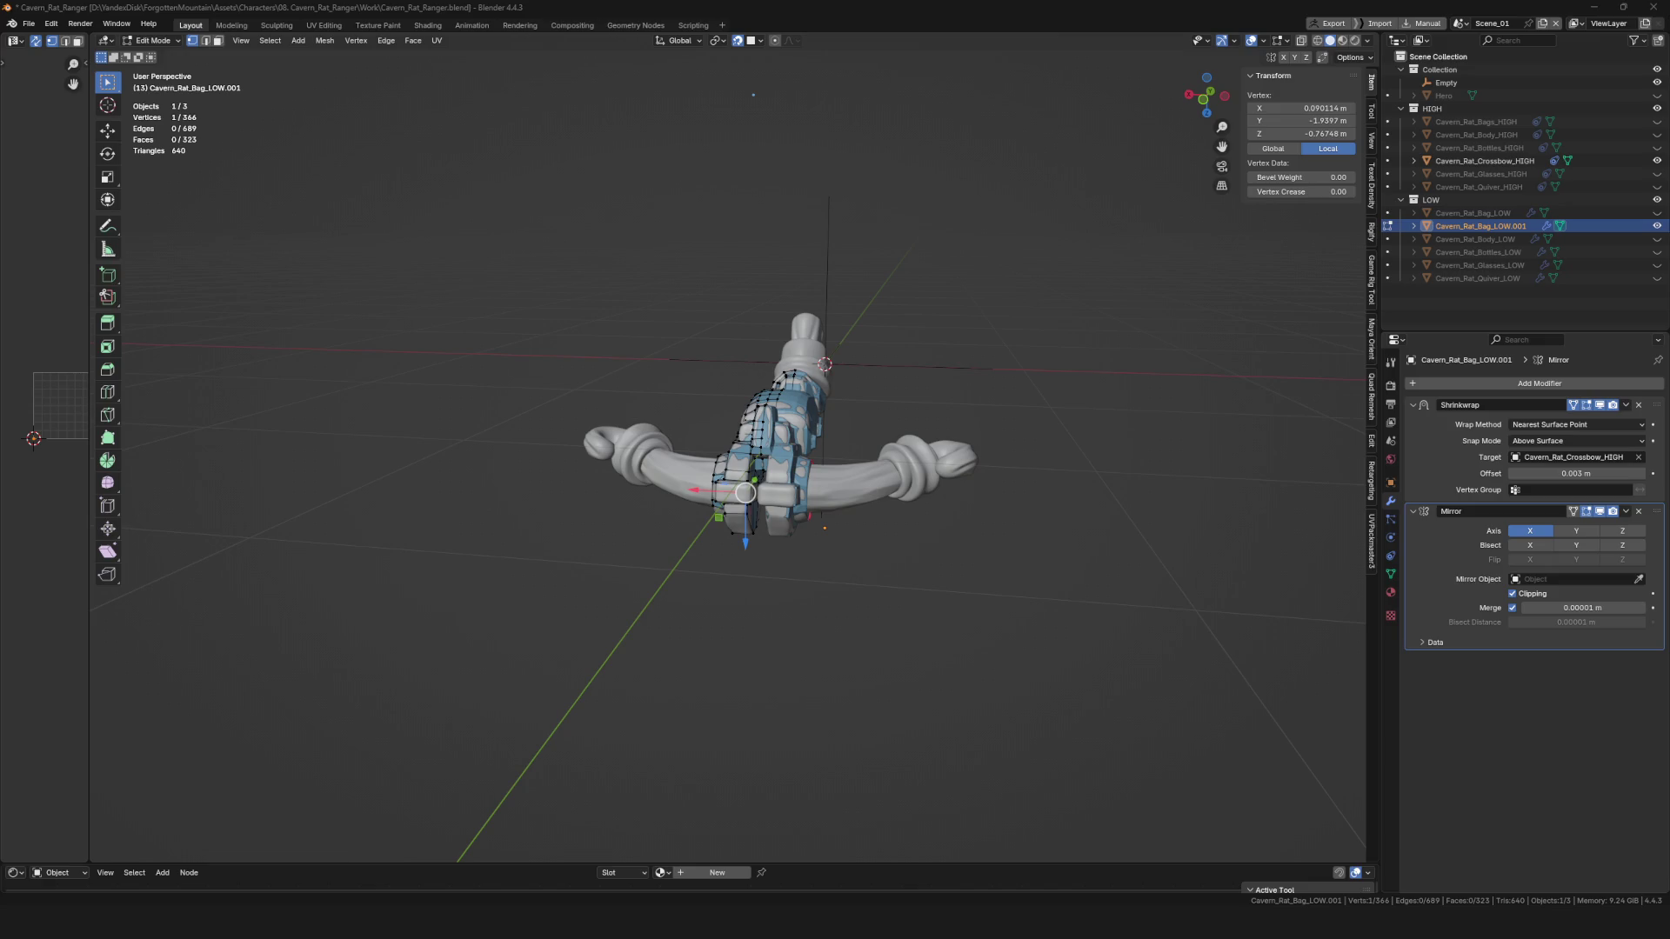
mouse_move(896, 441)
middle_down()
mouse_move(783, 382)
mouse_move(711, 428)
mouse_move(701, 513)
middle_up()
key(ctrl+s)
key(KP_Divide)
key(KP_Divide)
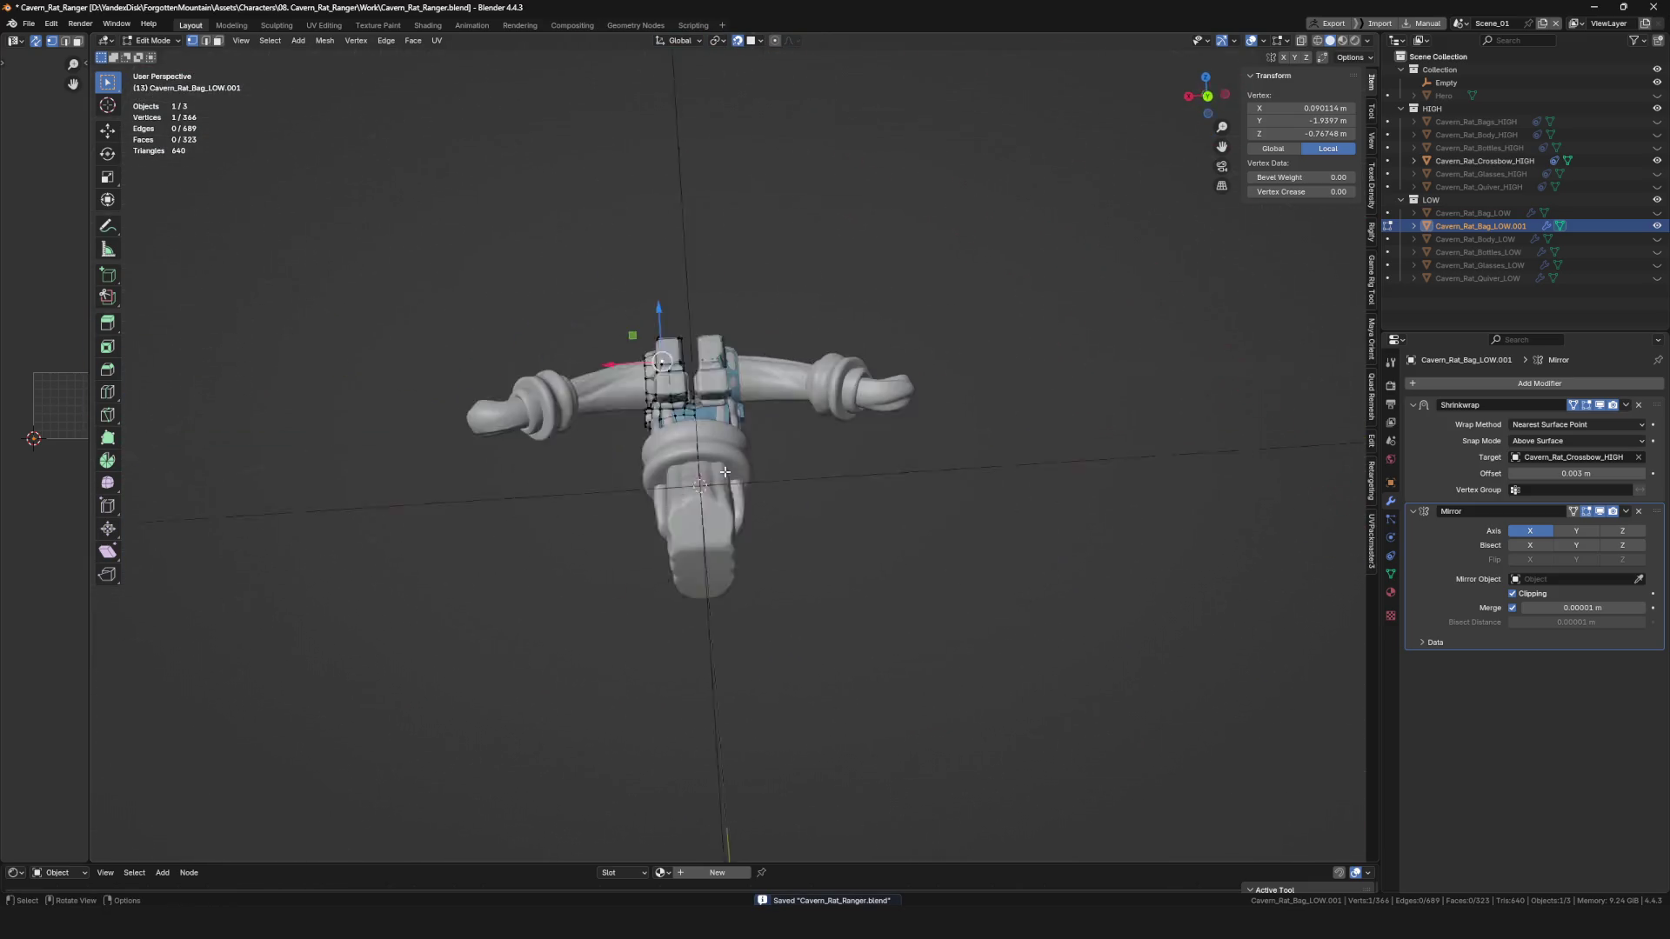
mouse_move(589, 458)
middle_down()
mouse_move(513, 461)
mouse_move(758, 510)
middle_up()
key(Tab)
key(Tab)
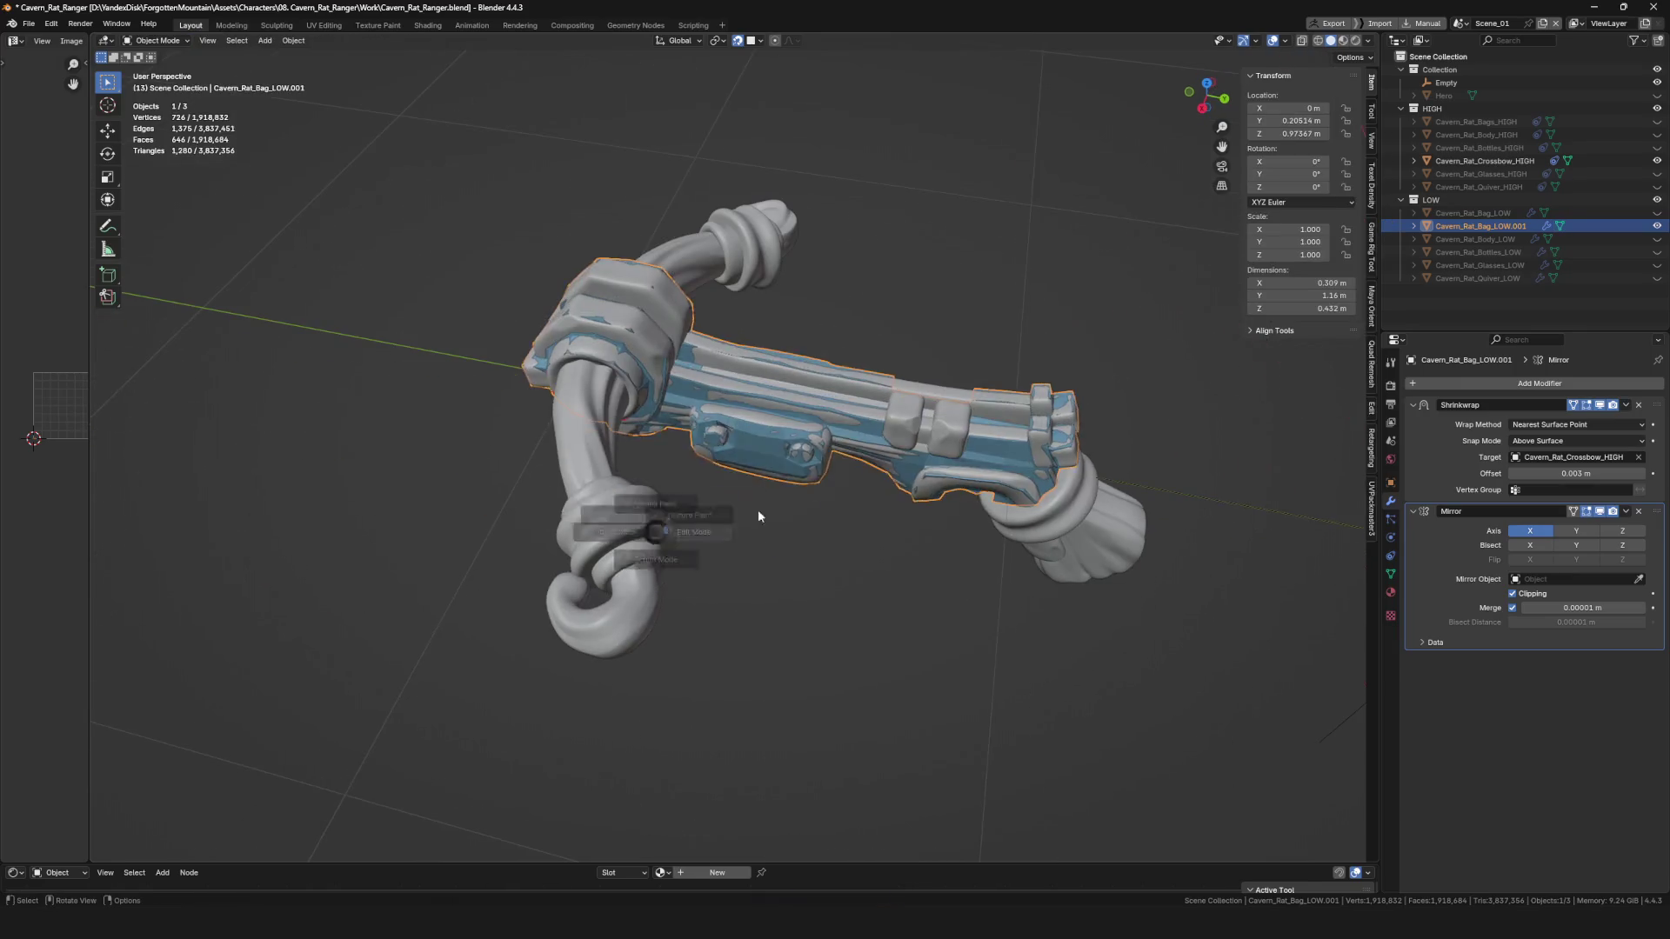
scroll(759, 510, up, 4)
Add and nudge new vertices around the clamp ring where the bow arm enters.
alt+click(627, 348)
mouse_move(627, 348)
middle_down()
mouse_move(636, 369)
mouse_move(656, 335)
middle_up()
scroll(656, 335, up, 3)
drag(712, 355, 709, 351)
middle_drag(801, 366, 778, 369)
drag(778, 369, 775, 367)
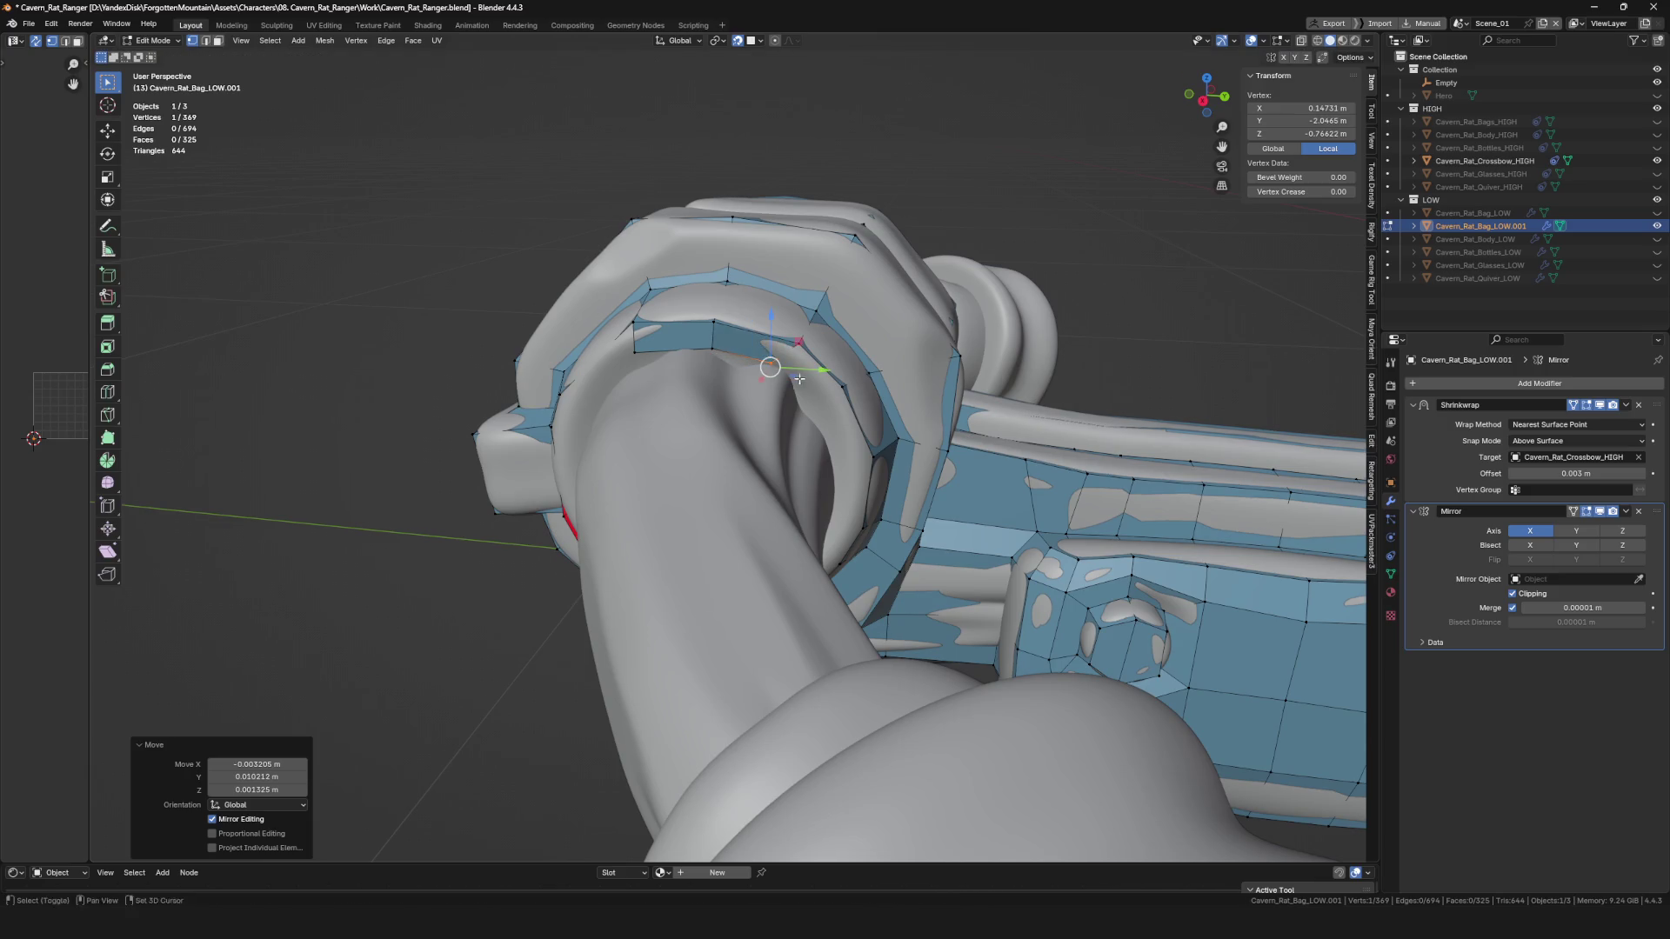
middle_drag(799, 379, 809, 382)
drag(809, 383, 818, 380)
drag(813, 471, 814, 477)
middle_drag(815, 477, 835, 477)
drag(835, 476, 798, 495)
mouse_move(799, 496)
middle_down()
mouse_move(777, 556)
mouse_move(794, 521)
middle_up()
drag(793, 522, 796, 524)
middle_drag(796, 524, 801, 588)
drag(801, 588, 751, 586)
mouse_move(698, 646)
mouse_down()
mouse_move(693, 668)
mouse_move(609, 661)
mouse_up()
middle_drag(609, 661, 760, 640)
click(693, 588)
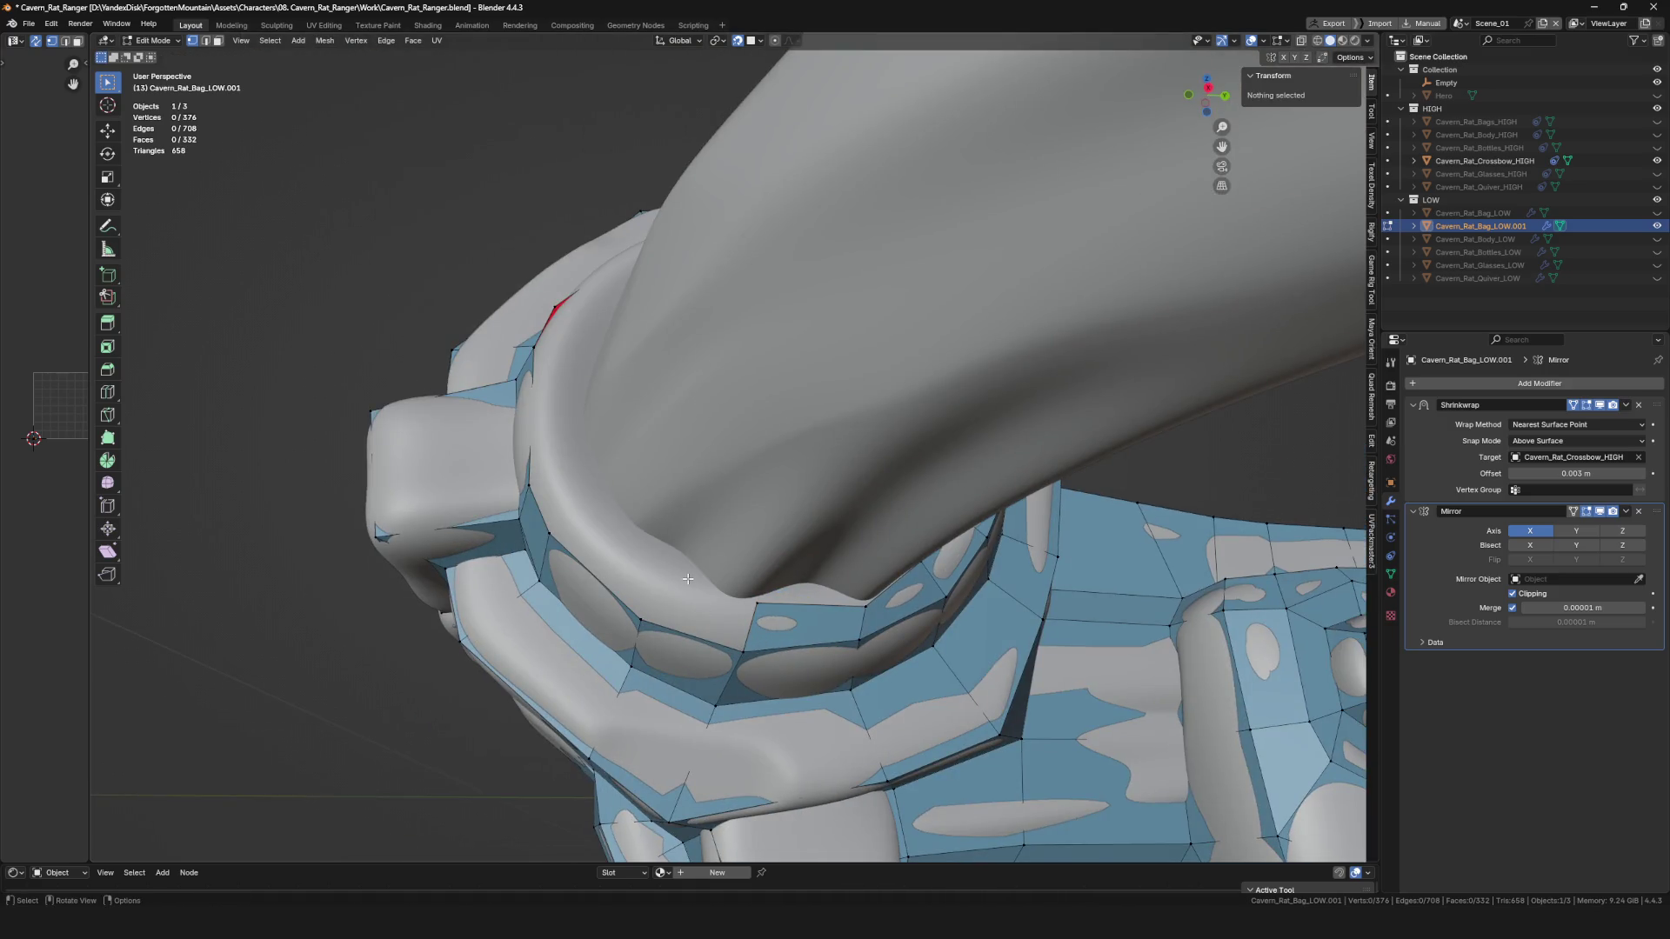
Extend vertices along the ring and down the strap edge with Alt+V.
drag(688, 563, 689, 567)
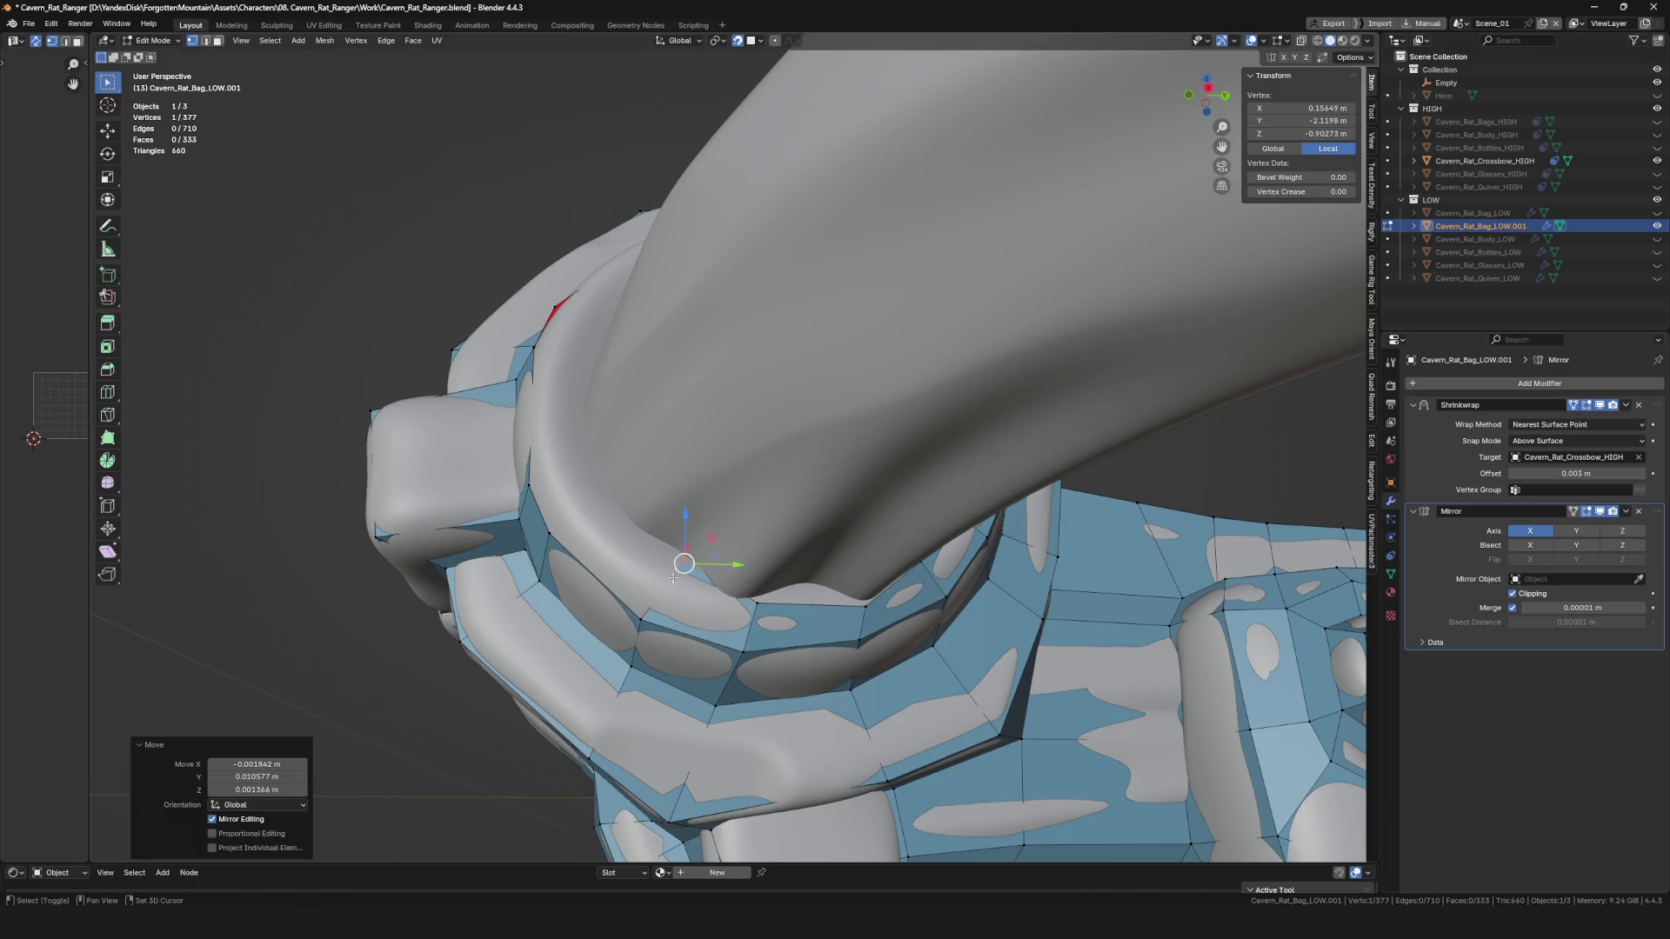
middle_drag(689, 567, 741, 593)
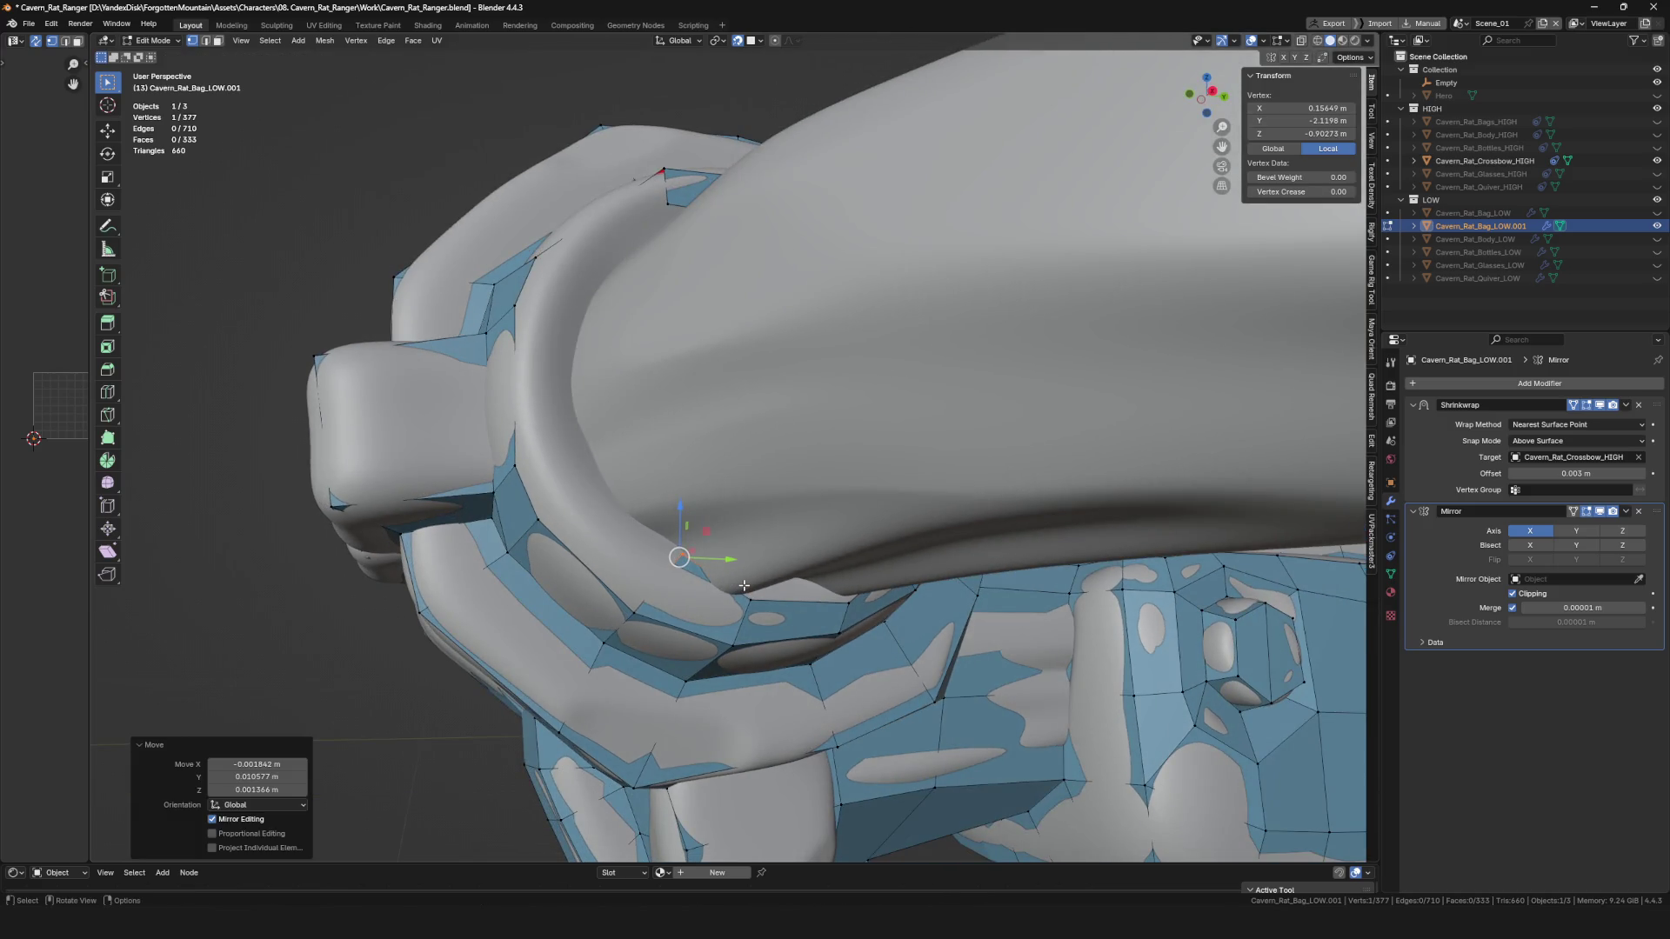
mouse_move(735, 567)
middle_down()
mouse_move(664, 563)
mouse_move(673, 519)
mouse_move(600, 513)
middle_up()
key(alt+v)
click(670, 517)
key(alt+v)
click(590, 500)
click(634, 370)
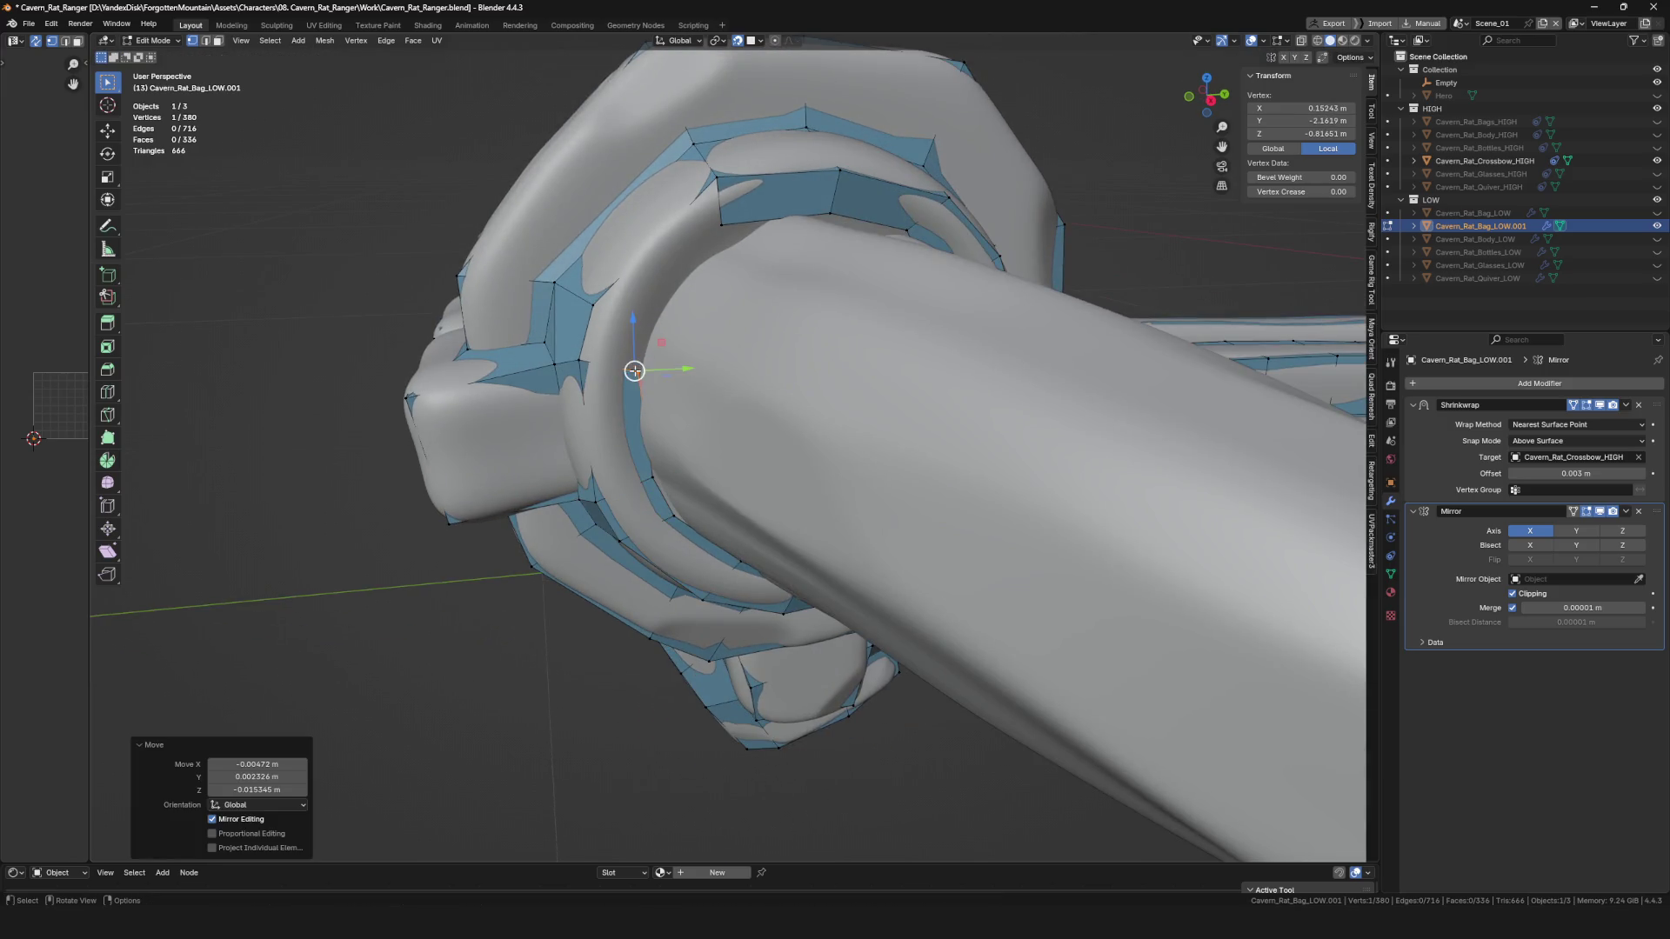
key(alt+v)
click(666, 374)
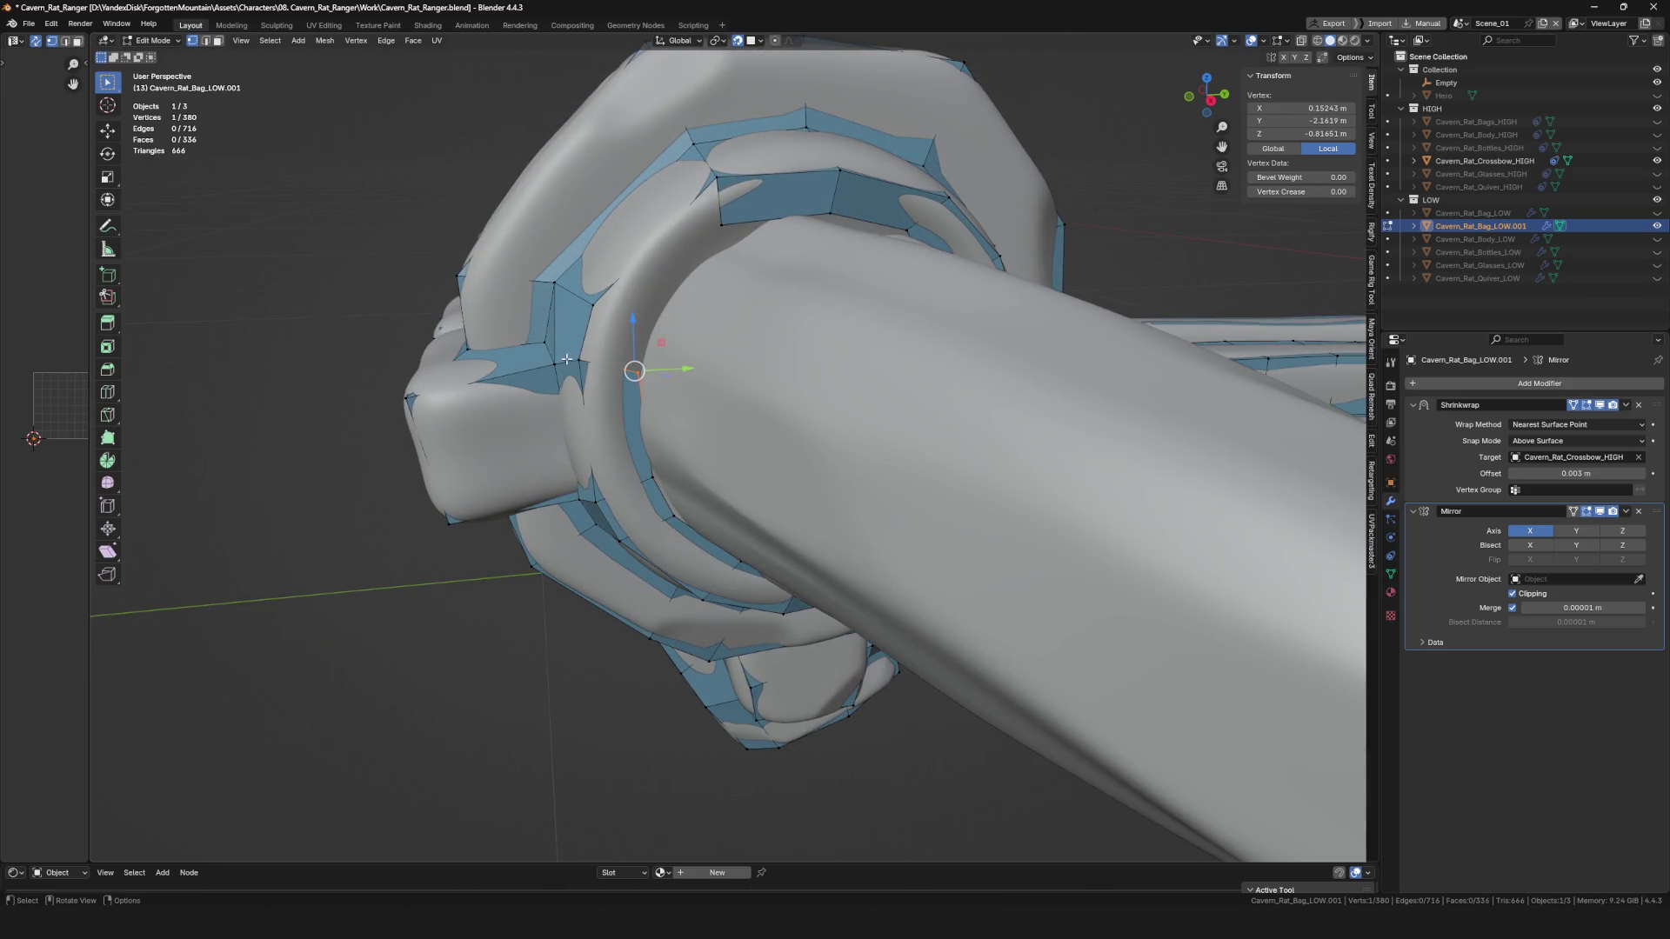
click(633, 375)
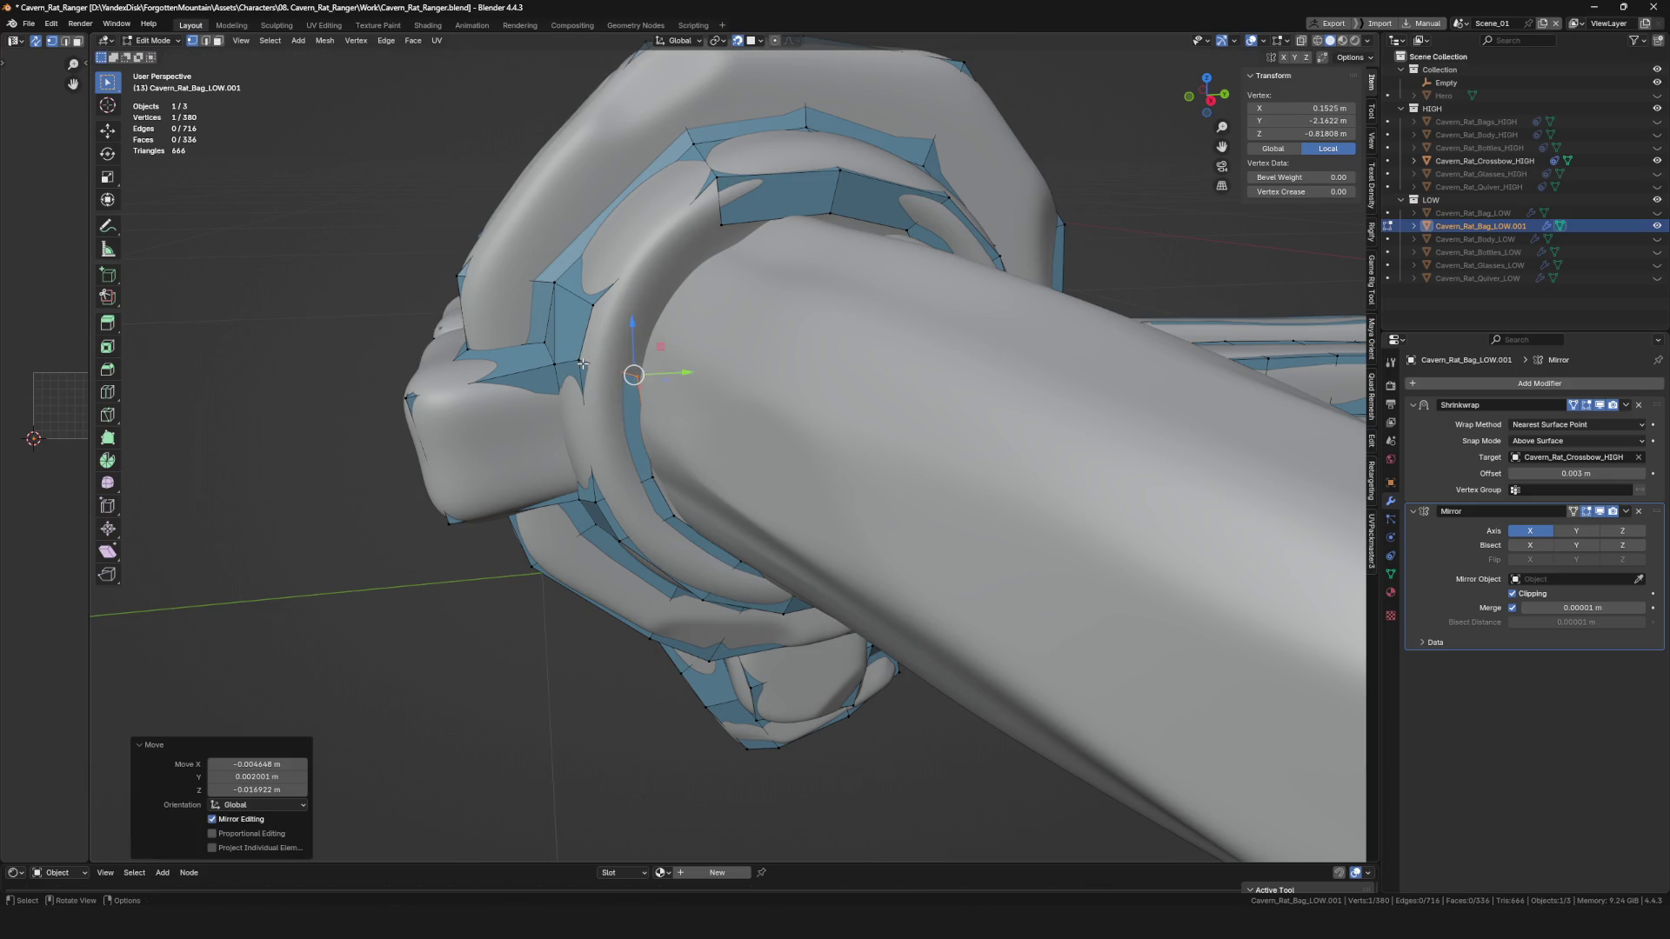
middle_drag(634, 365, 626, 351)
shift+click(632, 334)
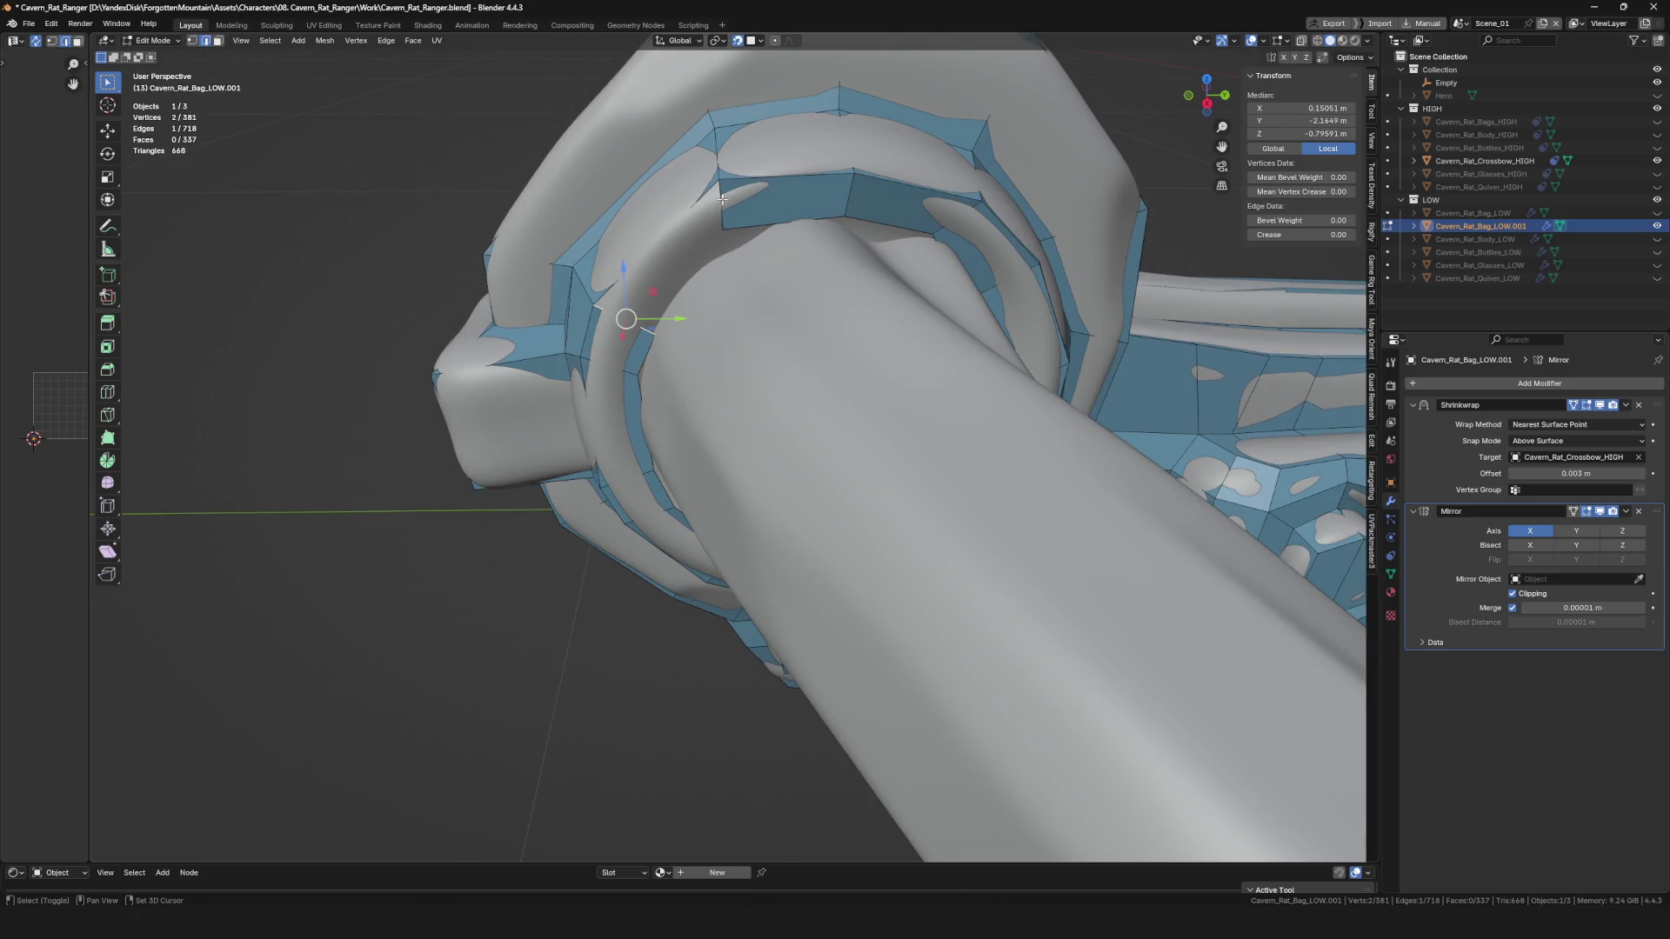
Move individual vertices onto the clamp ring surface.
click(723, 231)
key(g)
click(743, 233)
mouse_move(746, 235)
middle_down()
mouse_move(904, 190)
mouse_move(821, 217)
mouse_move(883, 281)
middle_up()
key(g)
click(824, 222)
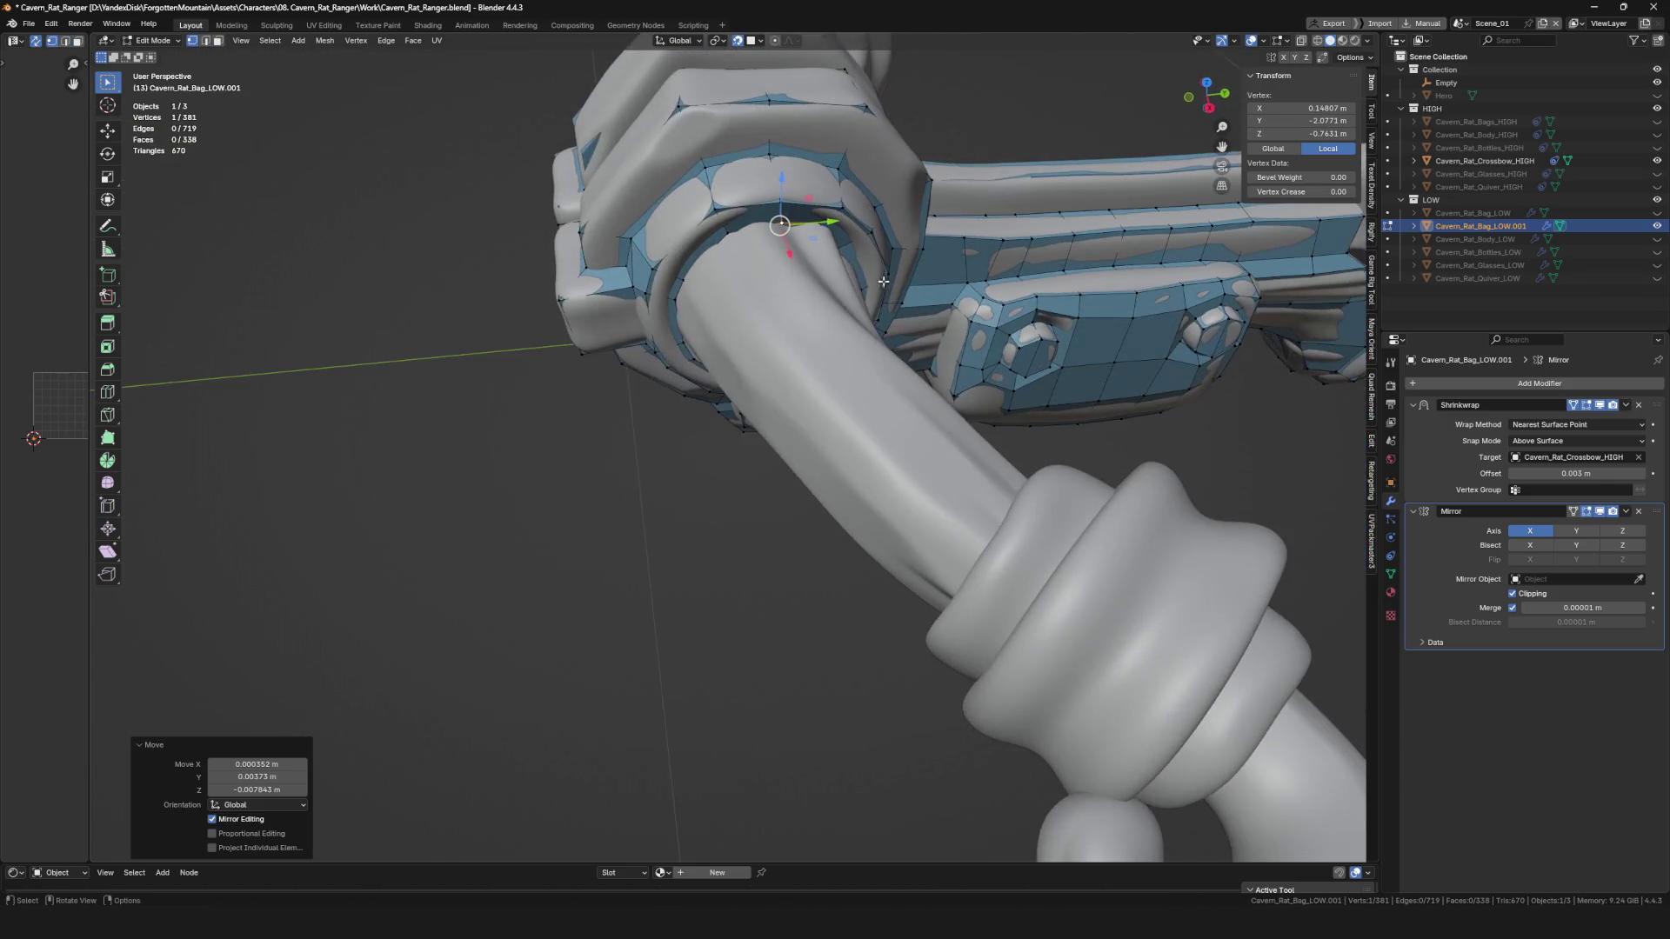
middle_drag(751, 244, 692, 279)
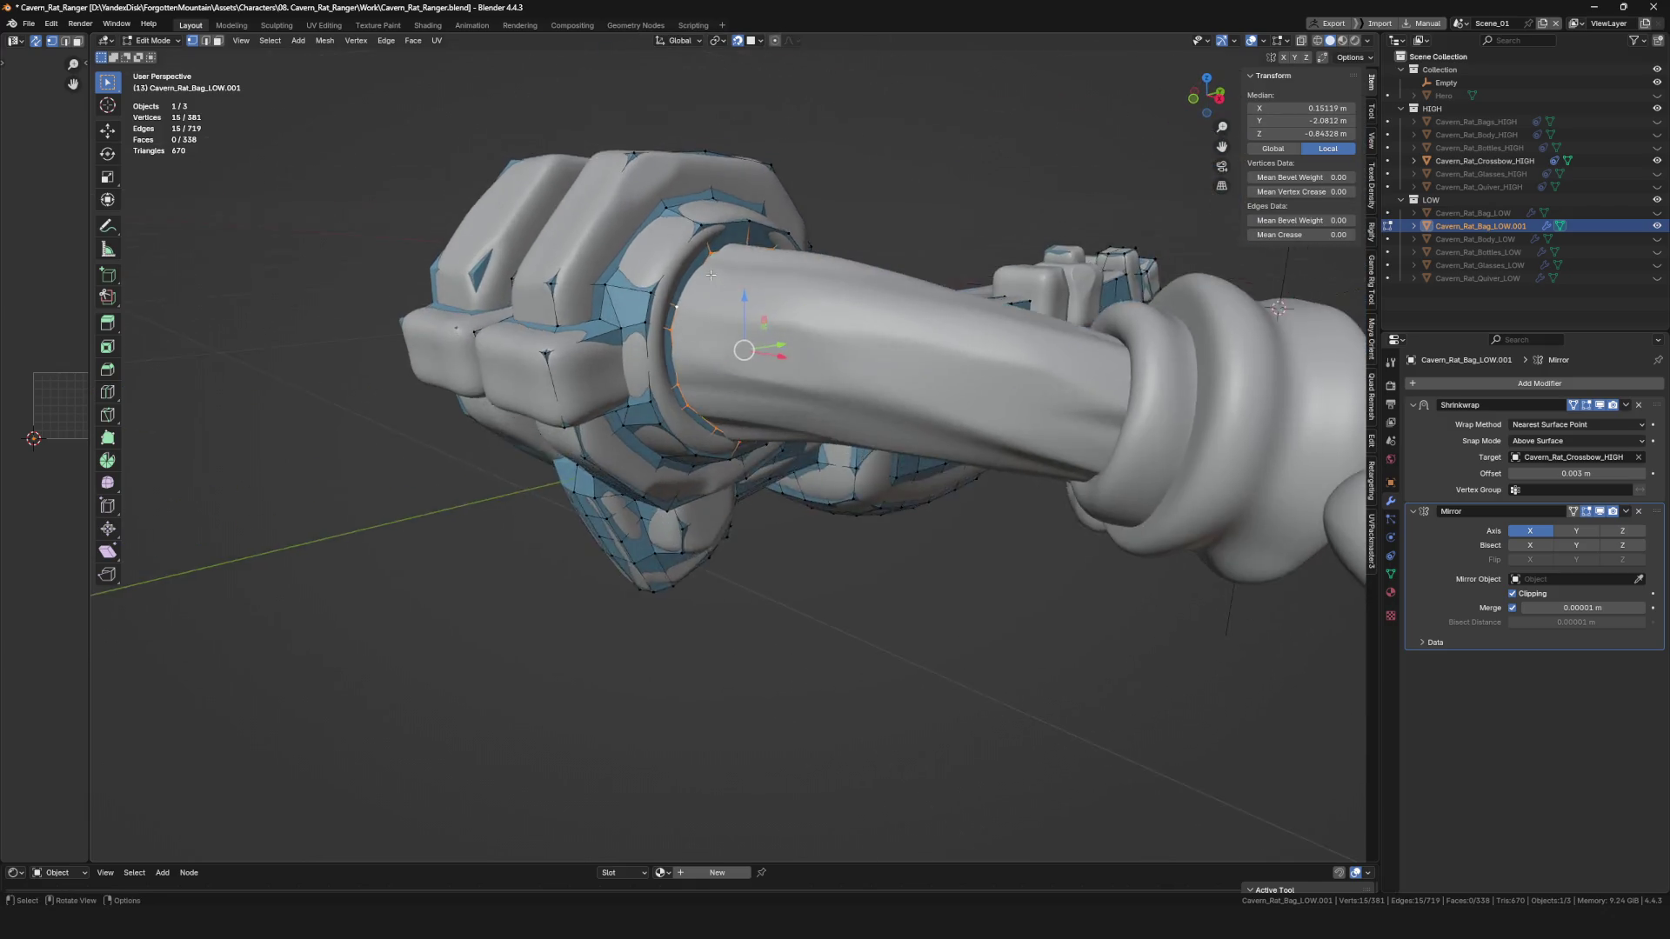
scroll(692, 279, up, 2)
scroll(689, 338, up, 1)
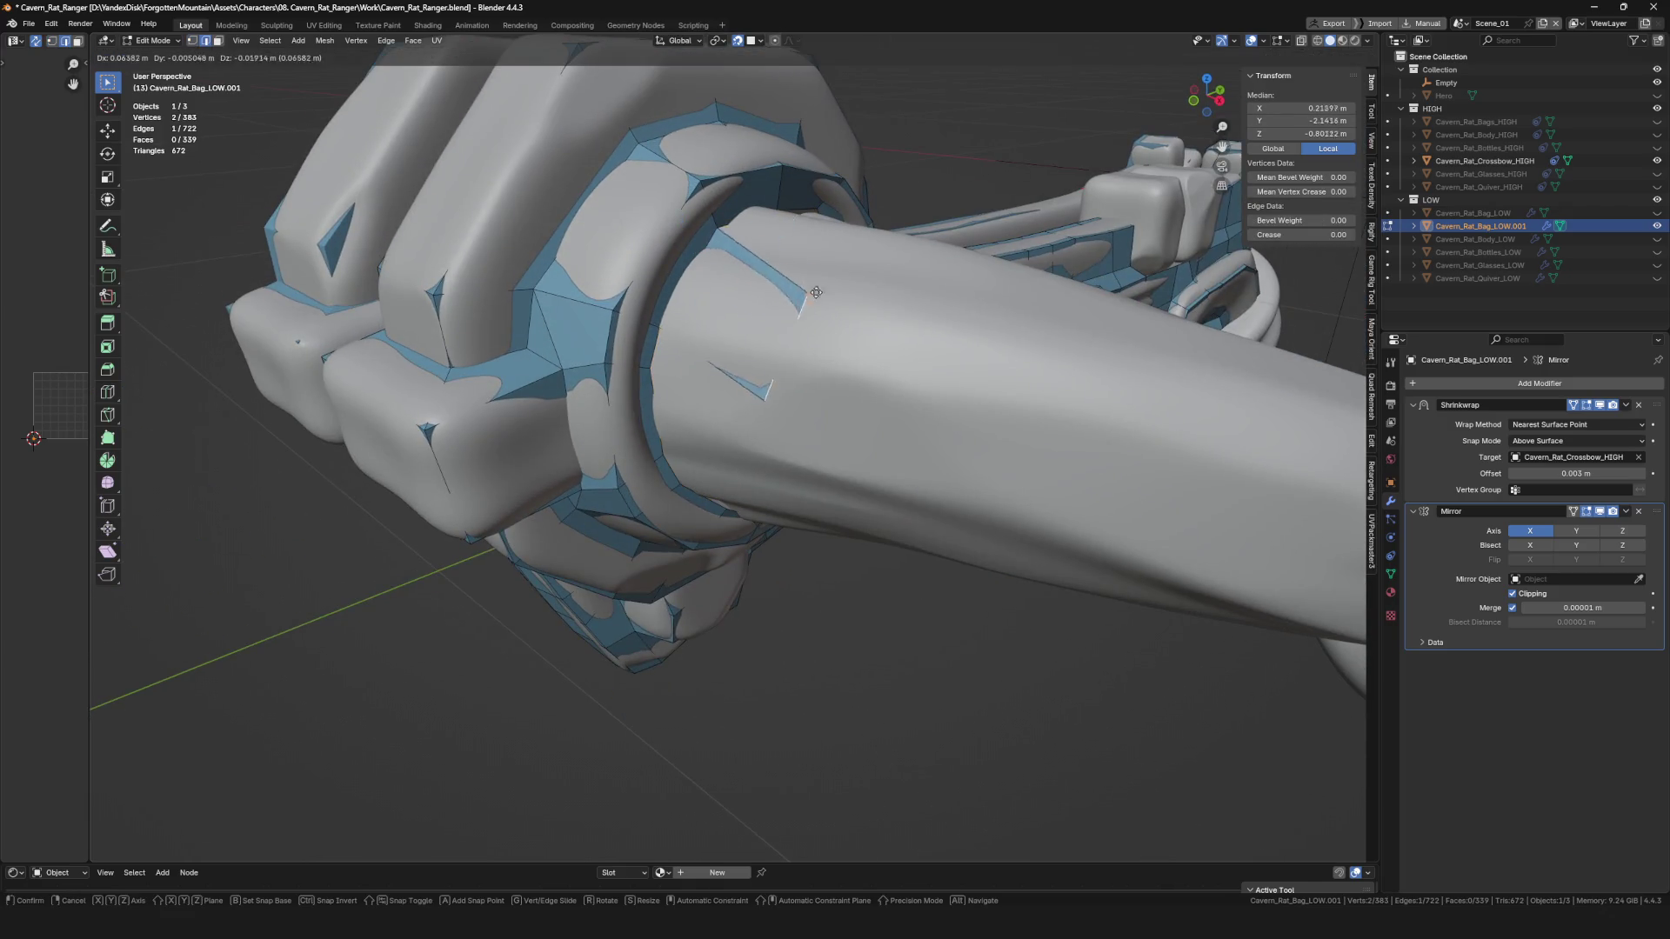
click(855, 263)
mouse_move(820, 328)
middle_down()
mouse_move(839, 305)
mouse_move(796, 376)
mouse_move(670, 387)
middle_up()
click(802, 341)
Select the ring's edge loop and delete the two extra vertices.
alt+click(667, 388)
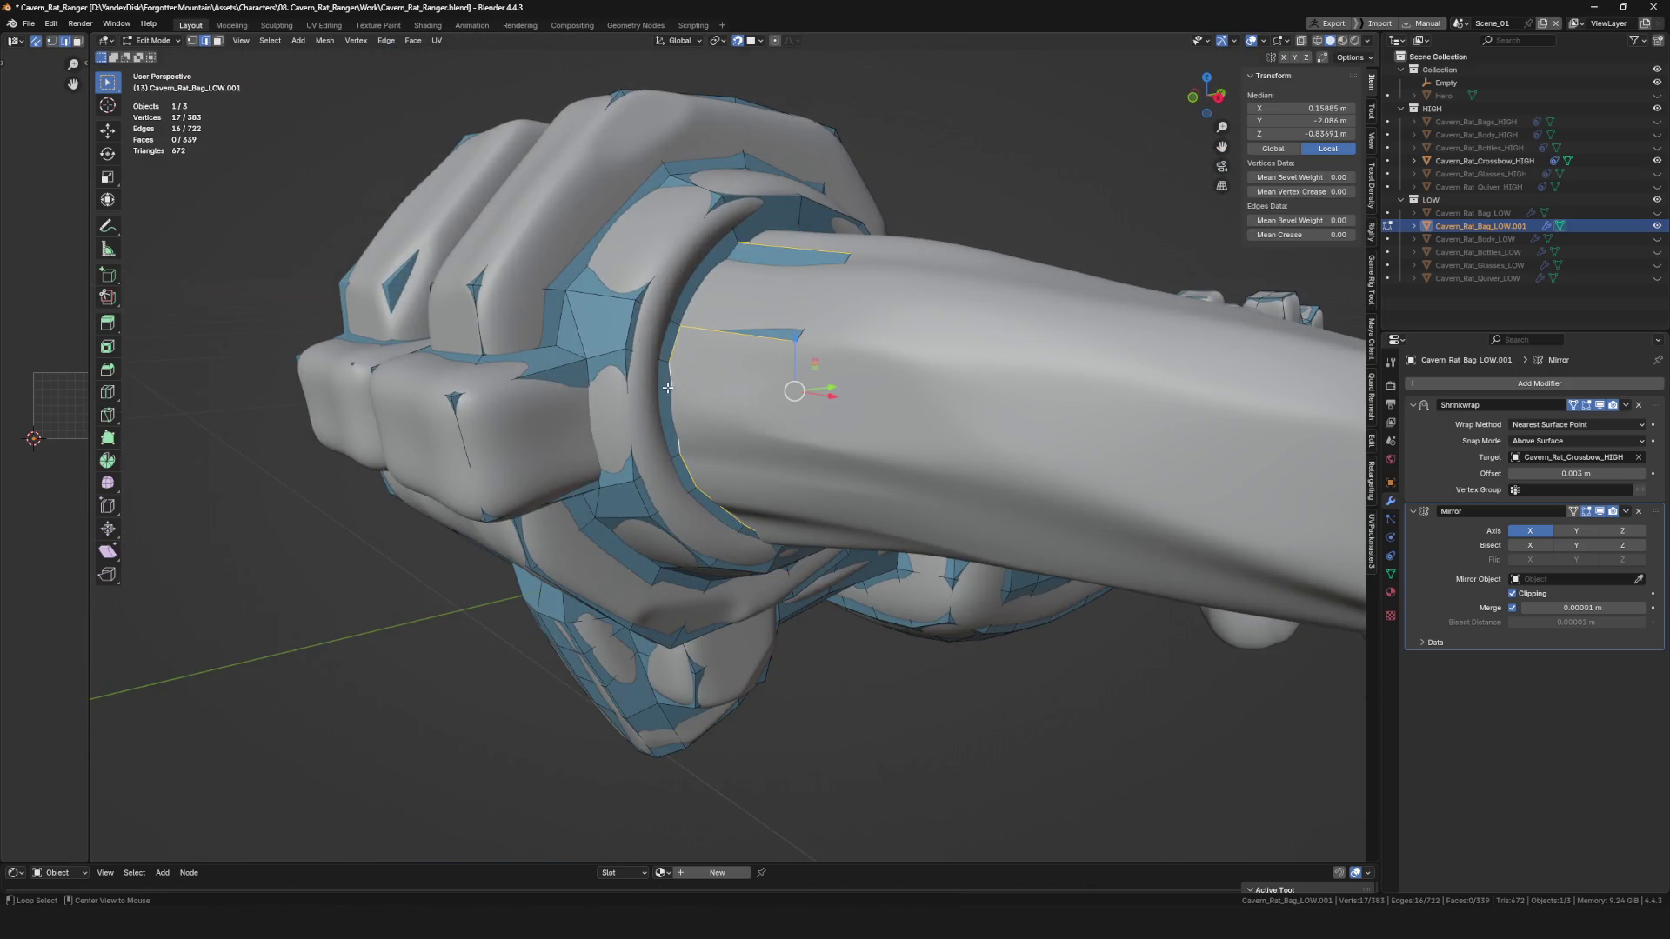
scroll(645, 301, down, 4)
middle_drag(645, 301, 714, 310)
scroll(713, 309, up, 5)
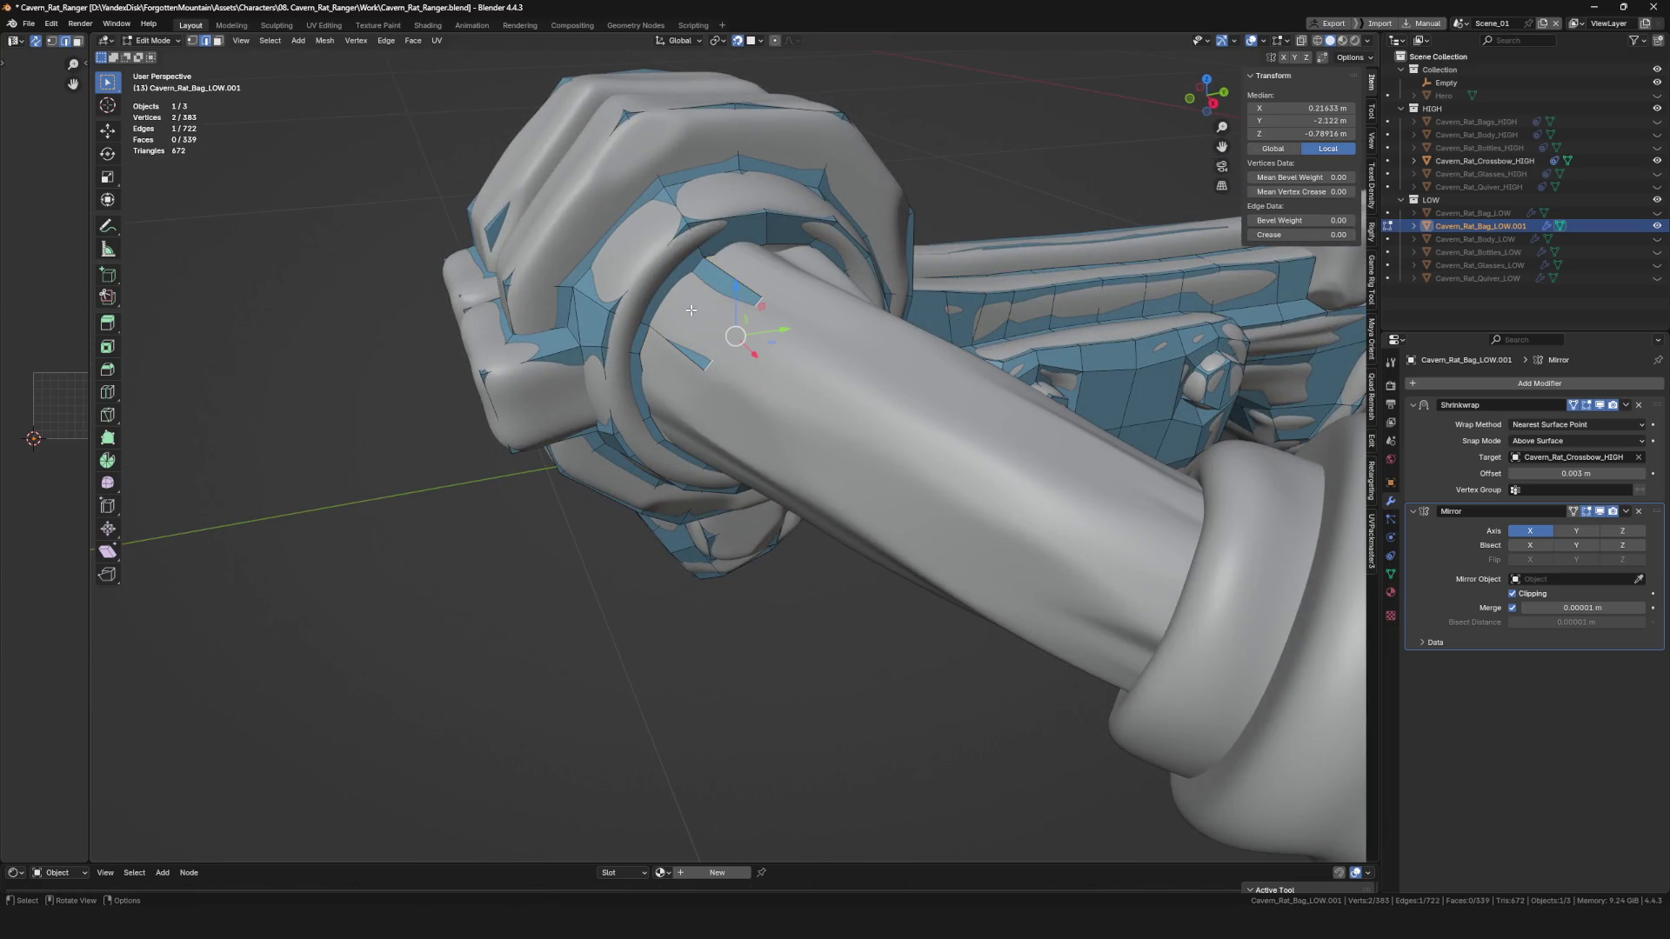
click(691, 315)
key(x)
click(734, 315)
mouse_move(734, 315)
middle_down()
mouse_move(710, 254)
mouse_move(630, 484)
mouse_move(887, 641)
mouse_move(914, 551)
mouse_move(937, 542)
mouse_move(783, 487)
middle_up()
scroll(677, 467, down, 5)
scroll(783, 487, up, 4)
Extrude the ring loop down the bow arm and nudge a vertex into place.
key(e)
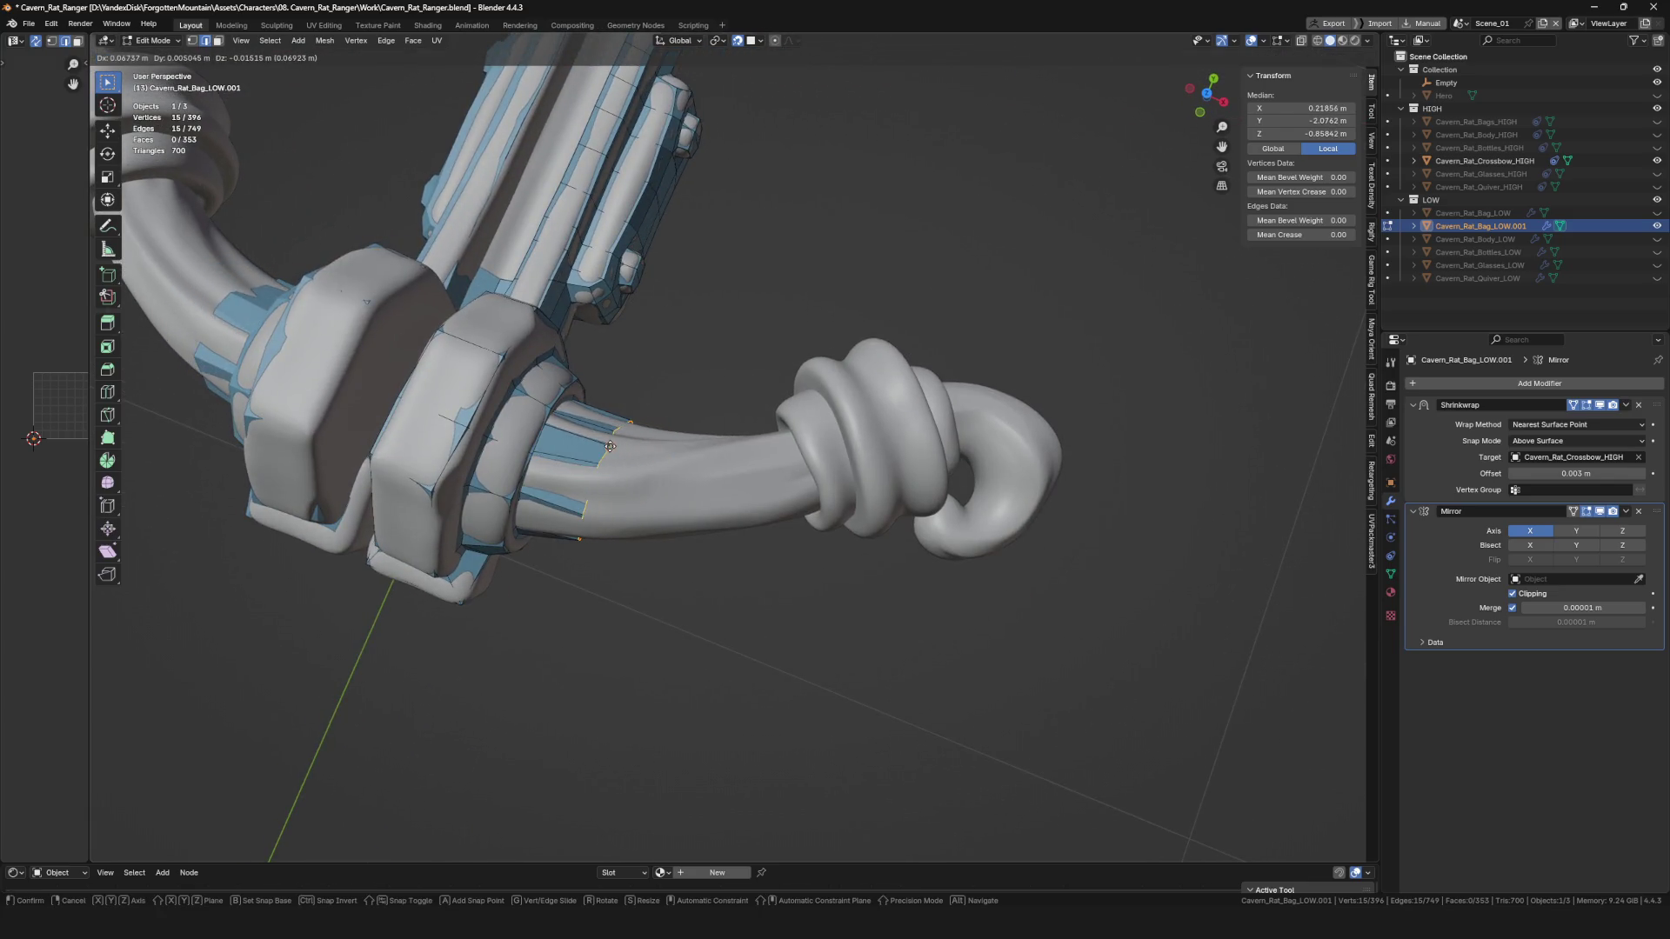
click(610, 446)
mouse_move(610, 446)
middle_down()
mouse_move(604, 354)
mouse_move(668, 276)
middle_up()
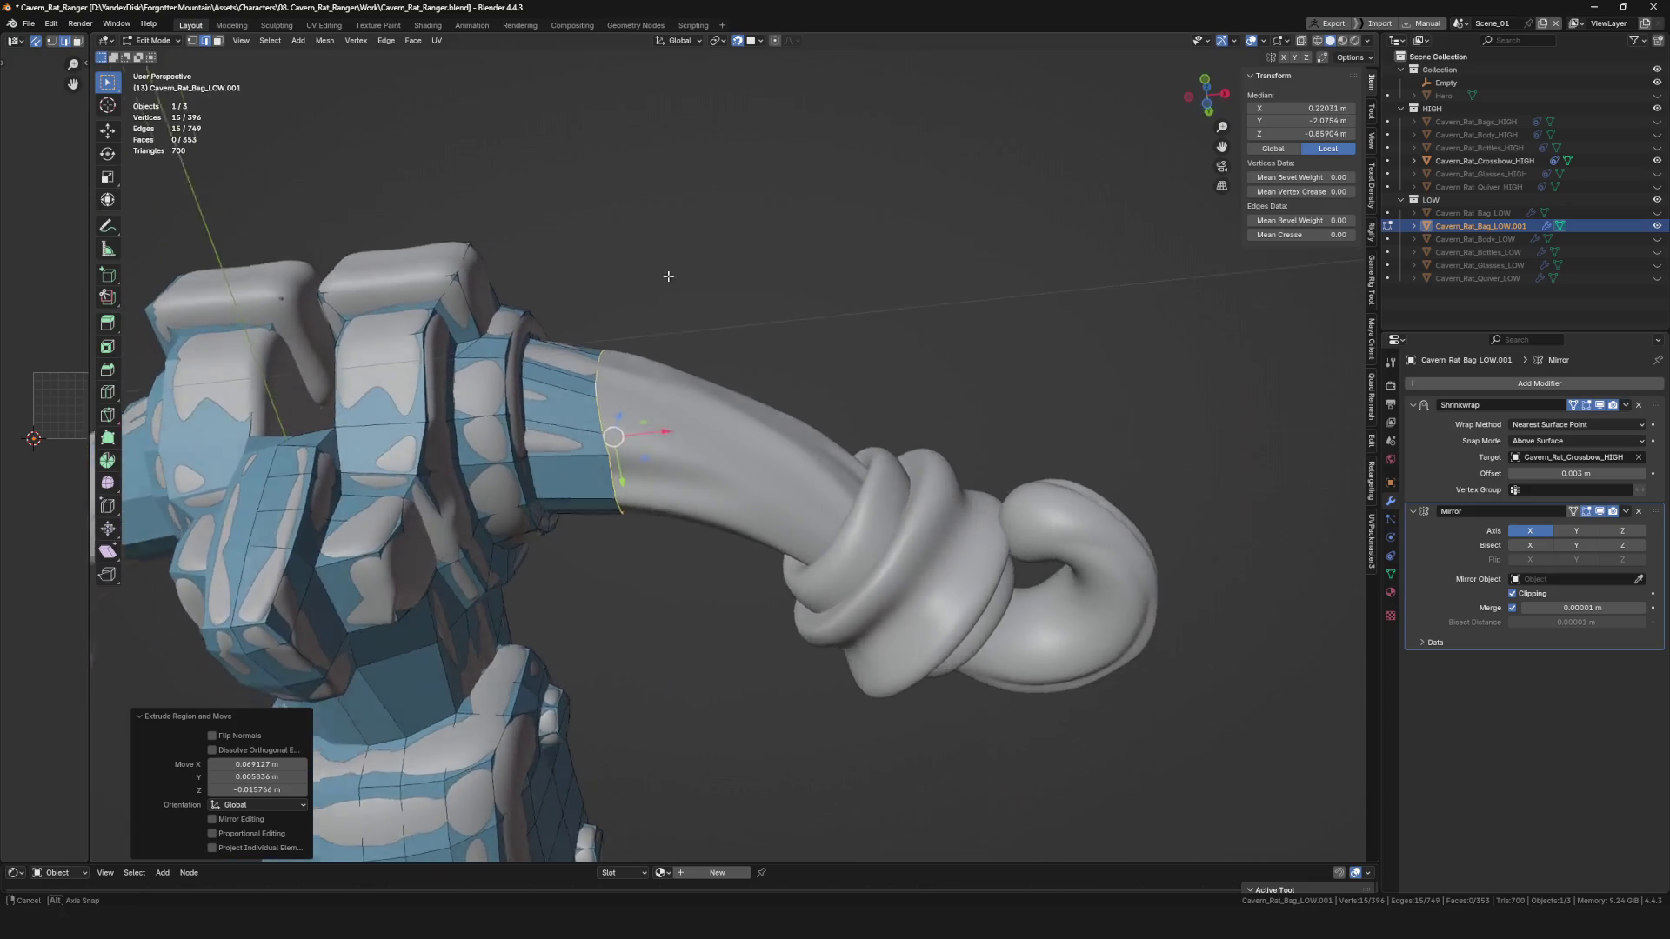
scroll(668, 276, down, 5)
scroll(668, 276, up, 5)
click(614, 452)
mouse_move(613, 452)
middle_down()
mouse_move(673, 393)
mouse_move(566, 439)
mouse_move(760, 412)
middle_up()
scroll(674, 393, down, 5)
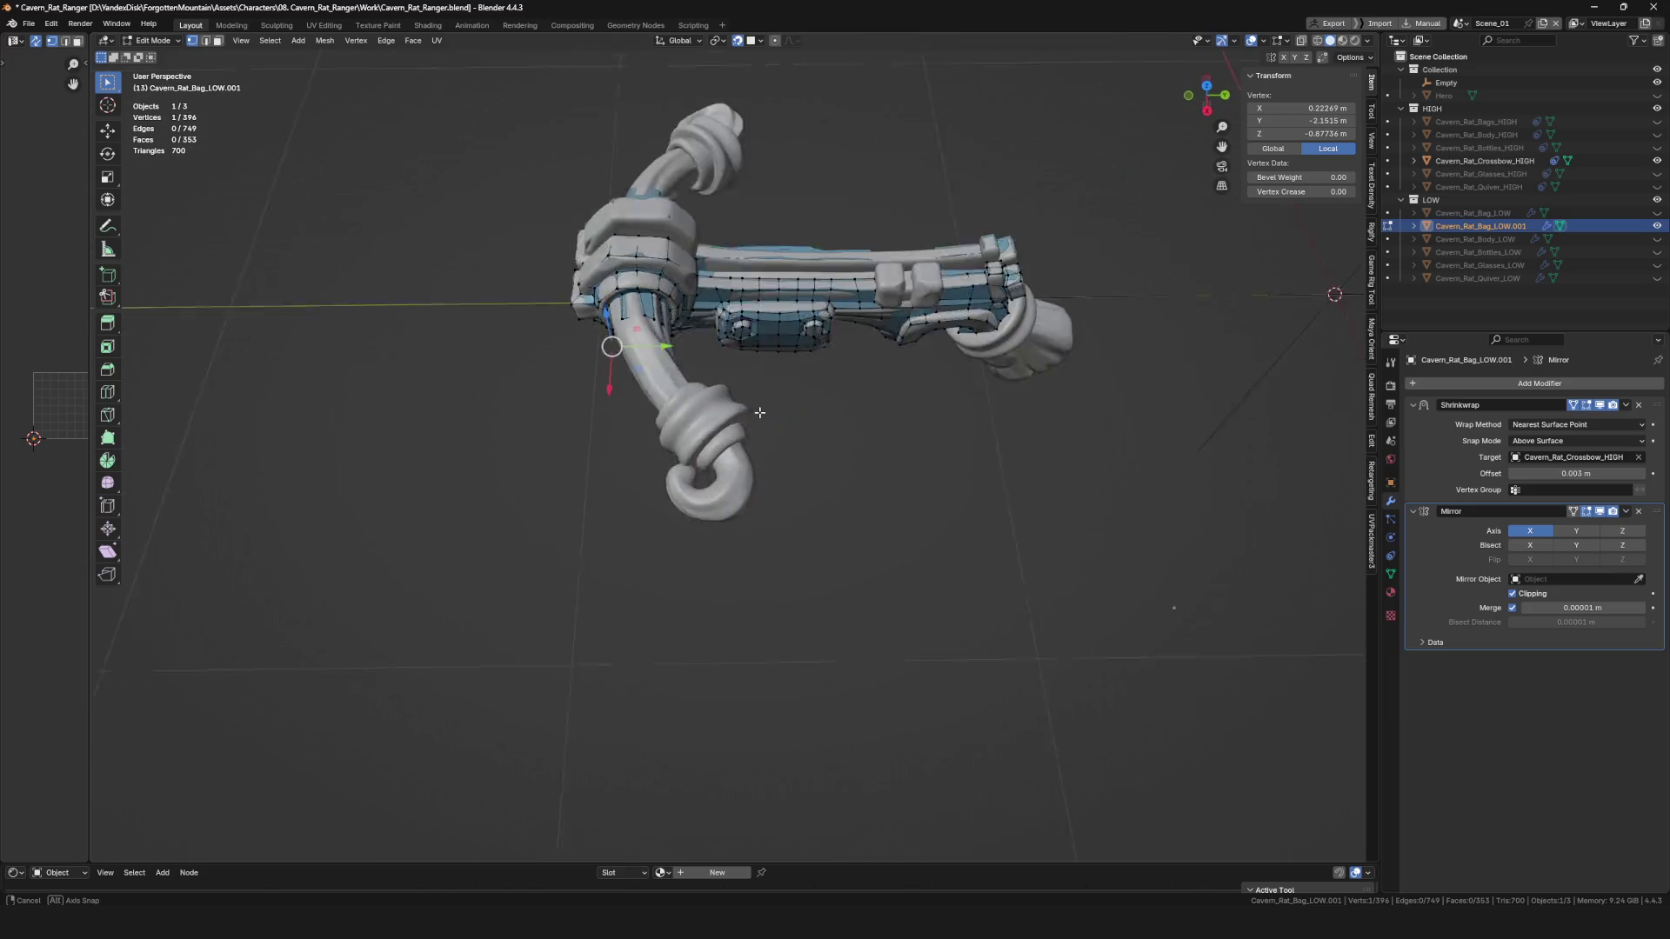
scroll(653, 341, up, 8)
click(640, 325)
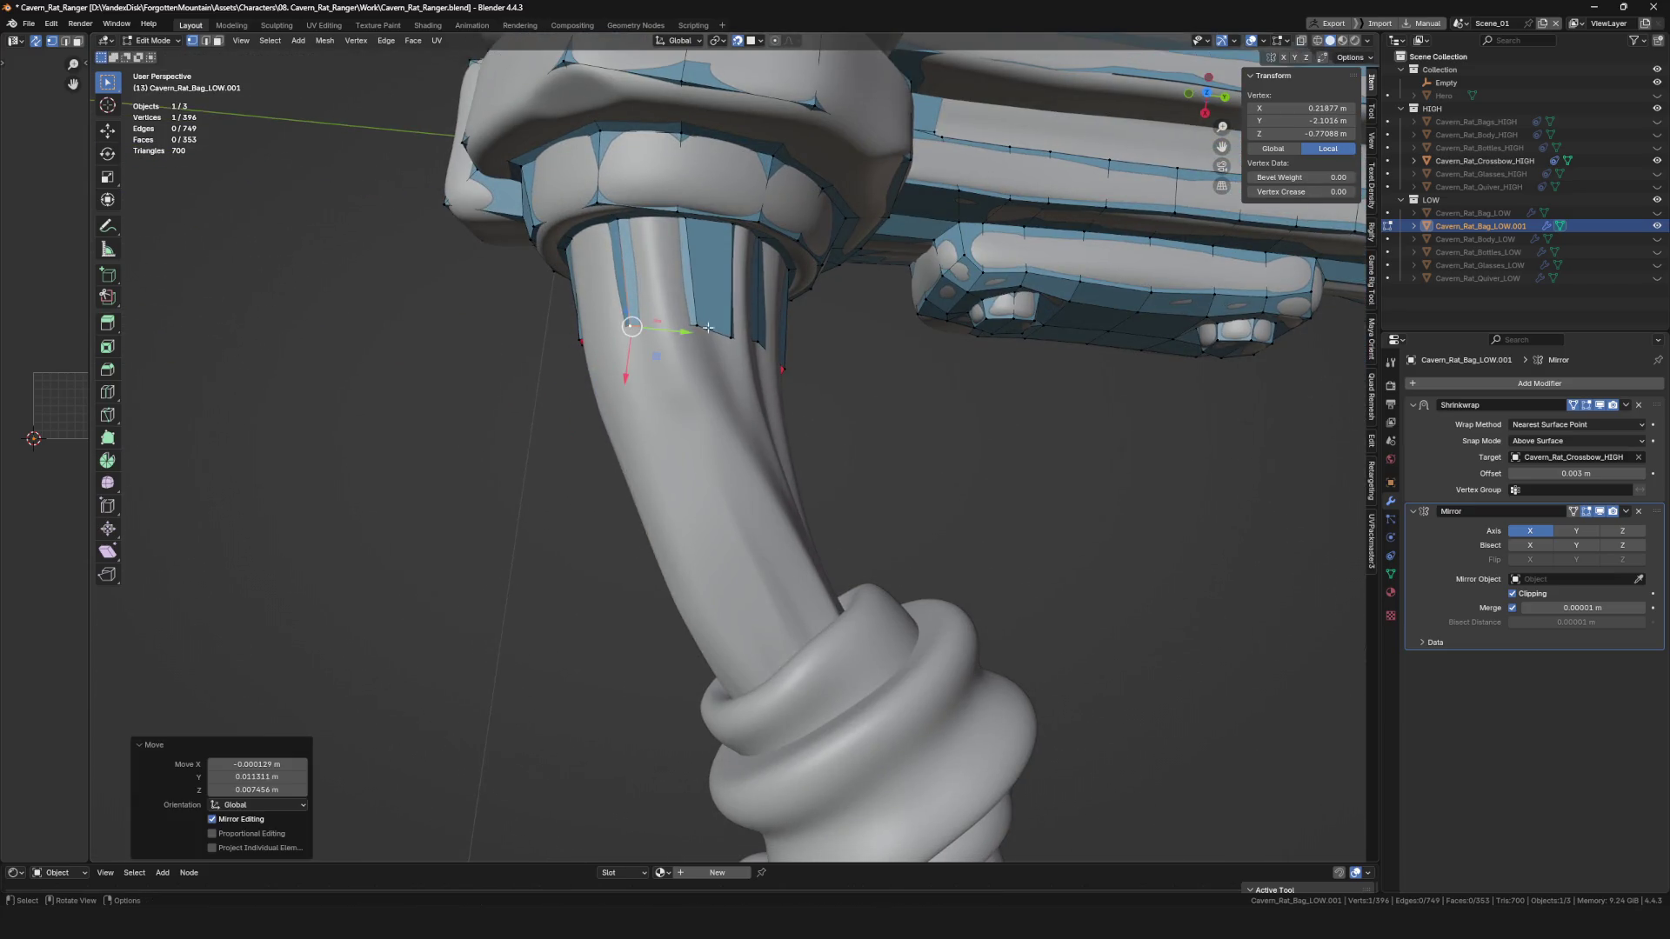
mouse_move(776, 350)
middle_down()
mouse_move(804, 249)
mouse_move(682, 246)
mouse_move(741, 371)
mouse_move(723, 331)
mouse_move(672, 295)
middle_up()
Delete the unwanted face strip on the bow arm.
key(alt+a)
key(l)
key(x)
alt+click(672, 296)
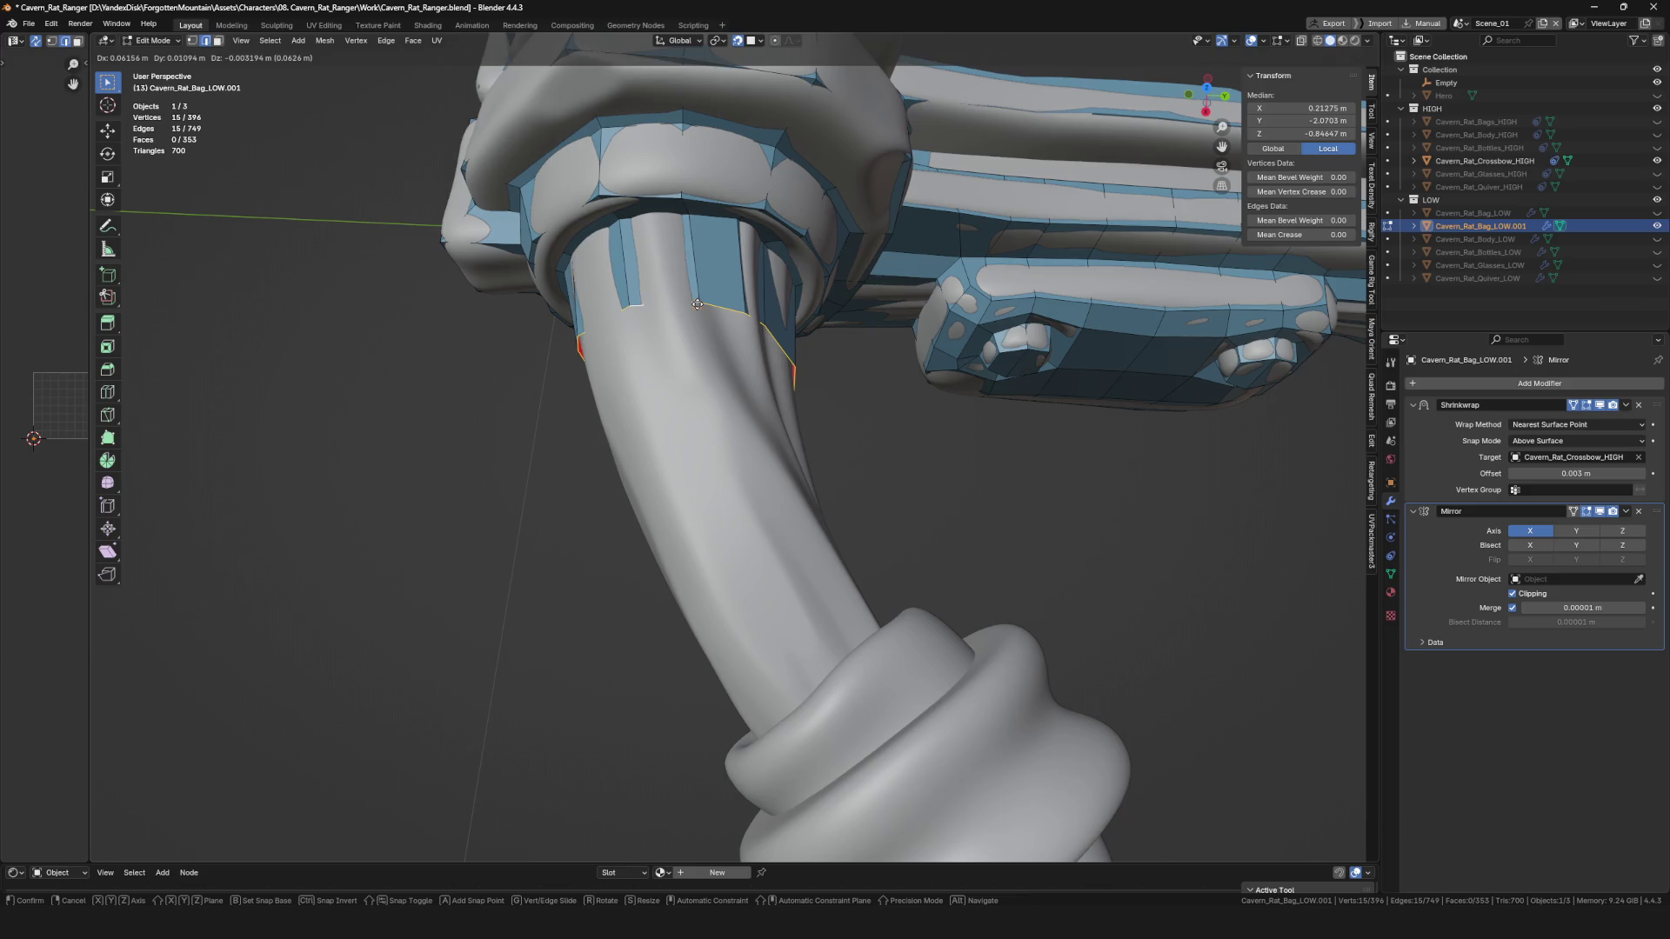
click(698, 304)
mouse_move(697, 304)
middle_down()
mouse_move(611, 238)
mouse_move(609, 348)
mouse_move(562, 466)
mouse_move(559, 405)
mouse_move(606, 424)
mouse_move(567, 406)
middle_up()
key(alt+a)
click(628, 261)
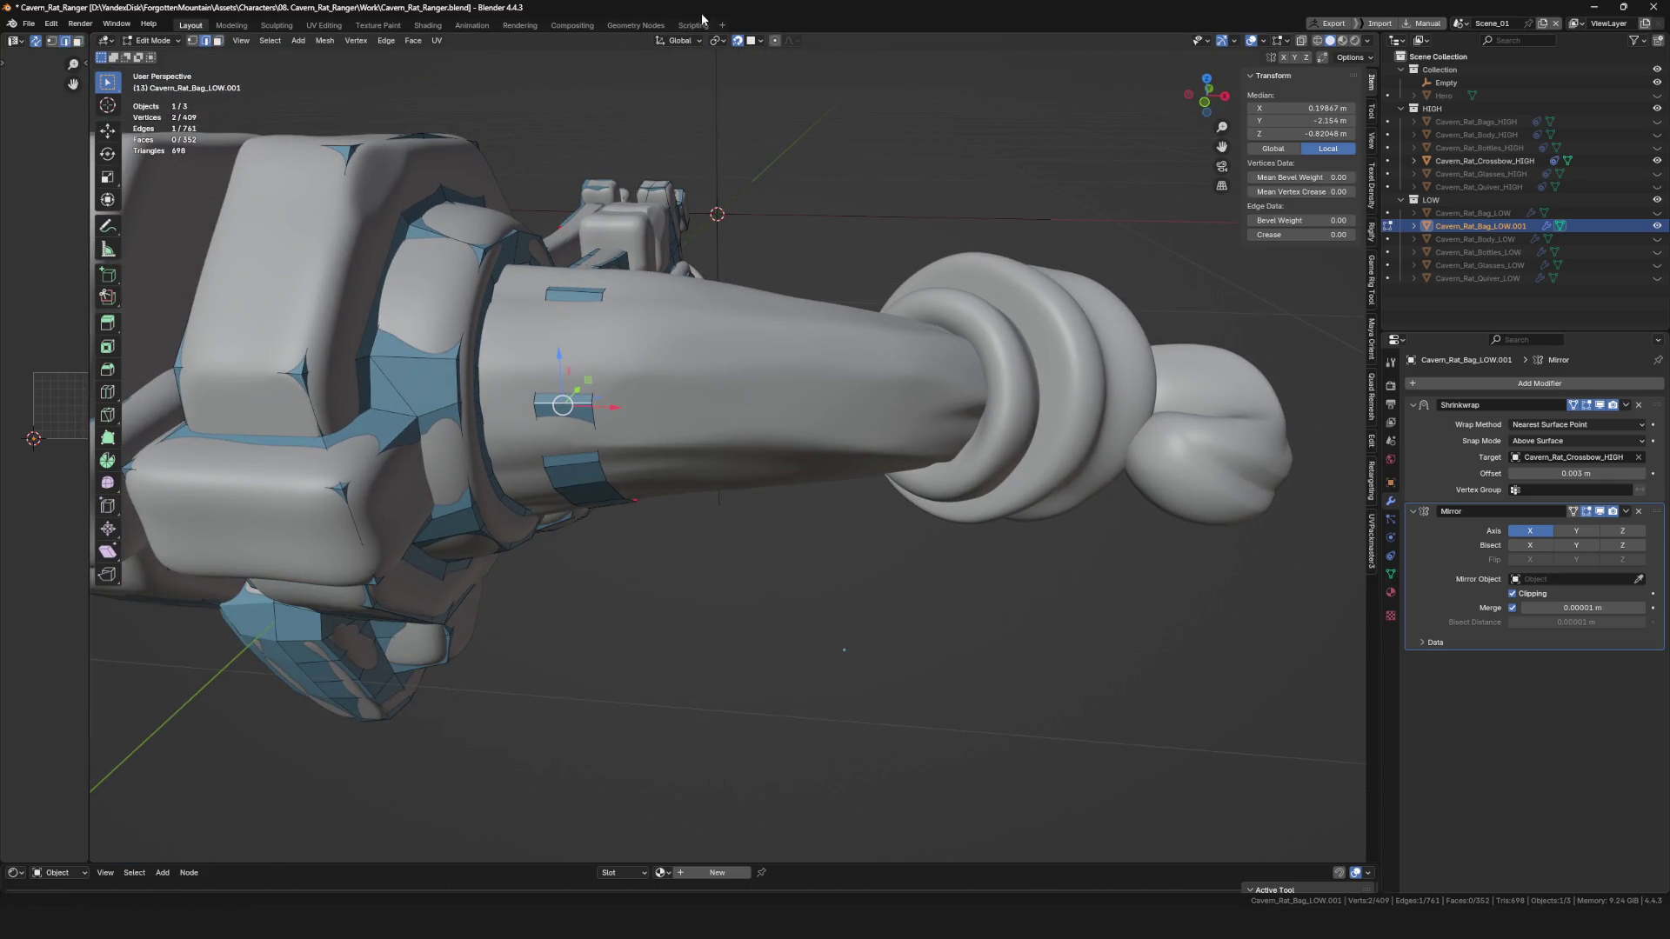
Edge-slide along the arm and dissolve the extra strip edges.
click(573, 396)
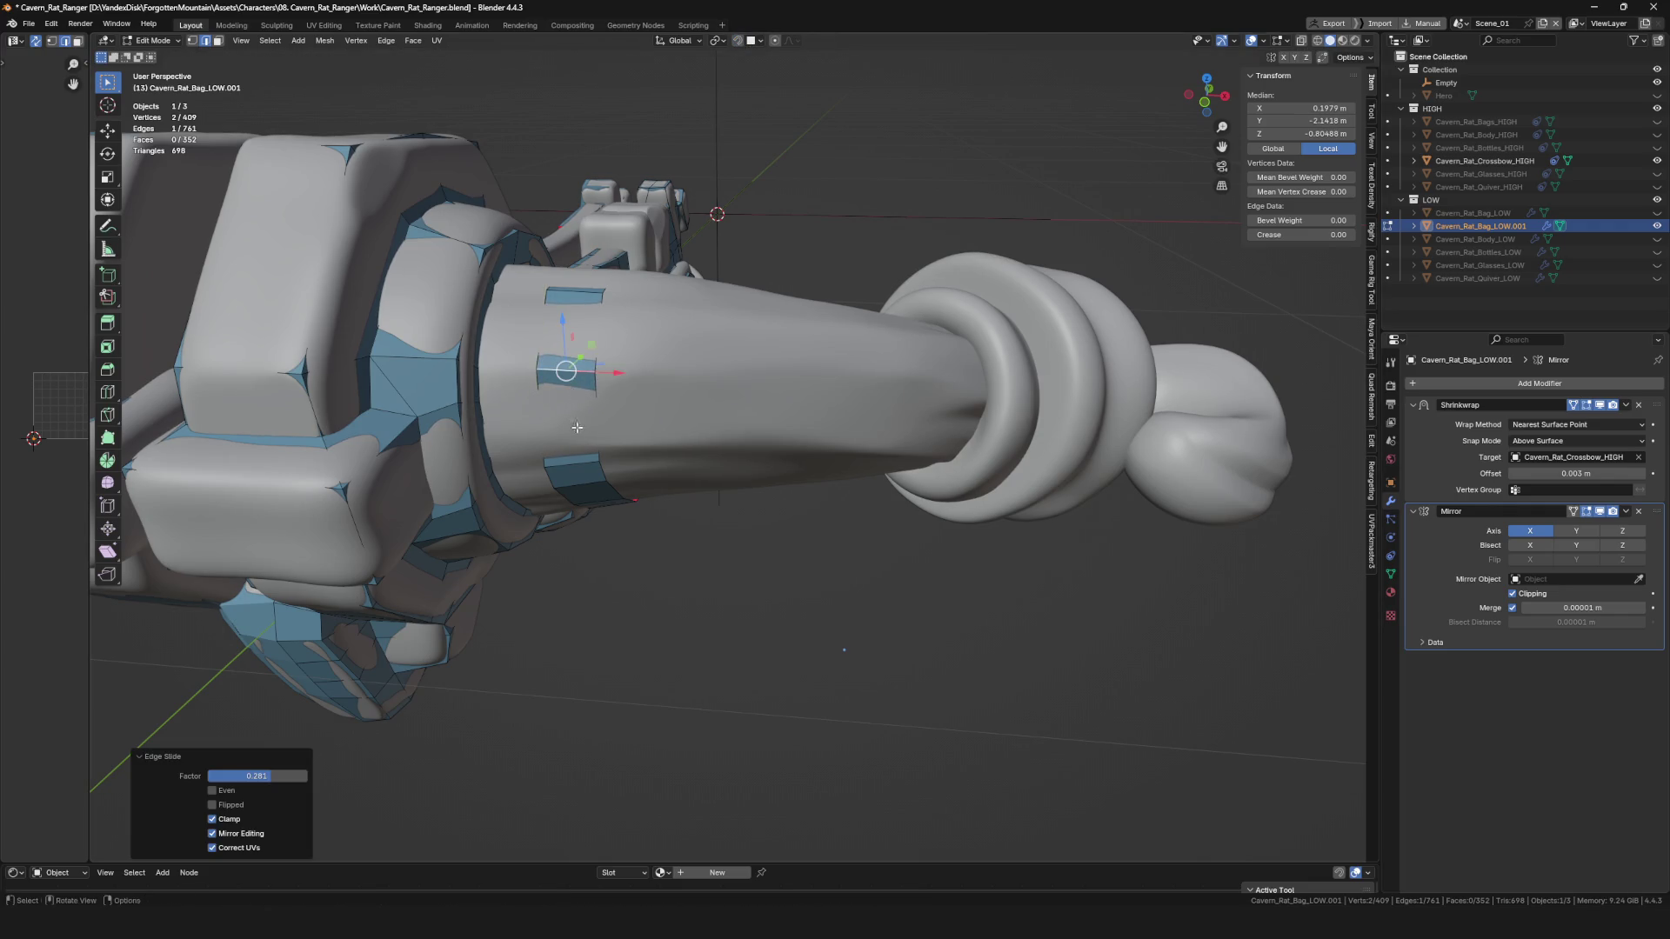
middle_drag(573, 396, 571, 387)
key(ctrl+x)
middle_drag(630, 450, 635, 484)
click(635, 483)
key(ctrl+x)
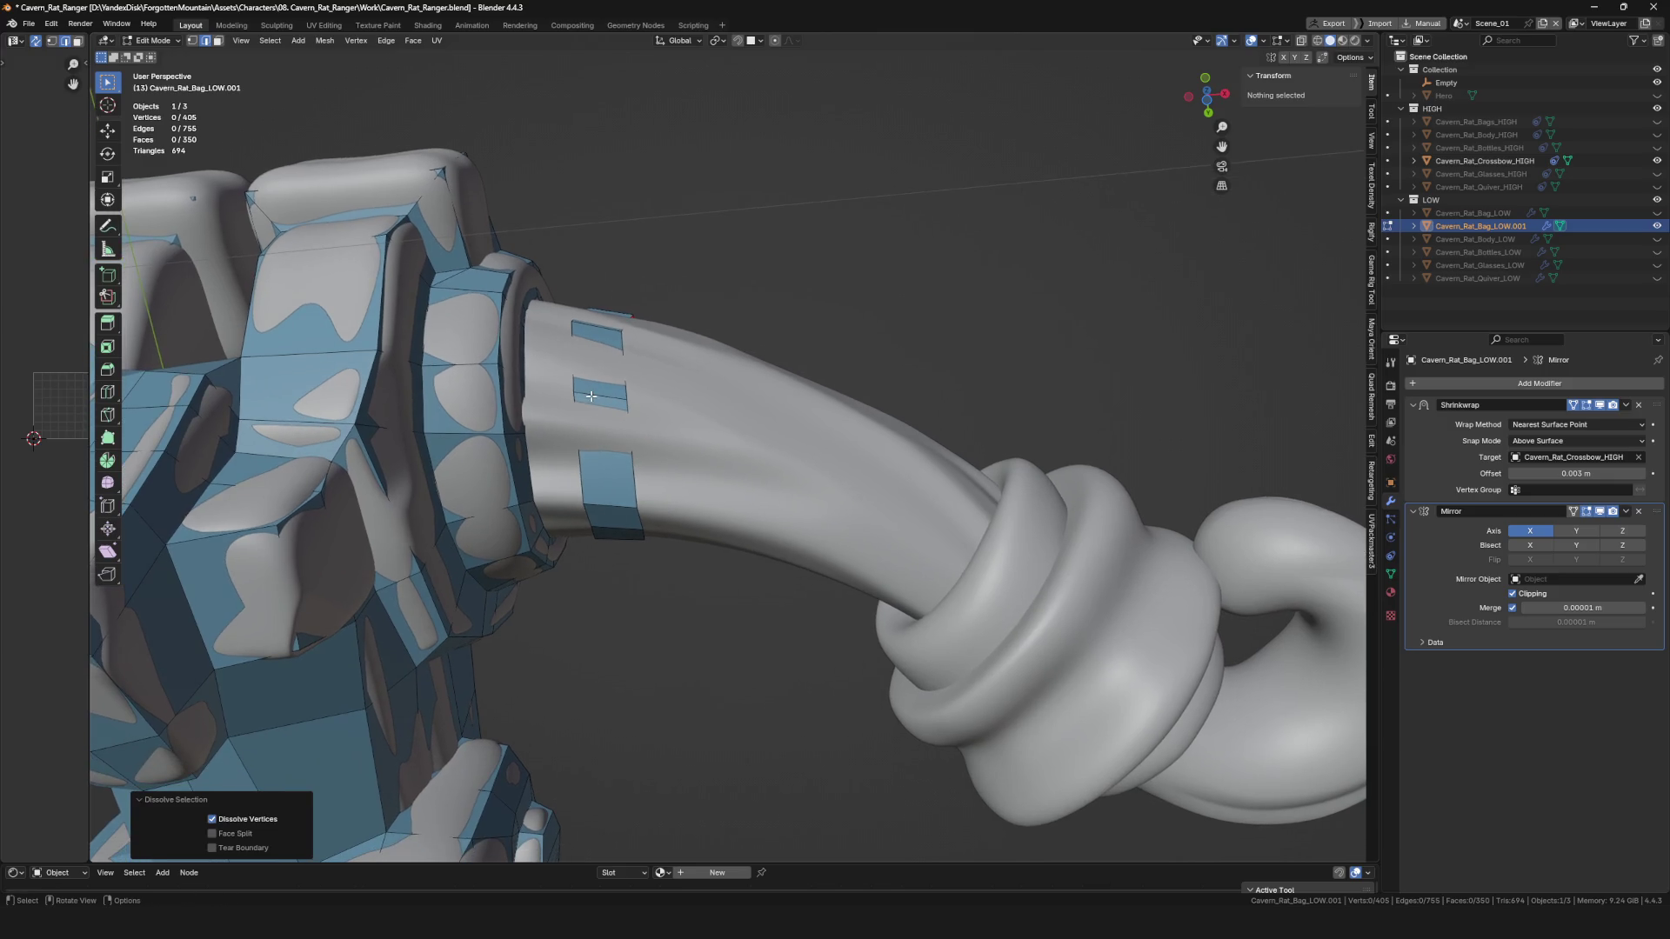
click(591, 395)
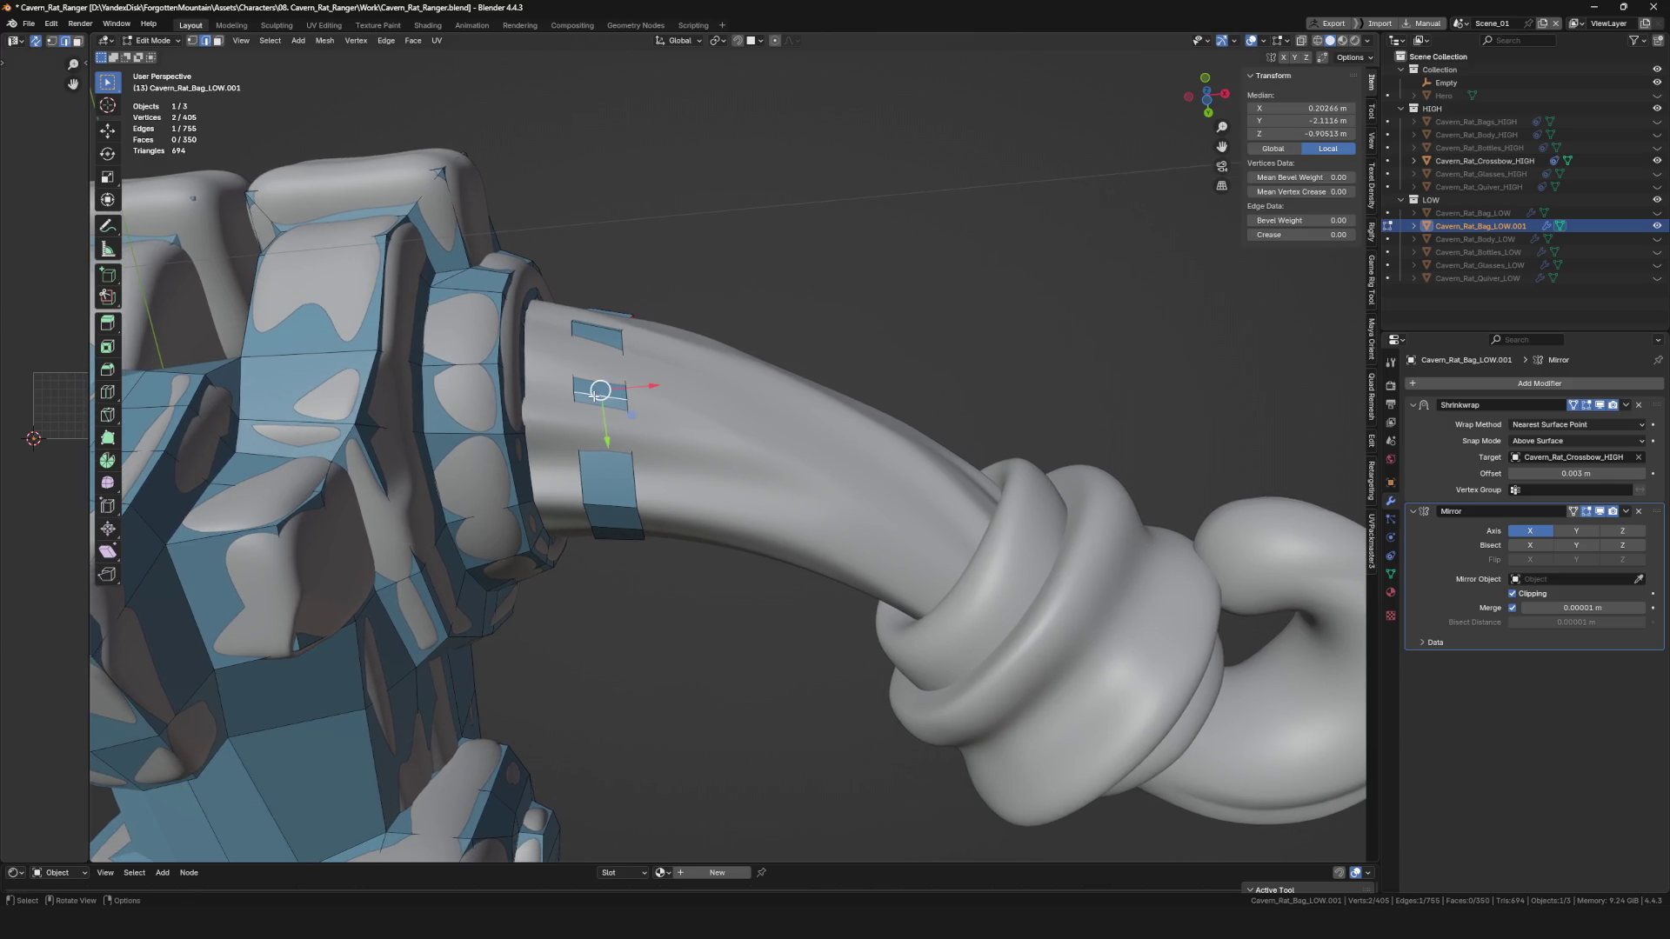
click(595, 412)
mouse_move(595, 412)
middle_down()
mouse_move(624, 481)
mouse_move(623, 418)
mouse_move(635, 424)
mouse_move(606, 549)
mouse_move(615, 440)
middle_up()
click(624, 369)
Move the band's edges onto the bow arm surface.
click(607, 554)
key(g)
click(651, 322)
mouse_move(652, 323)
middle_down()
mouse_move(697, 362)
mouse_move(671, 325)
mouse_move(884, 373)
mouse_move(860, 582)
middle_up()
key(g)
click(868, 407)
click(872, 449)
mouse_move(873, 450)
middle_down()
mouse_move(741, 527)
mouse_move(763, 509)
mouse_move(758, 605)
mouse_move(747, 447)
mouse_move(763, 413)
mouse_move(930, 463)
mouse_move(670, 424)
mouse_move(884, 393)
mouse_move(702, 513)
mouse_move(790, 402)
mouse_move(771, 402)
mouse_move(801, 298)
mouse_move(797, 348)
mouse_move(579, 516)
middle_up()
Fine-tune the remaining band edges around the arm, then clear the selection.
key(g)
click(840, 461)
key(g)
click(840, 463)
click(741, 504)
key(g)
click(760, 523)
key(g)
click(756, 600)
key(g)
click(750, 456)
click(771, 406)
key(alt+a)
scroll(678, 424, down, 5)
scroll(703, 513, up, 5)
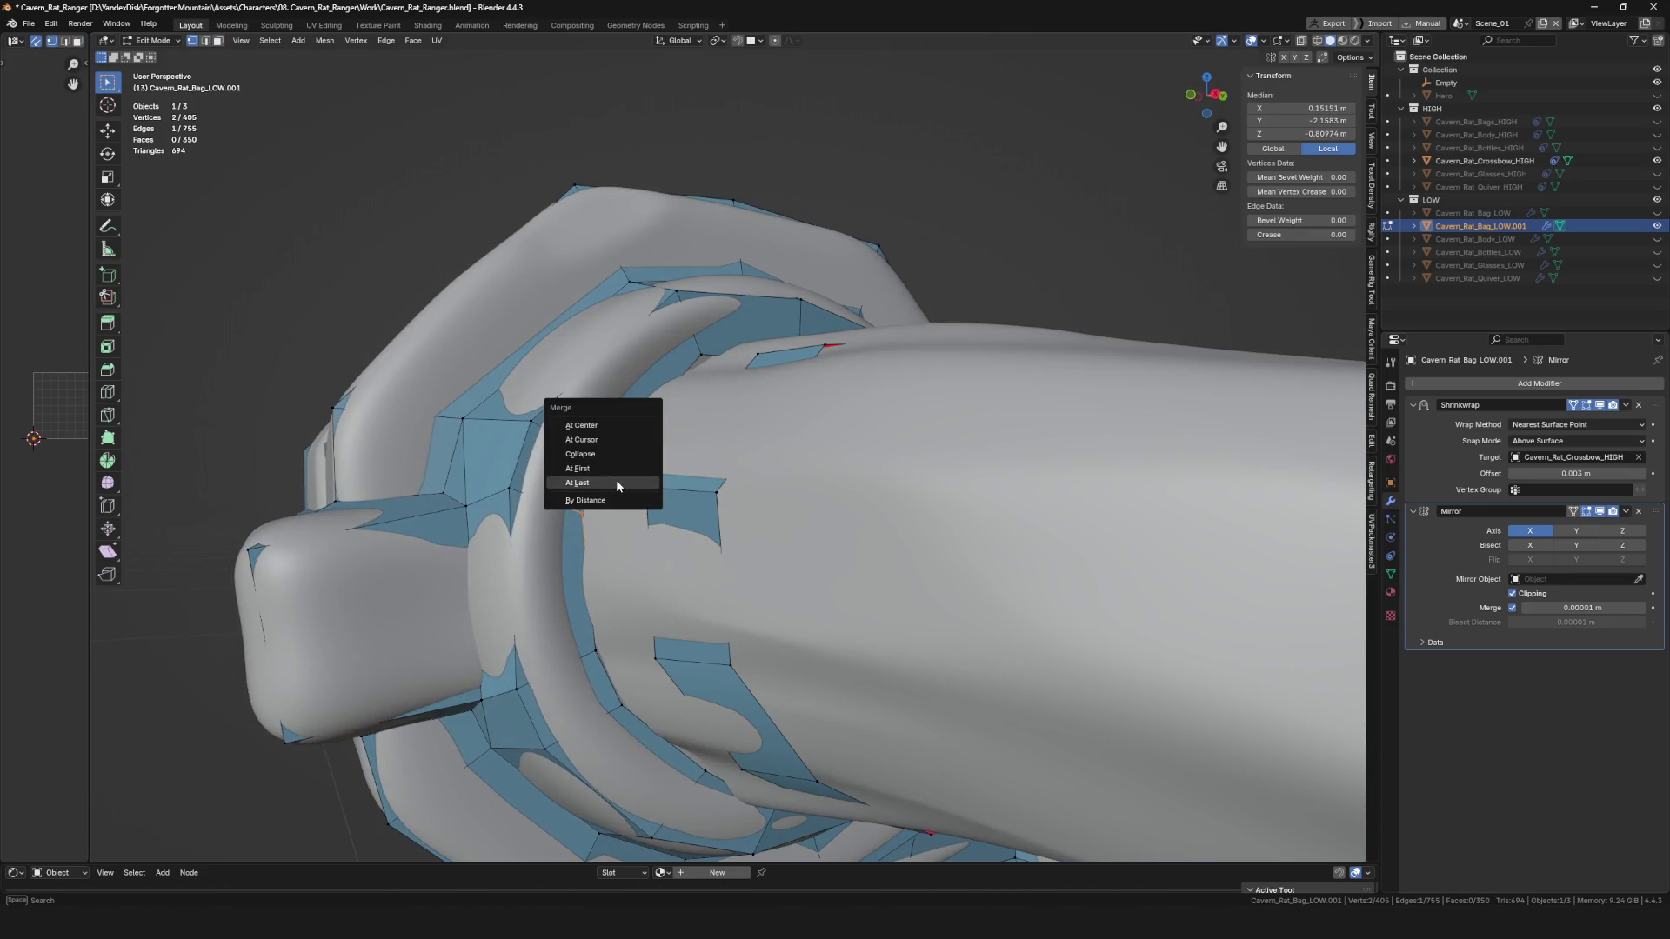
Merge vertex pairs at the collar, one At Last and one At Center.
click(607, 426)
mouse_move(607, 426)
middle_down()
mouse_move(617, 457)
mouse_move(547, 575)
middle_up()
mouse_move(606, 631)
middle_down()
mouse_move(573, 607)
mouse_move(644, 556)
middle_up()
click(600, 602)
Fill new faces across the gap between the arm band and collar.
key(f)
mouse_move(600, 618)
middle_down()
mouse_move(606, 461)
mouse_move(648, 570)
middle_up()
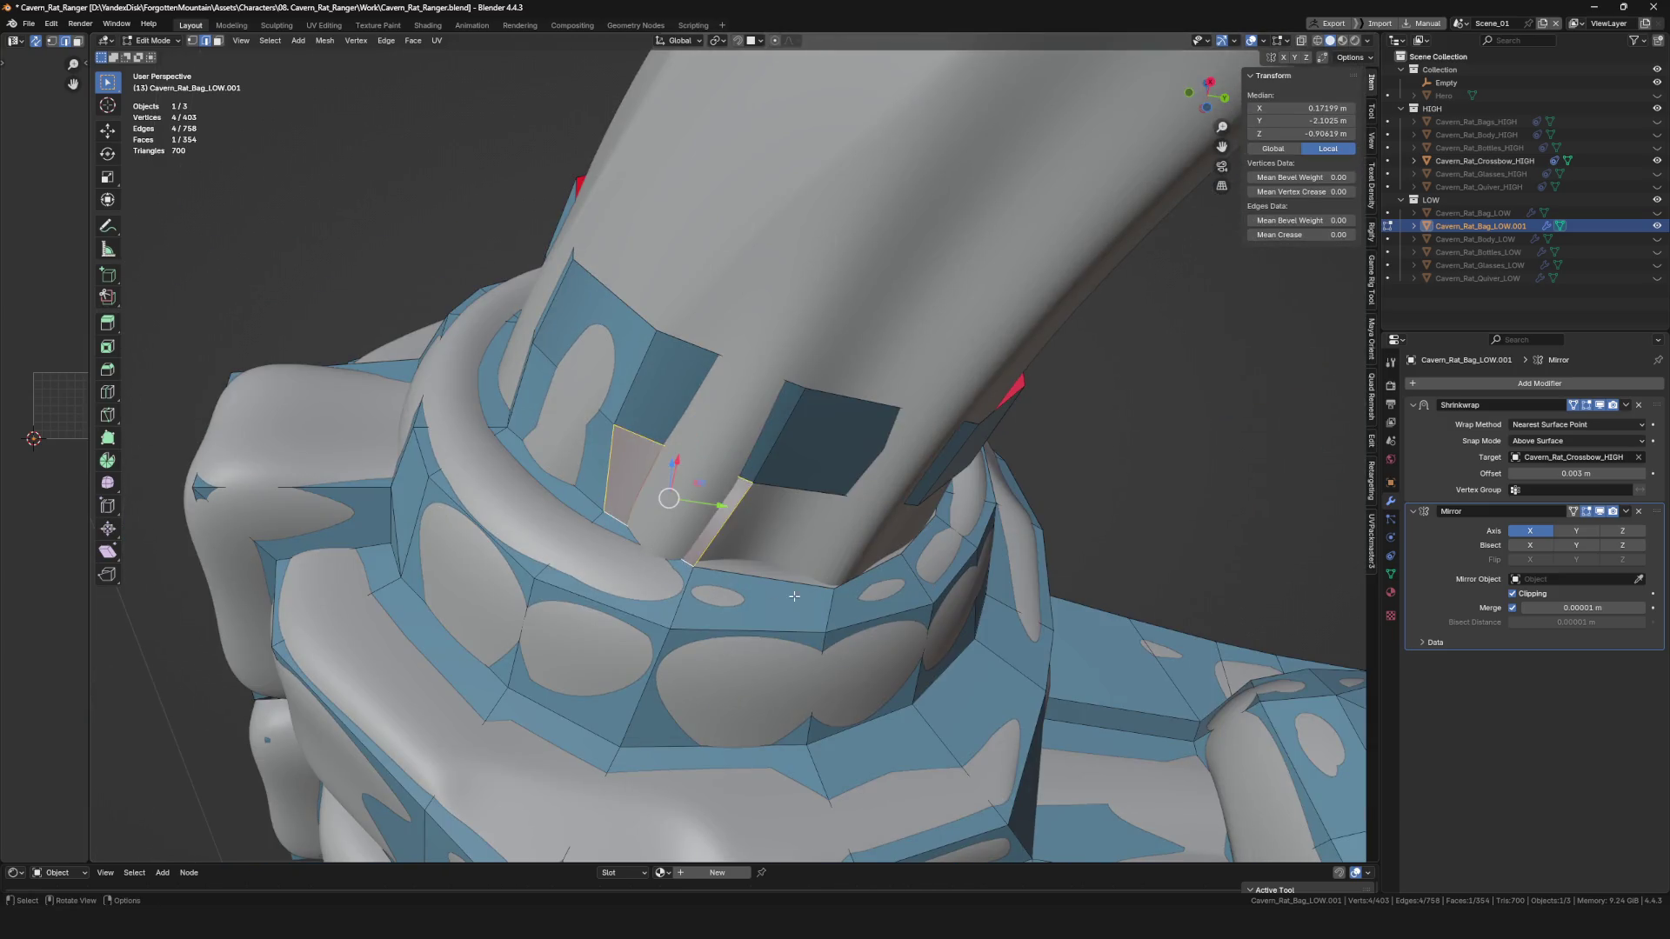
middle_drag(794, 596, 761, 584)
click(761, 584)
key(1)
mouse_move(784, 476)
middle_down()
mouse_move(829, 395)
mouse_move(744, 262)
mouse_move(753, 335)
middle_up()
click(744, 262)
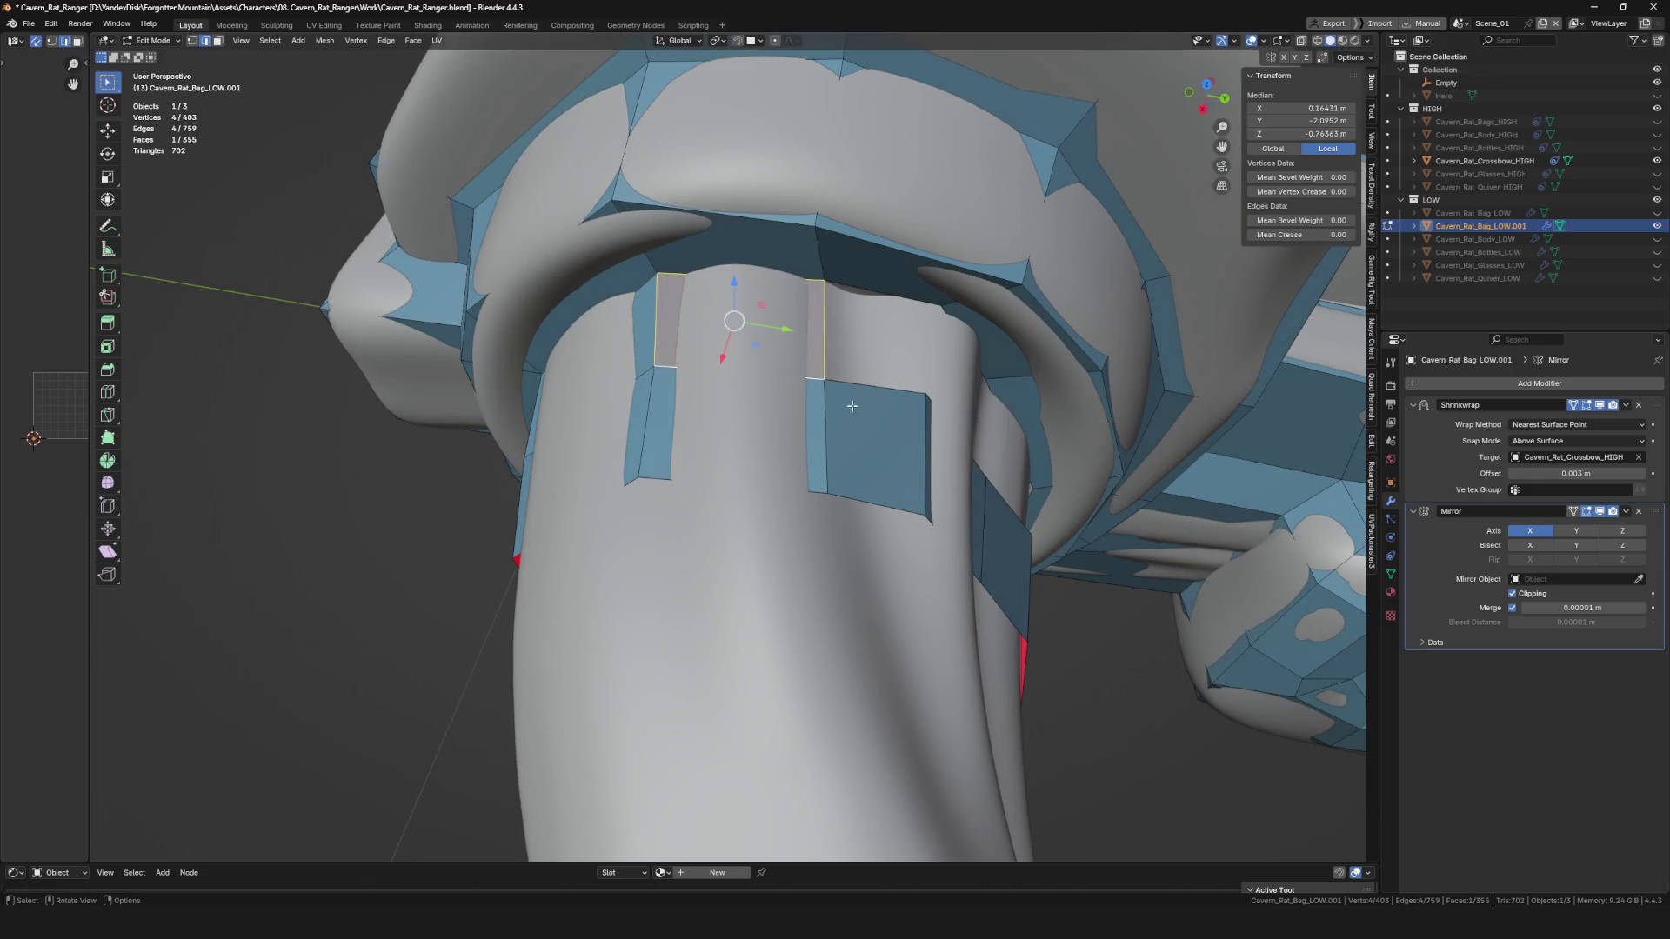
middle_drag(853, 407, 950, 328)
key(f)
middle_drag(882, 401, 1097, 481)
middle_drag(1086, 581, 1063, 441)
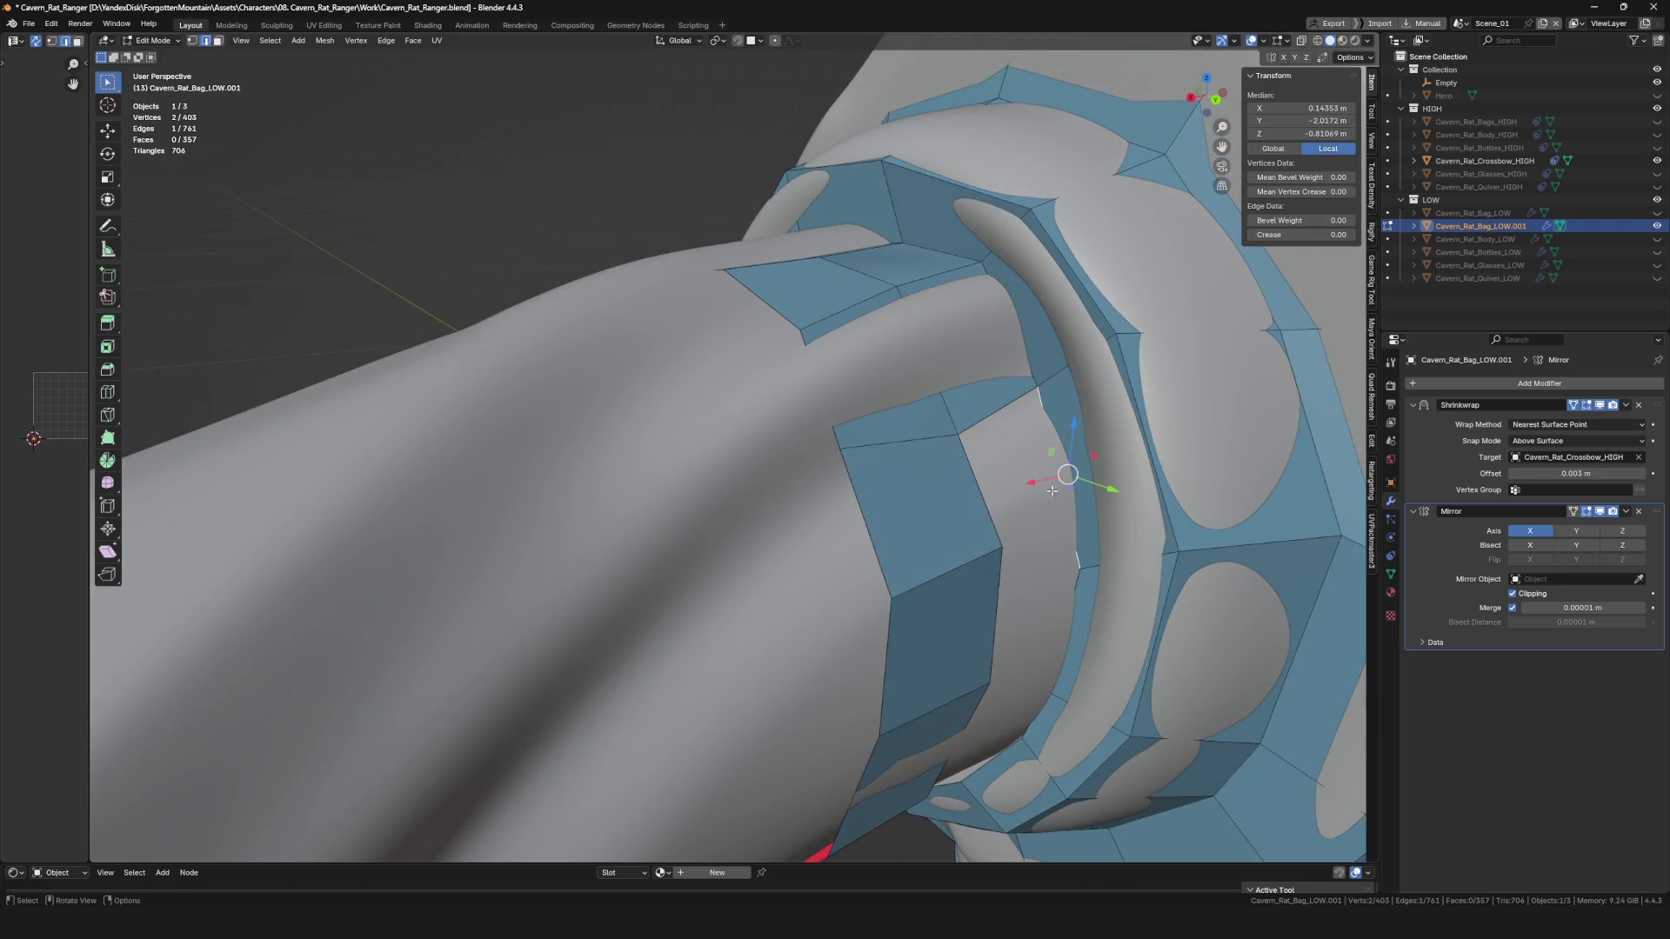
key(f)
mouse_move(970, 486)
middle_down()
mouse_move(961, 441)
mouse_move(927, 508)
mouse_move(943, 448)
mouse_move(896, 478)
middle_up()
Adjust collar vertices into position.
click(956, 474)
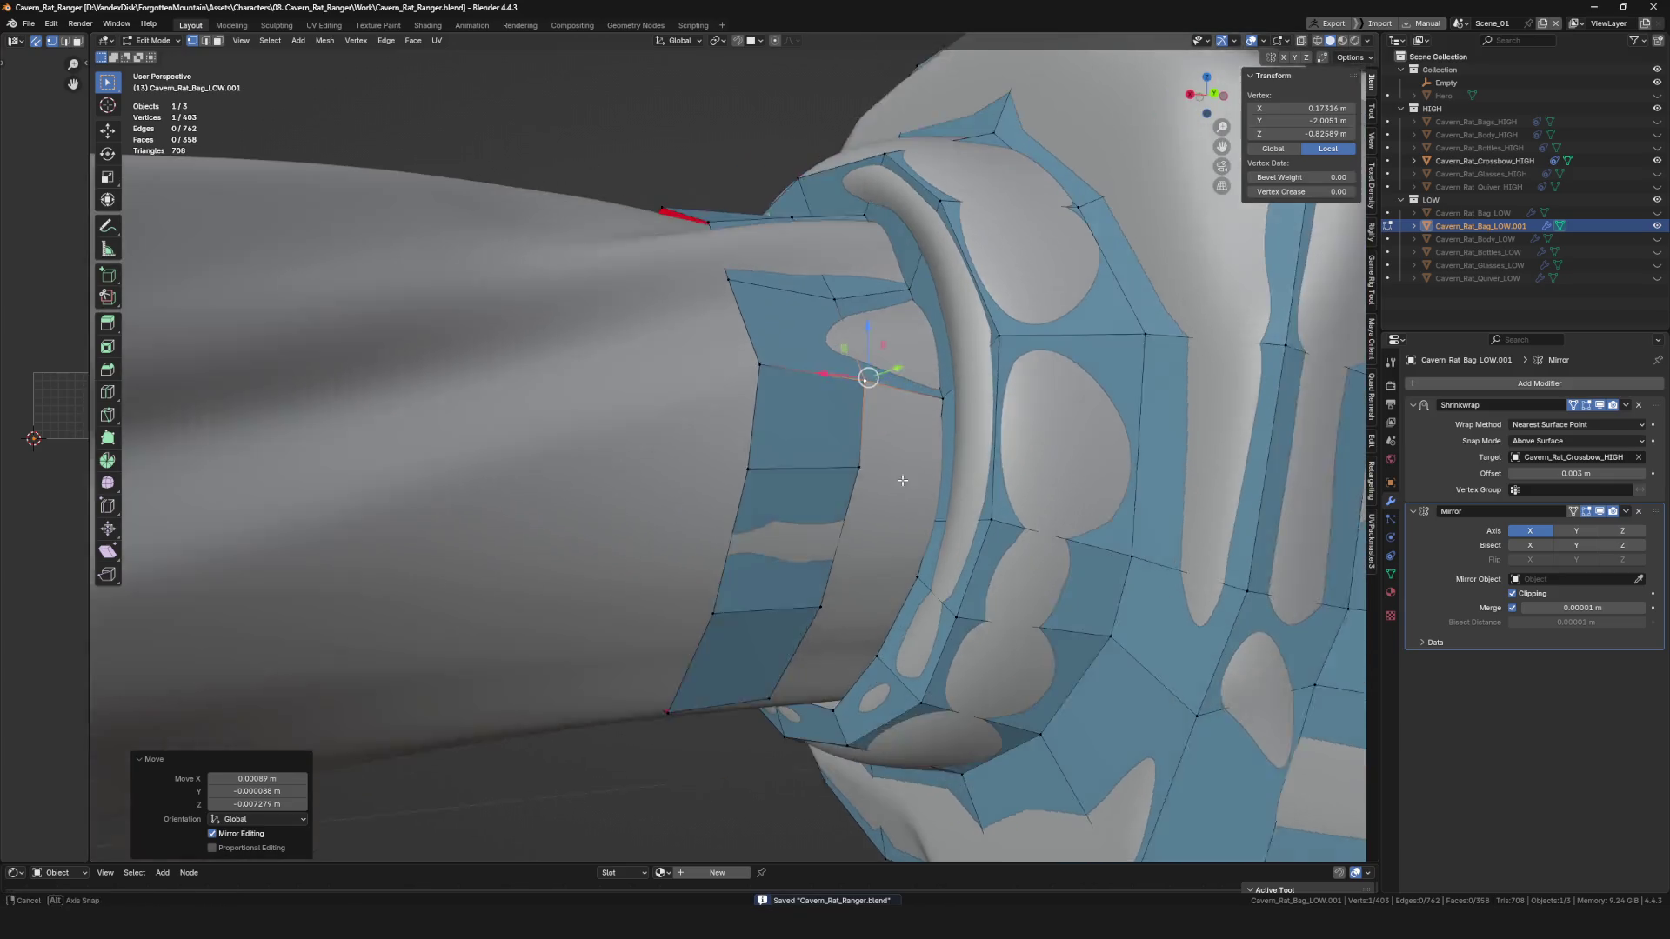
key(g)
click(849, 489)
click(740, 488)
mouse_move(739, 488)
middle_down()
mouse_move(870, 539)
mouse_move(891, 580)
middle_up()
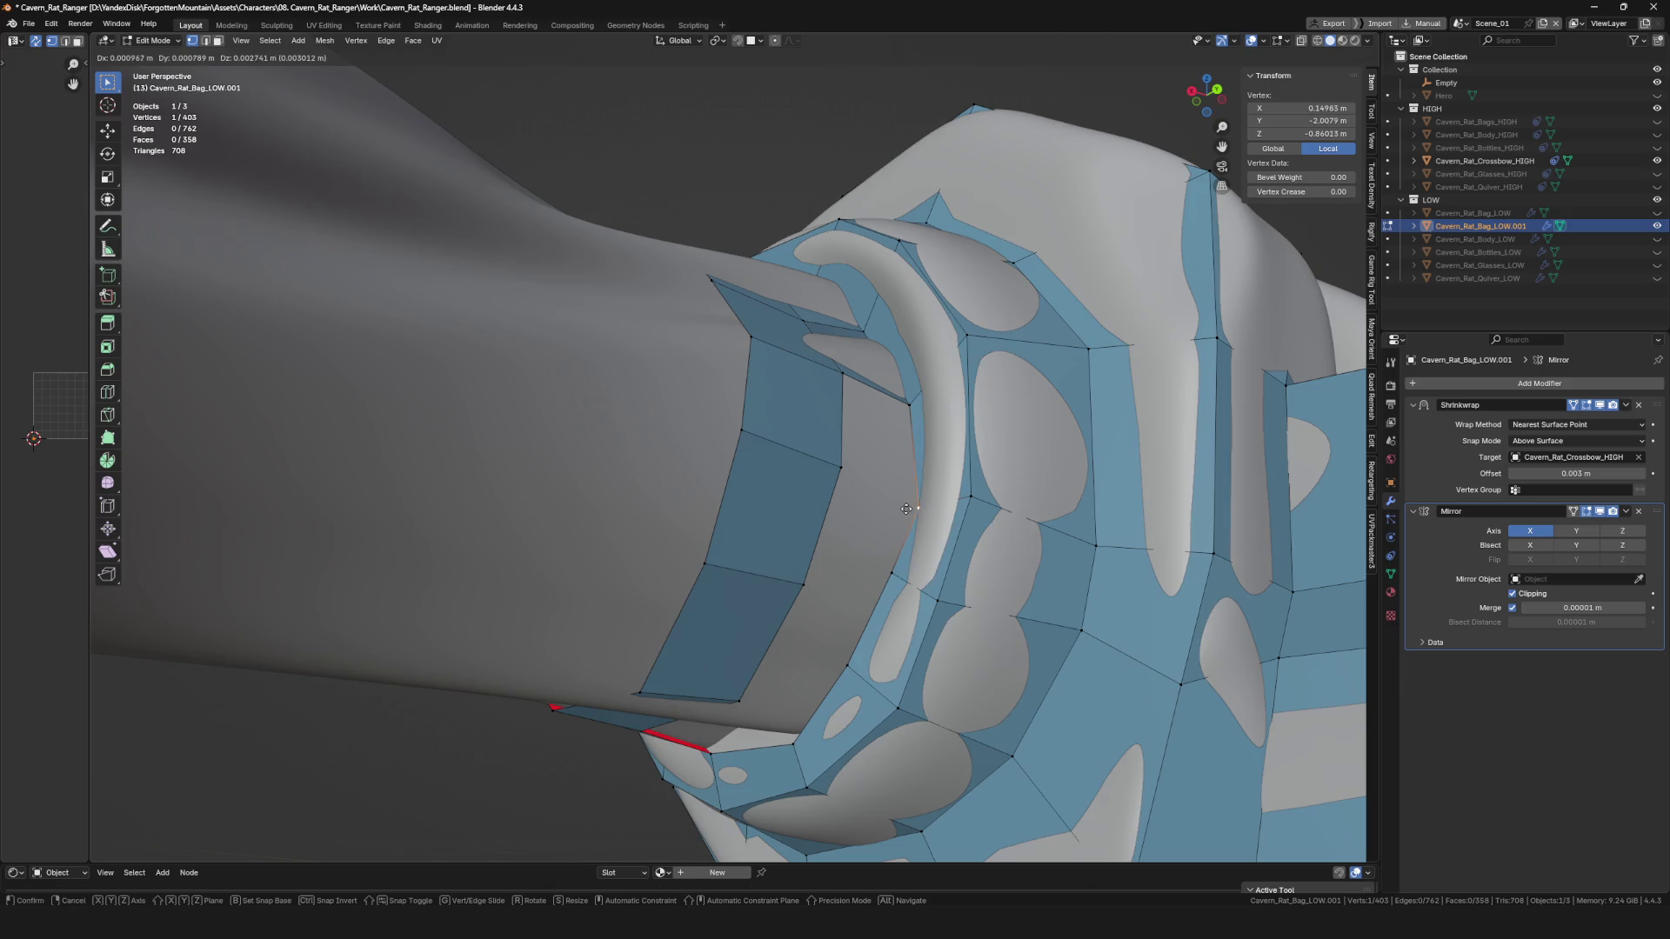
click(898, 507)
Fill one more quad beside the selected edge and view the whole crossbow in Object Mode.
key(Tab)
mouse_move(690, 534)
middle_down()
mouse_move(765, 509)
mouse_move(790, 470)
mouse_move(717, 384)
mouse_move(791, 442)
mouse_move(884, 447)
mouse_move(1028, 489)
middle_up()
key(ctrl+Tab)
click(787, 509)
key(f)
click(768, 440)
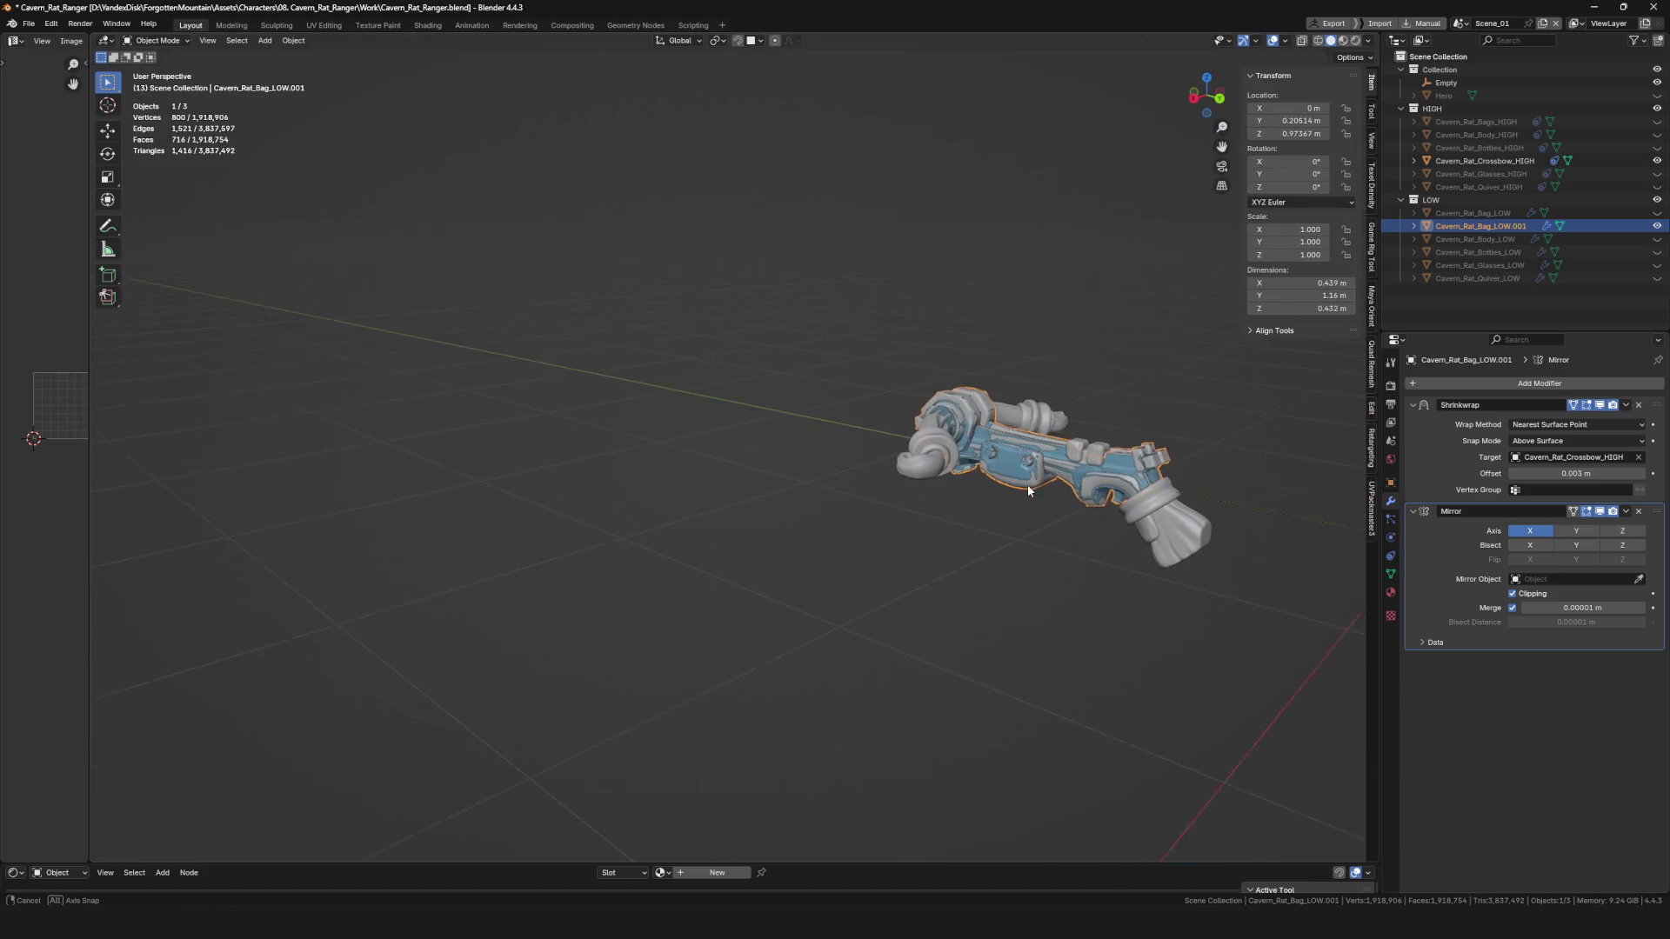
Fill new quads between the arm band edges and the collar.
key(Tab)
scroll(957, 444, up, 15)
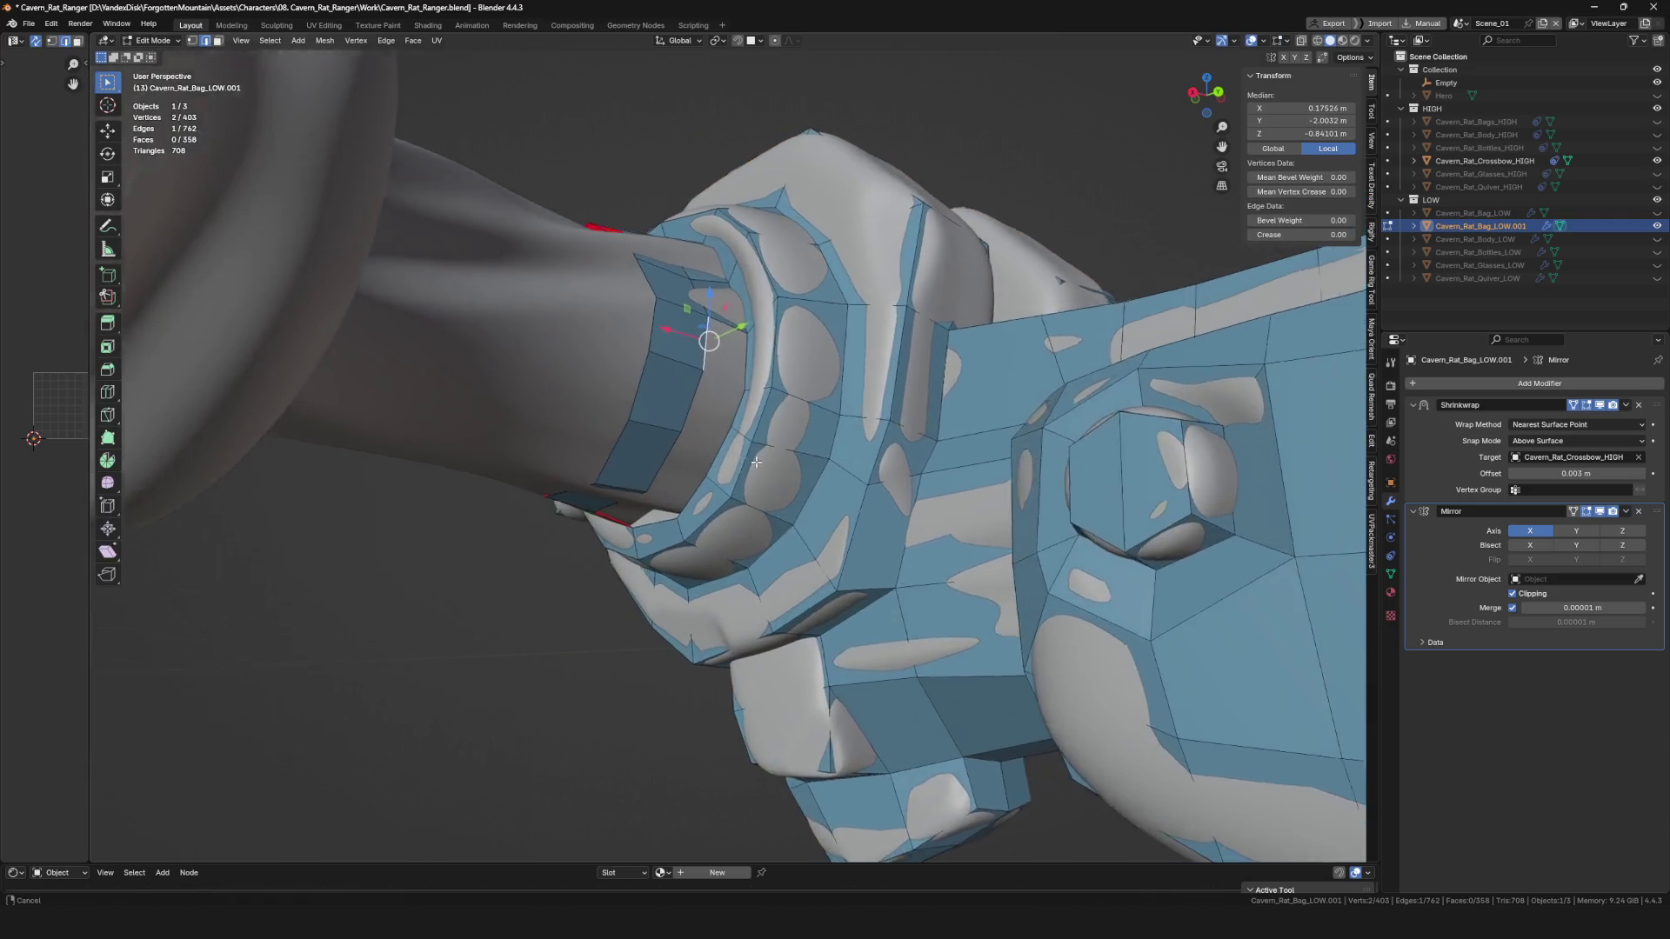
mouse_move(756, 462)
middle_down()
mouse_move(772, 337)
mouse_move(757, 339)
mouse_move(729, 376)
mouse_move(769, 398)
mouse_move(768, 446)
mouse_move(793, 410)
middle_up()
shift+click(773, 321)
key(f)
click(748, 429)
click(735, 454)
click(749, 414)
key(f)
key(f)
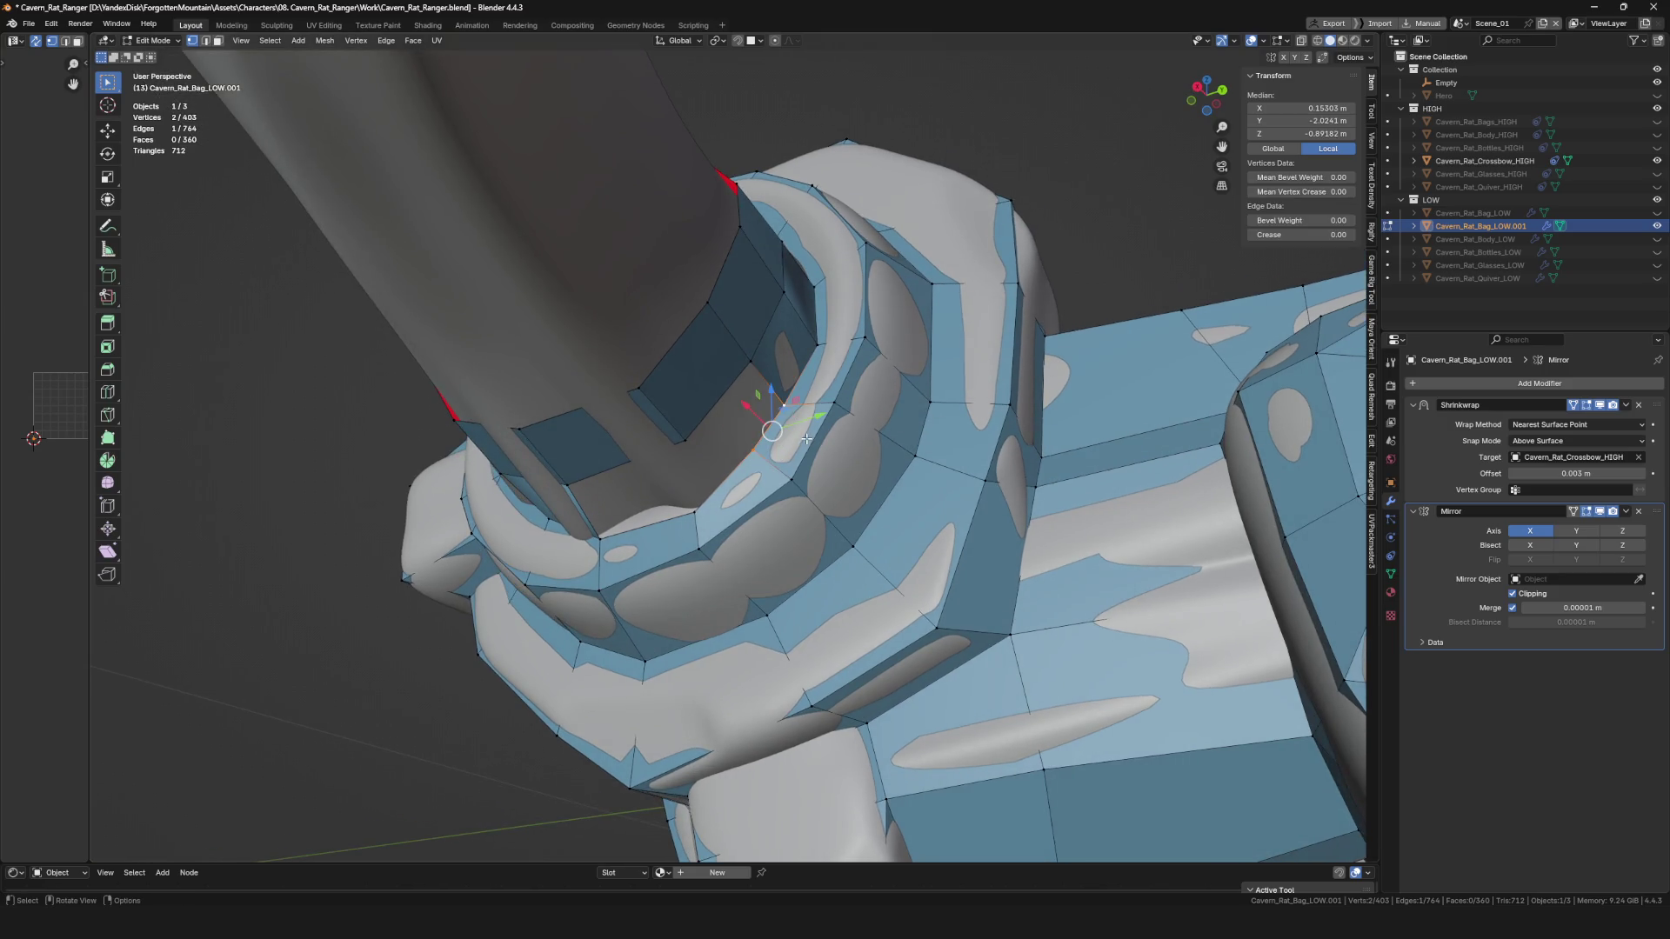
Merge the stray vertex pair at center and reposition the merged vertex.
click(807, 440)
mouse_move(807, 439)
middle_down()
mouse_move(771, 423)
mouse_move(753, 363)
middle_up()
key(g)
click(779, 405)
key(2)
click(753, 364)
Nudge another collar vertex into place and clear the selection.
middle_drag(764, 445, 748, 409)
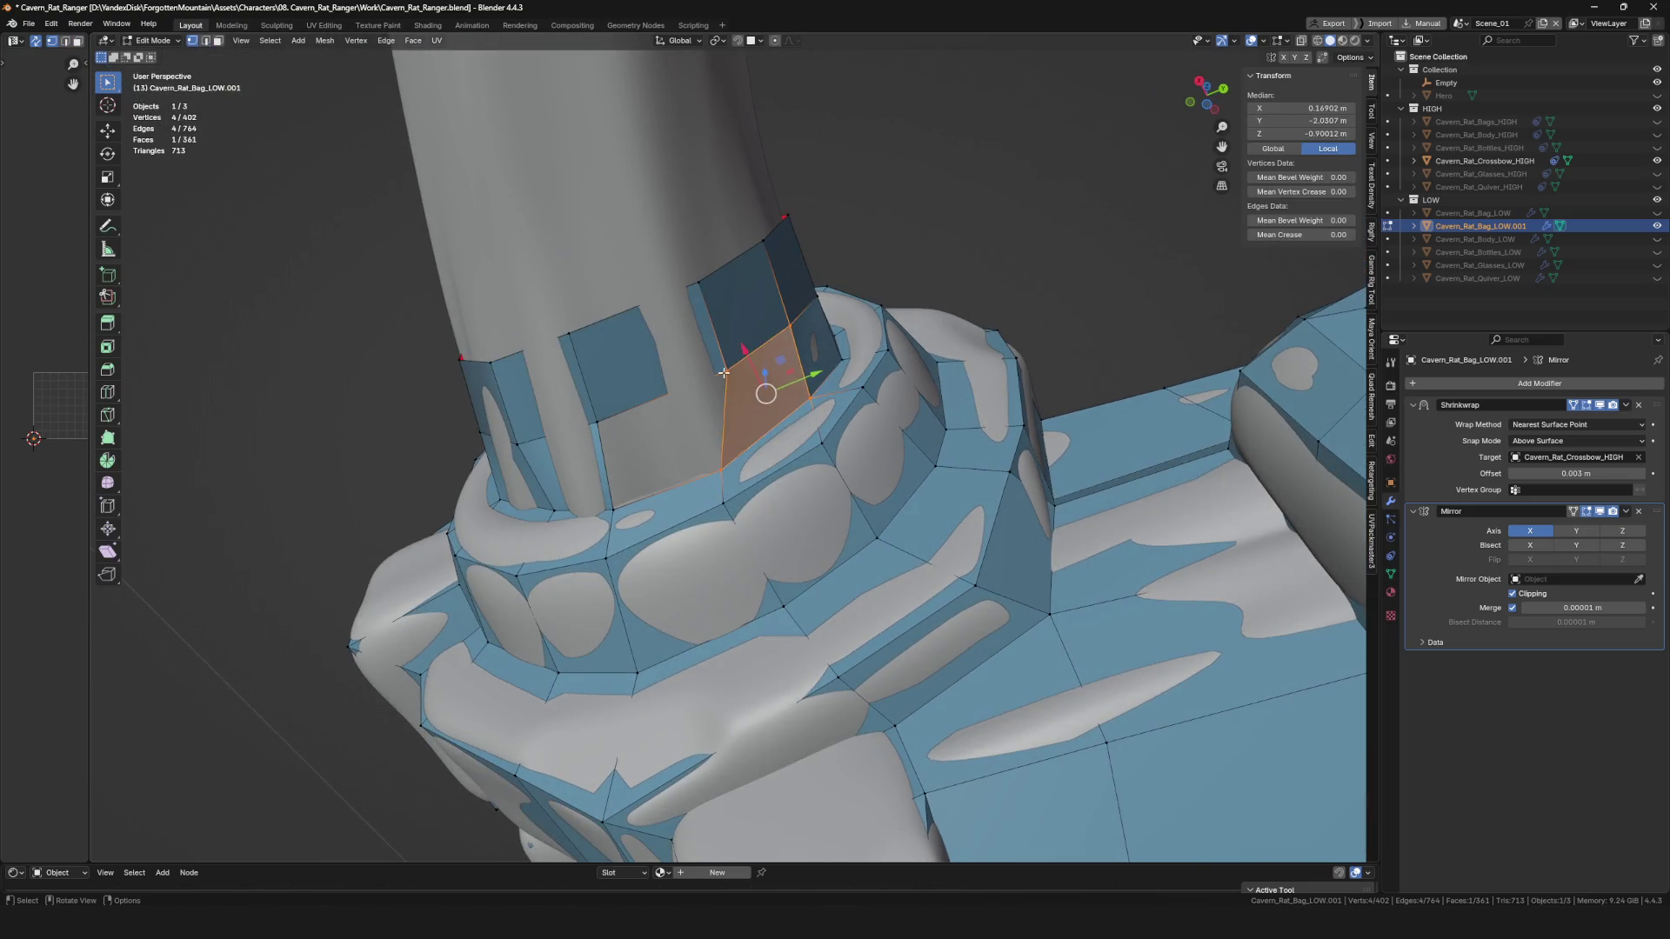
key(1)
click(653, 280)
key(g)
click(679, 288)
middle_drag(679, 288, 651, 400)
click(651, 400)
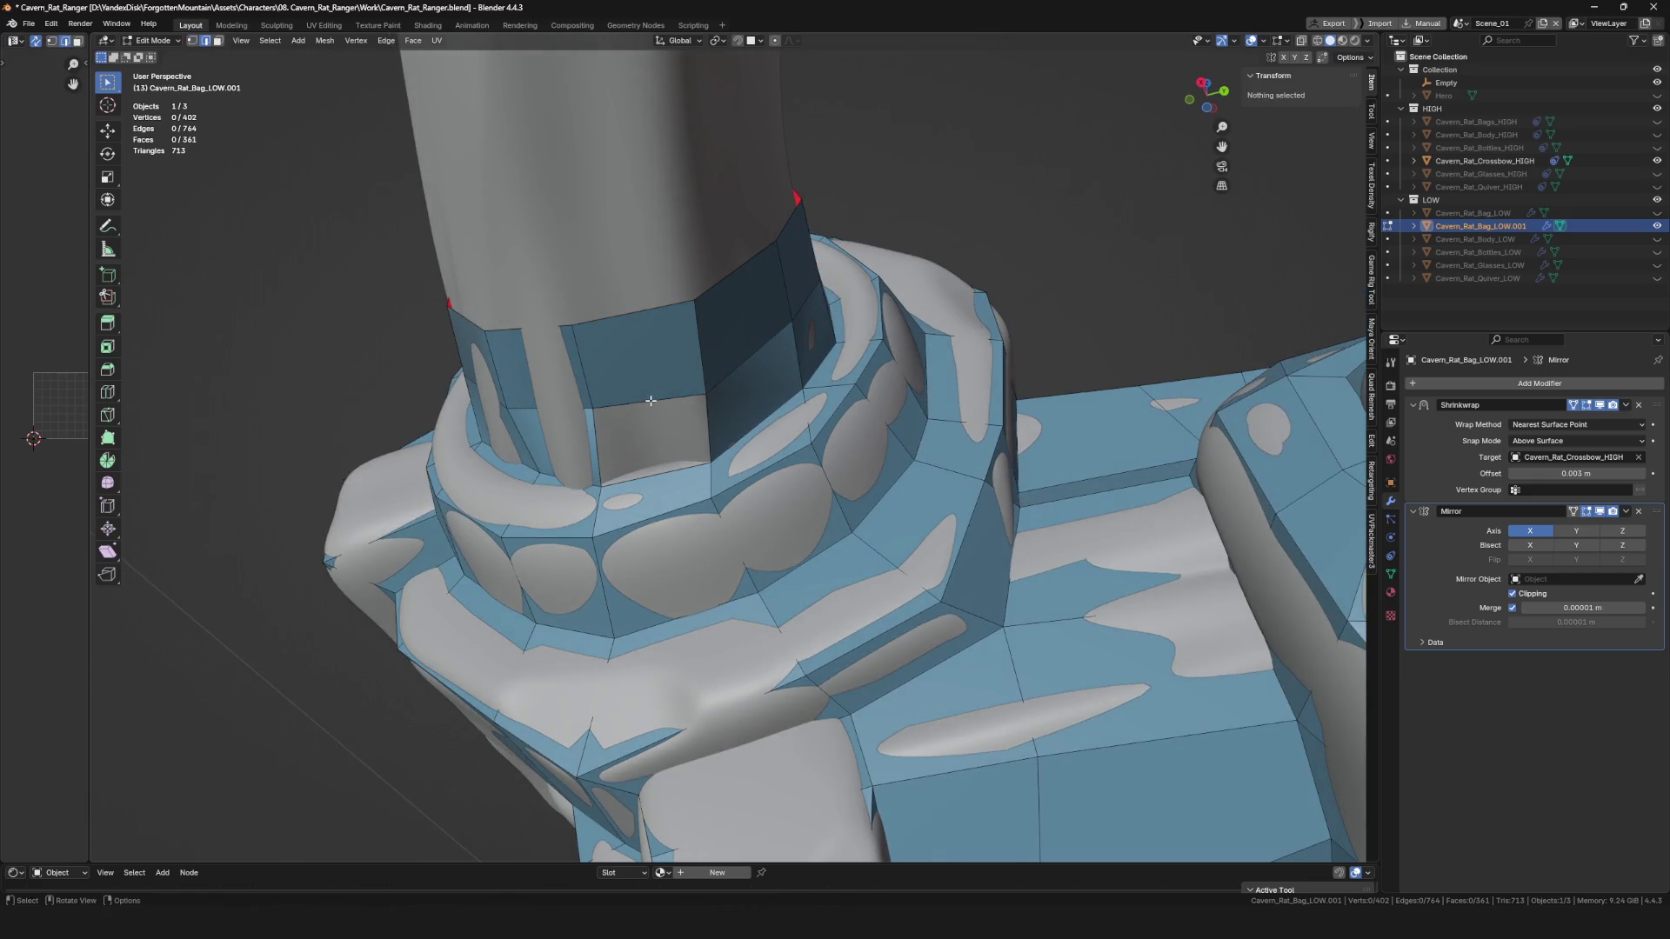
View the whole crossbow in Object Mode, then go back into Edit Mode.
key(Tab)
scroll(651, 487, down, 5)
mouse_move(651, 487)
middle_down()
mouse_move(707, 426)
mouse_move(741, 508)
mouse_move(489, 513)
mouse_move(555, 475)
mouse_move(557, 440)
mouse_move(629, 471)
mouse_move(729, 461)
middle_up()
scroll(557, 441, up, 3)
key(Tab)
Select the whole low-poly mesh and recalculate its normals to point outside.
key(a)
key(shift+space)
click(1035, 483)
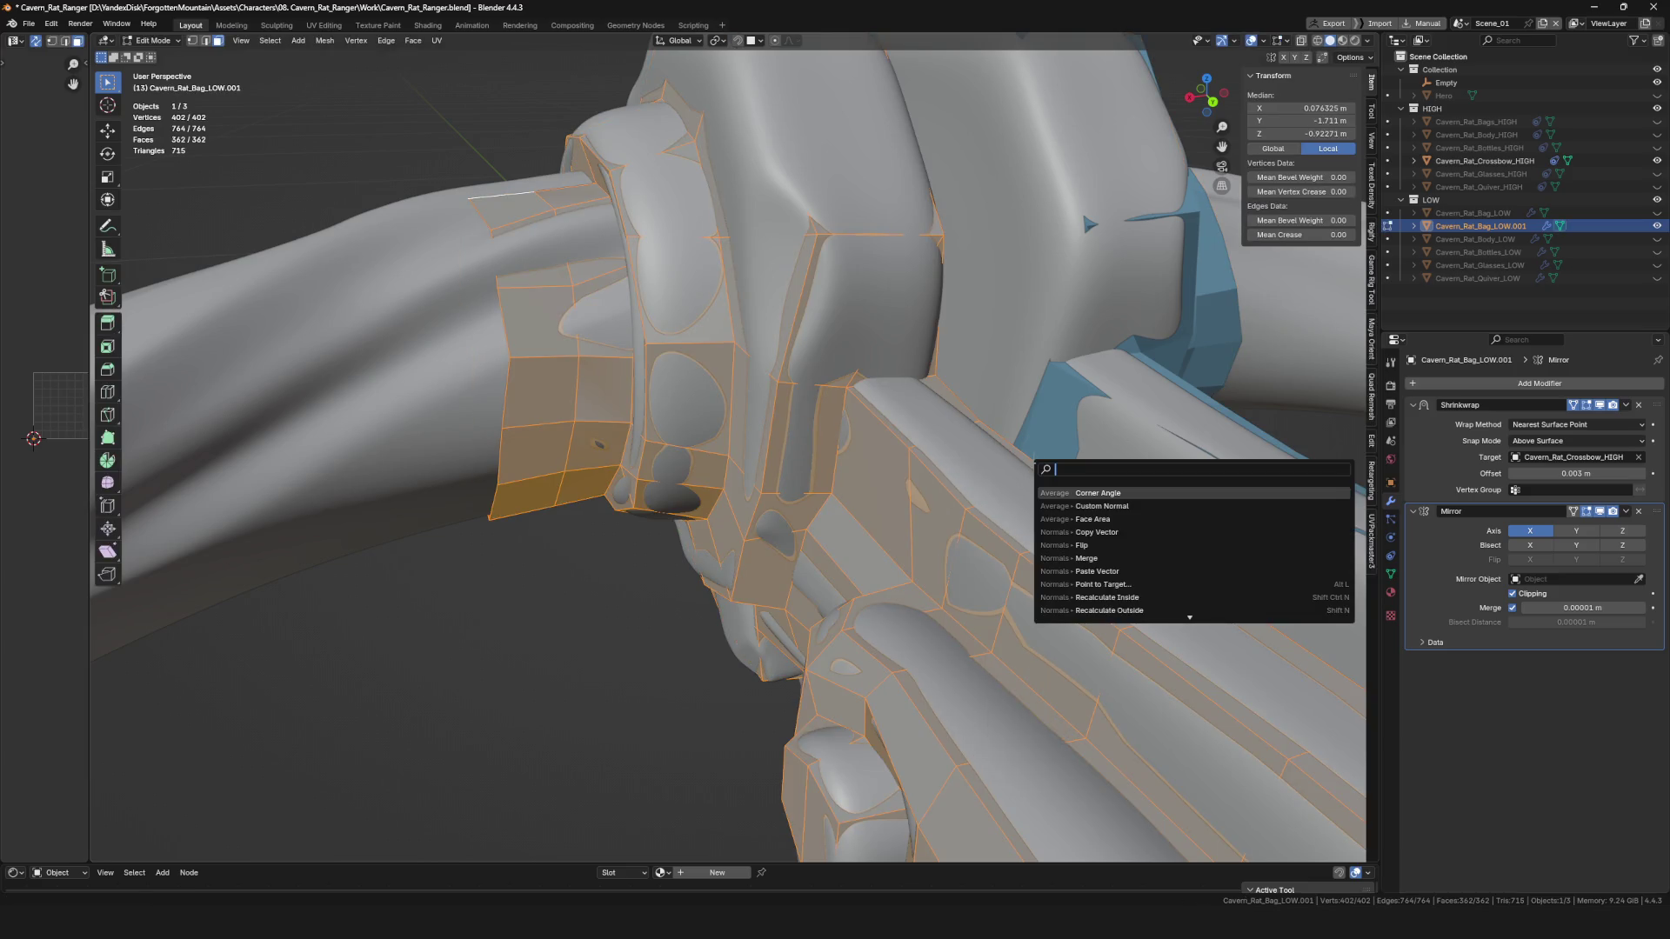
key(alt+n)
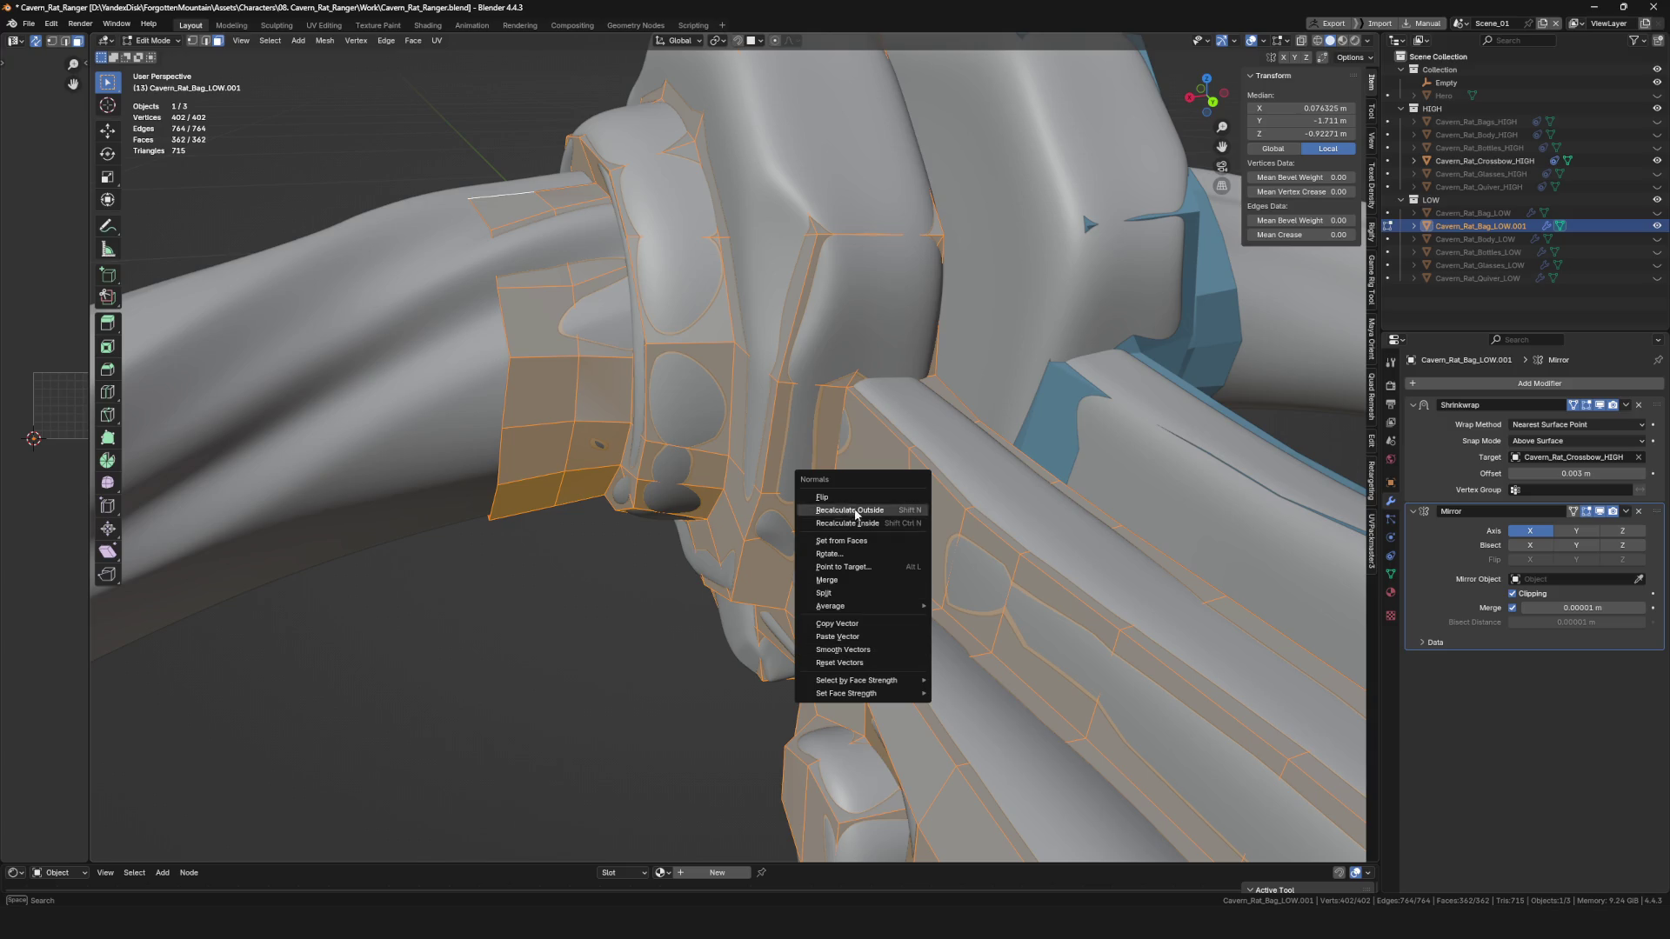
click(867, 662)
Check the whole crossbow in Object Mode, then re-enter Edit Mode framing the selection.
key(Tab)
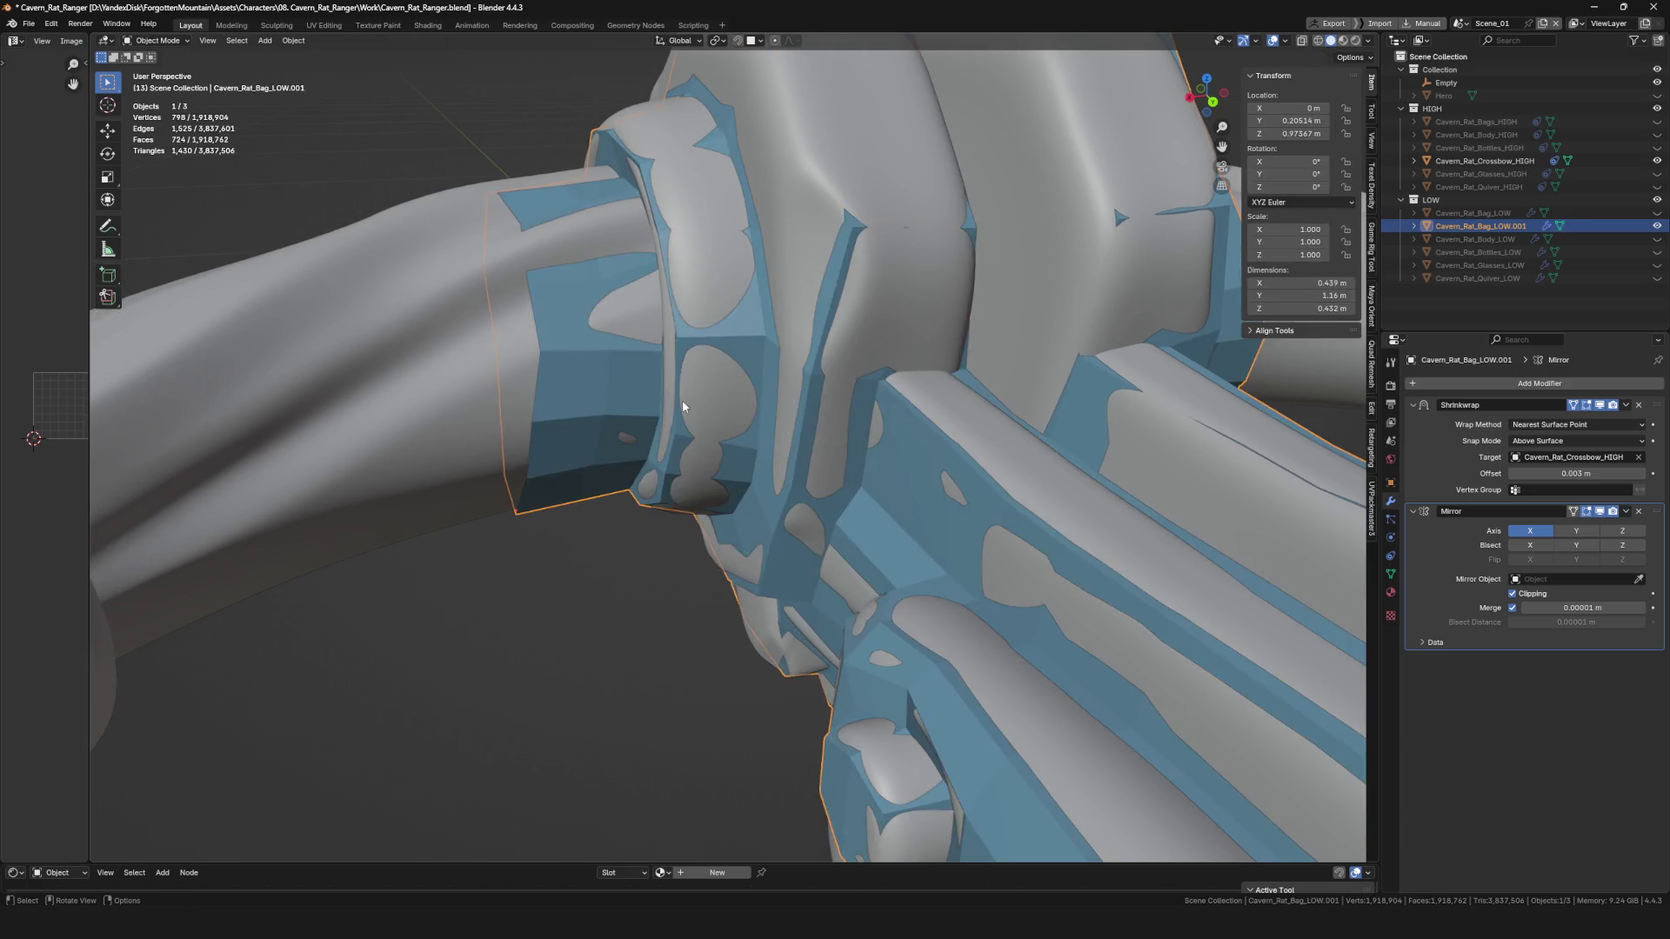
scroll(852, 452, down, 5)
mouse_move(852, 452)
middle_down()
mouse_move(677, 424)
mouse_move(739, 381)
mouse_move(679, 376)
middle_up()
key(Tab)
key(KP_Decimal)
Move wrap vertices onto the surface where the clamp meets the bow arm.
click(772, 386)
click(705, 375)
click(702, 372)
scroll(709, 371, up, 2)
key(g)
click(628, 379)
scroll(628, 379, down, 2)
key(g)
click(734, 287)
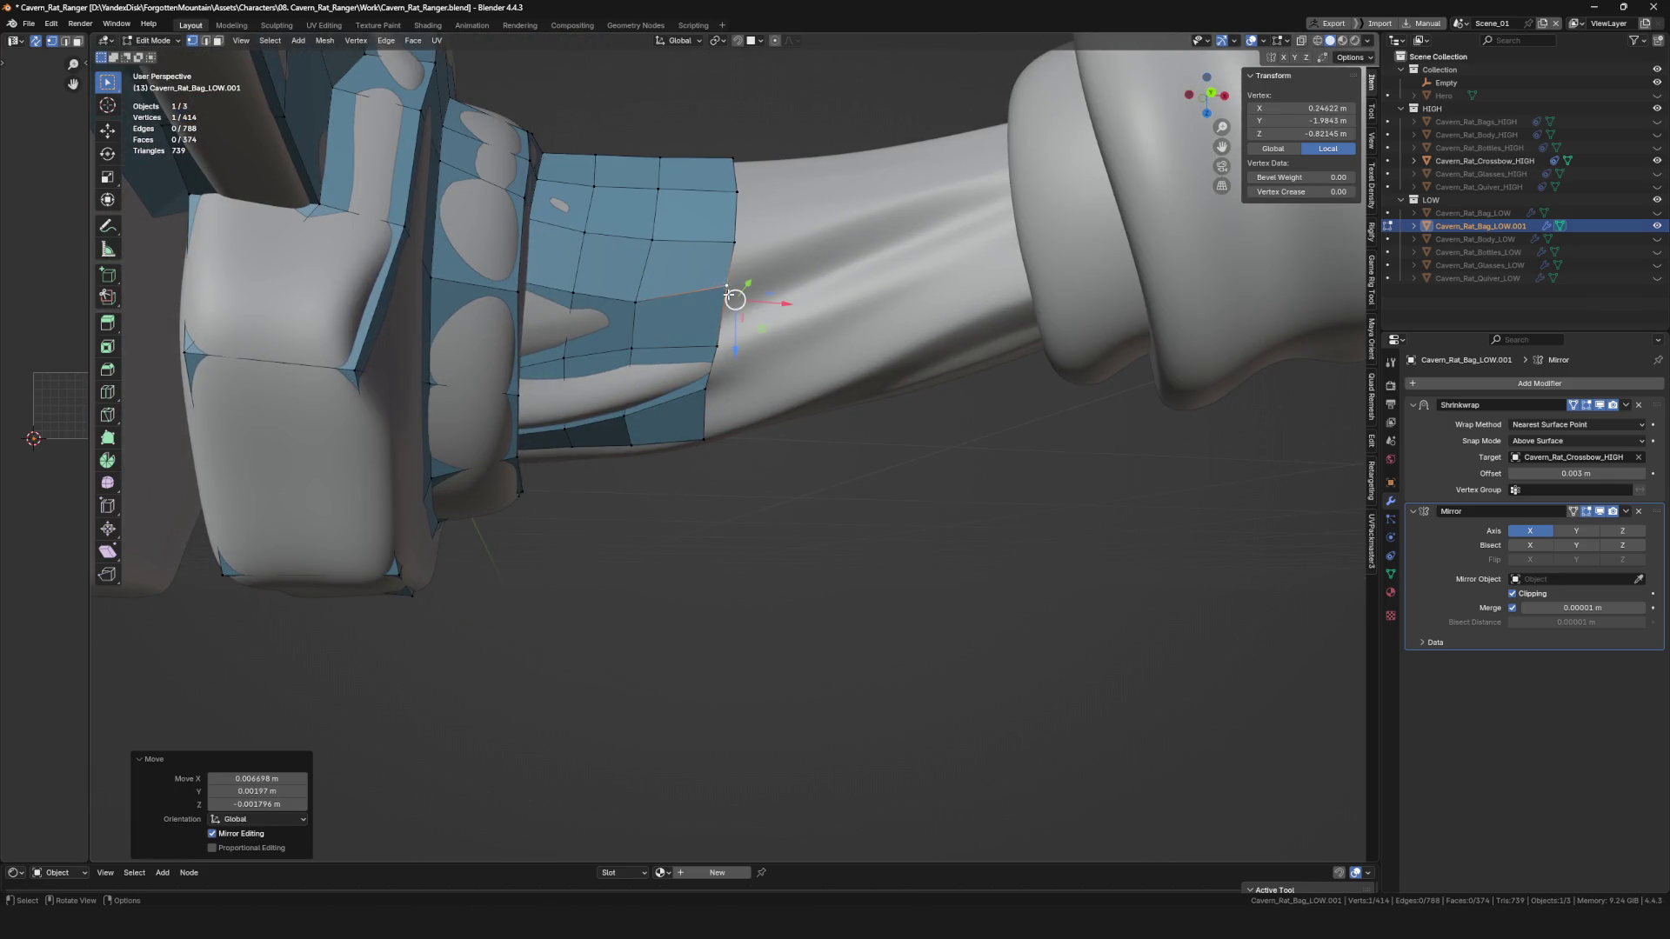
Move another vertex to fit the bow arm's surface.
middle_drag(734, 288, 738, 307)
scroll(738, 307, down, 3)
scroll(748, 392, up, 5)
mouse_move(748, 392)
middle_down()
mouse_move(754, 465)
mouse_move(651, 538)
mouse_move(608, 444)
mouse_move(758, 508)
middle_up()
scroll(754, 466, down, 1)
key(g)
click(748, 491)
scroll(748, 491, down, 3)
Select the wrap's end edge loop and tilt it to match the bow arm.
scroll(644, 522, up, 4)
alt+click(758, 508)
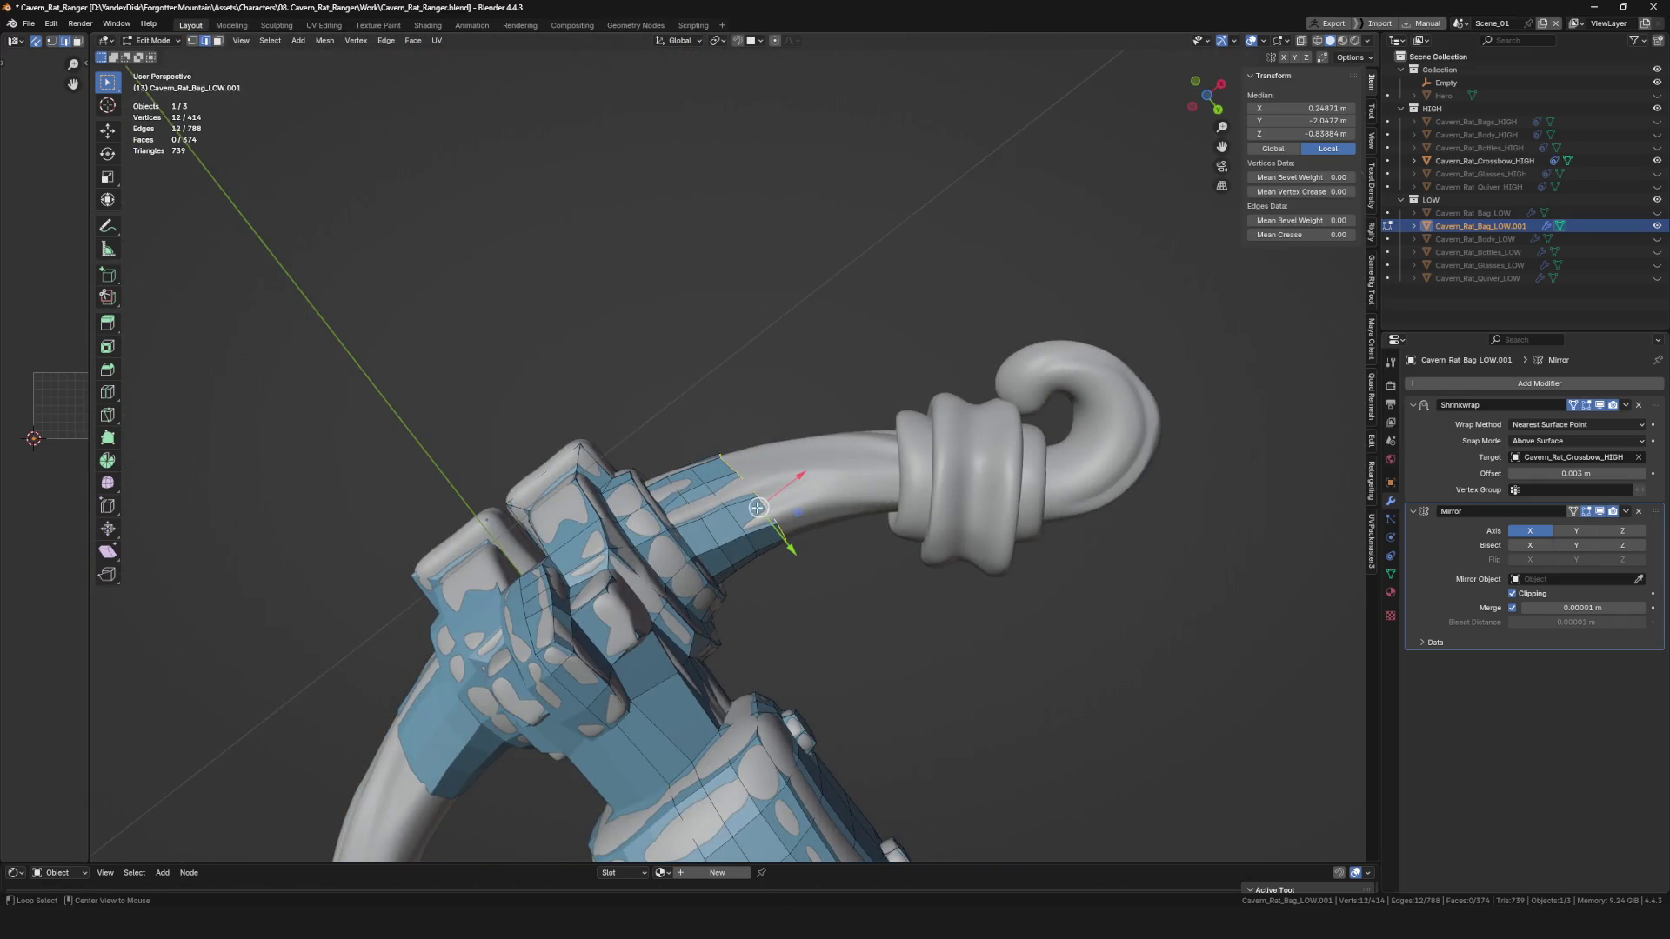
click(797, 531)
scroll(708, 498, up, 2)
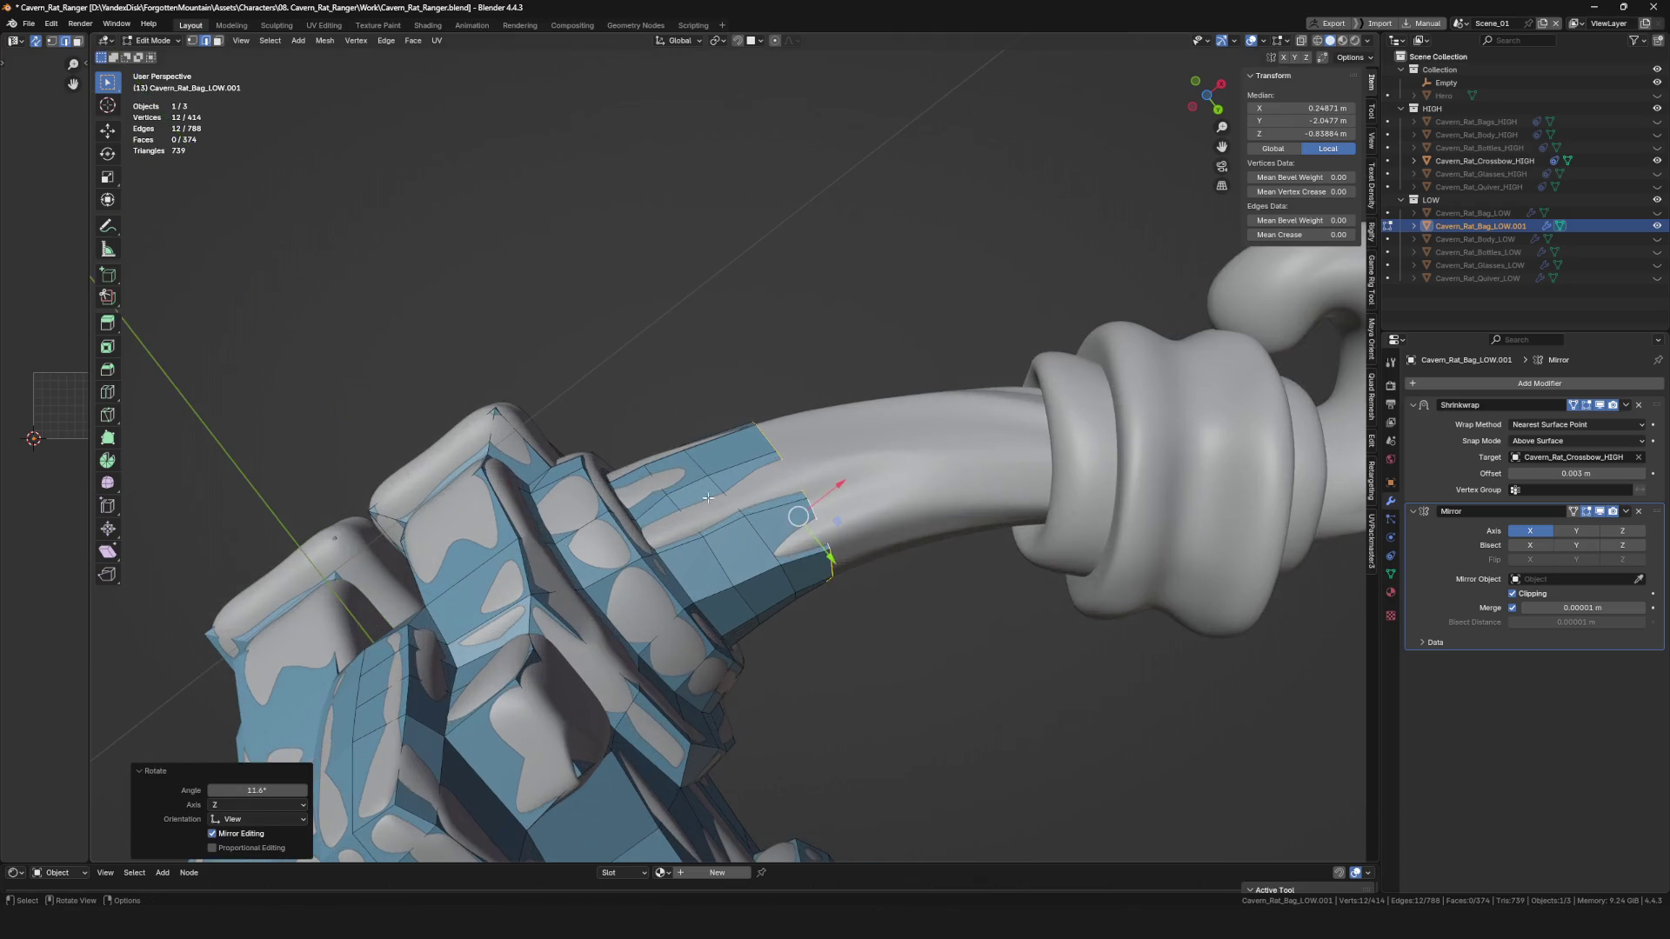
click(818, 532)
mouse_move(818, 533)
middle_down()
mouse_move(646, 523)
mouse_move(691, 527)
mouse_move(711, 499)
mouse_move(675, 489)
middle_up()
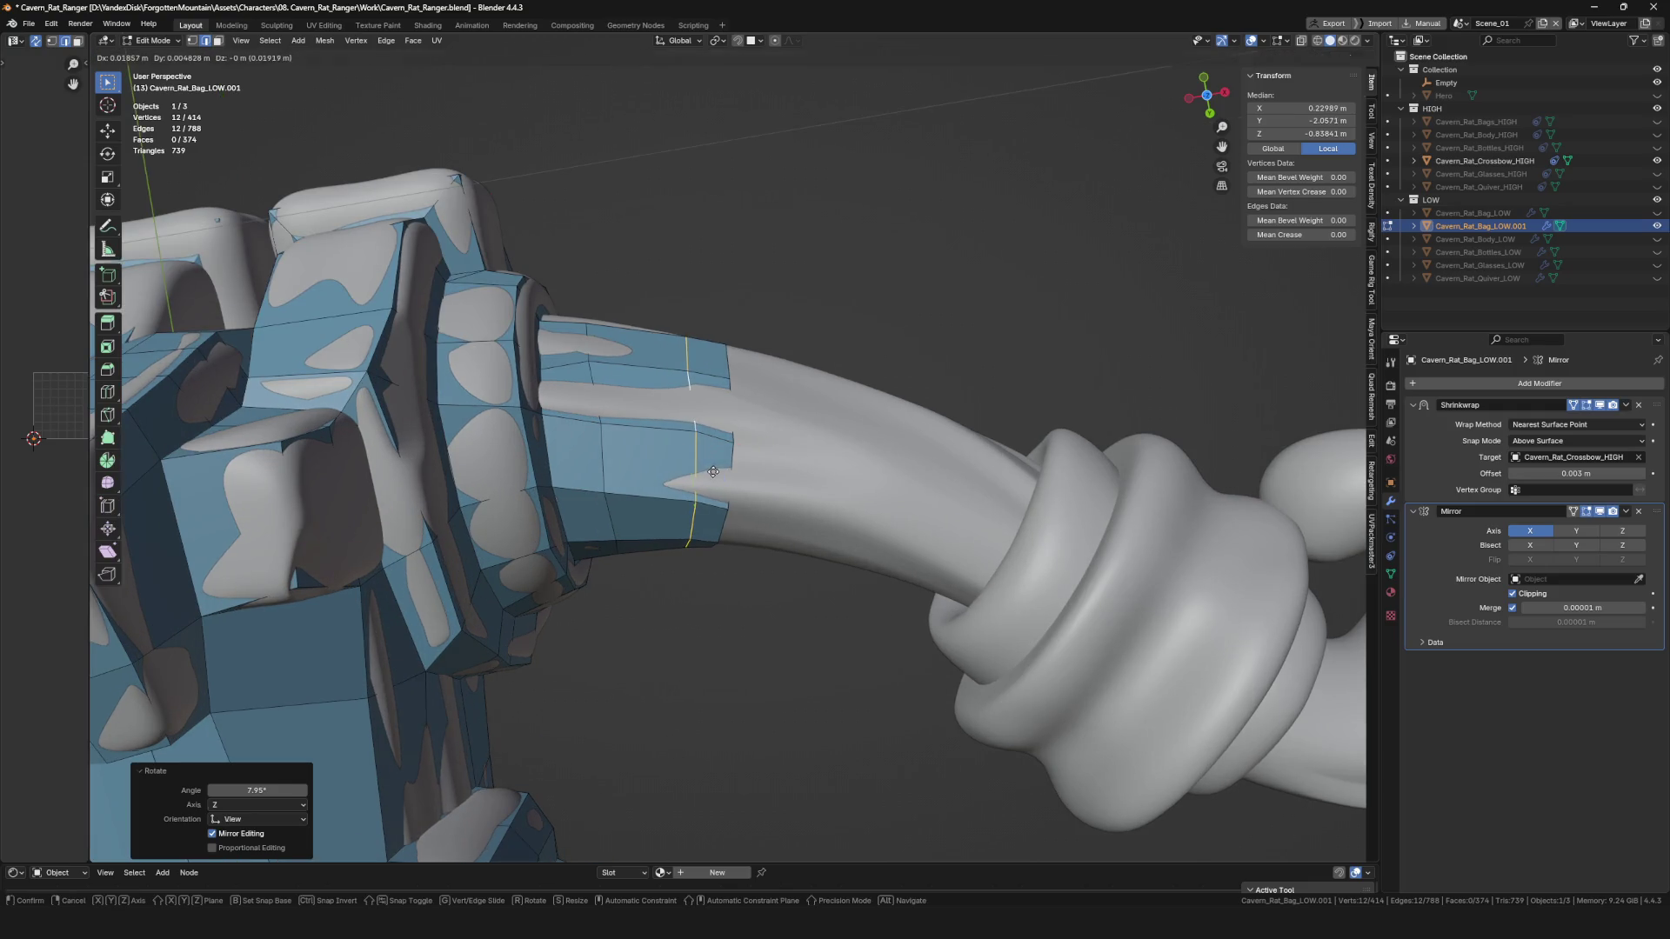
Slide the end loop further along the bow arm.
key(g)
click(665, 458)
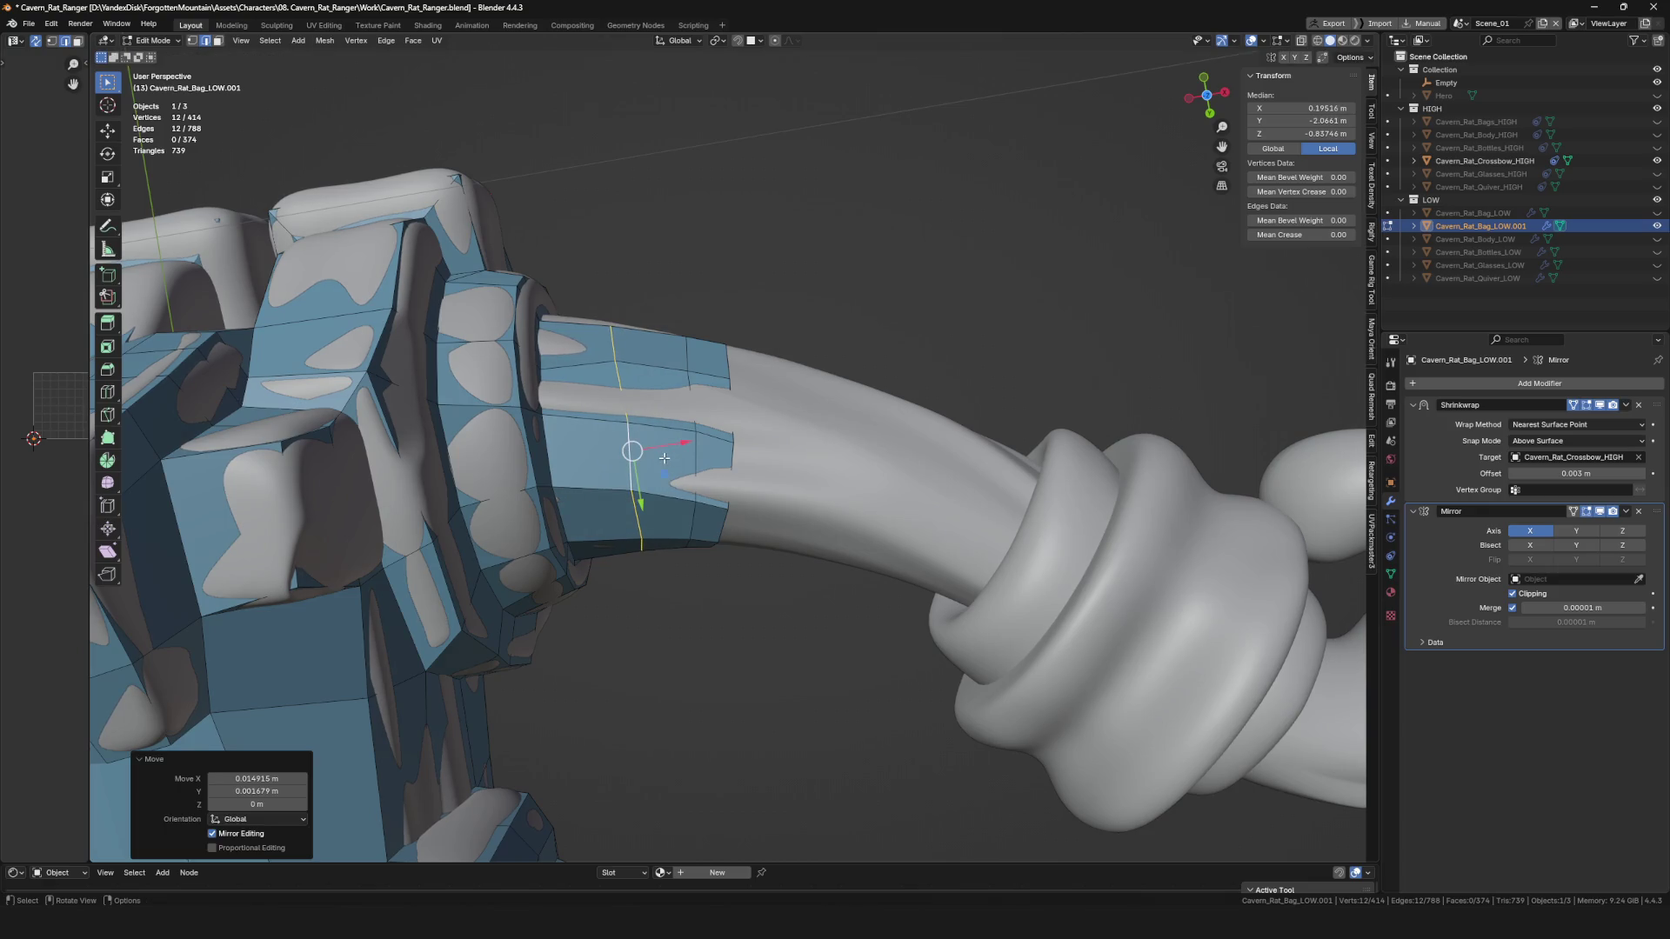
key(g)
click(782, 467)
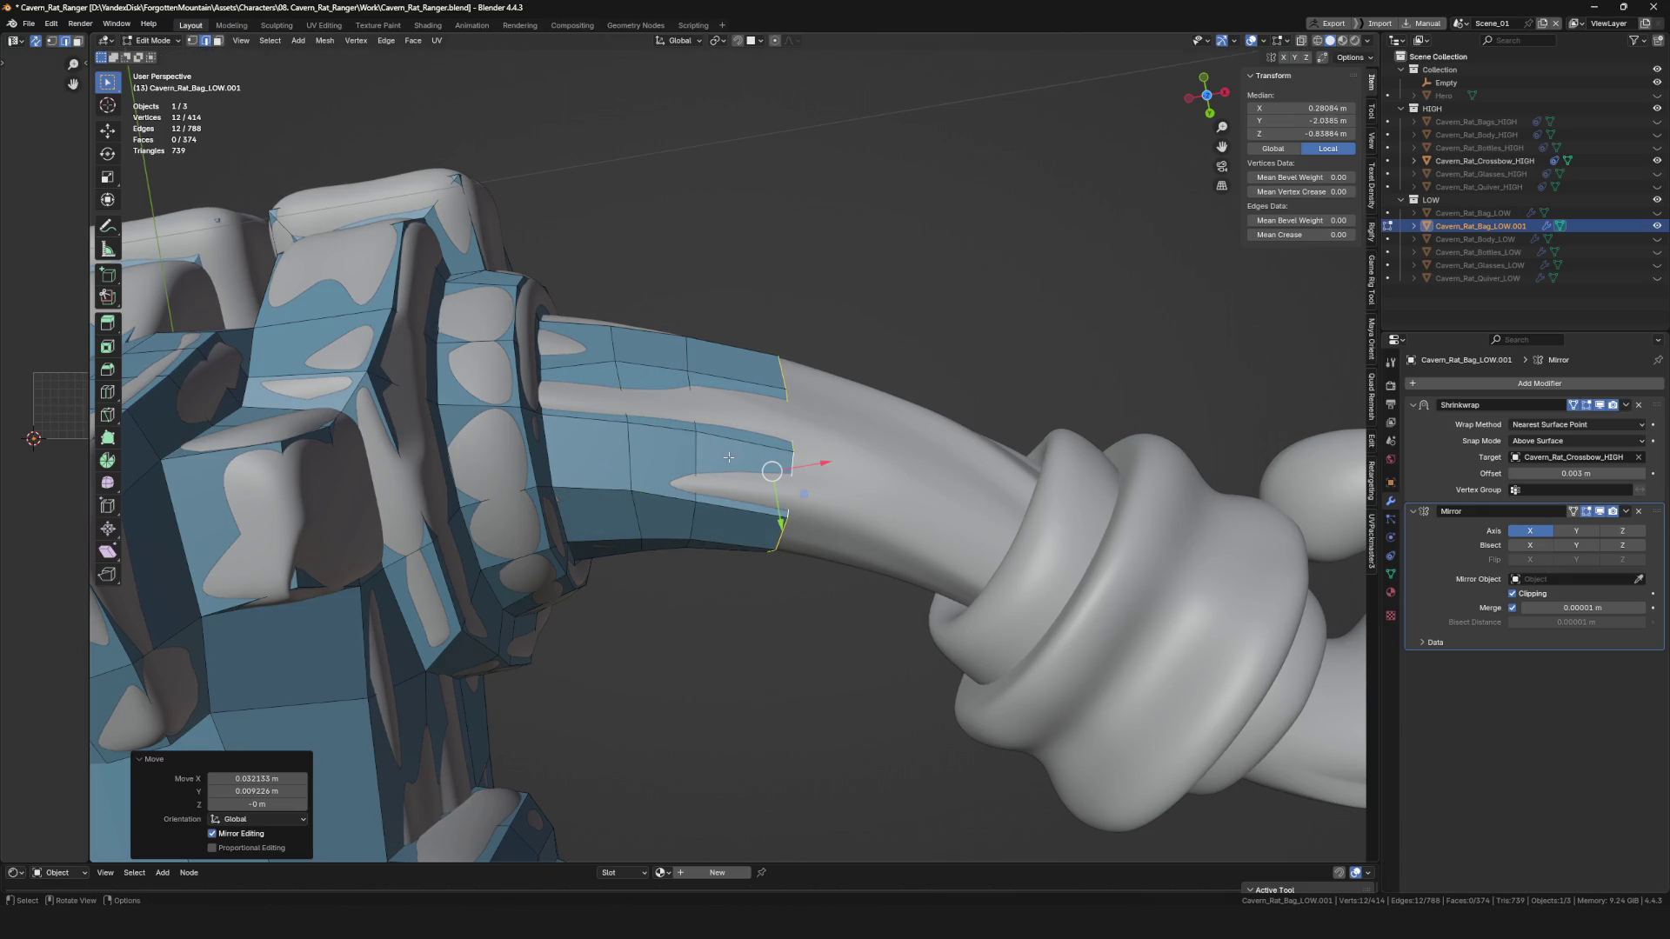
click(706, 455)
mouse_move(706, 455)
middle_down()
mouse_move(727, 452)
mouse_move(664, 393)
mouse_move(676, 347)
middle_up()
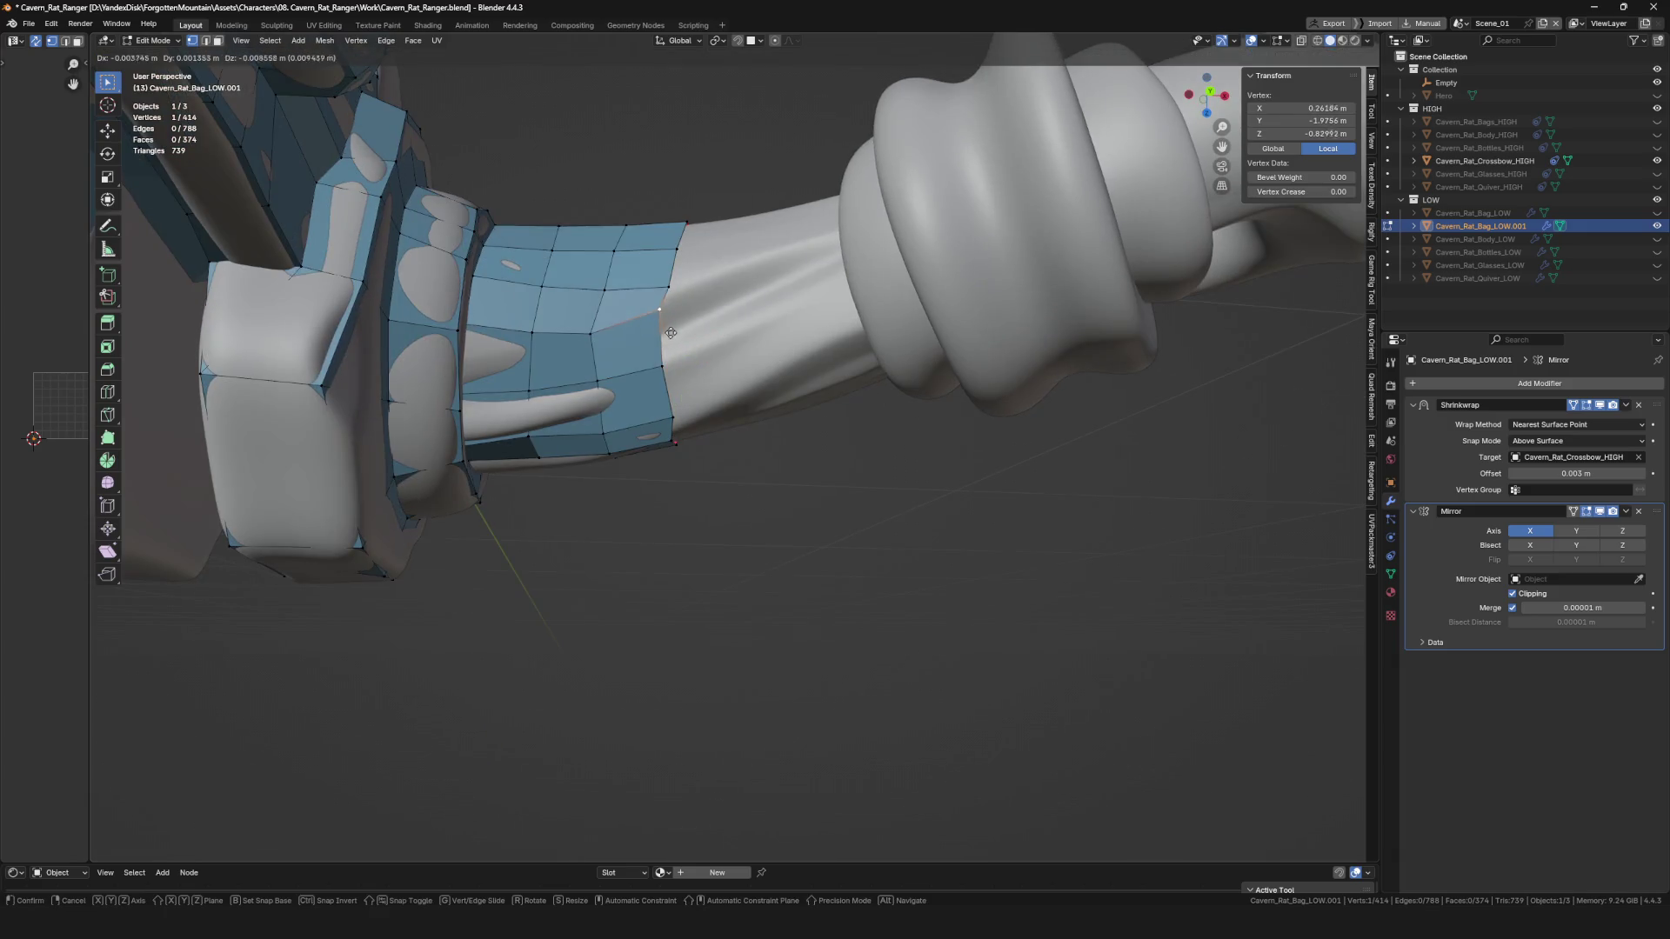
click(677, 339)
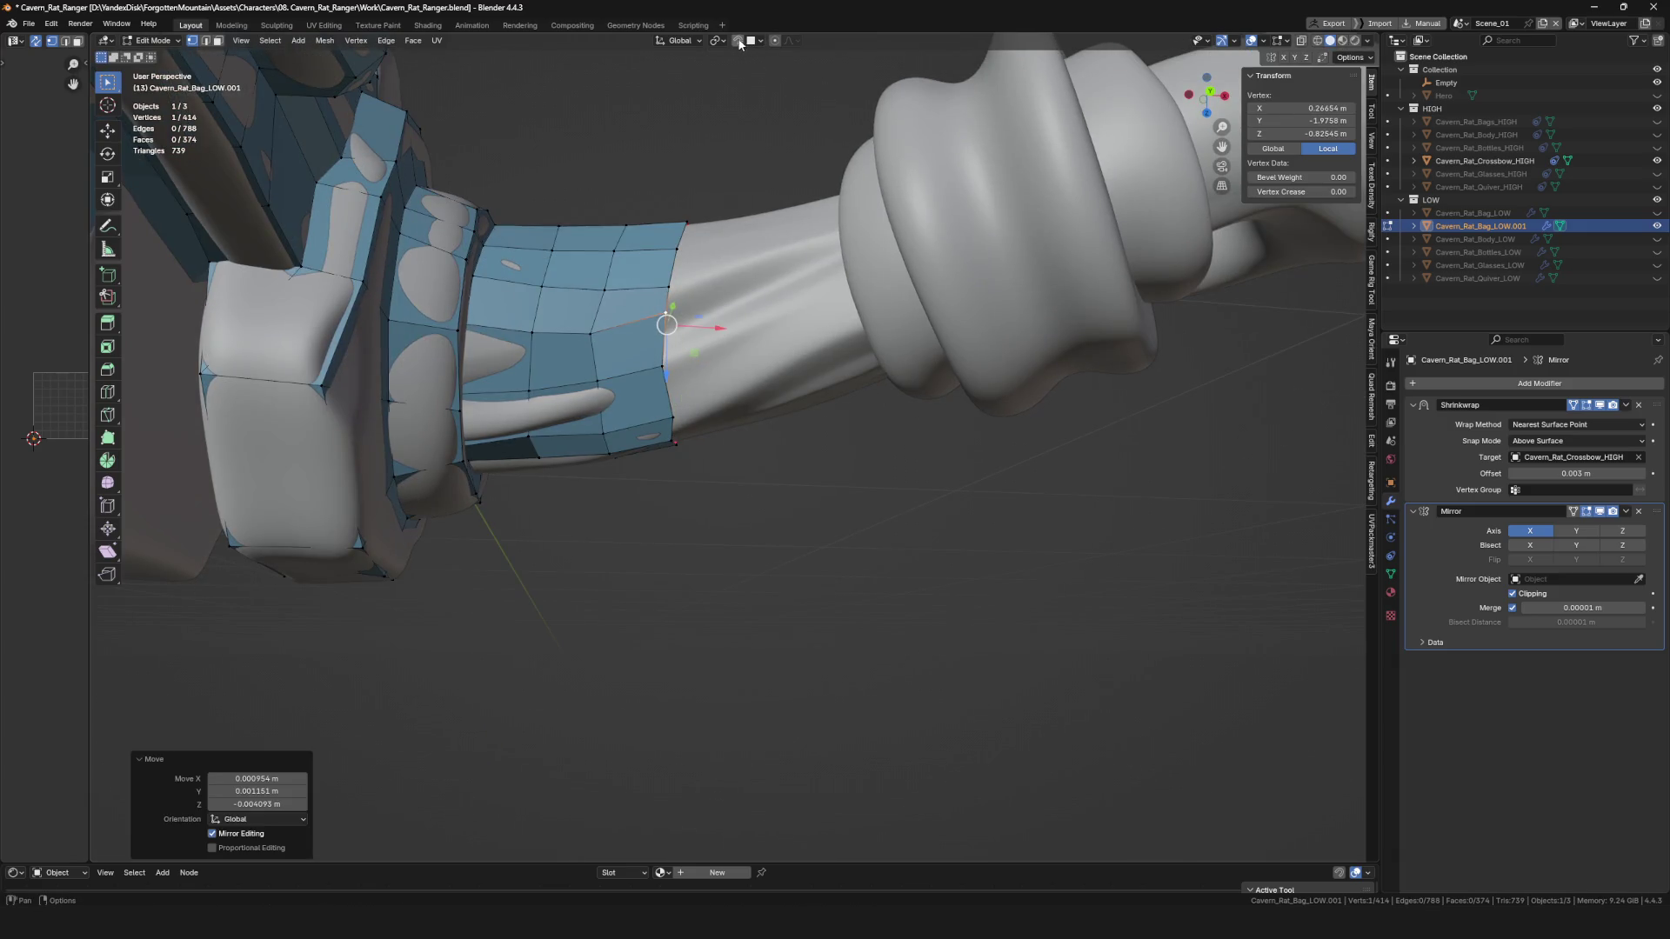
Reselect the wrap's end edge loop and extrude it along the bow arm.
mouse_move(671, 372)
middle_down()
mouse_move(667, 542)
mouse_move(664, 474)
mouse_move(708, 440)
mouse_move(749, 365)
mouse_move(738, 349)
mouse_move(750, 370)
middle_up()
drag(740, 357, 735, 356)
scroll(711, 347, up, 2)
key(alt+a)
mouse_move(780, 279)
middle_down()
mouse_move(795, 377)
mouse_move(734, 380)
middle_up()
alt+click(729, 409)
key(e)
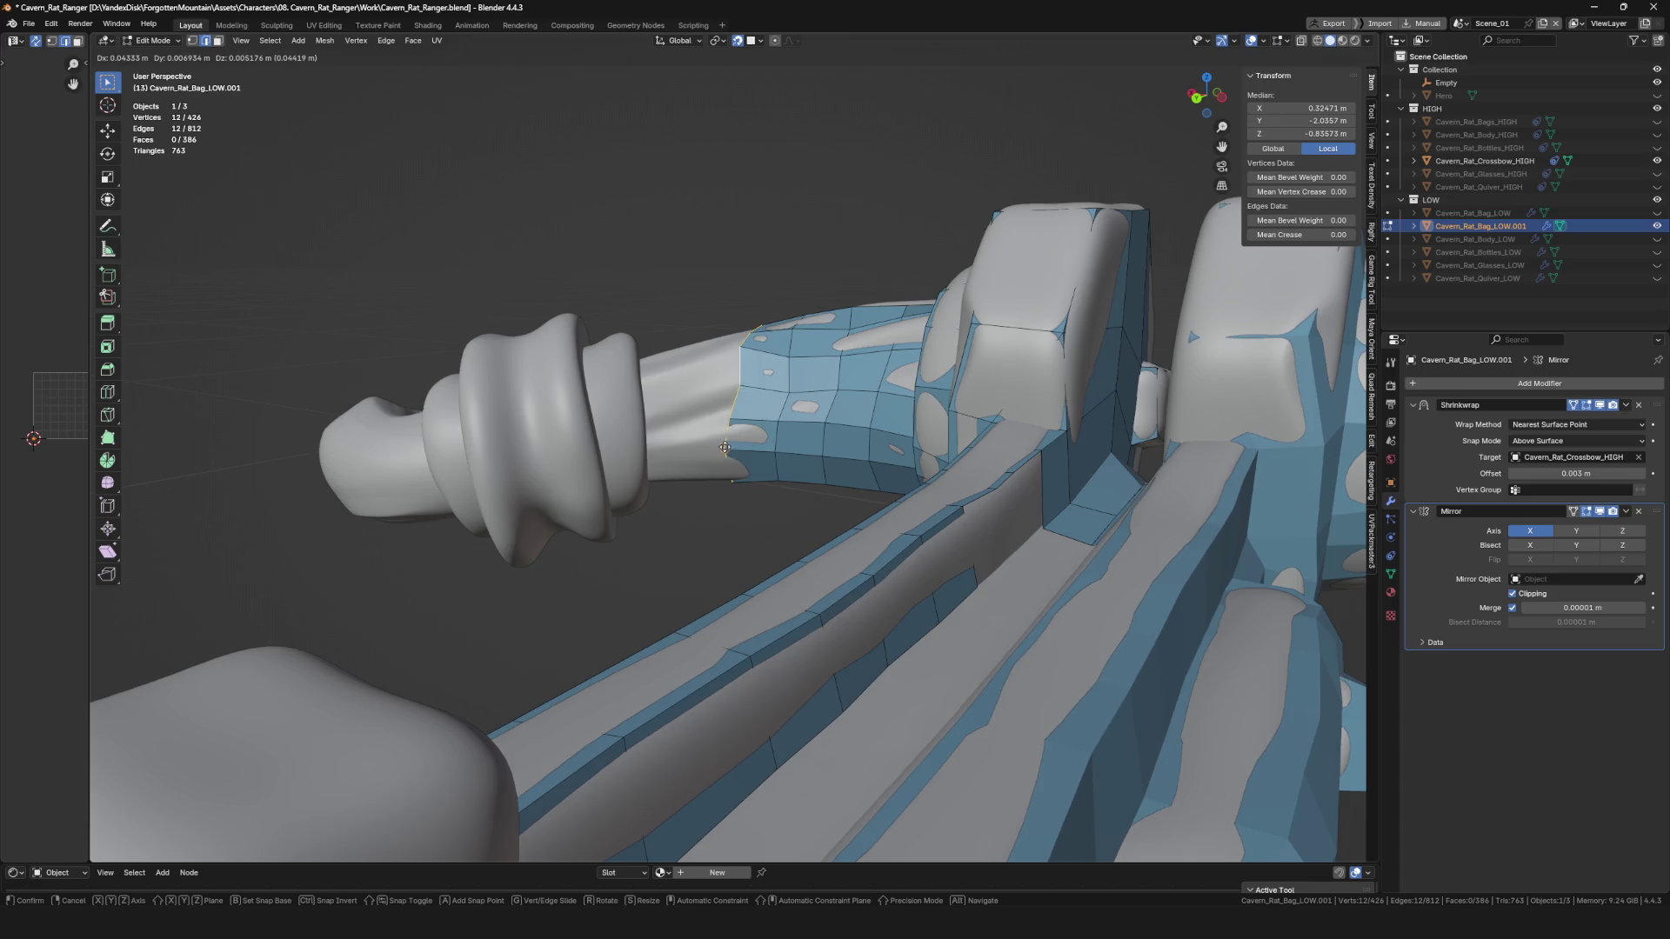
Place the extruded loop and adjust its vertices along the arm.
click(722, 454)
middle_drag(722, 453, 696, 374)
click(703, 409)
key(g)
click(699, 412)
key(g)
click(700, 408)
key(g)
click(707, 384)
key(g)
click(670, 398)
key(g)
click(638, 396)
Move more of the new loop's vertices to hug the arm surface.
mouse_move(638, 396)
middle_down()
mouse_move(634, 466)
mouse_move(601, 496)
mouse_move(627, 559)
middle_up()
key(g)
click(634, 421)
key(g)
click(635, 466)
key(g)
click(618, 512)
click(625, 558)
key(g)
mouse_move(614, 598)
middle_down()
mouse_move(715, 496)
mouse_move(764, 474)
mouse_move(720, 578)
mouse_move(703, 488)
mouse_move(777, 505)
middle_up()
Move the end edge loop up to the coiled ring and adjust its vertices.
key(alt+a)
alt+click(703, 488)
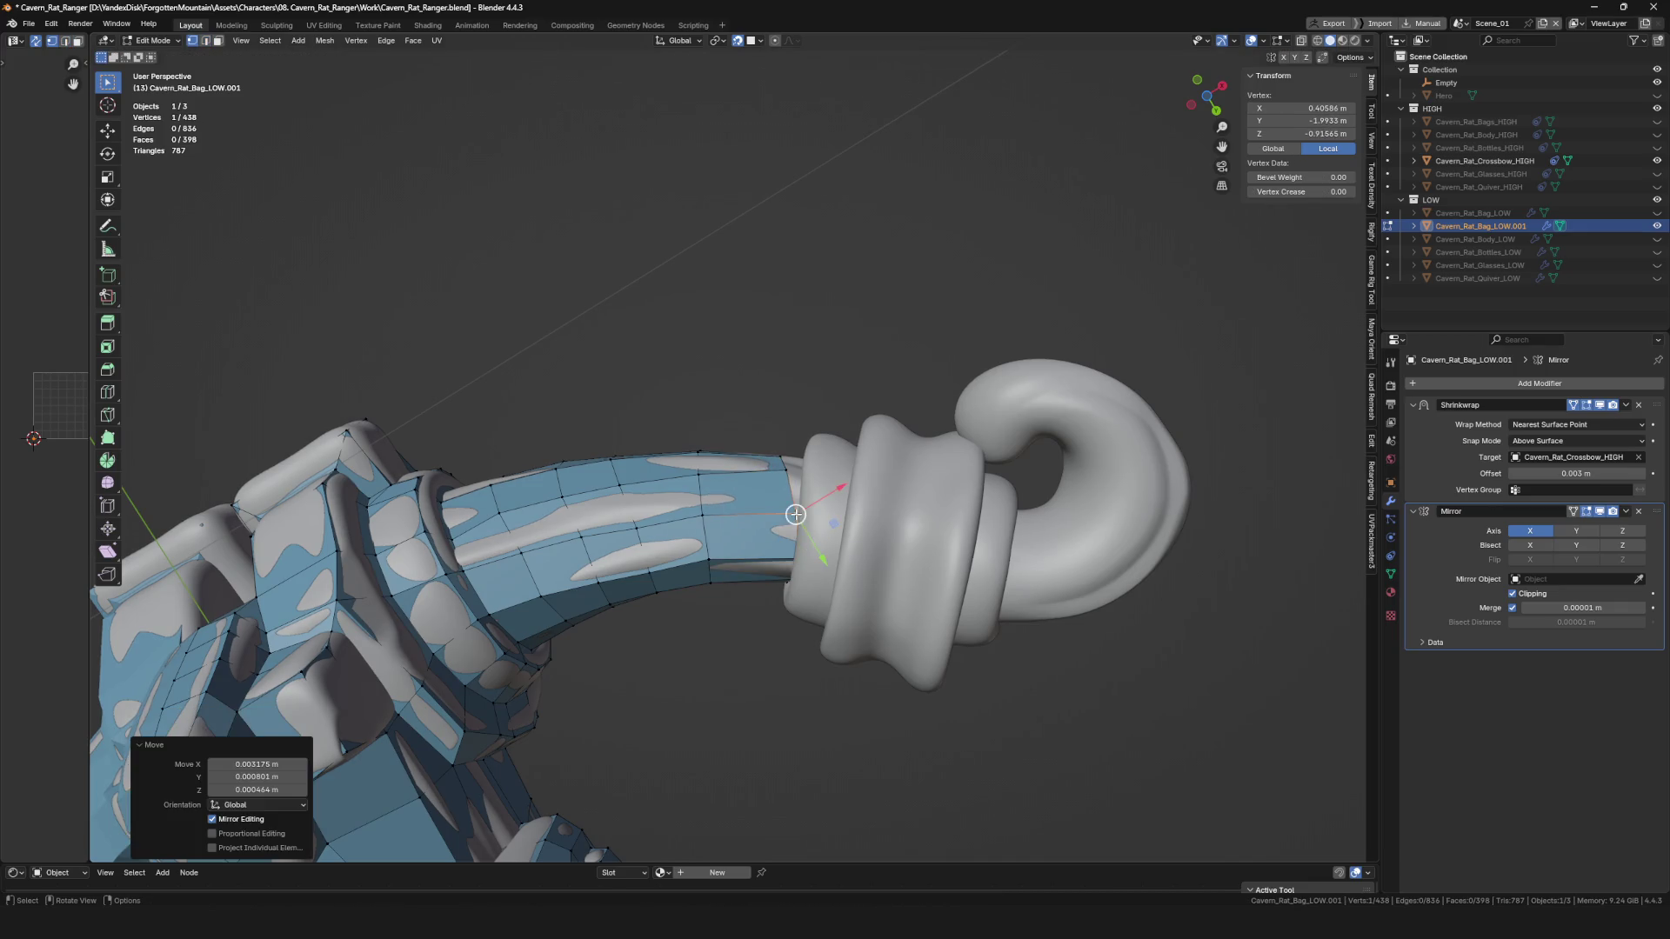
scroll(809, 532, up, 3)
mouse_move(781, 596)
middle_down()
mouse_move(809, 546)
mouse_move(783, 560)
mouse_move(775, 533)
mouse_move(730, 642)
mouse_move(789, 531)
middle_up()
click(781, 549)
scroll(730, 642, down, 5)
scroll(789, 531, up, 6)
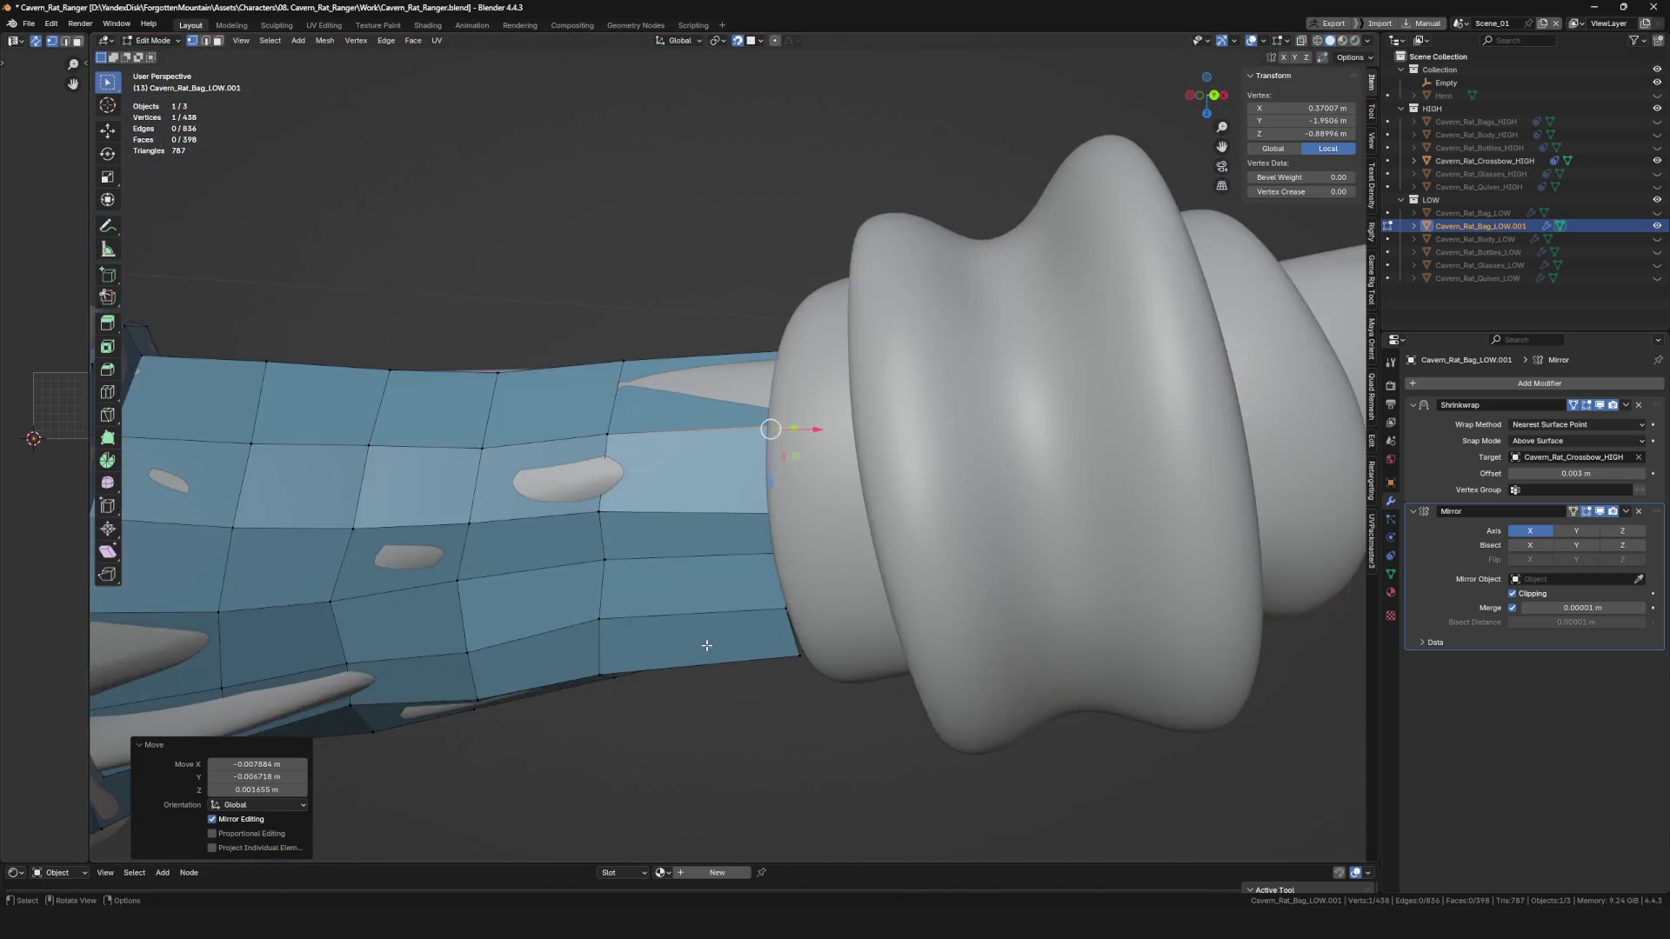
click(787, 502)
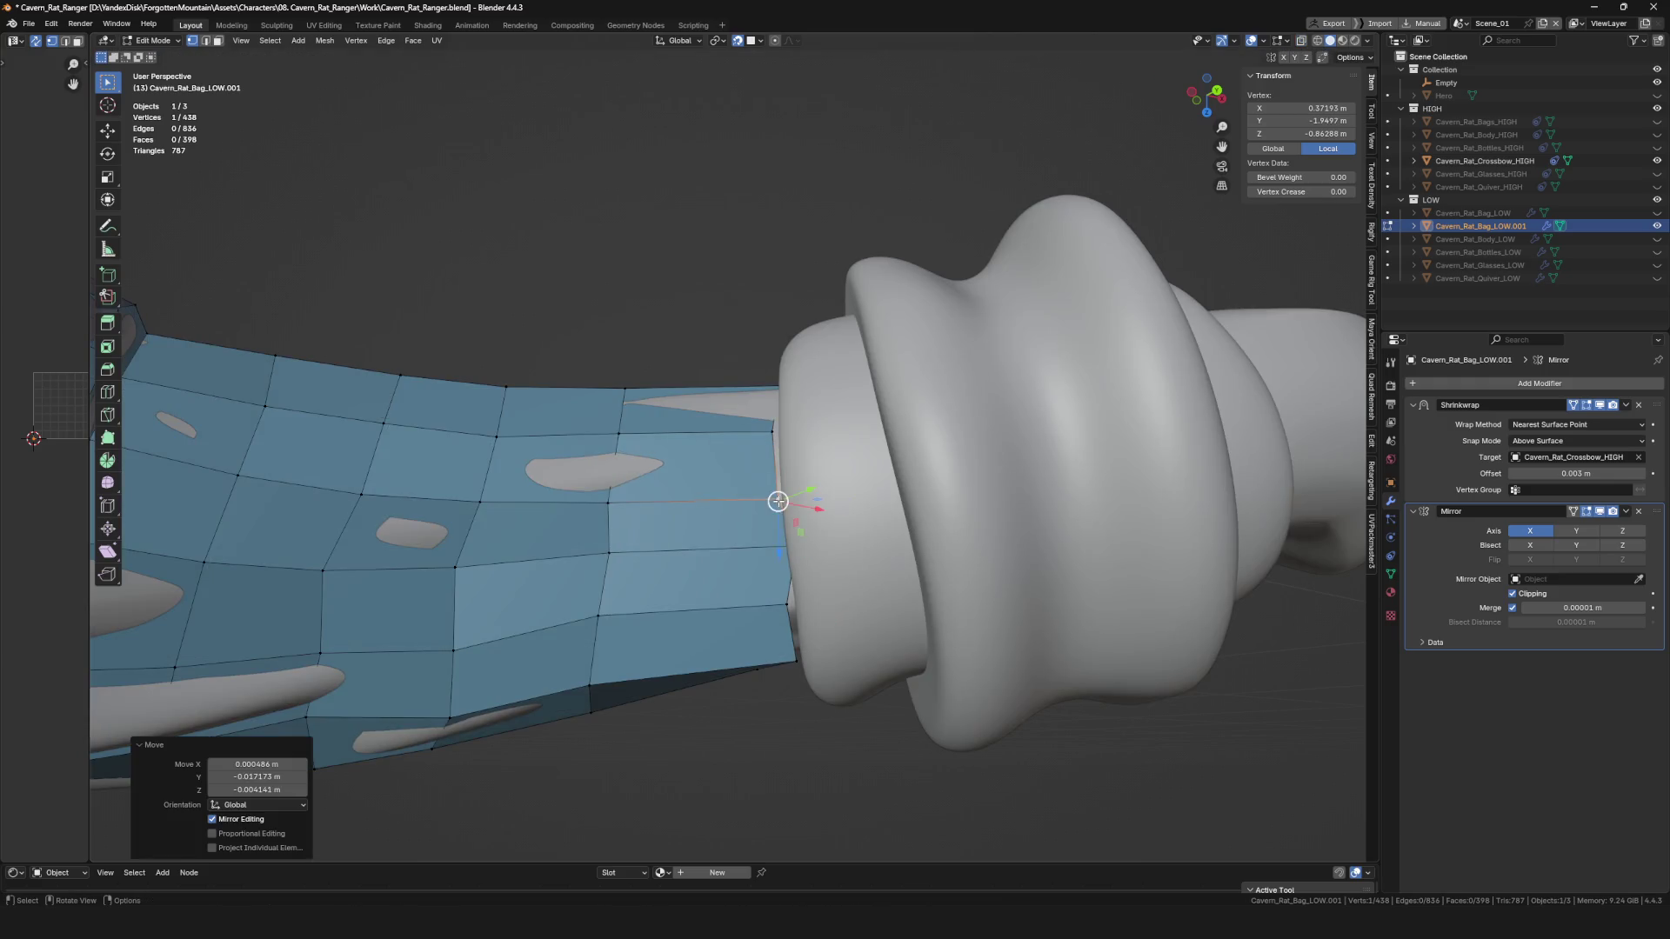
mouse_move(785, 600)
middle_down()
mouse_move(739, 514)
mouse_move(707, 581)
mouse_move(668, 598)
middle_up()
click(752, 516)
click(754, 565)
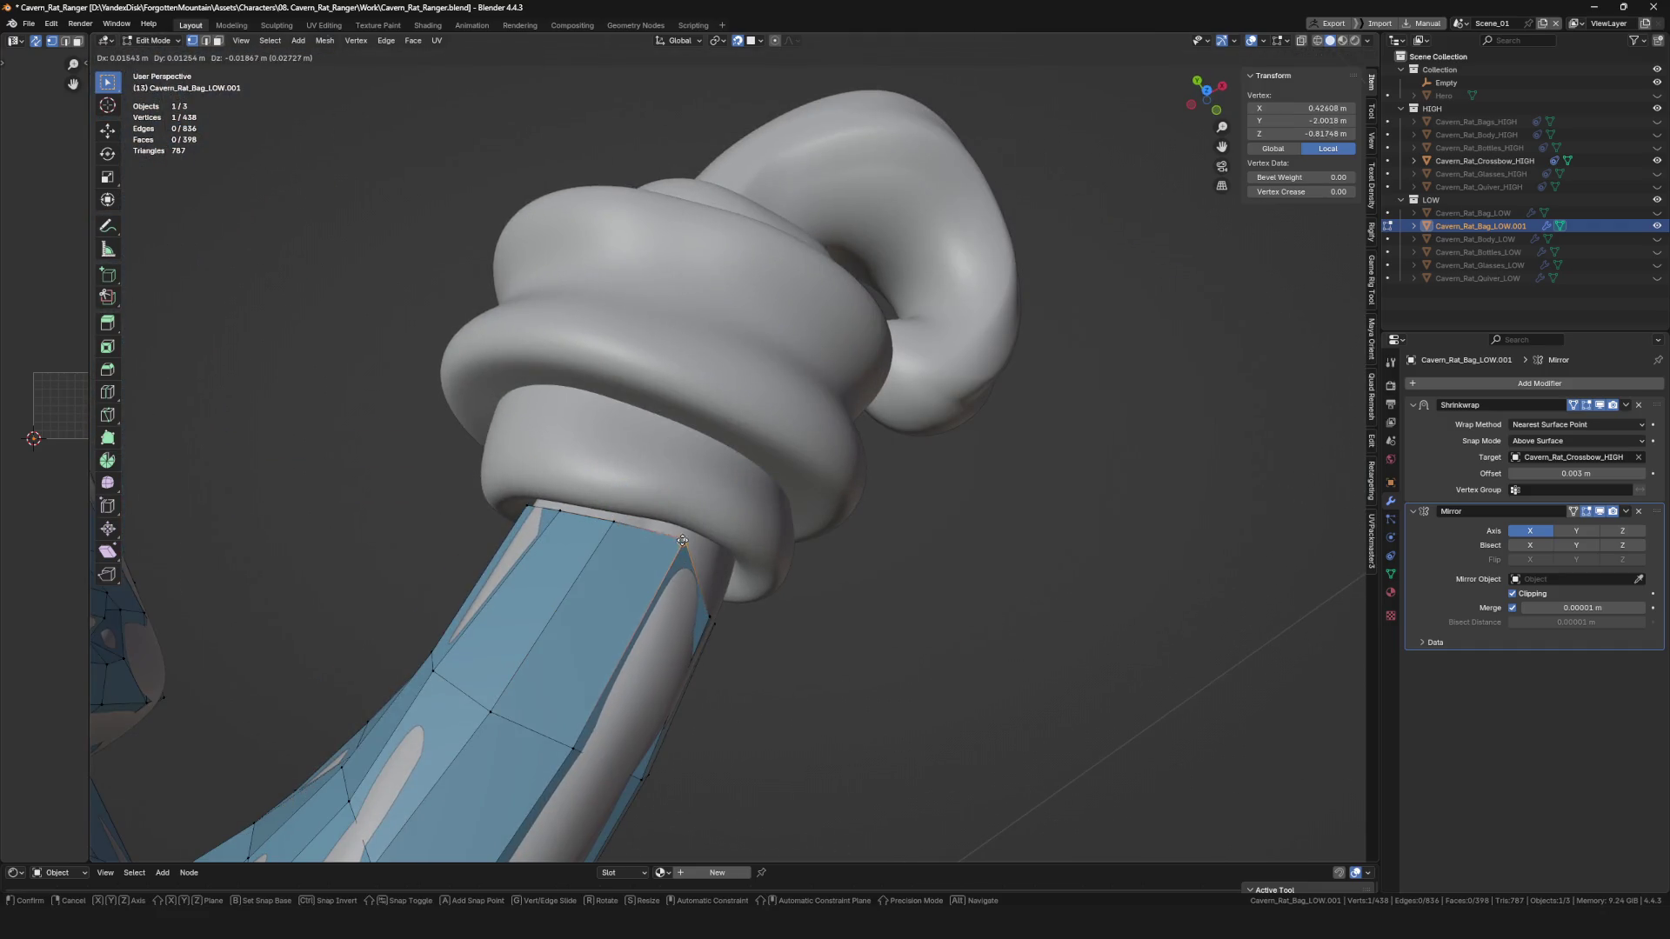
click(683, 540)
middle_drag(683, 540, 687, 553)
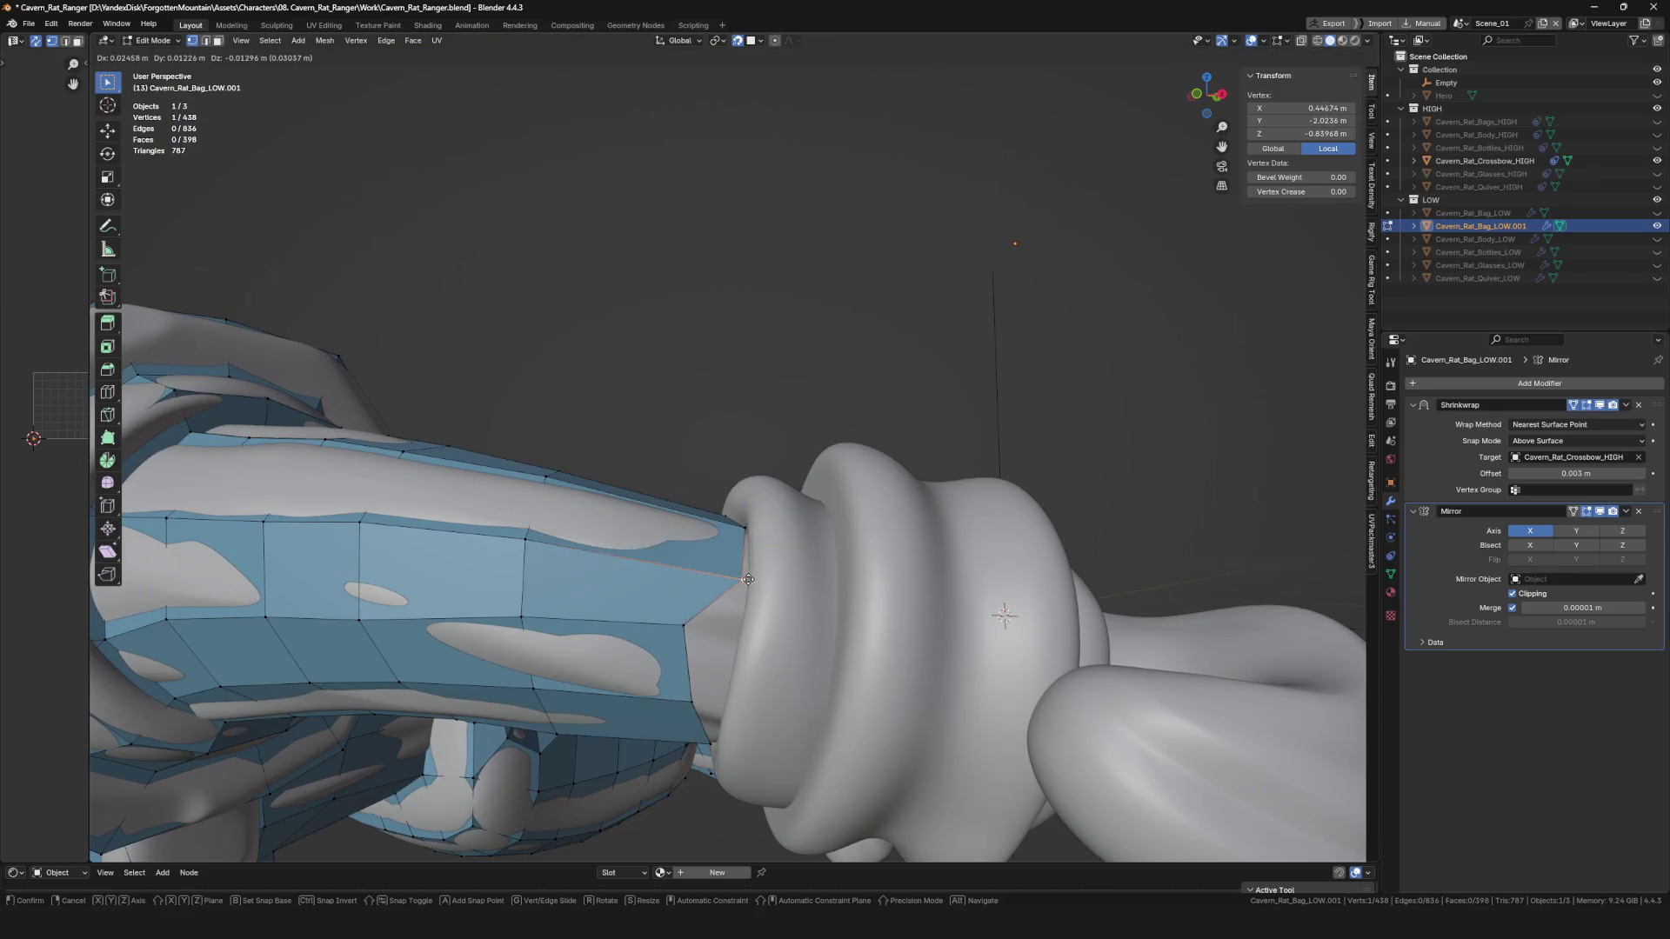
Tuck the remaining end vertices tightly against the ring.
key(g)
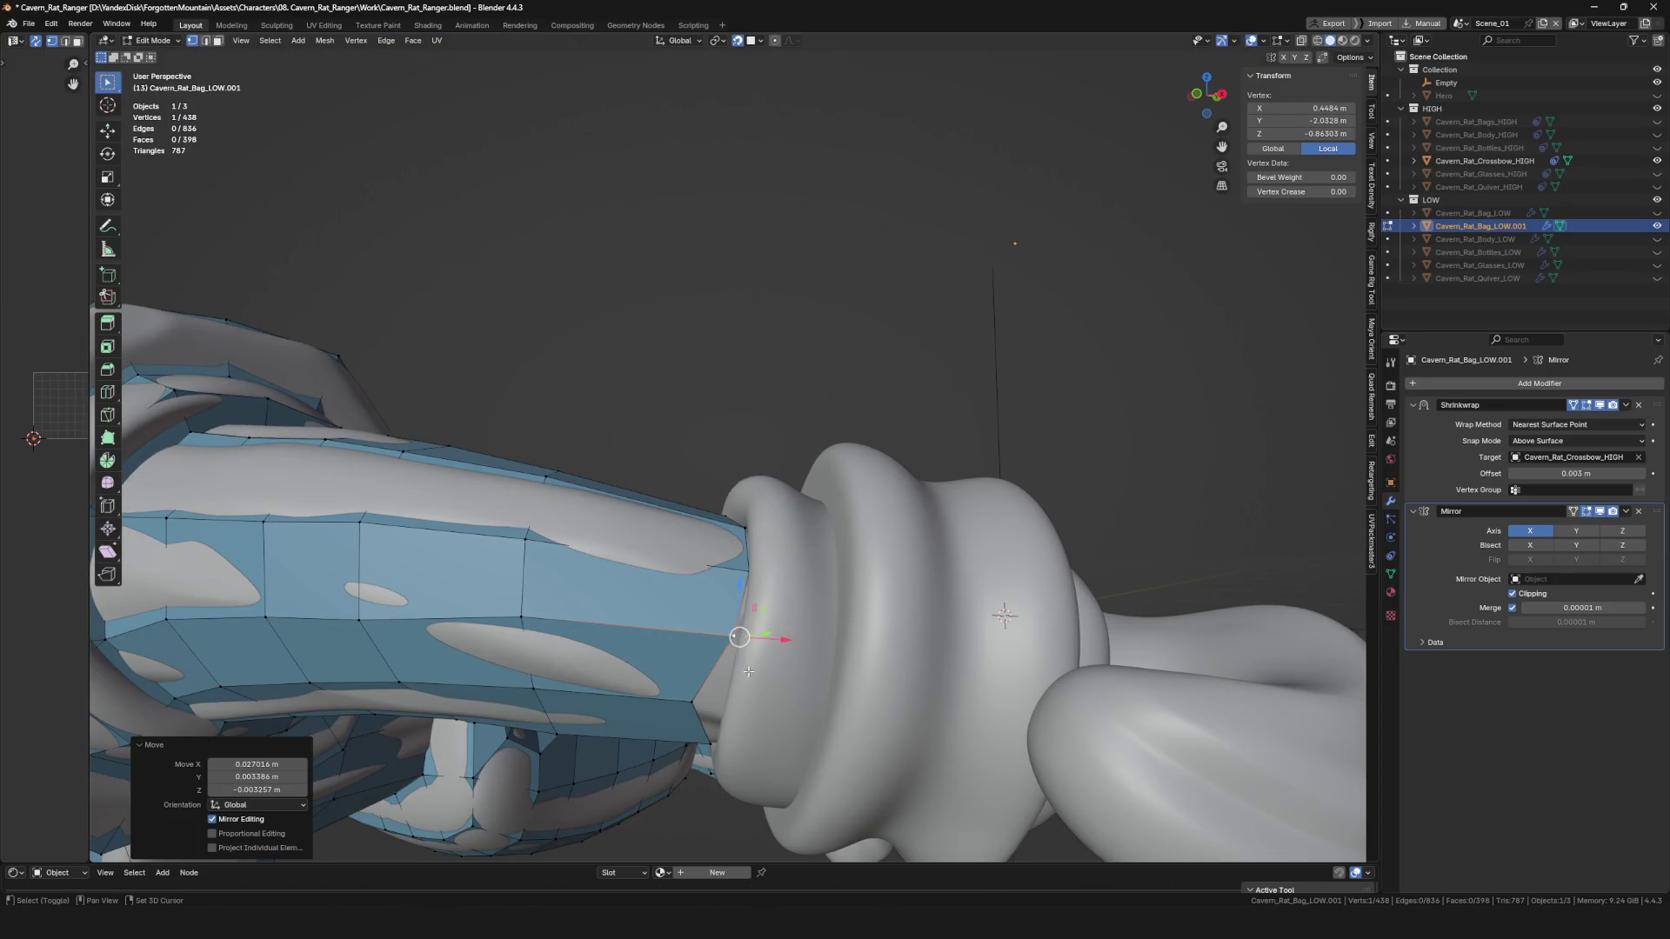
alt+middle_drag(688, 631, 700, 637)
click(707, 642)
scroll(714, 635, down, 3)
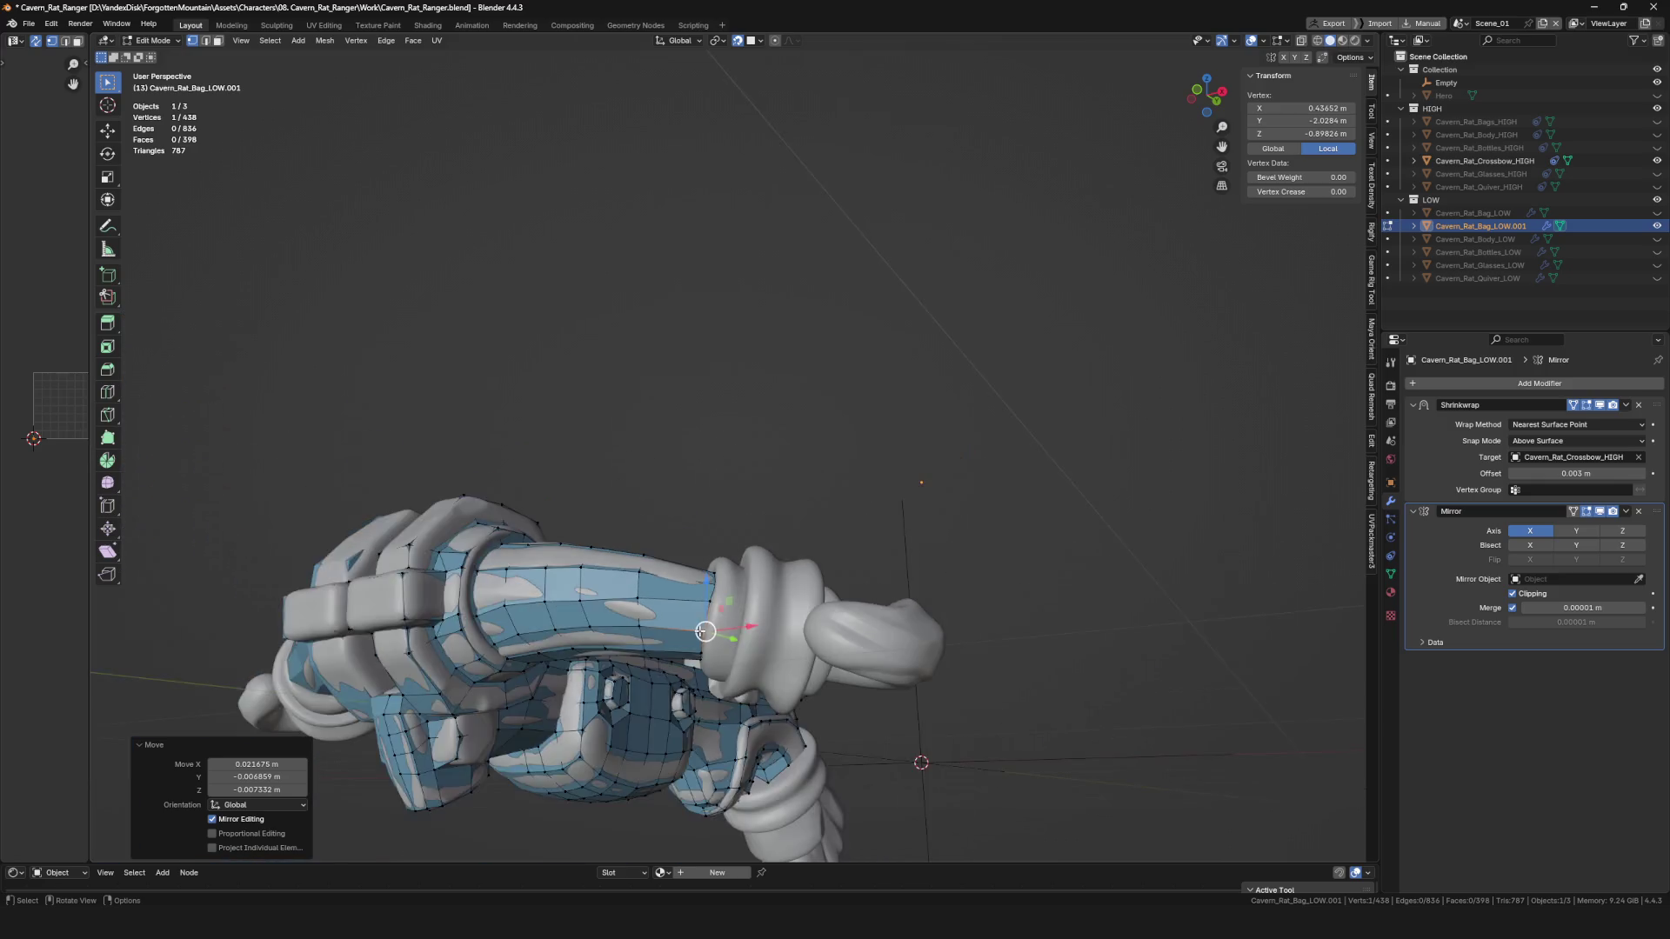
scroll(713, 627, up, 3)
key(g)
click(710, 605)
mouse_move(710, 605)
middle_down()
mouse_move(724, 546)
mouse_move(713, 582)
mouse_move(615, 521)
middle_up()
key(g)
click(720, 561)
scroll(720, 562, down, 4)
scroll(615, 520, up, 4)
Edge-slide the arm's loops, one to factor 0.120, to even their spacing.
key(alt+a)
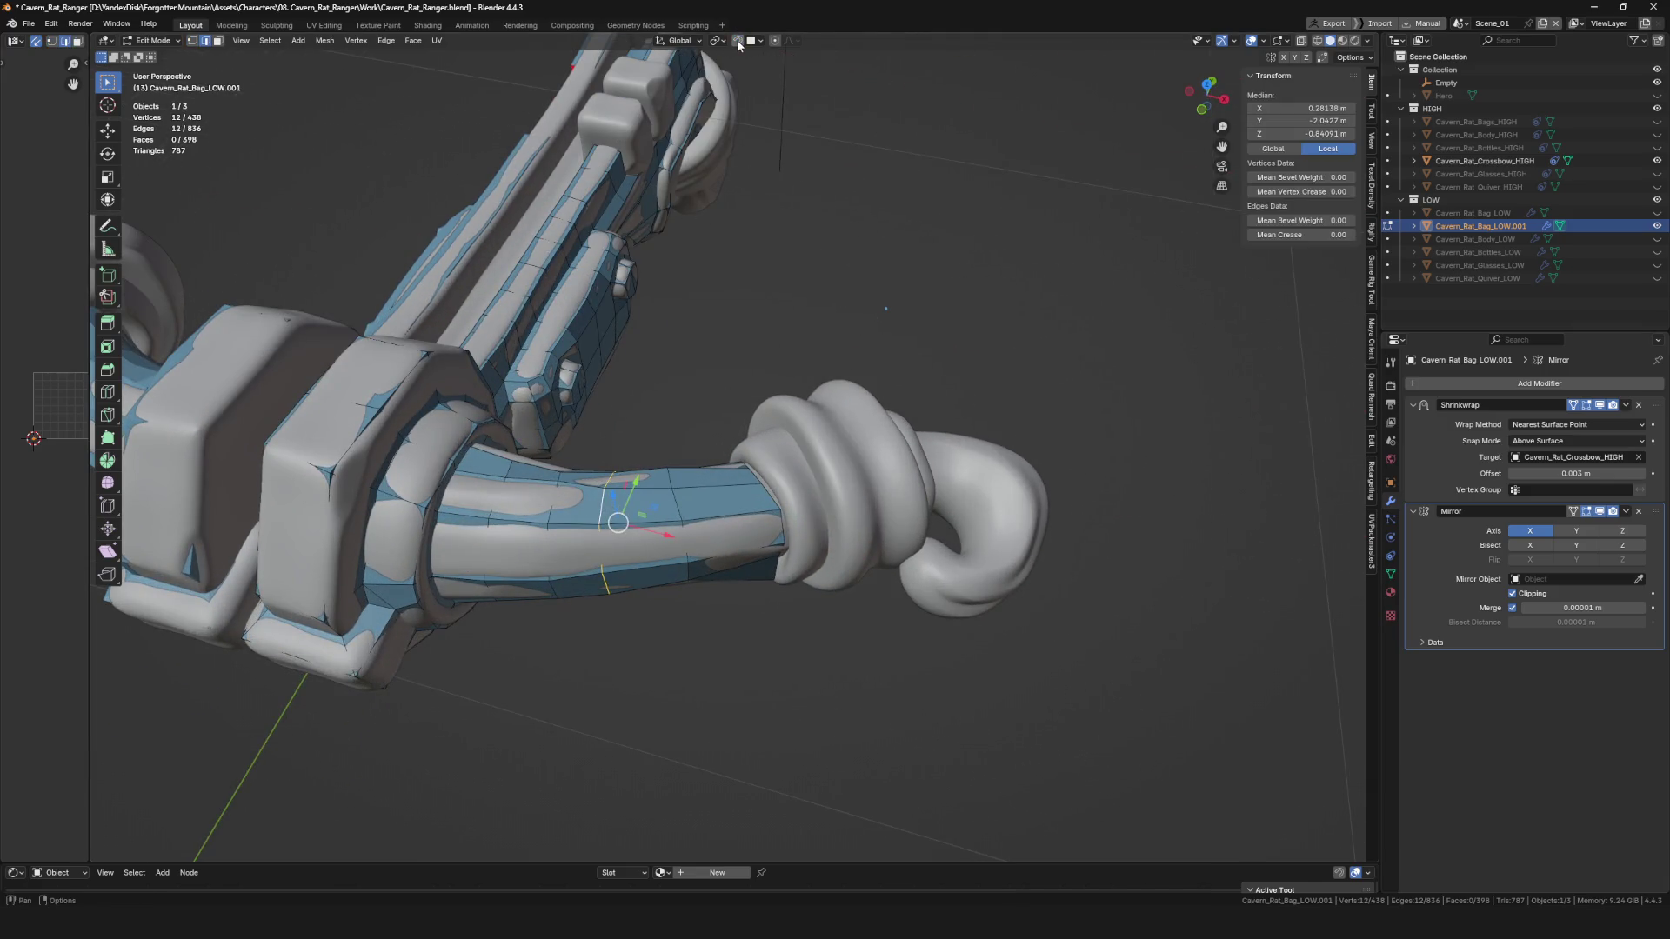
click(649, 516)
key(g)
key(g)
click(712, 514)
click(663, 516)
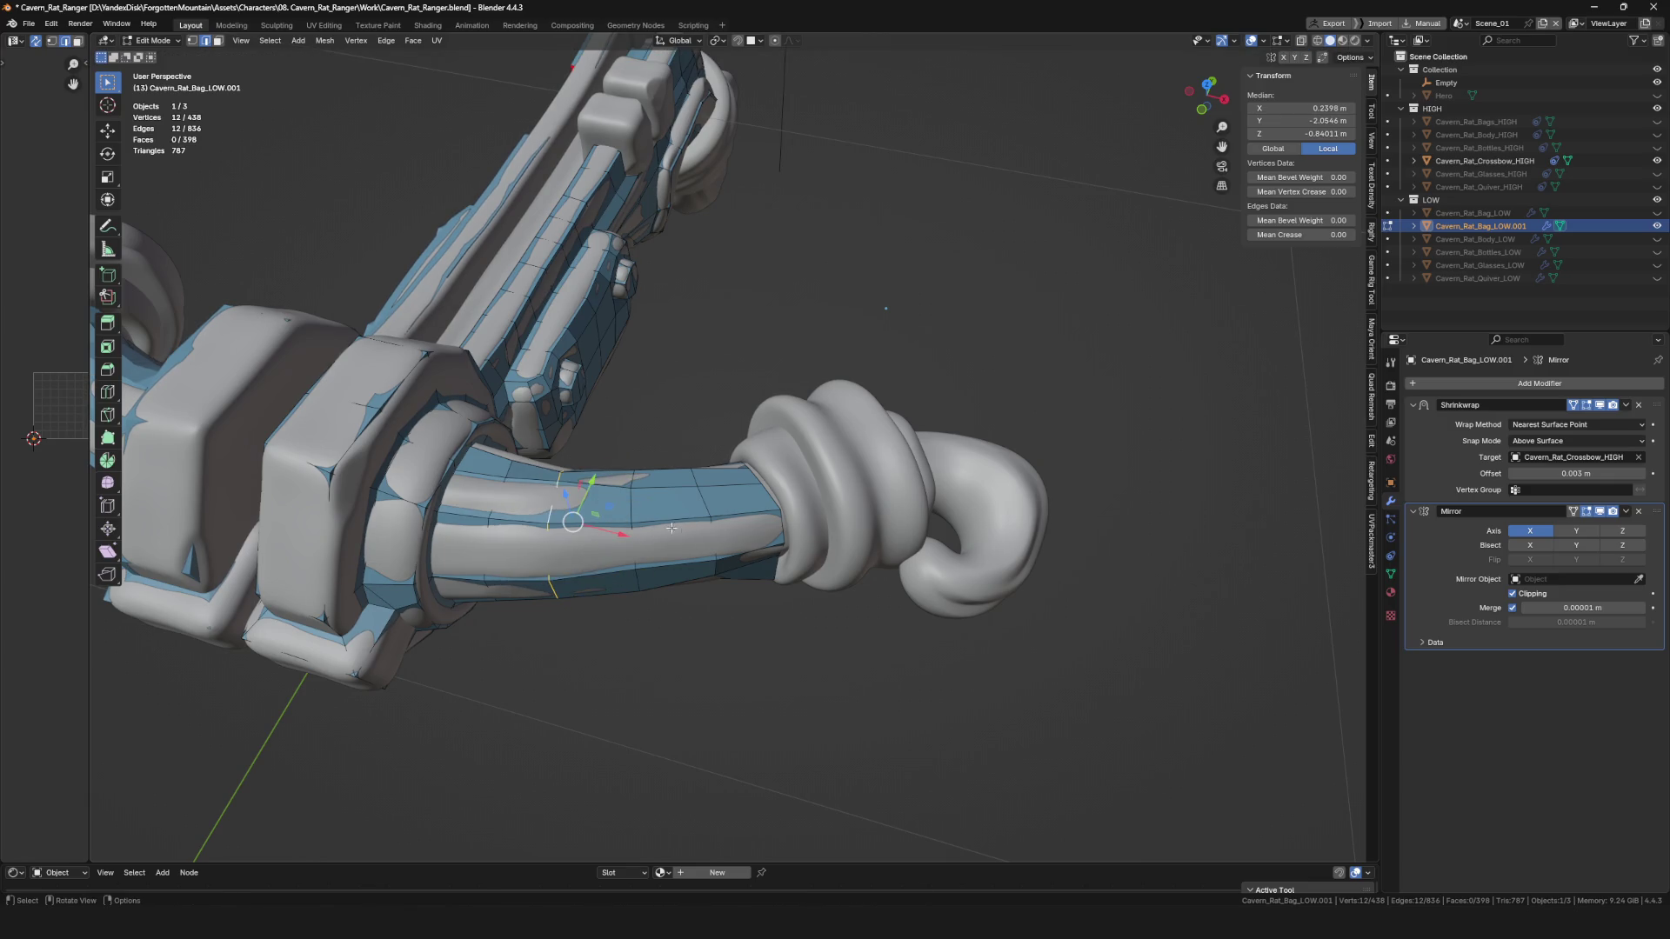
click(581, 516)
mouse_move(581, 517)
middle_down()
mouse_move(608, 577)
mouse_move(764, 538)
mouse_move(739, 537)
middle_up()
scroll(731, 538, up, 5)
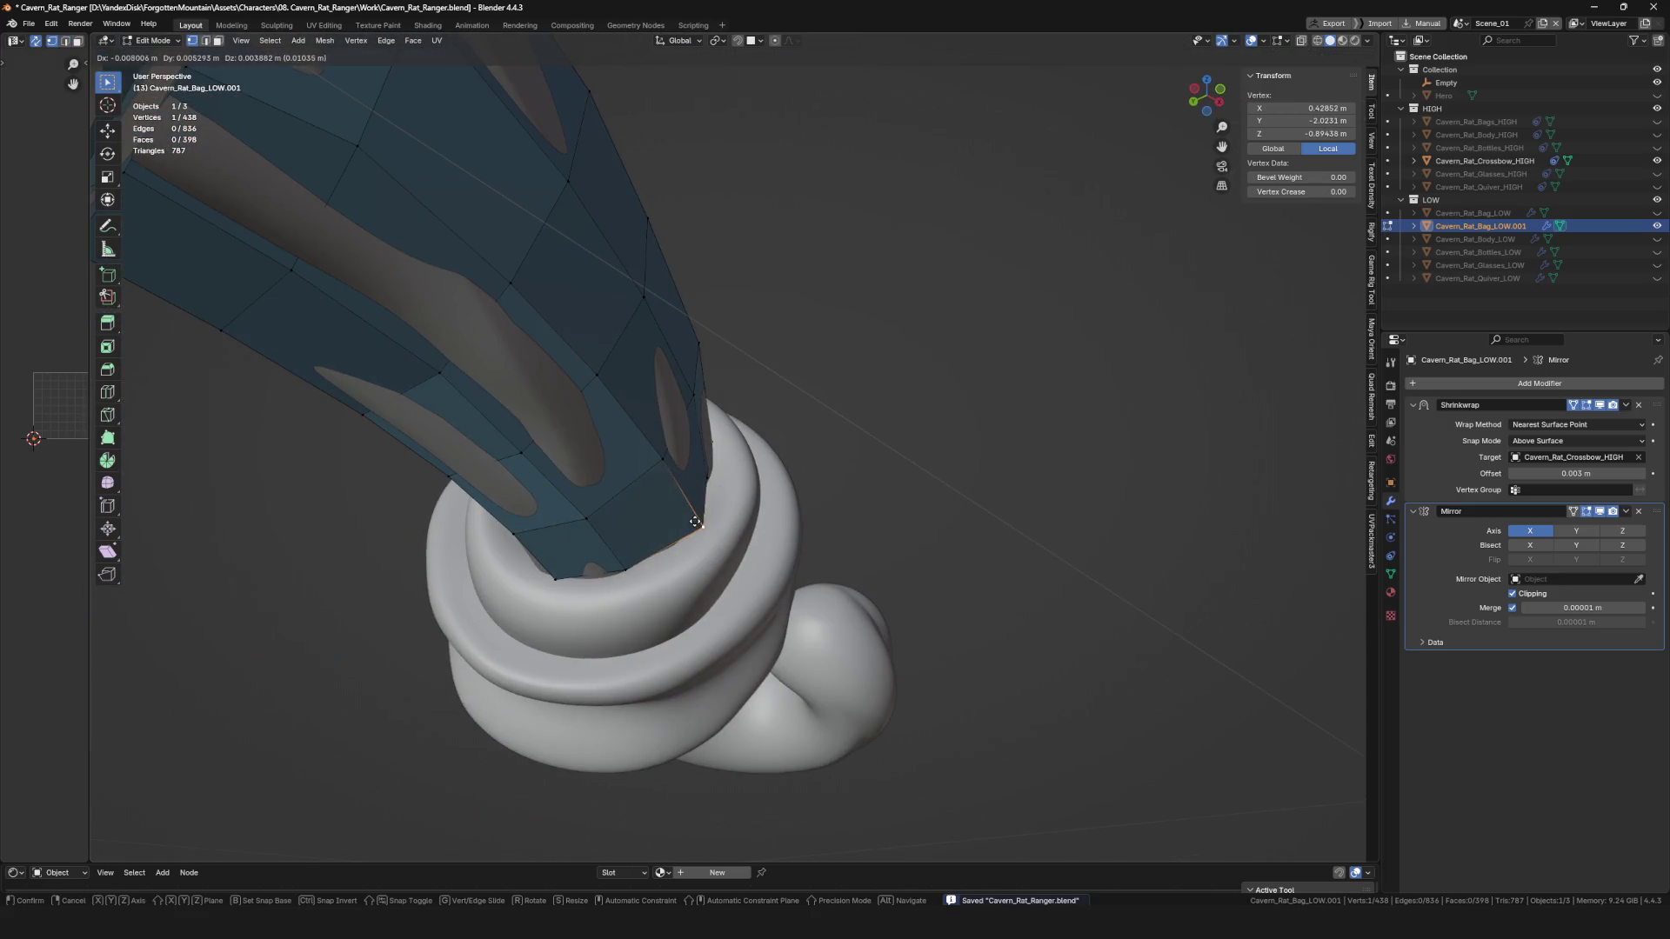
Extrude an edge and then a vertex from the bow-arm end toward the coiled ring.
click(694, 522)
middle_drag(694, 522, 678, 543)
key(e)
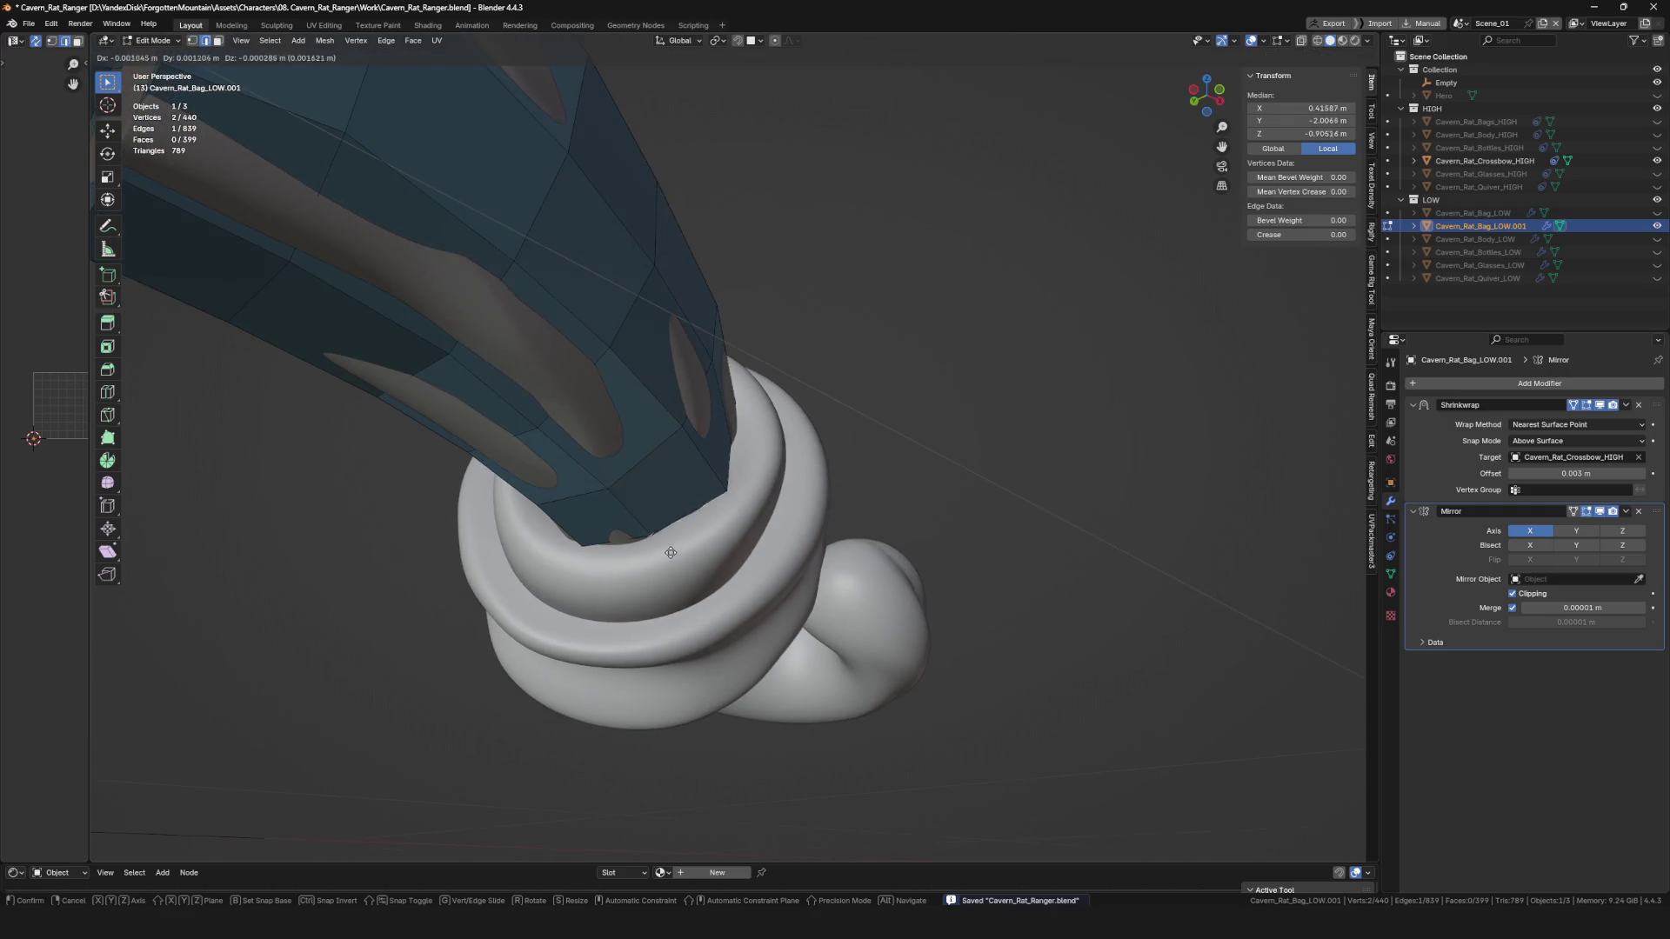
click(690, 581)
mouse_move(784, 180)
middle_down()
mouse_move(738, 460)
mouse_move(765, 408)
mouse_move(759, 351)
middle_up()
key(1)
key(e)
click(781, 421)
Extrude a chain of vertices around the ring, filling faces between them.
key(f)
key(e)
click(742, 287)
middle_drag(741, 288, 639, 305)
key(f)
key(e)
click(600, 324)
key(e)
click(581, 377)
middle_drag(581, 377, 585, 392)
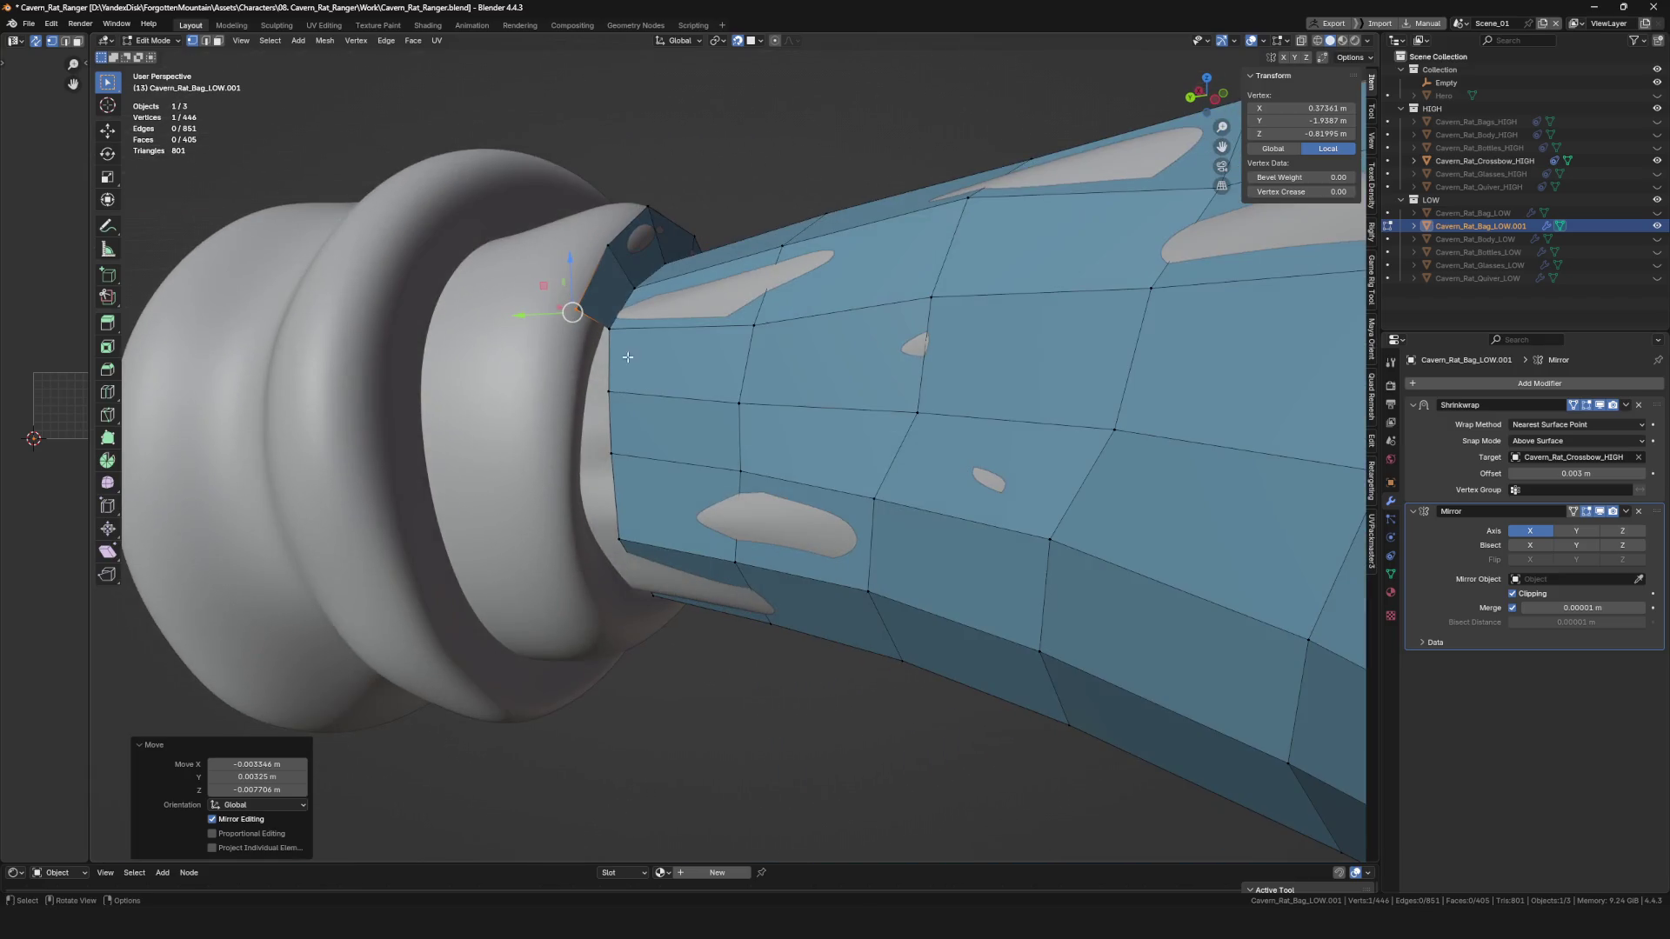
key(g)
click(590, 395)
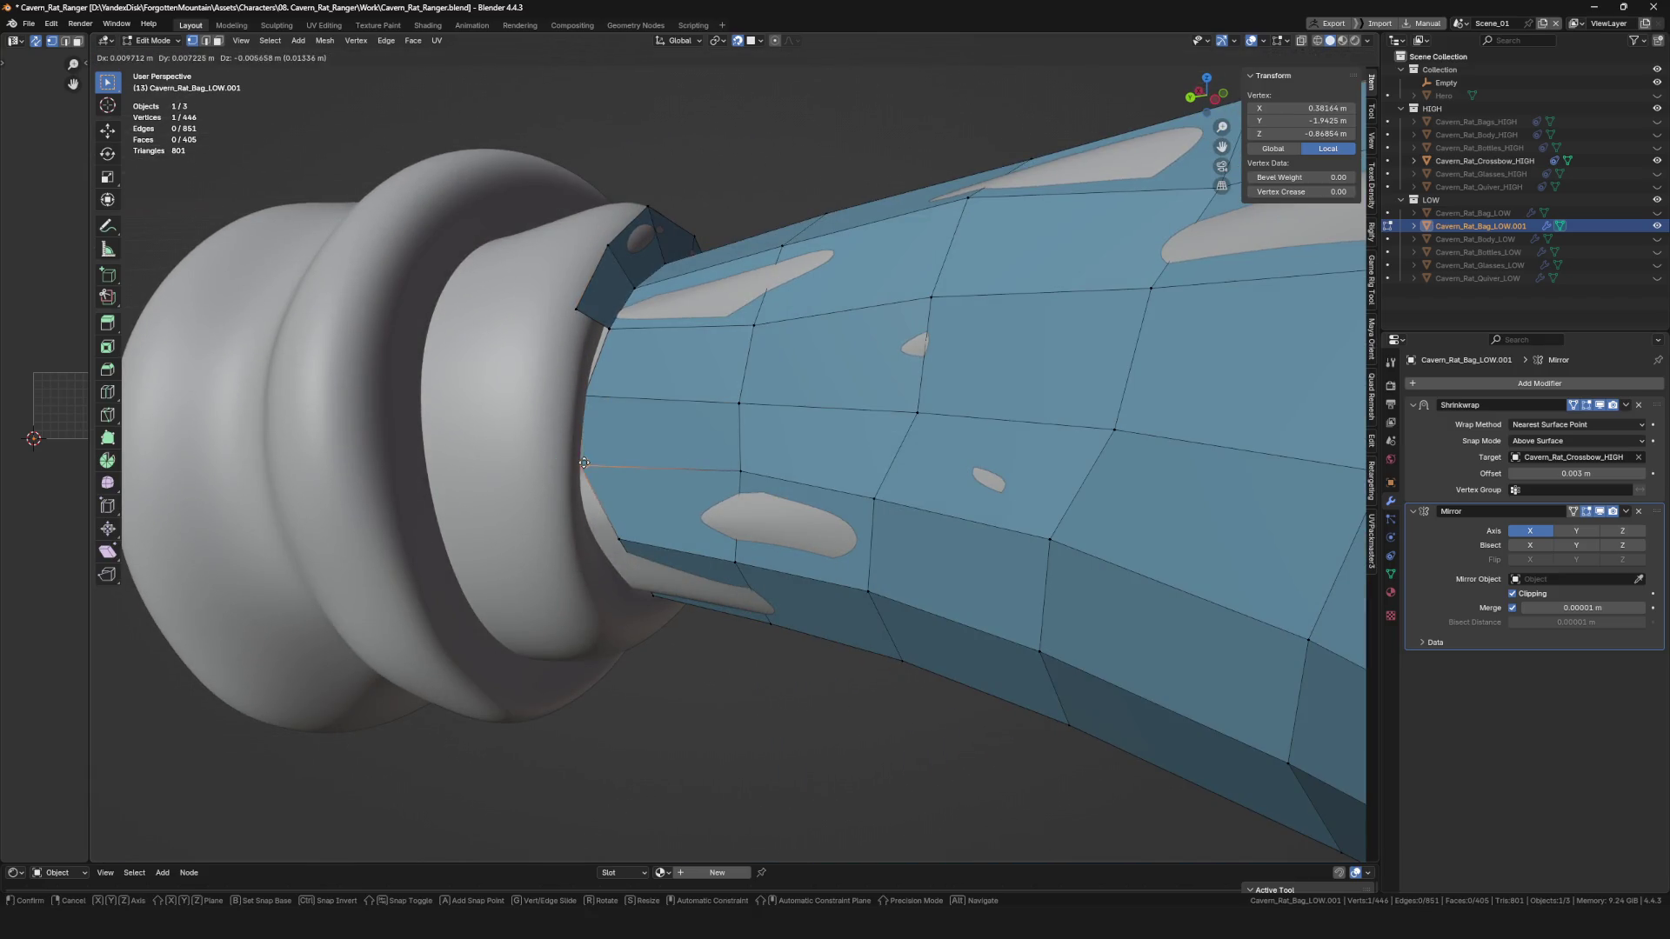
Reposition the new vertices so they sit on the ring's edge.
scroll(585, 400, up, 5)
click(623, 467)
scroll(623, 467, down, 5)
drag(626, 468, 618, 484)
middle_drag(617, 485, 608, 478)
click(597, 485)
click(599, 279)
middle_drag(599, 278, 583, 317)
drag(551, 319, 595, 334)
click(588, 401)
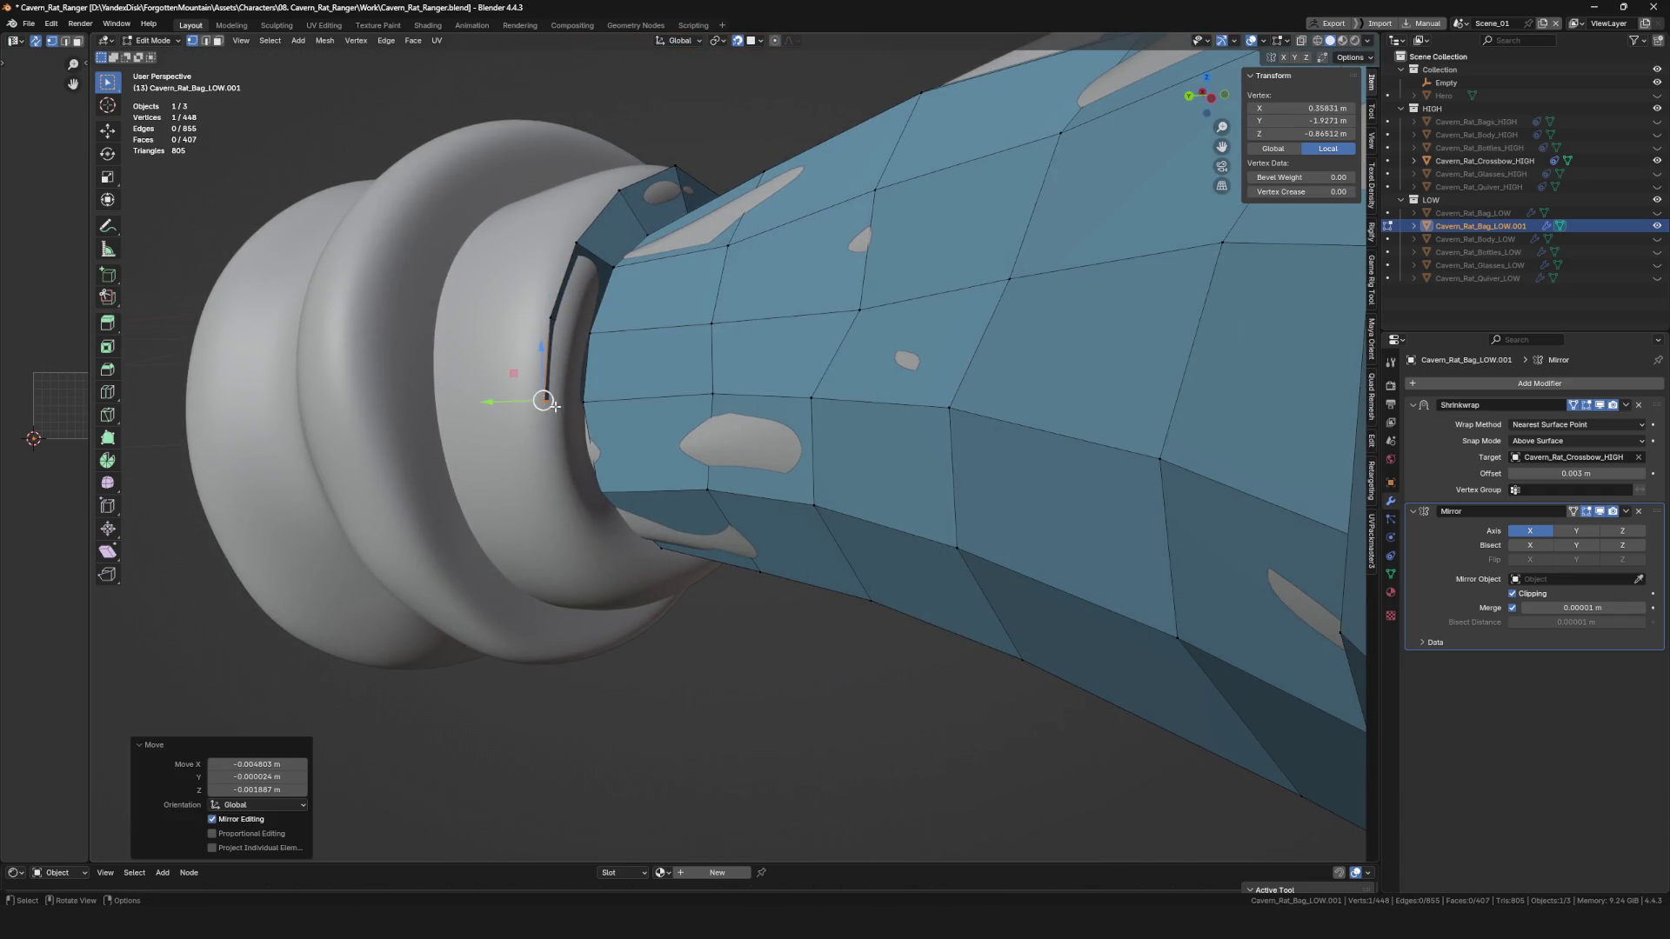
click(598, 485)
Fill a face between two rim vertices and save the file.
middle_drag(599, 486, 631, 564)
click(646, 572)
shift+click(662, 576)
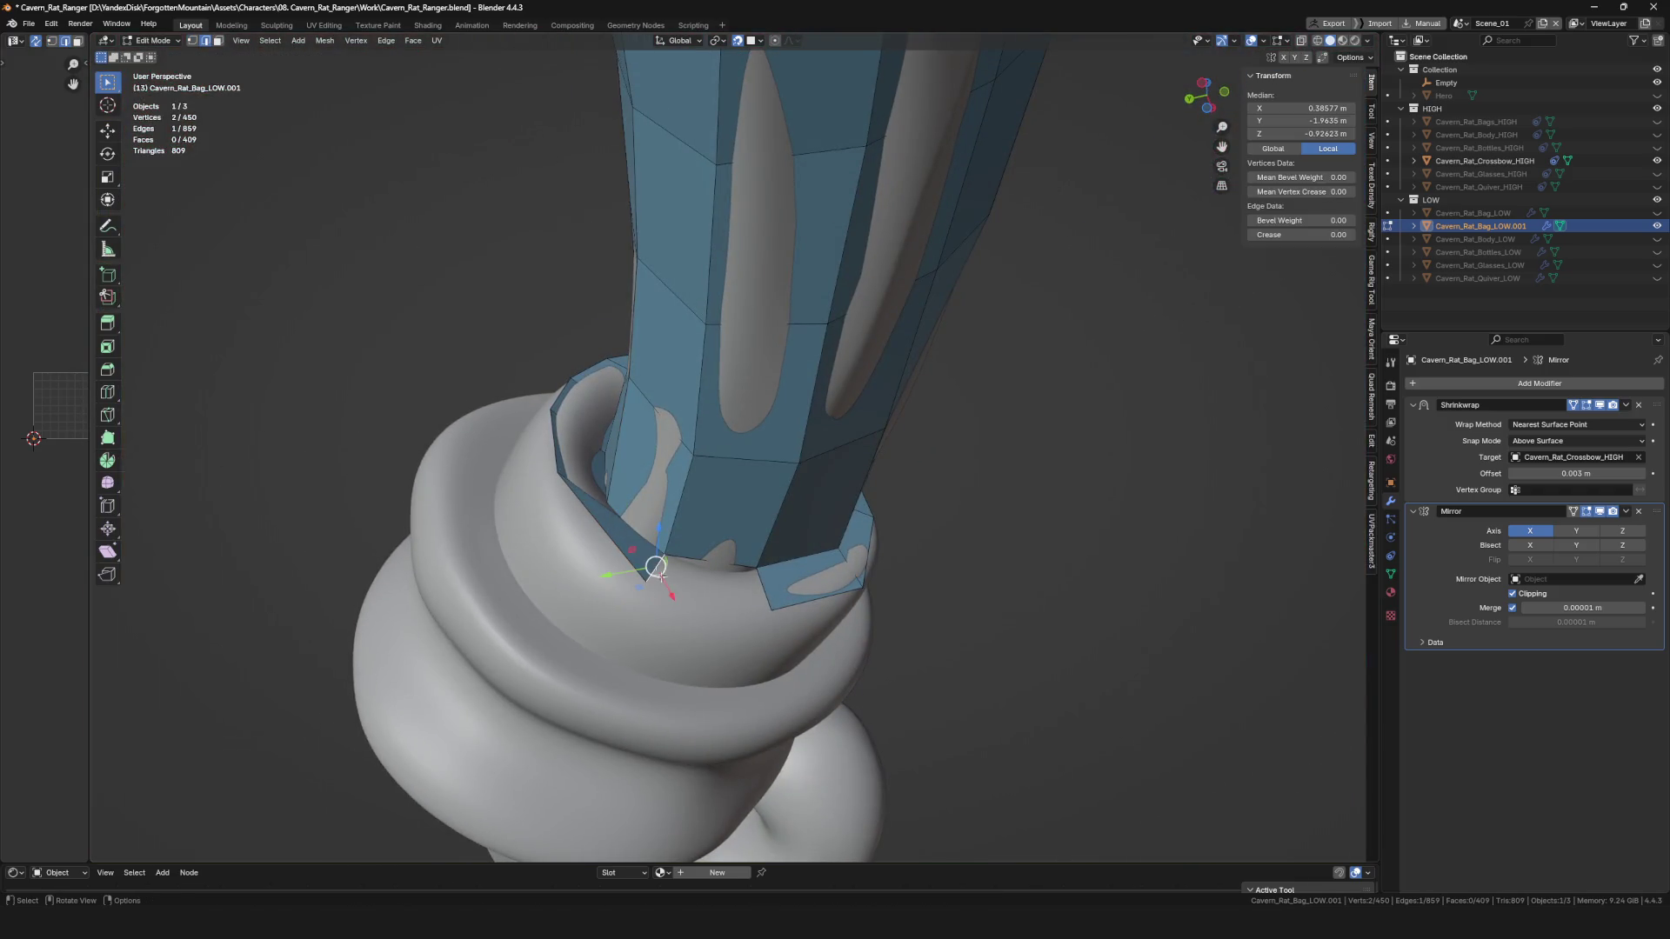
key(f)
scroll(661, 452, down, 4)
scroll(661, 453, up, 4)
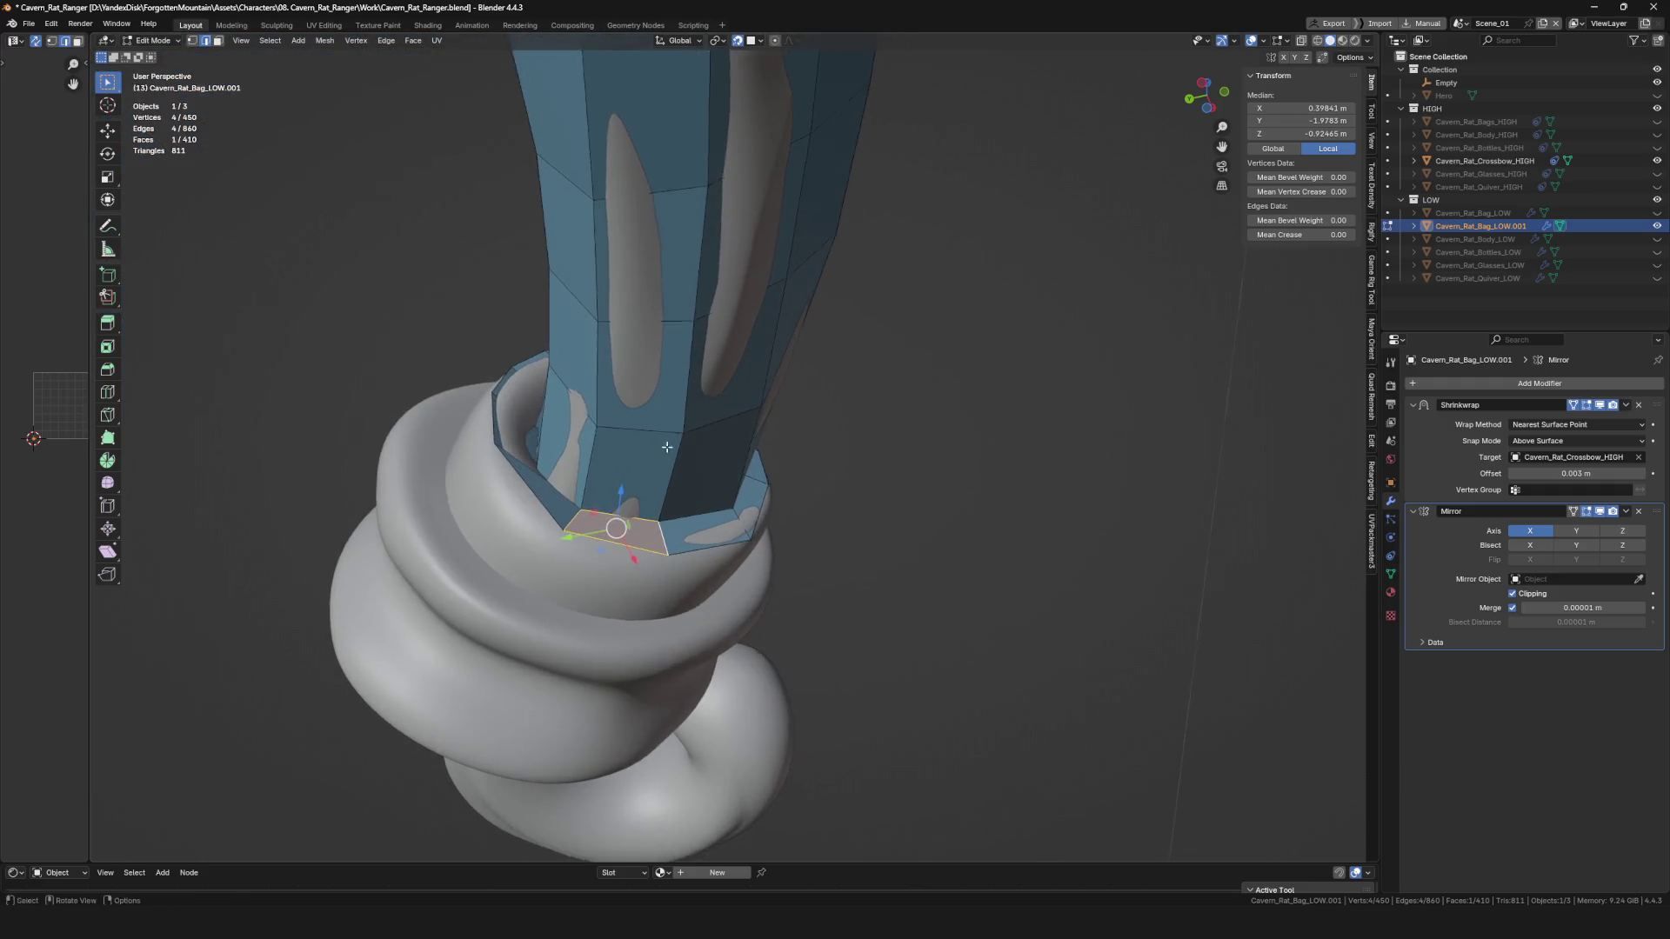
key(ctrl+s)
Extrude further vertices and a face tucking under the ring.
middle_drag(601, 540, 611, 558)
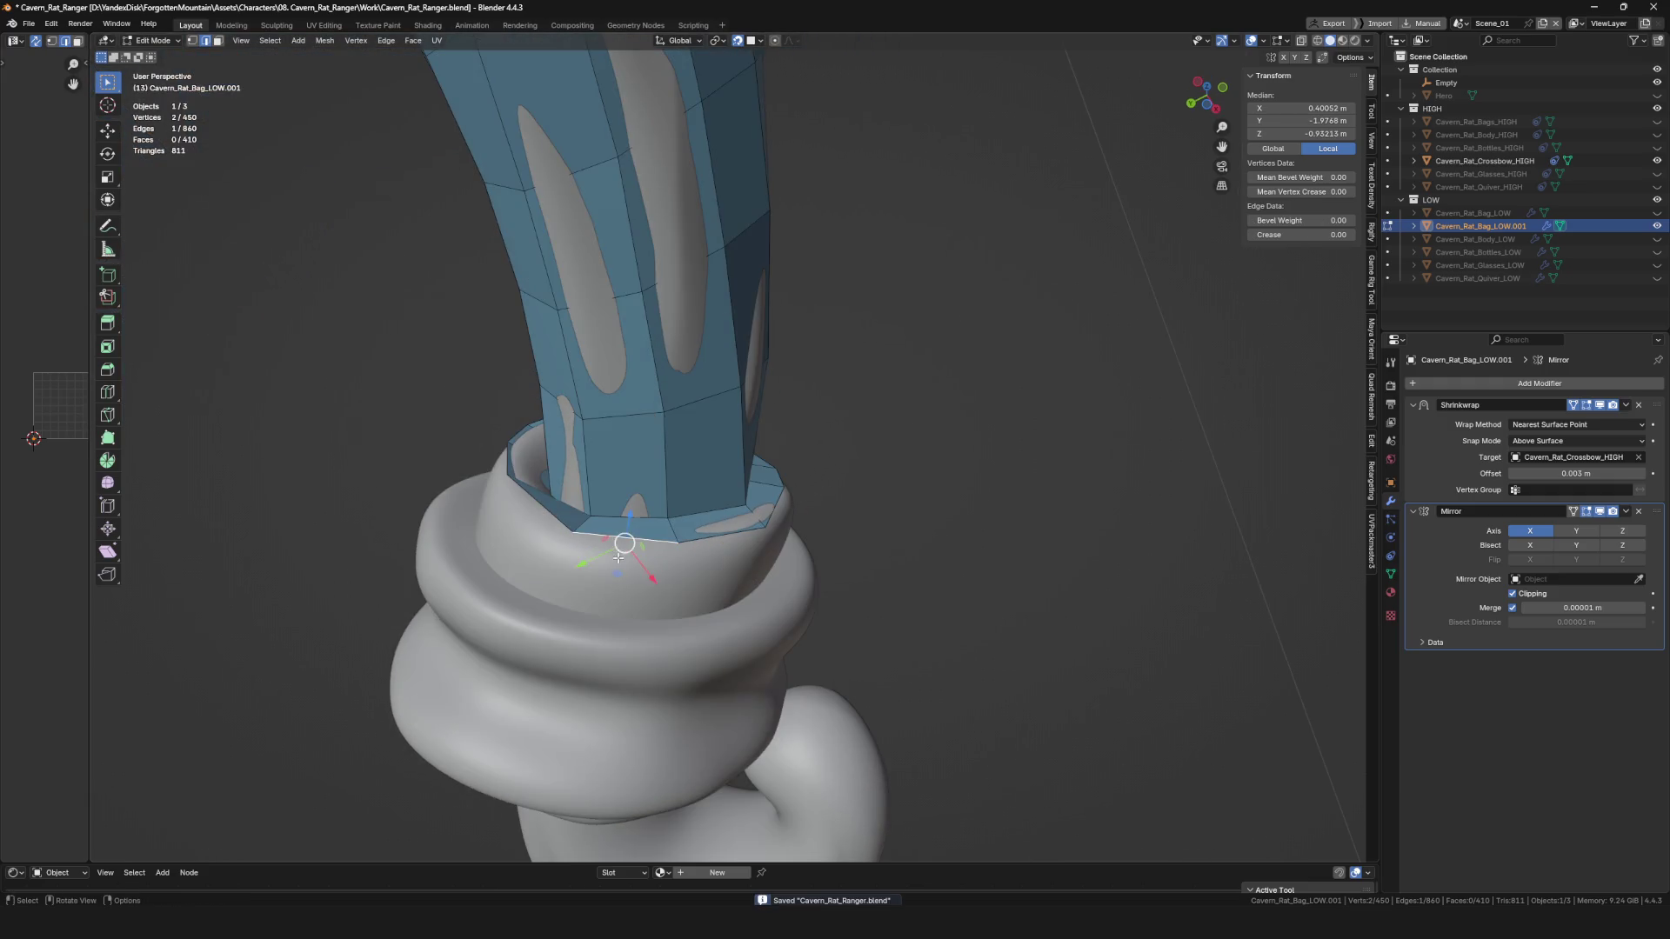
click(566, 604)
key(e)
mouse_move(674, 583)
middle_down()
mouse_move(747, 593)
mouse_move(798, 513)
mouse_move(796, 353)
mouse_move(812, 321)
mouse_move(787, 374)
mouse_move(705, 365)
mouse_move(670, 409)
middle_up()
click(747, 592)
click(812, 483)
key(e)
click(795, 352)
key(e)
click(798, 379)
Extrude another boundary vertex inward beneath the ring.
key(e)
click(670, 408)
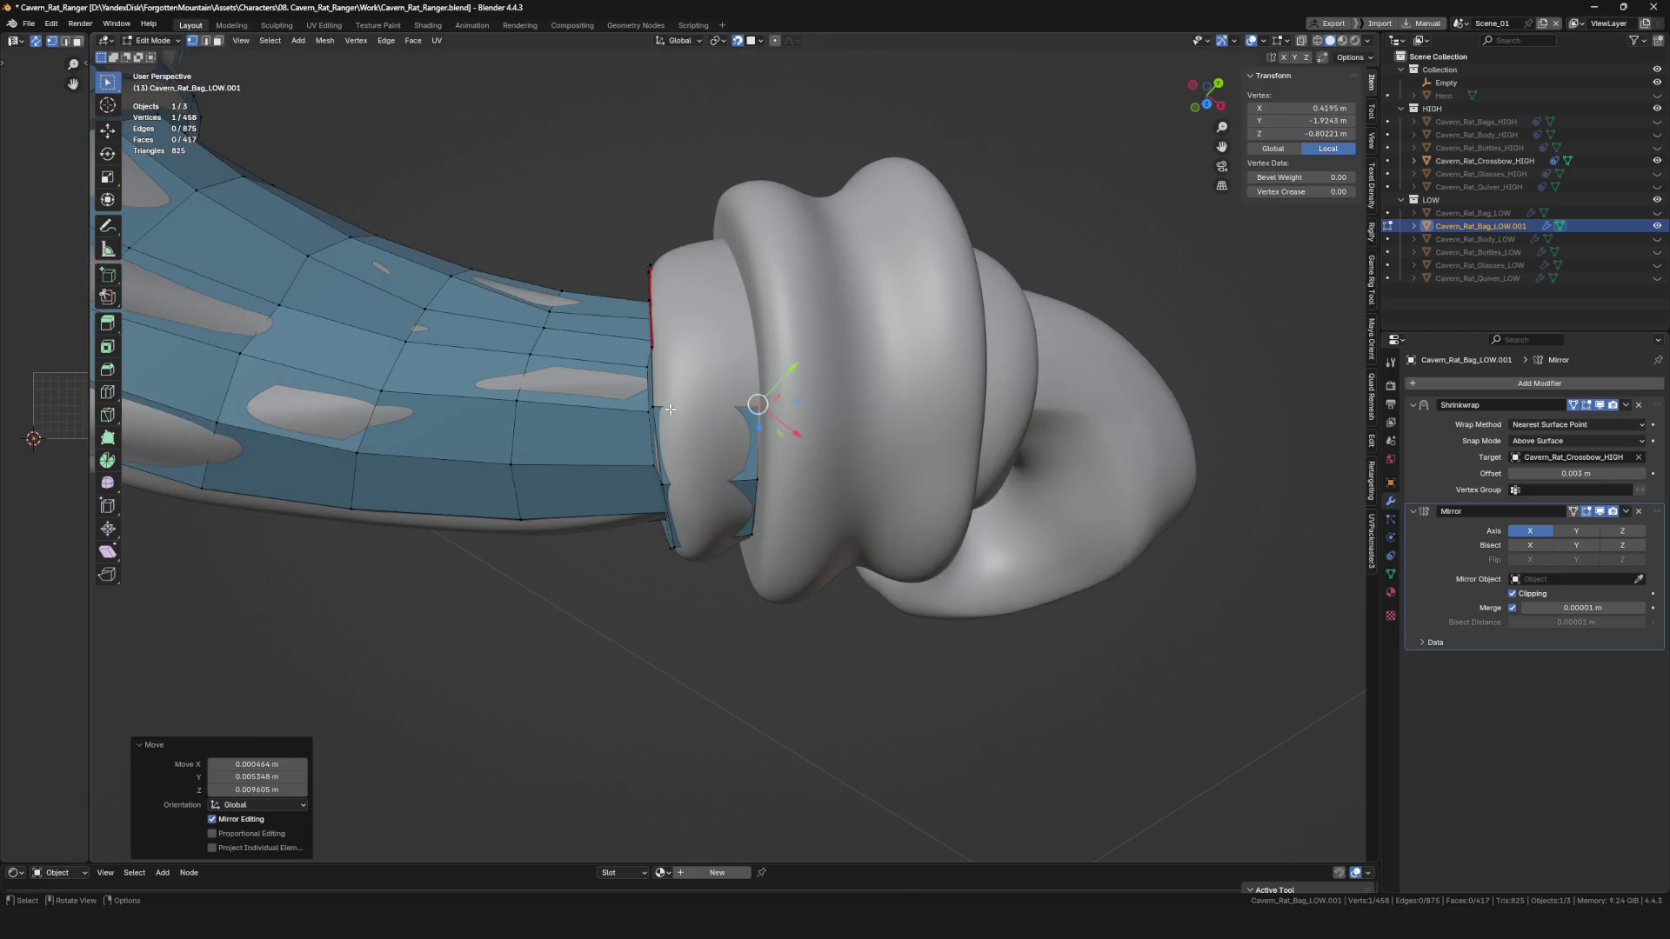
click(755, 341)
scroll(755, 341, down, 5)
mouse_move(755, 341)
middle_down()
mouse_move(677, 692)
mouse_move(715, 374)
mouse_move(687, 322)
mouse_move(634, 479)
mouse_move(631, 339)
middle_up()
scroll(677, 691, up, 5)
Extrude two more vertices from the next boundary vertex, then view the whole crossbow.
key(e)
click(679, 310)
click(656, 437)
key(e)
click(641, 334)
scroll(641, 334, up, 5)
scroll(661, 348, down, 5)
middle_drag(764, 434, 752, 644)
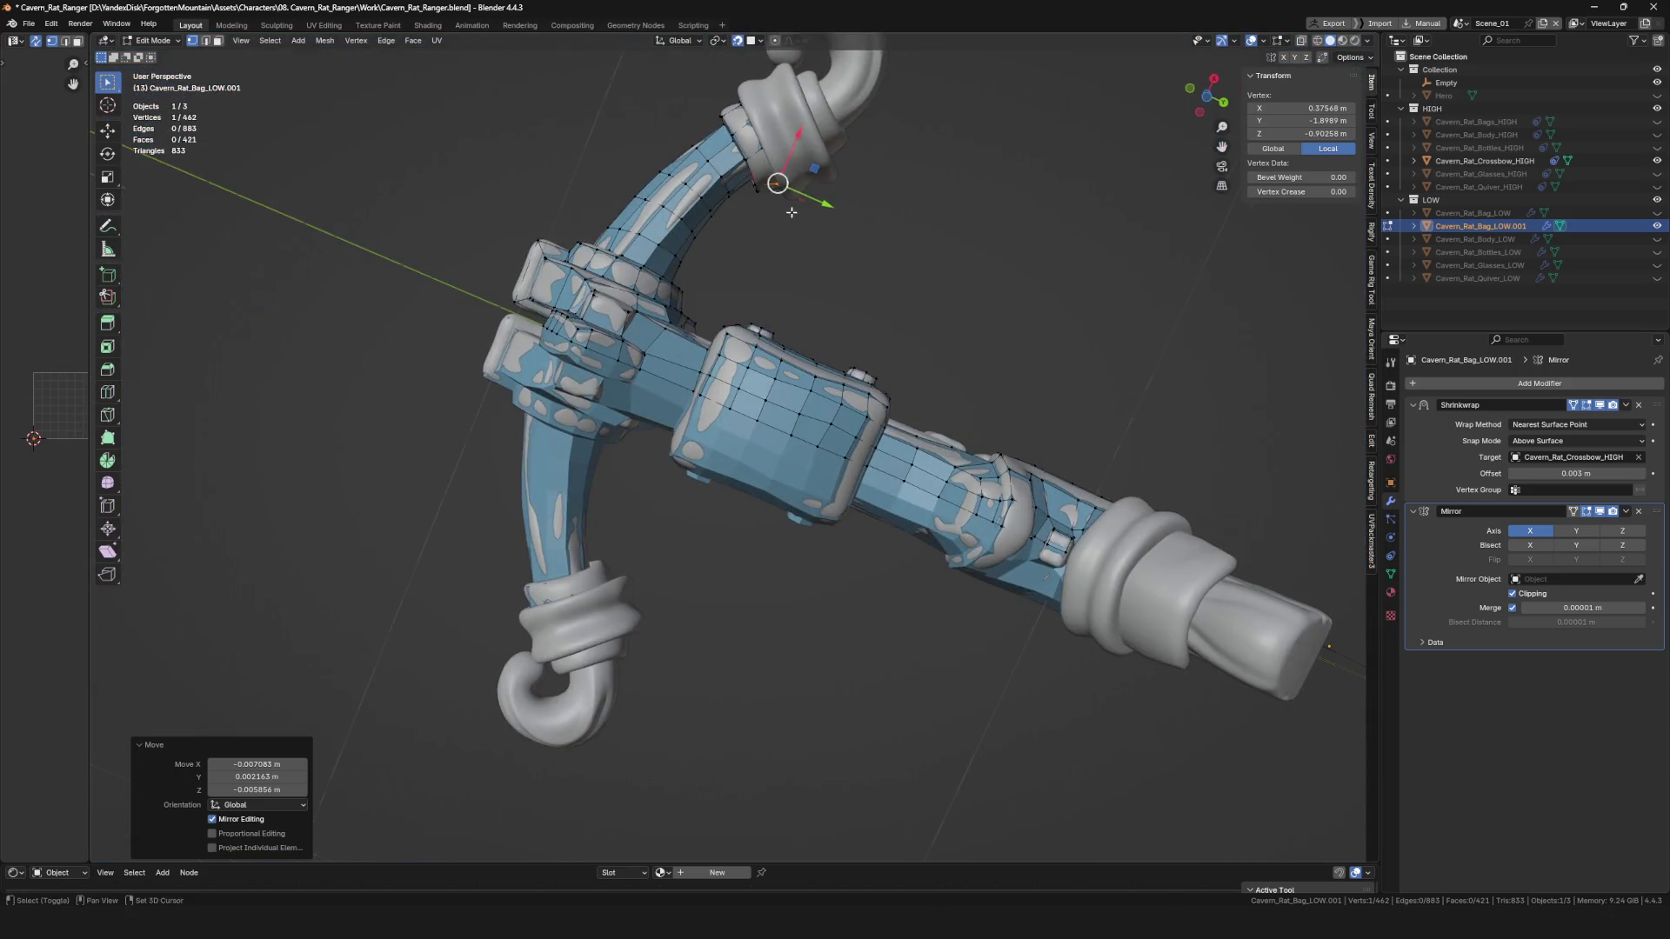
Zoom in on the upper bow arm's end and confirm a pending vertex move.
shift+middle_drag(791, 212, 783, 374)
scroll(748, 374, up, 8)
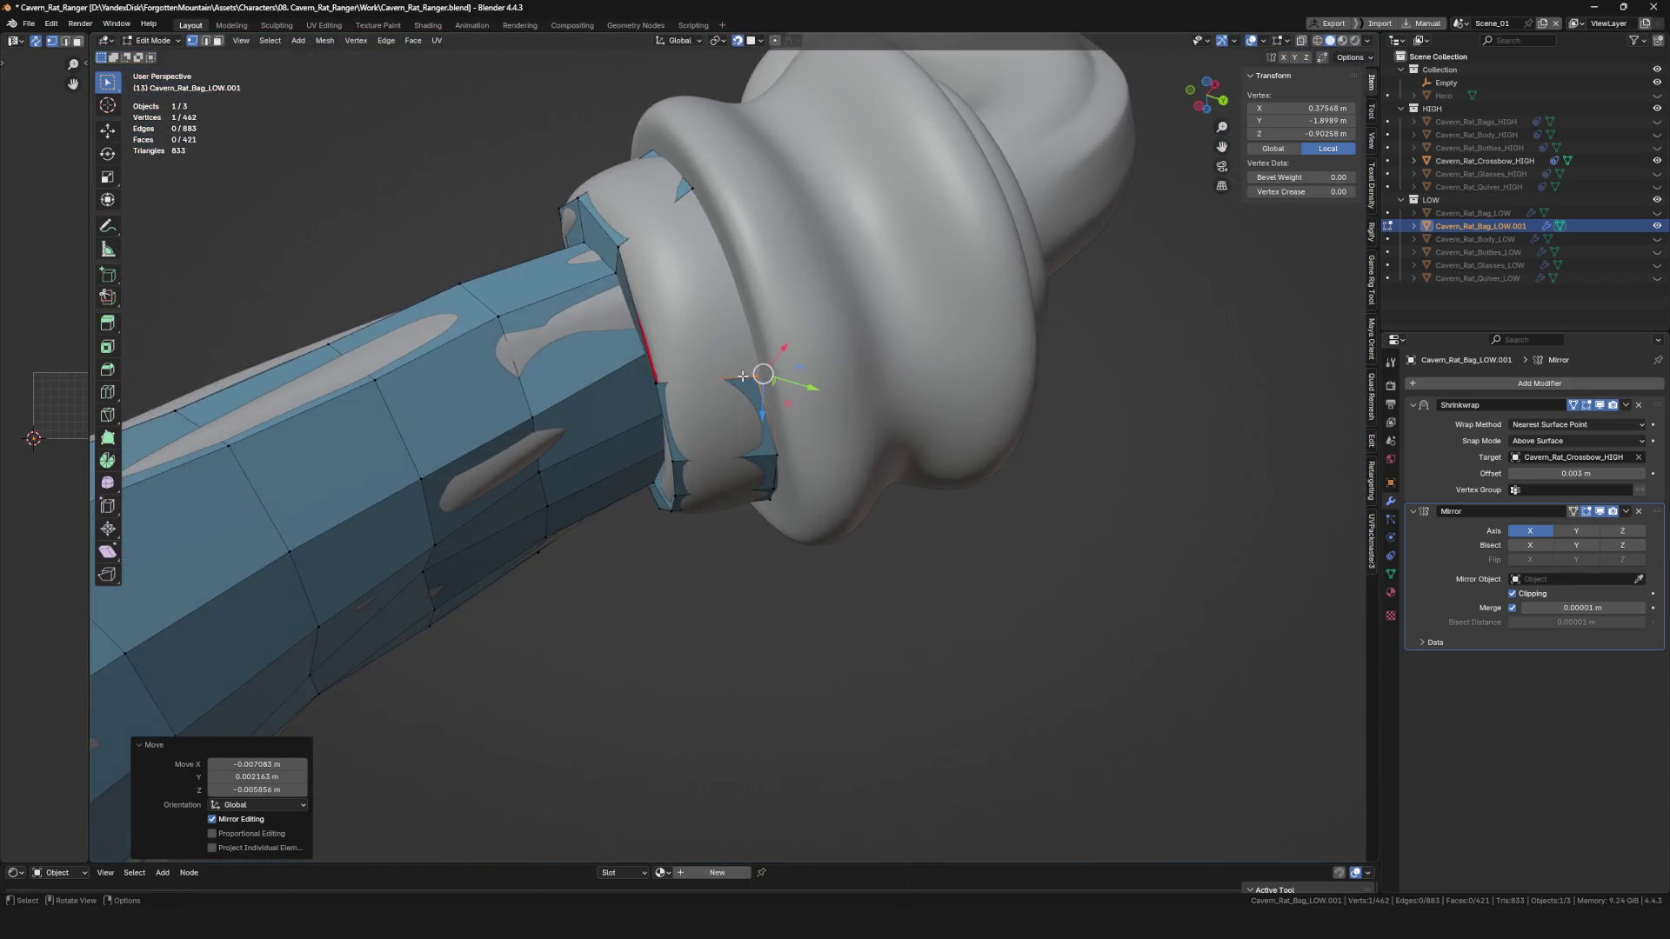
scroll(742, 376, up, 5)
mouse_move(809, 313)
middle_down()
mouse_move(525, 619)
mouse_move(710, 634)
mouse_move(869, 366)
mouse_move(789, 397)
mouse_move(663, 603)
mouse_move(711, 423)
mouse_move(718, 452)
middle_up()
scroll(710, 634, down, 5)
click(698, 380)
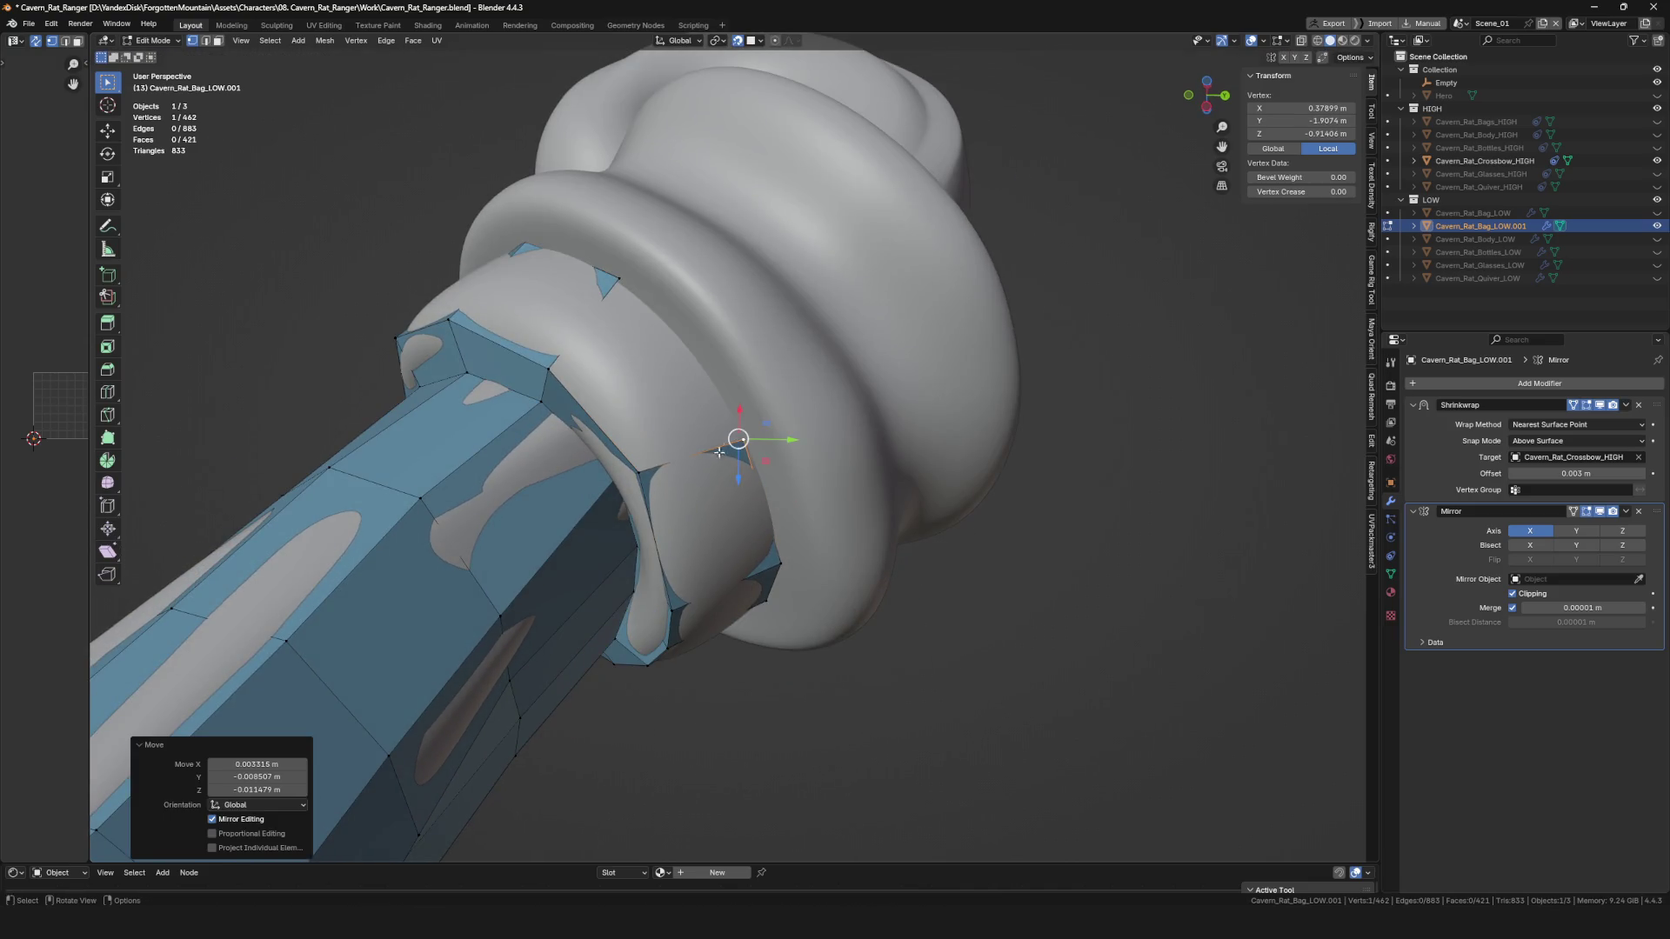
Reposition edges and vertices on the ring retopology's border.
key(2)
click(705, 452)
key(1)
click(616, 280)
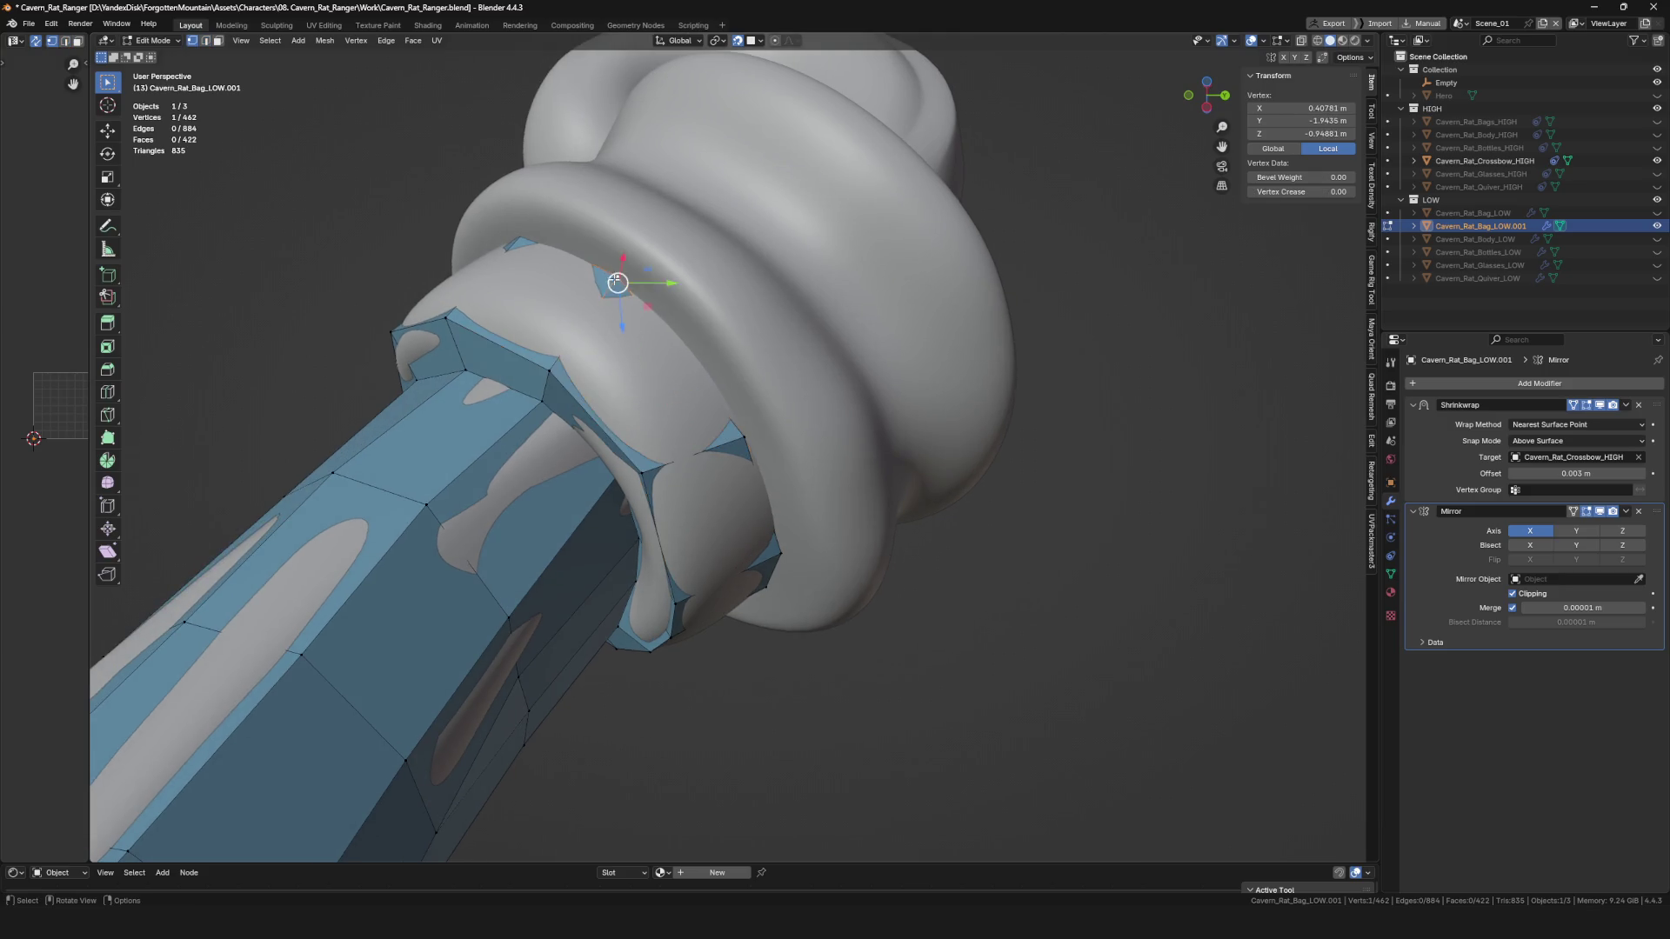
click(633, 298)
key(2)
click(670, 340)
click(668, 259)
mouse_move(687, 287)
middle_down()
mouse_move(696, 347)
mouse_move(752, 438)
middle_up()
key(1)
click(695, 357)
click(791, 528)
Move more border vertices into place onto the ring.
mouse_move(790, 529)
middle_down()
mouse_move(859, 410)
mouse_move(736, 419)
middle_up()
click(736, 419)
click(779, 534)
mouse_move(779, 534)
middle_down()
mouse_move(730, 522)
mouse_move(566, 560)
middle_up()
click(698, 550)
click(566, 559)
key(g)
click(408, 489)
mouse_move(407, 490)
middle_down()
mouse_move(545, 429)
mouse_move(478, 291)
mouse_move(630, 389)
middle_up()
Extrude new vertices along the ring and fill a quad at its edge.
key(e)
click(521, 425)
key(e)
click(597, 383)
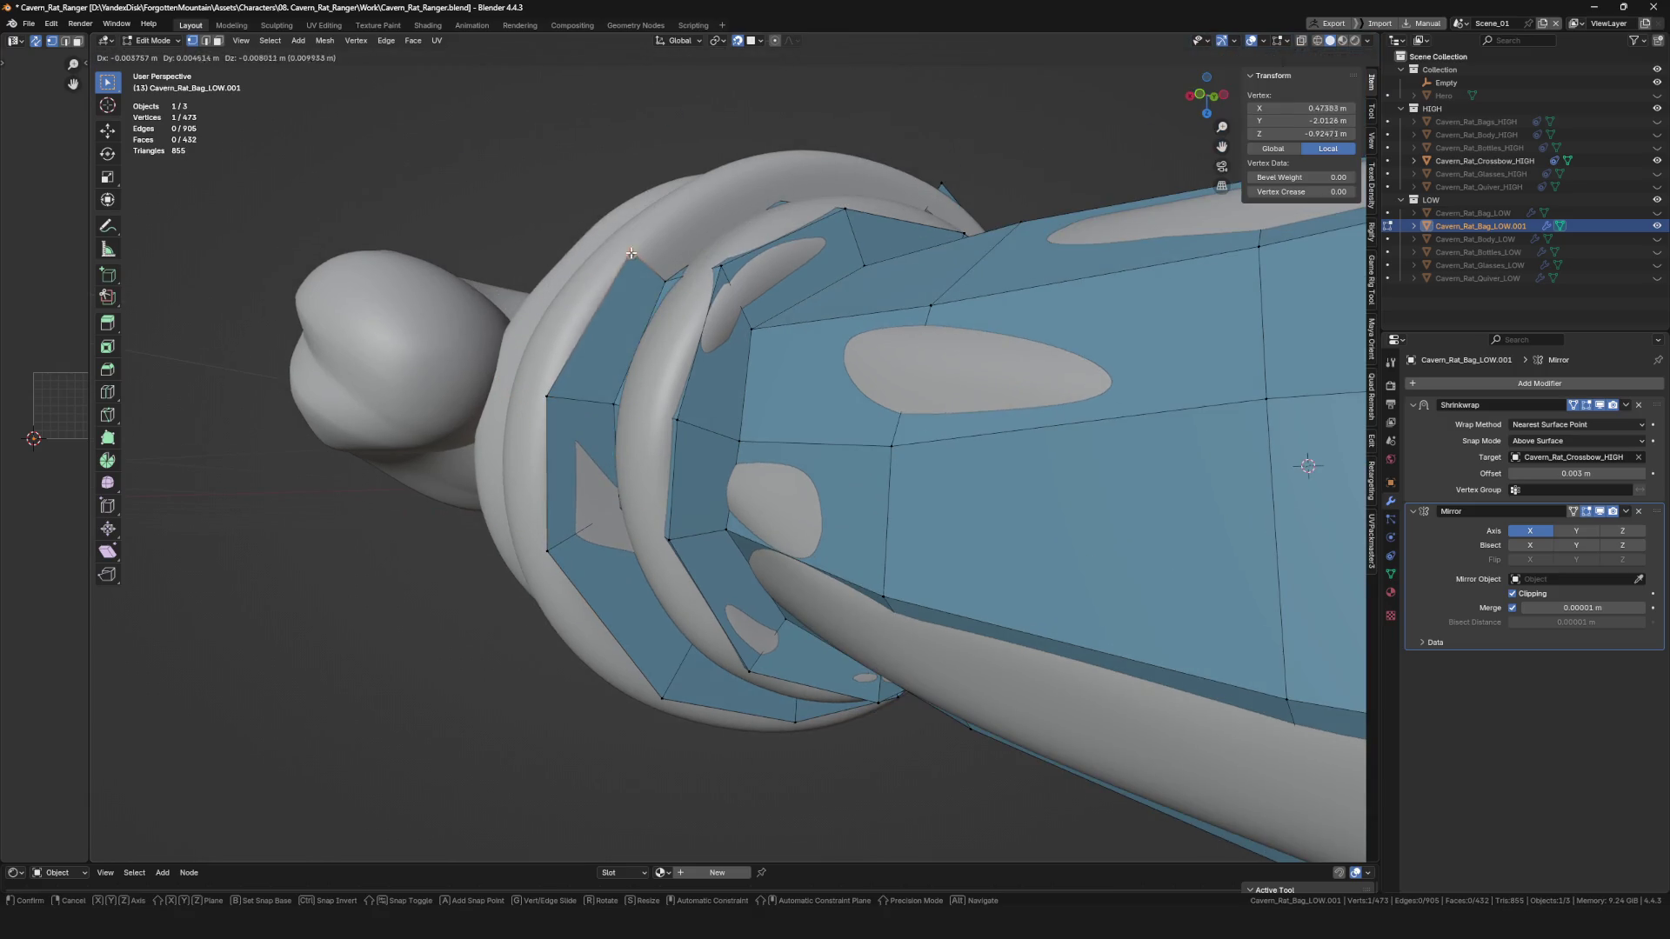
click(632, 254)
key(e)
click(597, 473)
middle_drag(597, 473, 702, 334)
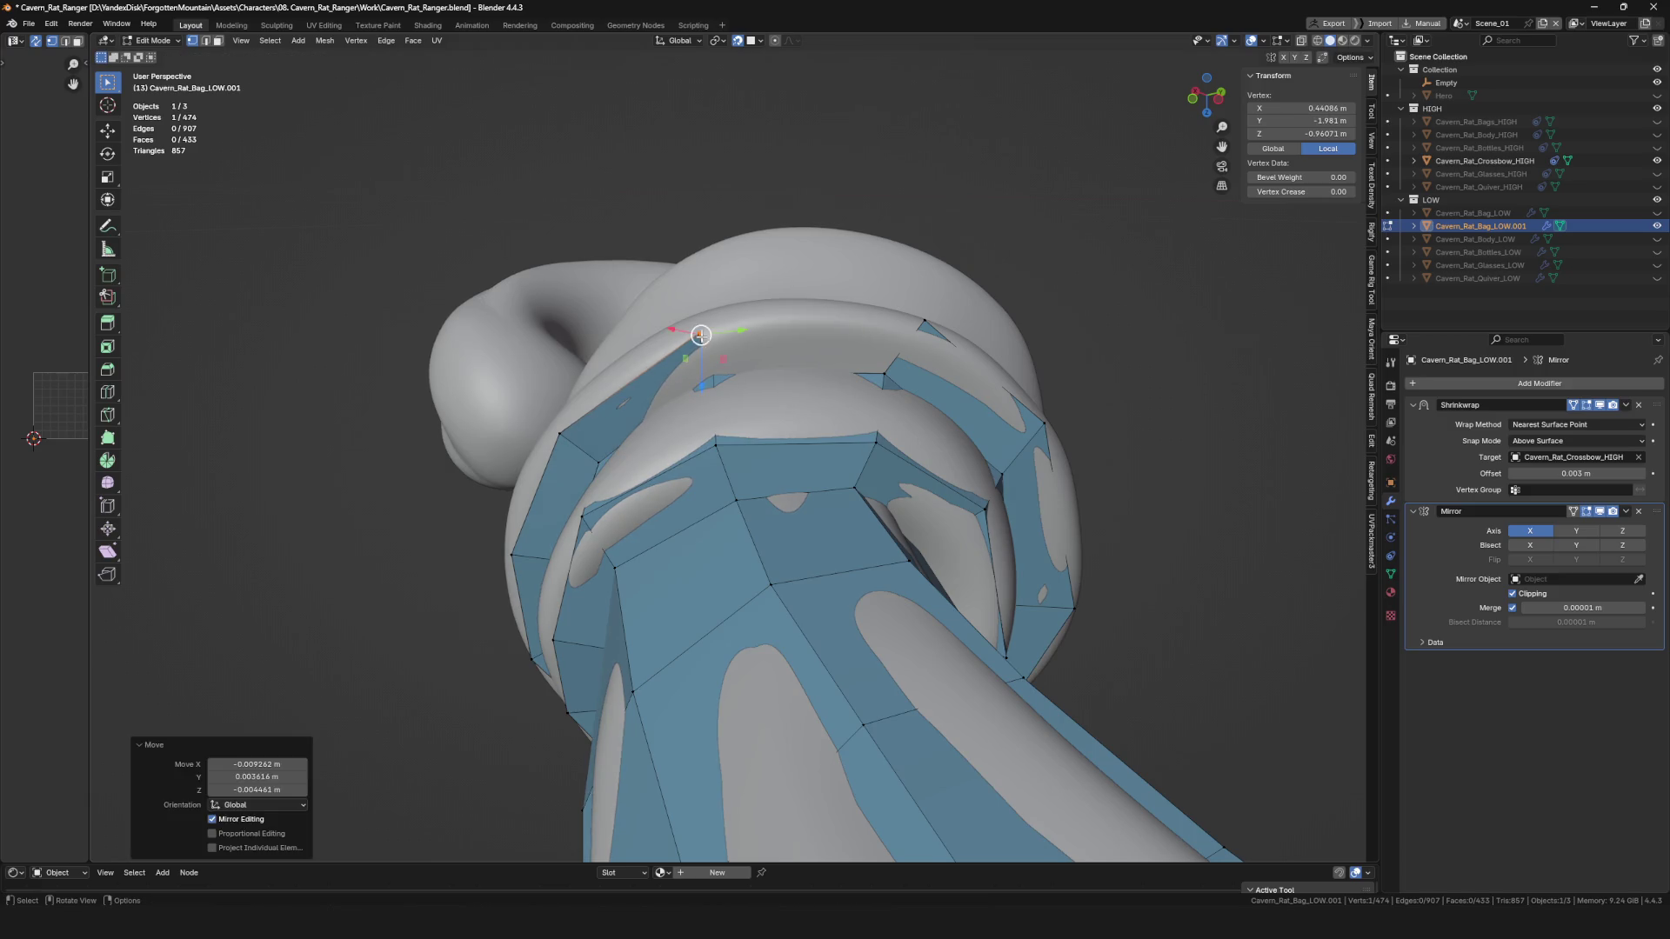
key(f)
Extrude a border edge into a new face and add a triangle on the ring.
mouse_move(904, 337)
middle_down()
mouse_move(789, 339)
mouse_move(770, 387)
mouse_move(778, 421)
mouse_move(873, 477)
mouse_move(835, 427)
mouse_move(756, 383)
mouse_move(599, 401)
middle_up()
key(e)
click(788, 433)
key(f)
click(757, 383)
scroll(705, 379, up, 5)
scroll(997, 383, down, 5)
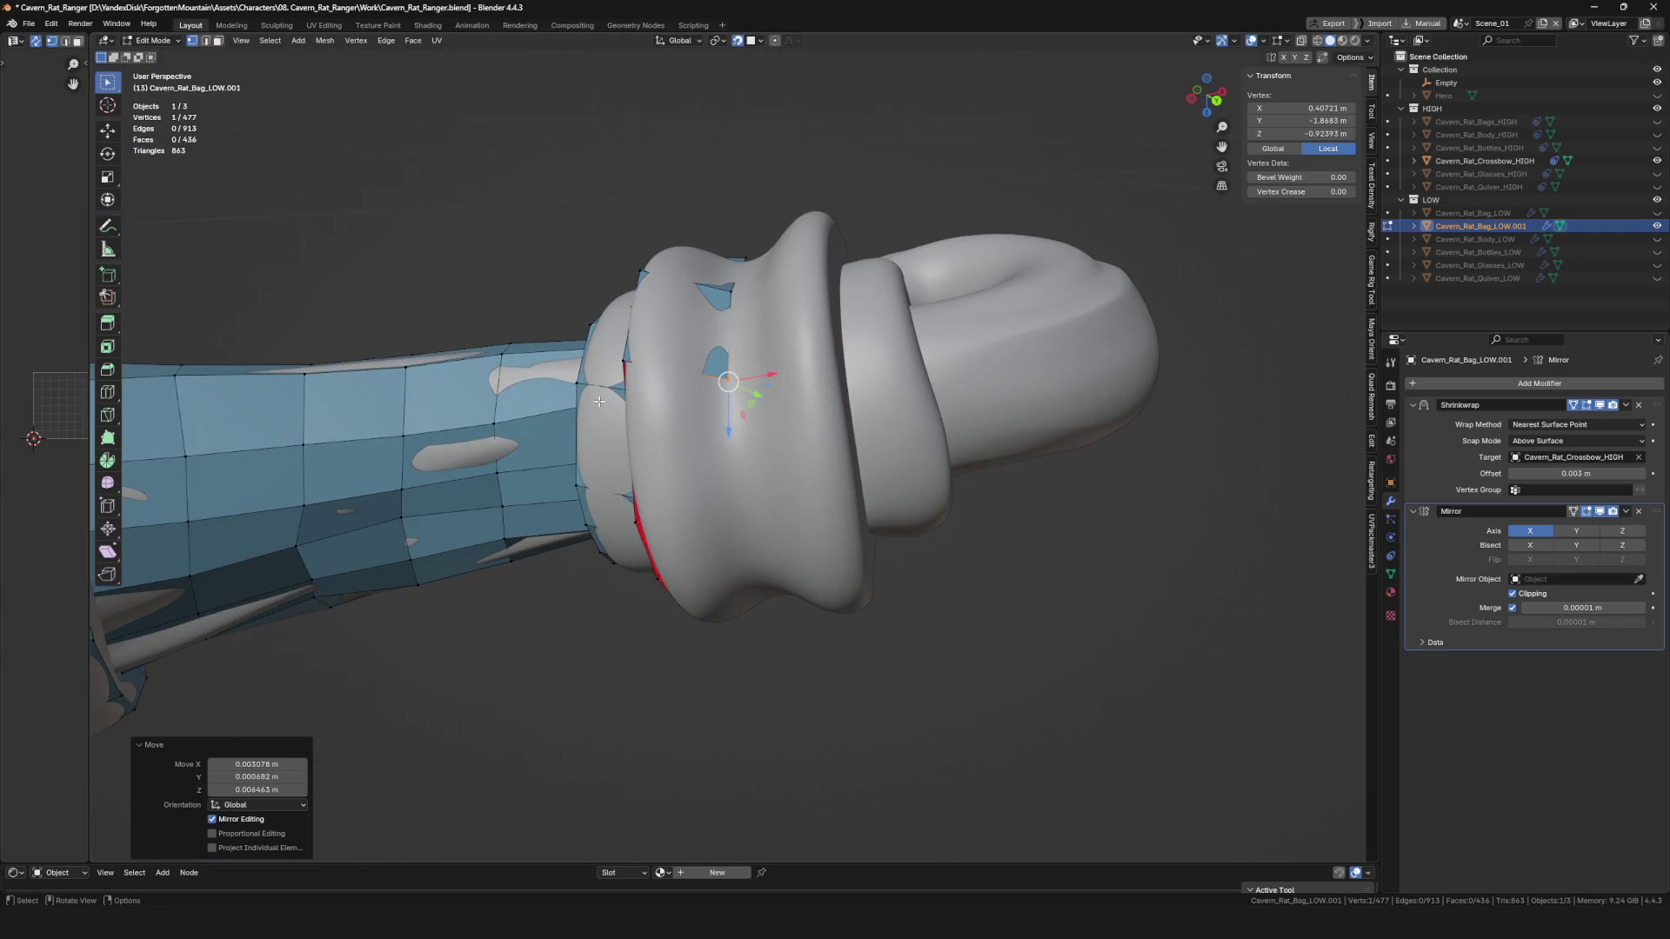
Continue the strip of faces around the ring below the hook tip.
key(f)
click(735, 378)
middle_drag(735, 378, 729, 370)
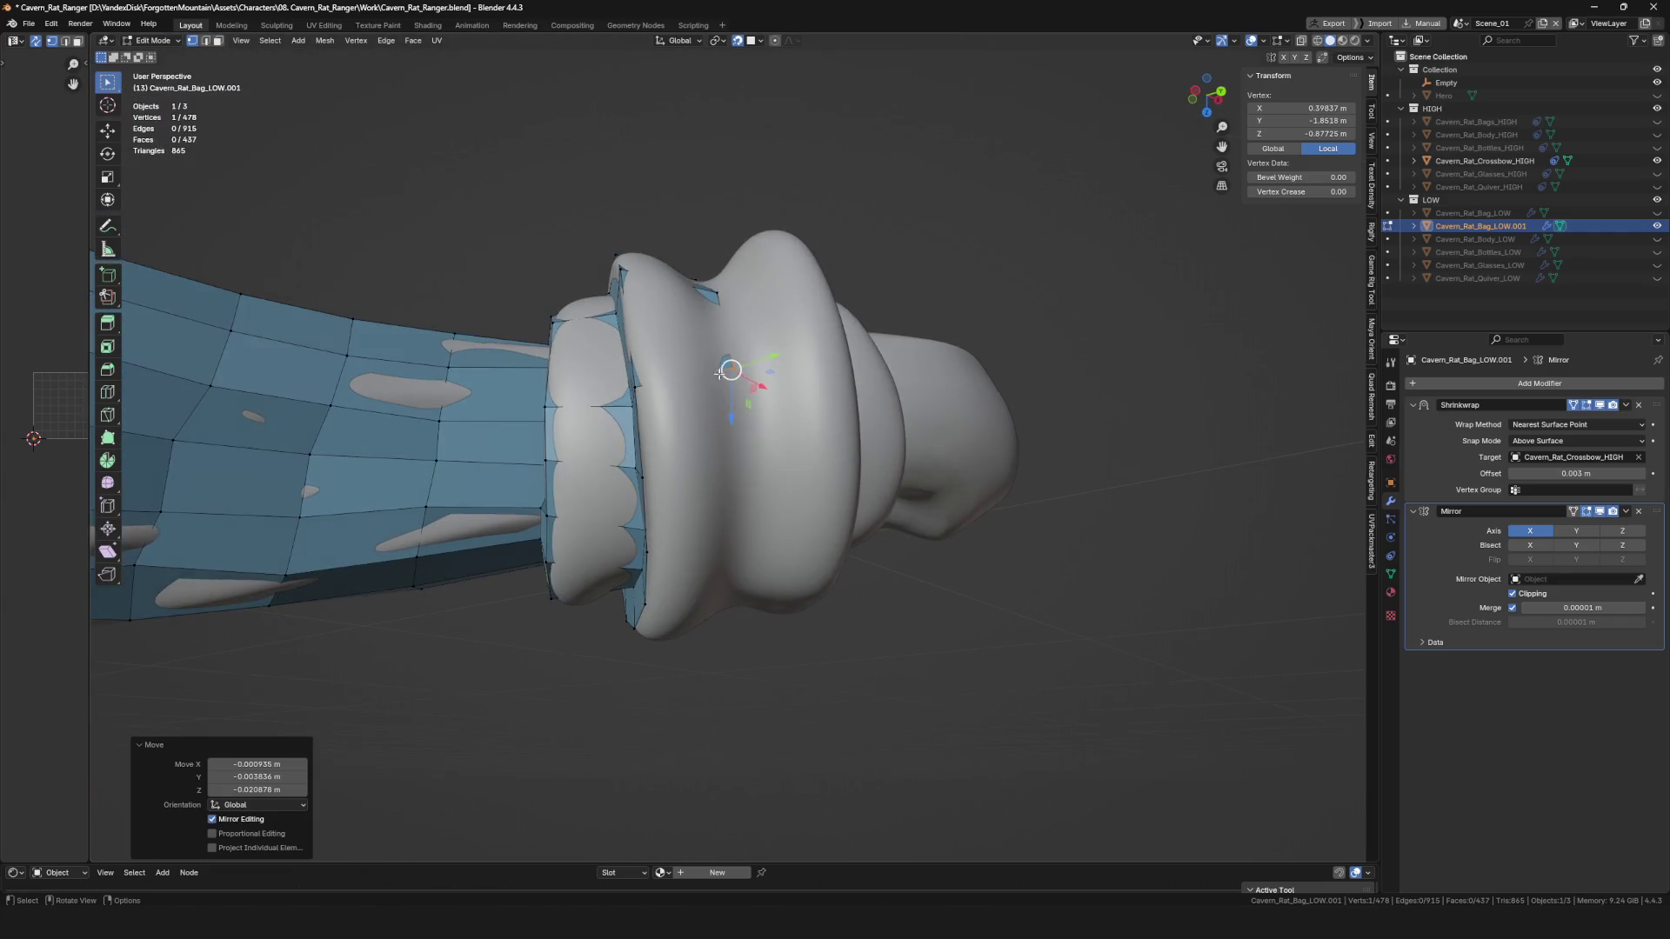
mouse_move(680, 443)
middle_down()
mouse_move(720, 504)
mouse_move(656, 488)
mouse_move(694, 522)
mouse_move(674, 480)
mouse_move(651, 533)
mouse_move(663, 578)
mouse_move(606, 461)
mouse_move(609, 487)
mouse_move(663, 452)
mouse_move(670, 530)
mouse_move(688, 485)
mouse_move(668, 513)
middle_up()
key(f)
click(720, 505)
key(f)
key(f)
key(f)
key(f)
key(f)
Place the last extruded vertices and form an edge at the hook end.
click(607, 451)
mouse_move(606, 450)
middle_down()
mouse_move(688, 609)
mouse_move(653, 641)
mouse_move(739, 485)
middle_up()
click(694, 585)
key(f)
click(648, 641)
shift+click(653, 641)
shift+click(672, 535)
mouse_move(672, 535)
middle_down()
mouse_move(808, 404)
mouse_move(708, 477)
mouse_move(744, 450)
middle_up()
Select the Crossbow_HIGH object, enter Sculpt Mode and choose the Elastic Grab brush.
key(ctrl+Tab)
click(743, 451)
key(ctrl+Tab)
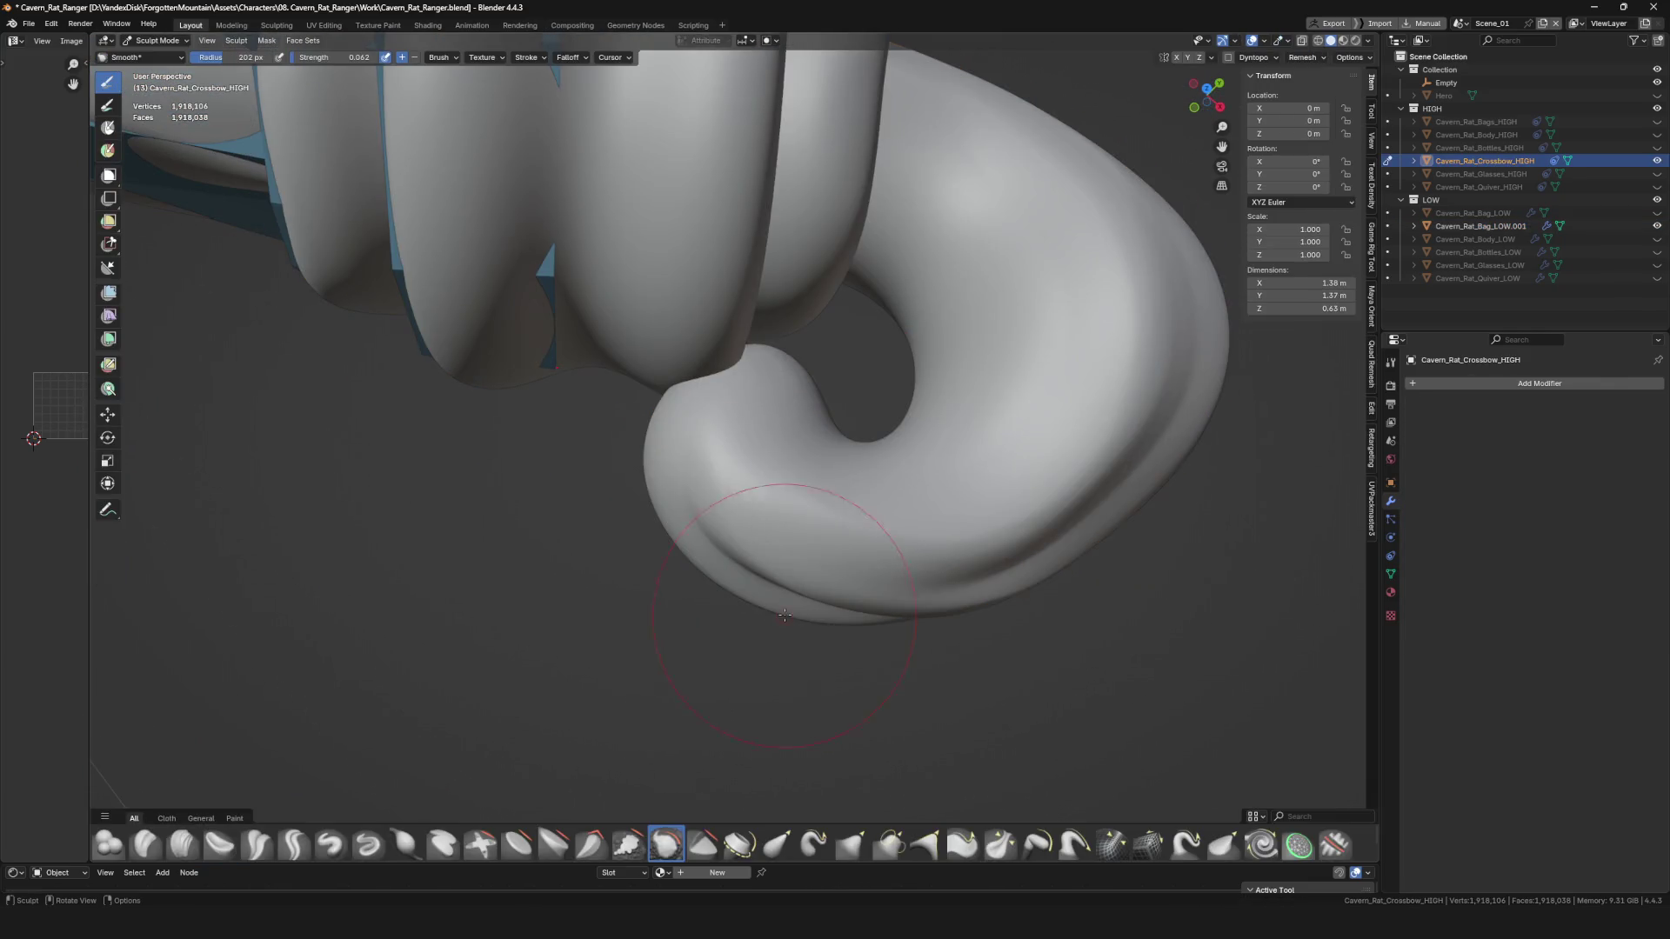
click(777, 843)
scroll(802, 522, down, 5)
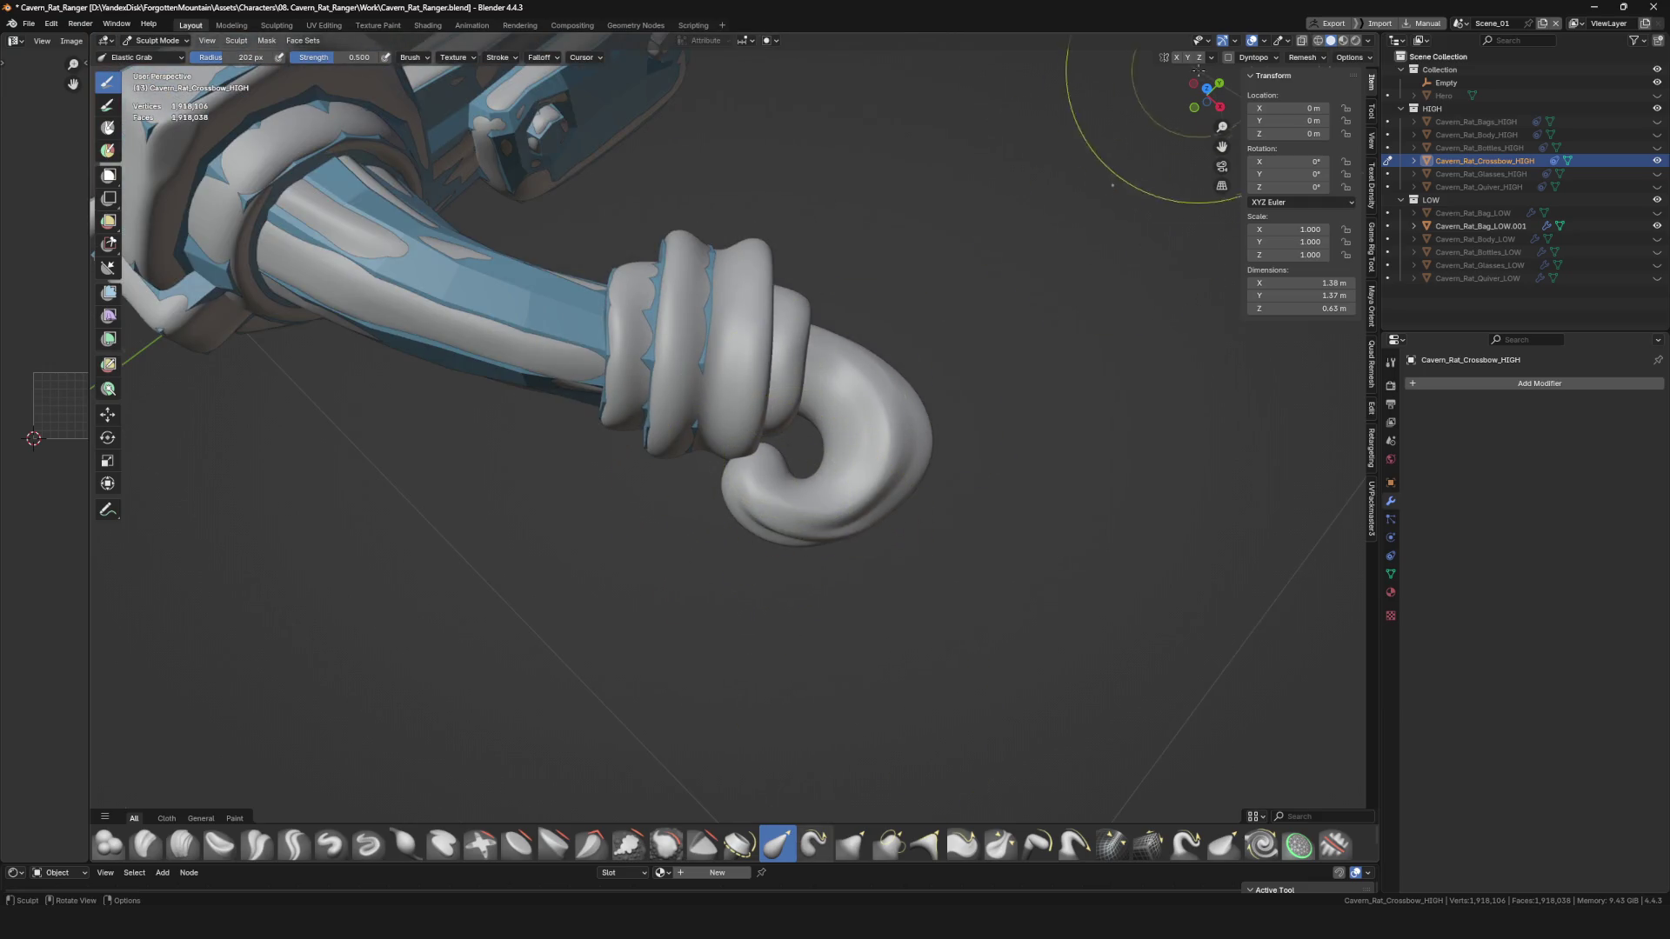
scroll(783, 440, down, 8)
scroll(766, 435, up, 12)
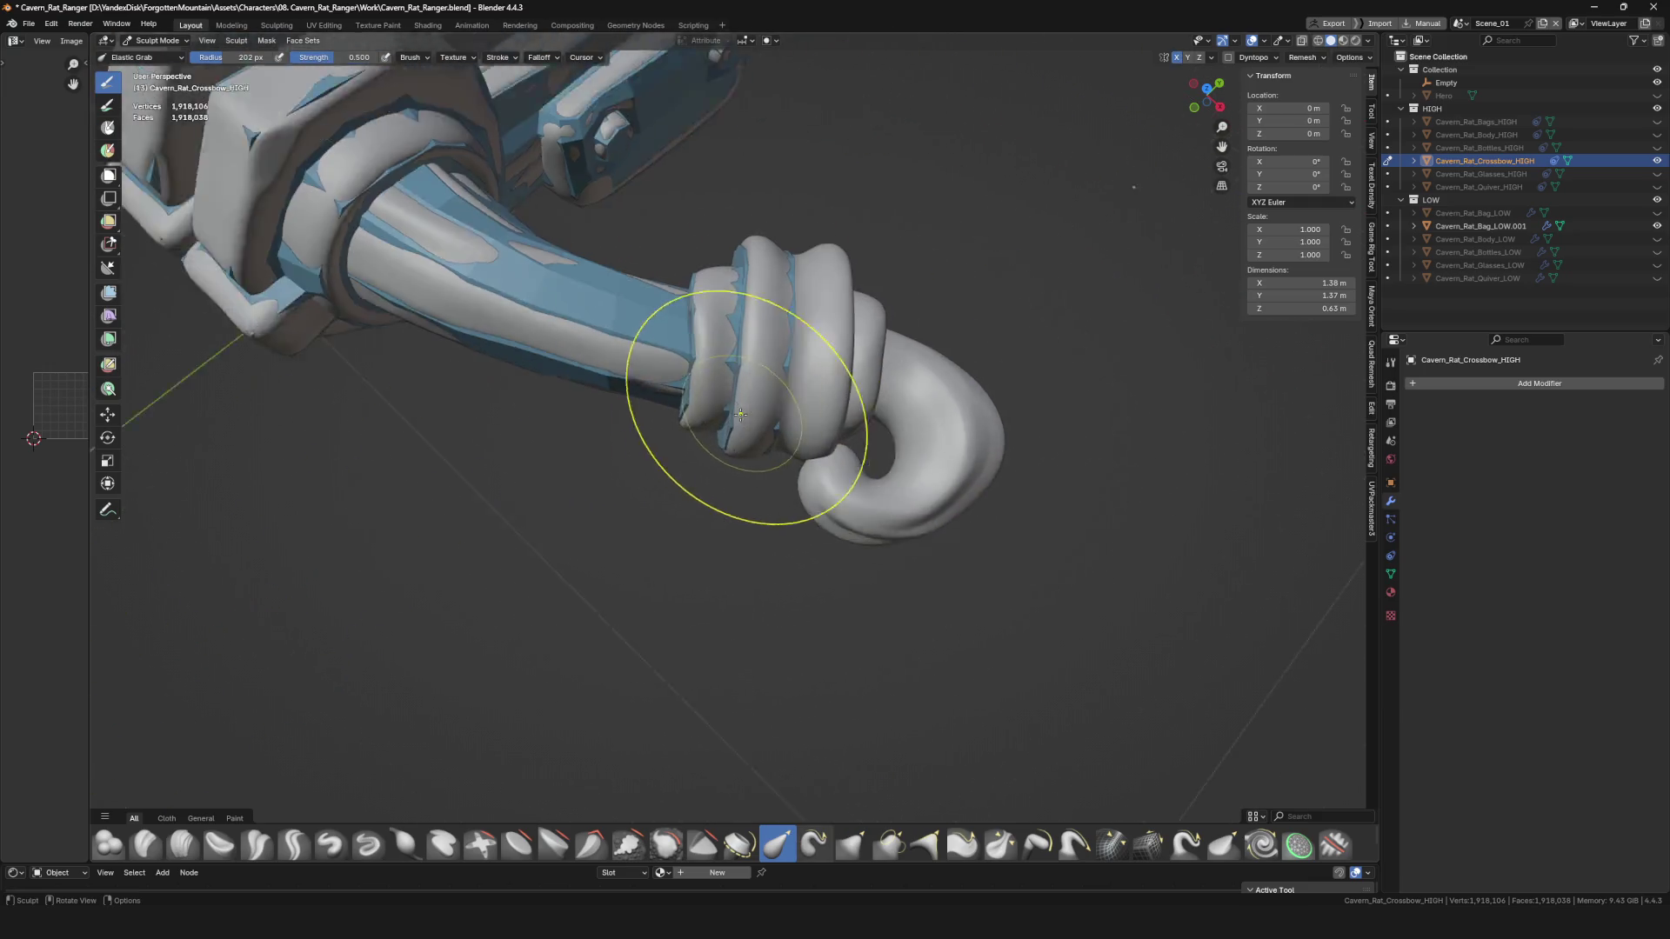
Open the Brush popover and view the hook side-on, bringing up the mode menu.
middle_drag(884, 497, 728, 392)
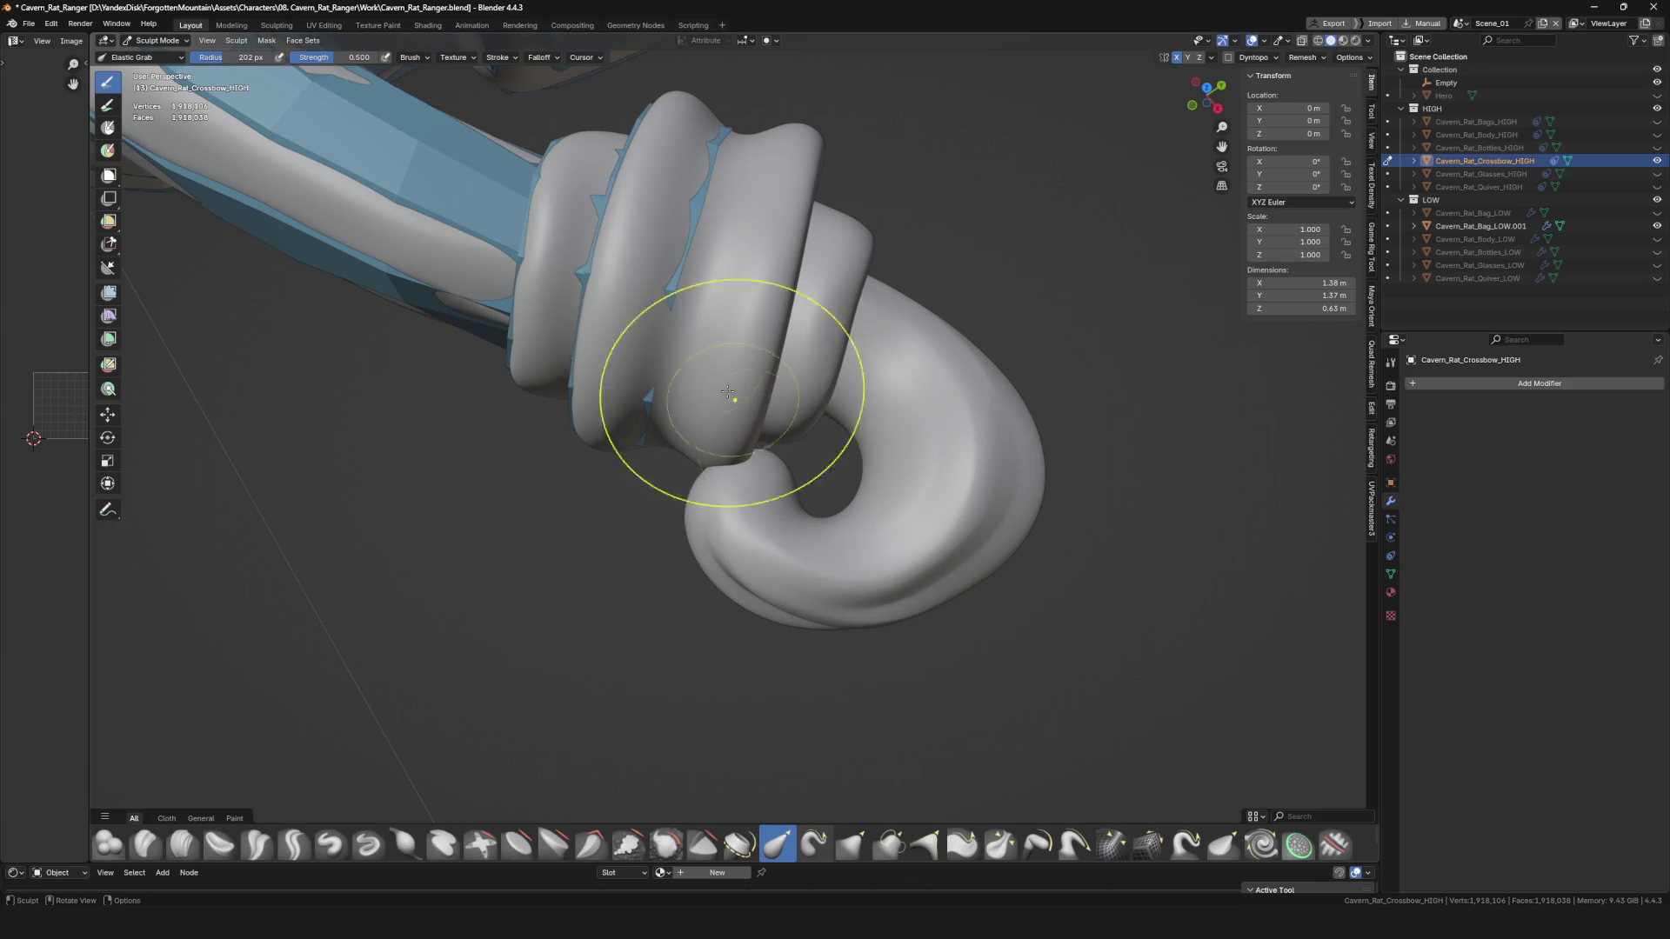
click(405, 59)
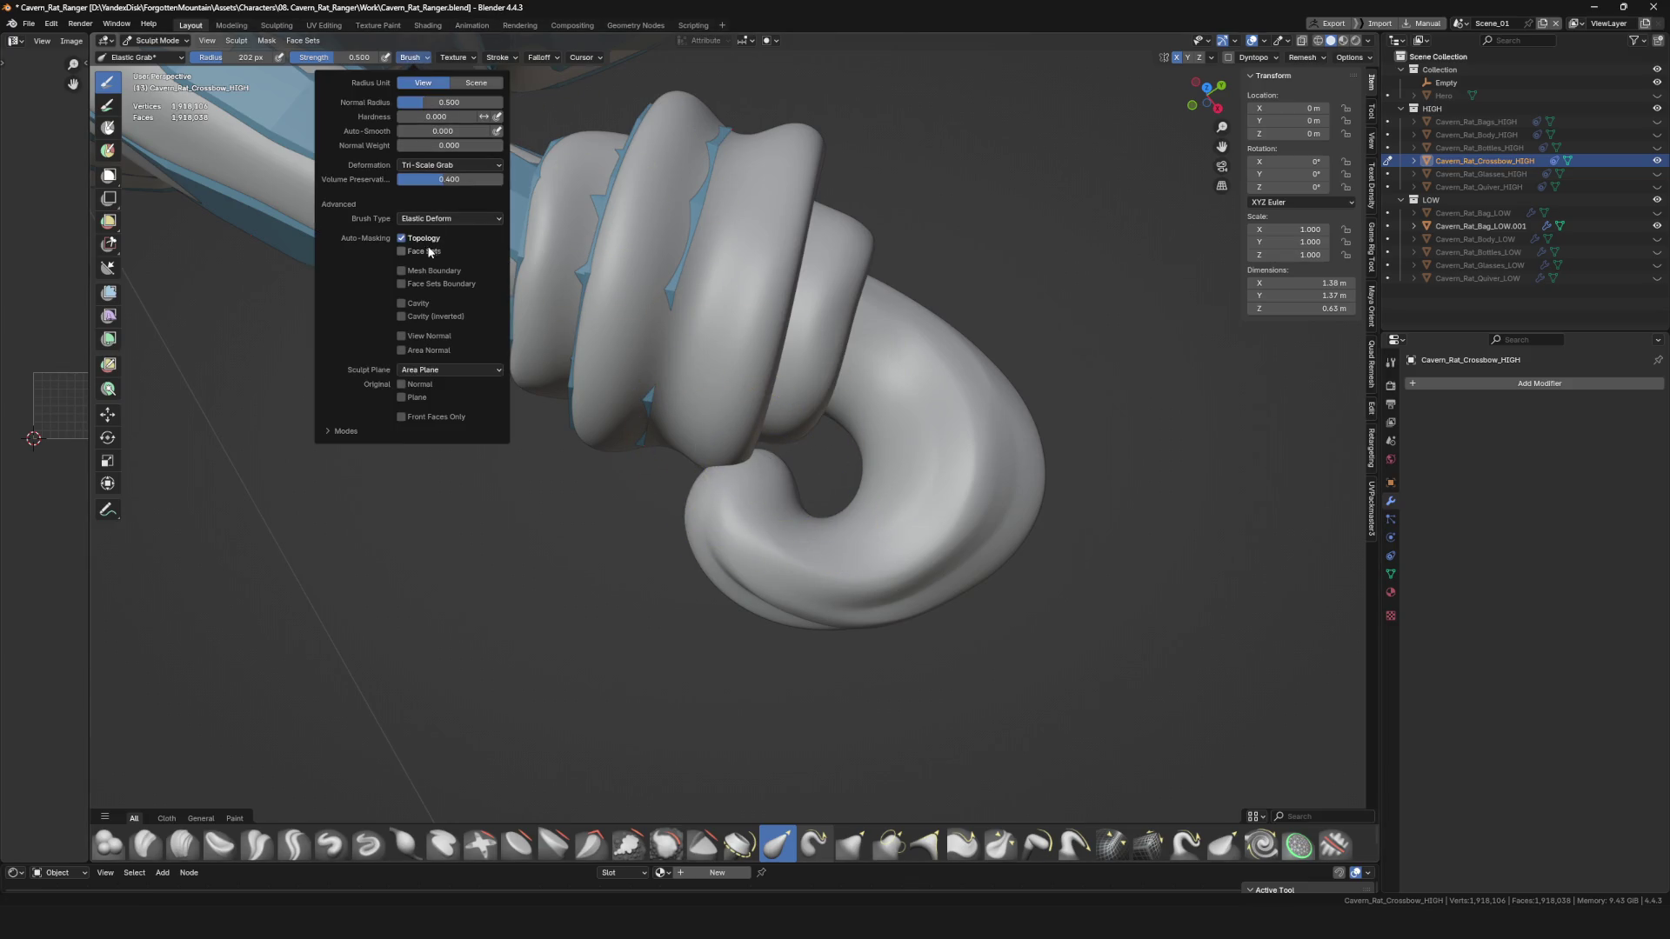
middle_drag(765, 522, 782, 482)
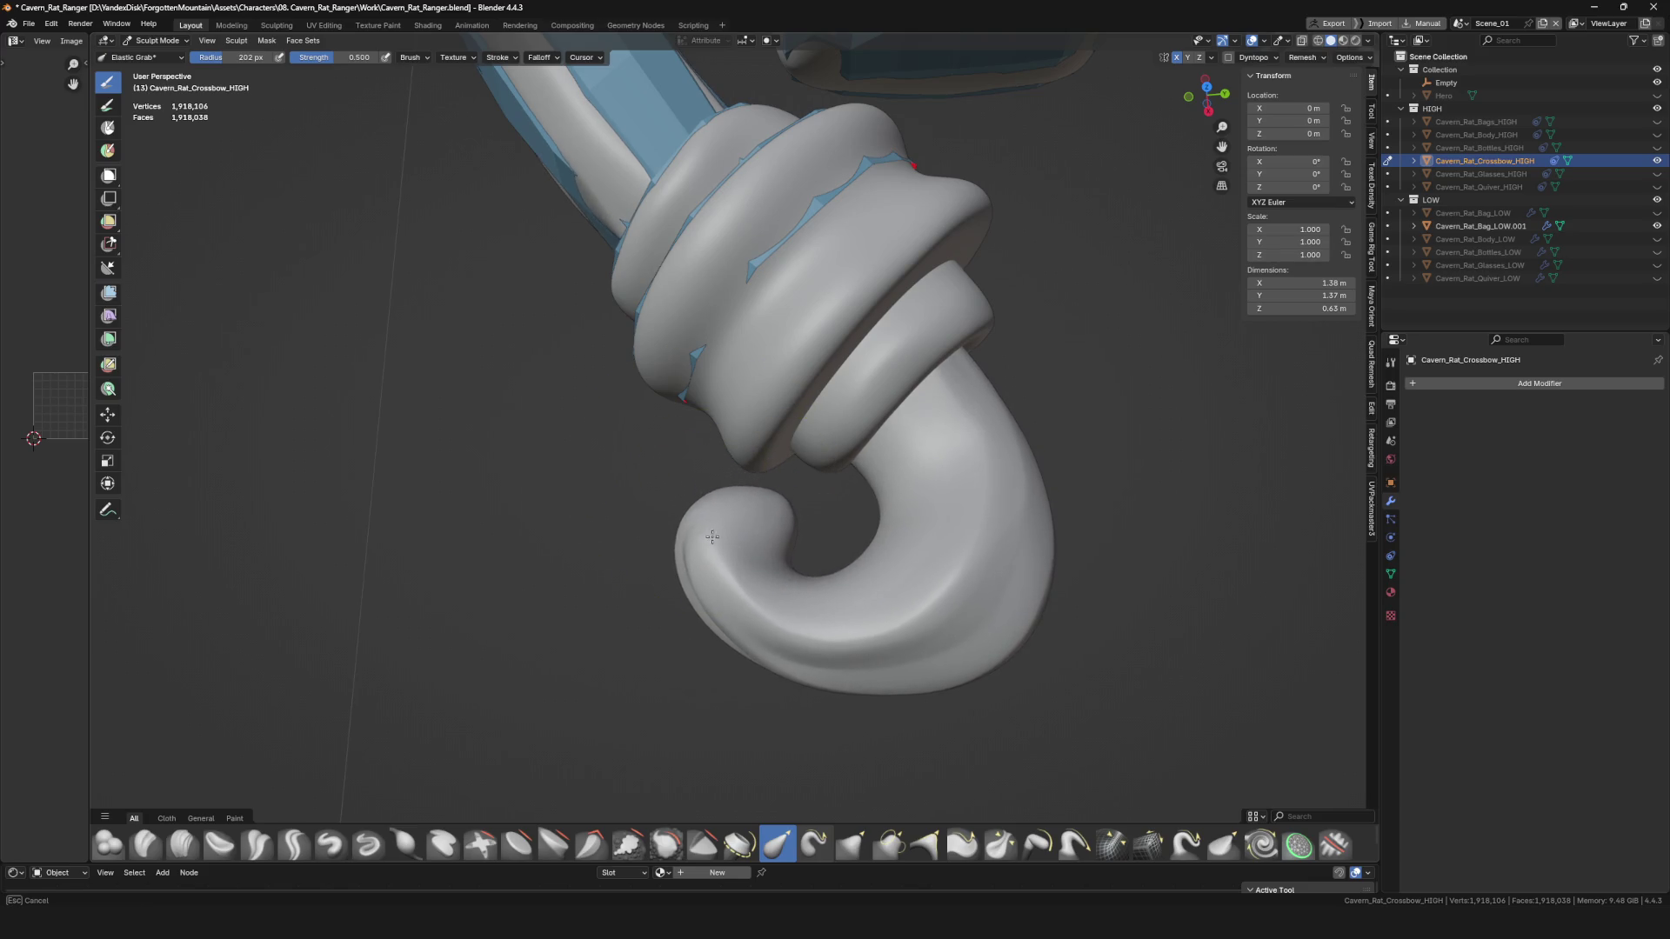
mouse_move(777, 505)
middle_down()
mouse_move(727, 436)
mouse_move(783, 466)
mouse_move(756, 609)
mouse_move(756, 516)
mouse_move(620, 471)
middle_up()
key(ctrl+Tab)
Go back to Object Mode and enter Edit Mode on Cavern_Rat_Bag_LOW.001.
click(661, 507)
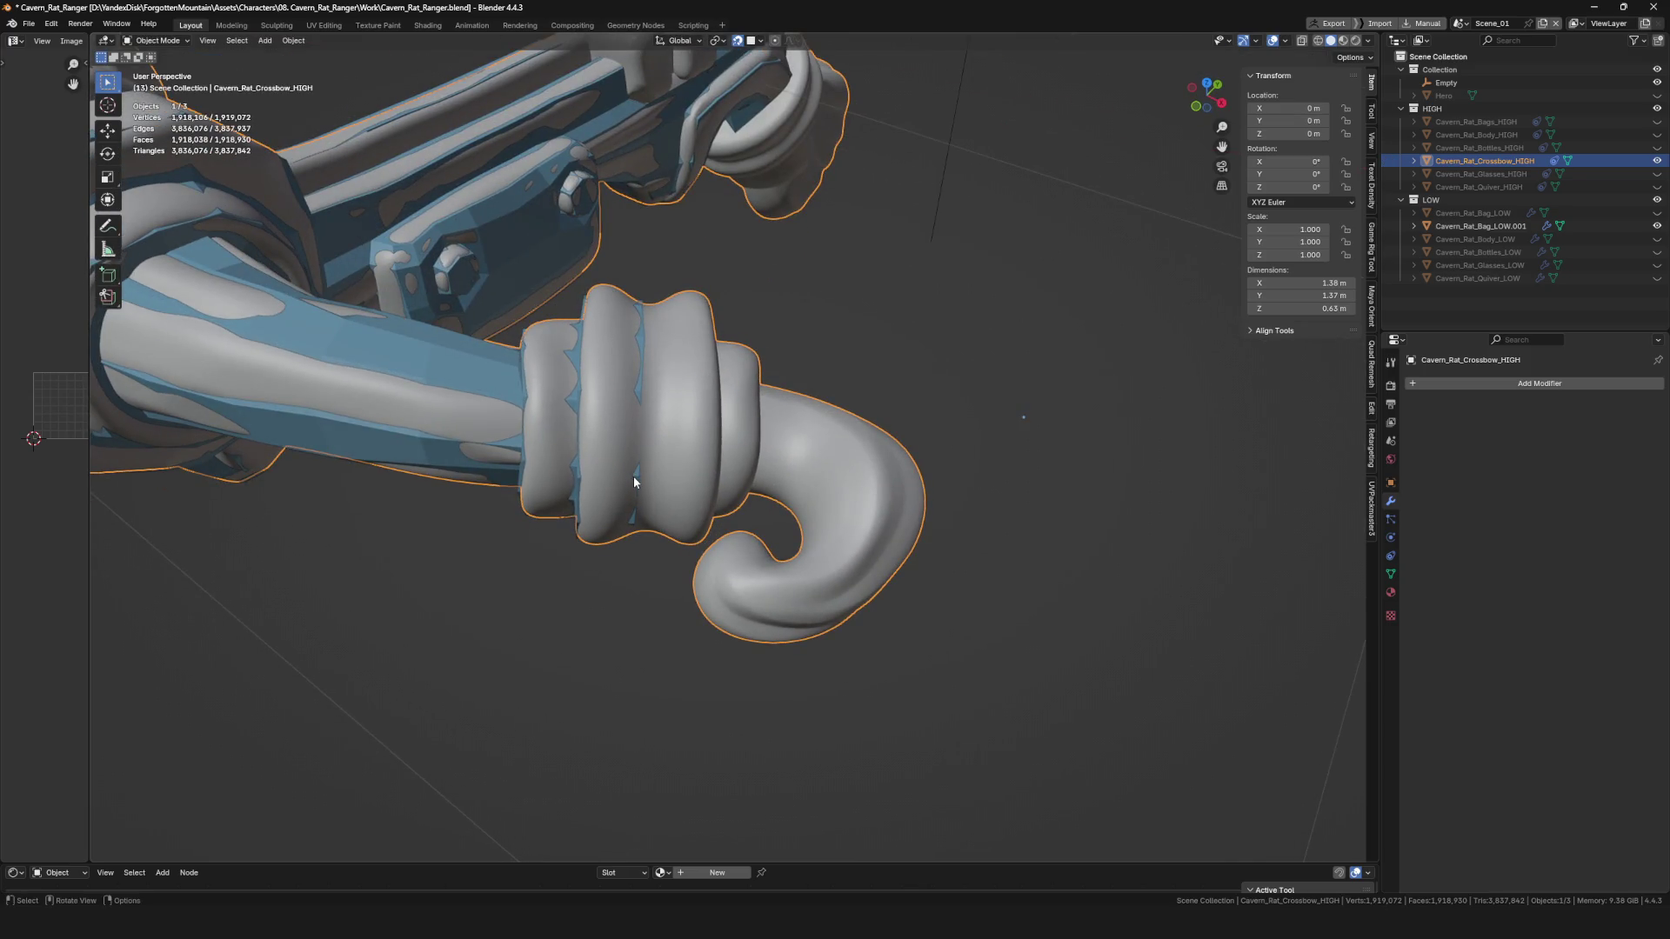
click(492, 388)
key(Tab)
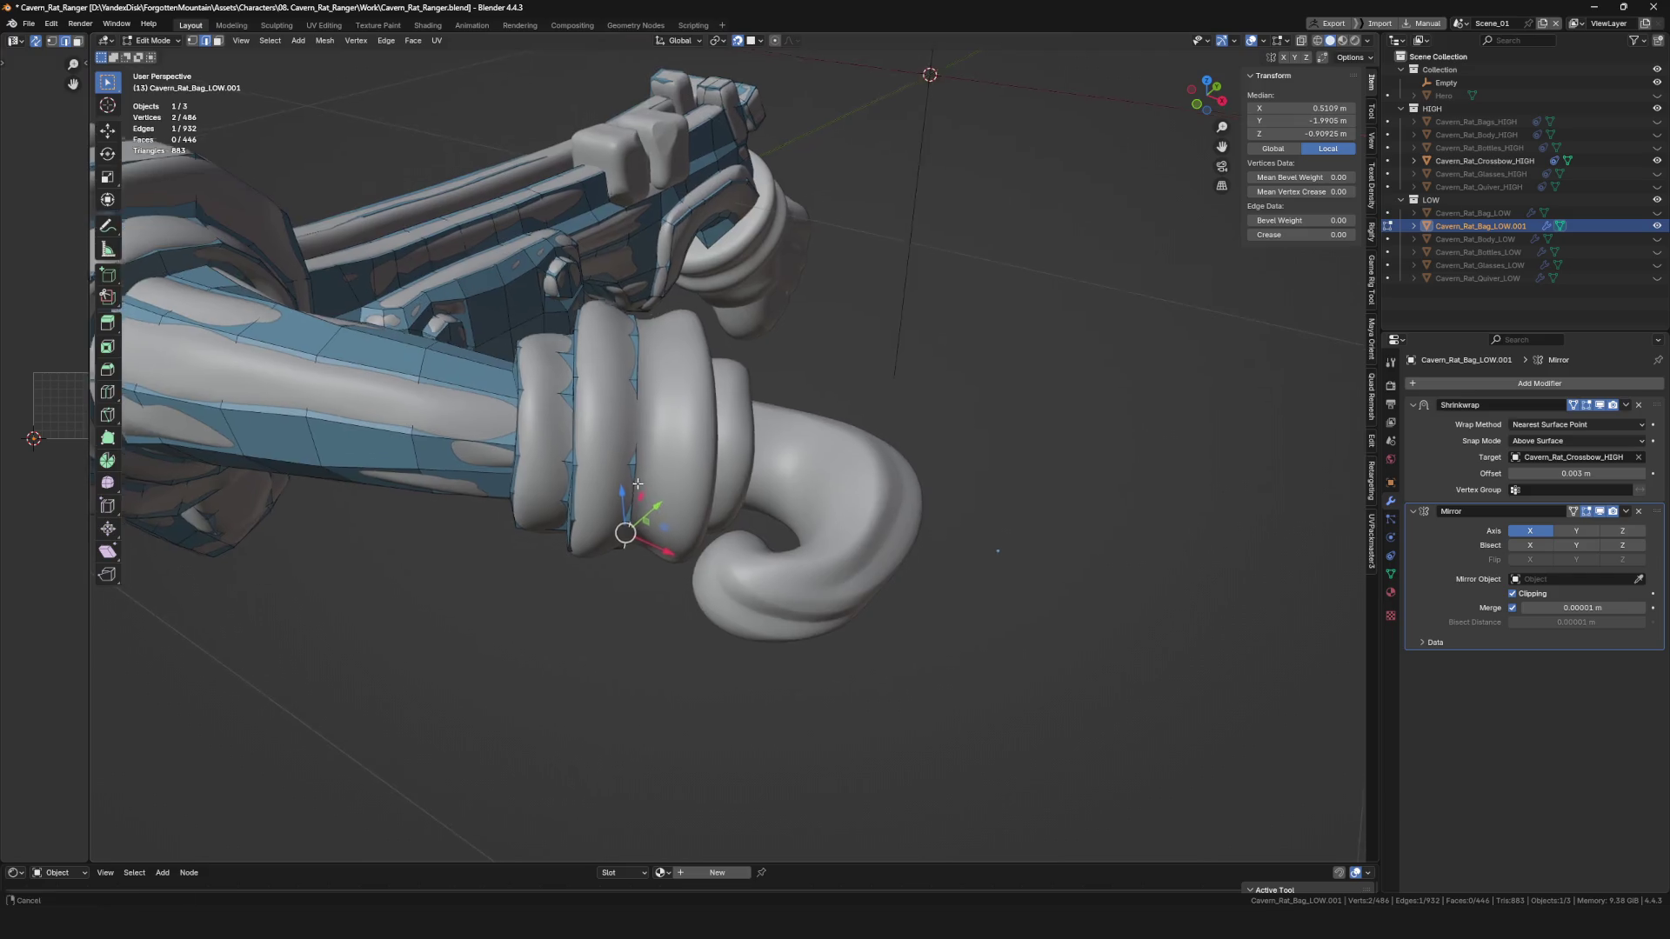
Extrude a border edge into a new face beneath the curled hook.
scroll(614, 400, up, 3)
scroll(642, 296, down, 3)
key(e)
click(765, 348)
mouse_move(766, 348)
middle_down()
mouse_move(567, 217)
mouse_move(731, 230)
mouse_move(688, 262)
mouse_move(713, 257)
mouse_move(576, 289)
middle_up()
Extrude a border vertex and drop it onto the ring surface.
click(764, 358)
scroll(720, 330, up, 2)
scroll(721, 329, down, 2)
key(e)
click(695, 313)
click(681, 265)
click(651, 288)
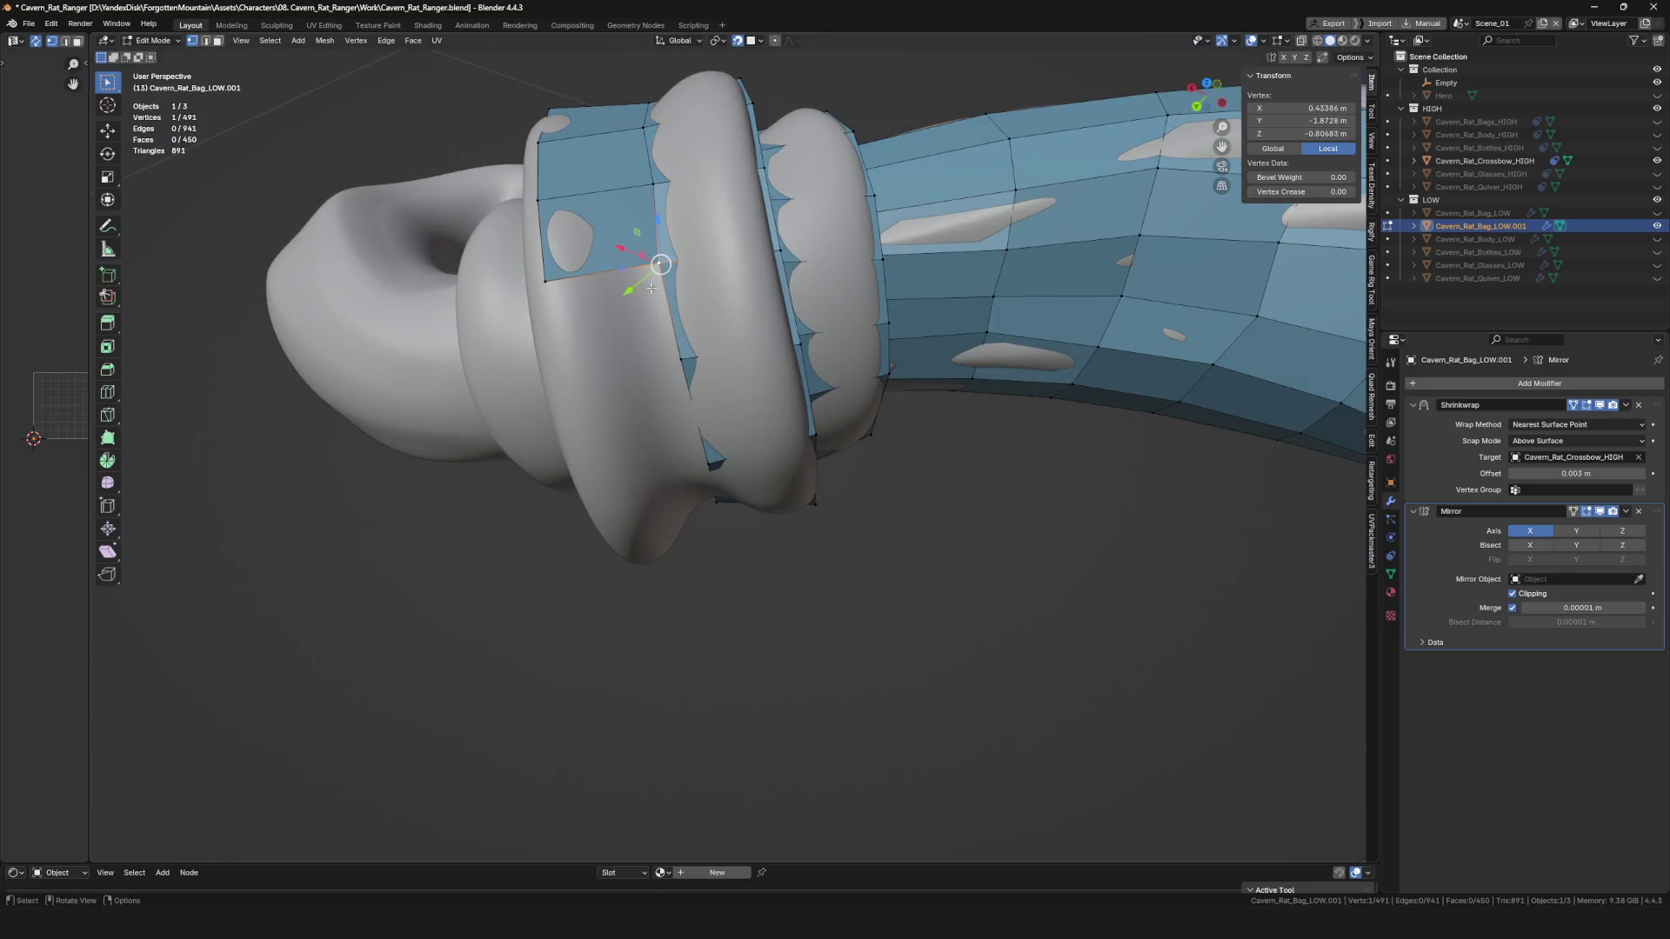
click(557, 387)
Reposition ring vertices and join a new border vertex with J.
middle_drag(557, 387, 587, 480)
click(611, 465)
mouse_move(611, 465)
middle_down()
mouse_move(655, 506)
mouse_move(789, 348)
middle_up()
key(g)
click(655, 506)
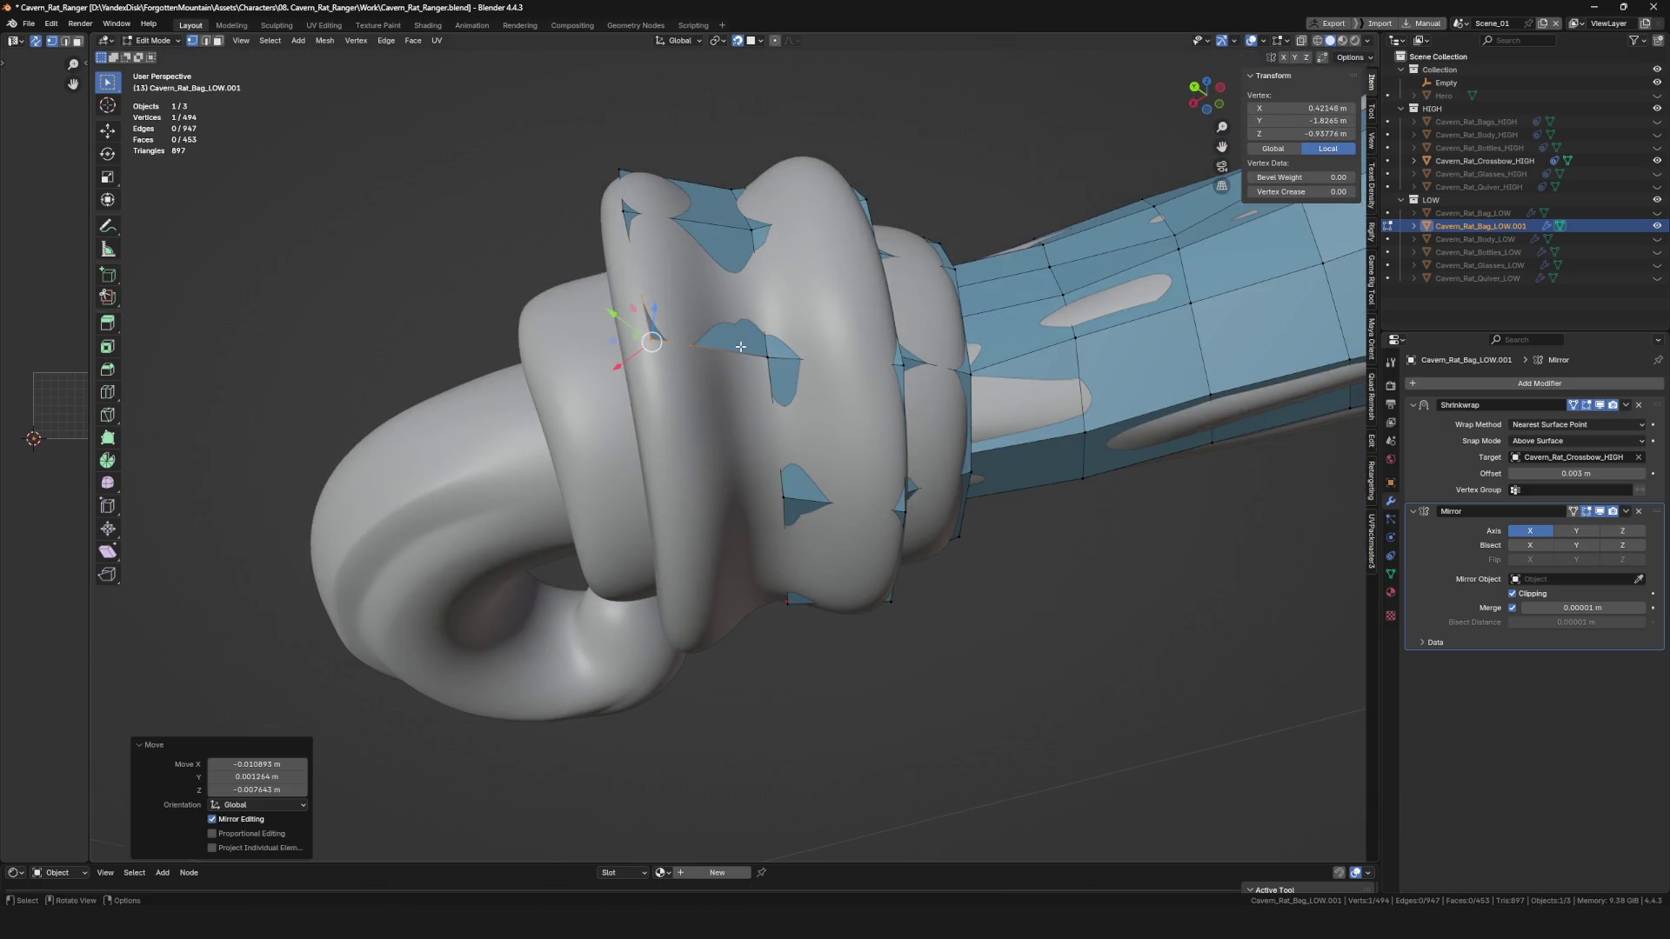
key(alt+a)
mouse_move(693, 507)
middle_down()
mouse_move(679, 431)
mouse_move(618, 557)
mouse_move(623, 522)
mouse_move(687, 556)
mouse_move(663, 531)
mouse_move(628, 532)
mouse_move(626, 500)
middle_up()
shift+click(680, 431)
key(j)
click(617, 556)
key(g)
click(618, 556)
Switch to edge selection and fill a new face from the selected border edge.
key(alt+d)
click(663, 531)
key(alt+d)
click(594, 498)
key(2)
click(661, 520)
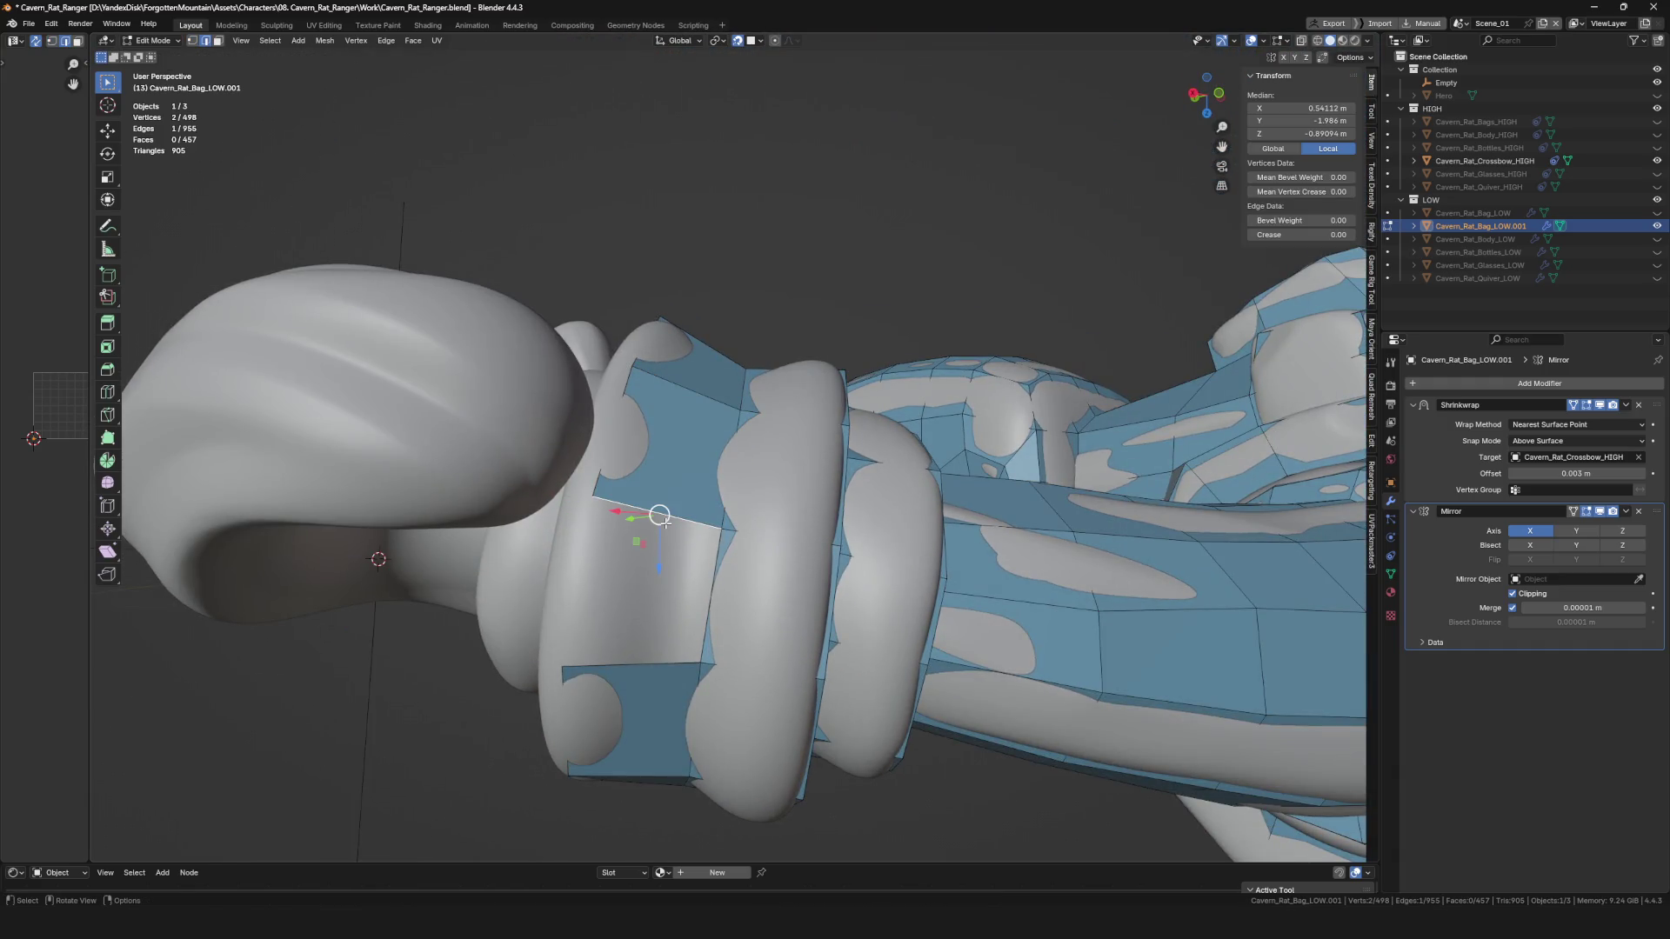
key(f)
Move a ring edge into a better position on the surface.
middle_drag(629, 673, 677, 521)
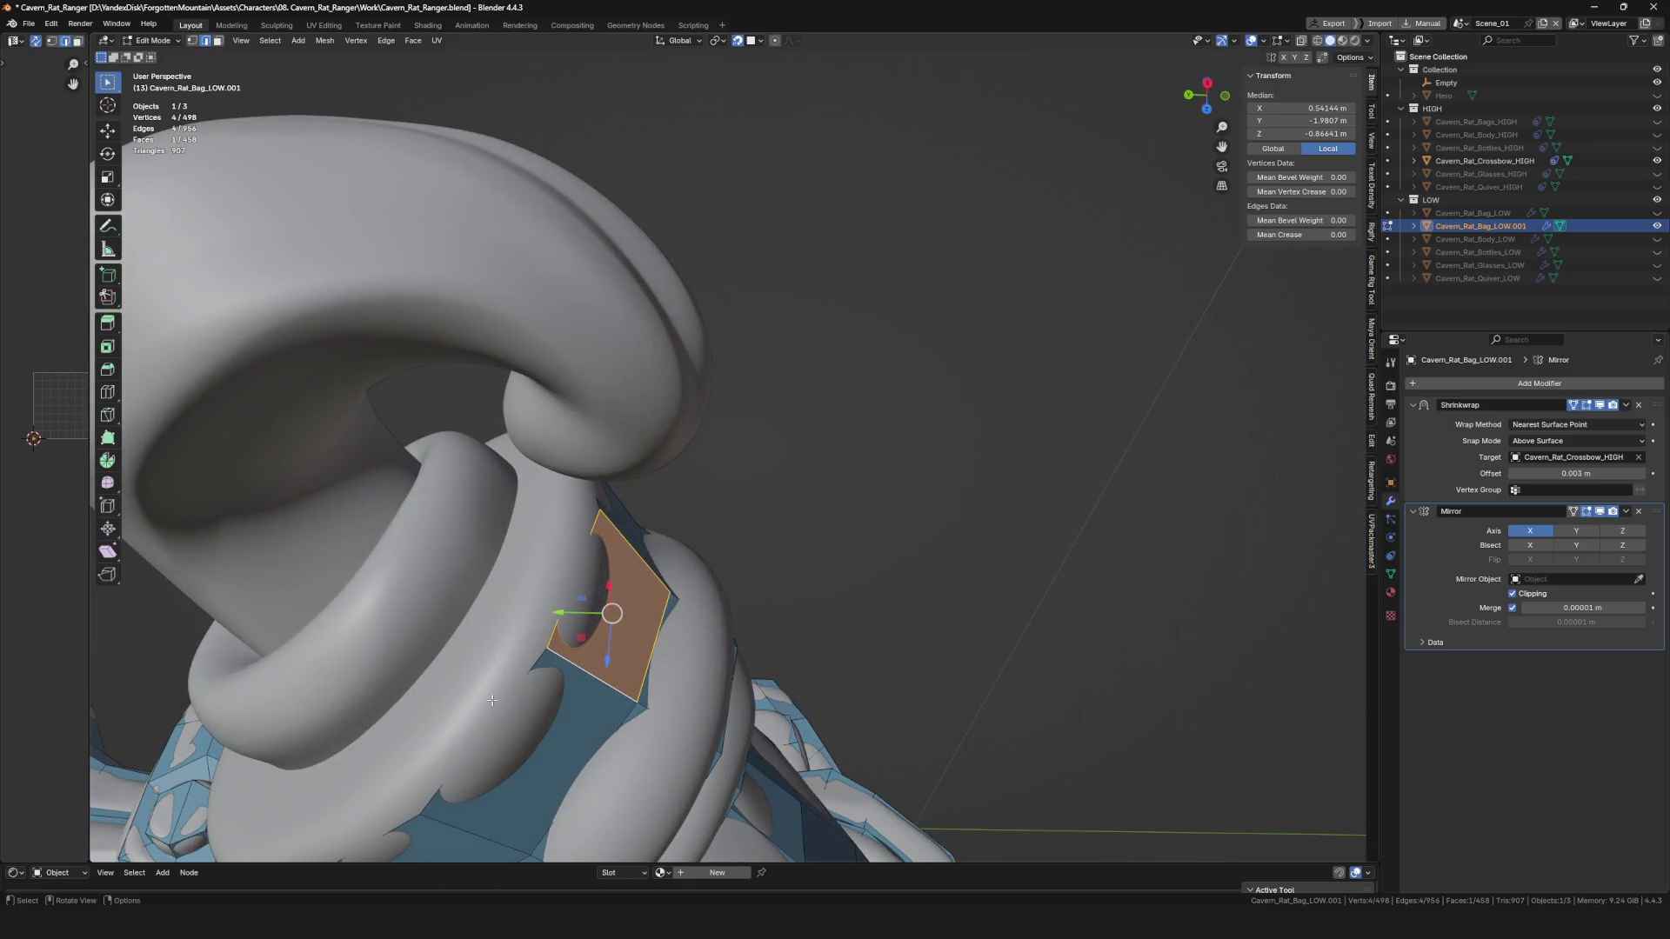
click(475, 727)
mouse_move(475, 726)
middle_down()
mouse_move(562, 664)
mouse_move(866, 573)
middle_up()
key(g)
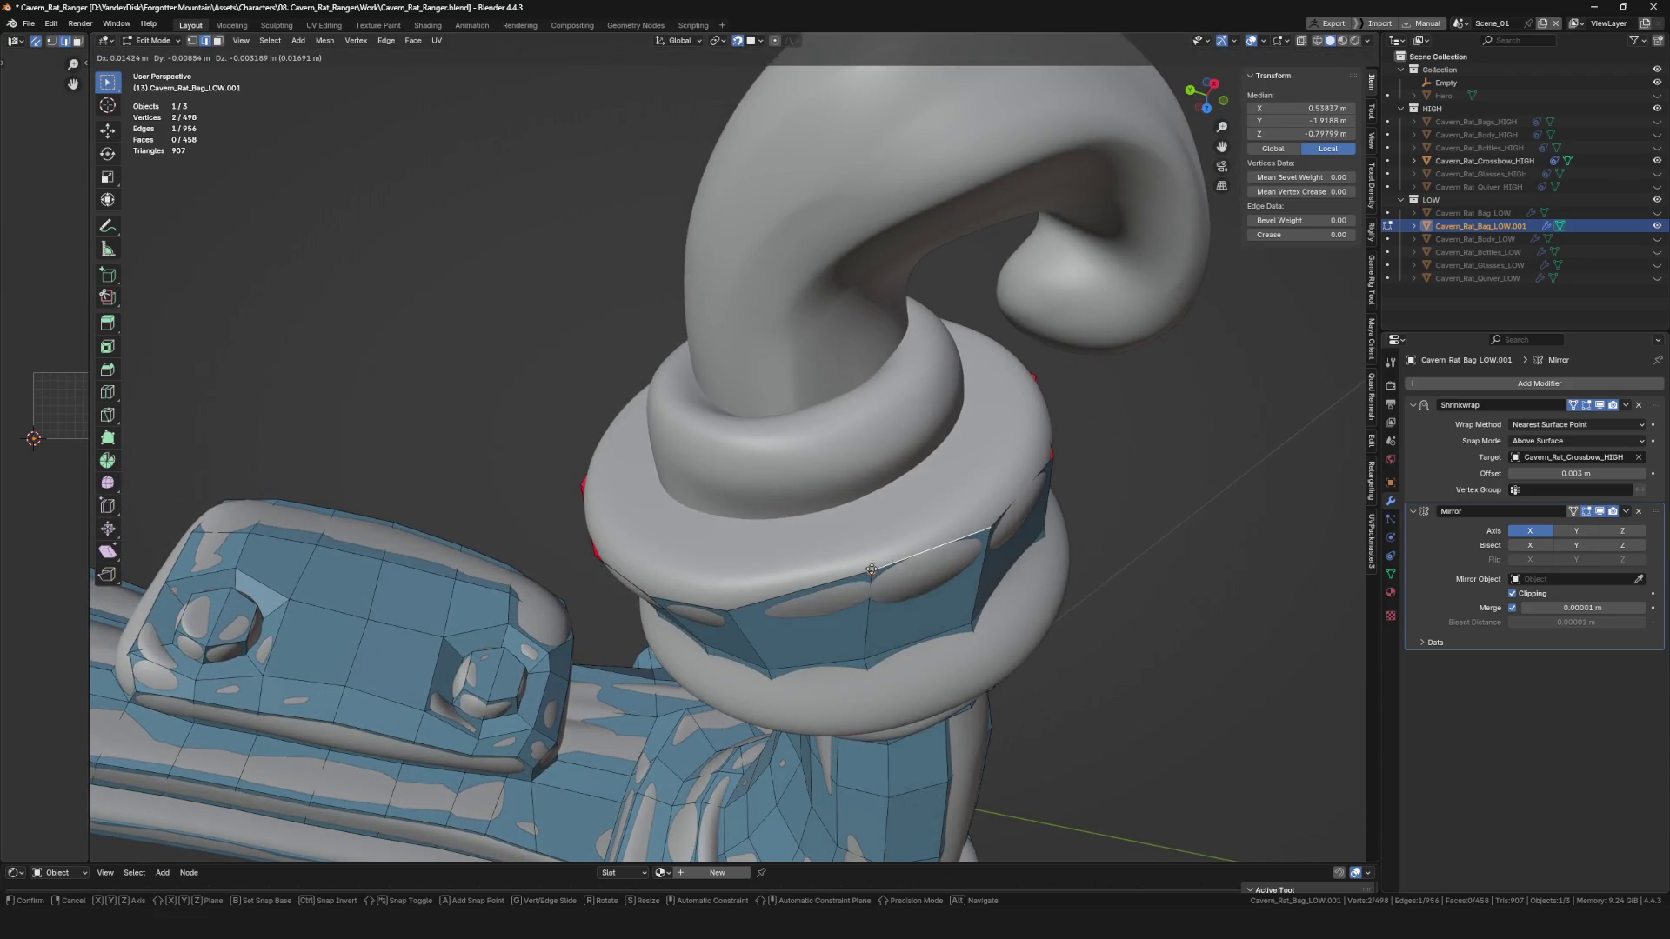
click(852, 584)
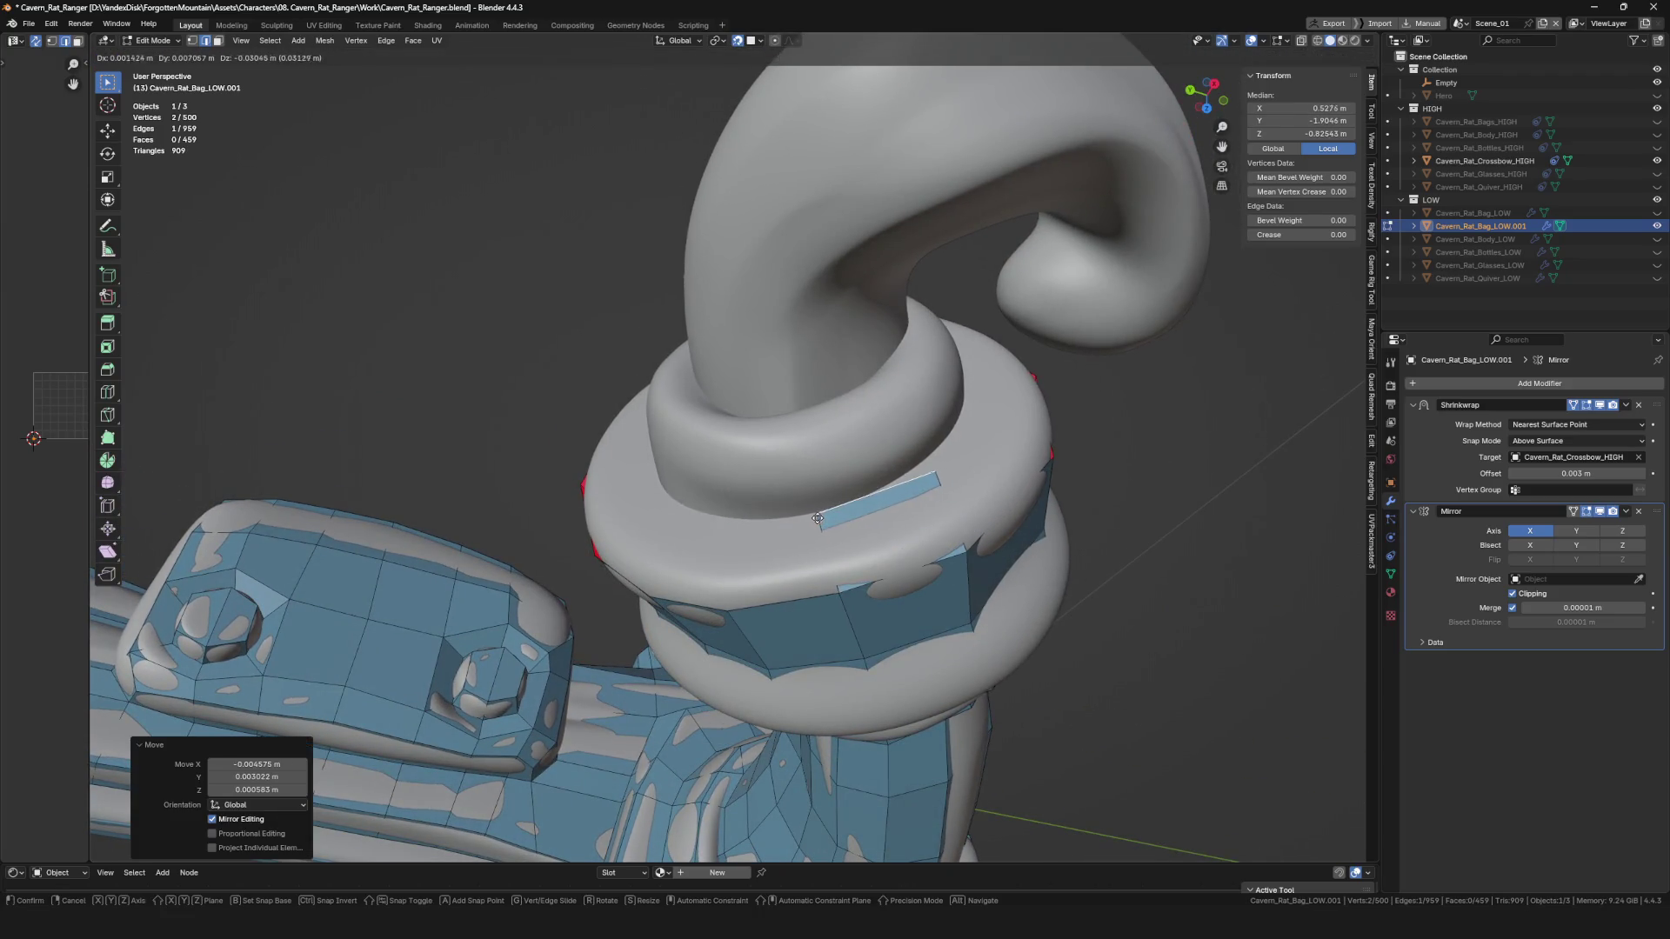
right_click(817, 519)
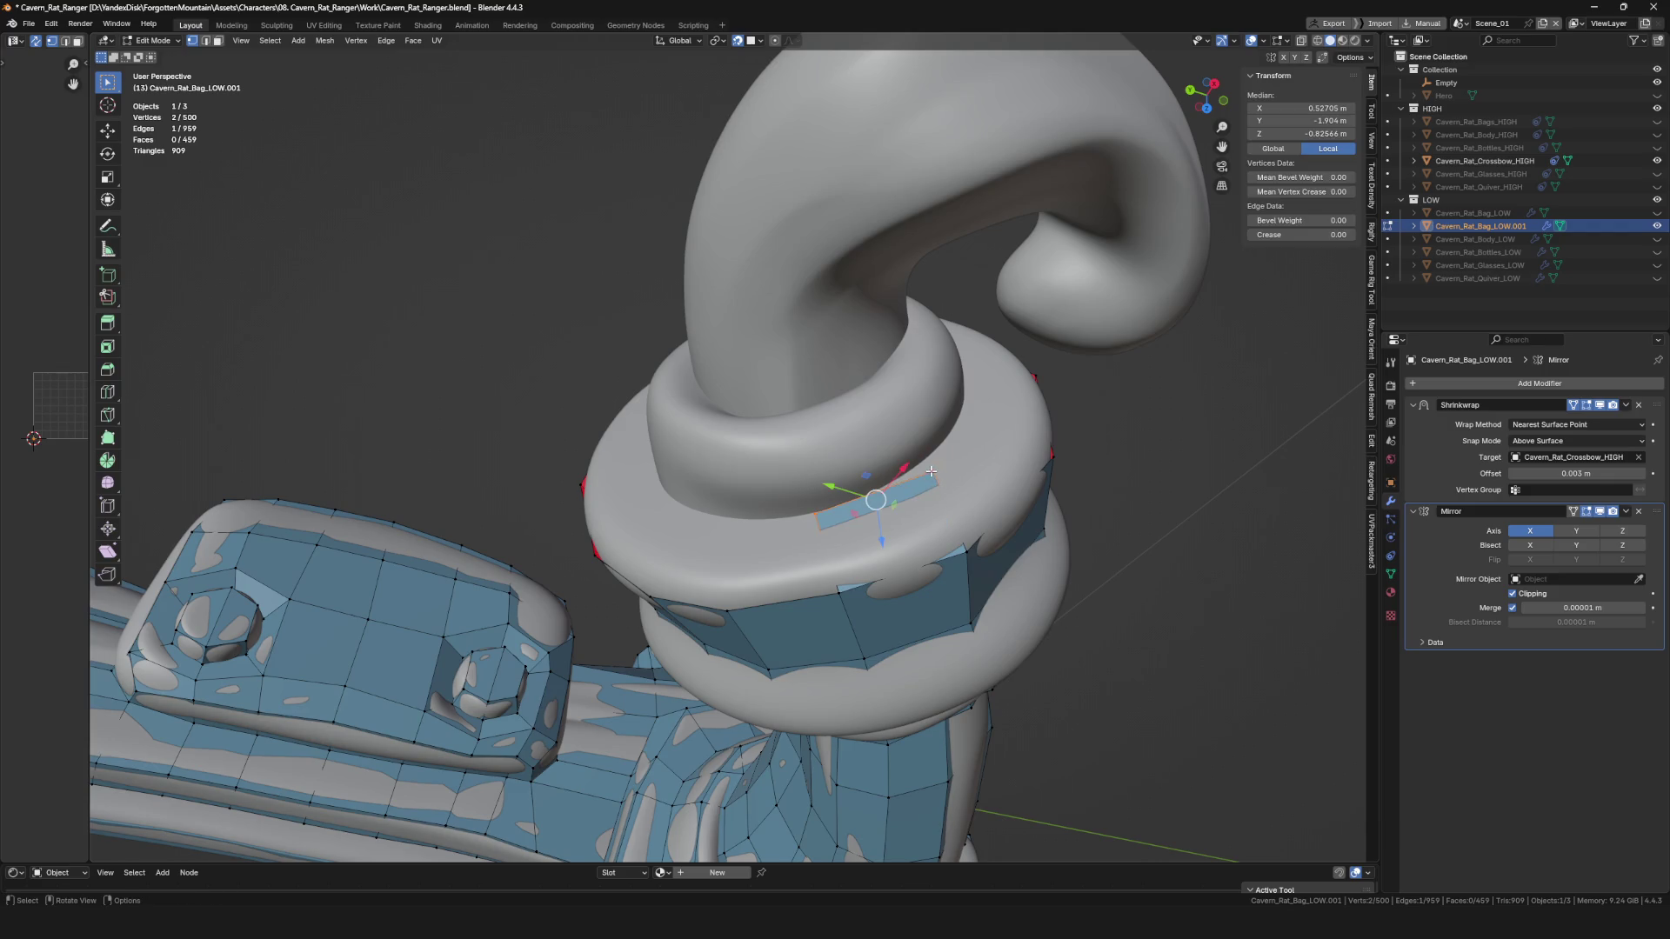
click(817, 605)
mouse_move(826, 602)
middle_down()
mouse_move(696, 478)
mouse_move(668, 503)
mouse_move(679, 546)
middle_up()
Fill two more faces along the ring and grab their vertices into place.
key(f)
key(f)
mouse_move(709, 476)
middle_down()
mouse_move(731, 434)
mouse_move(616, 511)
middle_up()
Extend the face strip toward the crossbow, reaching 510 vertices and 470 faces.
key(f)
click(721, 408)
mouse_move(721, 408)
middle_down()
mouse_move(756, 357)
mouse_move(678, 279)
mouse_move(683, 448)
middle_up()
click(781, 321)
key(g)
click(655, 396)
key(f)
click(822, 414)
mouse_move(822, 414)
middle_down()
mouse_move(653, 395)
mouse_move(782, 474)
mouse_move(834, 459)
mouse_move(804, 550)
mouse_move(865, 584)
mouse_move(786, 568)
middle_up()
key(f)
click(798, 489)
click(819, 476)
key(f)
click(802, 545)
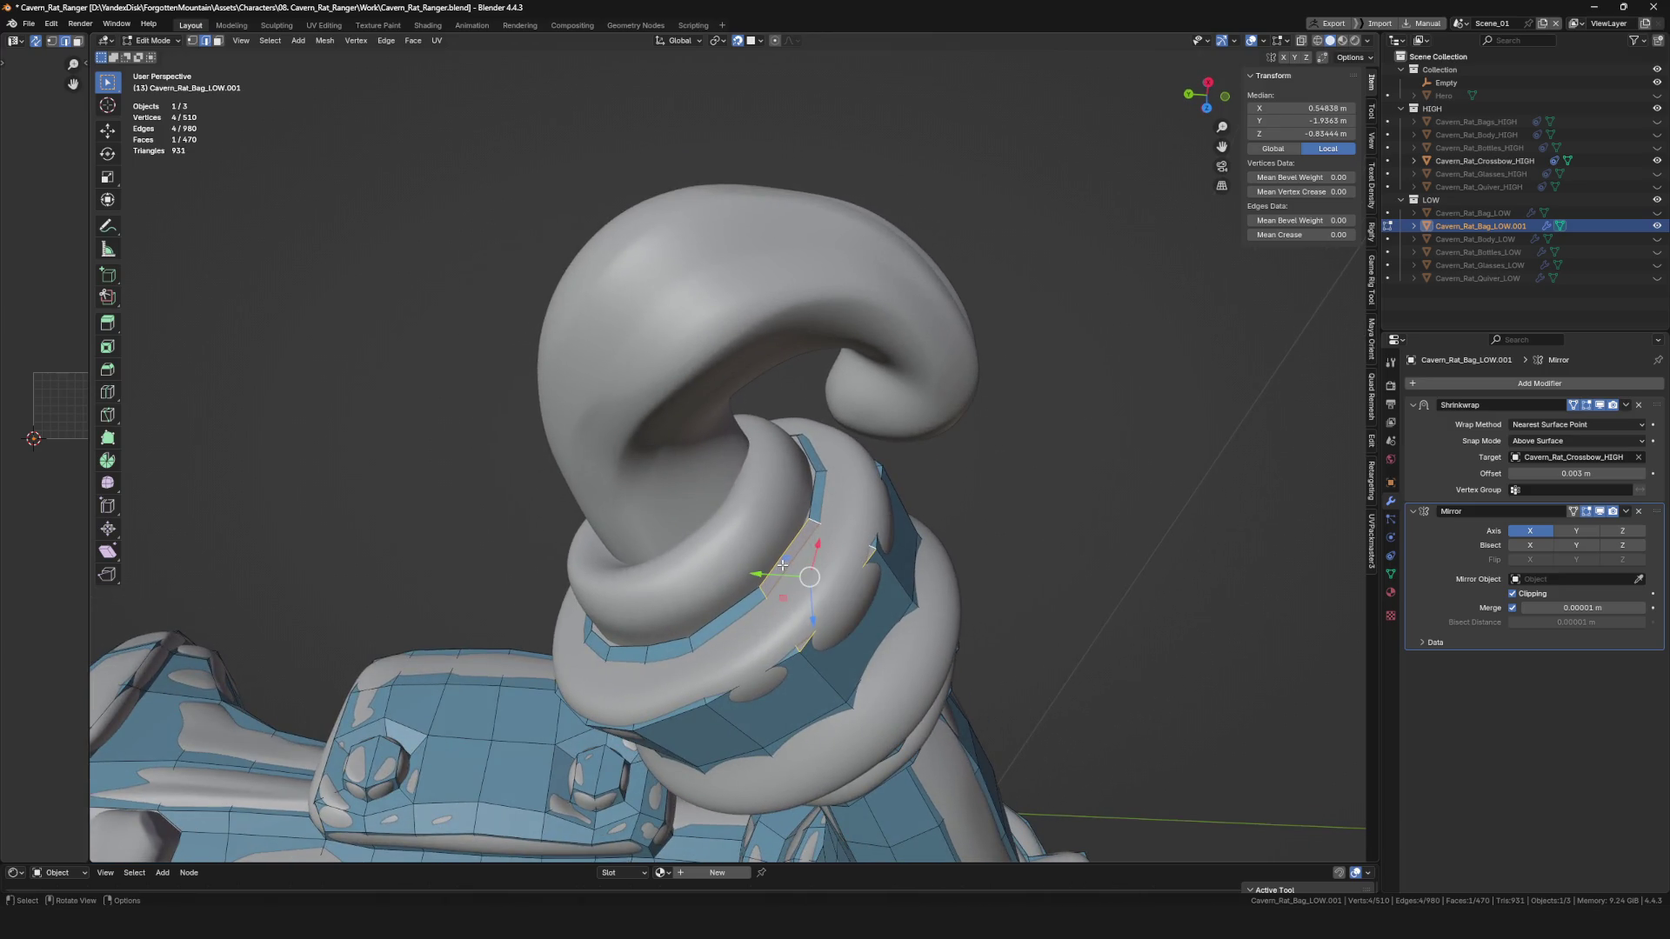
Adjust border vertices on the top ring into place.
mouse_move(782, 559)
middle_down()
mouse_move(696, 595)
mouse_move(864, 619)
middle_up()
click(654, 612)
click(631, 588)
click(818, 622)
click(816, 528)
middle_drag(816, 529, 698, 529)
Extrude a chain of three vertices along the top ring.
key(e)
click(698, 528)
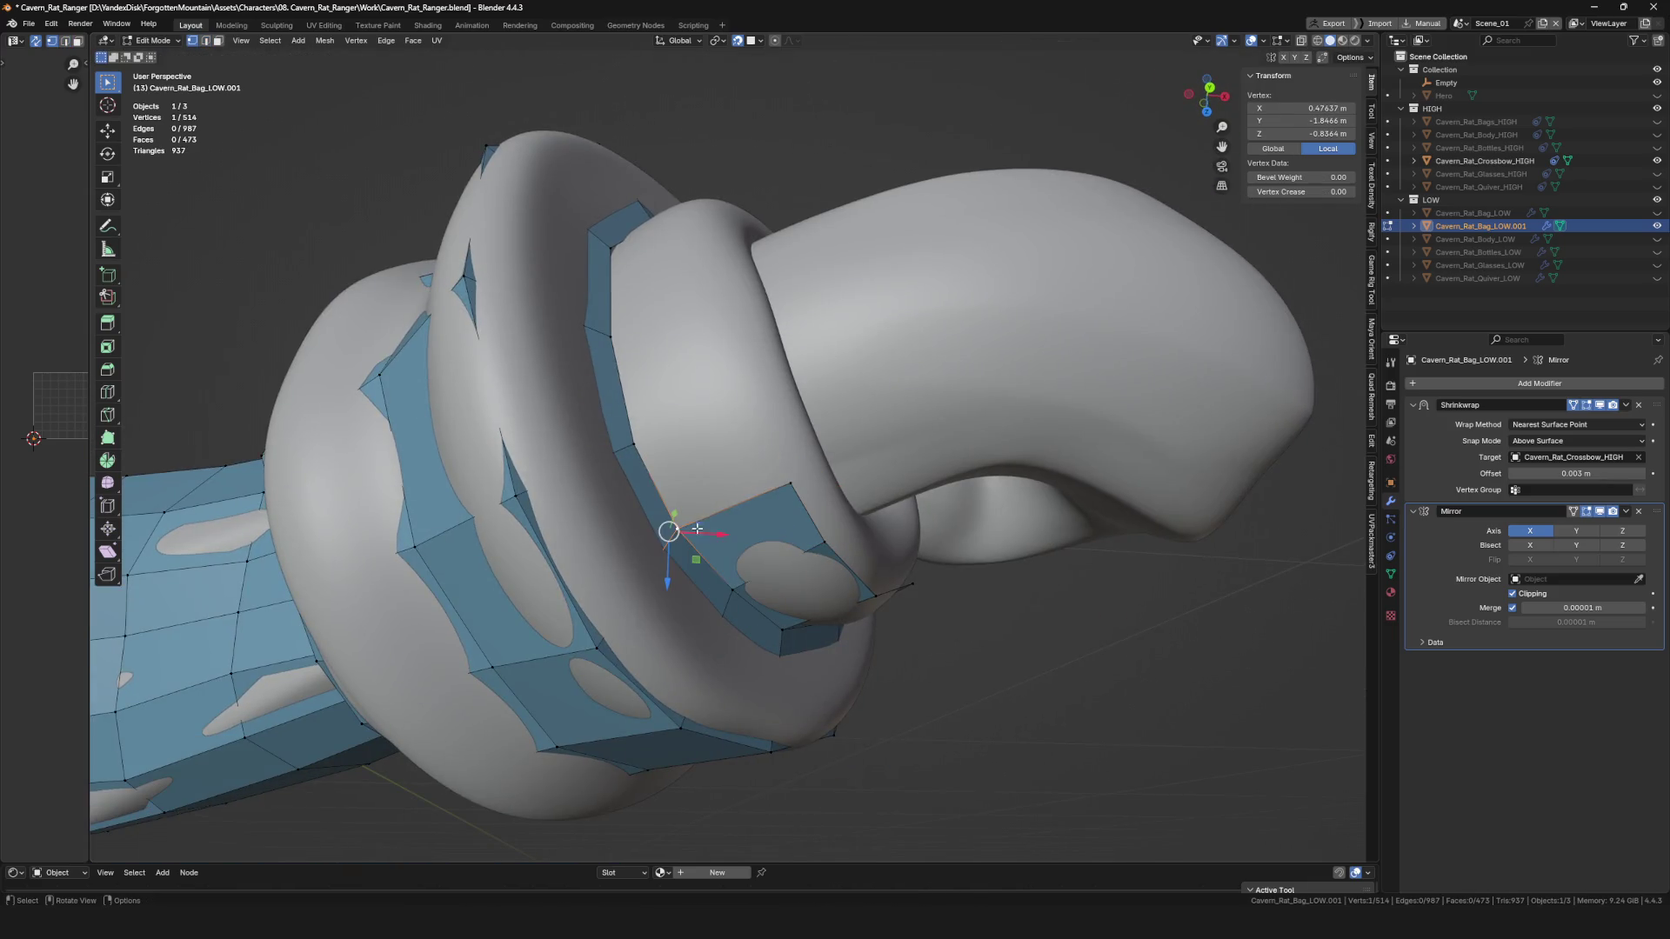
key(e)
click(759, 399)
key(e)
mouse_move(760, 399)
alt+middle_down()
mouse_move(716, 416)
mouse_move(661, 395)
mouse_move(673, 426)
mouse_move(739, 374)
alt+middle_up()
click(716, 416)
click(661, 395)
Extrude another vertex and fill new faces up the ring.
key(e)
click(687, 320)
mouse_move(687, 319)
middle_down()
mouse_move(538, 361)
mouse_move(559, 279)
middle_up()
key(f)
click(745, 300)
mouse_move(745, 300)
middle_down()
mouse_move(746, 328)
mouse_move(771, 331)
mouse_move(850, 261)
mouse_move(820, 239)
mouse_move(739, 347)
mouse_move(722, 461)
middle_up()
key(f)
click(771, 331)
Fill more faces, closing one from four selected vertices.
key(f)
click(805, 257)
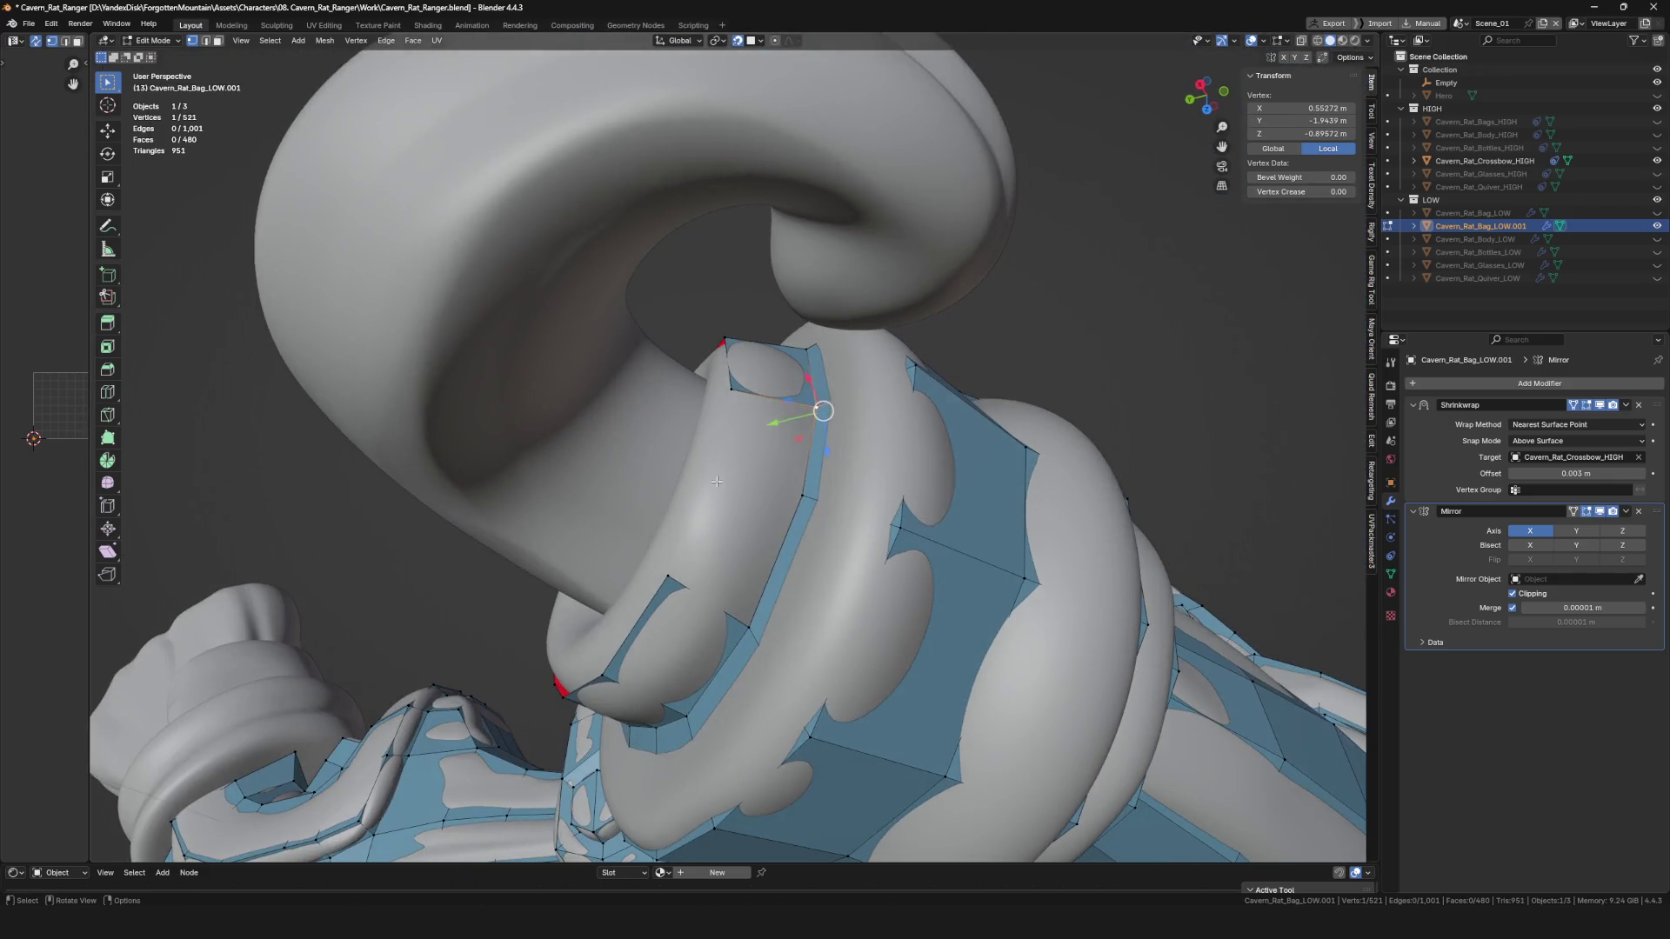
key(f)
click(717, 468)
shift+click(800, 497)
key(f)
Extrude the selected edge into a new face, then return to vertex selection.
mouse_move(692, 614)
middle_down()
mouse_move(735, 624)
mouse_move(767, 593)
mouse_move(740, 572)
middle_up()
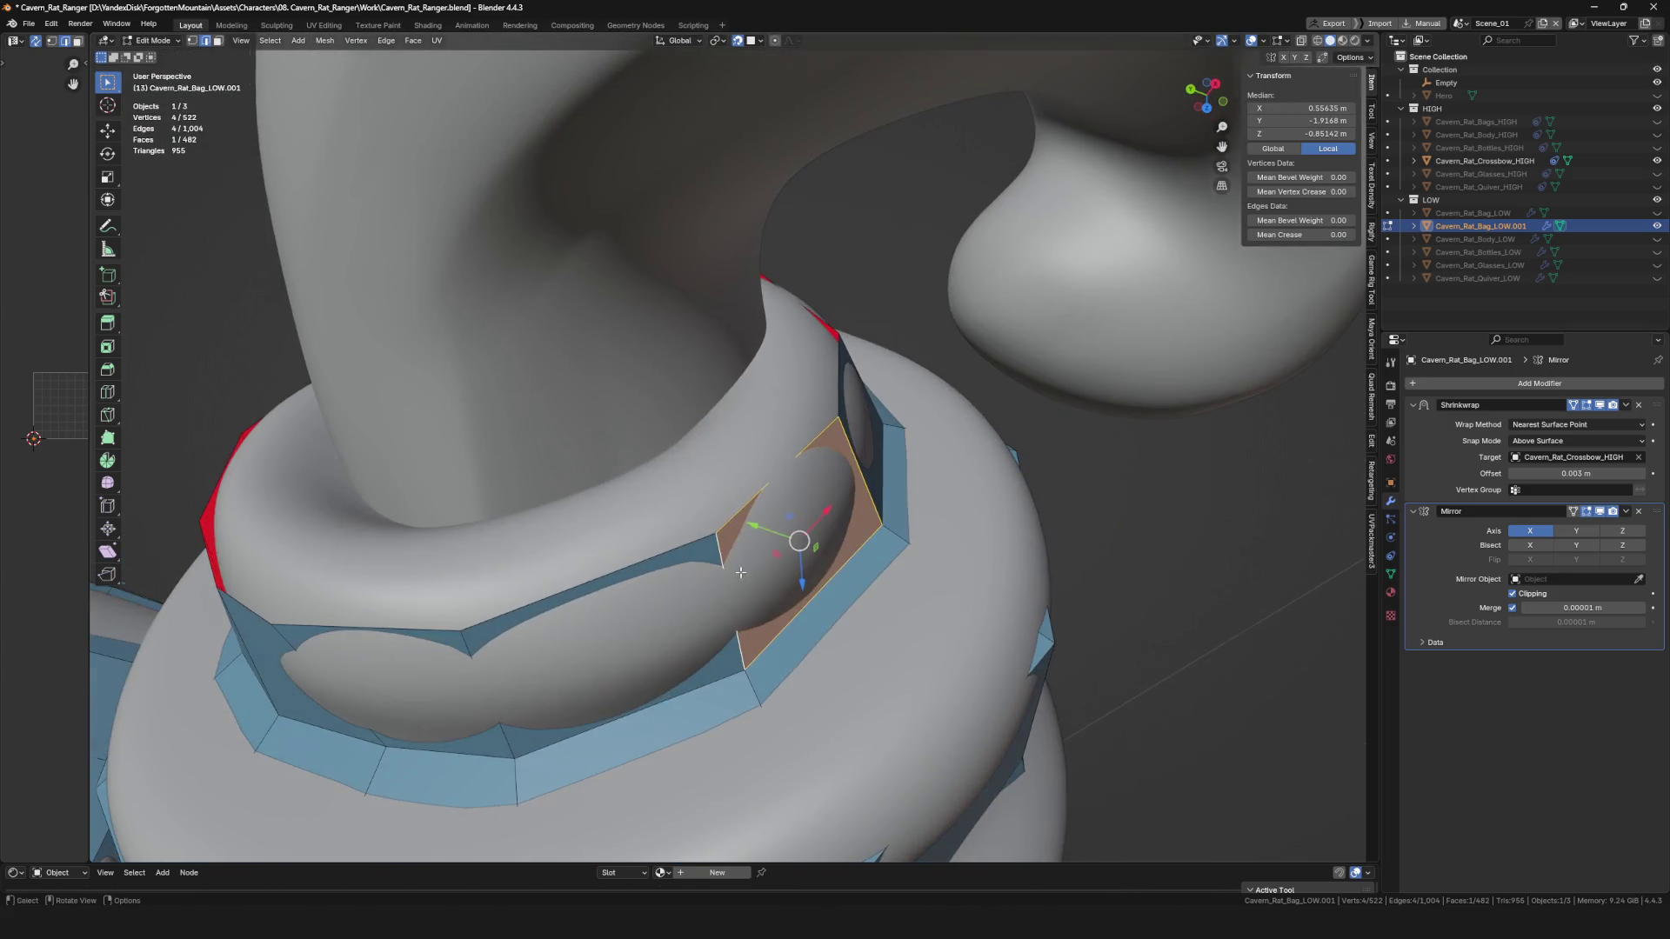
key(e)
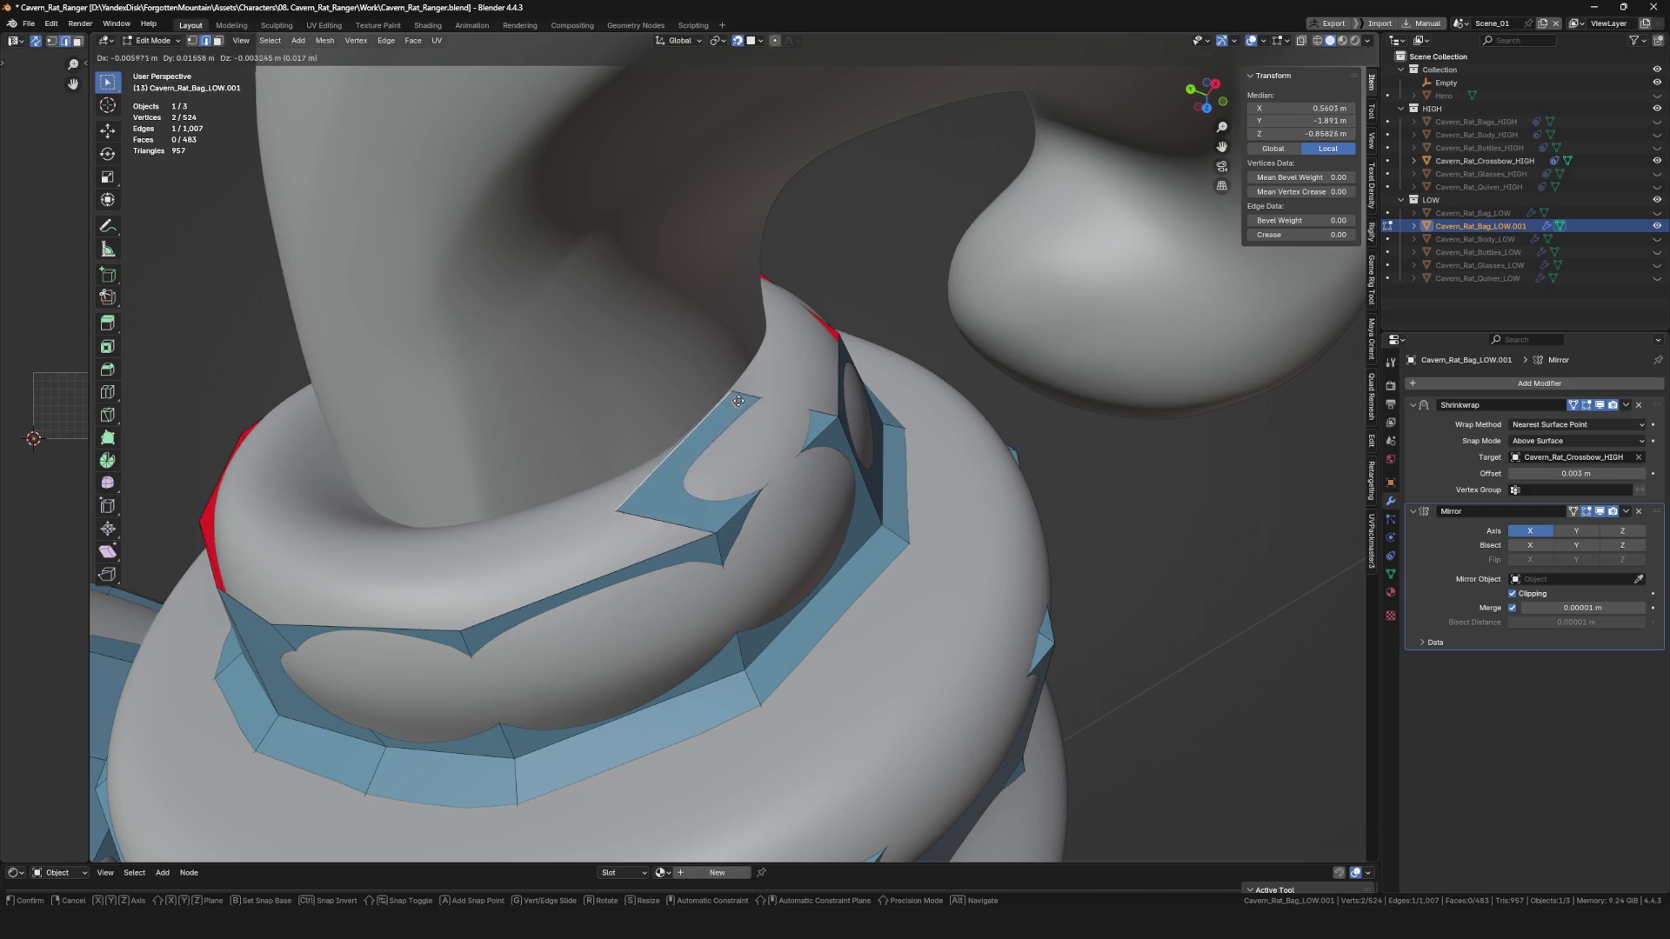
click(754, 379)
key(1)
Add a row of quads along the top ring.
drag(588, 465, 594, 517)
mouse_move(594, 518)
middle_down()
mouse_move(813, 552)
mouse_move(809, 533)
middle_up()
key(e)
click(731, 478)
key(f)
middle_drag(694, 479, 653, 491)
key(f)
click(650, 494)
key(f)
click(627, 407)
Continue filling faces up the ring toward the base of the hook.
middle_drag(613, 391, 615, 503)
key(f)
click(639, 374)
key(f)
click(625, 406)
click(721, 343)
key(f)
click(721, 344)
middle_drag(721, 343, 684, 357)
key(f)
Add a final face on the ring and undo the accidental extra geometry.
mouse_move(766, 315)
middle_down()
mouse_move(723, 432)
mouse_move(739, 432)
middle_up()
key(f)
click(800, 461)
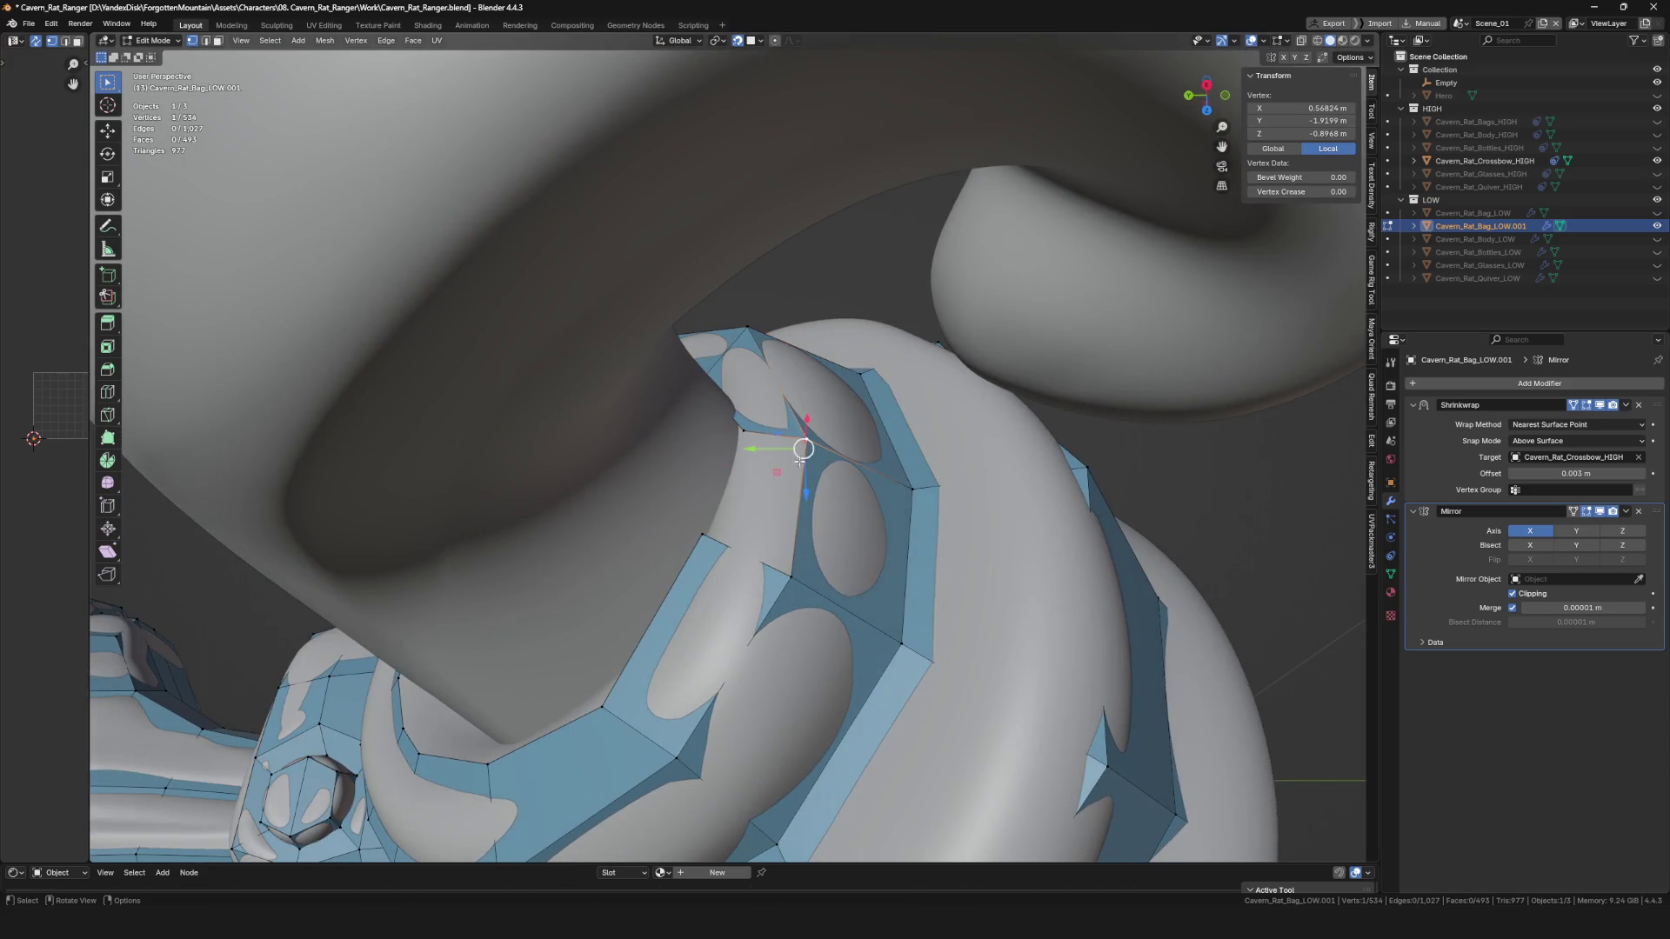
key(f)
mouse_move(740, 555)
middle_down()
mouse_move(639, 549)
mouse_move(652, 567)
middle_up()
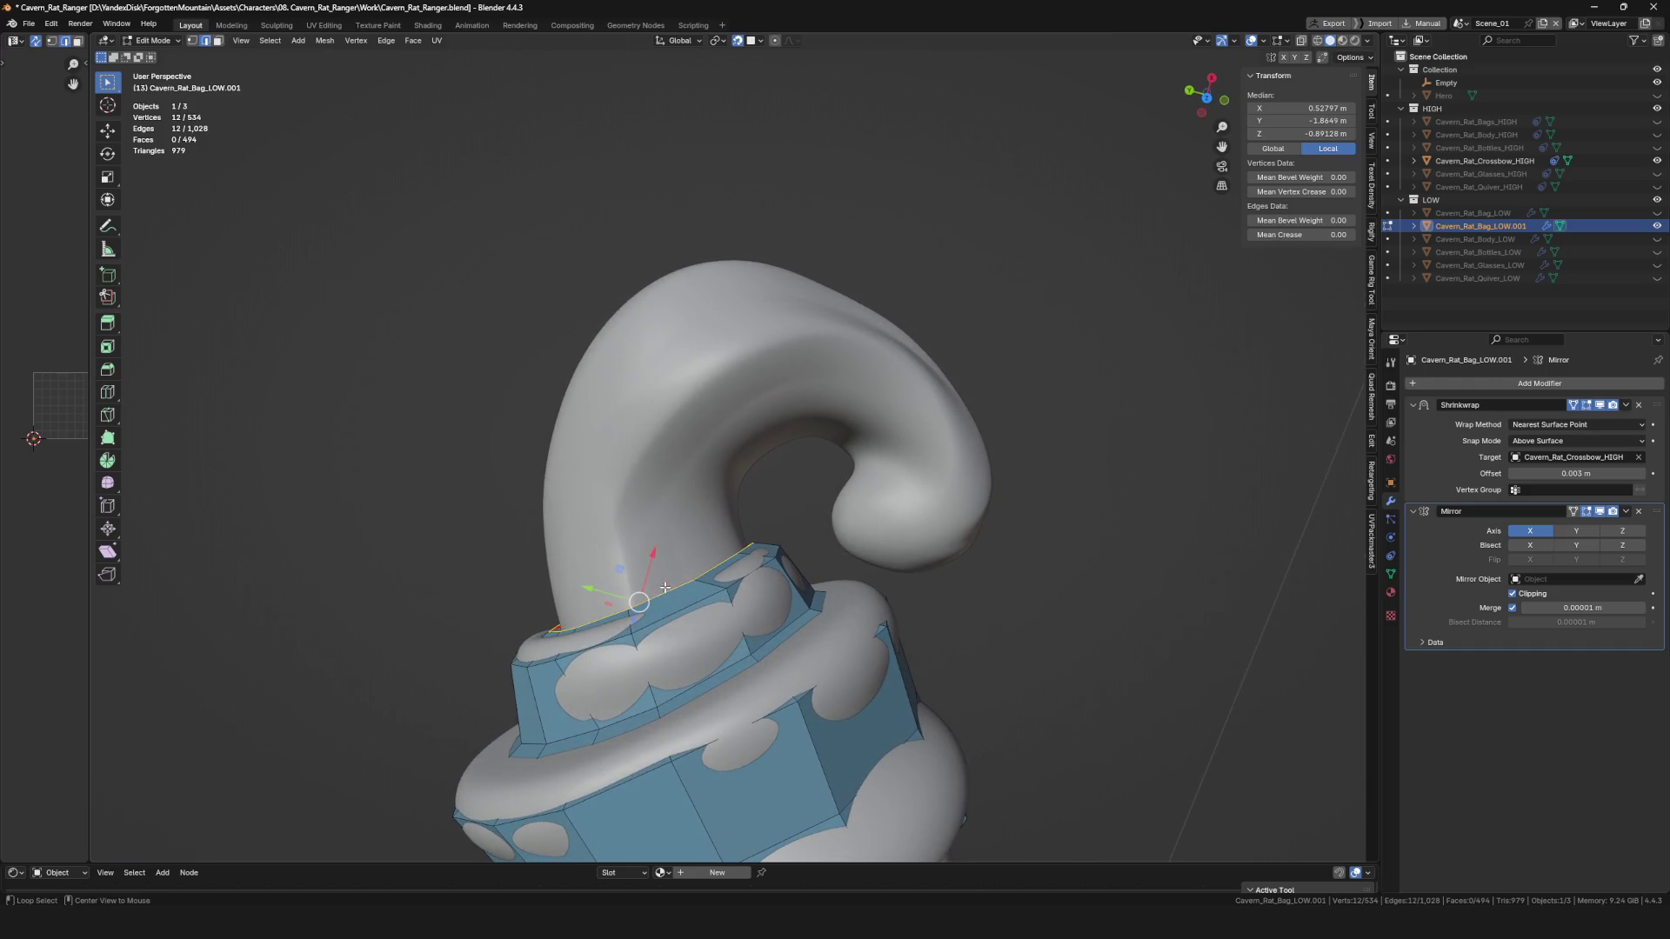
key(Escape)
key(ctrl+z)
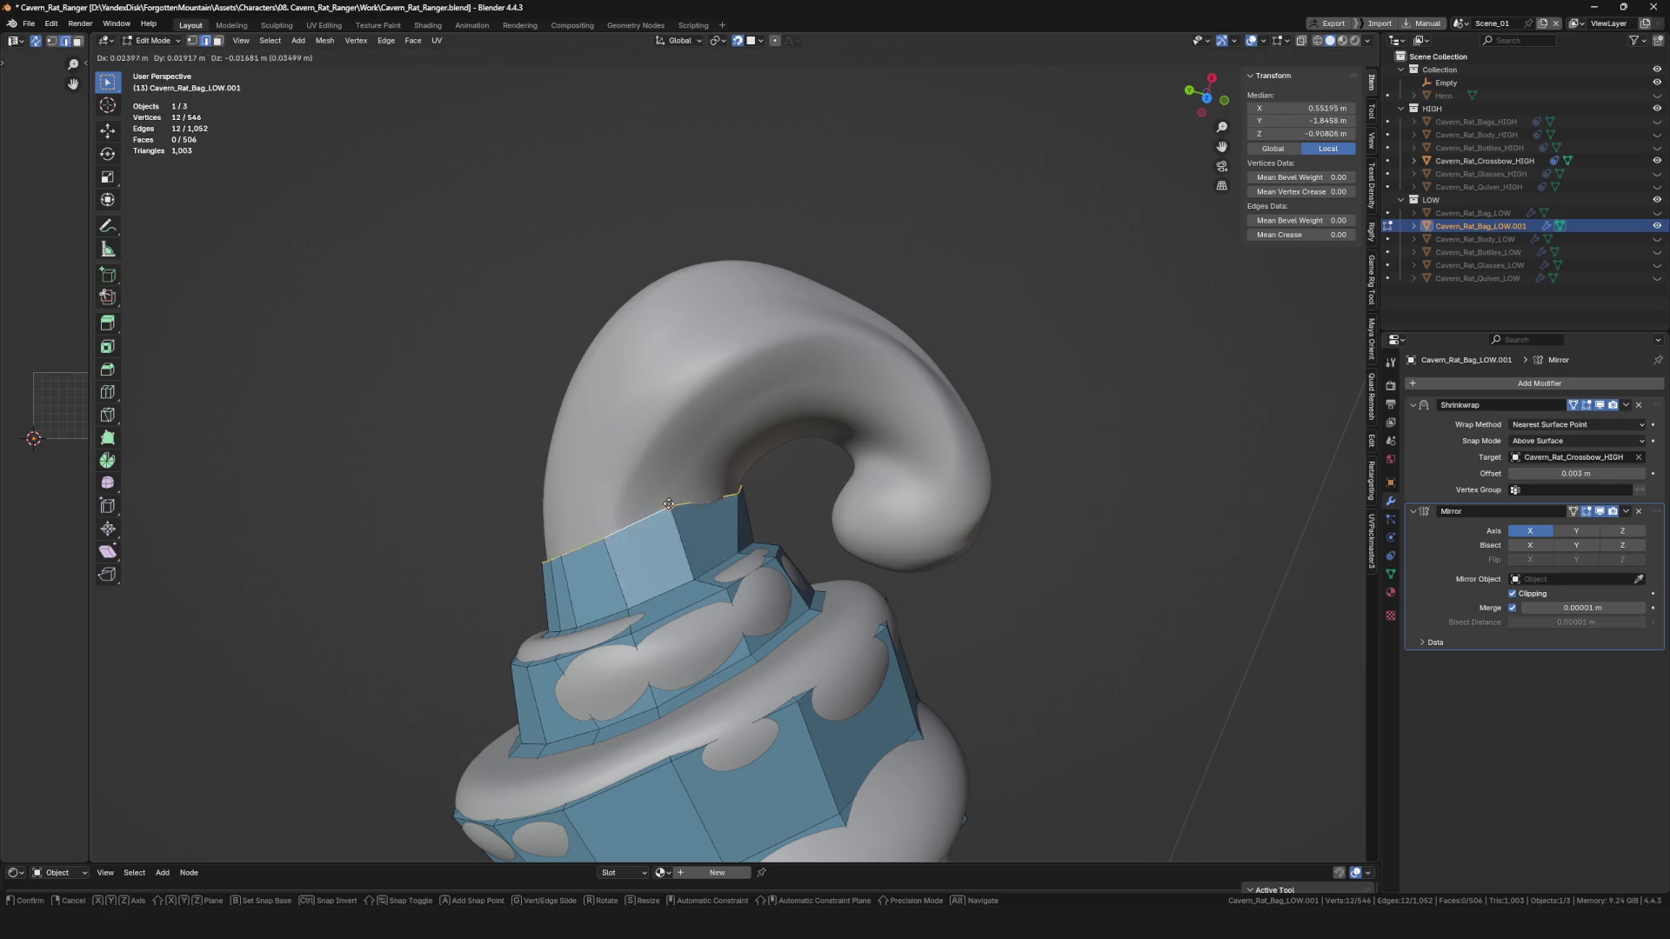
Cancel the pending edge-loop extrusion and nudge the existing strap vertices into place.
click(681, 504)
mouse_move(681, 504)
middle_down()
mouse_move(823, 690)
mouse_move(649, 458)
middle_up()
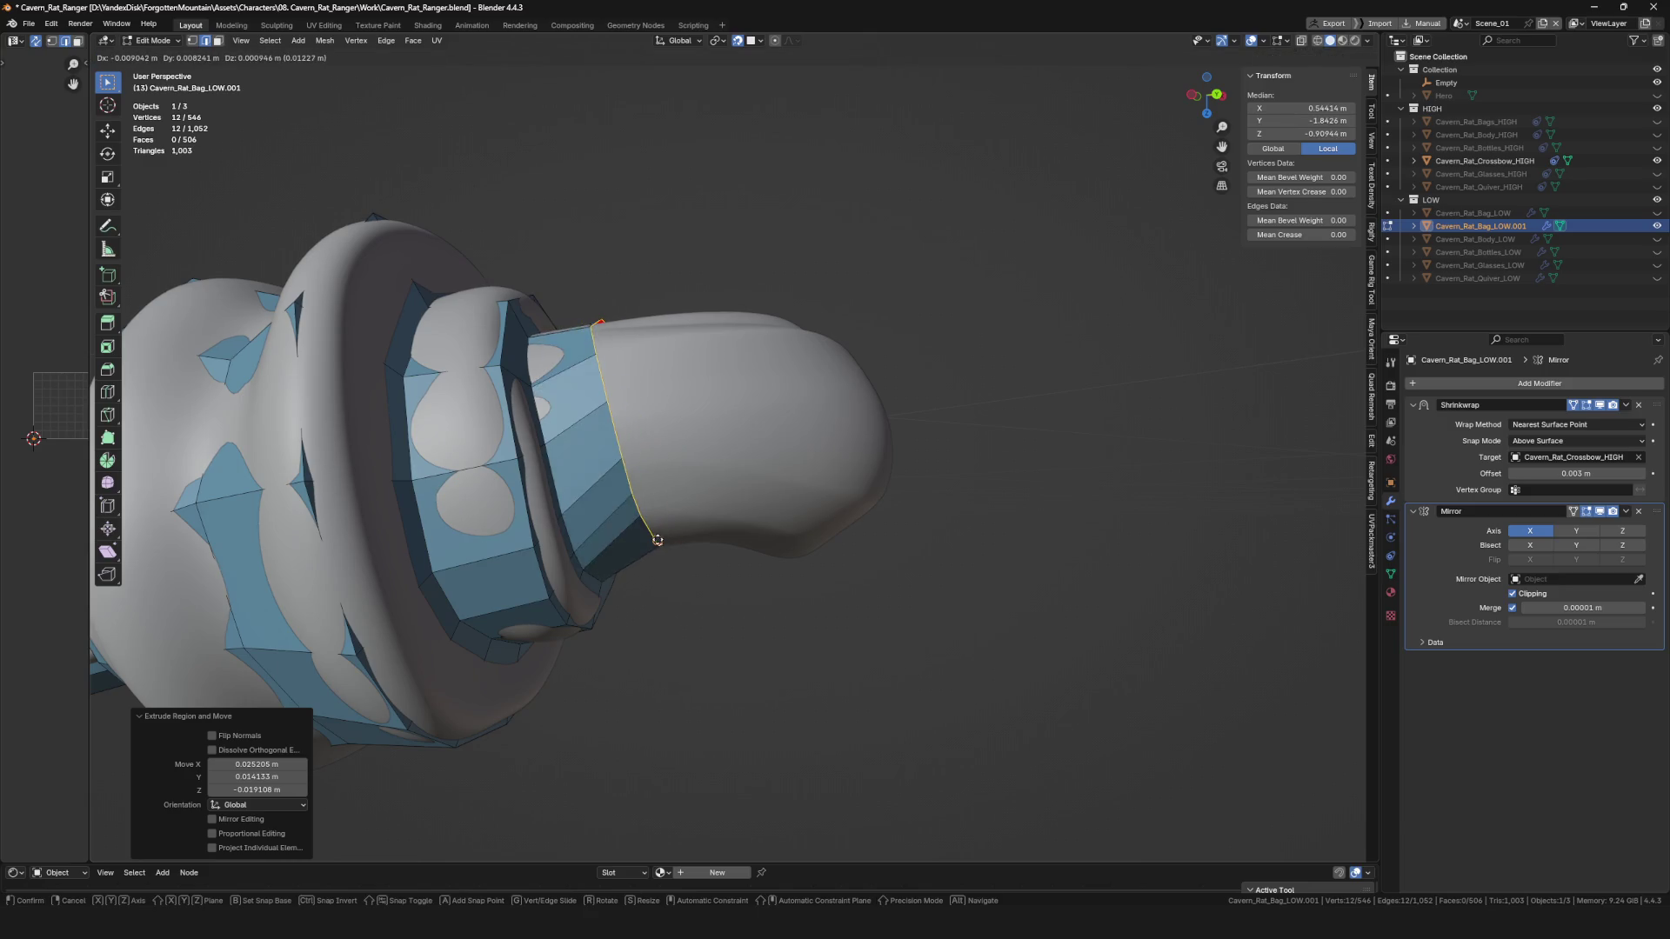
right_click(742, 562)
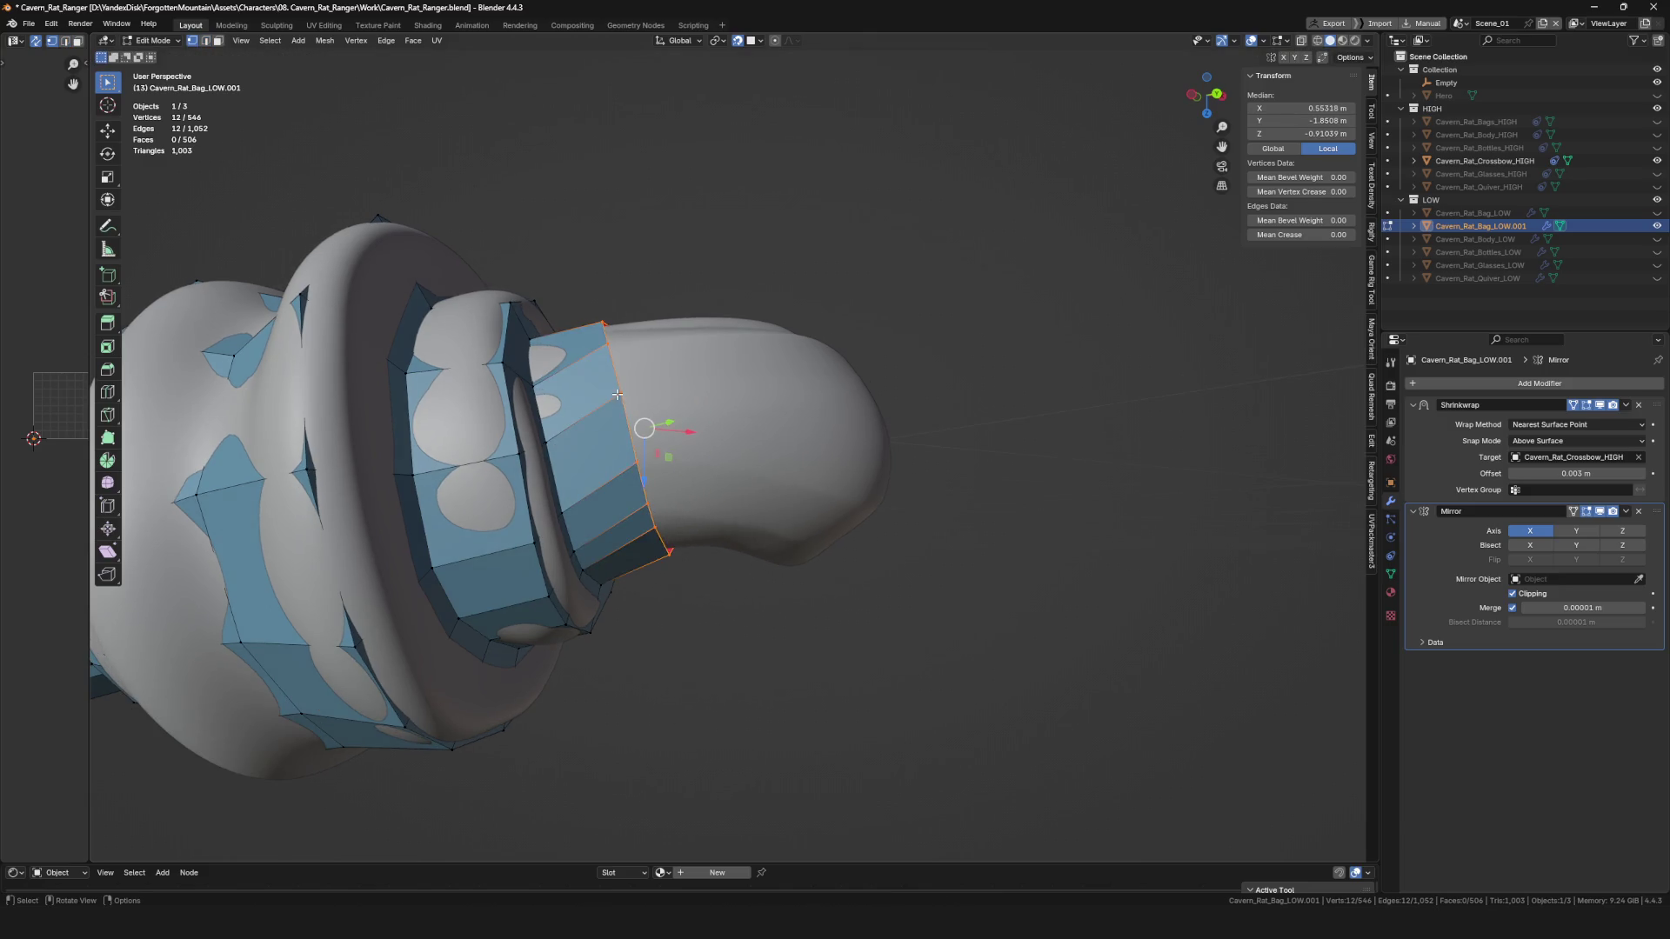
click(641, 472)
mouse_move(641, 474)
middle_down()
mouse_move(650, 458)
mouse_move(651, 481)
mouse_move(530, 508)
mouse_move(682, 508)
mouse_move(722, 523)
mouse_move(709, 560)
mouse_move(724, 501)
middle_up()
click(654, 441)
key(g)
click(655, 485)
key(g)
click(652, 480)
key(g)
click(654, 479)
Reposition the remaining strap vertices, then bring the curled hook end into view.
key(g)
click(533, 503)
key(g)
click(683, 557)
key(g)
click(699, 535)
key(g)
click(674, 610)
key(g)
click(672, 613)
middle_drag(671, 613, 669, 644)
key(g)
click(585, 683)
key(g)
click(591, 687)
middle_drag(592, 687, 661, 648)
key(g)
mouse_move(761, 753)
middle_down()
mouse_move(618, 341)
mouse_move(661, 390)
middle_up()
scroll(619, 341, up, 4)
Select the end edge loop and place a first new ring tilted along the hook.
key(alt+a)
alt+click(618, 342)
click(629, 398)
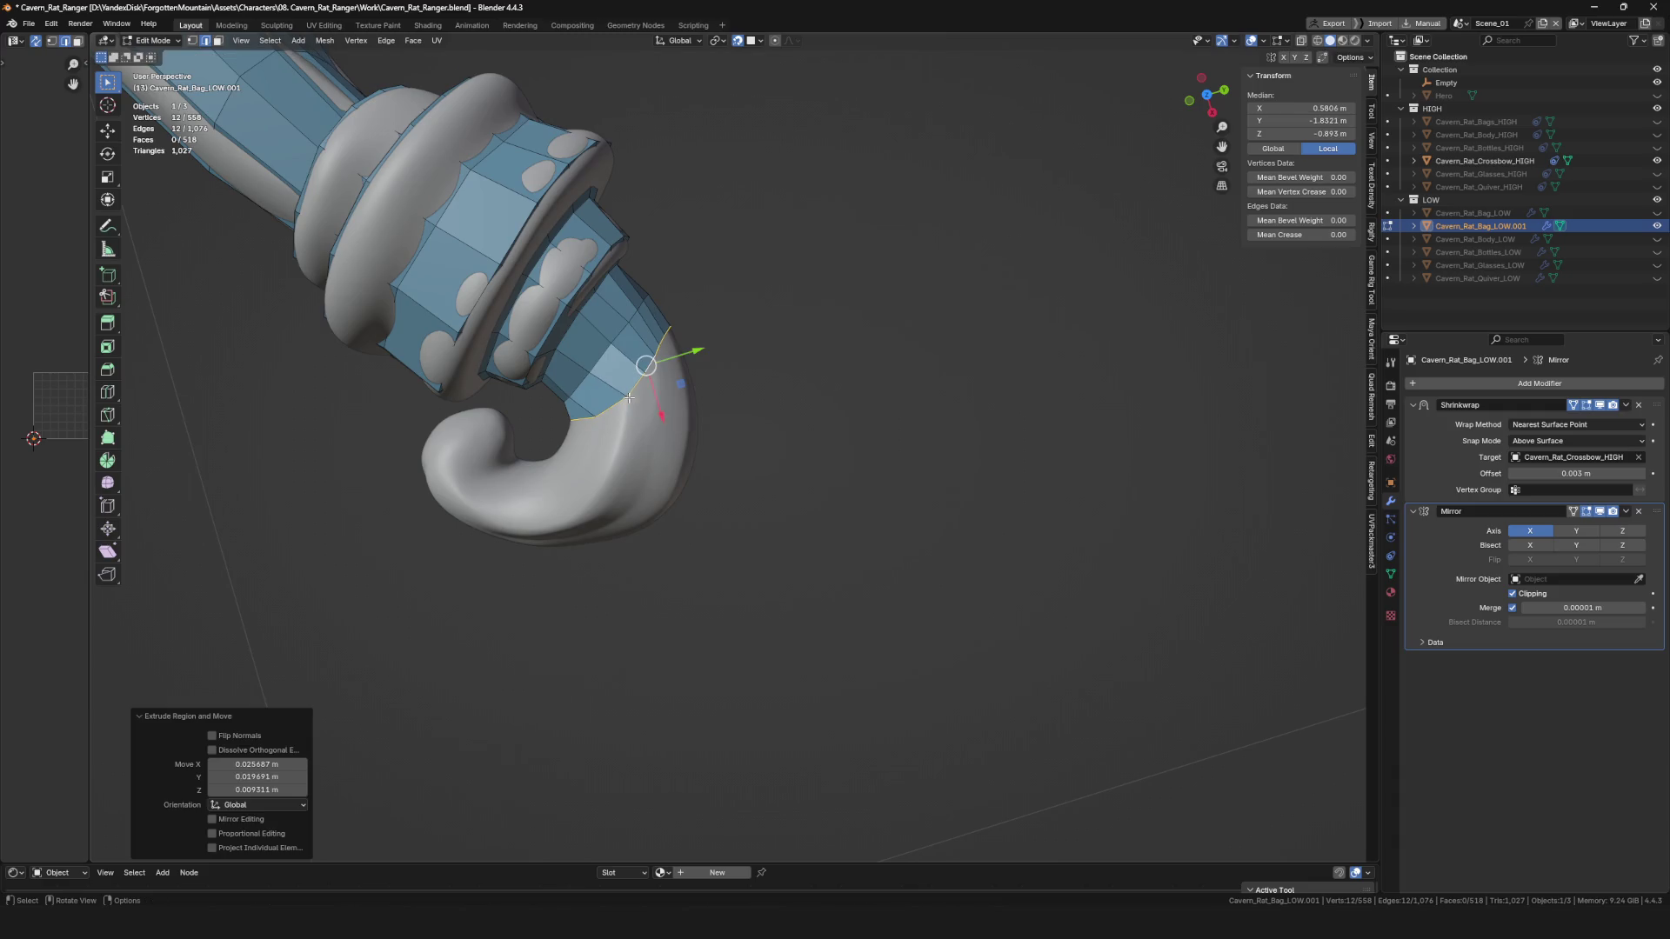
click(721, 411)
key(g)
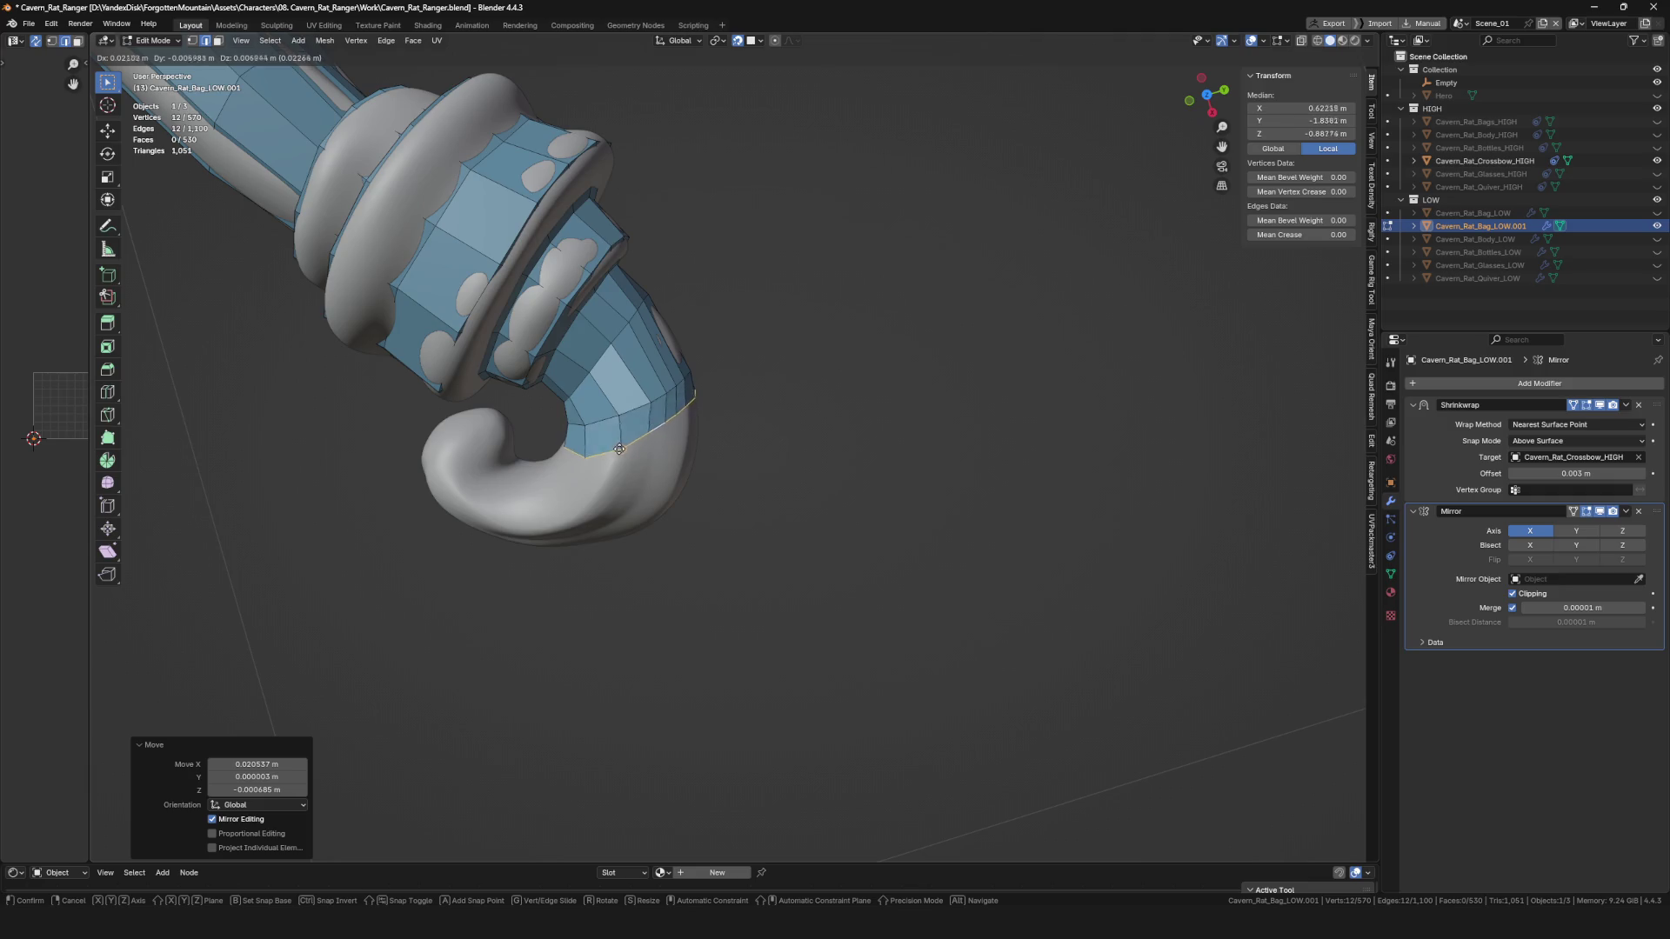
click(695, 468)
key(g)
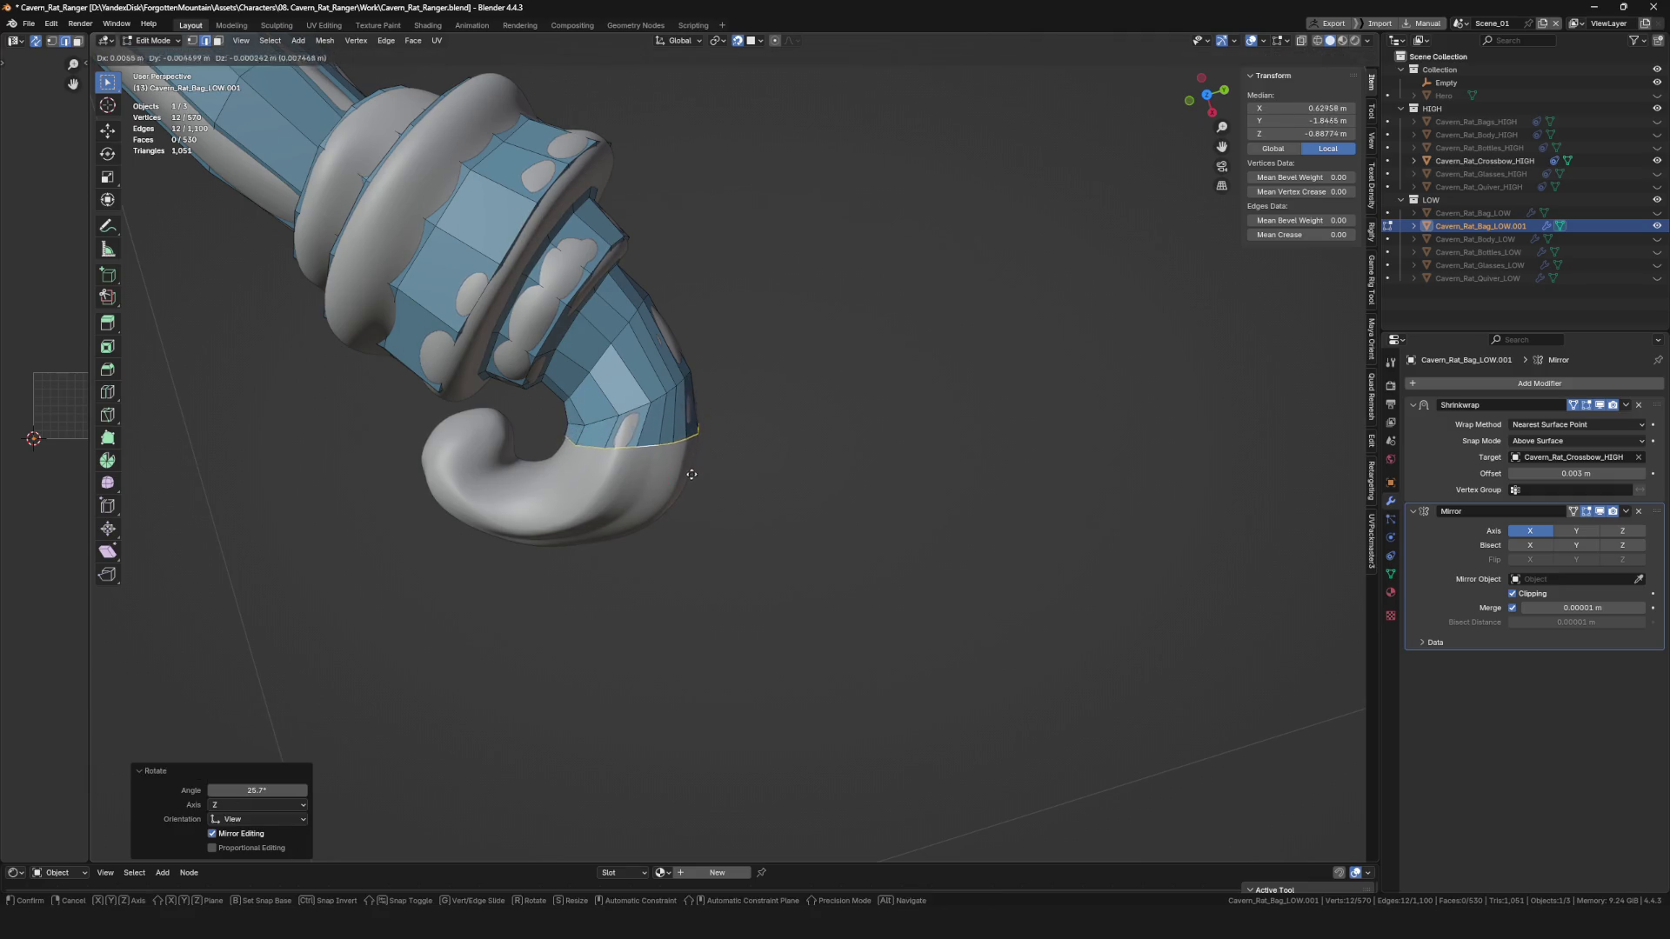
click(687, 491)
mouse_move(687, 491)
middle_down()
mouse_move(687, 452)
mouse_move(644, 439)
middle_up()
Extrude a second ring and rotate it to follow the hook's curl.
key(e)
click(625, 451)
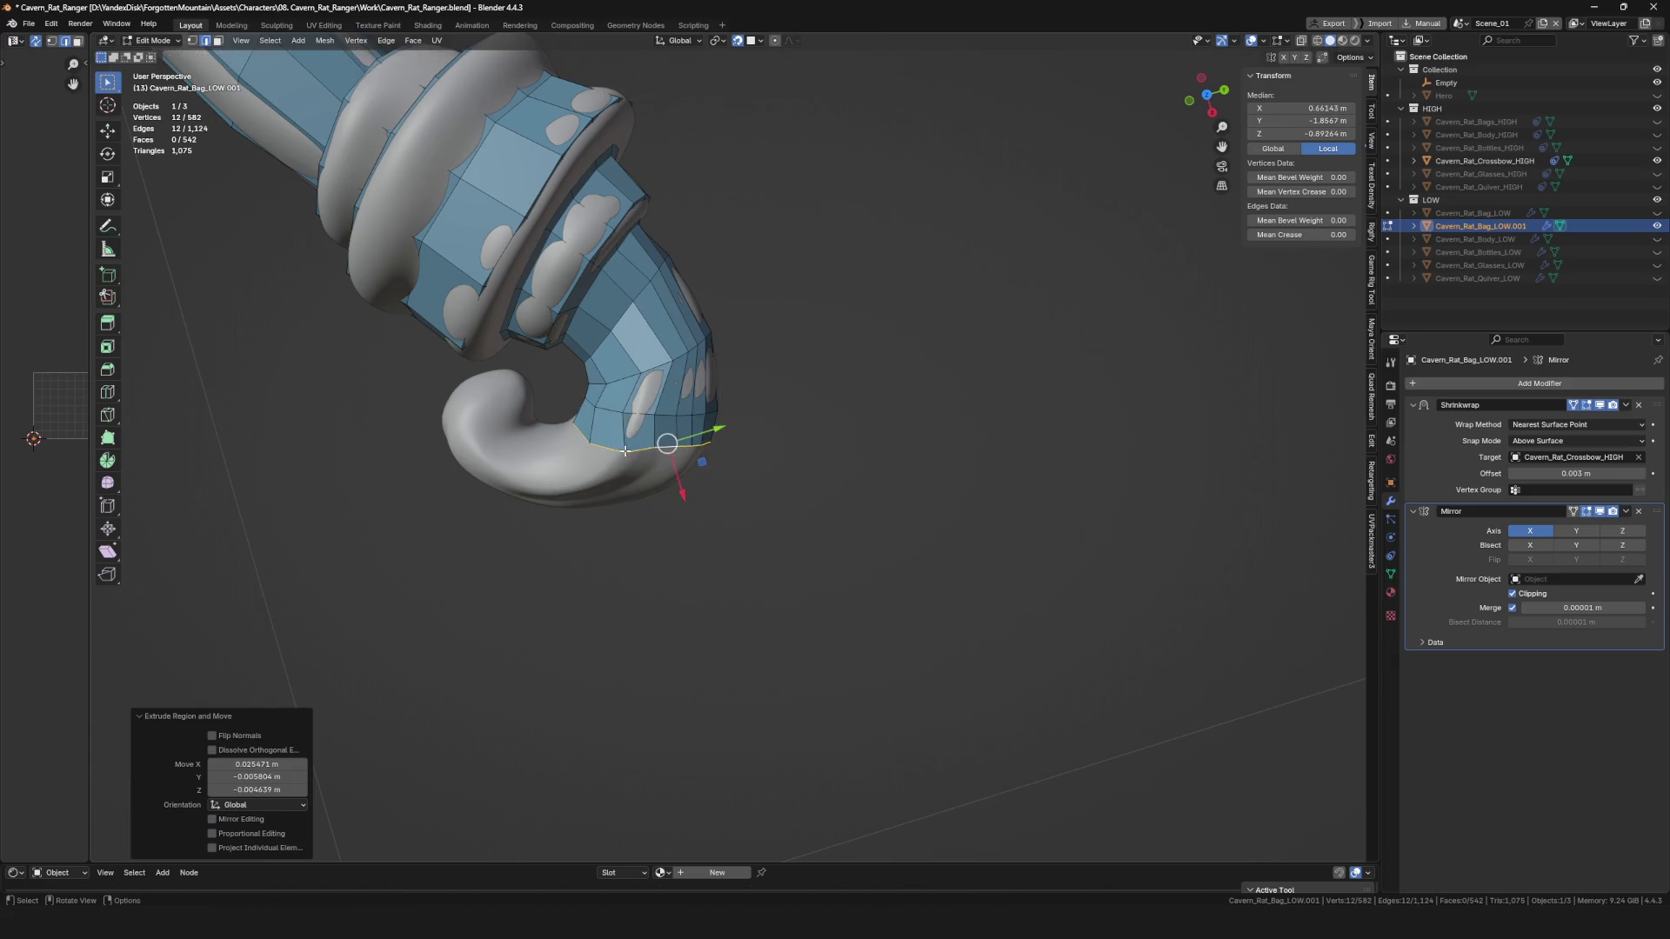
click(741, 436)
middle_drag(701, 460, 686, 446)
click(683, 462)
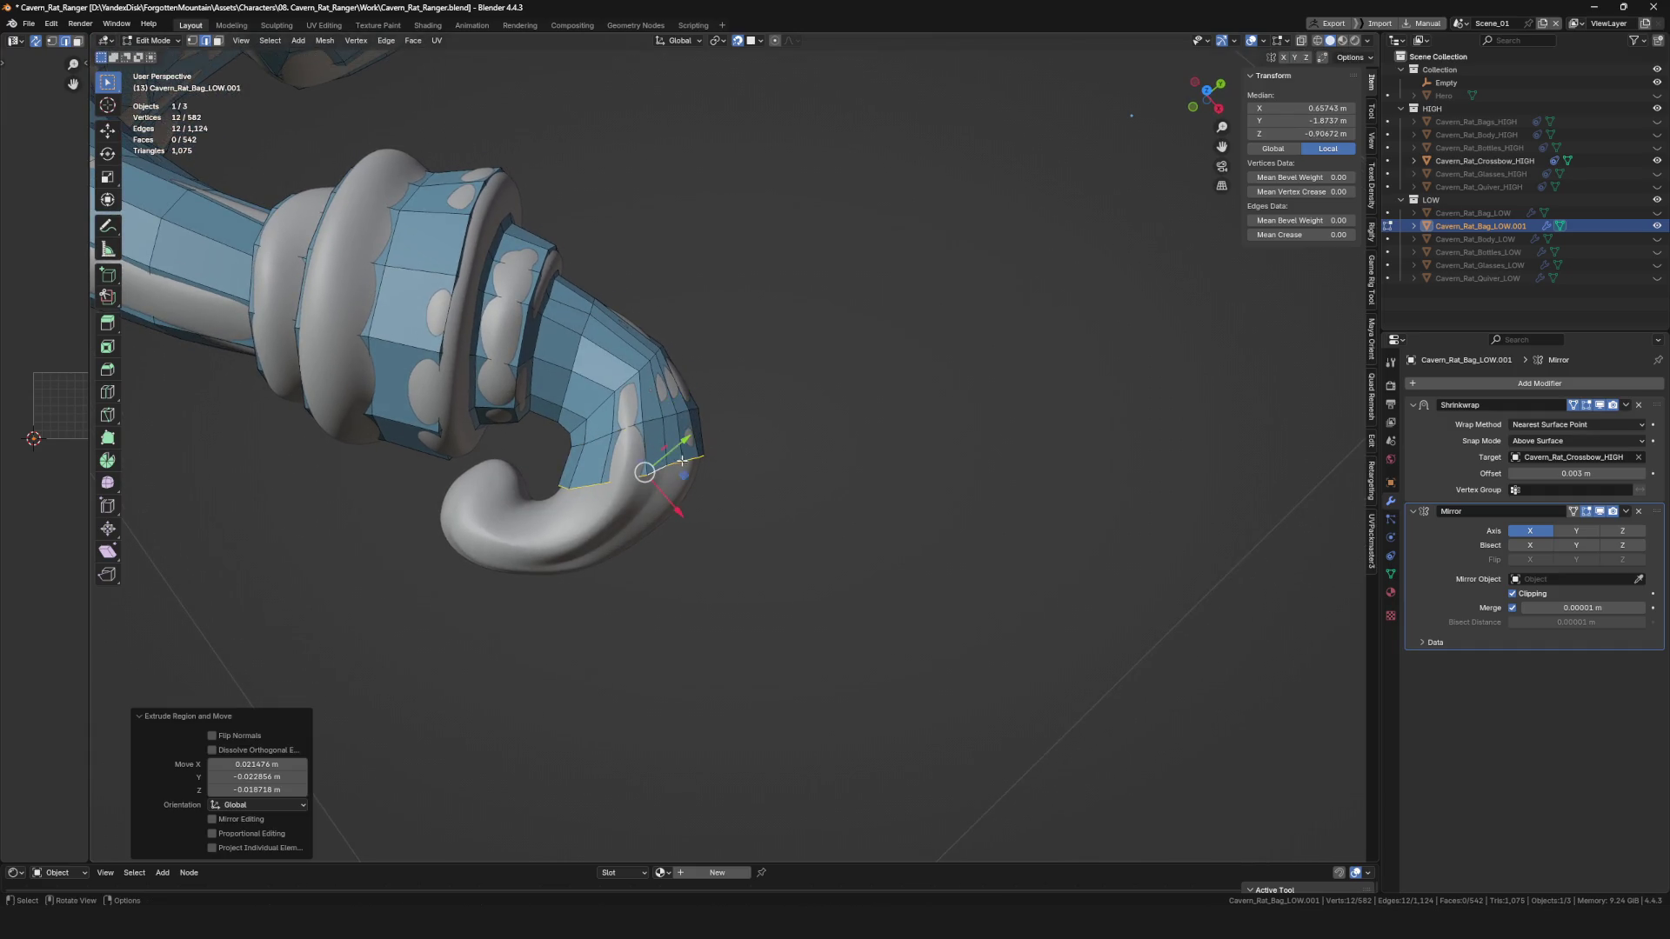
click(701, 493)
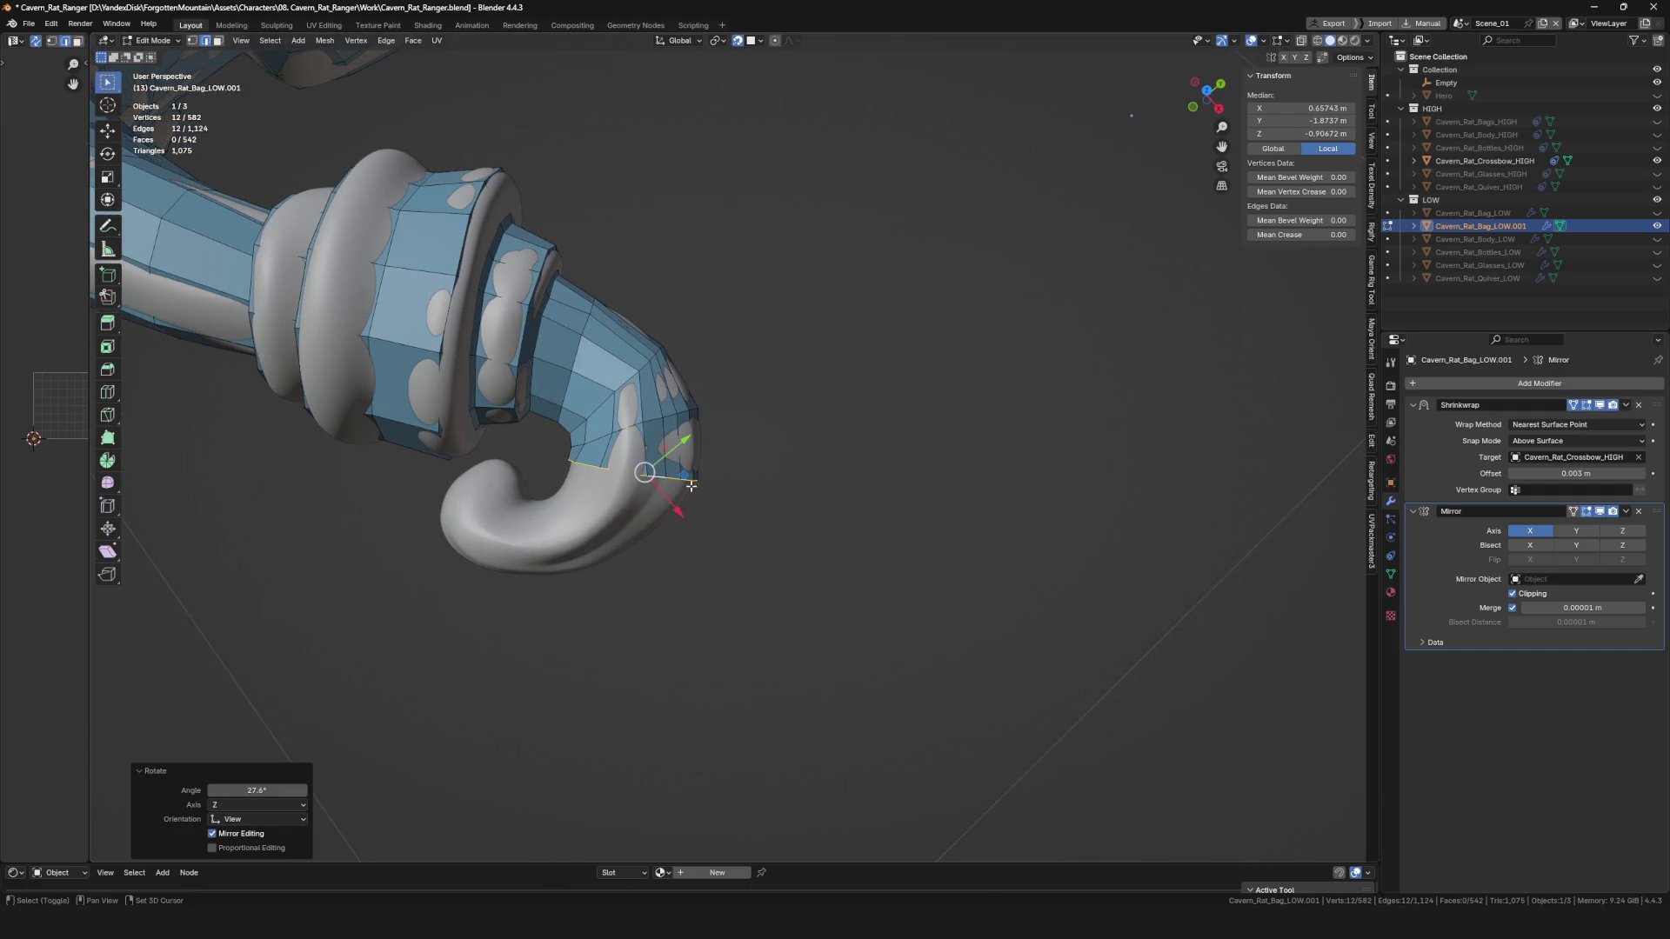
middle_drag(701, 493, 661, 487)
Extrude a third ring, then move and rotate it onto the curl.
key(e)
click(653, 489)
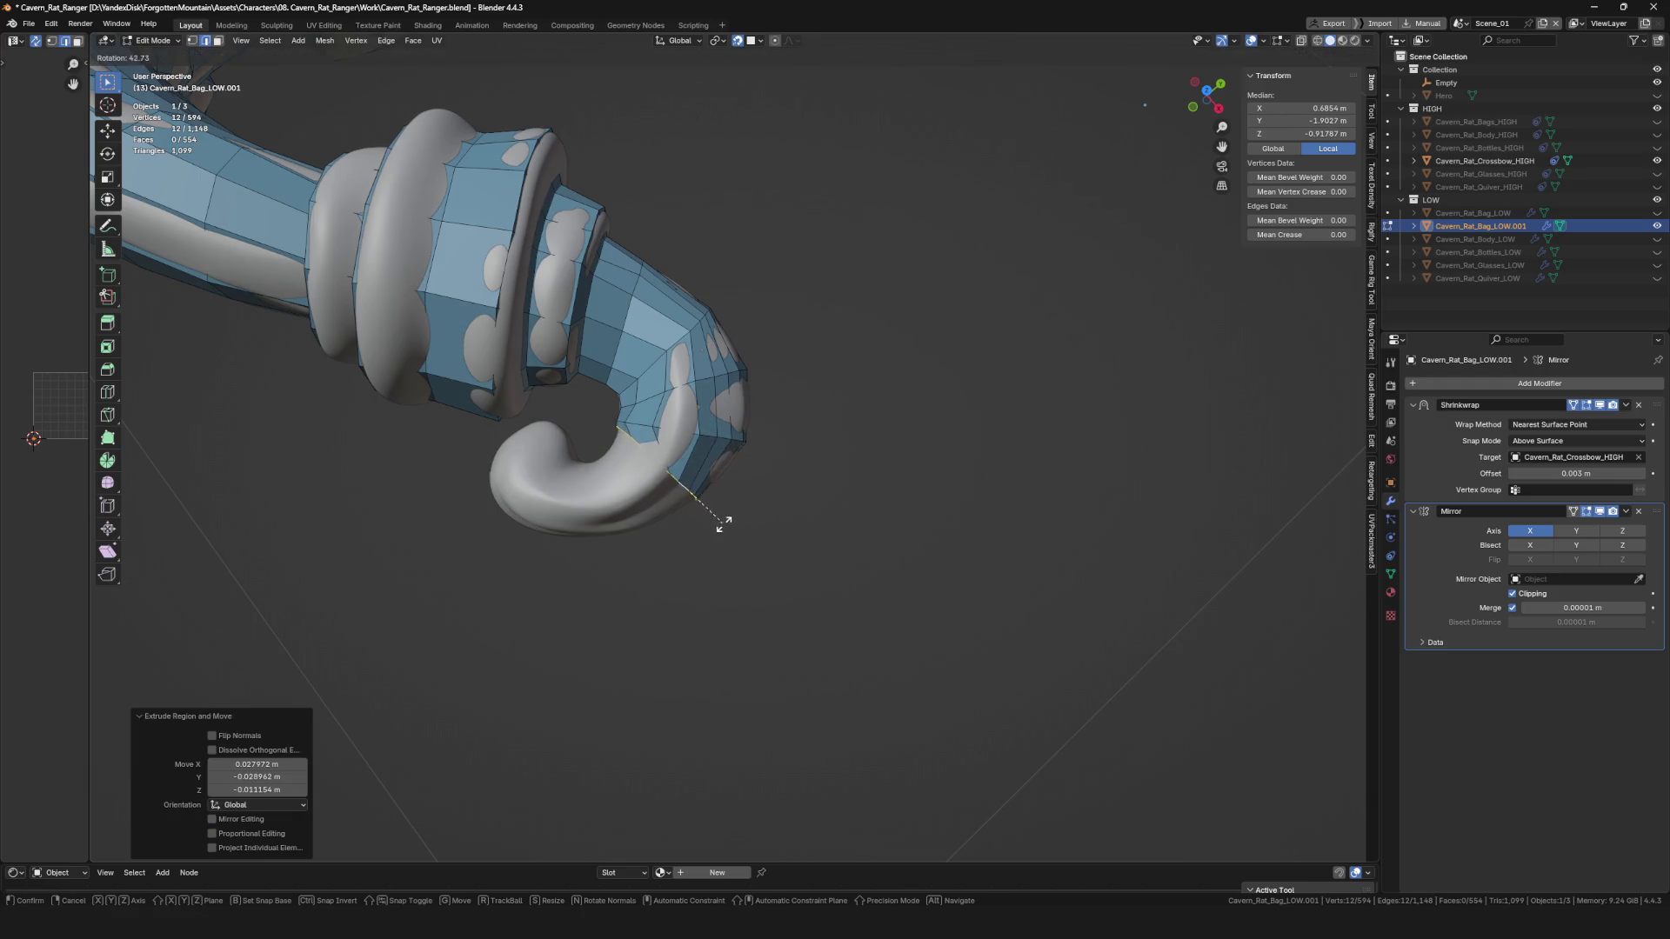
click(721, 522)
key(g)
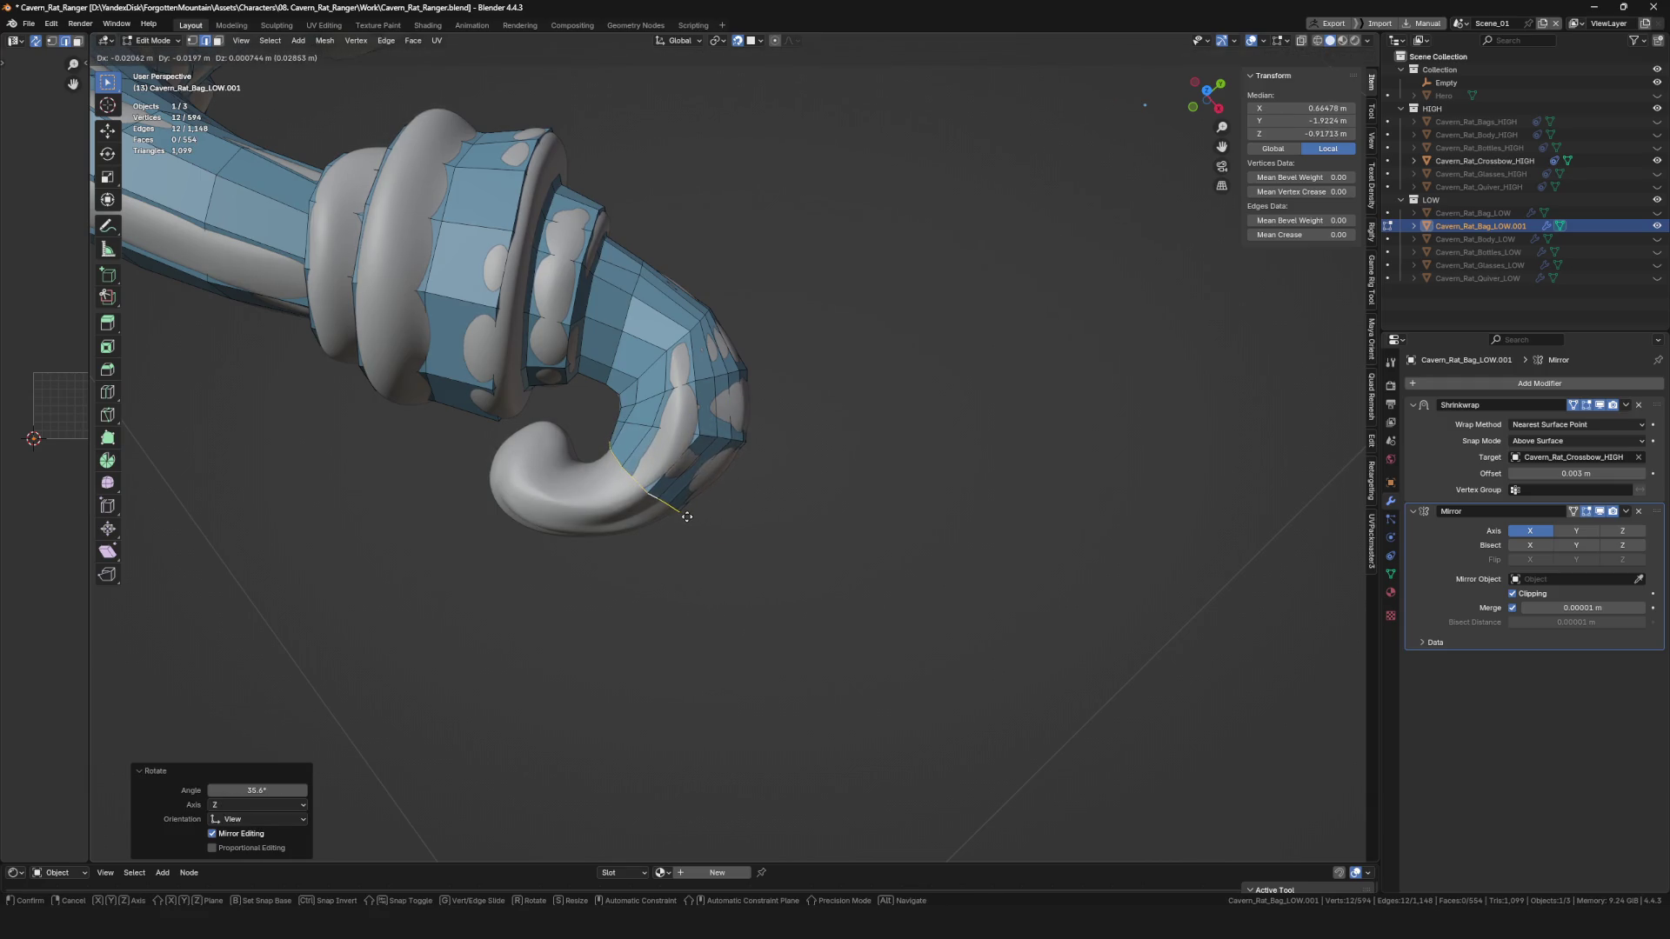
scroll(687, 517, up, 2)
click(611, 508)
middle_drag(611, 509, 696, 509)
key(r)
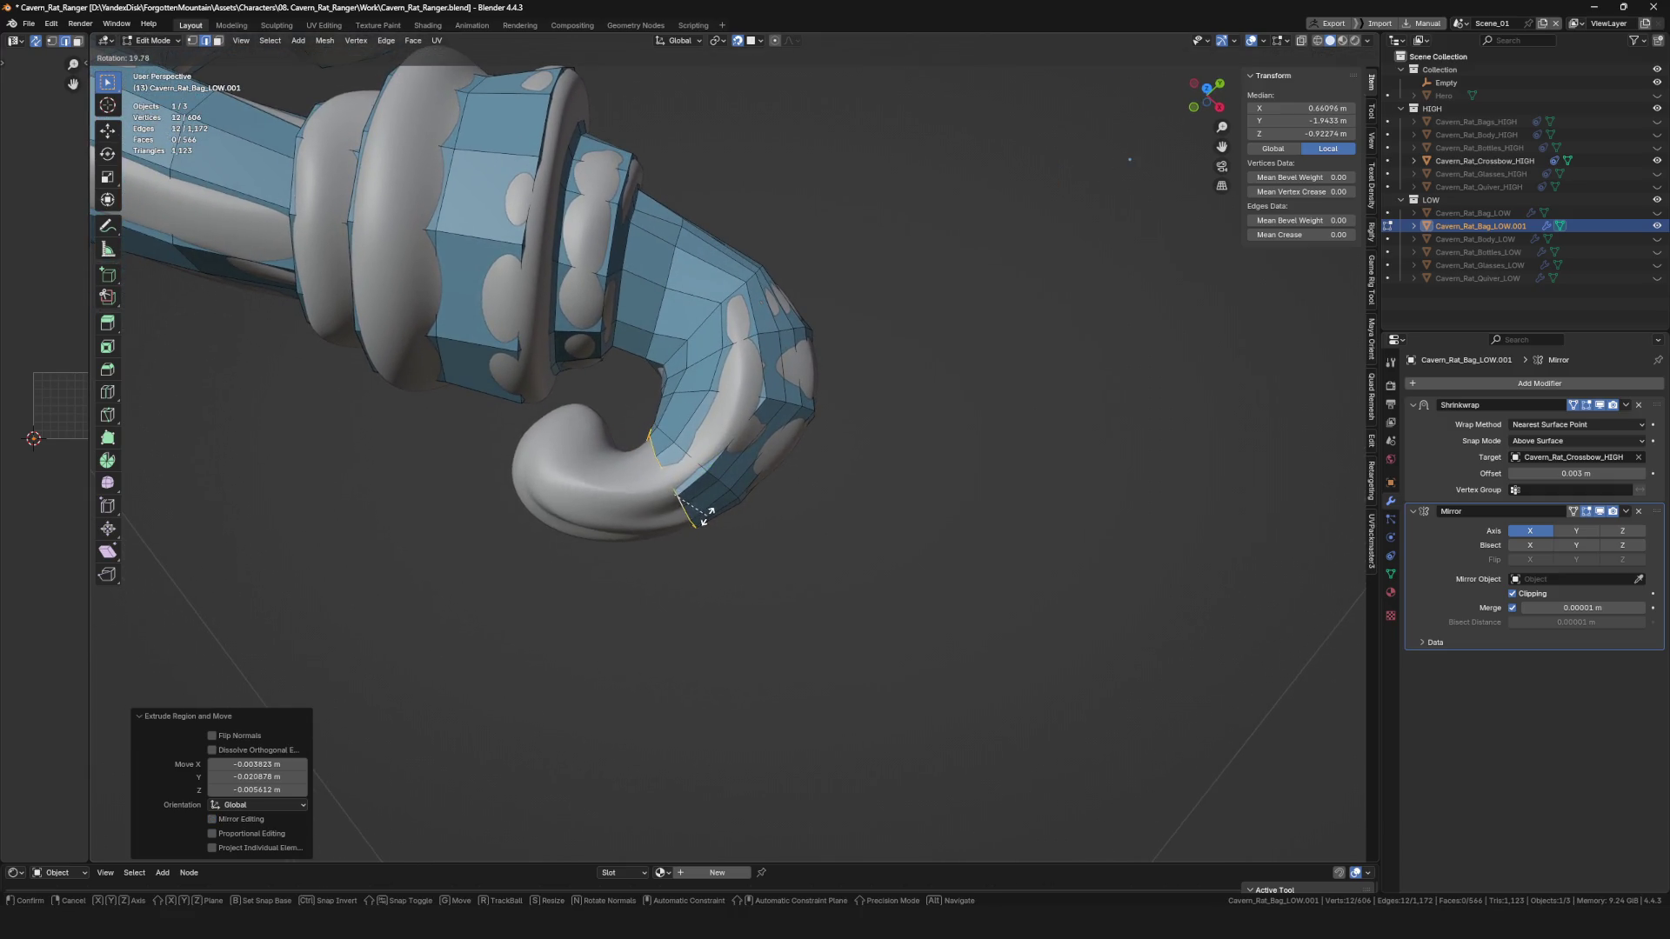
click(703, 516)
key(g)
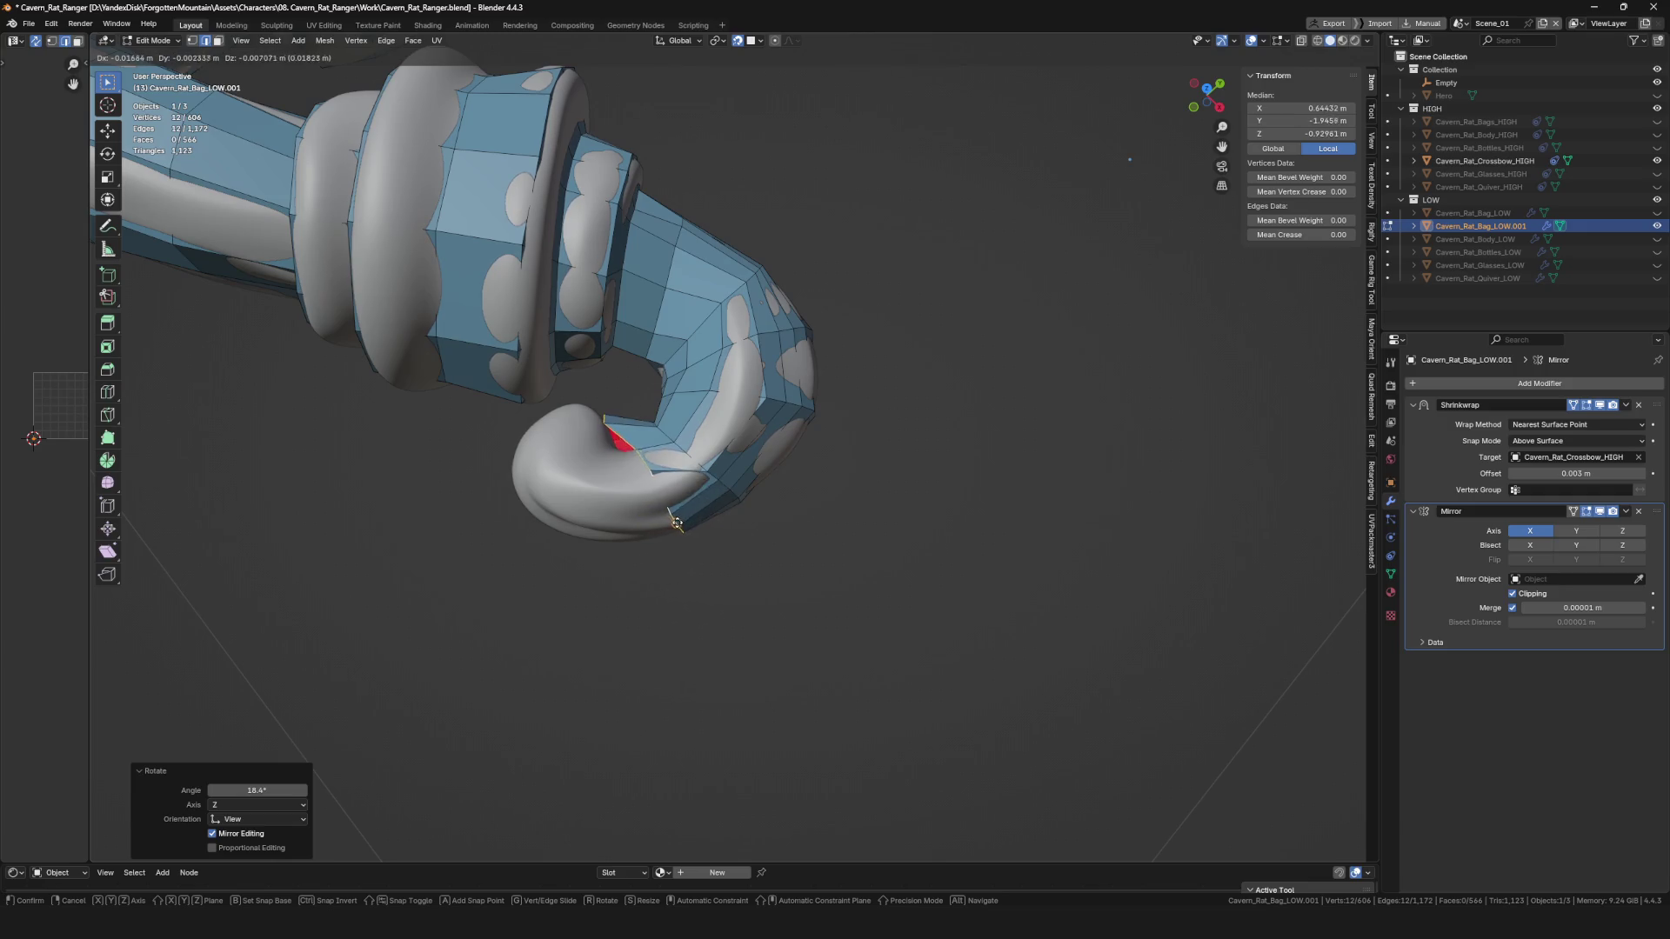
click(677, 503)
middle_drag(677, 503, 640, 511)
Extrude one more ring toward the hook tip and move it into place.
key(e)
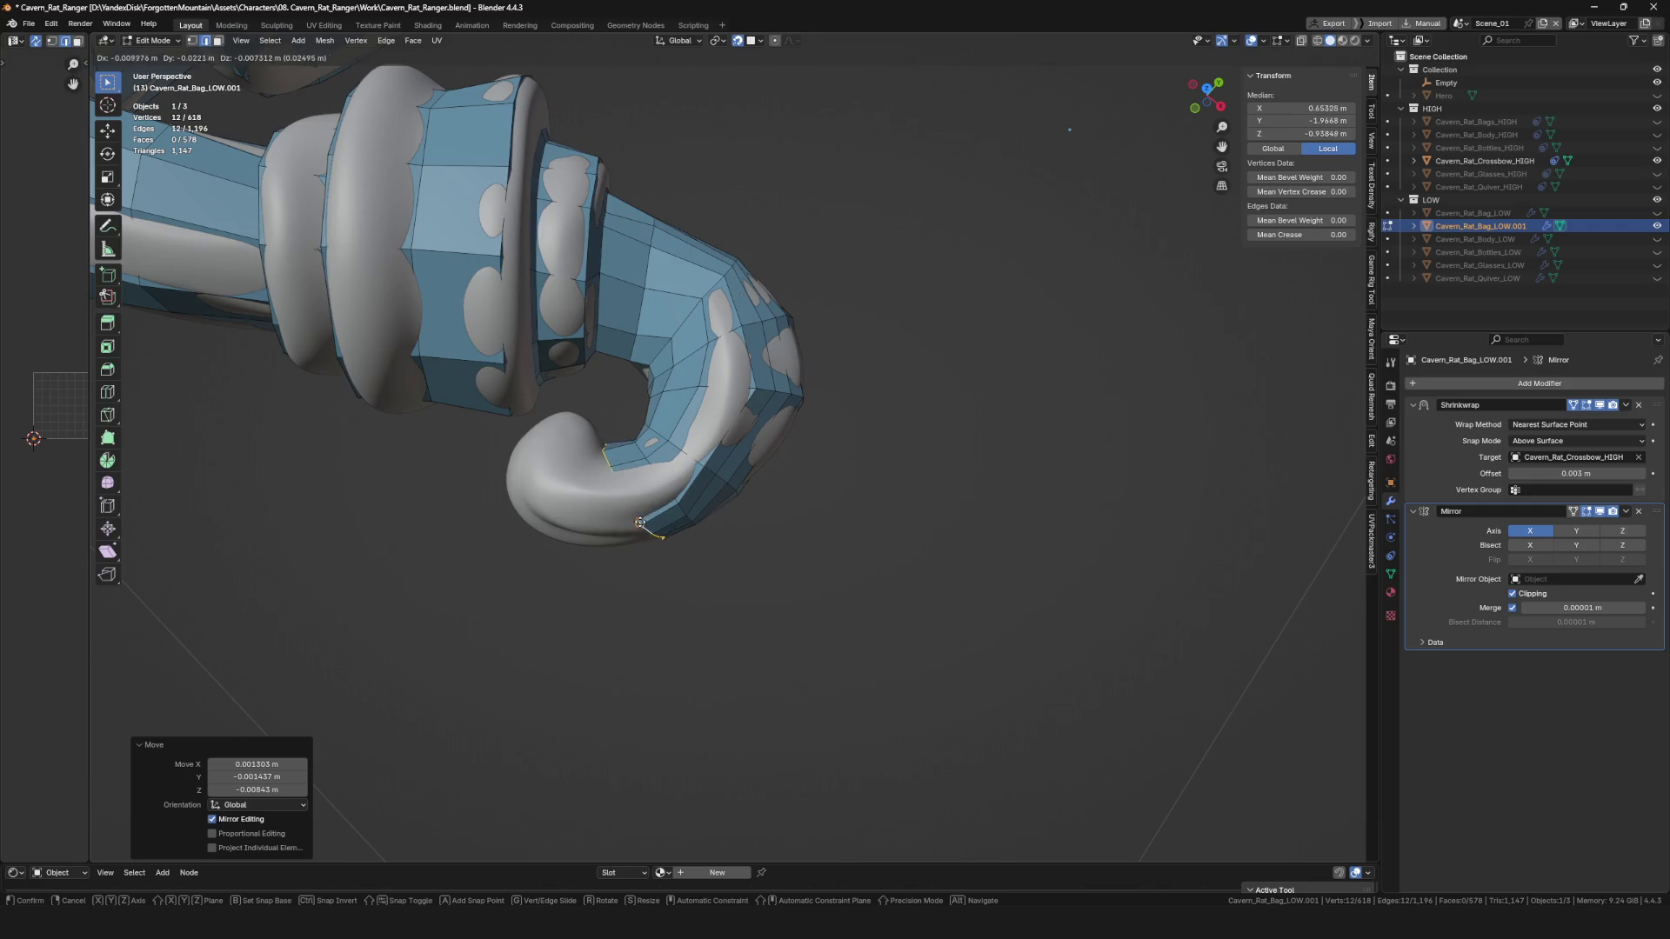
click(655, 535)
key(g)
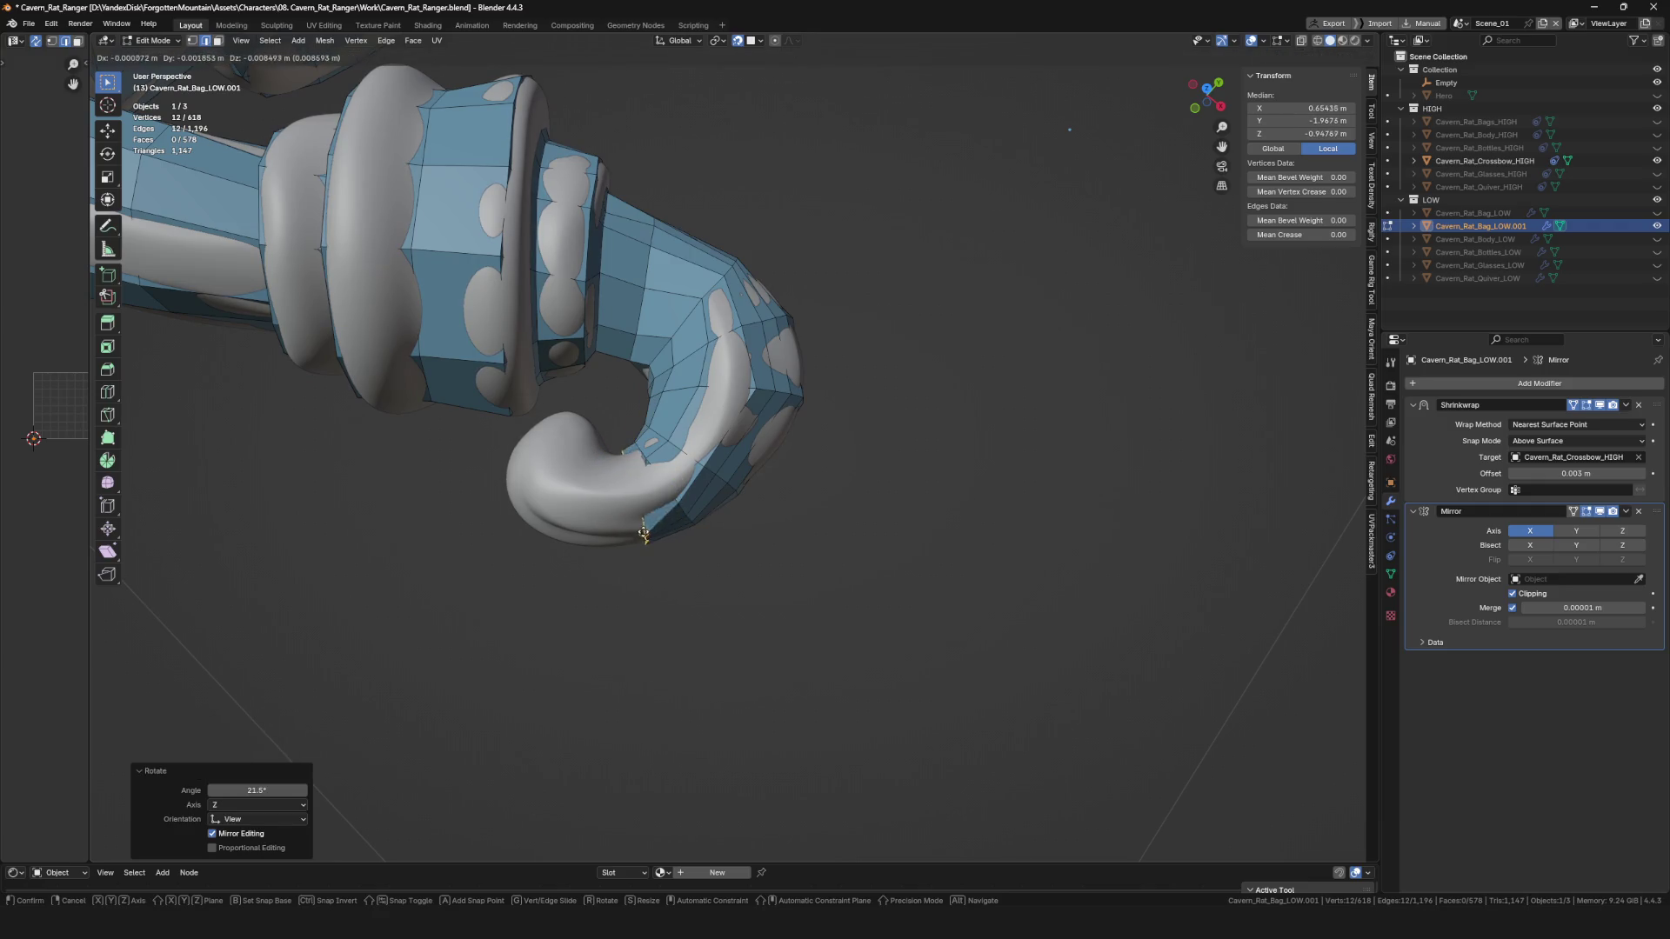
mouse_move(624, 530)
middle_down()
mouse_move(644, 521)
mouse_move(634, 551)
mouse_move(596, 403)
mouse_move(690, 581)
mouse_move(778, 623)
mouse_move(719, 484)
middle_up()
Nudge the first few vertices on the upper curl onto the hook surface.
scroll(572, 481, up, 3)
click(620, 458)
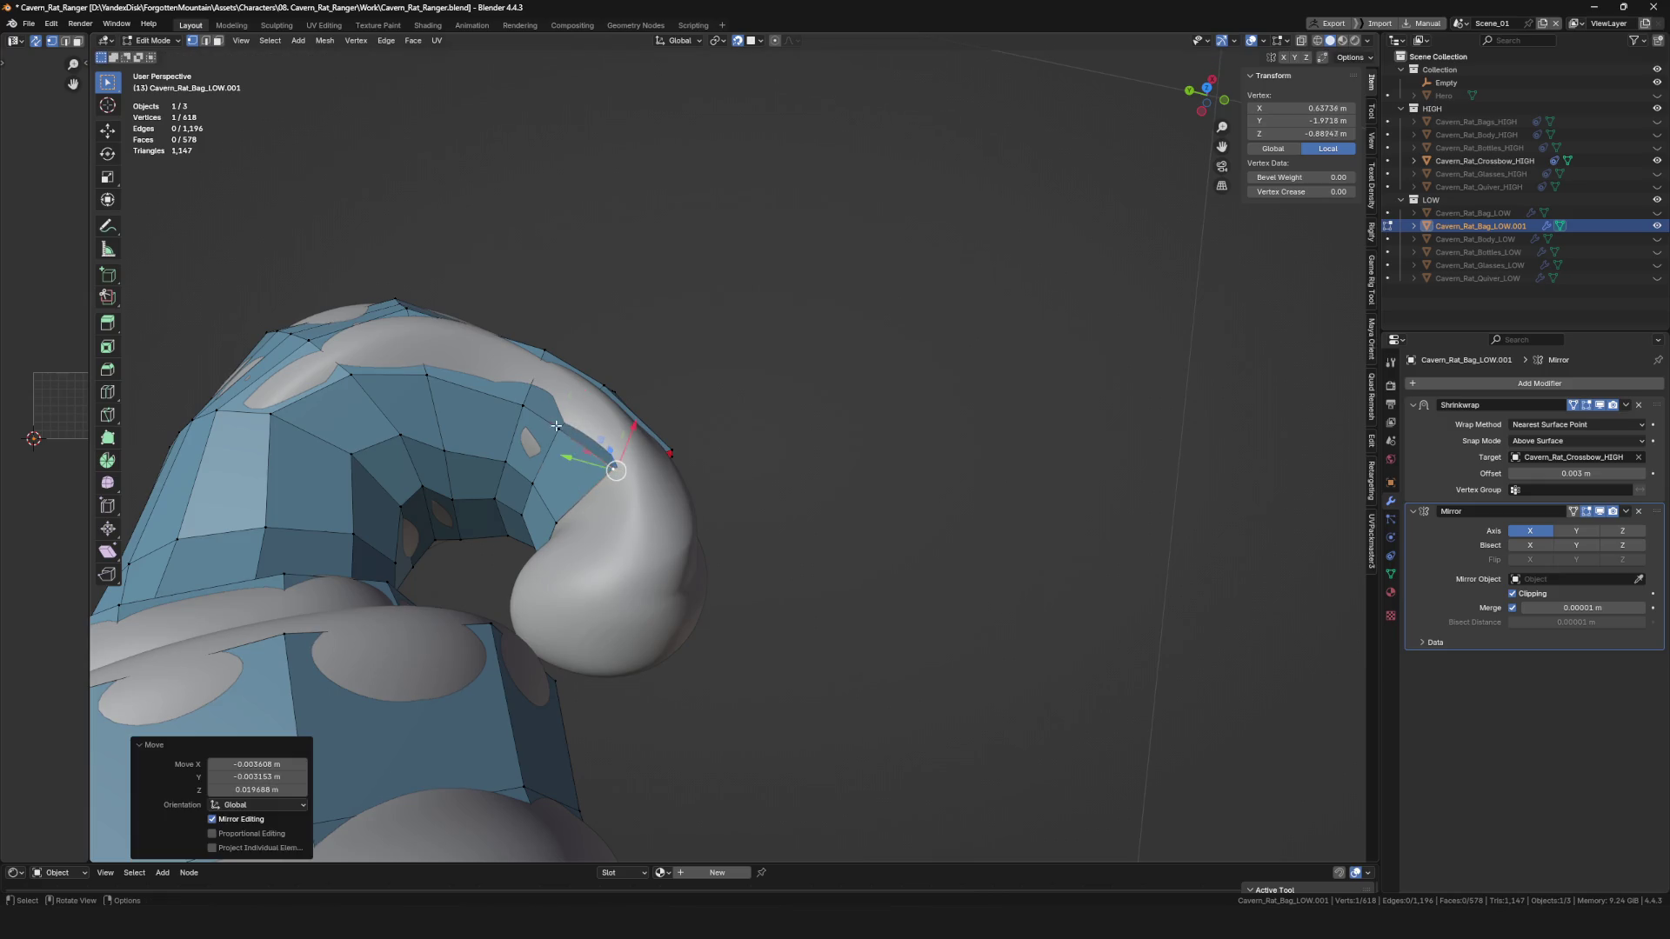
click(521, 405)
key(g)
click(509, 418)
key(g)
click(497, 431)
mouse_move(498, 432)
middle_down()
mouse_move(548, 361)
mouse_move(337, 300)
mouse_move(525, 421)
mouse_move(607, 451)
mouse_move(530, 493)
mouse_move(522, 452)
middle_up()
click(337, 303)
key(g)
click(337, 303)
scroll(337, 303, down, 5)
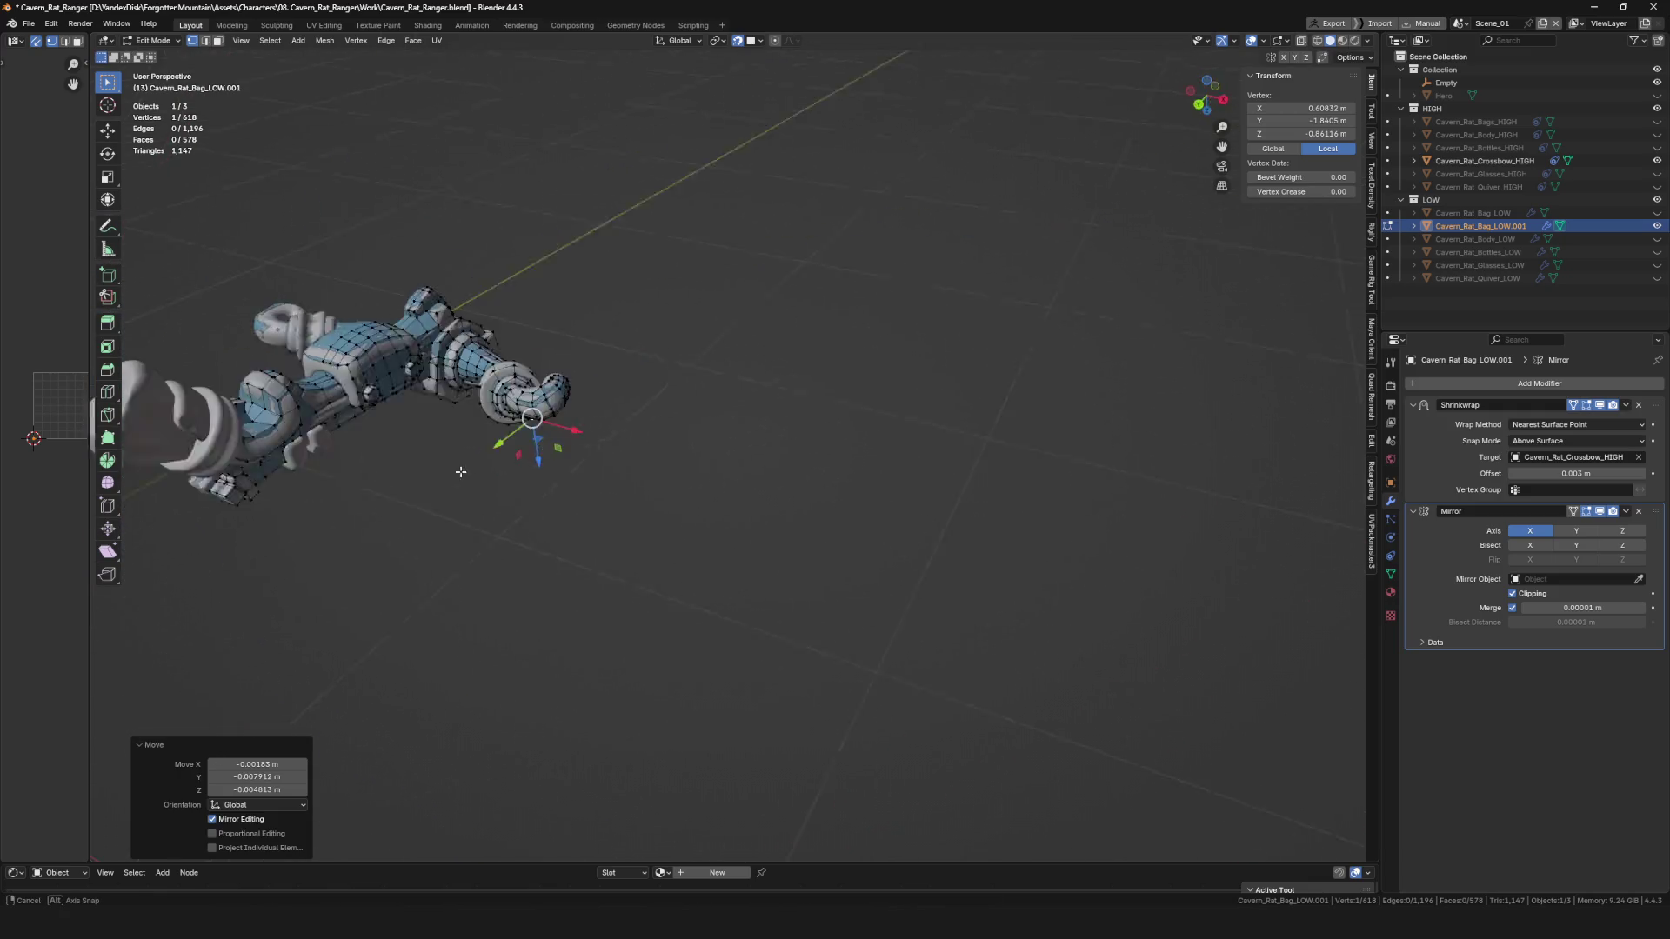
scroll(557, 439, up, 8)
Move several more vertices higher and further along the curl.
click(563, 455)
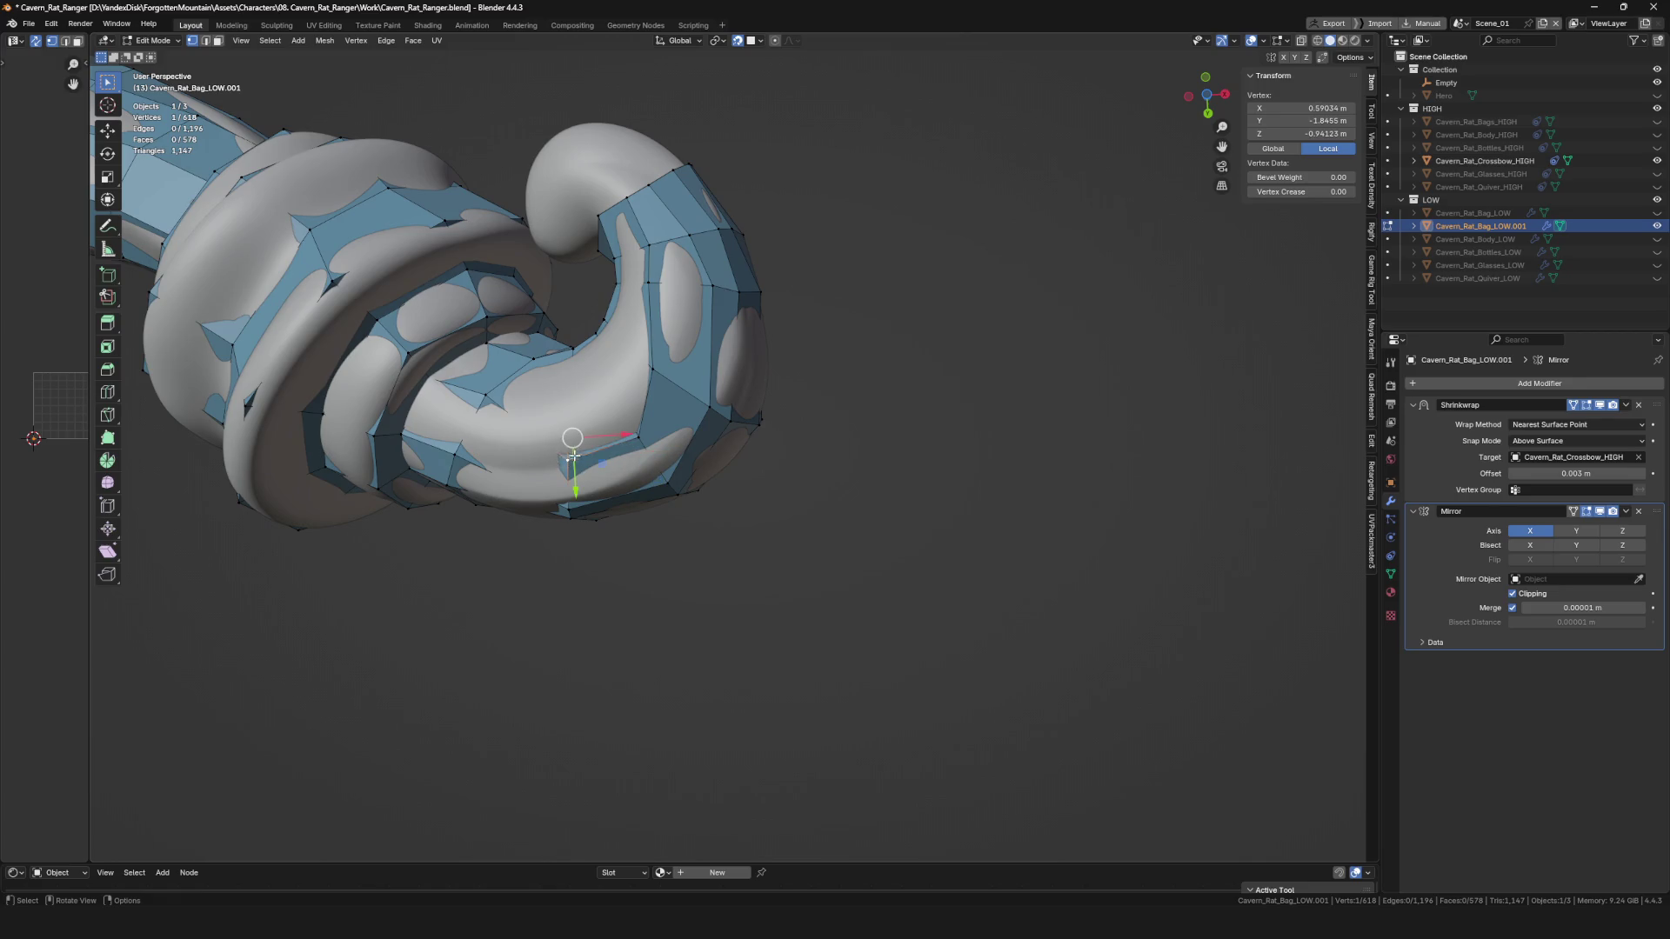
key(g)
click(571, 426)
click(628, 454)
key(g)
click(618, 404)
click(655, 370)
key(g)
click(648, 374)
mouse_move(648, 374)
middle_down()
mouse_move(858, 299)
mouse_move(670, 489)
middle_up()
Turn off X-ray and pull the vertices inside the curl onto the surface.
key(alt+z)
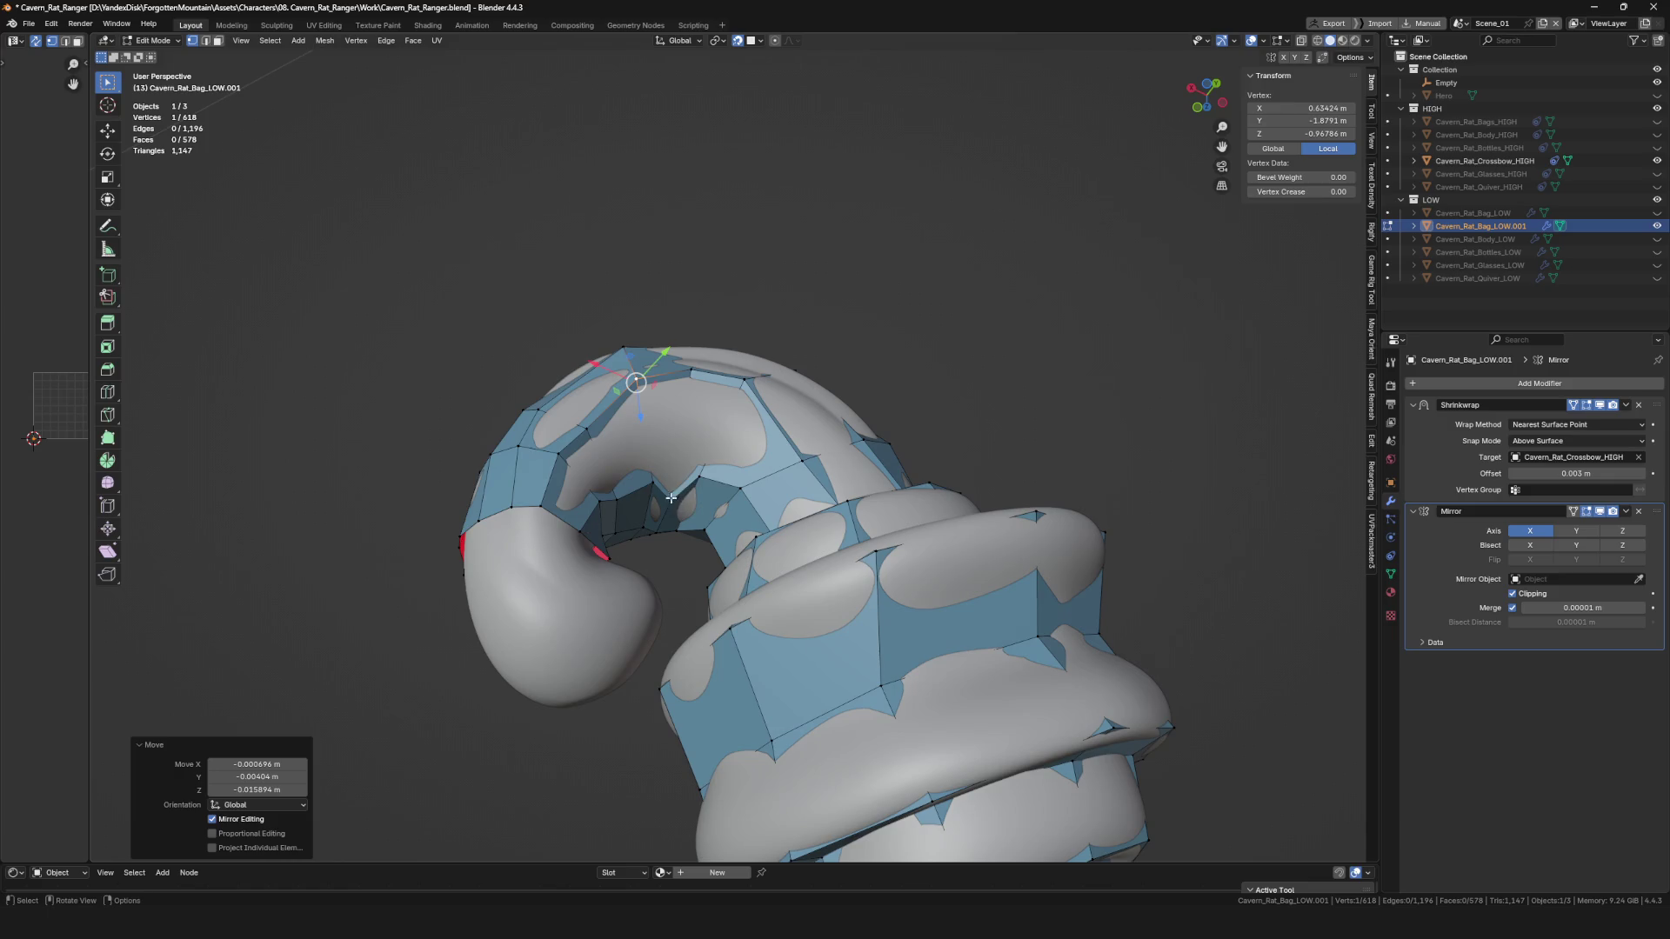
click(672, 474)
key(g)
click(719, 452)
click(635, 494)
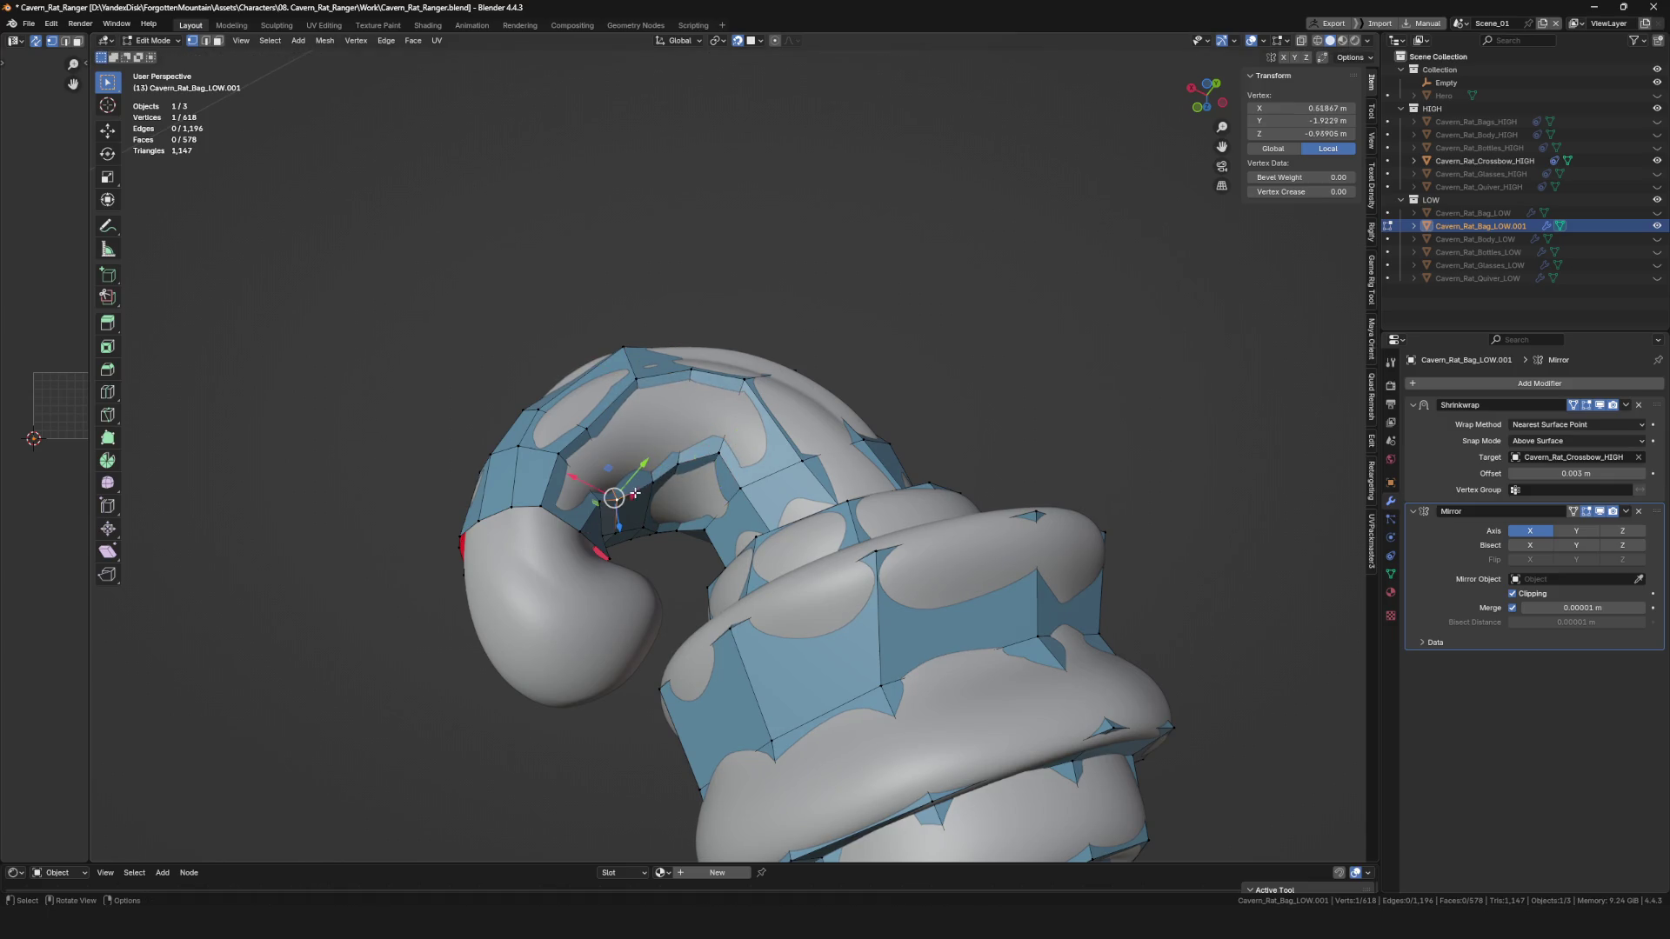
key(g)
click(642, 456)
key(g)
click(613, 465)
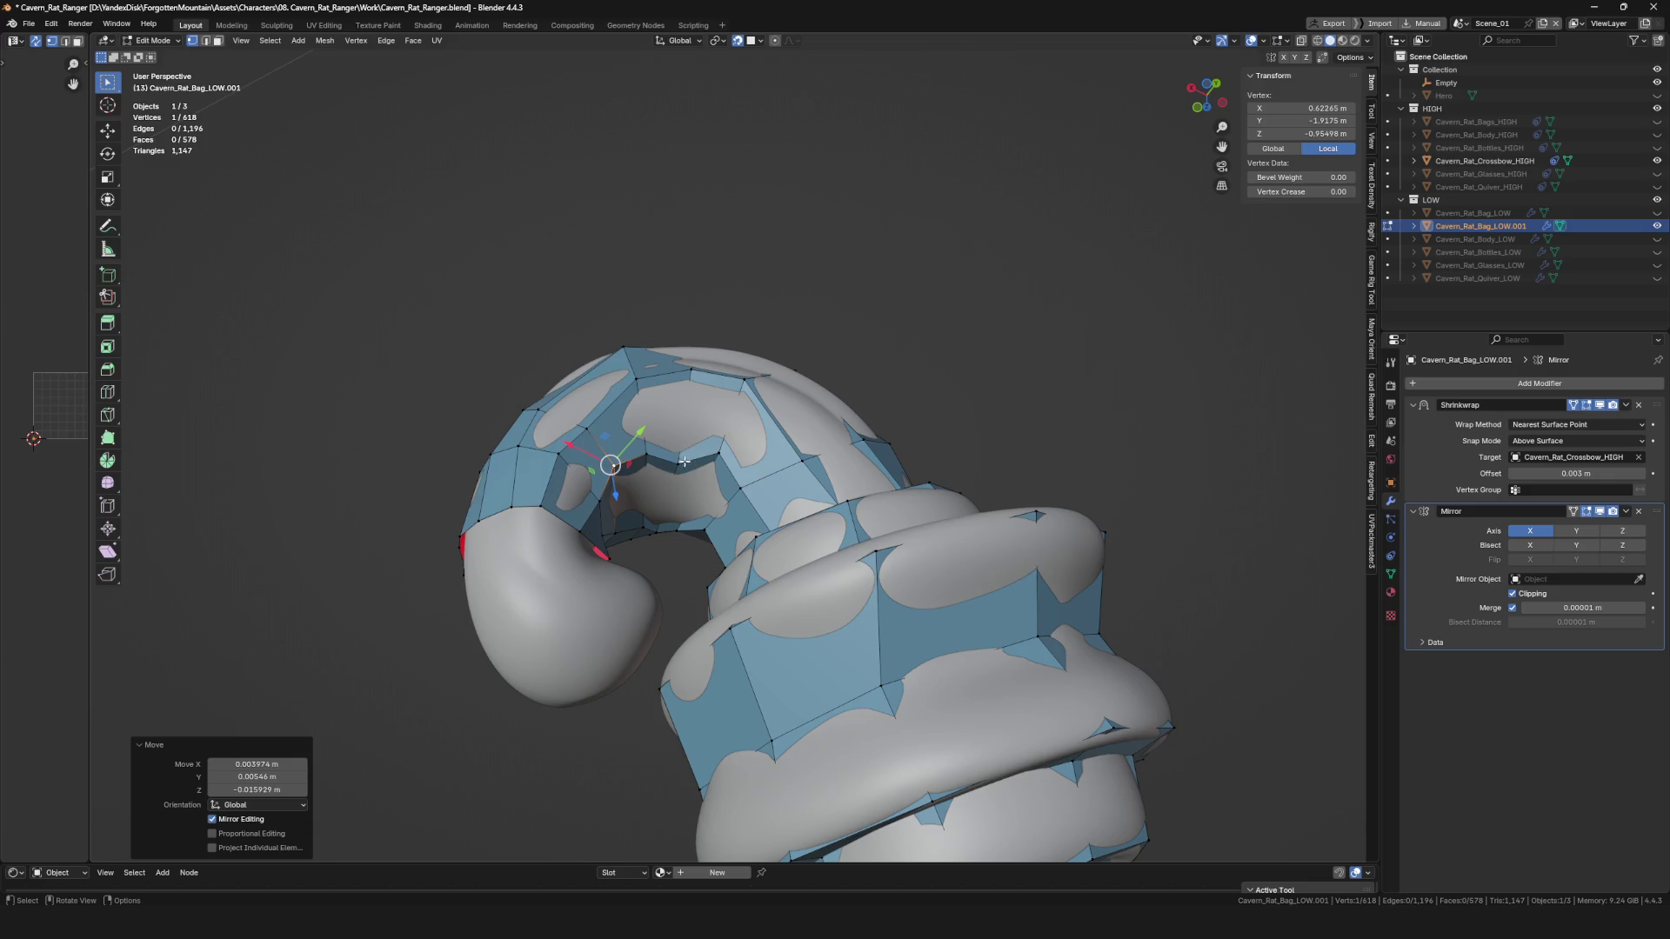
key(g)
click(684, 432)
key(g)
click(696, 439)
key(g)
click(722, 452)
mouse_move(722, 453)
middle_down()
mouse_move(747, 532)
mouse_move(683, 522)
middle_up()
Adjust vertices toward the top of the curl, leaving the mid-arch vertex unchanged.
key(g)
click(718, 435)
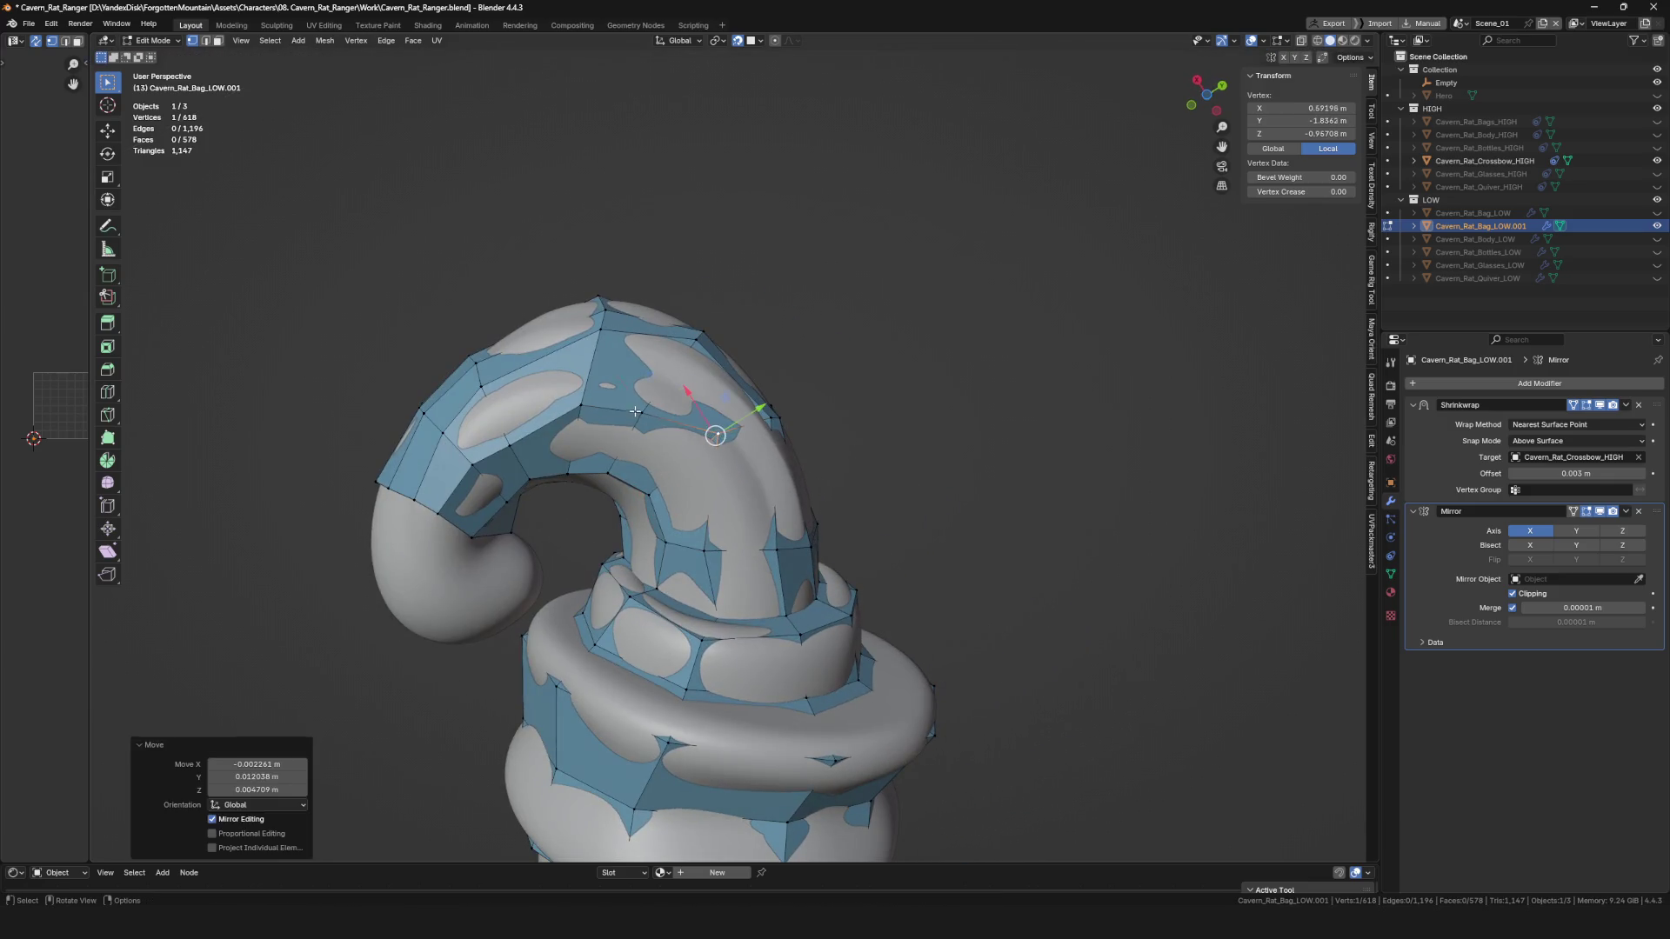
key(g)
click(665, 405)
key(g)
click(595, 396)
mouse_move(595, 395)
middle_down()
mouse_move(530, 408)
mouse_move(702, 548)
mouse_move(745, 533)
mouse_move(510, 663)
mouse_move(549, 619)
middle_up()
key(g)
click(492, 399)
key(g)
click(528, 397)
click(702, 548)
key(g)
key(Escape)
Snug the inner-curve vertices tightly against the hook surface.
click(549, 601)
key(g)
click(566, 607)
click(574, 571)
mouse_move(574, 571)
middle_down()
mouse_move(644, 583)
mouse_move(609, 600)
mouse_move(609, 574)
mouse_move(683, 600)
middle_up()
click(659, 575)
key(g)
click(616, 560)
key(g)
click(653, 559)
key(g)
click(696, 555)
key(g)
click(552, 543)
key(g)
click(564, 604)
Zoom out to check the whole crossbow and bring up the mode pie menu.
scroll(563, 604, down, 5)
mouse_move(564, 603)
middle_down()
mouse_move(681, 394)
mouse_move(691, 524)
middle_up()
scroll(681, 393, up, 3)
key(ctrl+Tab)
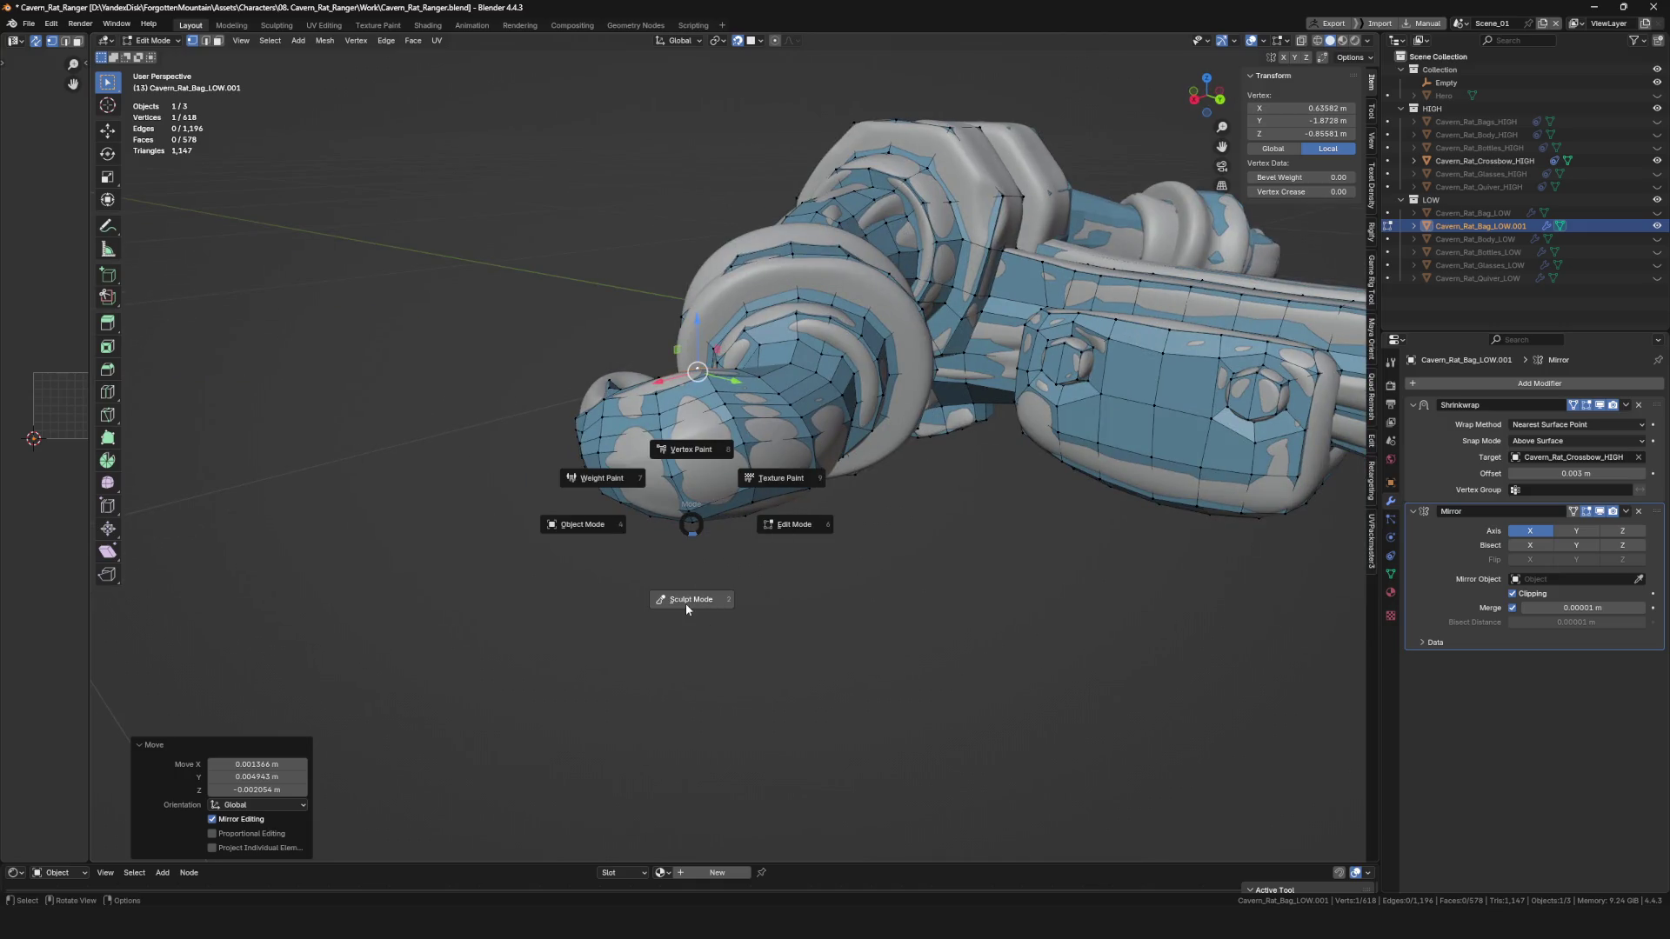
Enter Sculpt Mode on the retopology mesh and orbit around the hook to inspect it.
click(686, 607)
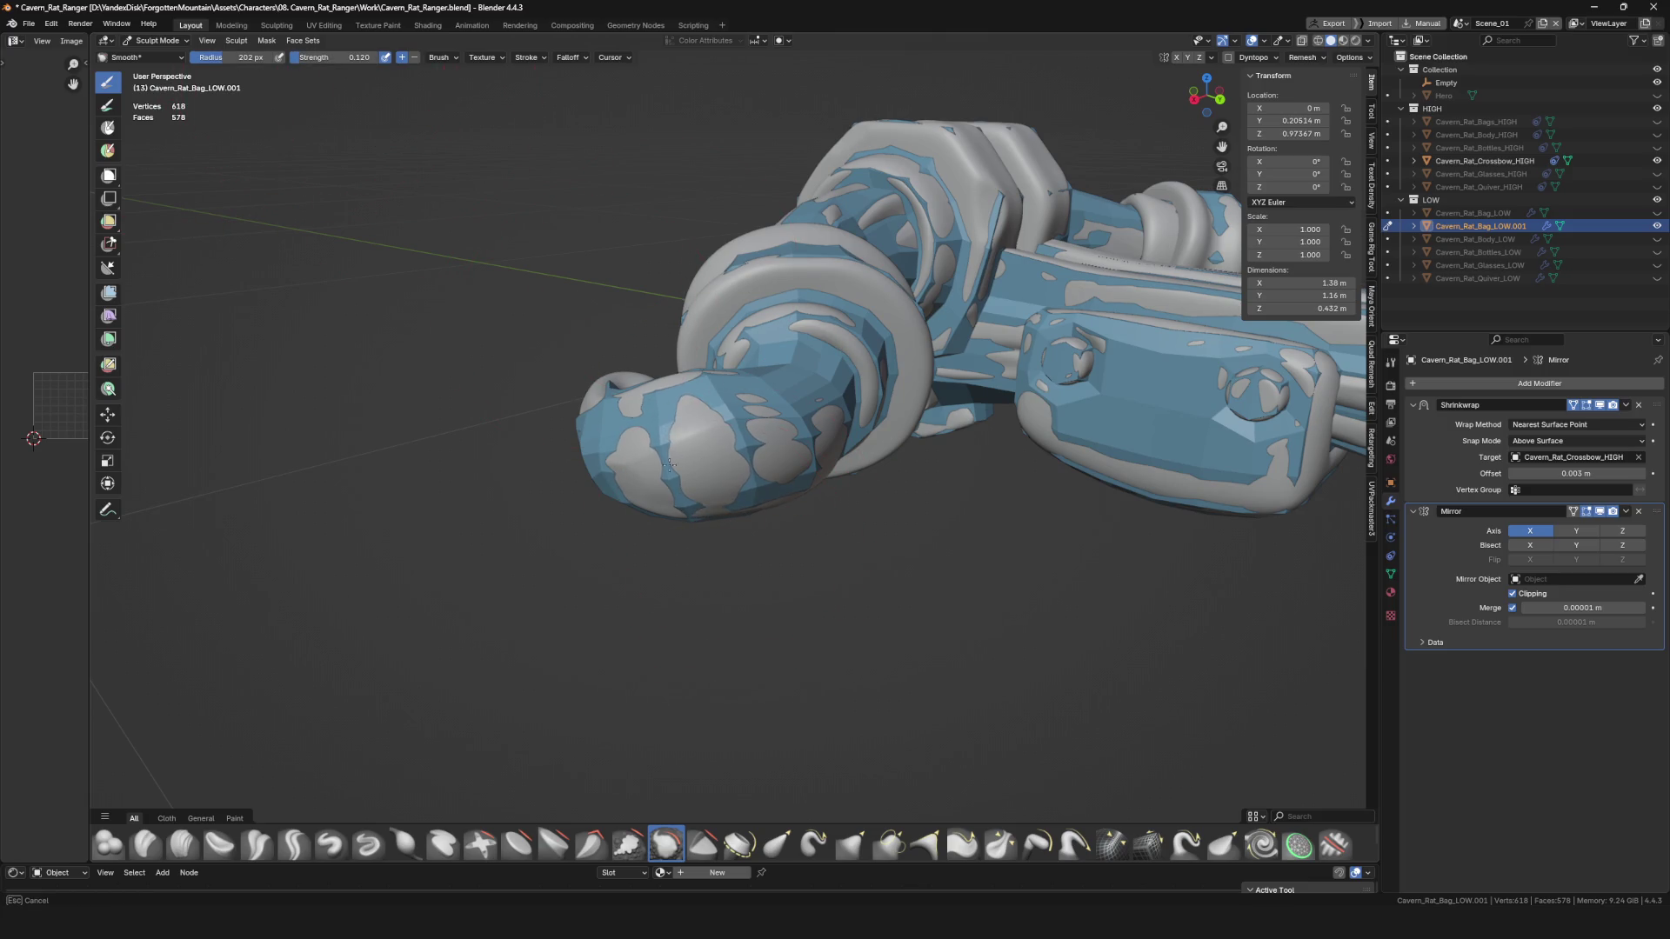
middle_drag(635, 447, 774, 447)
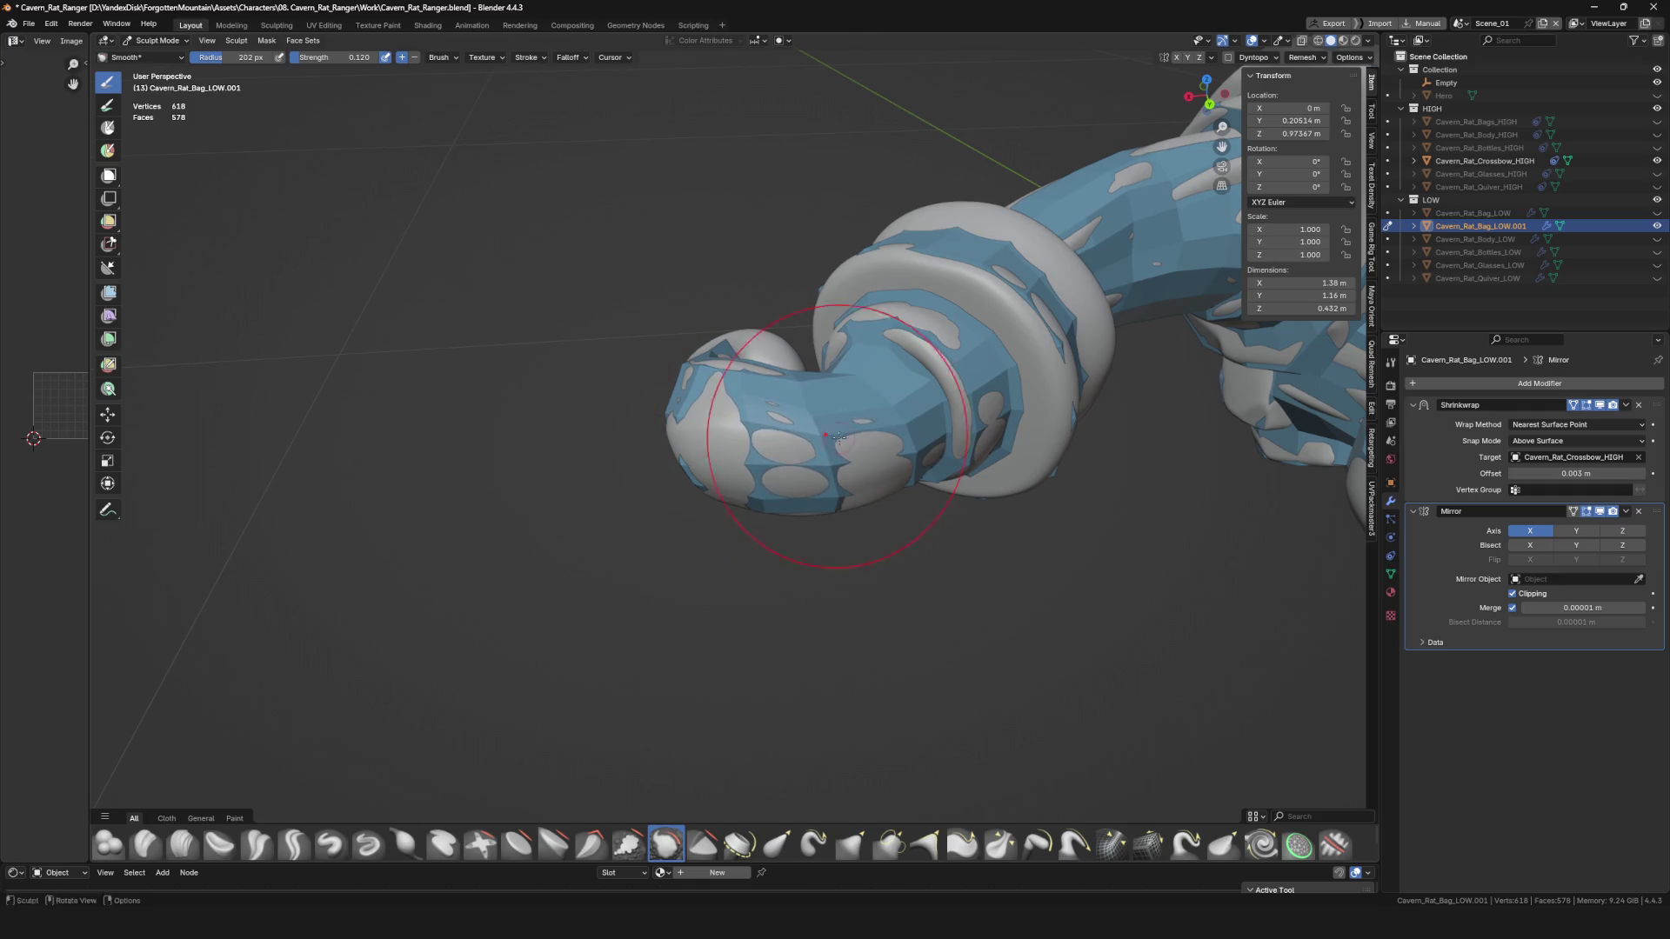
middle_drag(779, 436, 790, 505)
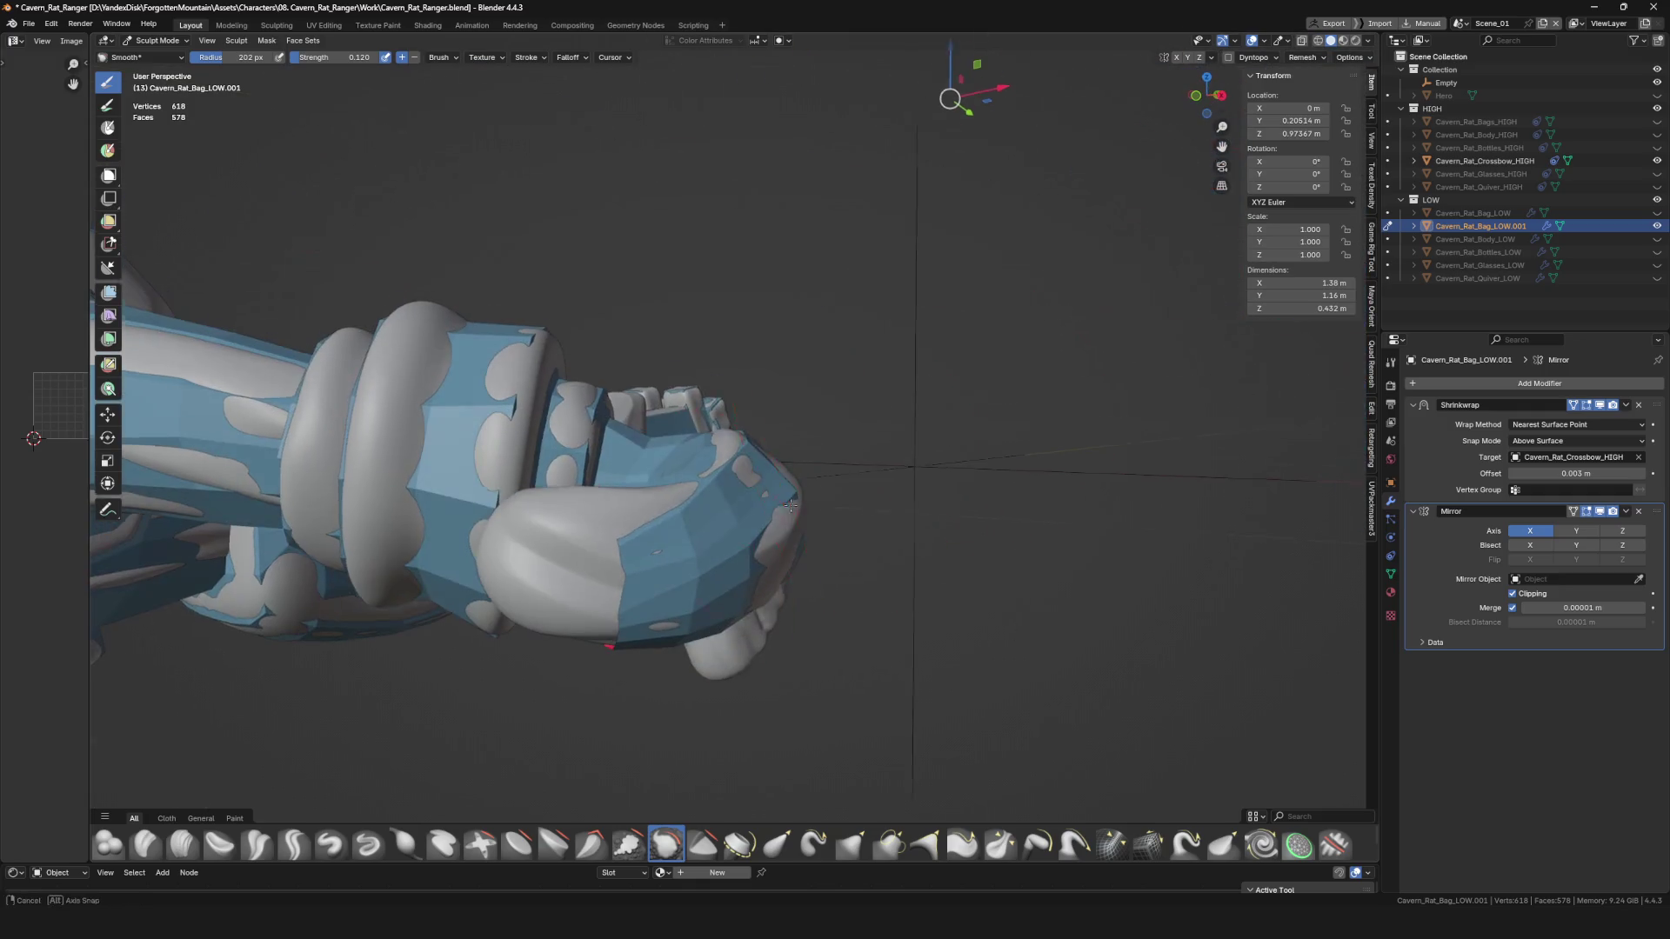
mouse_move(702, 588)
middle_down()
mouse_move(857, 605)
mouse_move(816, 450)
mouse_move(861, 713)
mouse_move(1033, 432)
mouse_move(1118, 372)
mouse_move(1044, 424)
mouse_move(748, 484)
middle_up()
key(ctrl+Tab)
Return to Edit Mode and pull the first hook-tip vertices lower along the hook.
click(906, 609)
scroll(906, 619, up, 3)
key(g)
click(803, 435)
click(820, 470)
key(g)
click(862, 714)
Reposition several more vertices around the hook tip to fit its curve.
key(g)
click(1035, 431)
key(g)
click(1120, 372)
key(g)
click(1097, 402)
key(g)
click(1083, 365)
key(g)
click(839, 500)
key(g)
click(830, 462)
Shift the vertices on the left side of the hook further left to match the curl.
key(g)
click(687, 520)
key(g)
click(648, 527)
key(g)
click(614, 534)
mouse_move(613, 534)
middle_down()
mouse_move(601, 526)
mouse_move(616, 533)
mouse_move(622, 482)
mouse_move(683, 451)
mouse_move(675, 436)
mouse_move(675, 467)
middle_up()
key(g)
click(615, 534)
click(612, 510)
Fine-tune the remaining vertices near the end of the curl.
key(g)
click(626, 481)
key(g)
click(629, 512)
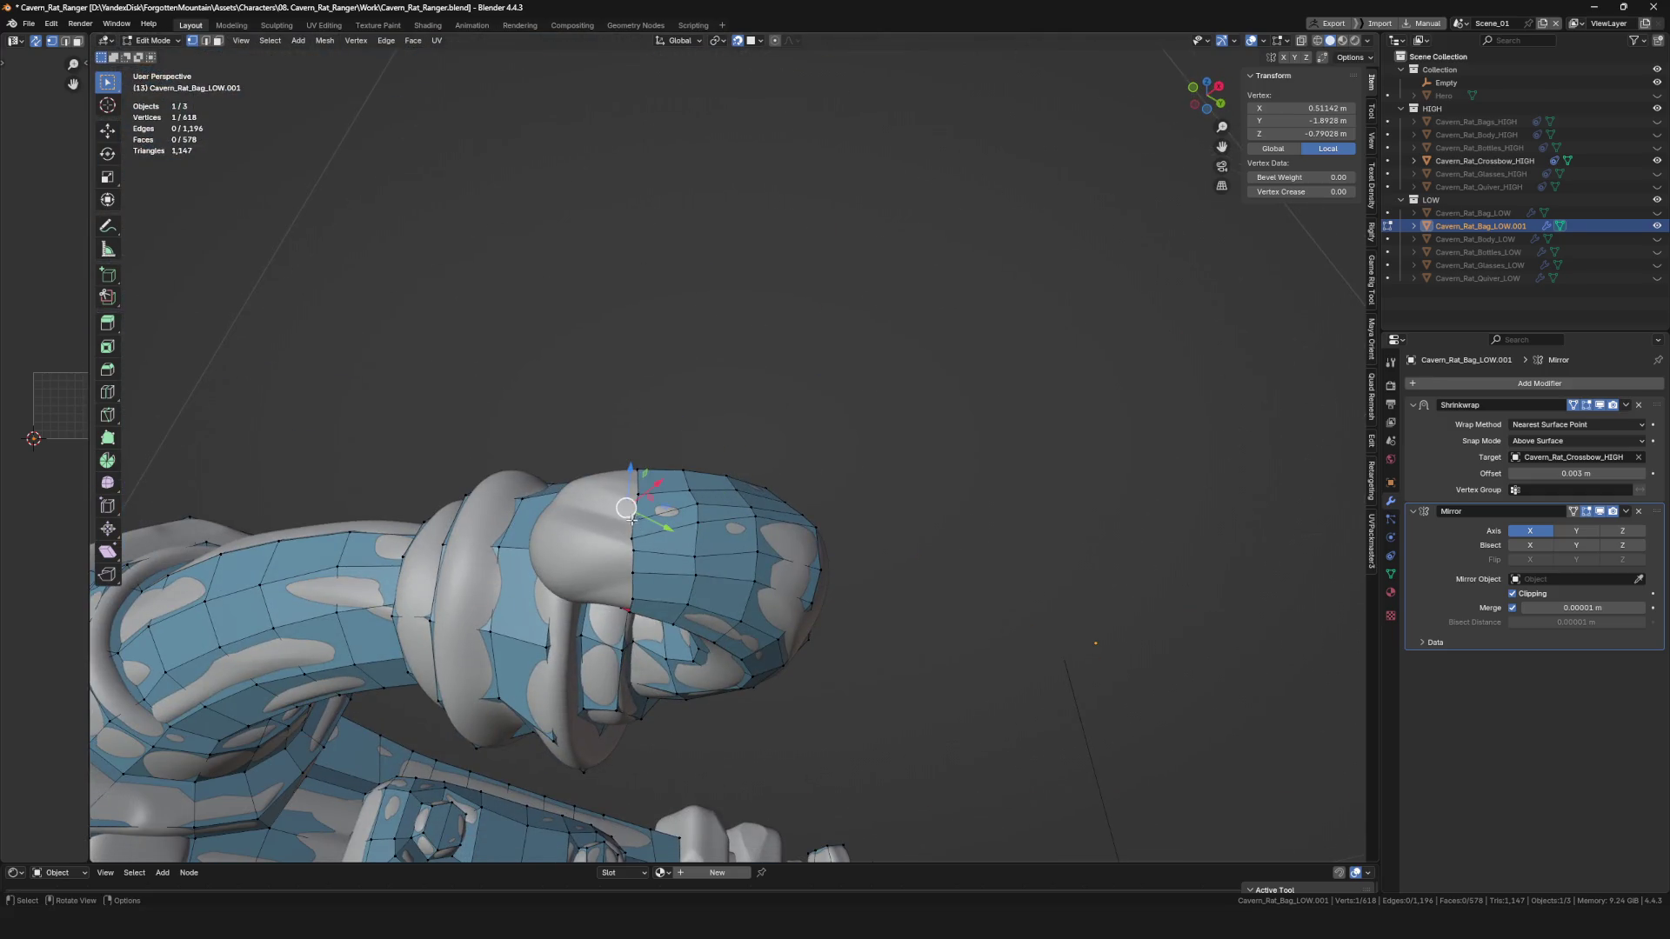
click(632, 506)
key(g)
click(637, 546)
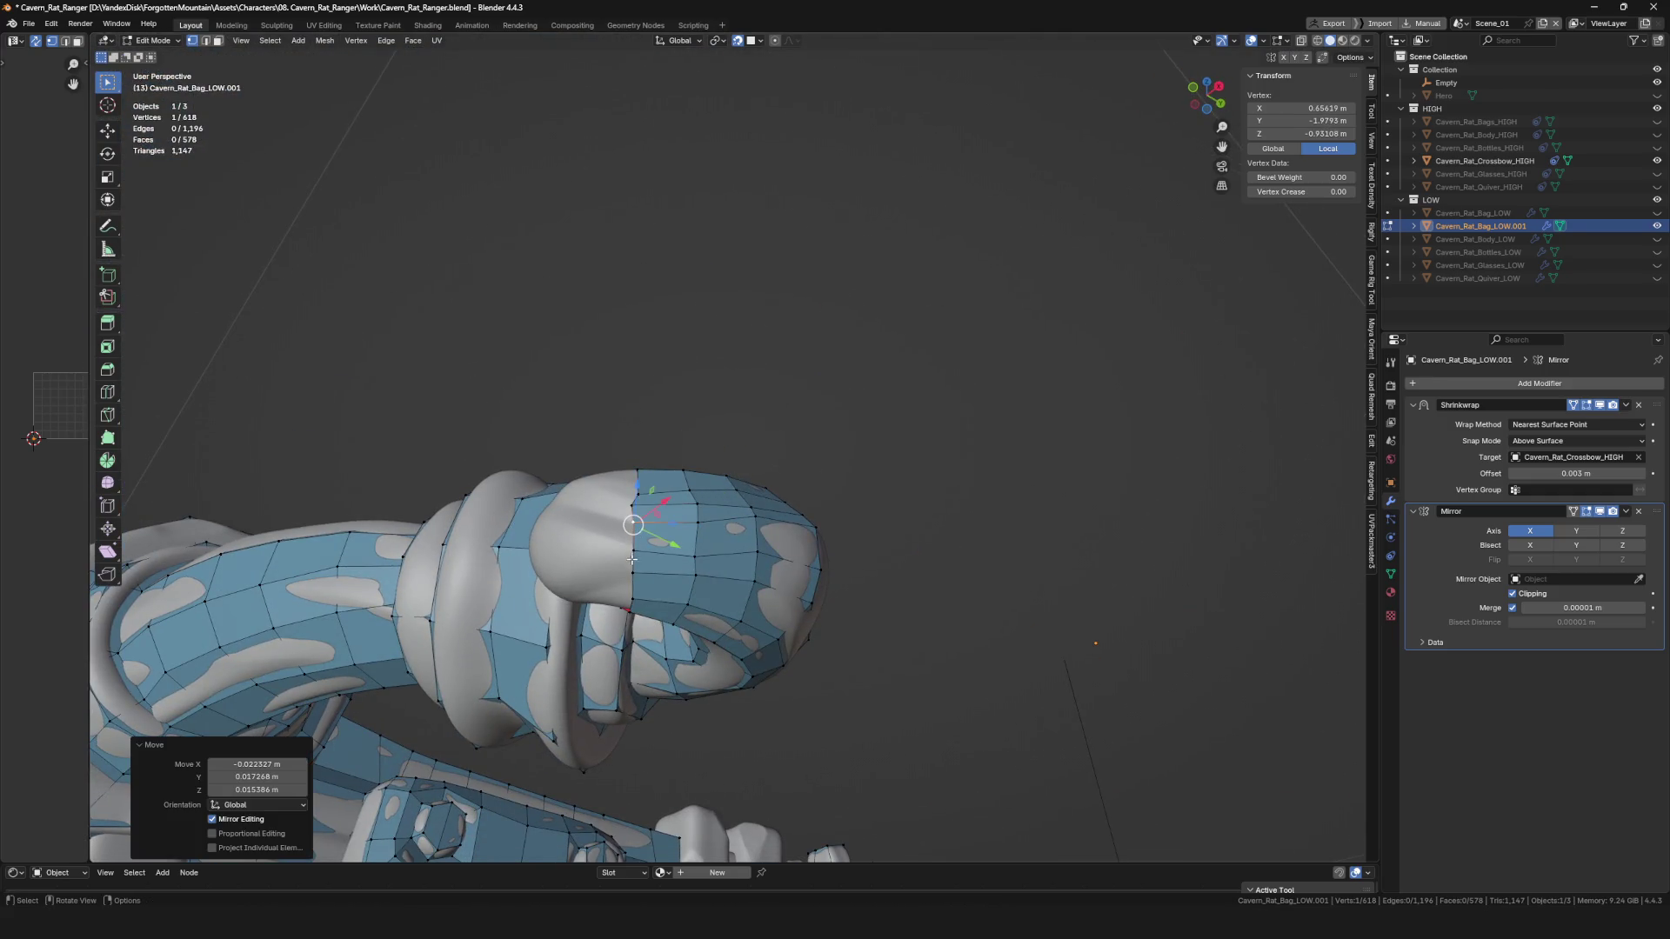
mouse_move(633, 546)
middle_down()
mouse_move(664, 551)
mouse_move(609, 557)
mouse_move(664, 578)
mouse_move(613, 503)
middle_up()
Extrude the edge loop at the curl's end, then delete the 12 resulting faces.
alt+click(613, 503)
key(g)
click(597, 521)
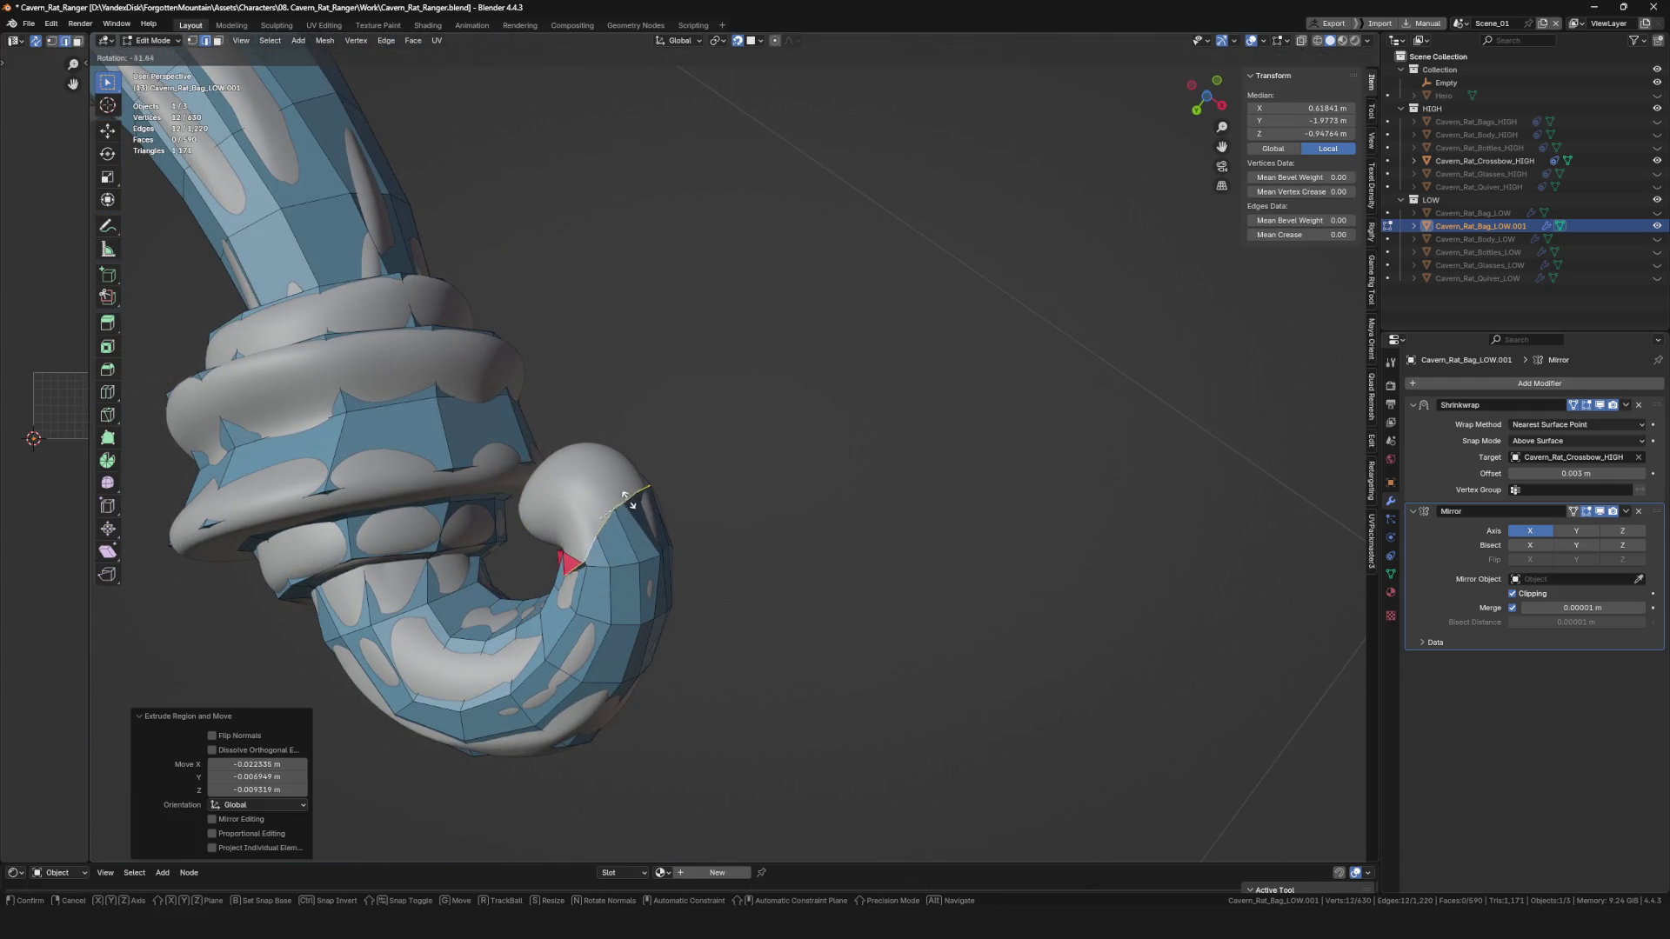
click(625, 509)
key(alt+a)
click(609, 552)
Extrude a new edge into the inner curl and adjust its vertex position.
mouse_move(609, 552)
middle_down()
mouse_move(619, 384)
mouse_move(642, 383)
mouse_move(582, 508)
mouse_move(634, 564)
mouse_move(756, 561)
middle_up()
key(e)
click(578, 354)
click(653, 421)
key(e)
click(582, 508)
Extrude another vertex and slide it along the curl surface.
middle_drag(671, 620, 774, 622)
key(e)
click(722, 621)
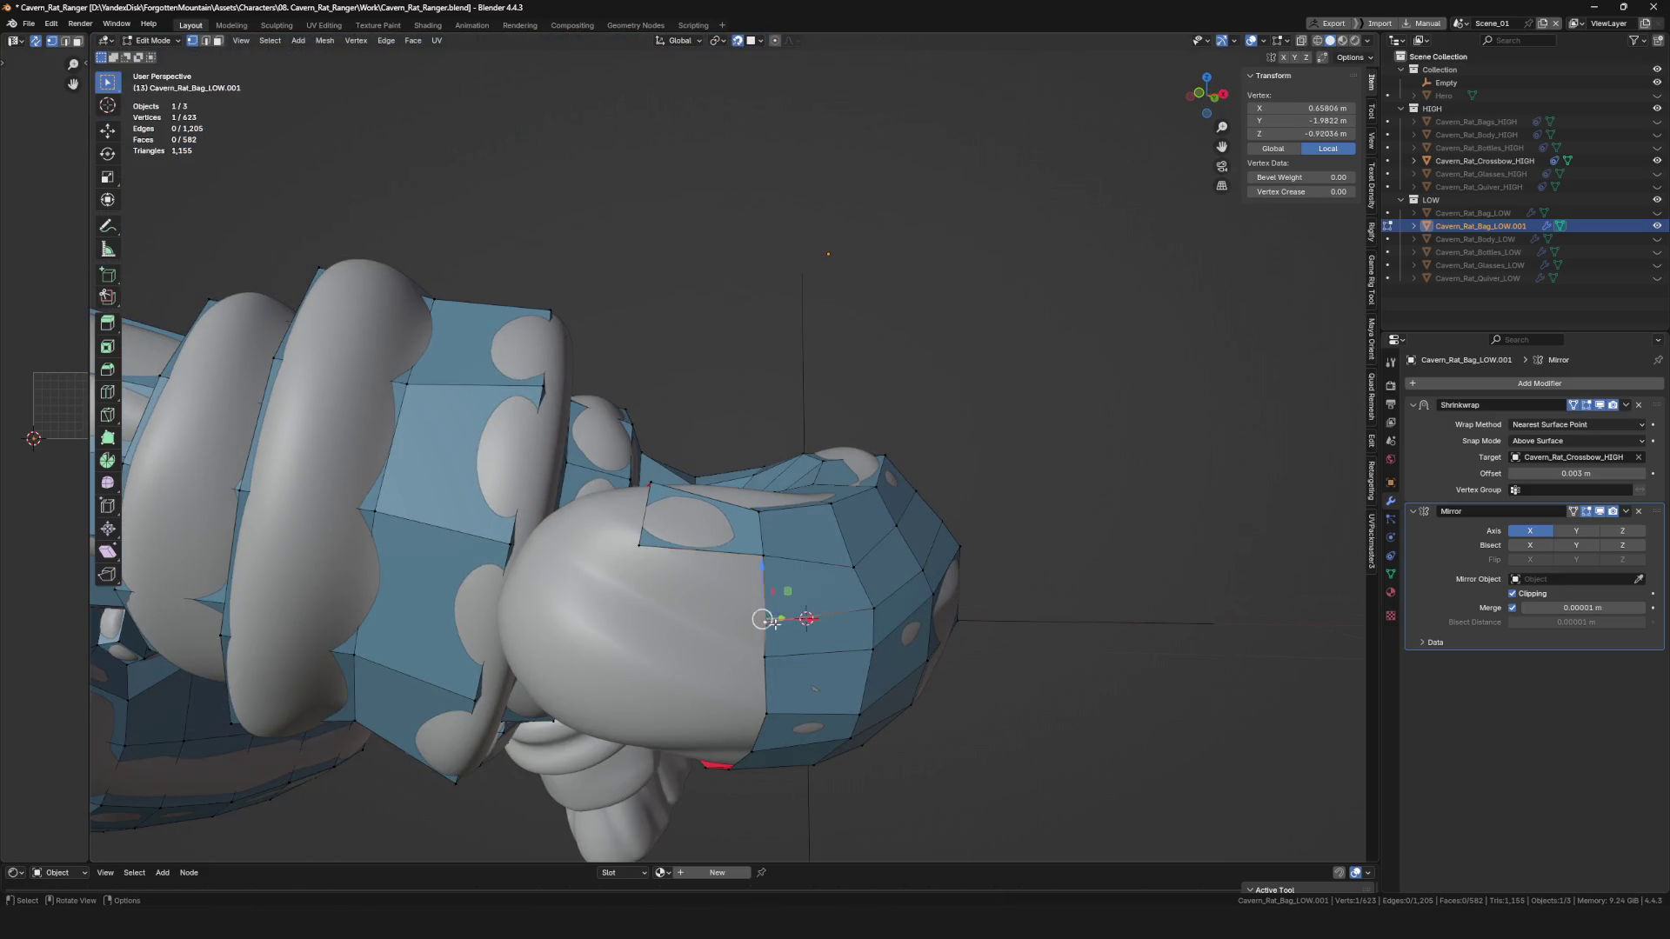
drag(774, 622, 783, 649)
middle_drag(761, 670, 818, 652)
drag(818, 652, 924, 620)
middle_drag(924, 620, 837, 591)
Add new vertices following the inner curve of the hook tip.
key(alt+d)
click(750, 527)
middle_drag(750, 527, 639, 522)
key(alt+d)
click(637, 578)
mouse_move(749, 579)
middle_down()
mouse_move(697, 619)
mouse_move(679, 600)
middle_up()
key(alt+d)
click(766, 779)
Add more vertices around the inside of the curl to complete the tip's outline.
middle_drag(766, 779, 675, 618)
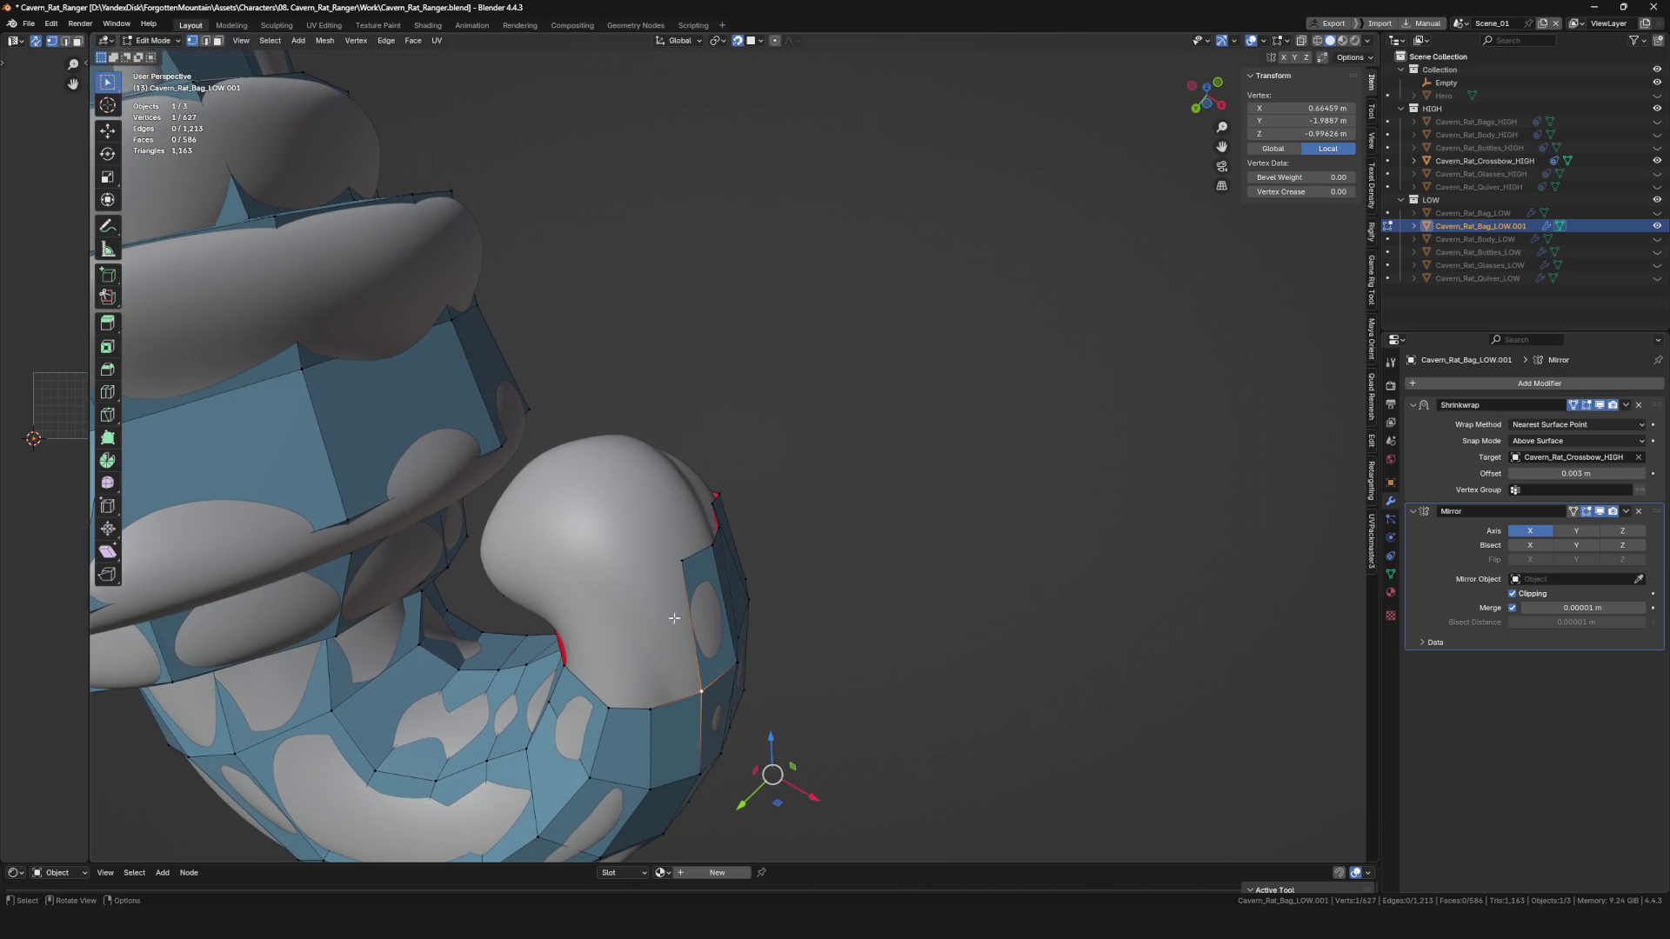
key(alt+d)
click(634, 567)
key(alt+d)
mouse_move(705, 783)
middle_down()
mouse_move(656, 598)
mouse_move(522, 690)
middle_up()
click(672, 606)
key(alt+d)
click(643, 568)
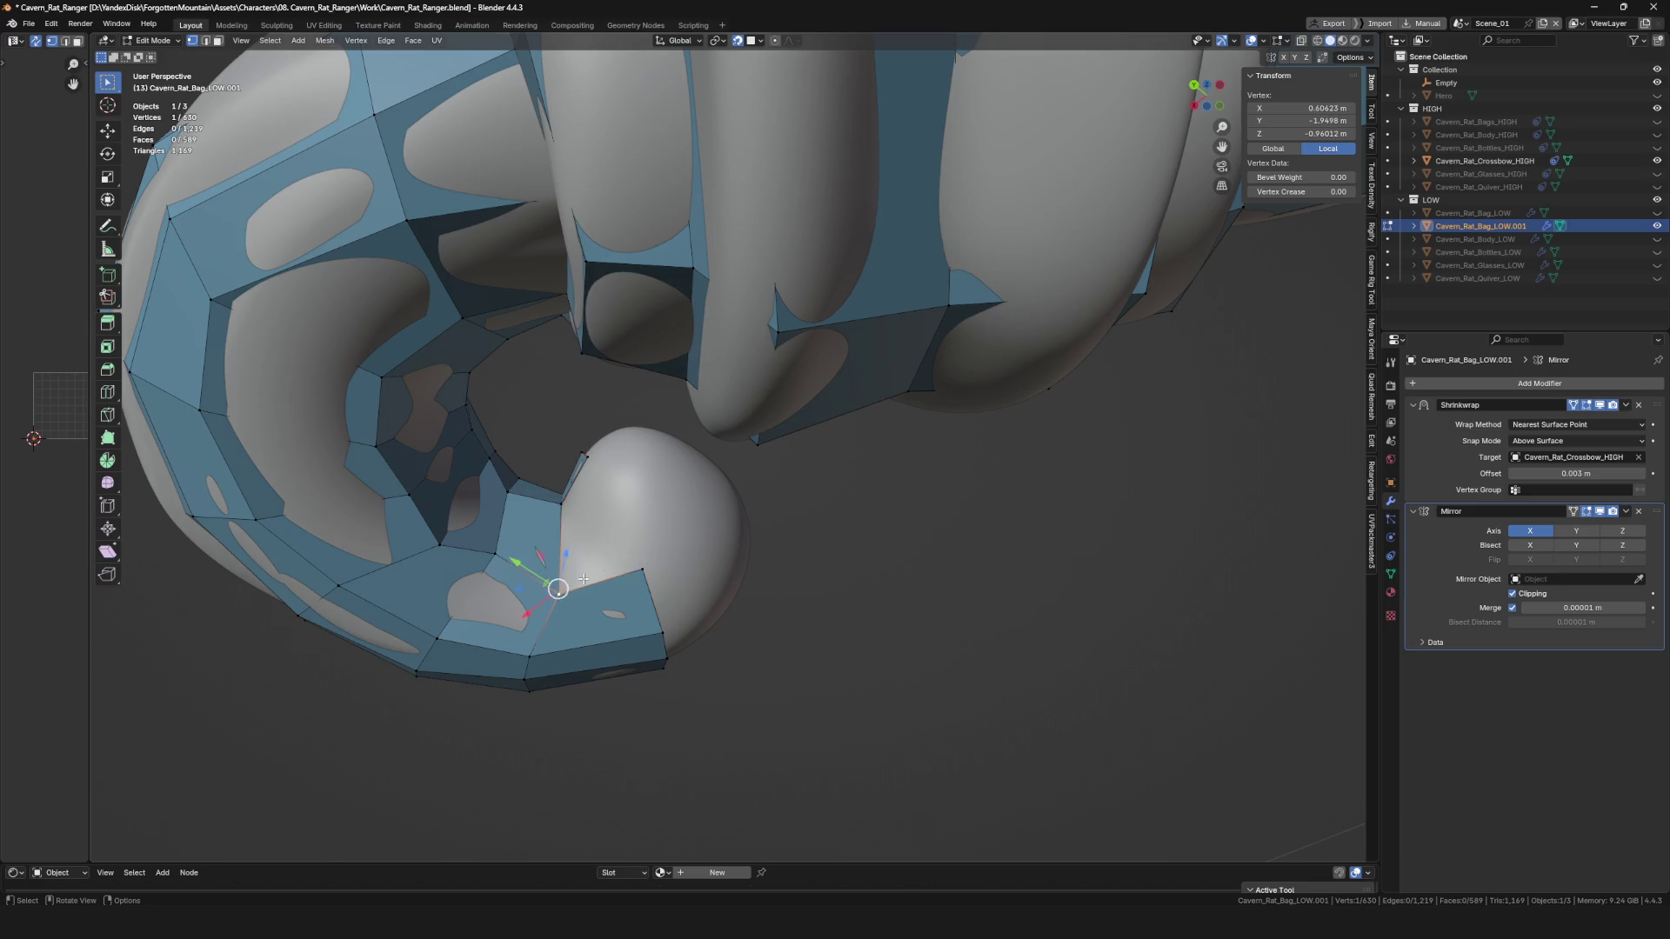